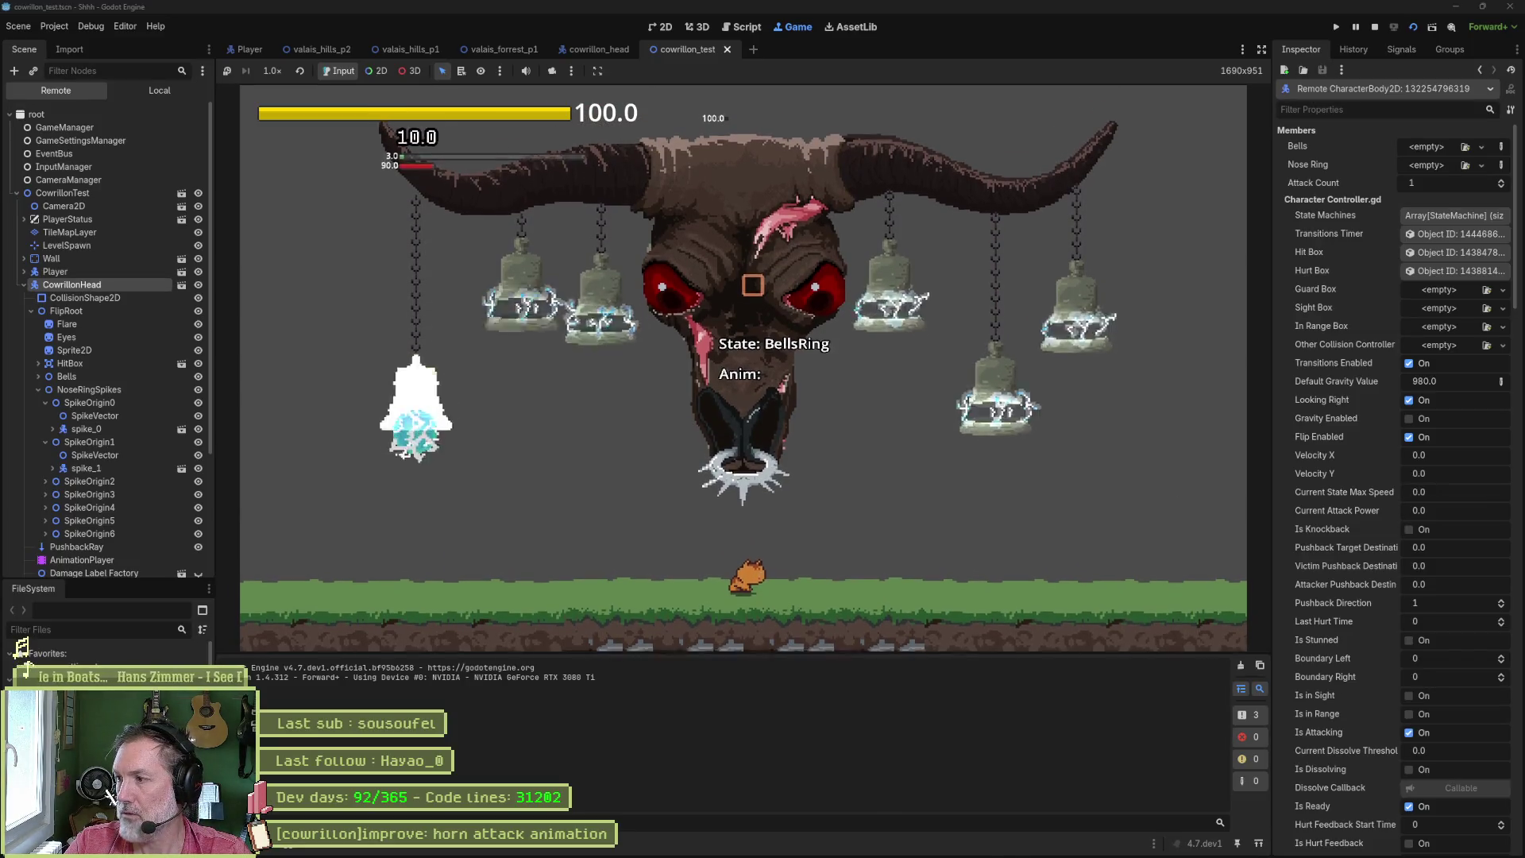
- Tick Is P 2 on the remote CowrillonHeadController to trigger the bell projectile freed-object break
scroll(1369, 498, down, 8)
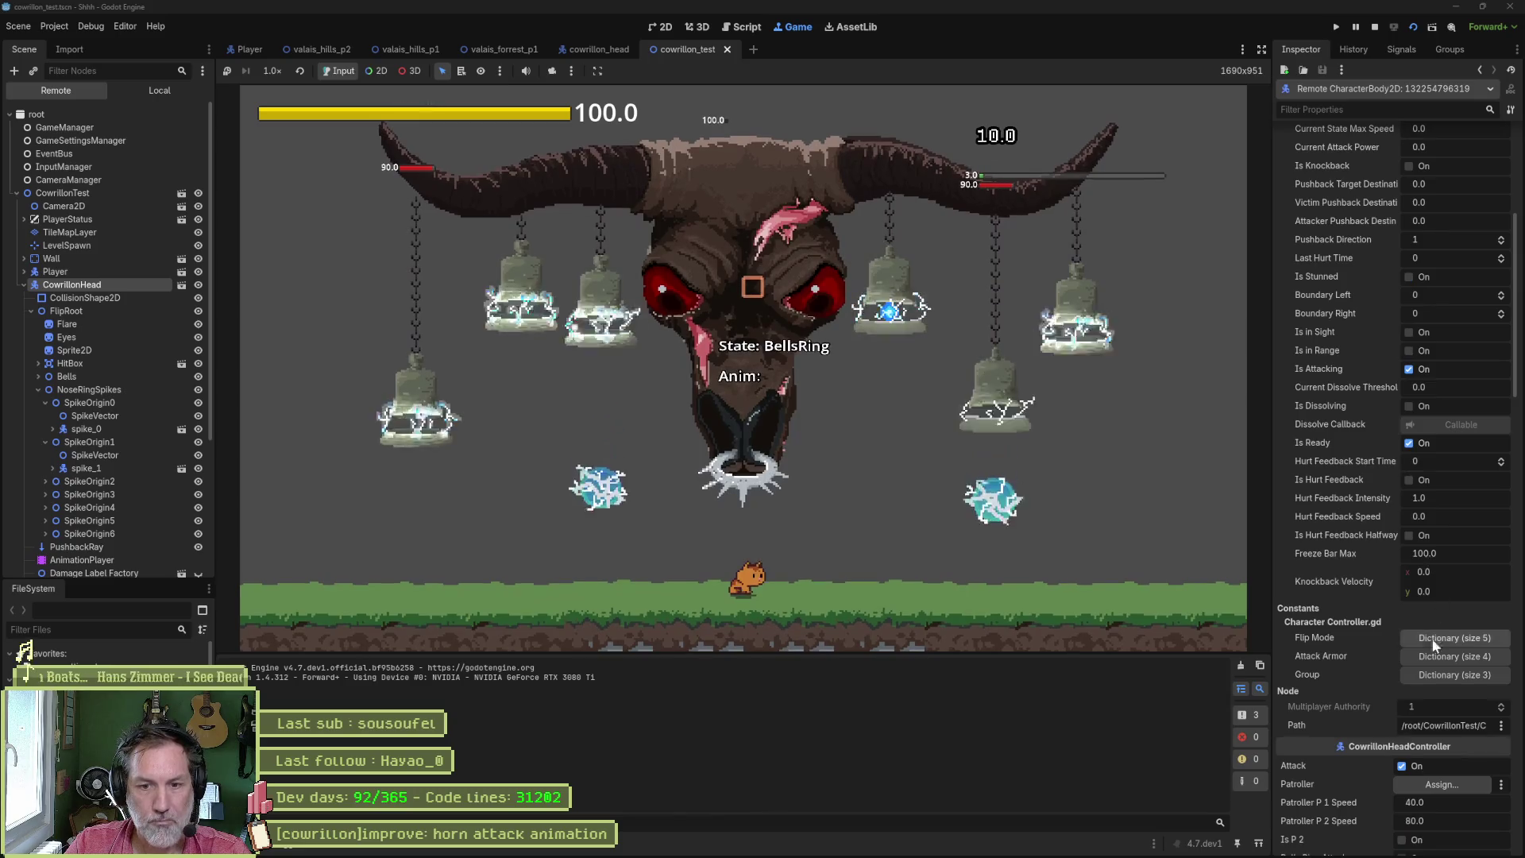
click(1403, 567)
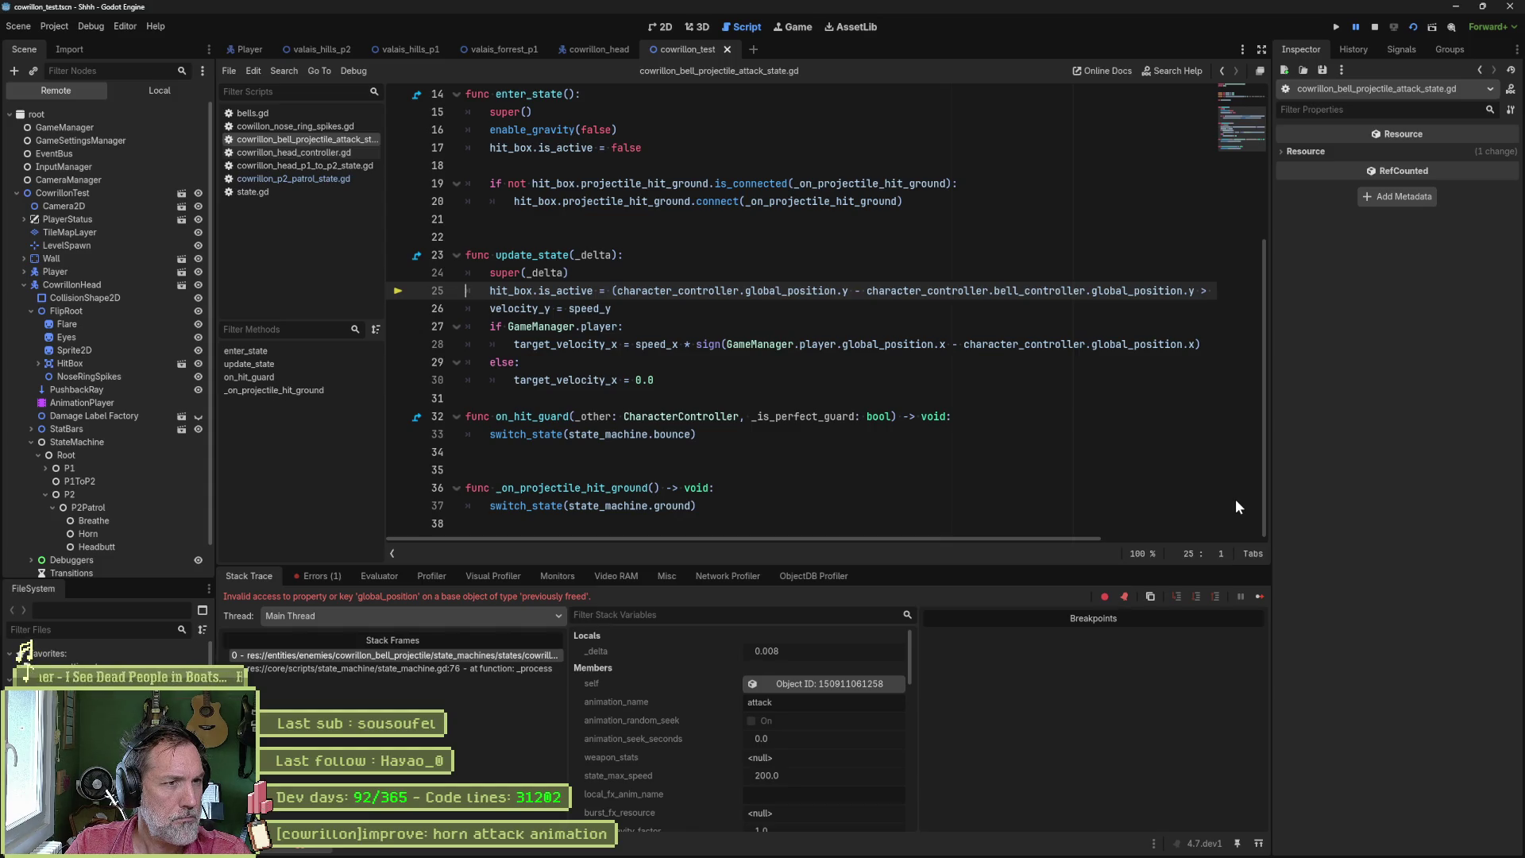
- Inspect stack frames 1 and 0, highlight bell_controller on line 25, then stop the game
click(421, 670)
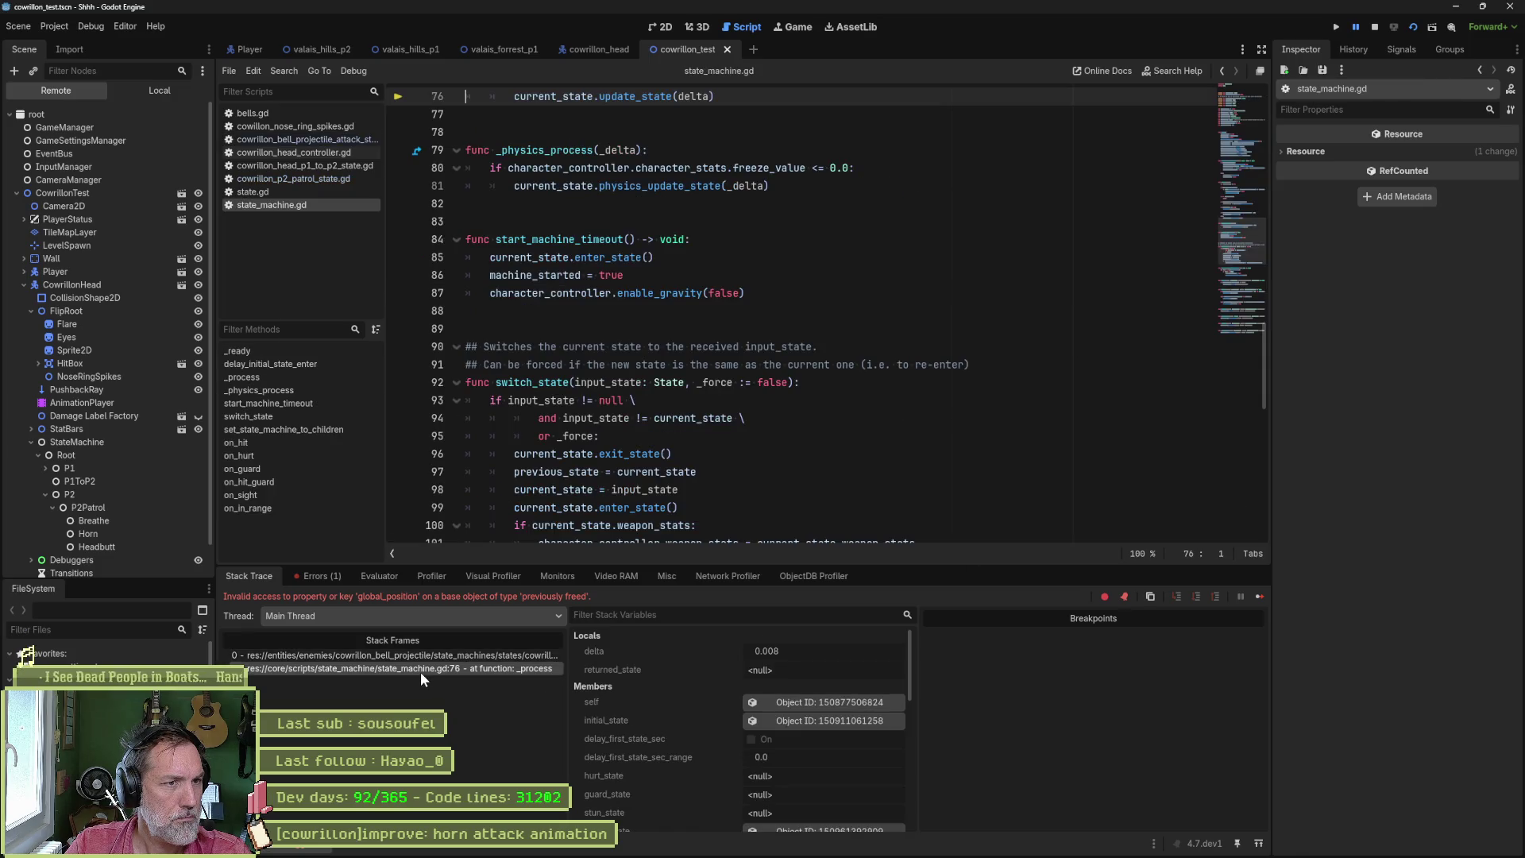
click(429, 655)
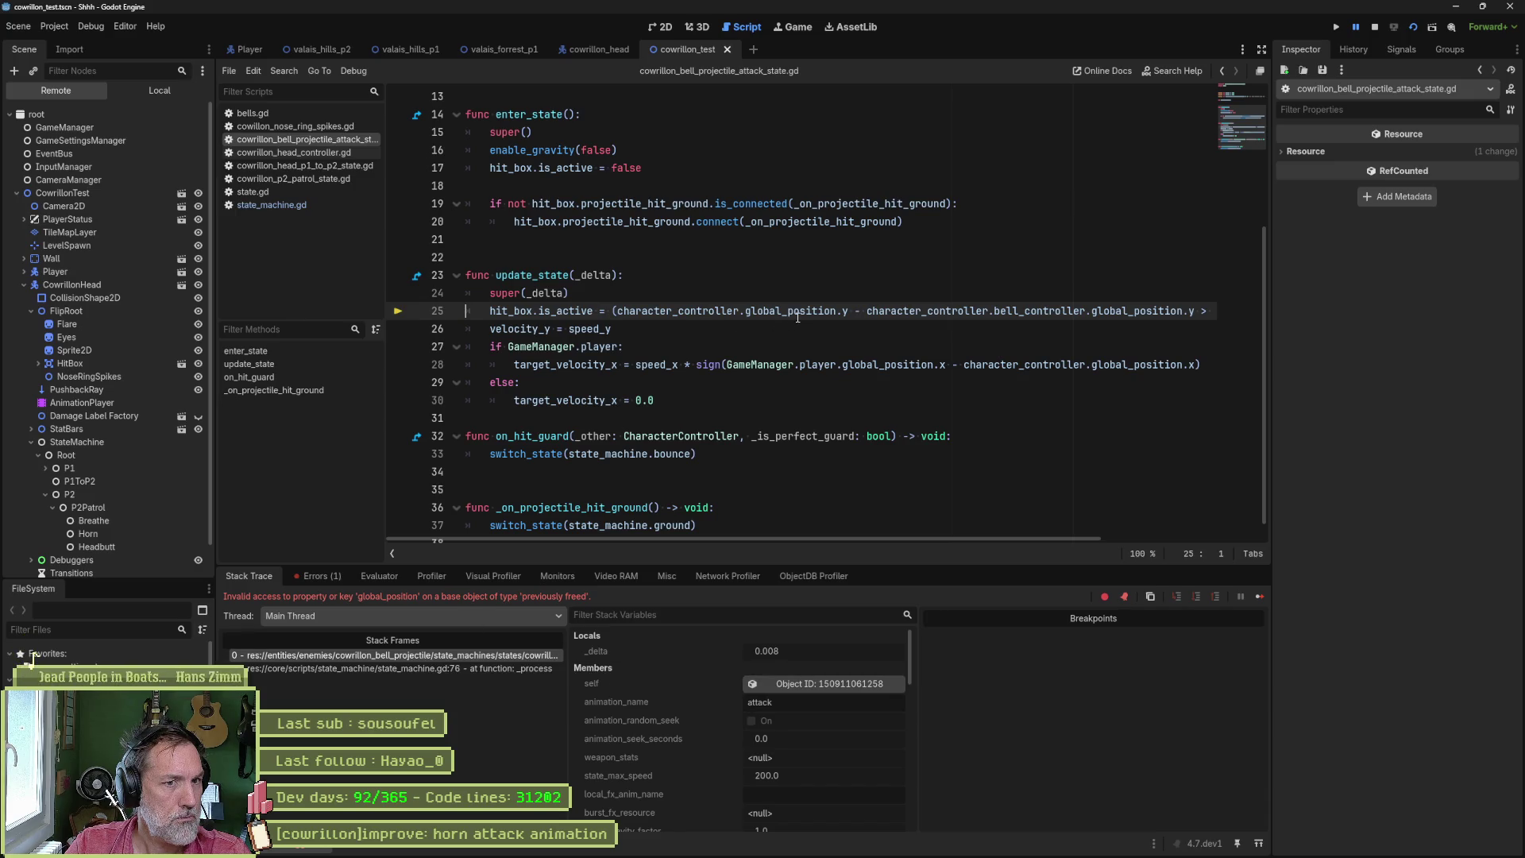
double_click(1013, 313)
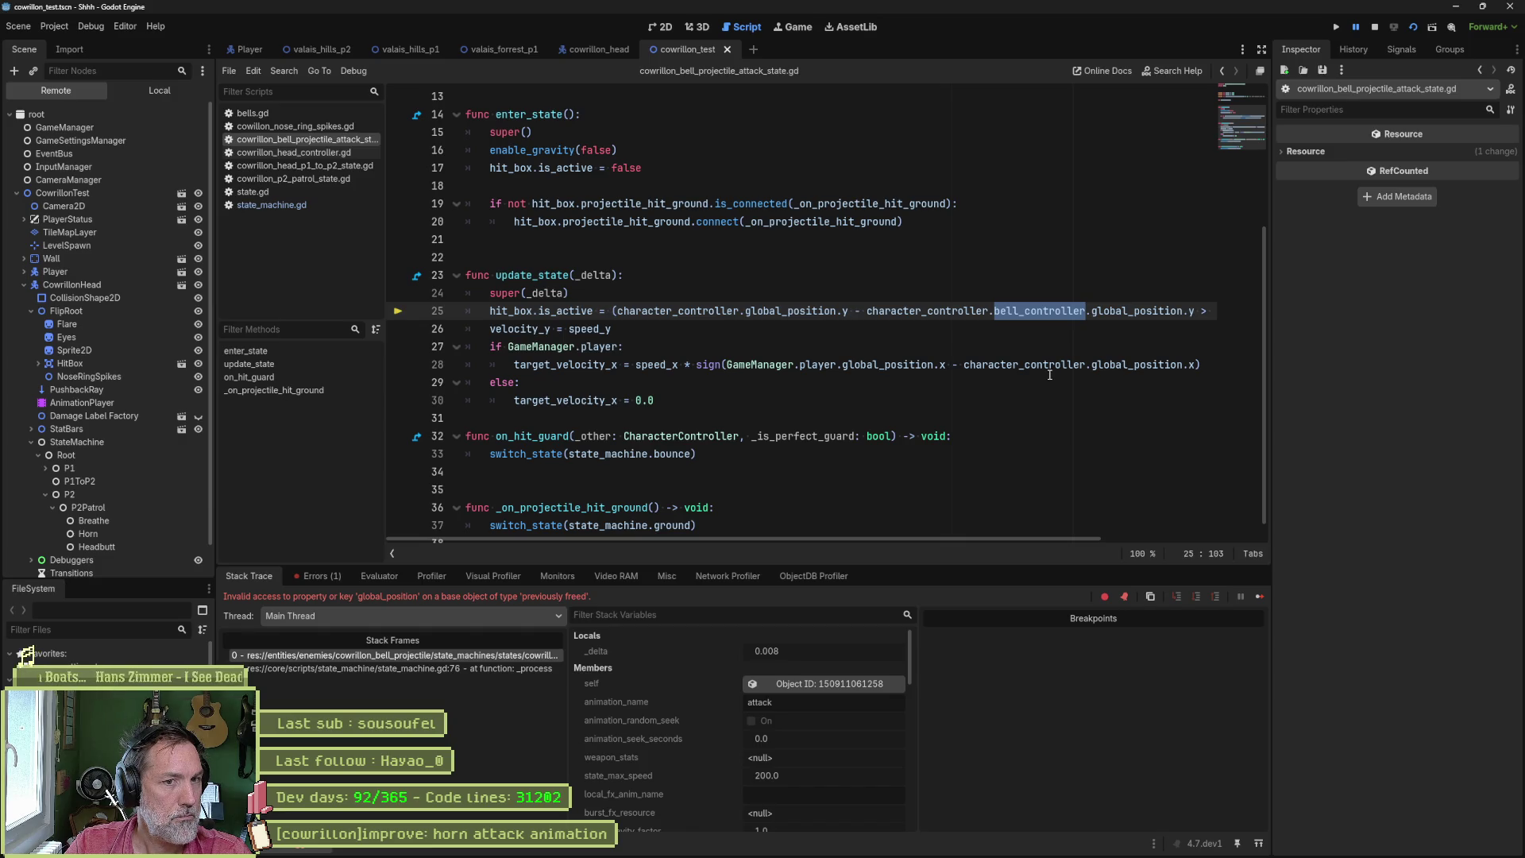
click(1376, 30)
click(962, 312)
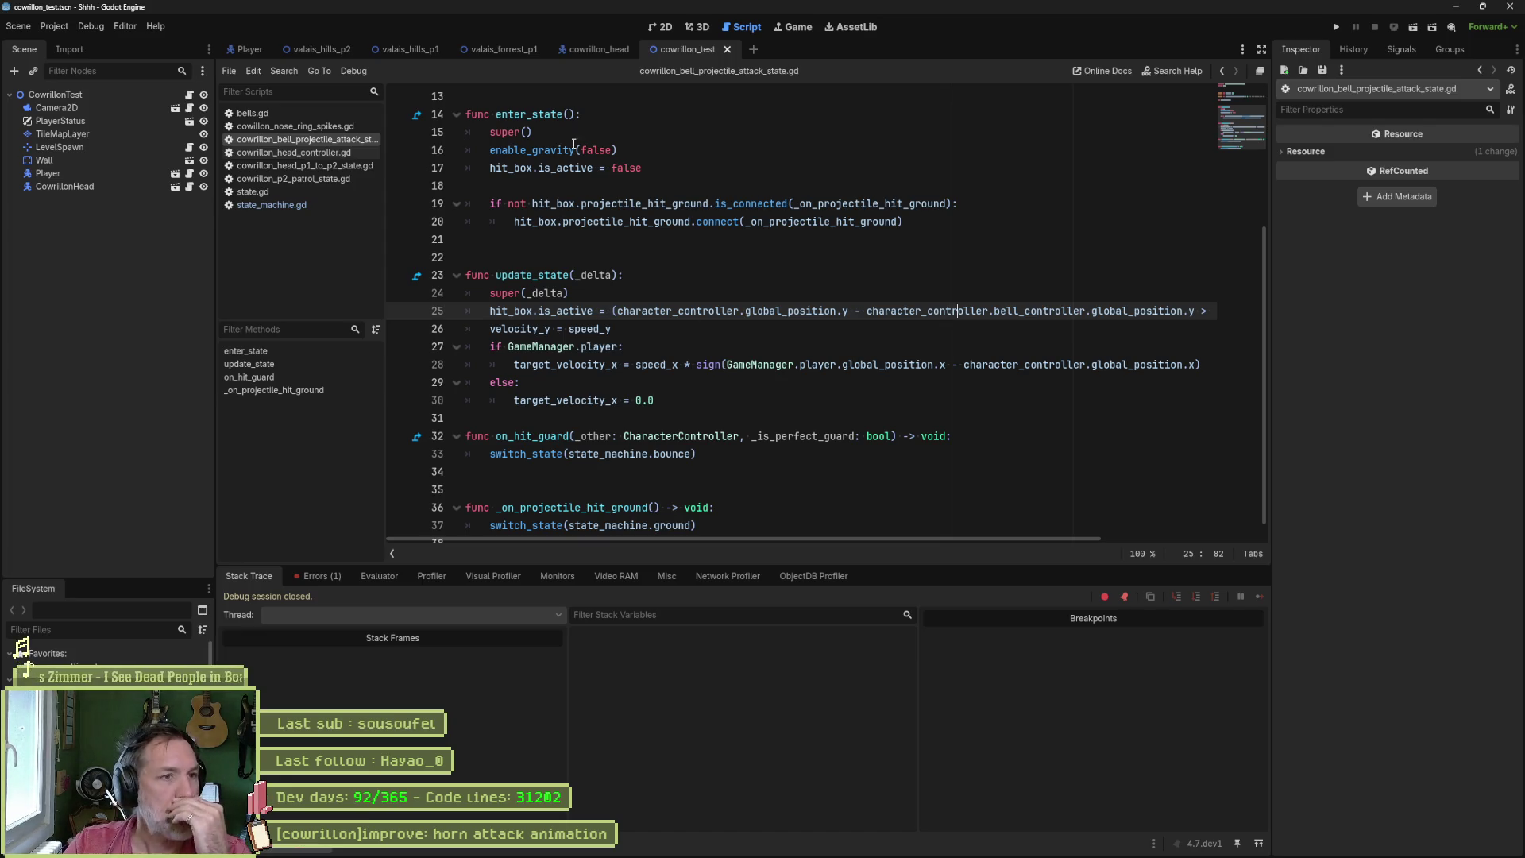
- Review the bells reference on line 19 and the destroy_spikes() call in the p1_to_p2 script
click(335, 167)
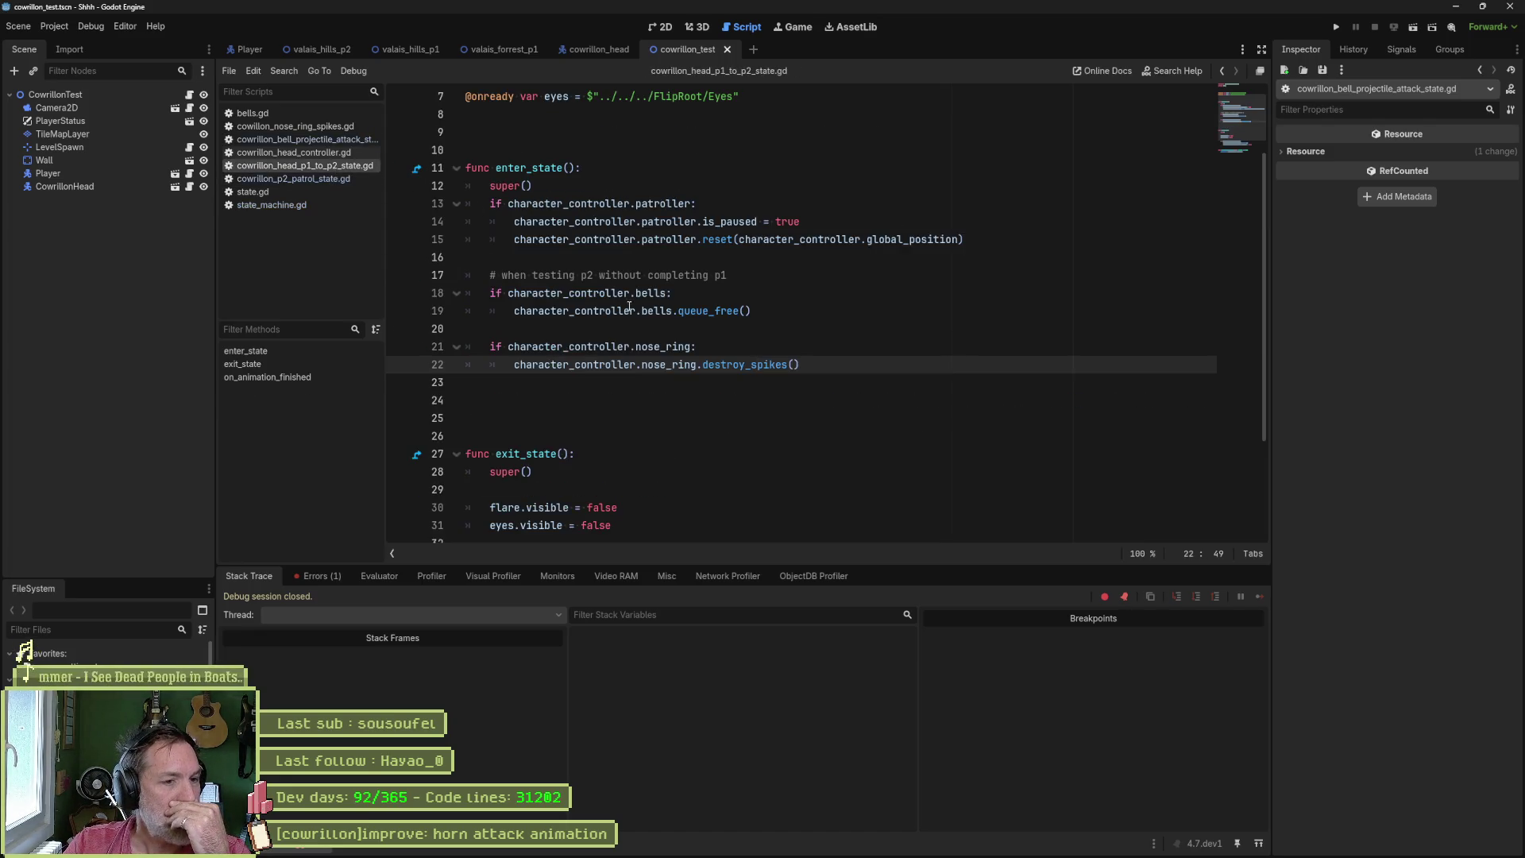
double_click(657, 310)
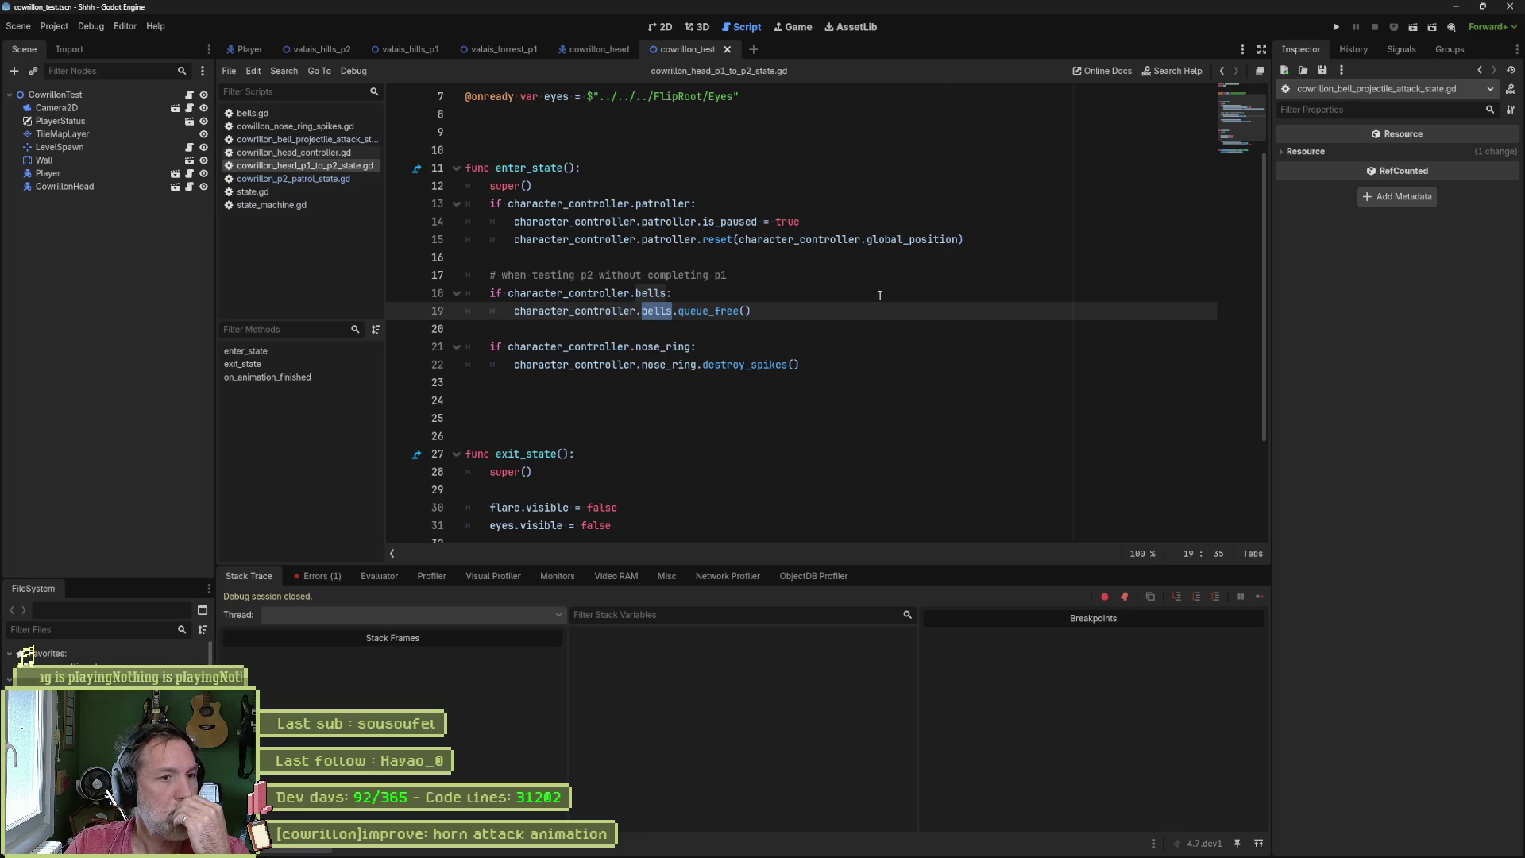
drag(703, 365, 802, 366)
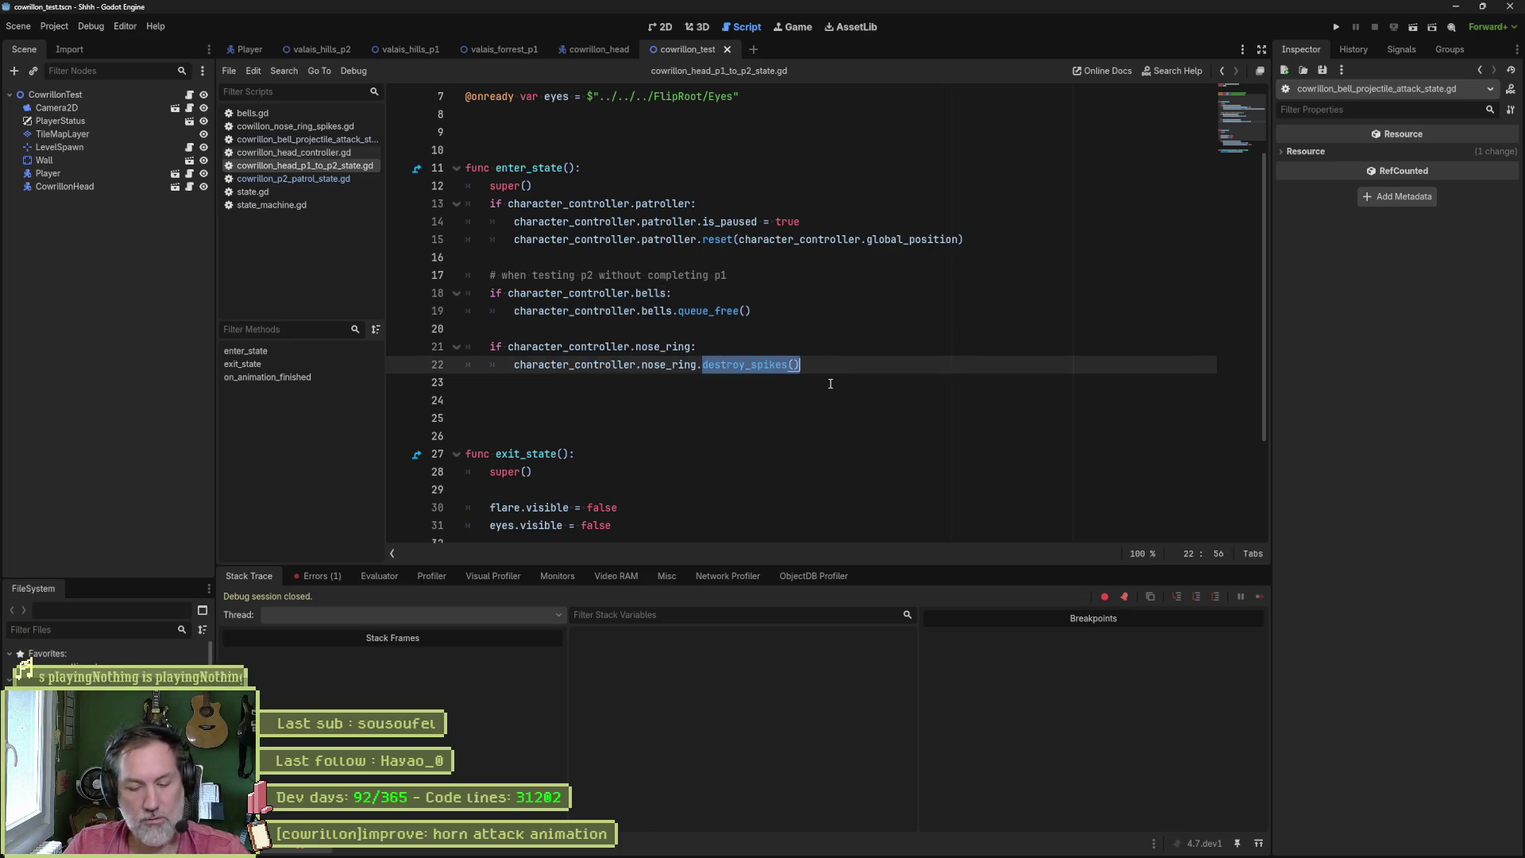
click(715, 311)
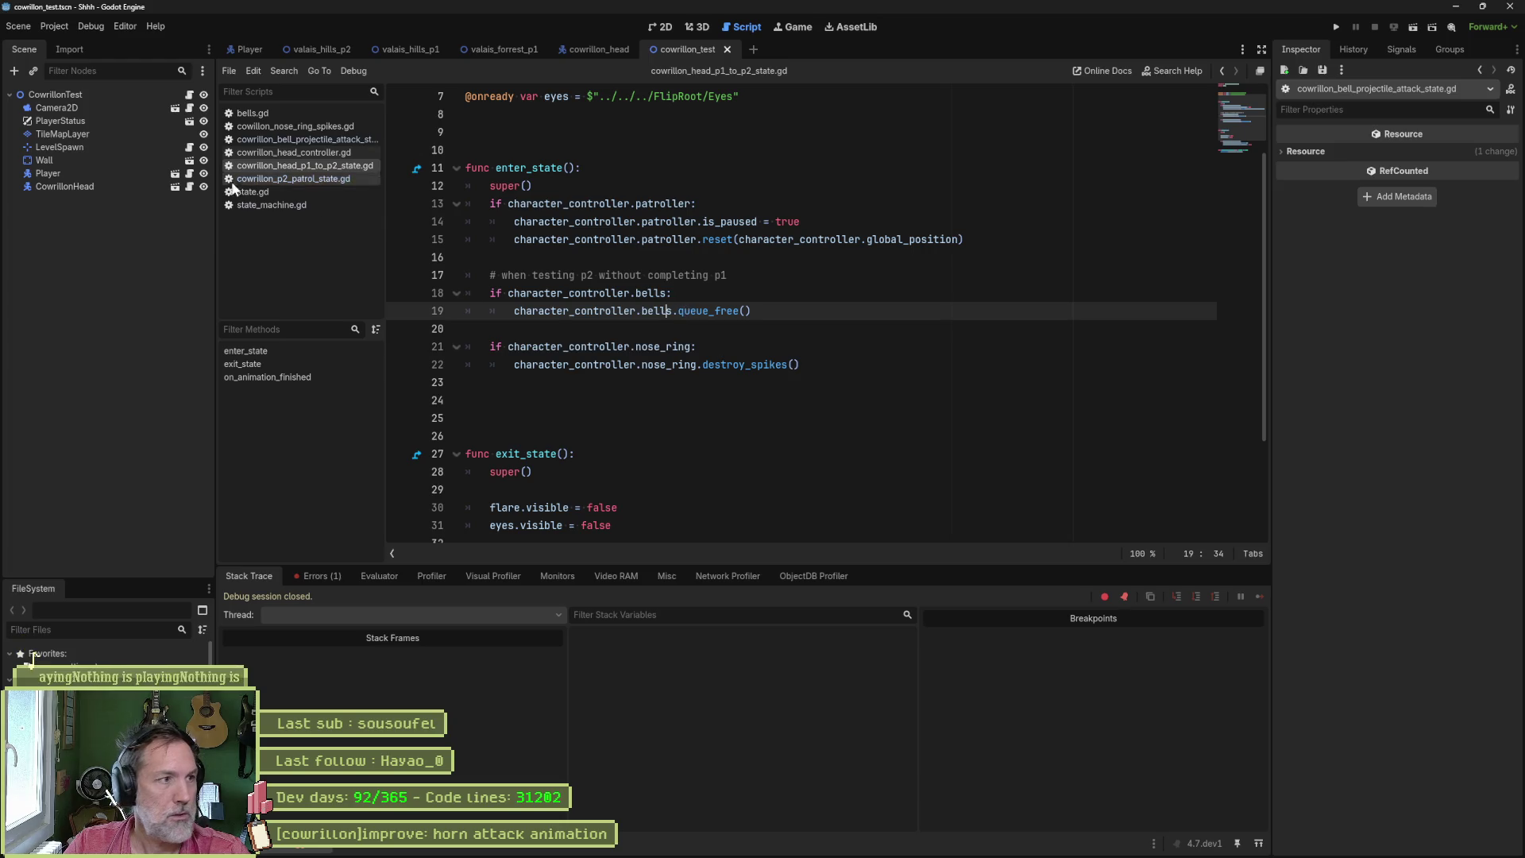
- Copy the destroy_spikes function from the nose ring spikes script into bells.gd below play_melody
click(253, 113)
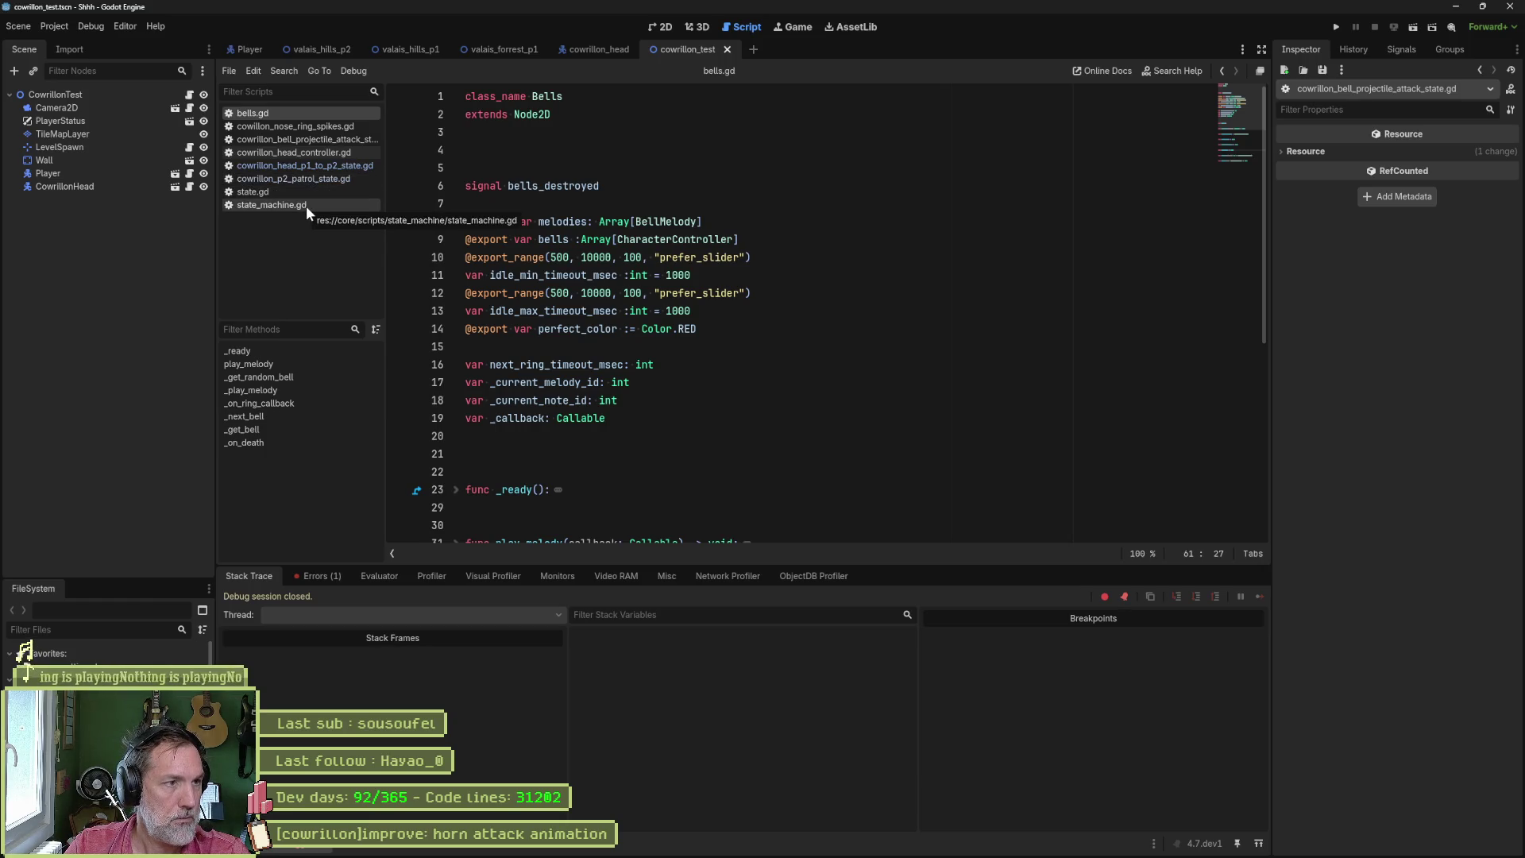
click(340, 126)
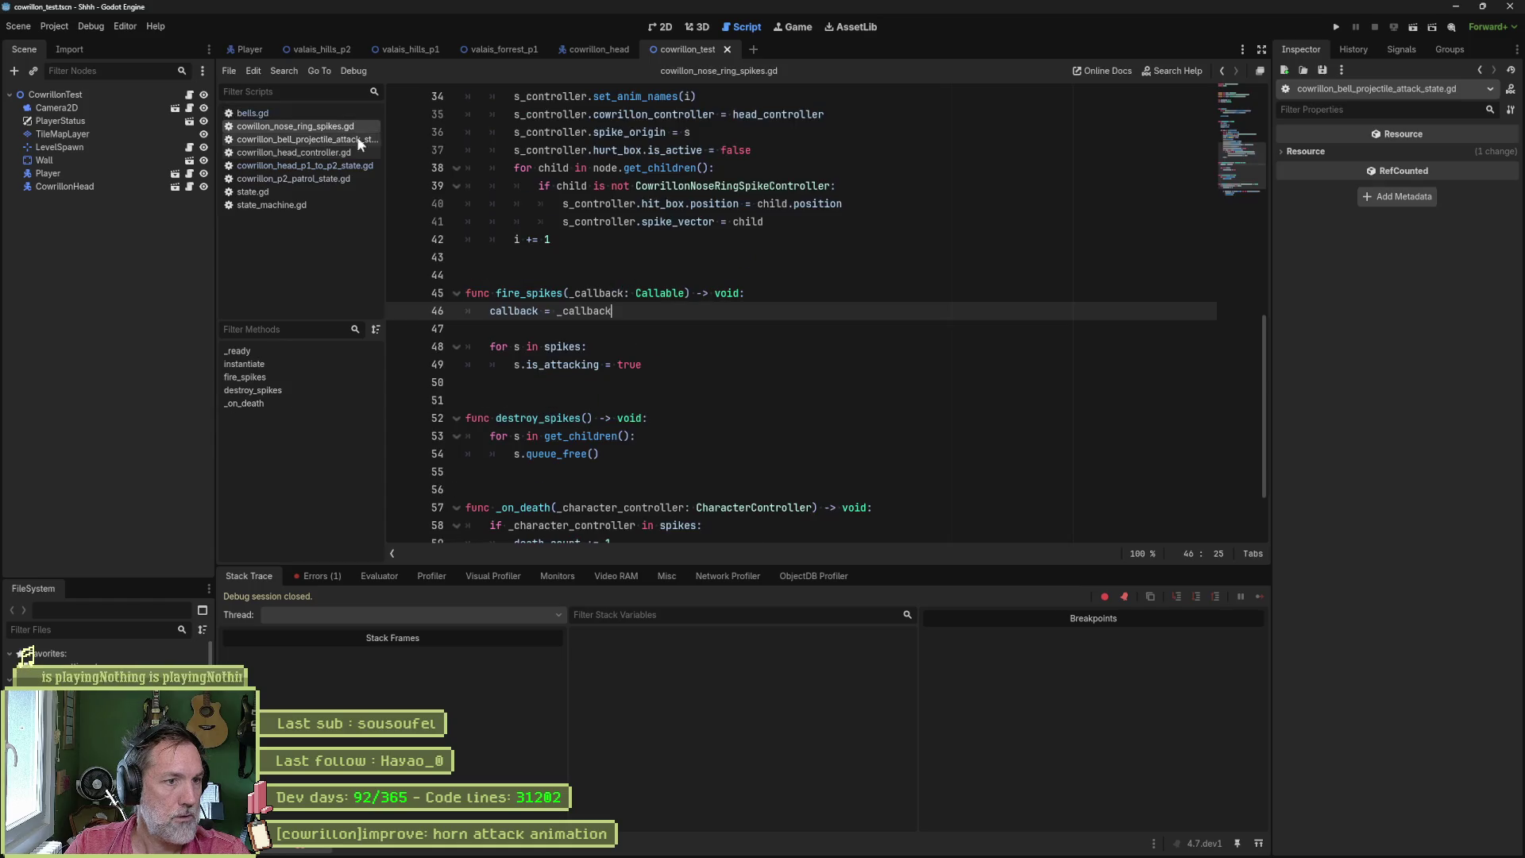
mouse_move(477, 476)
mouse_down()
mouse_move(476, 436)
mouse_move(644, 365)
mouse_up()
key(ctrl+c)
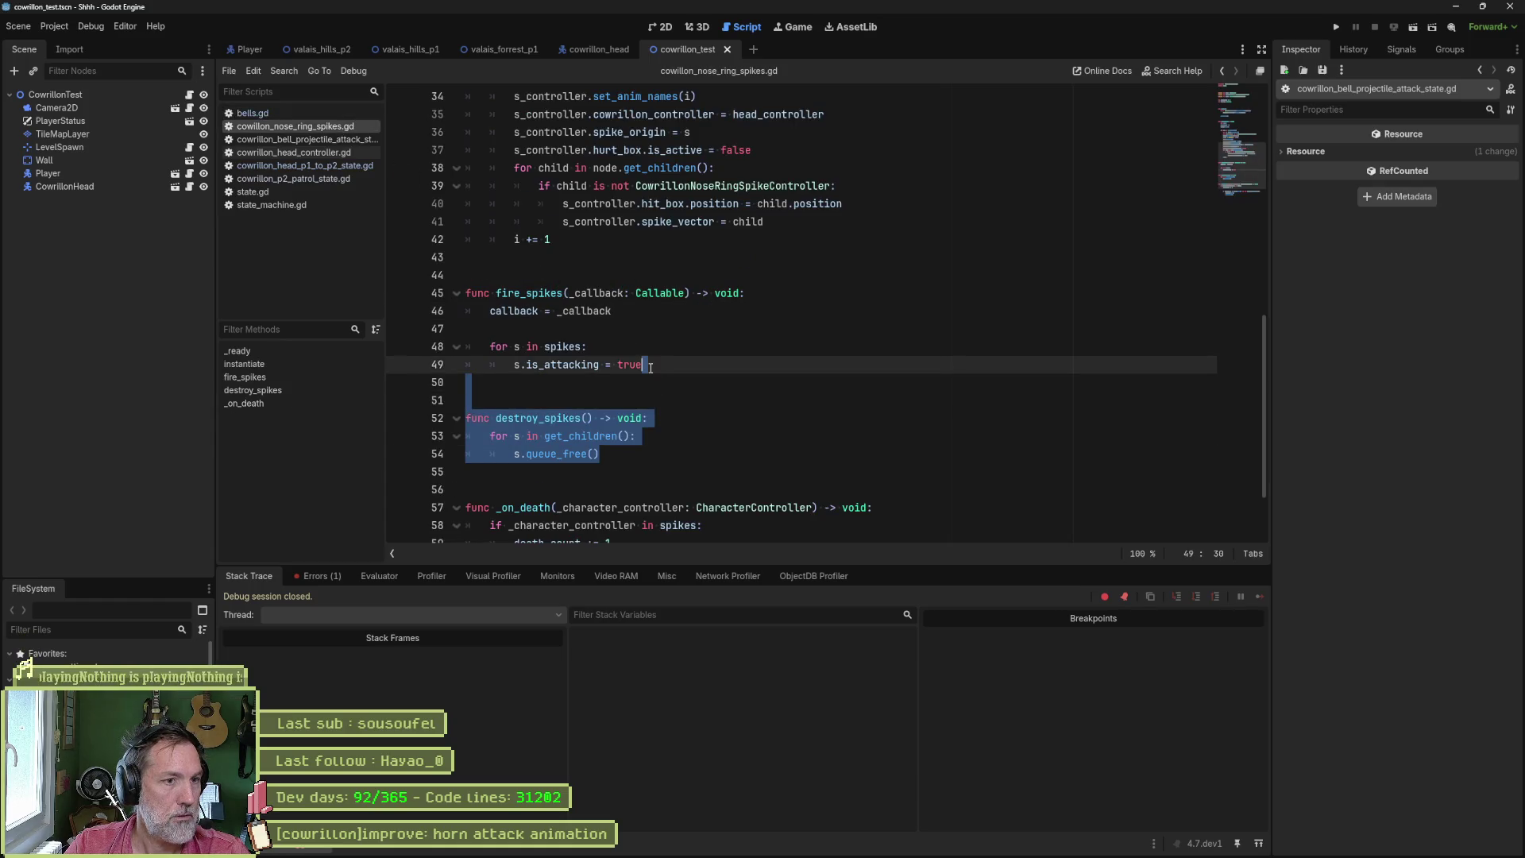
click(263, 112)
scroll(676, 475, down, 5)
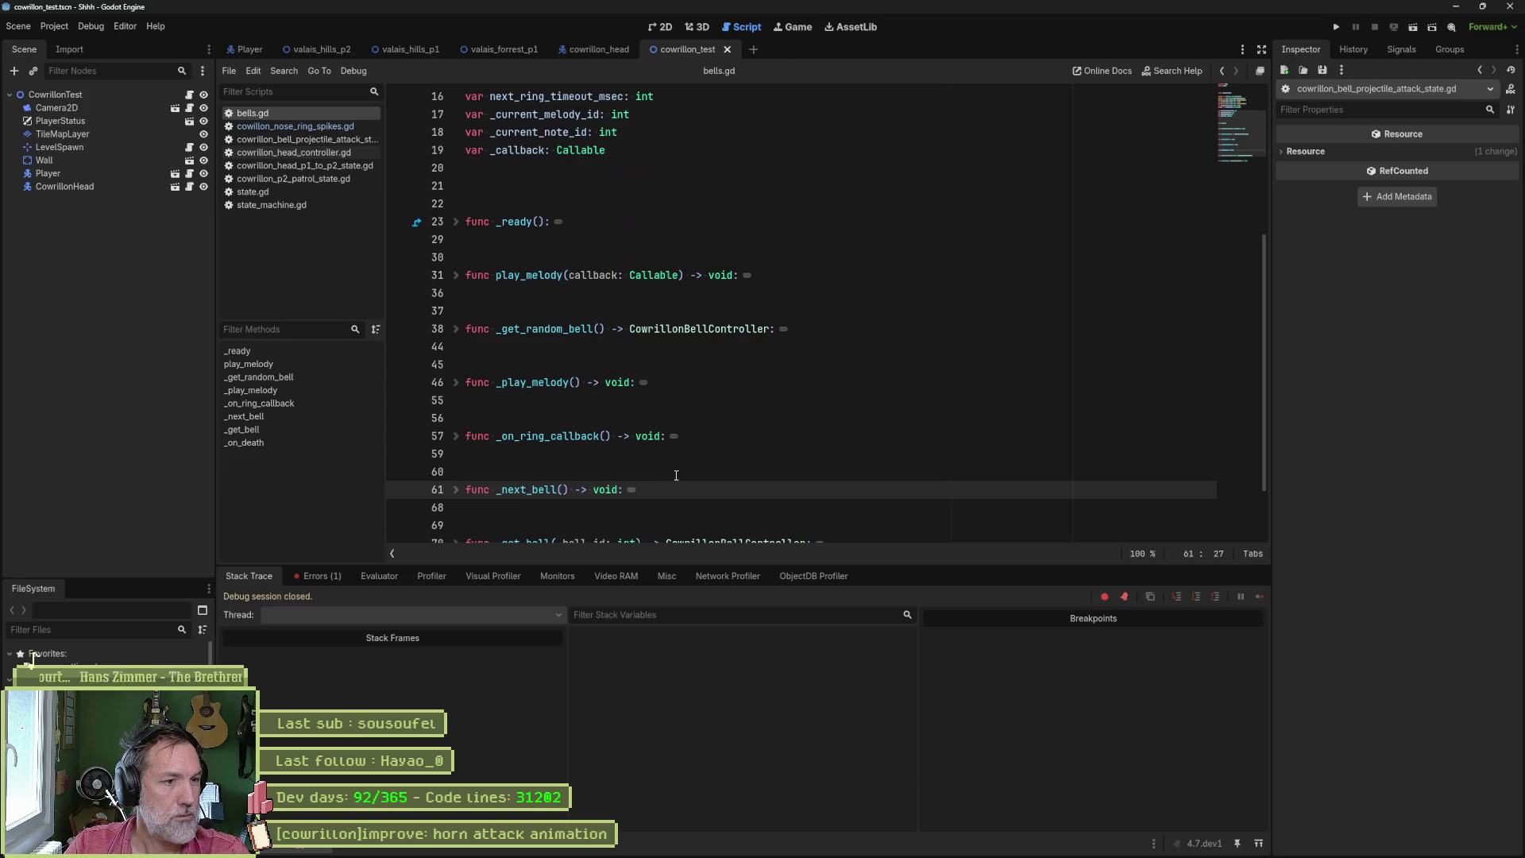
scroll(677, 475, down, 2)
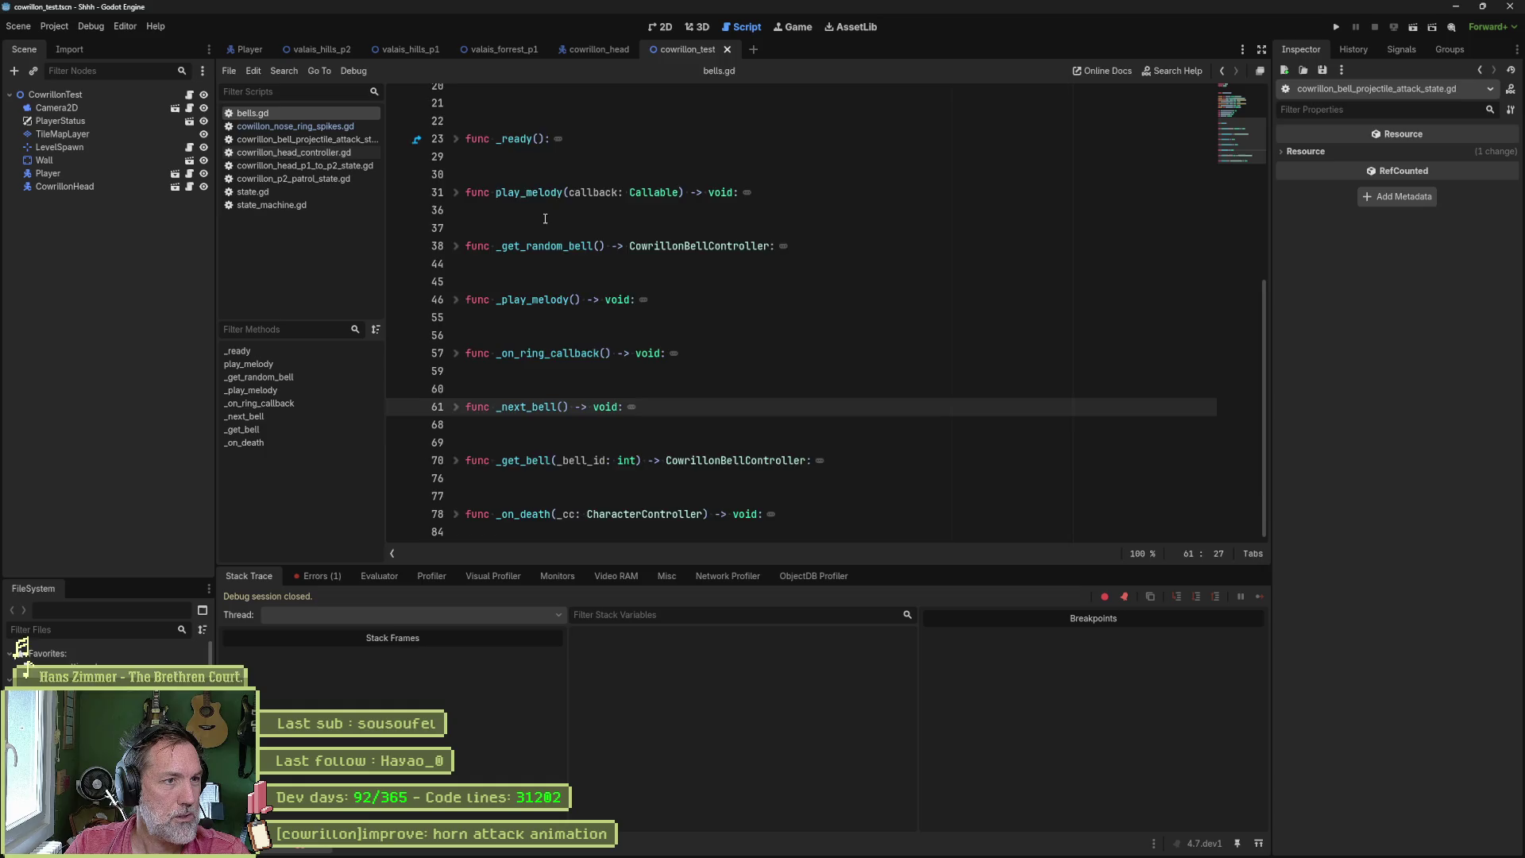
scroll(551, 234, up, 1)
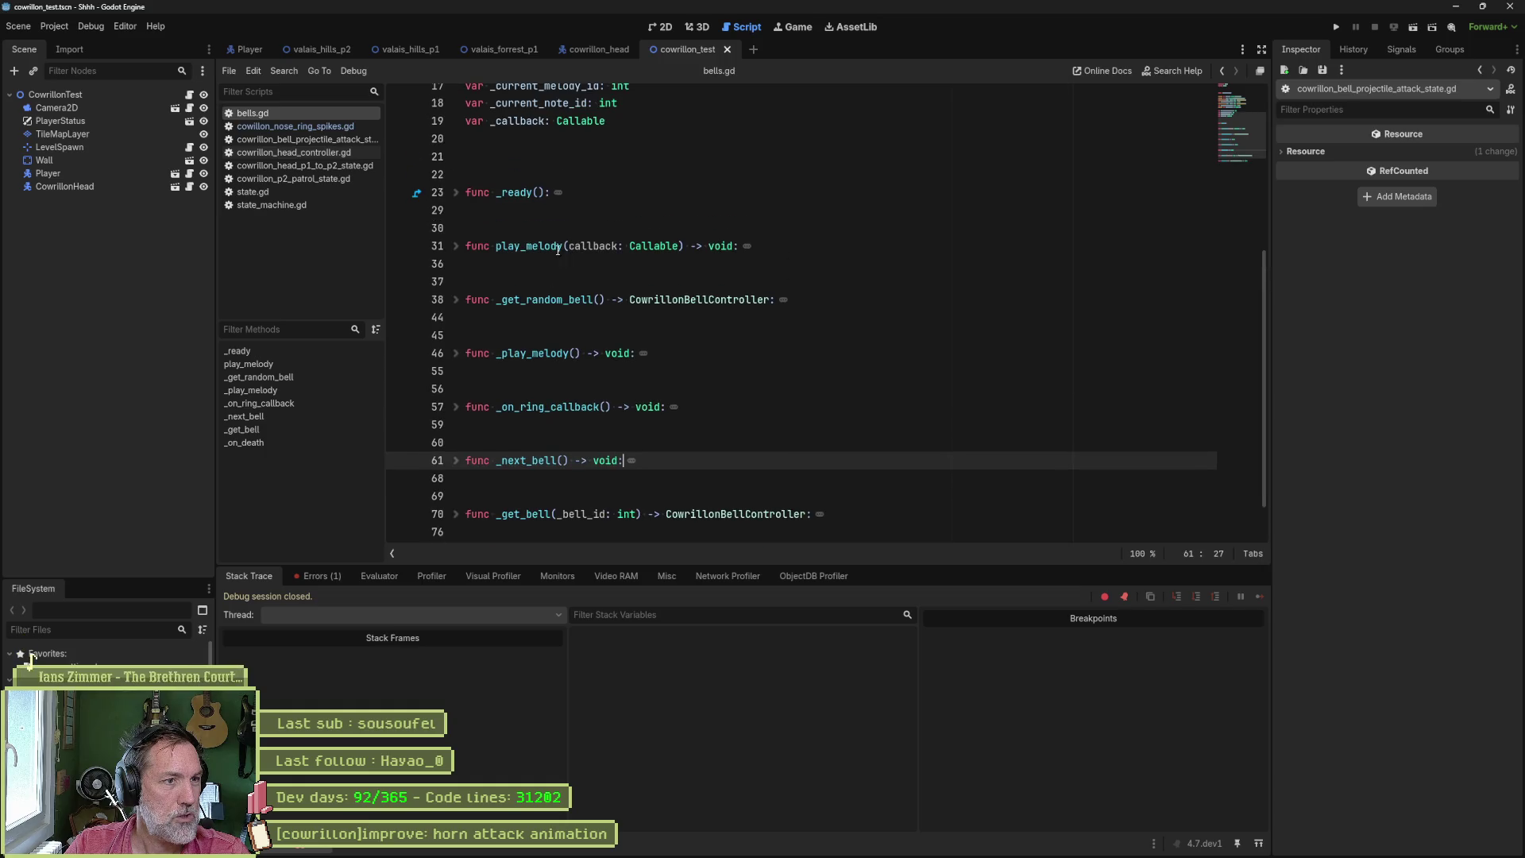
click(511, 264)
key(ctrl+v)
- Tidy the blank lines, rename the loop variable s to c, and save bells.gd
click(579, 287)
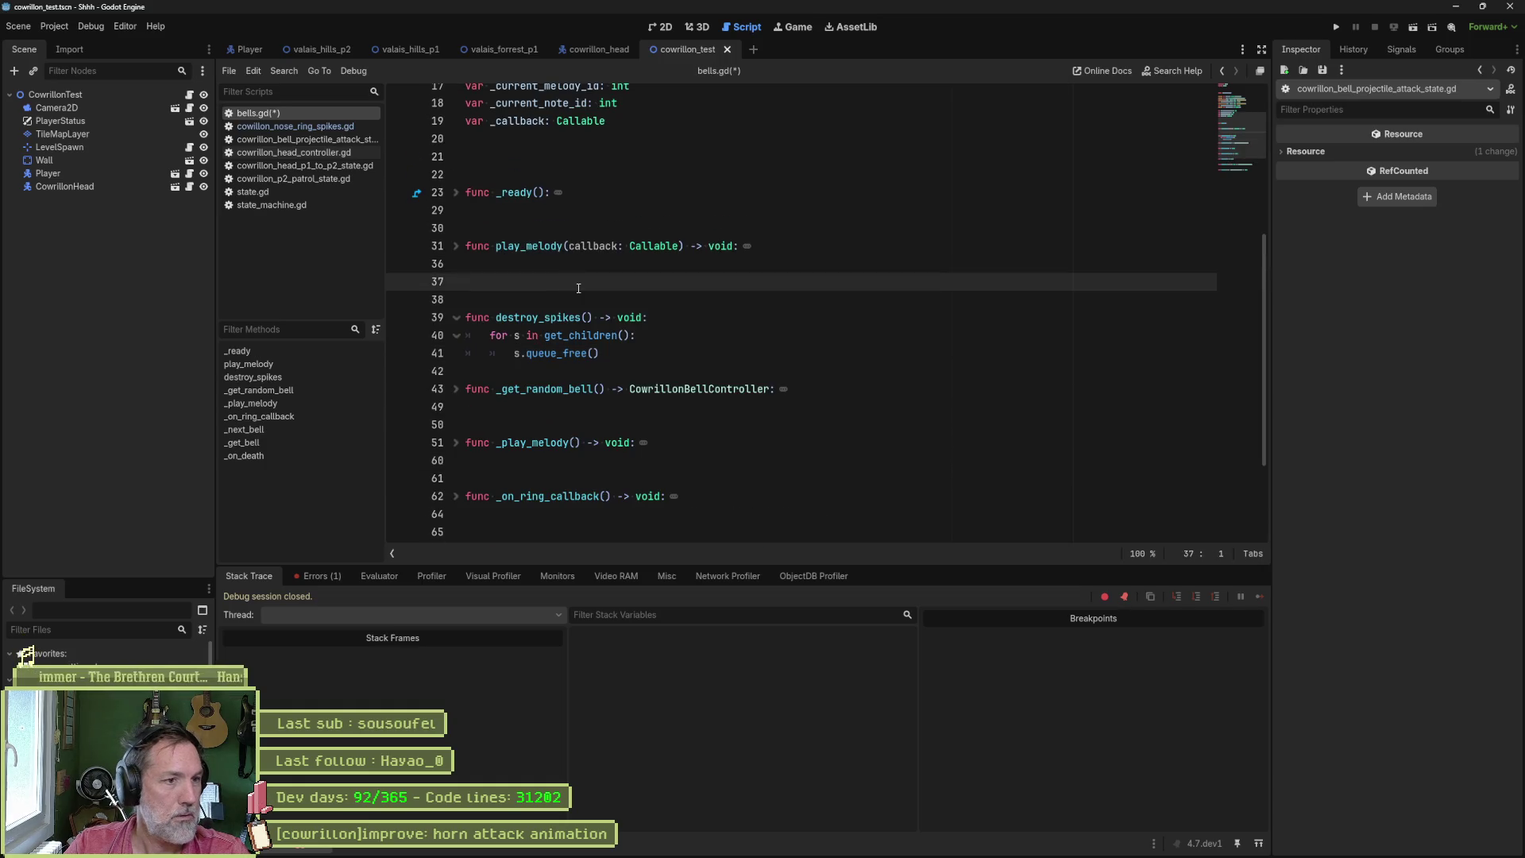
key(alt+Down)
key(alt+Down)
key(alt+Down)
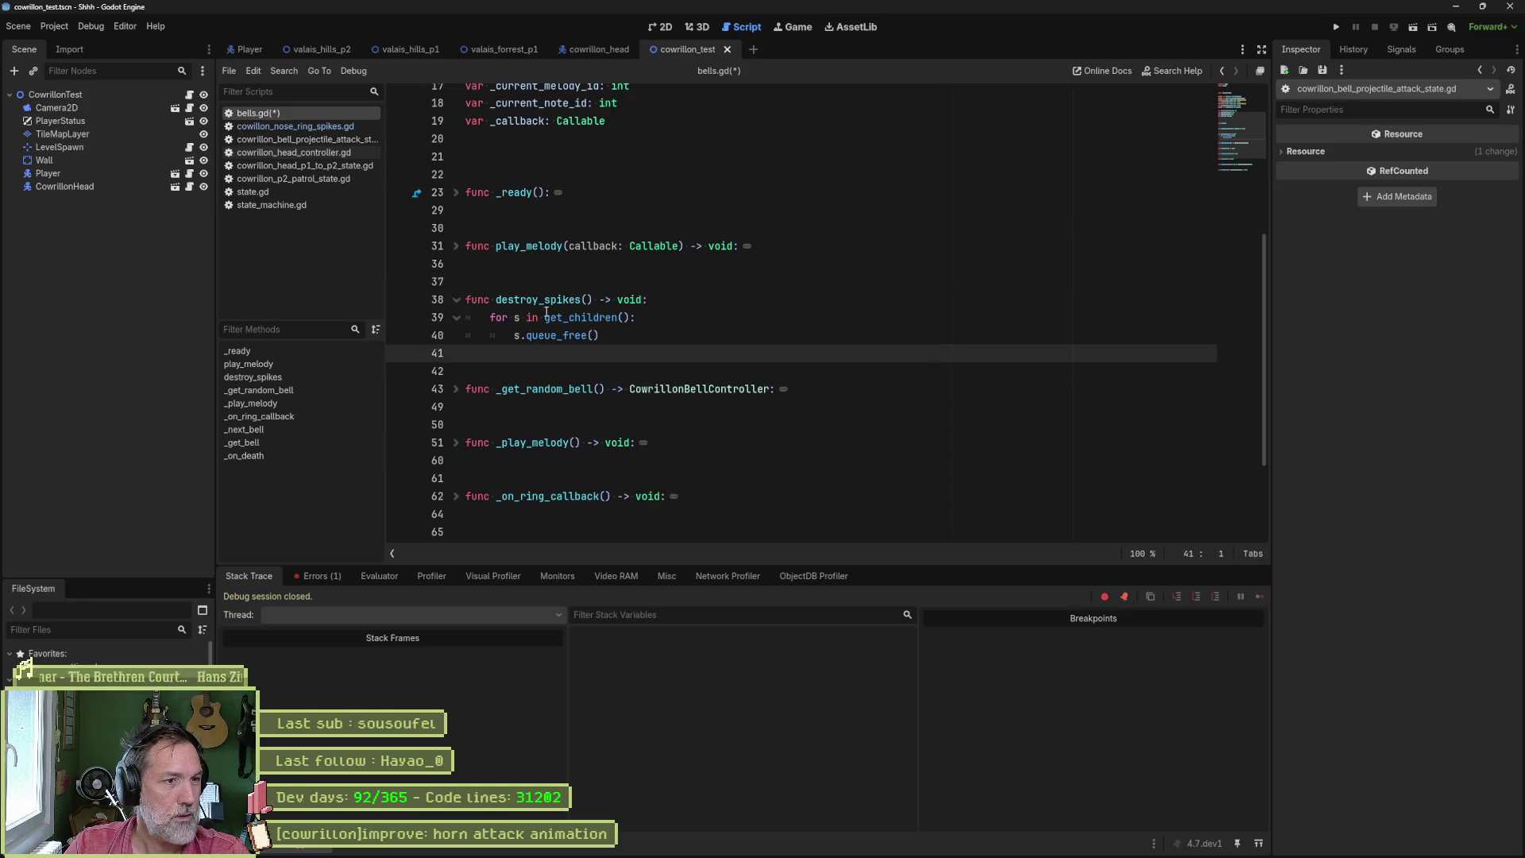
double_click(517, 317)
text(c)
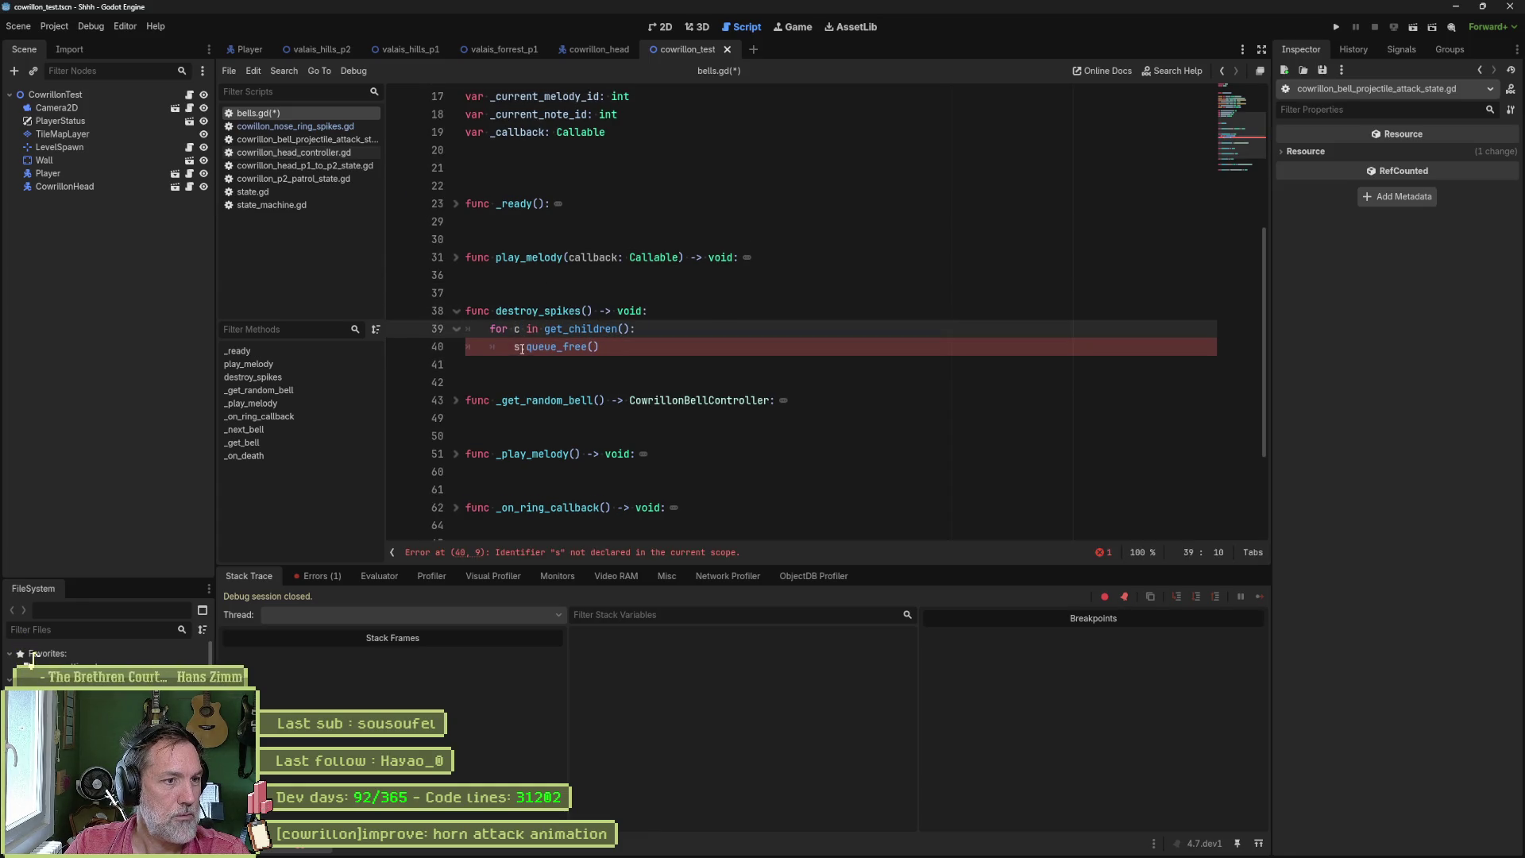
double_click(518, 347)
text(c)
click(669, 329)
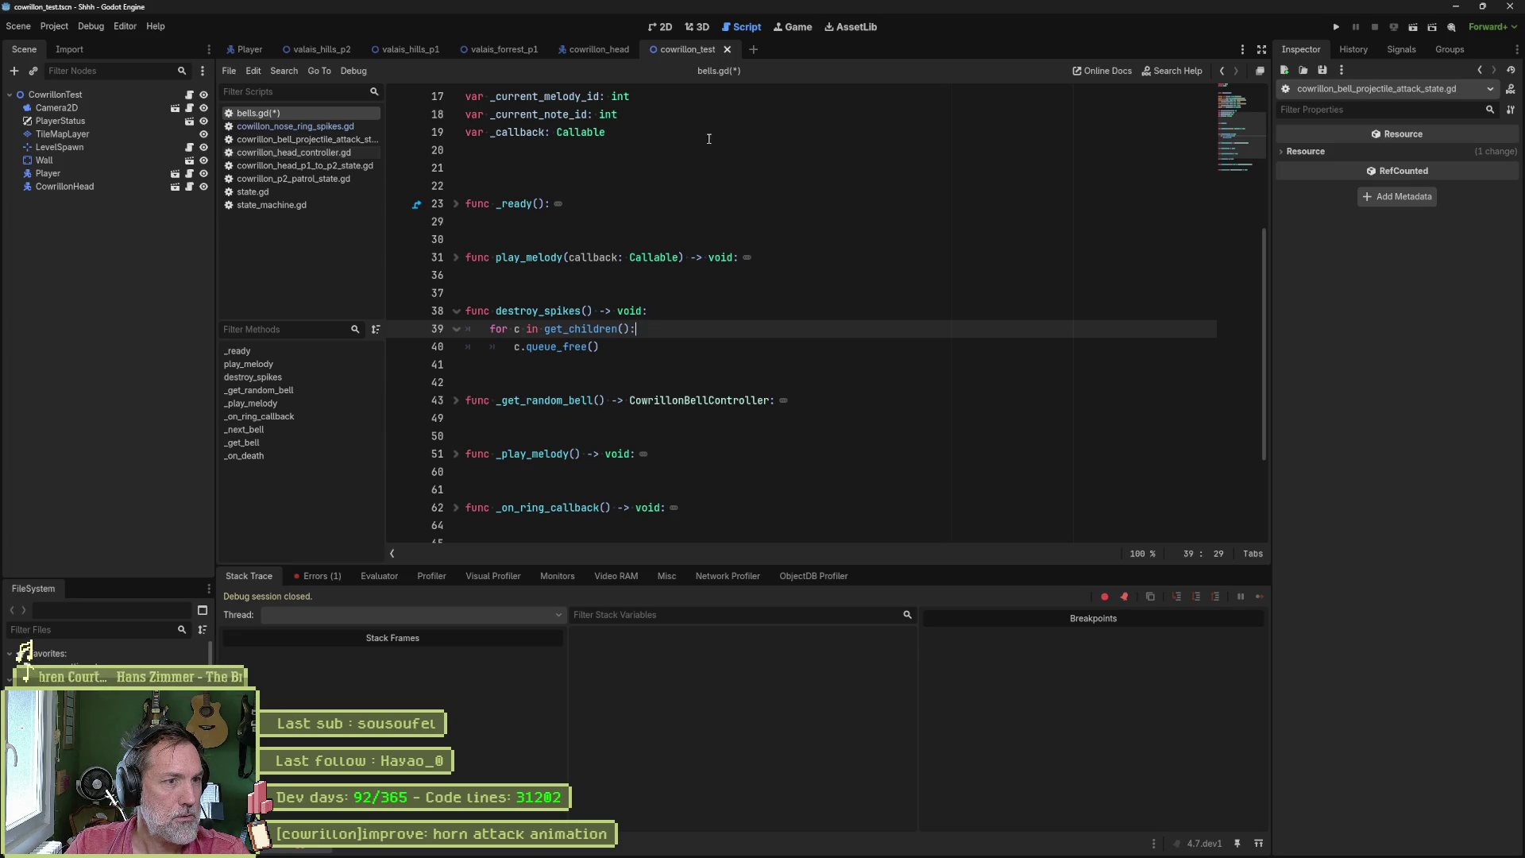
key(ctrl+s)
- Replace queue_free with destroy_spikes on line 19 of the p1_to_p2 script and rerun
double_click(538, 310)
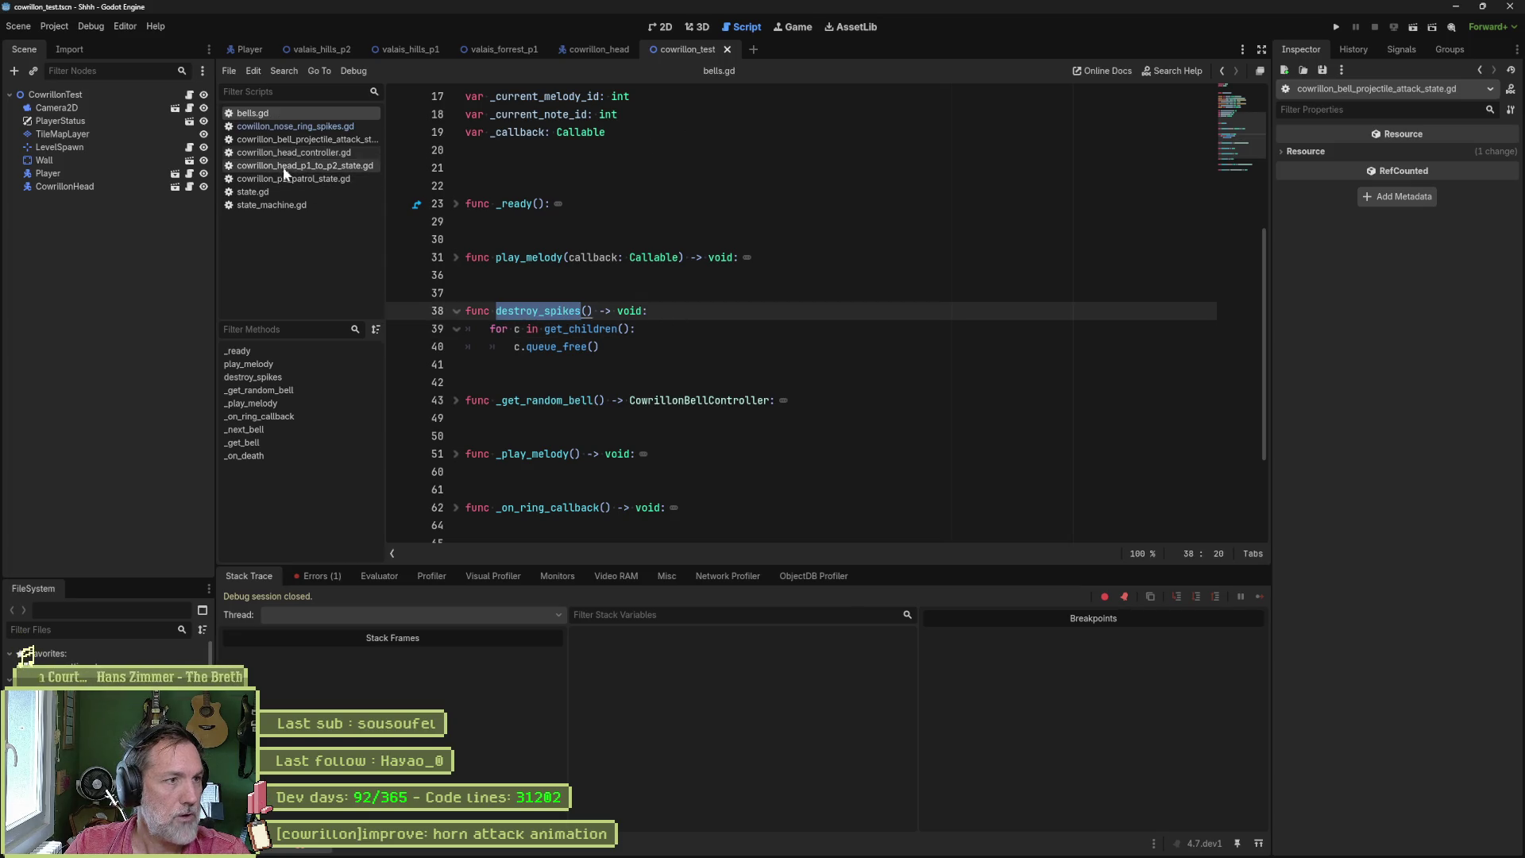
click(316, 168)
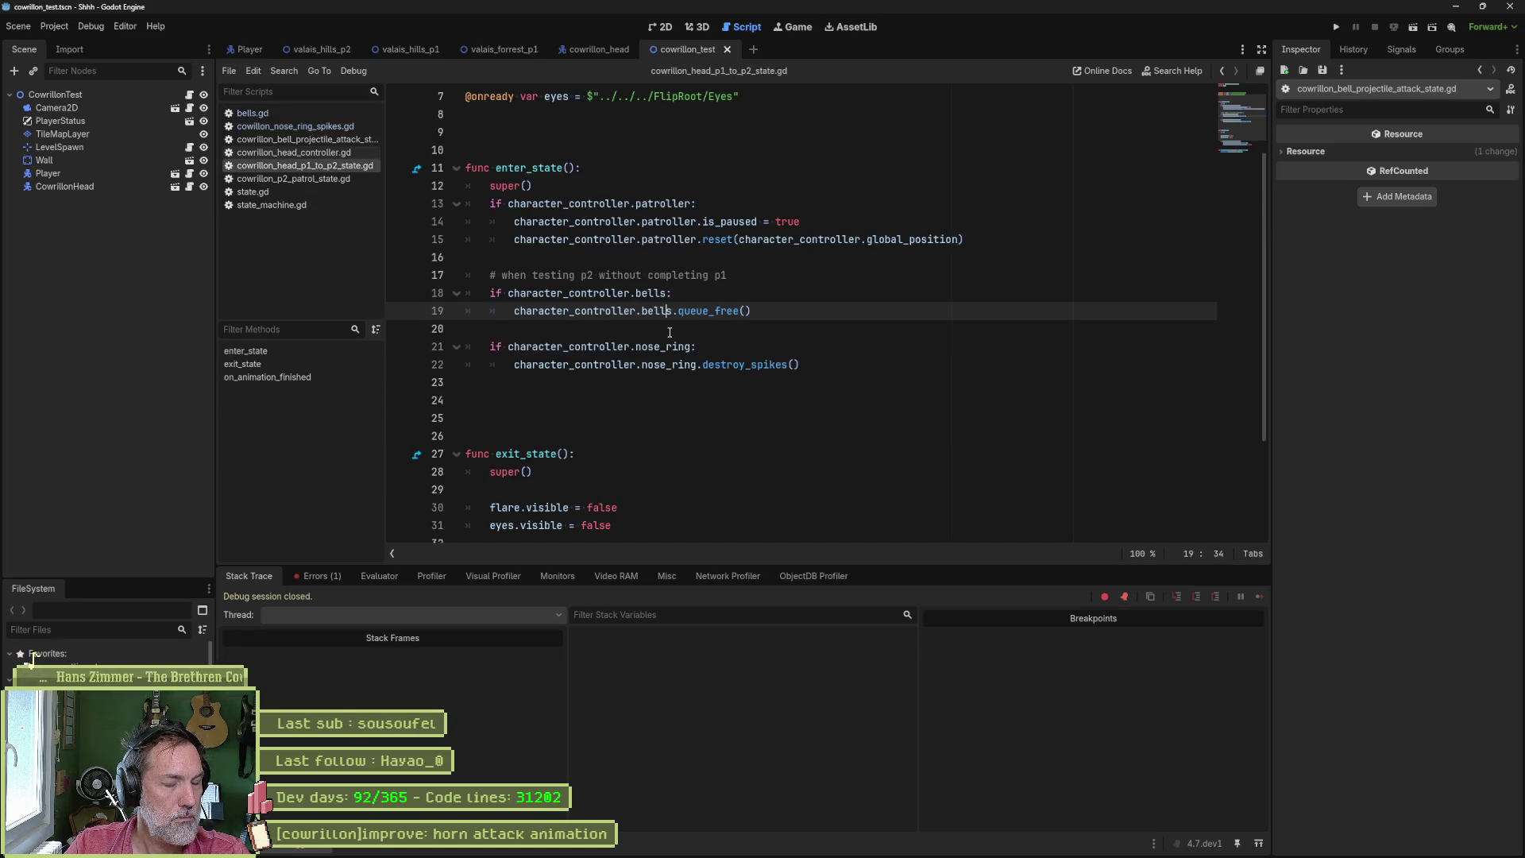
double_click(747, 365)
key(ctrl+c)
double_click(707, 310)
key(ctrl+v)
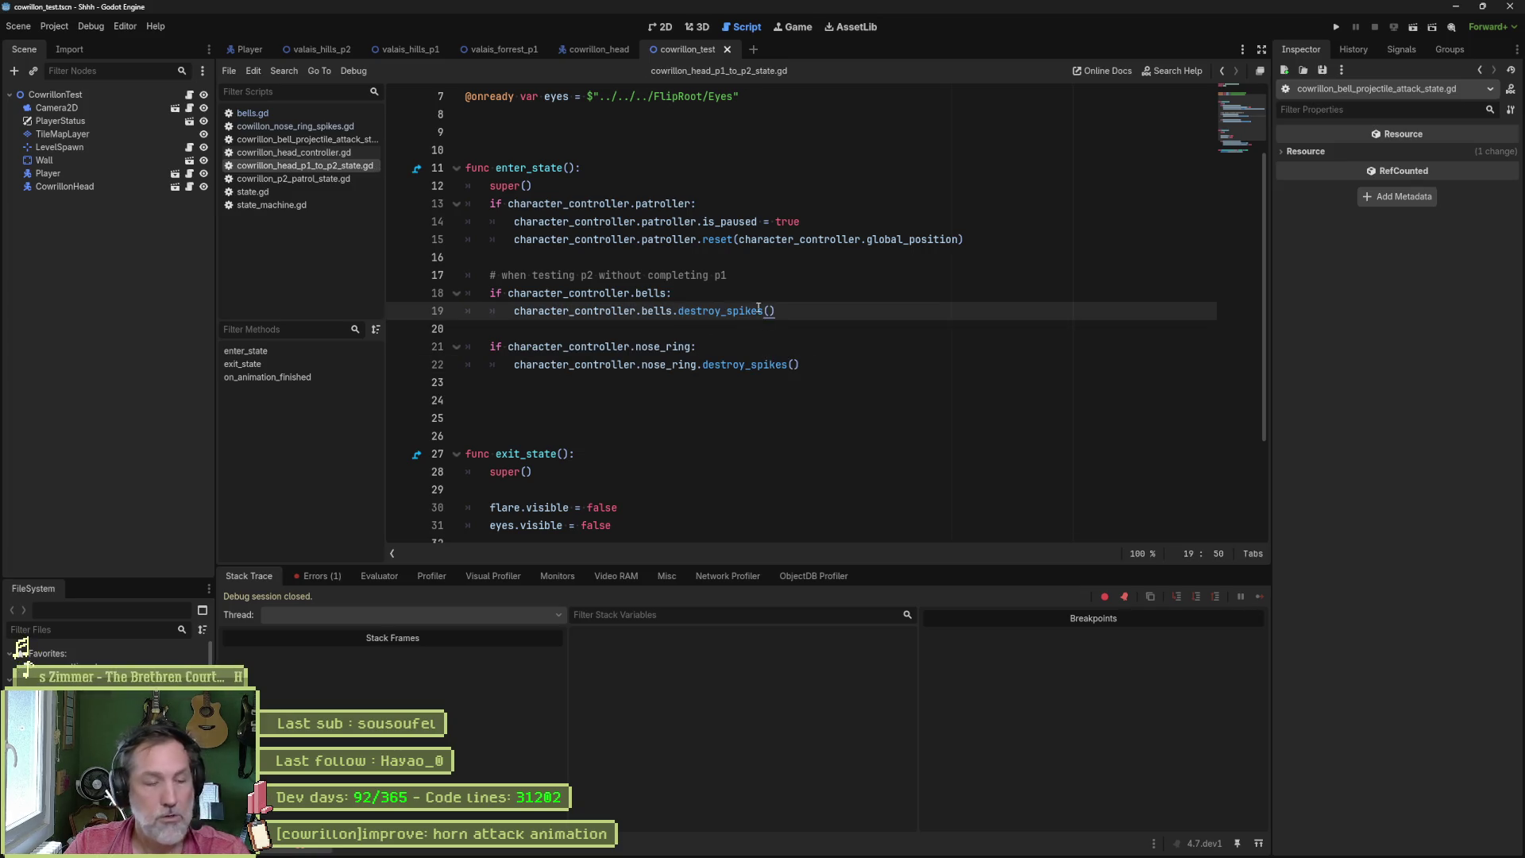
key(F6)
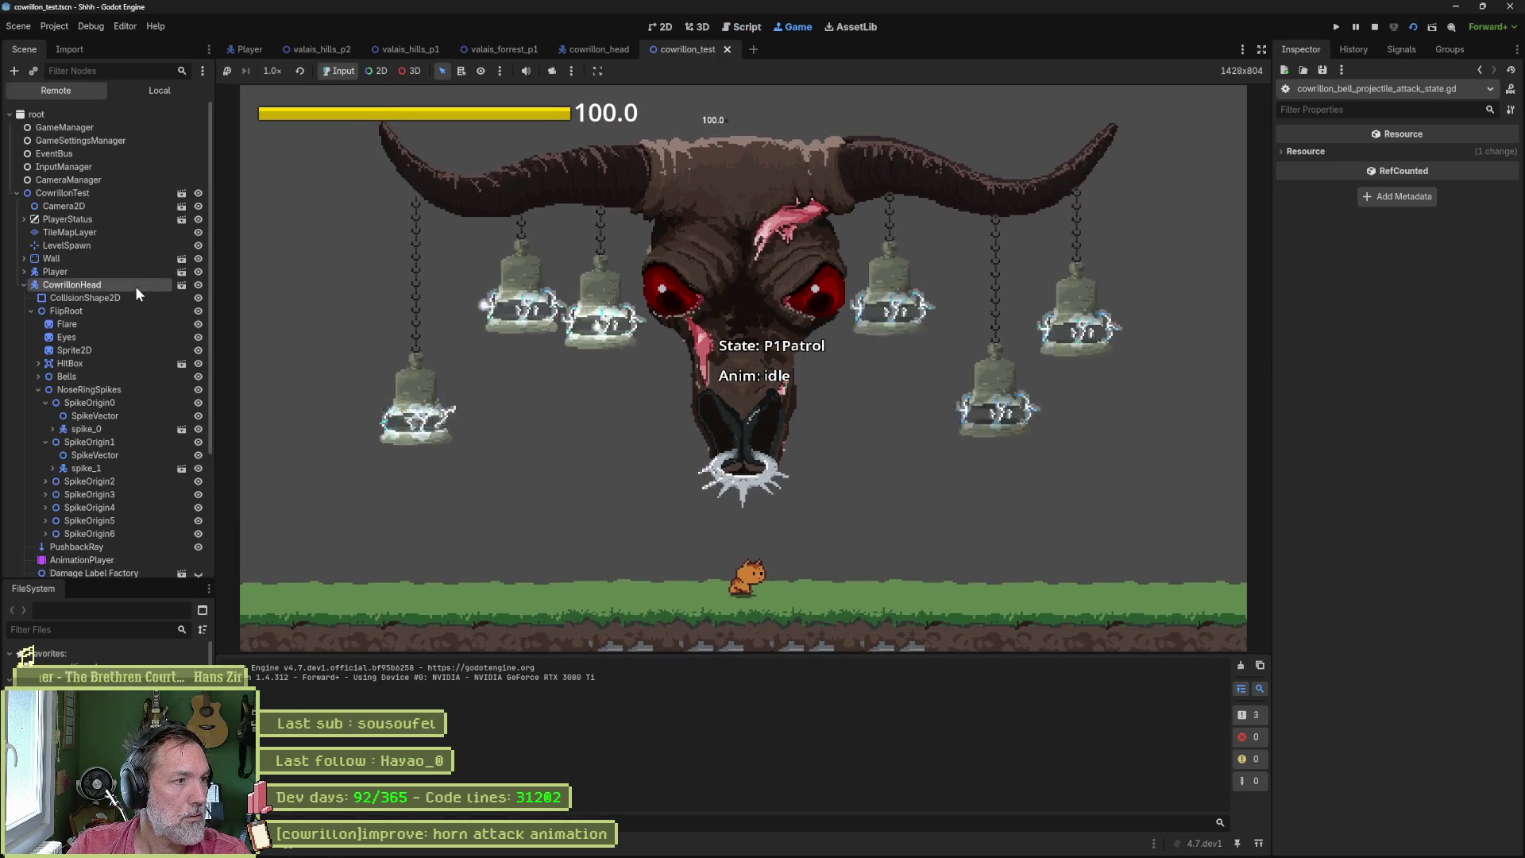
- Evaluate character_controller.bell_controller in the expression evaluator, then stop the game
click(136, 286)
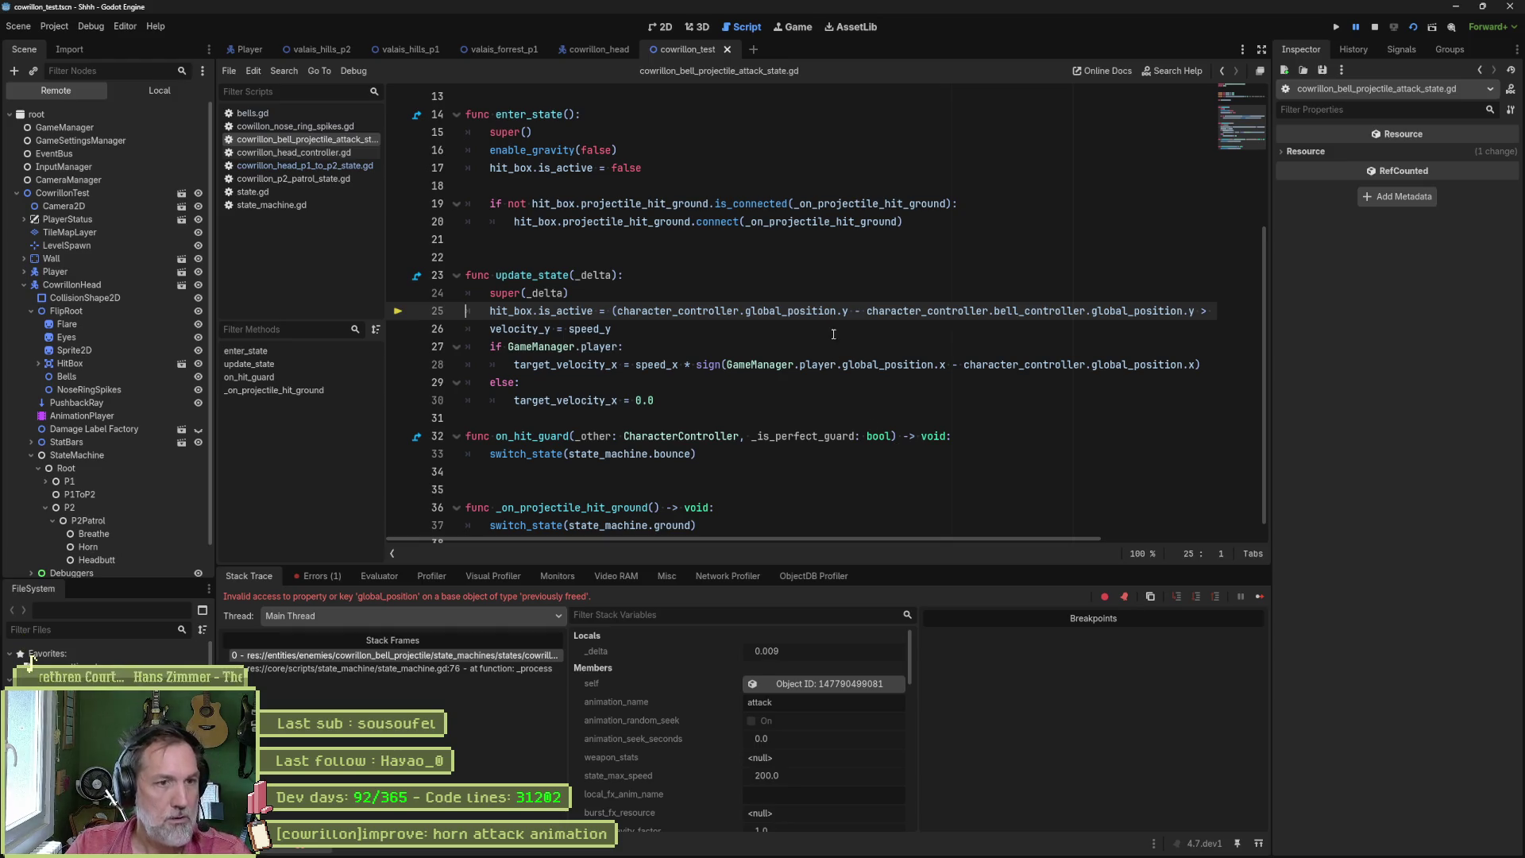
drag(868, 311, 1086, 310)
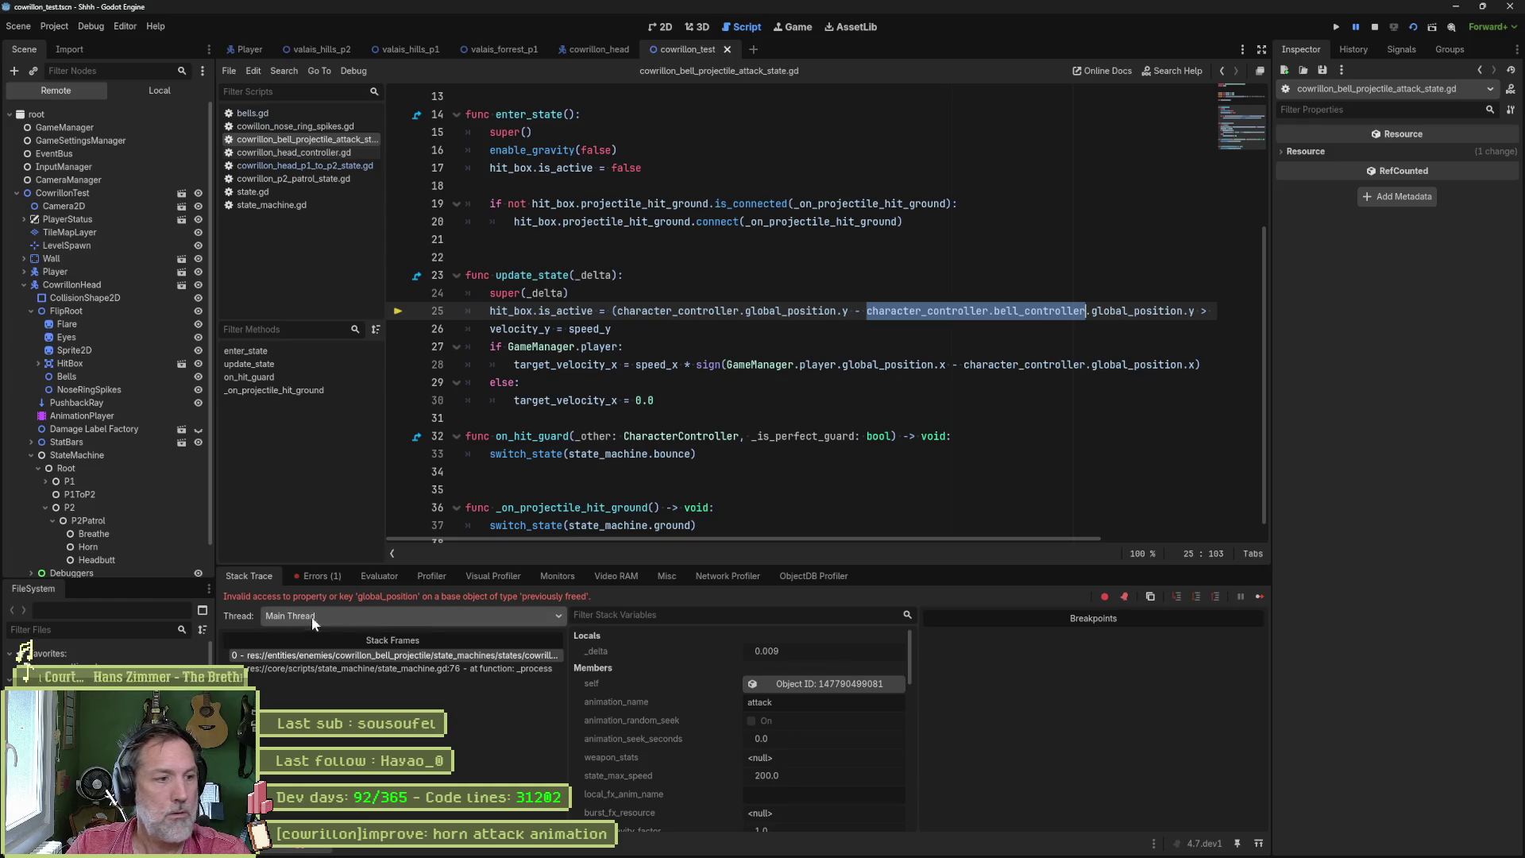
click(381, 580)
key(ctrl+v)
key(Return)
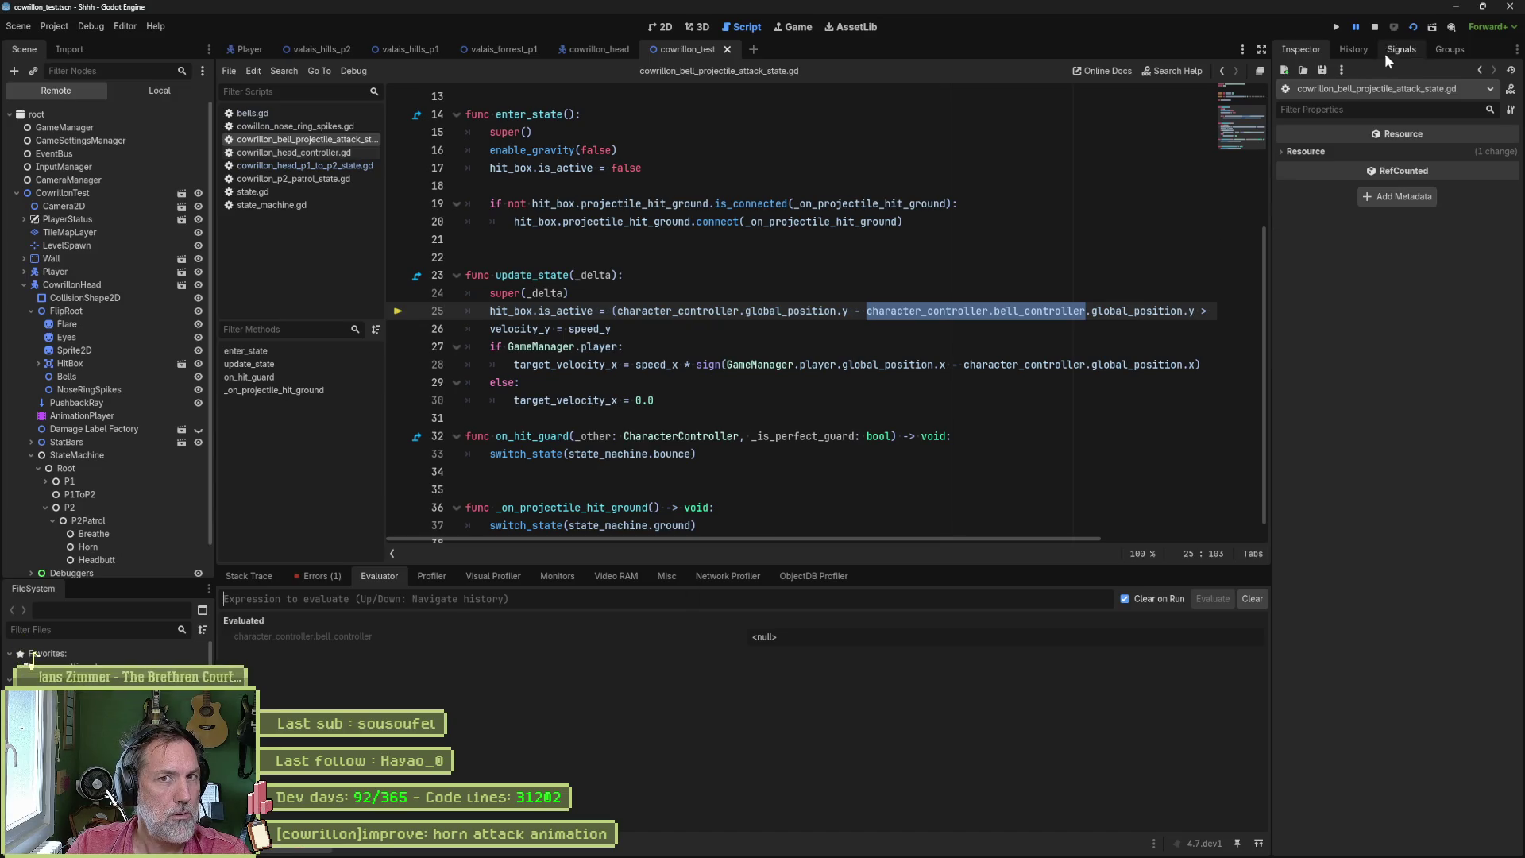
click(1371, 27)
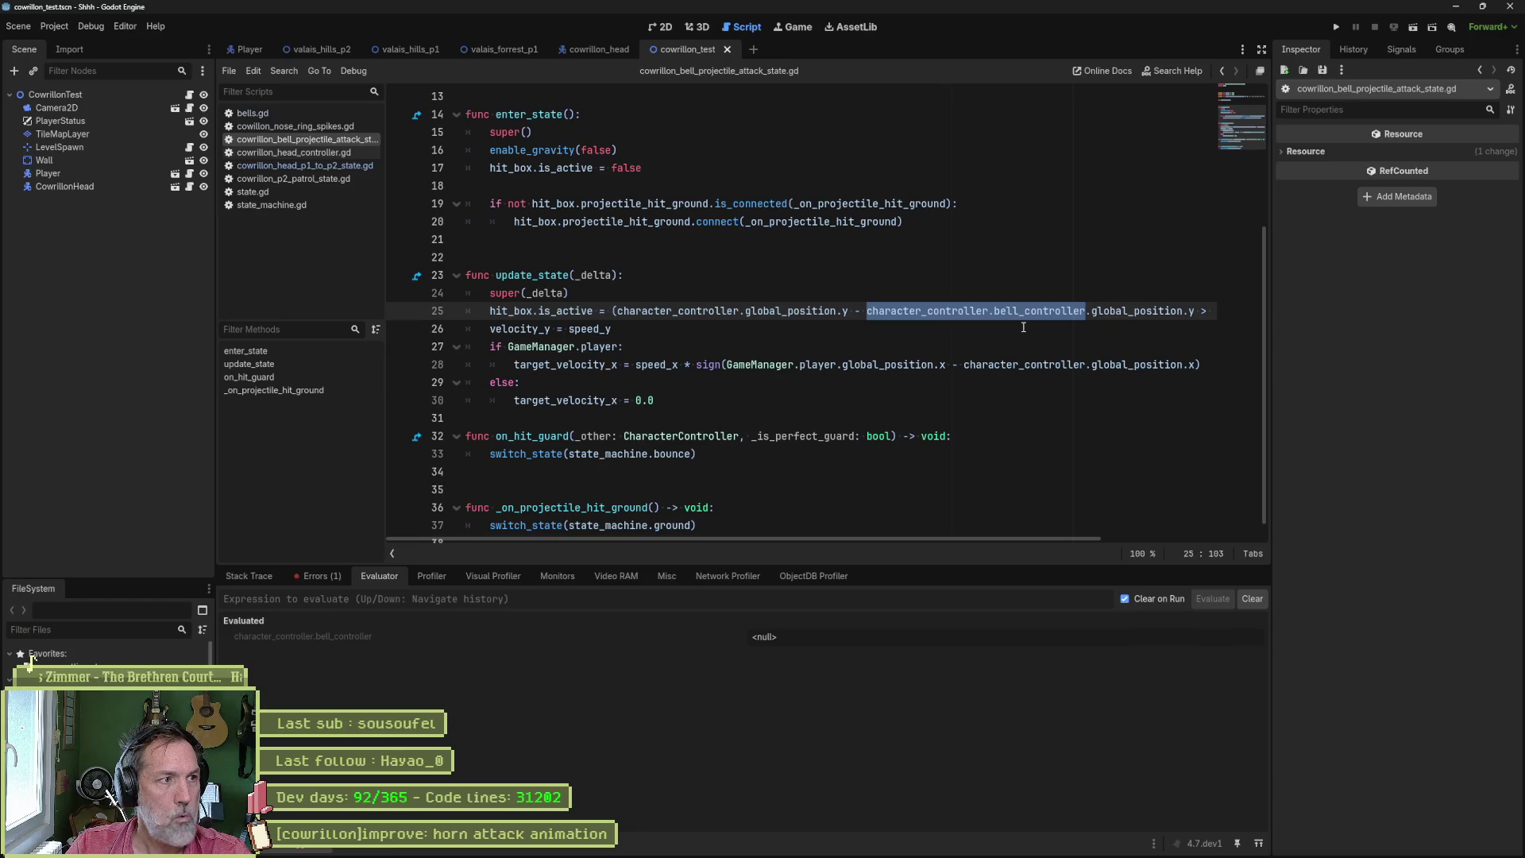
- Rerun the test scene and inspect the live CowrillonHead node after the break
key(F6)
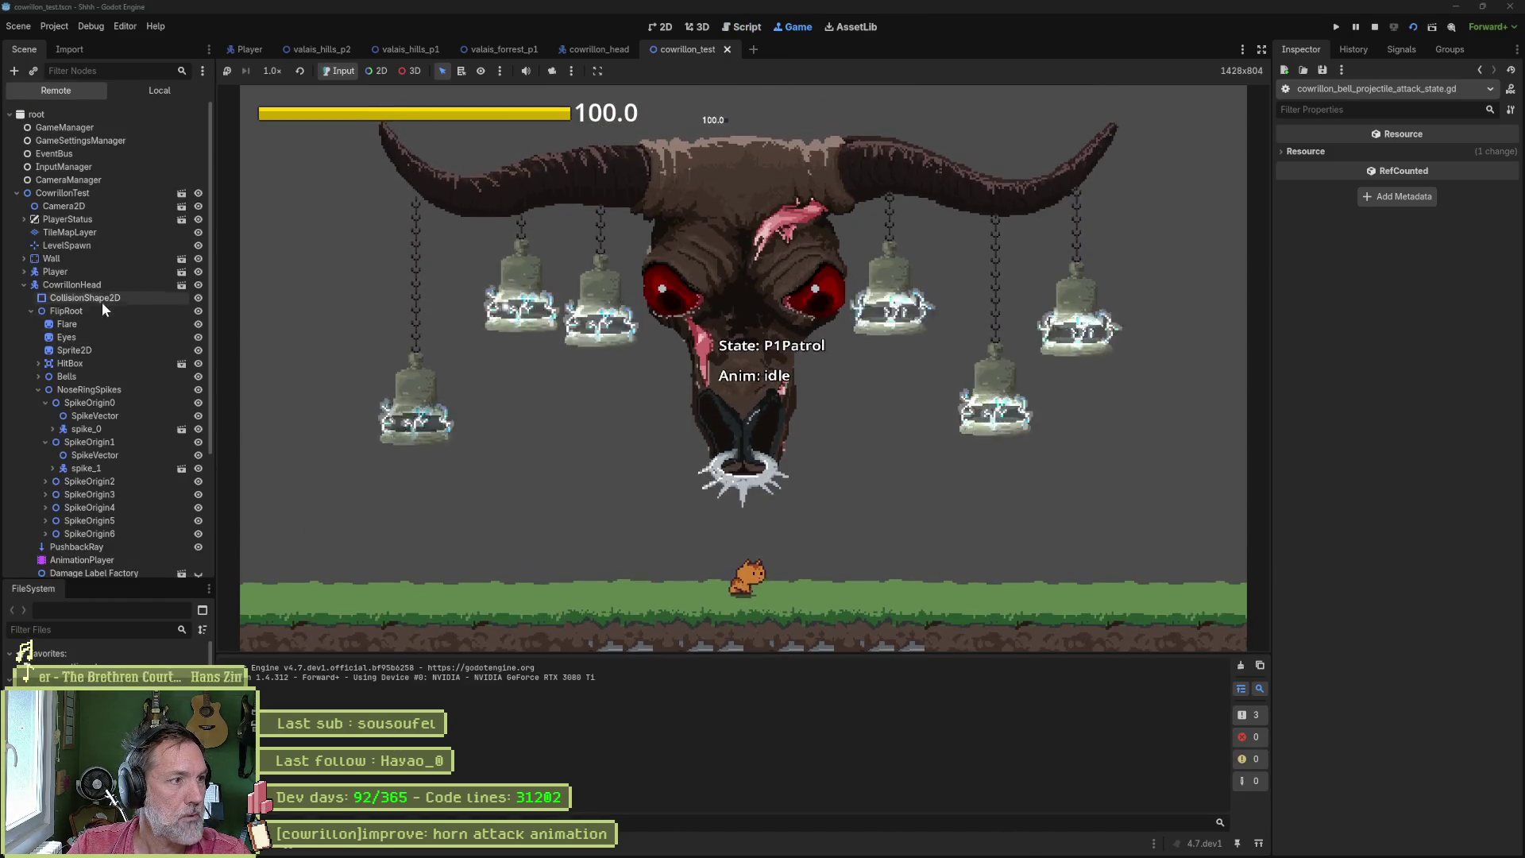
click(75, 284)
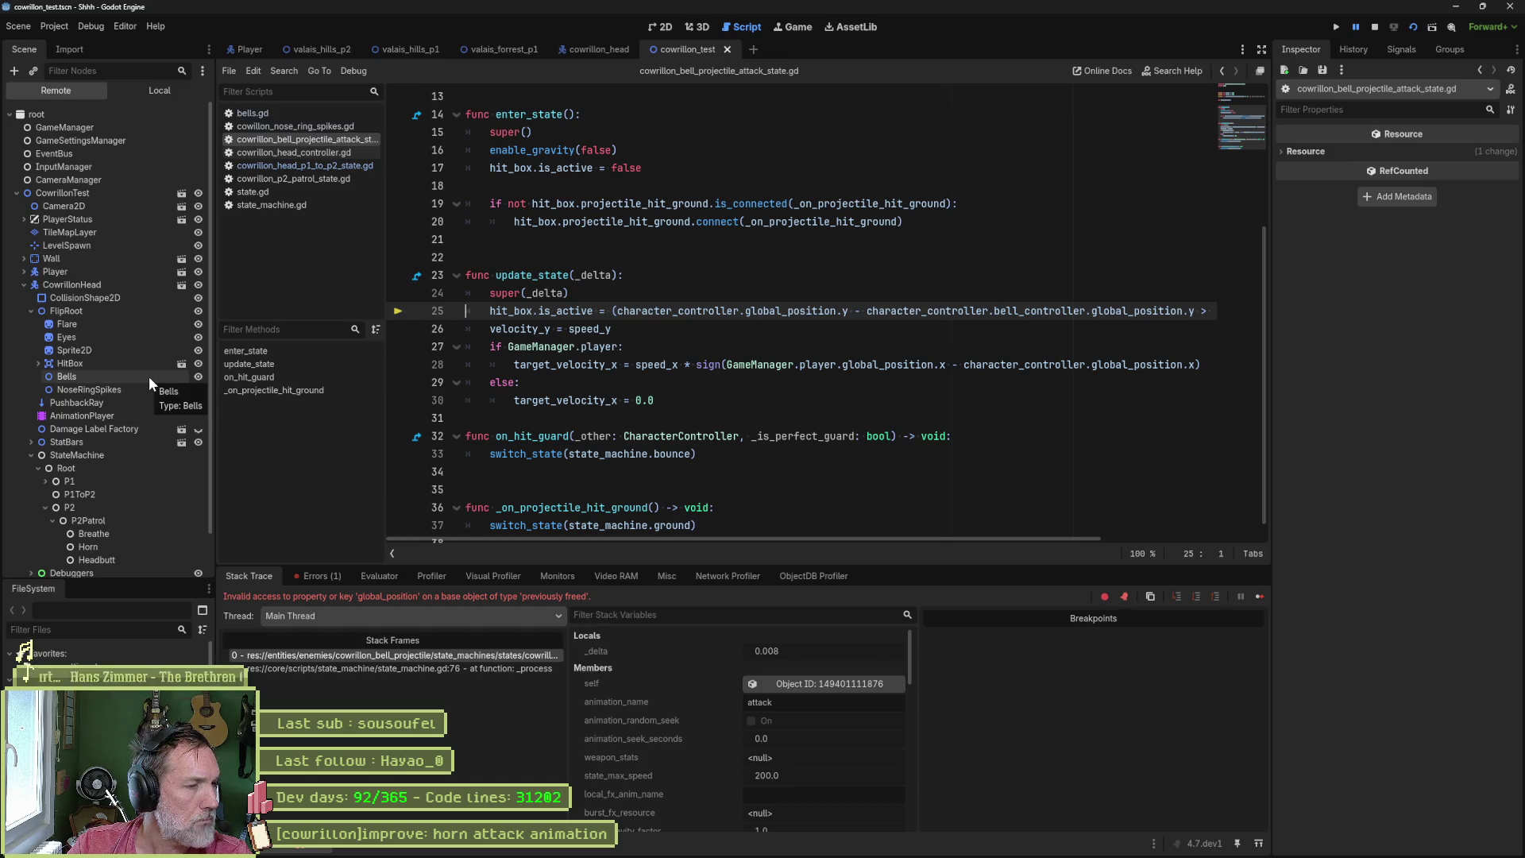
click(150, 284)
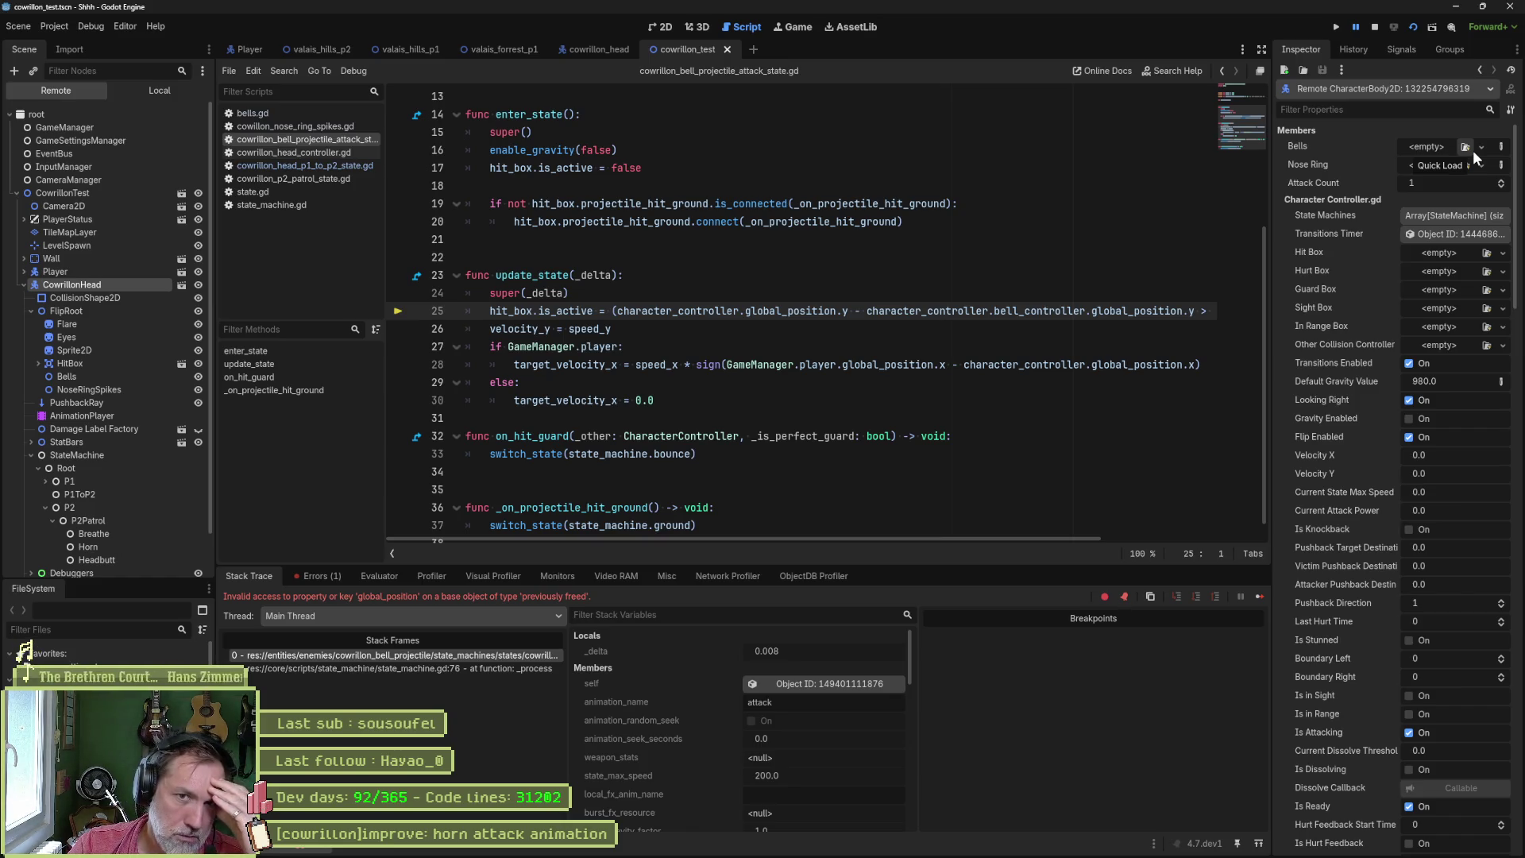
scroll(1371, 360, down, 5)
scroll(1372, 359, down, 10)
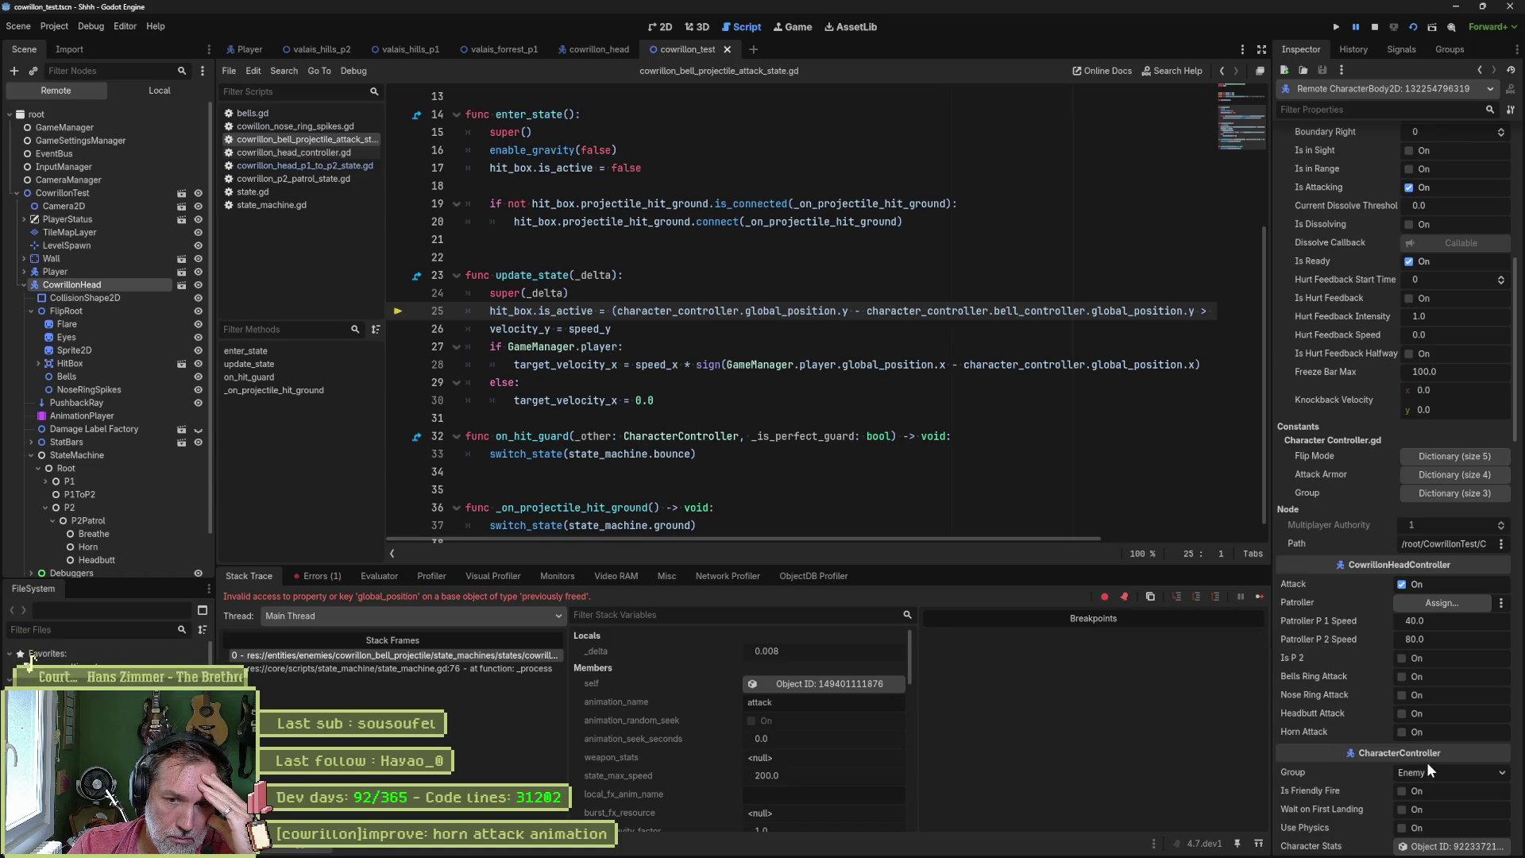
scroll(1390, 763, down, 10)
scroll(1326, 556, down, 12)
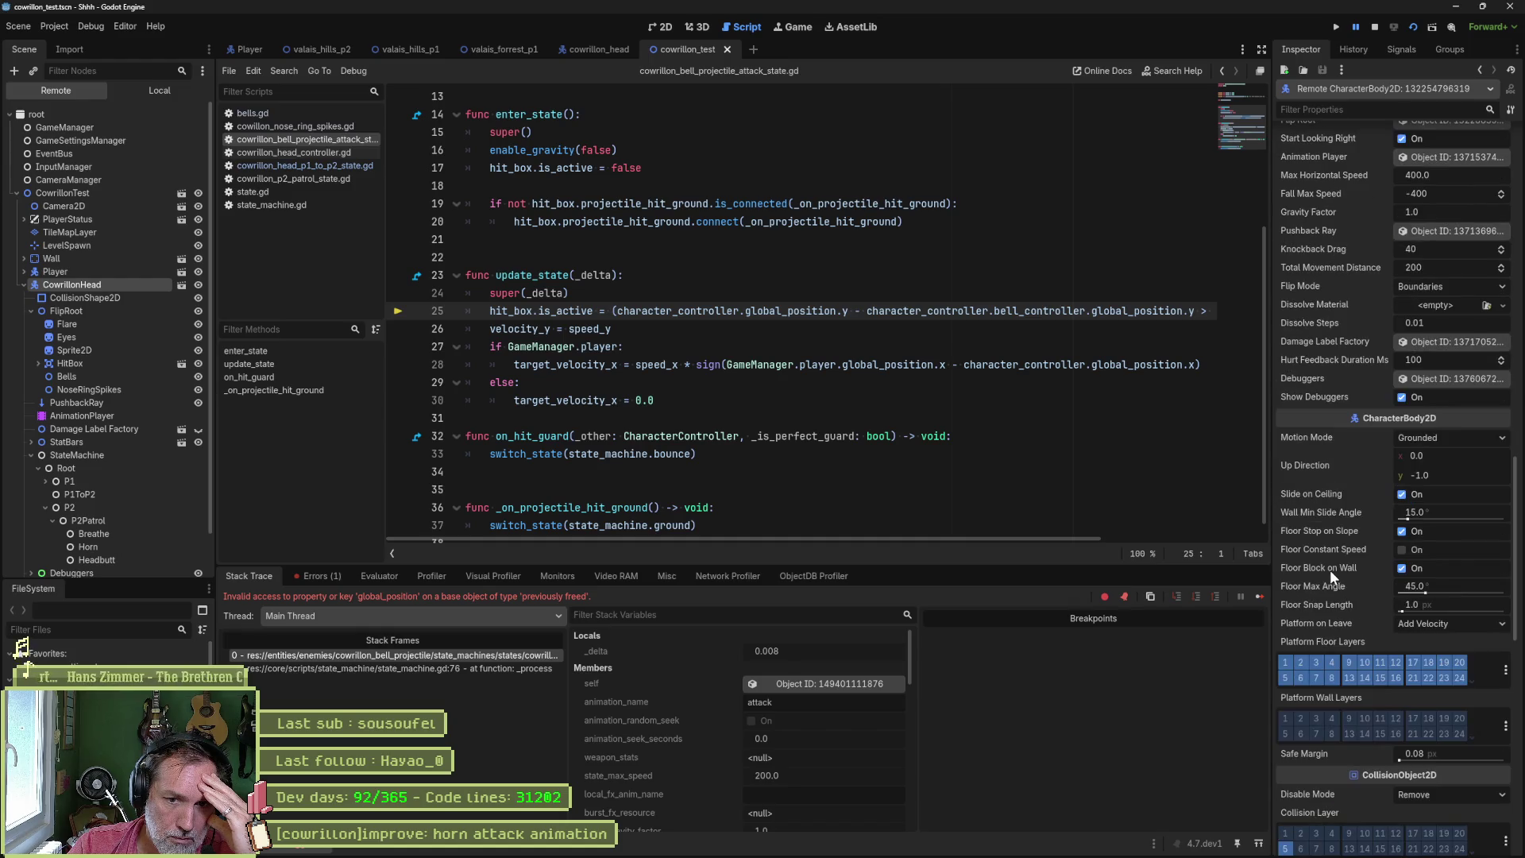
scroll(1364, 454, up, 10)
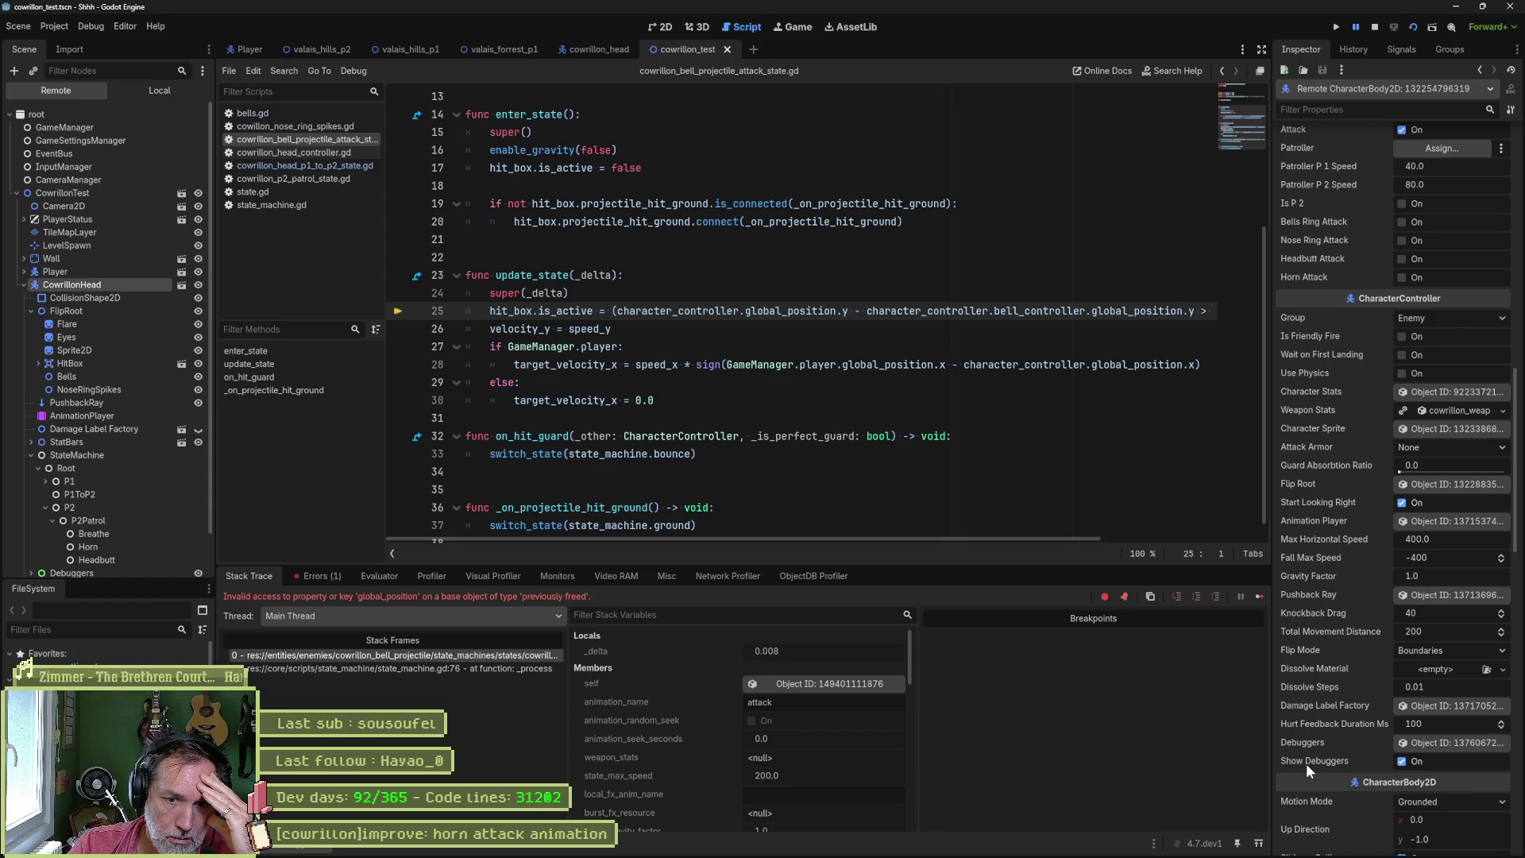
mouse_move(1008, 362)
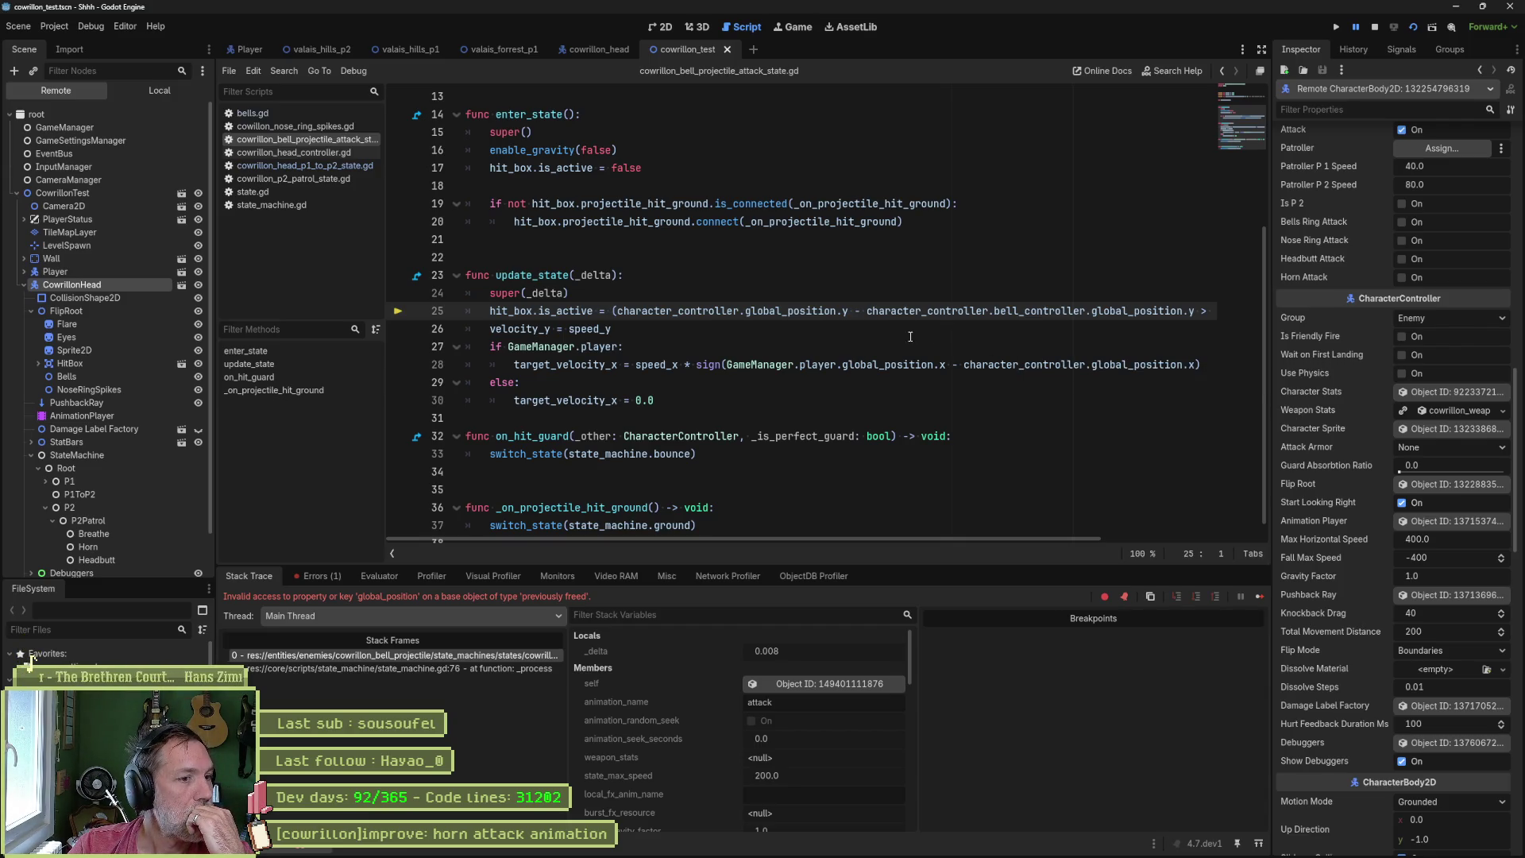
click(1376, 28)
- Open cowrillon_head_controller.gd and the cowrillon_head scene with its Bells node expanded
click(1029, 311)
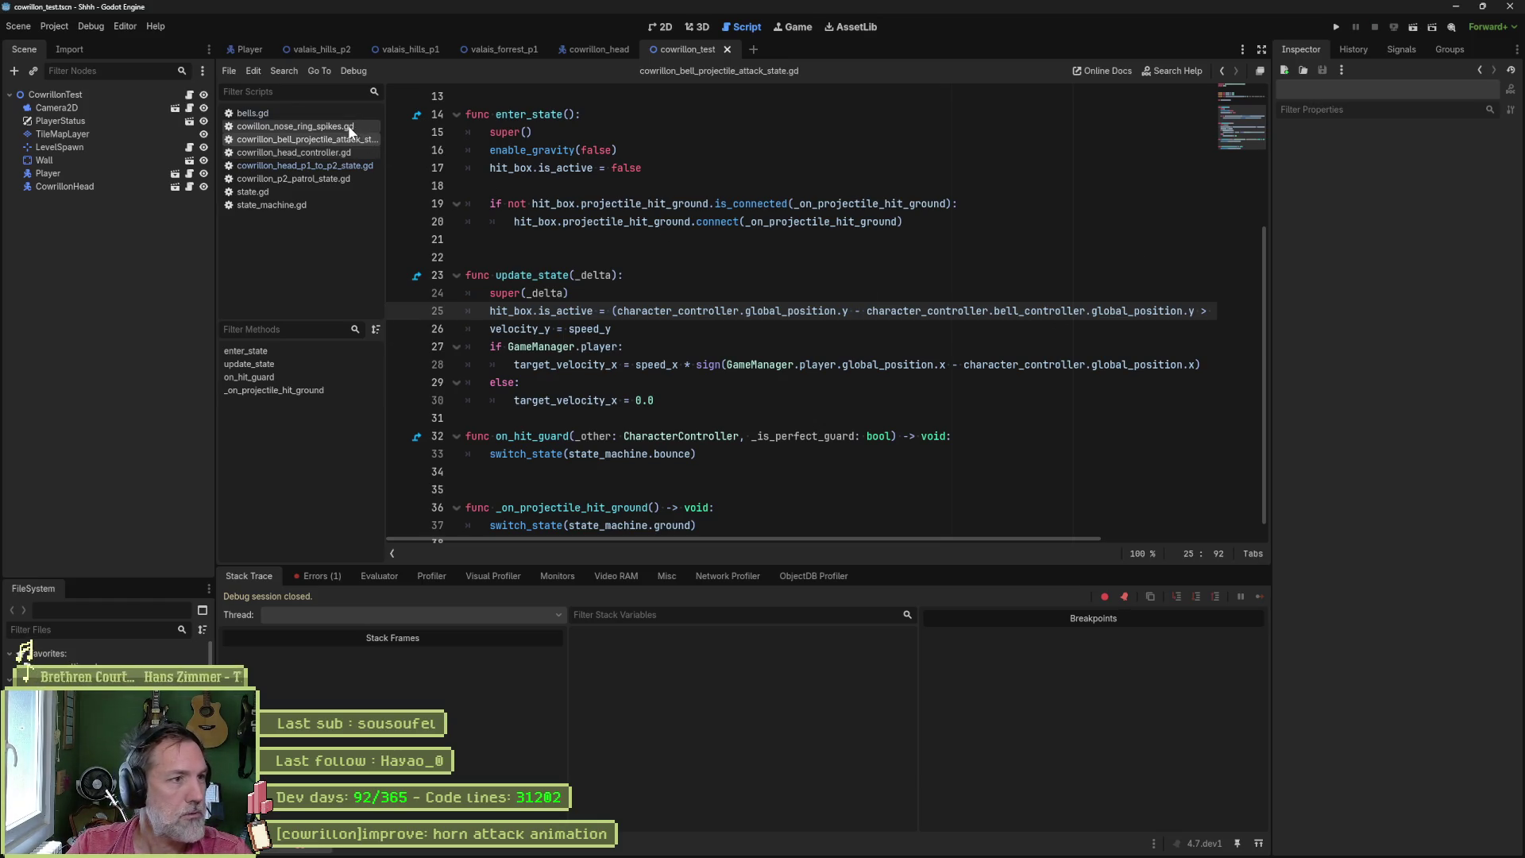
click(340, 151)
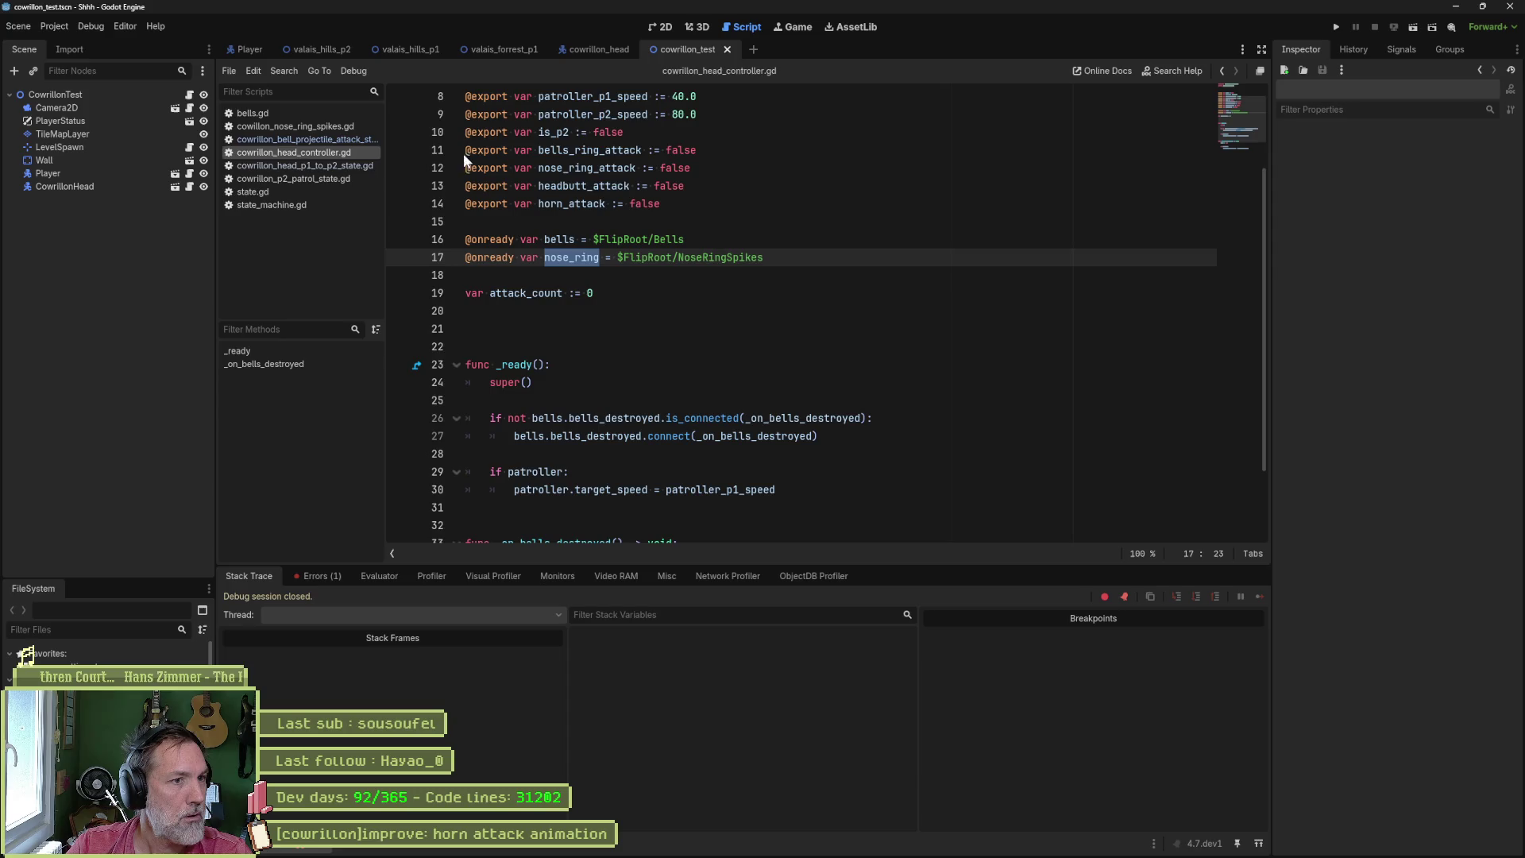
scroll(439, 151, up, 2)
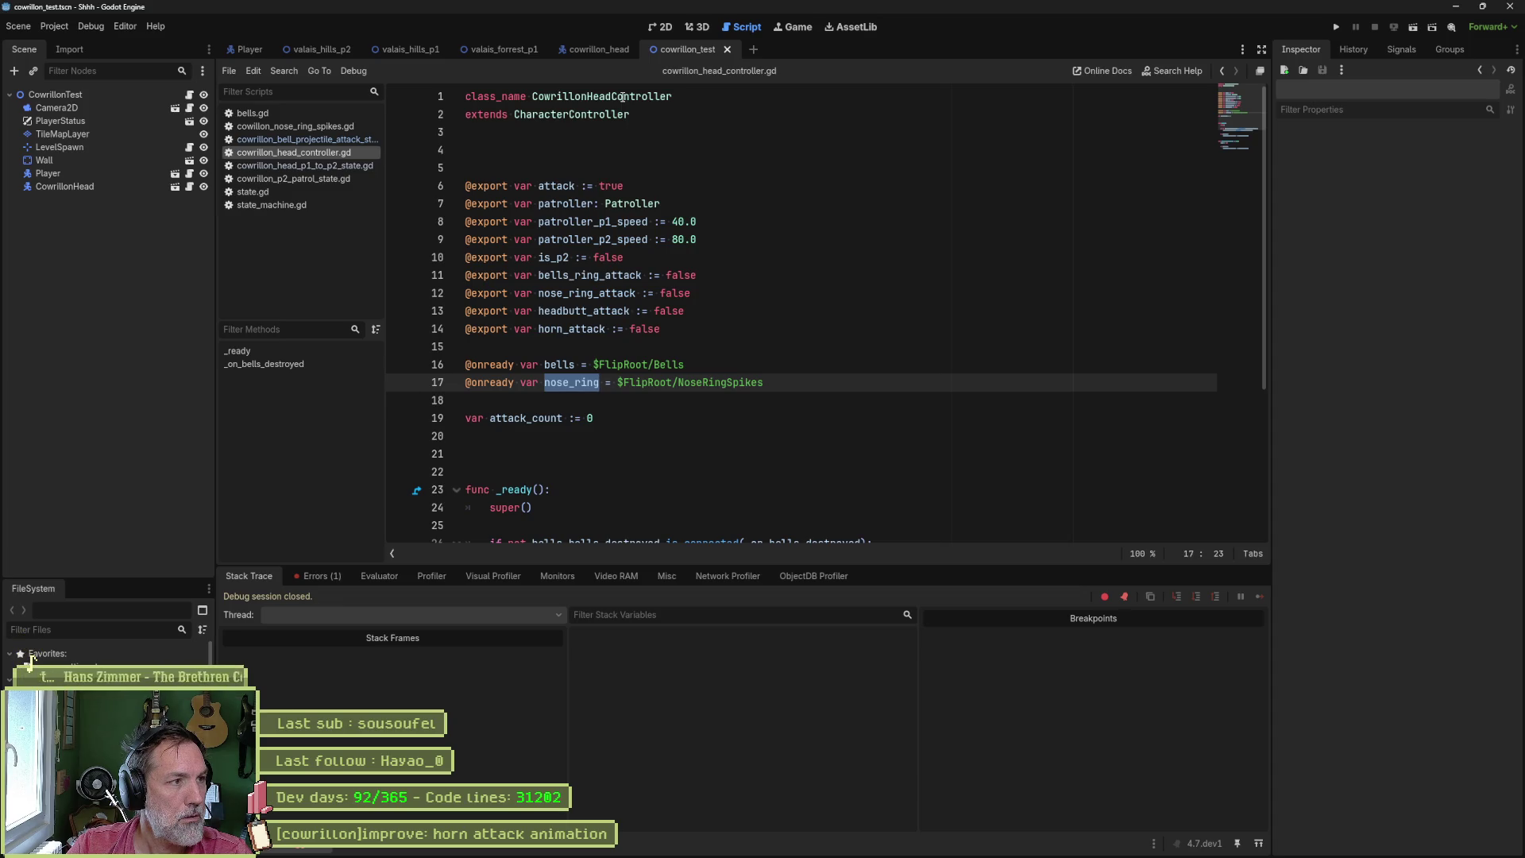
click(594, 50)
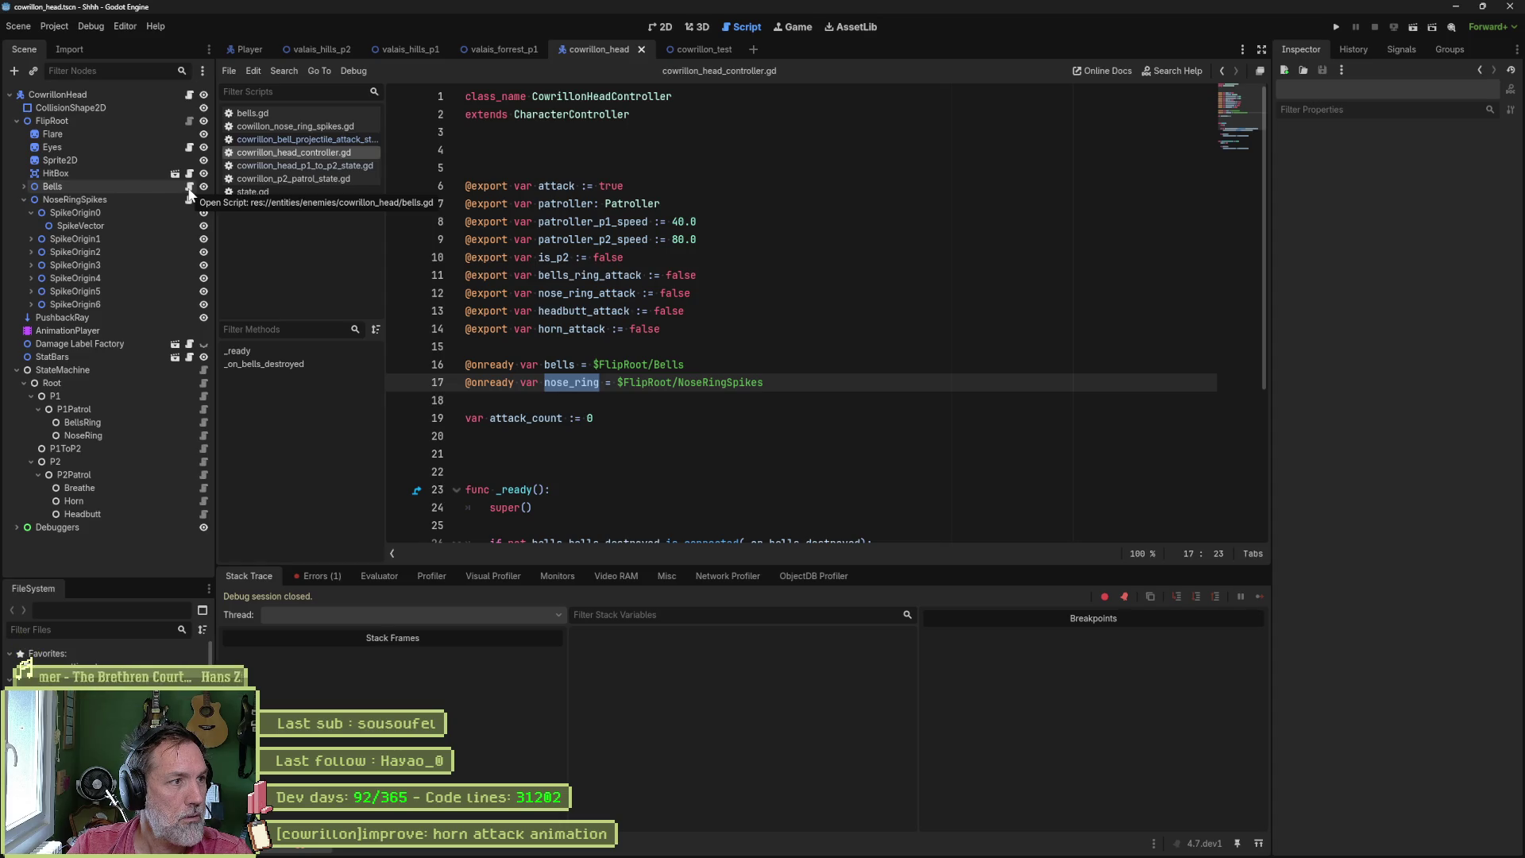
click(23, 187)
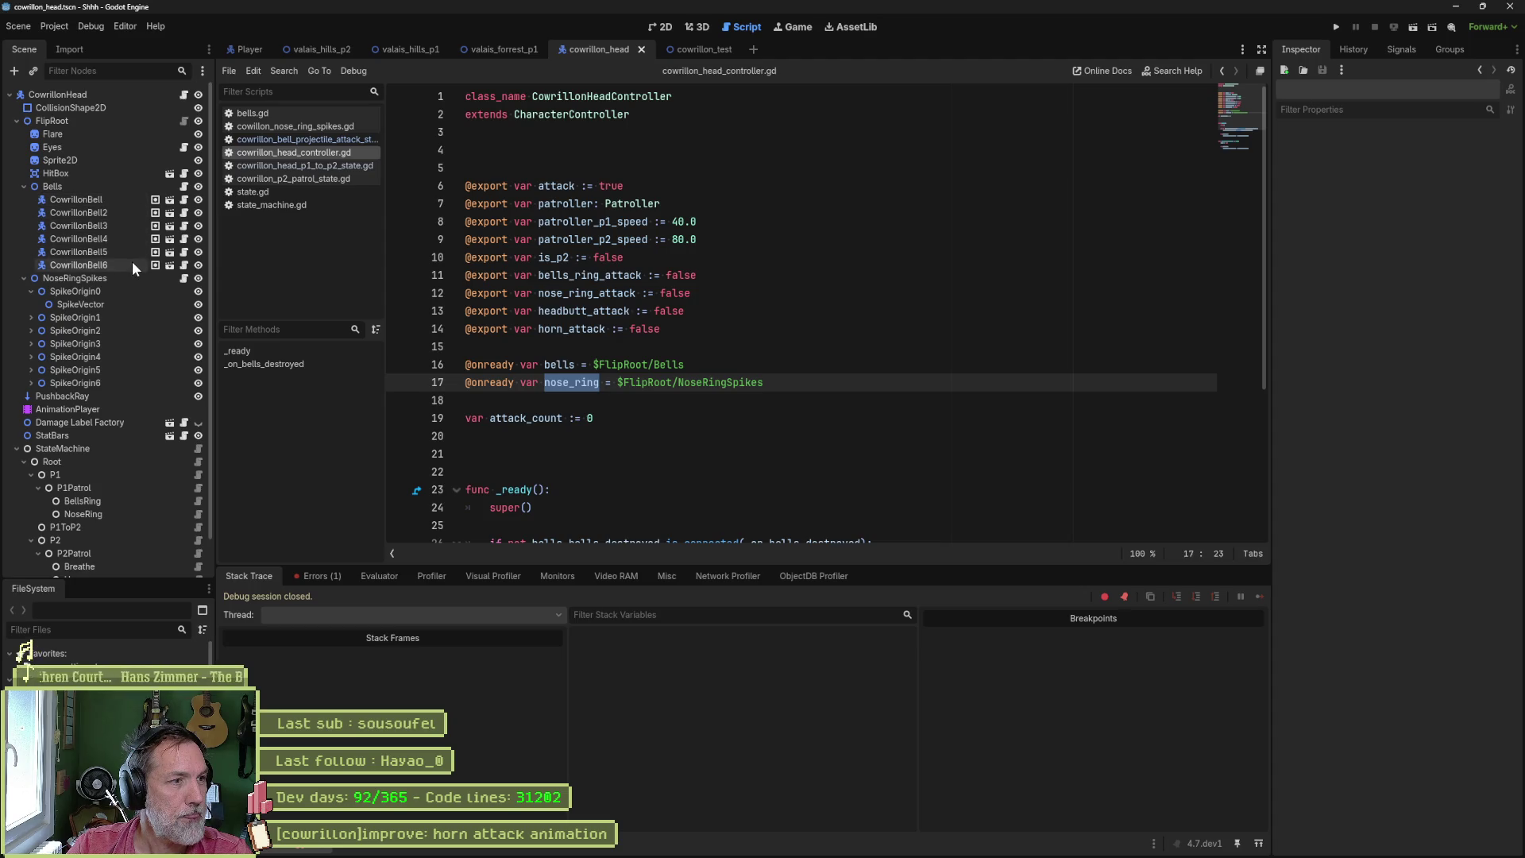
- Show the Errors list and expand the global_position error's stack trace
click(326, 575)
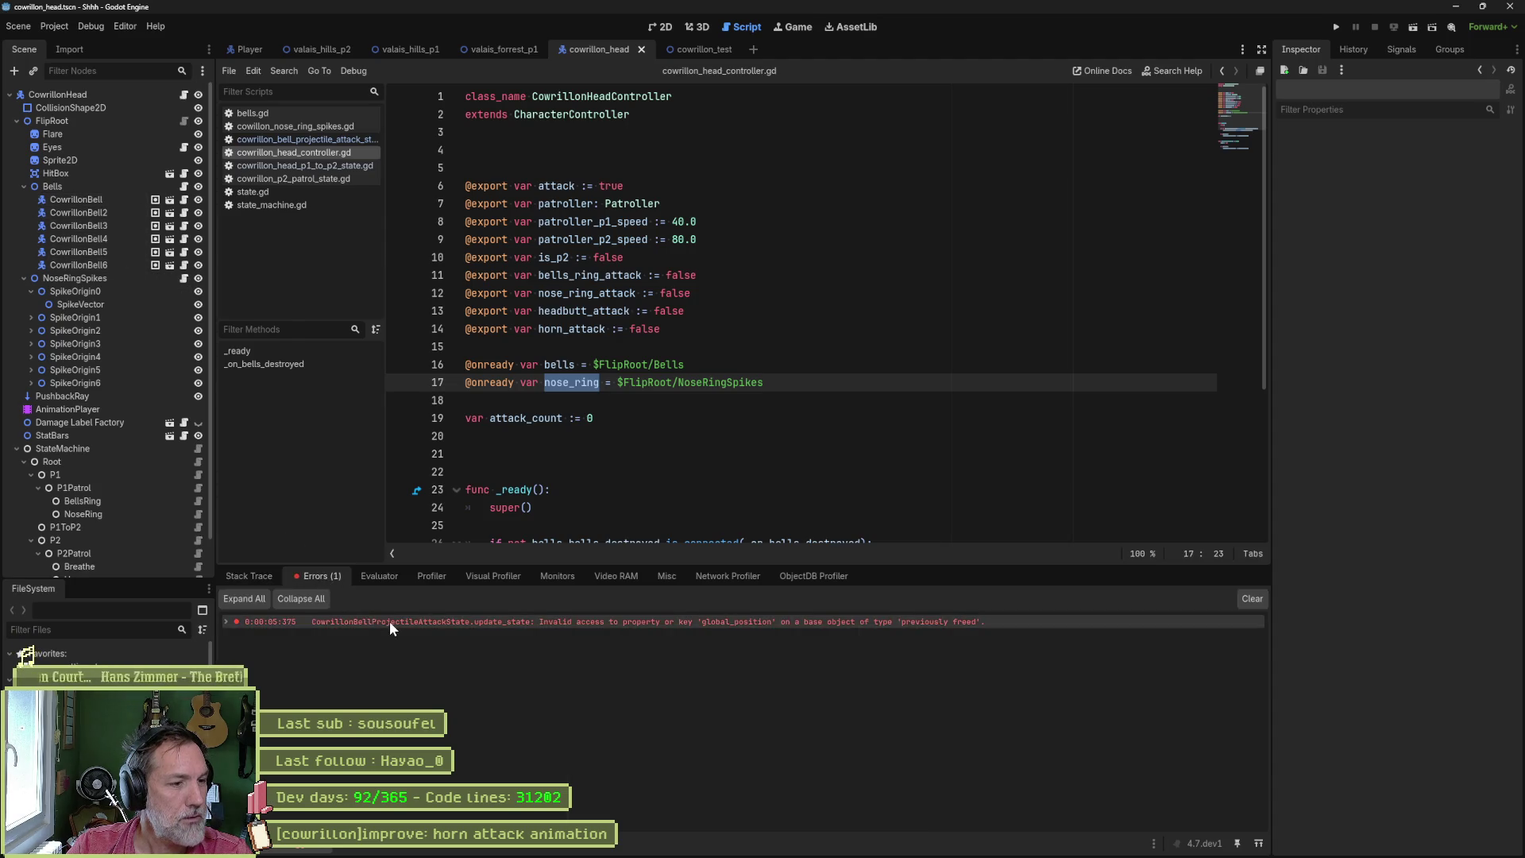
click(389, 622)
click(231, 622)
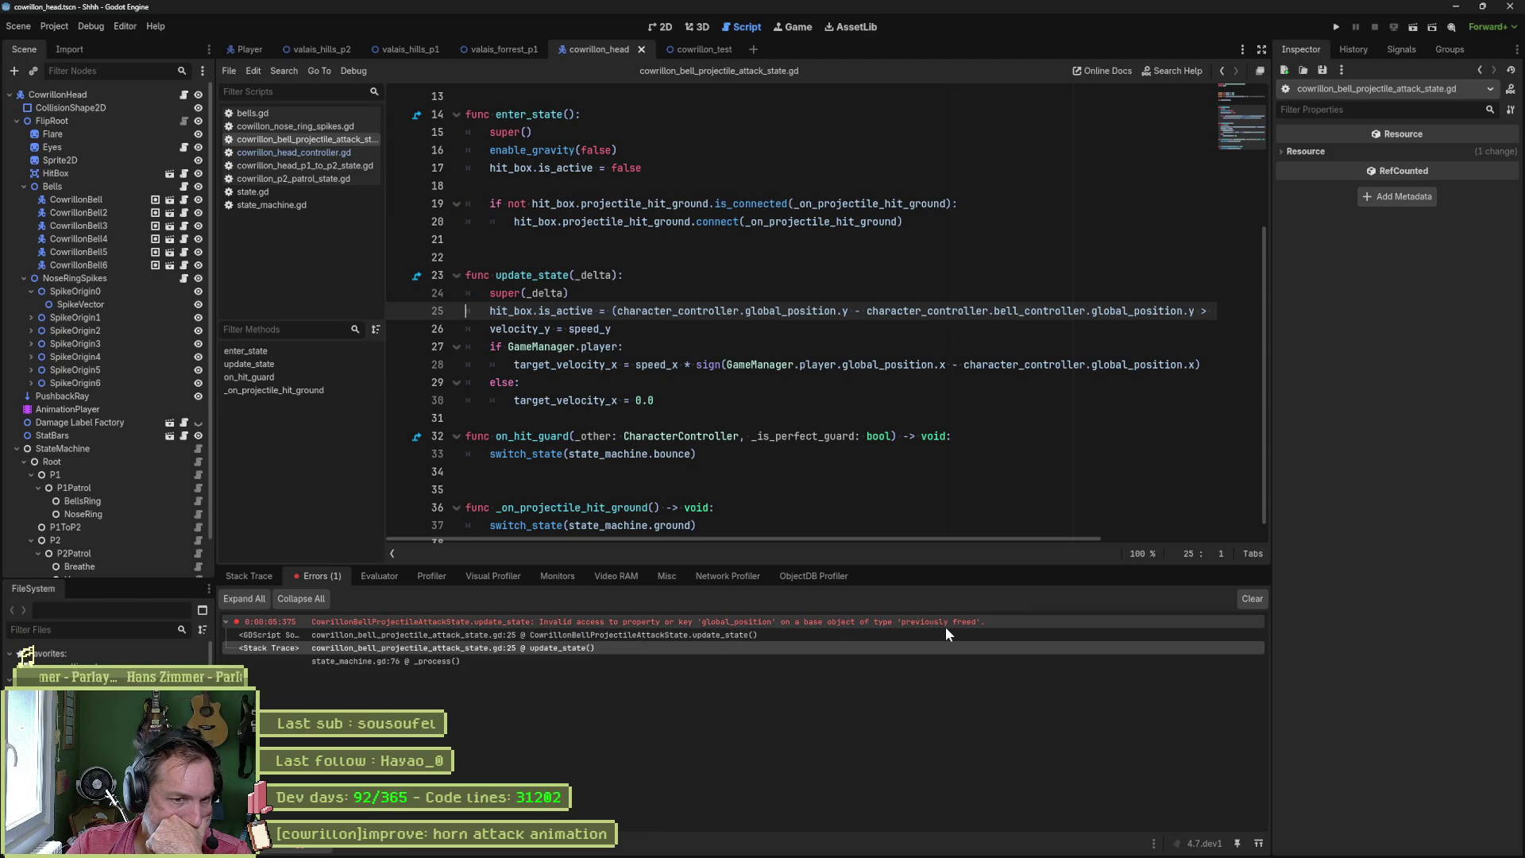
mouse_move(946, 627)
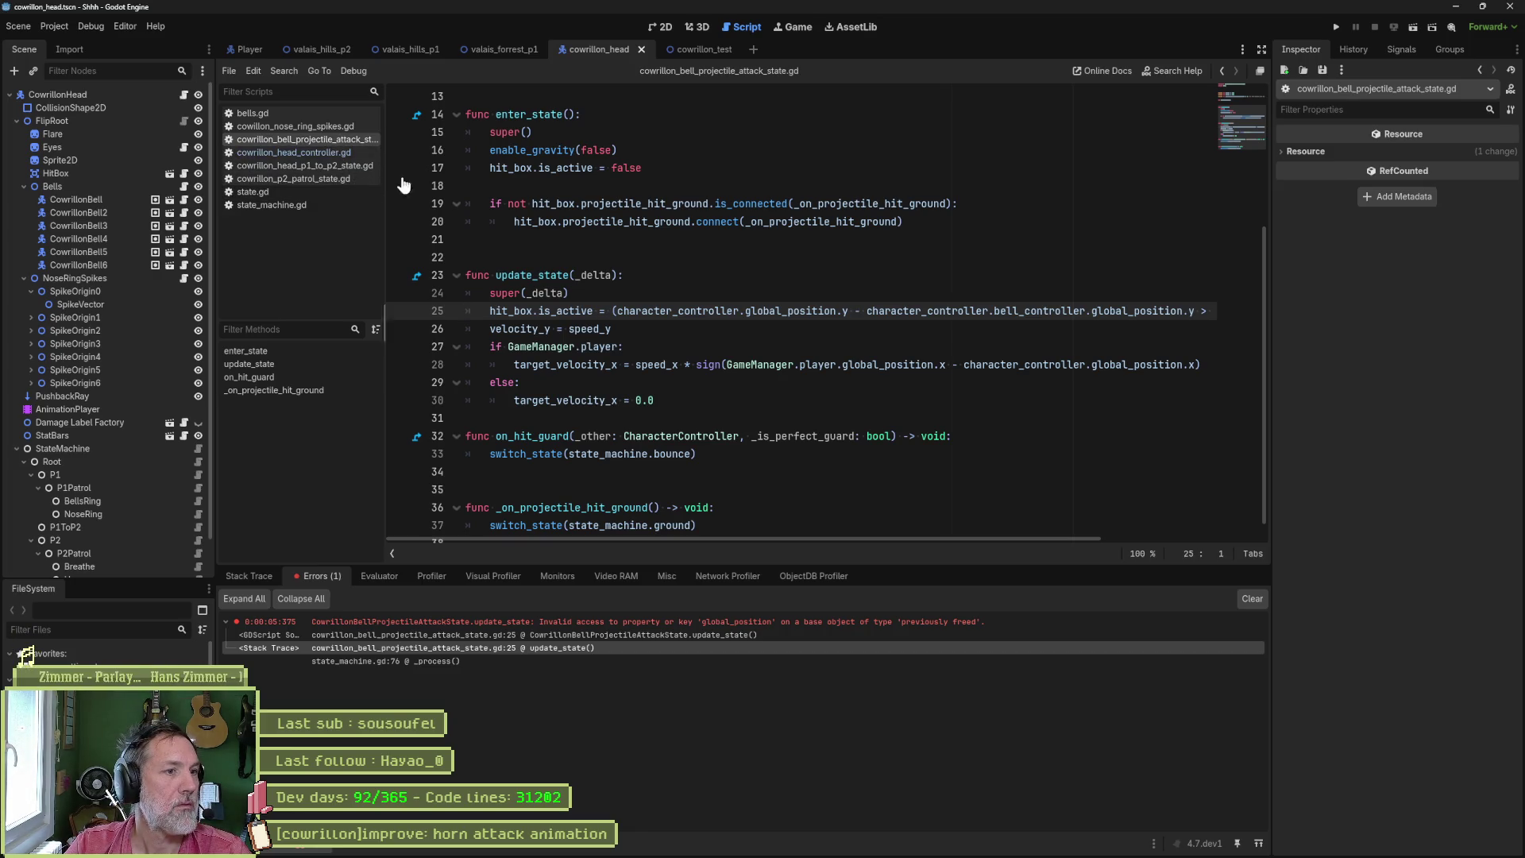
click(553, 310)
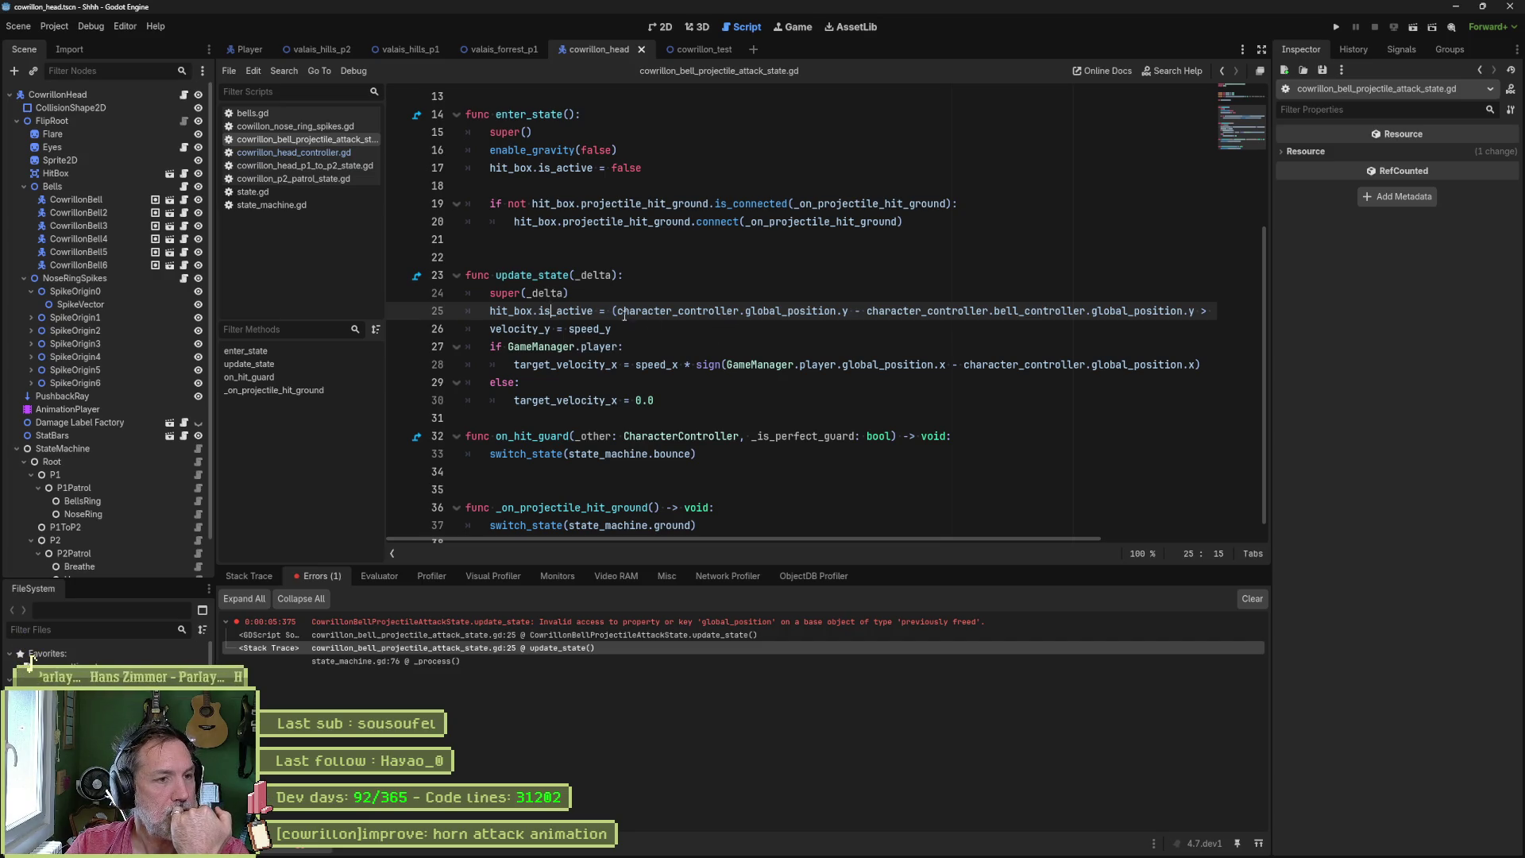
double_click(560, 277)
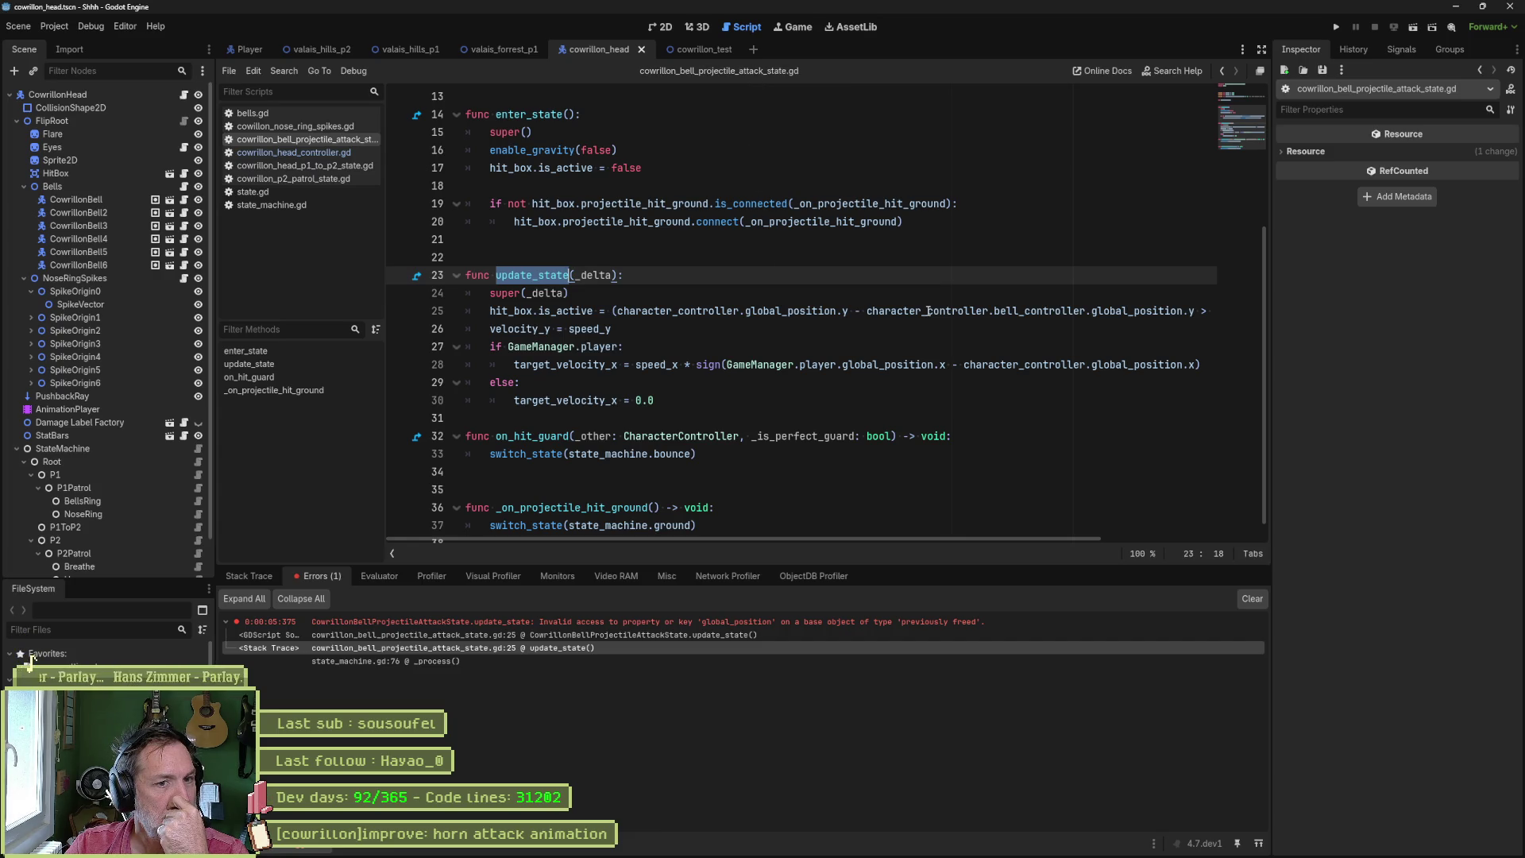
double_click(1039, 311)
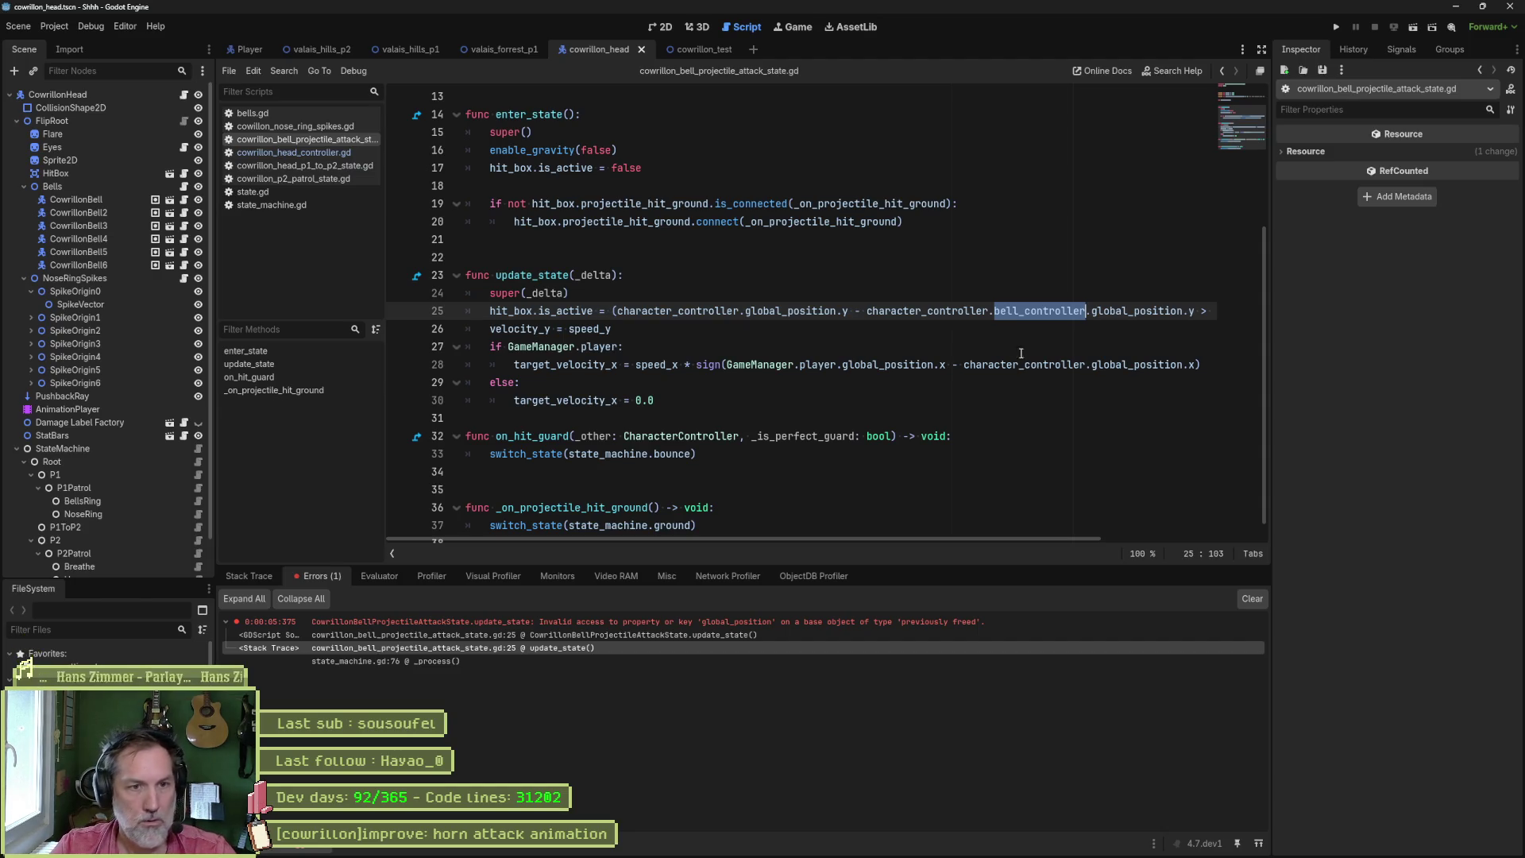
drag(867, 312, 1086, 313)
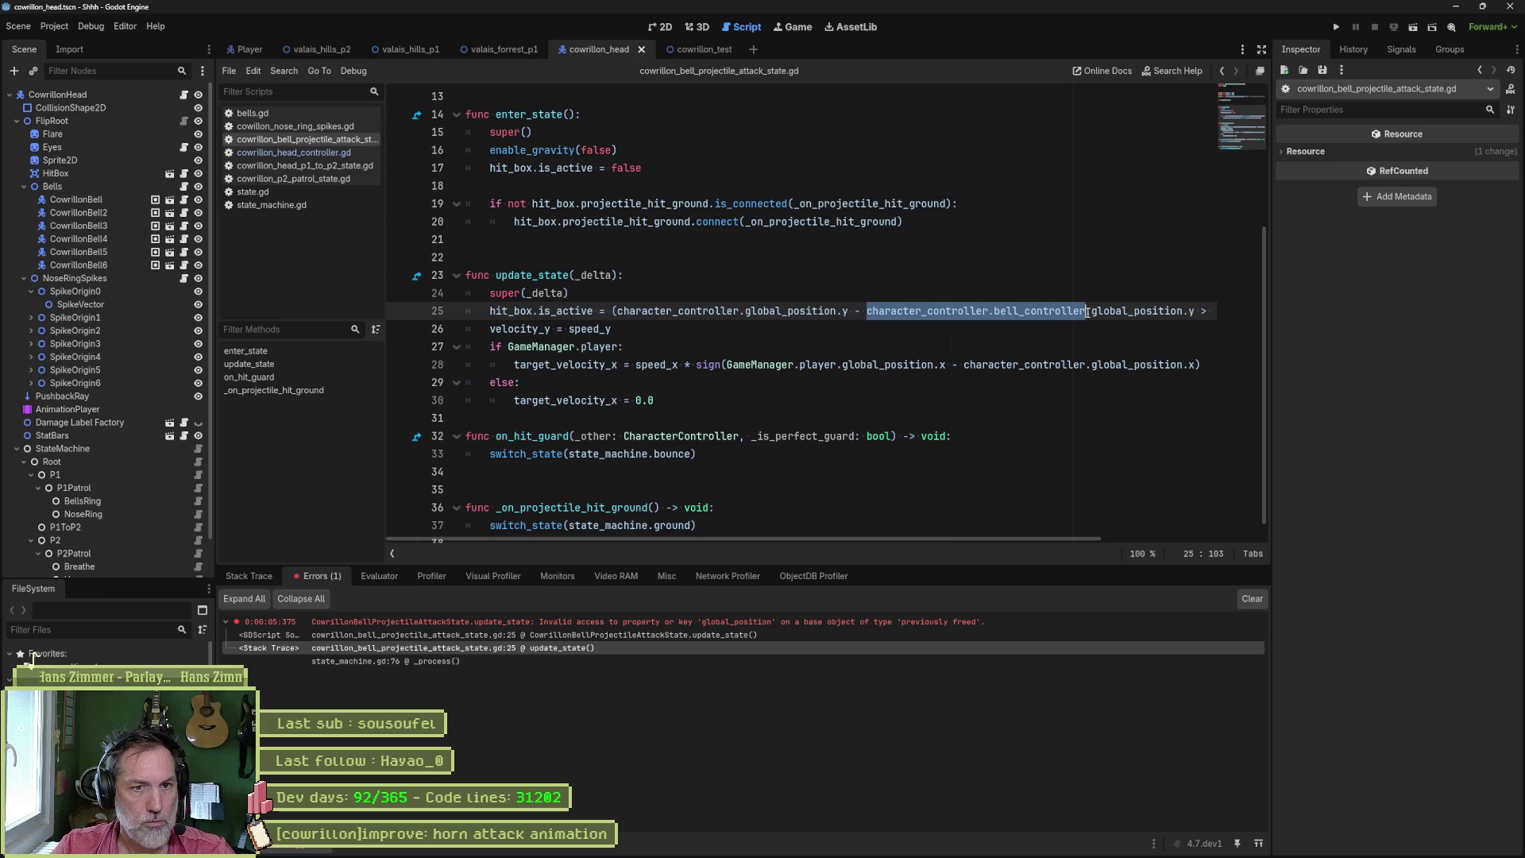
click(645, 295)
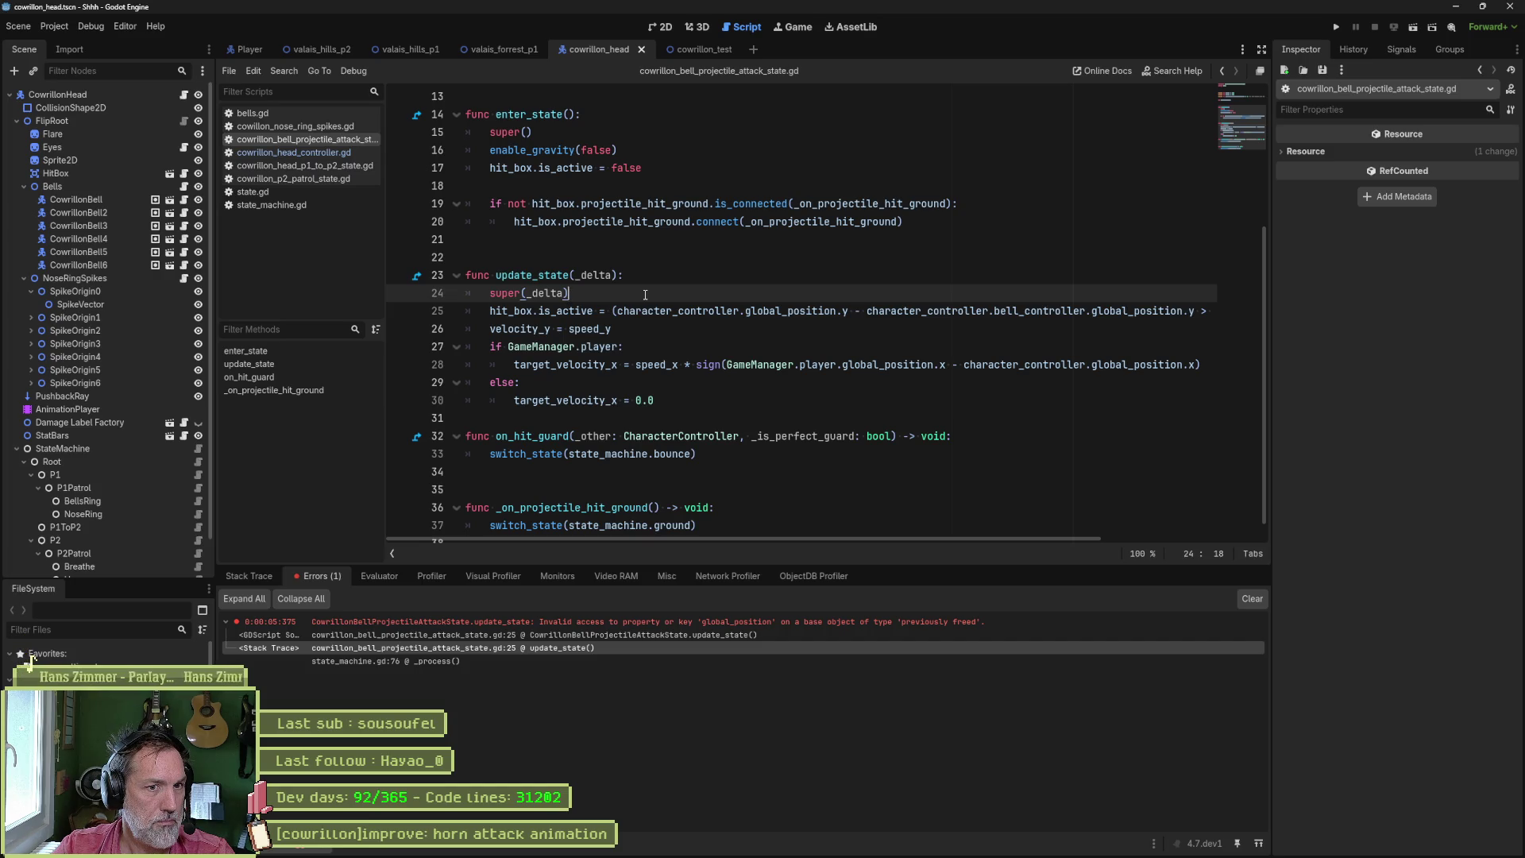
key(Return)
- Wrap the hit_box line in an 'if character_controller.bell_controller:' guard, add spacing, and save
text(if character_controller.bell_controller:)
key(Down)
key(Home)
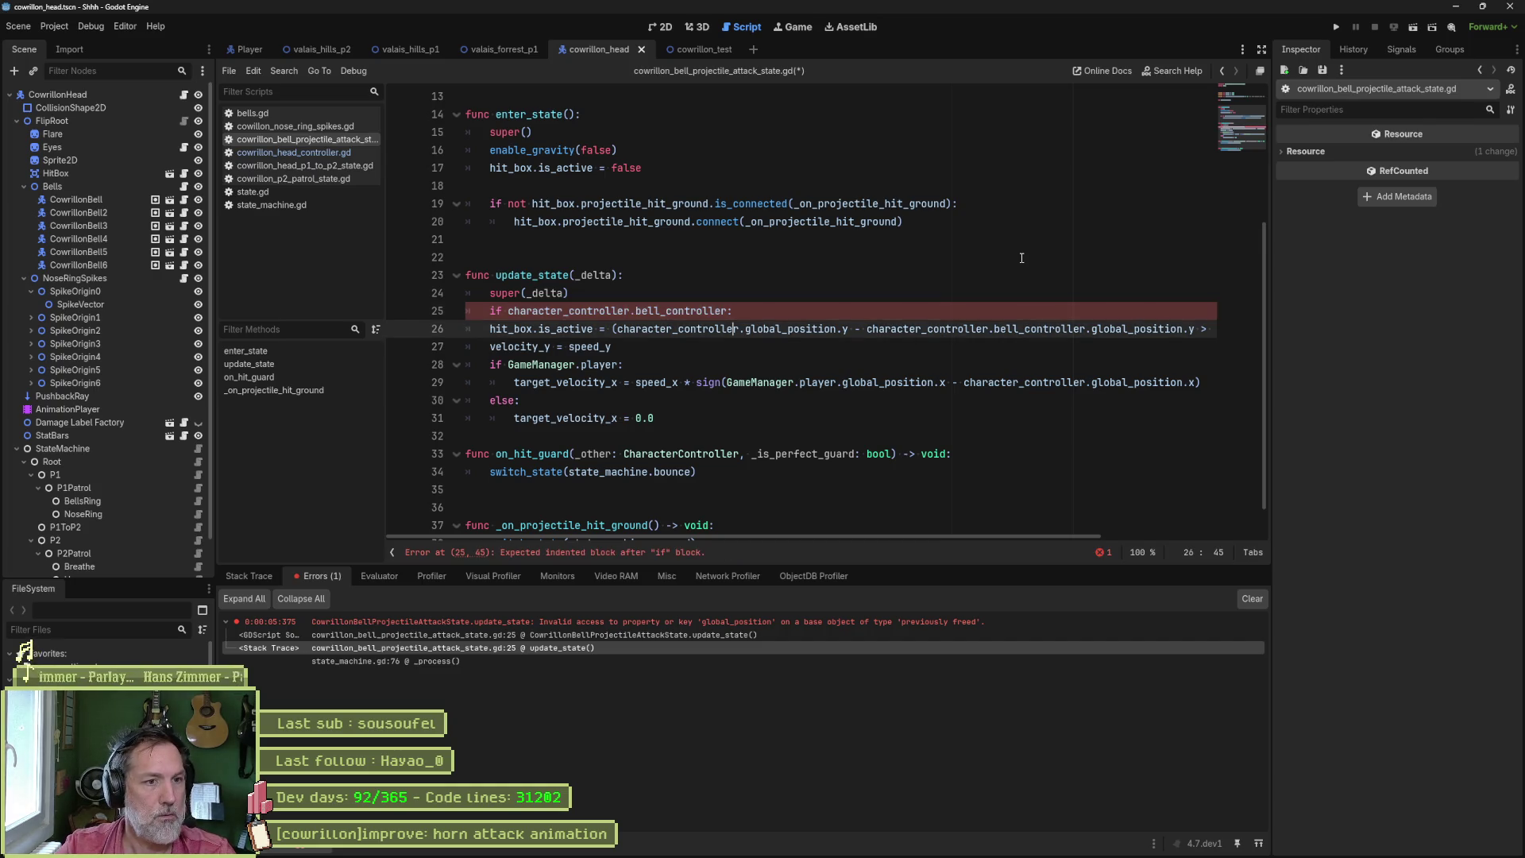
key(Tab)
key(Down)
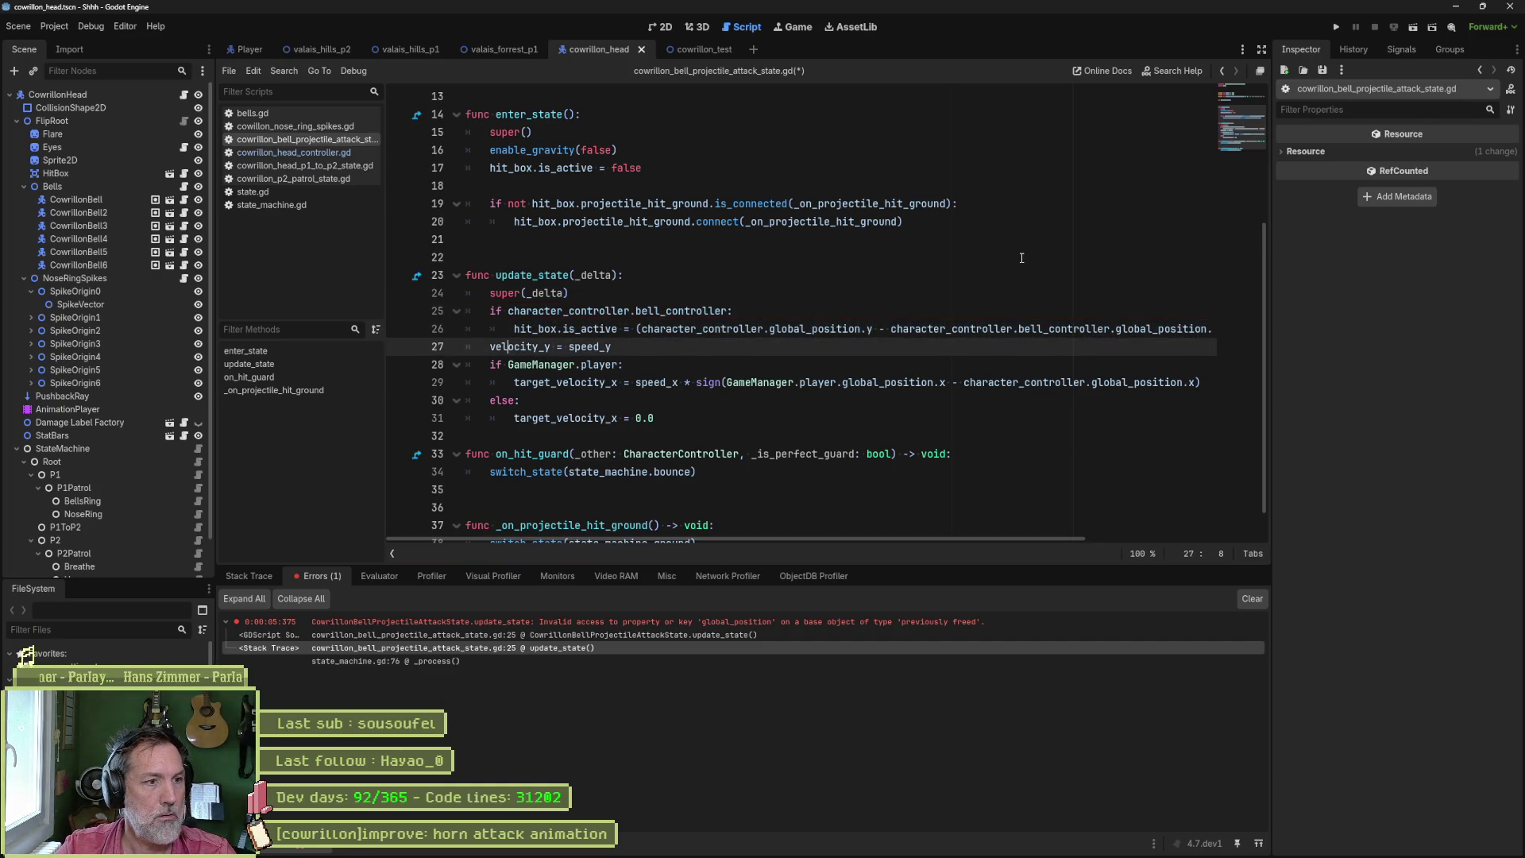
key(Return)
key(Down)
key(Return)
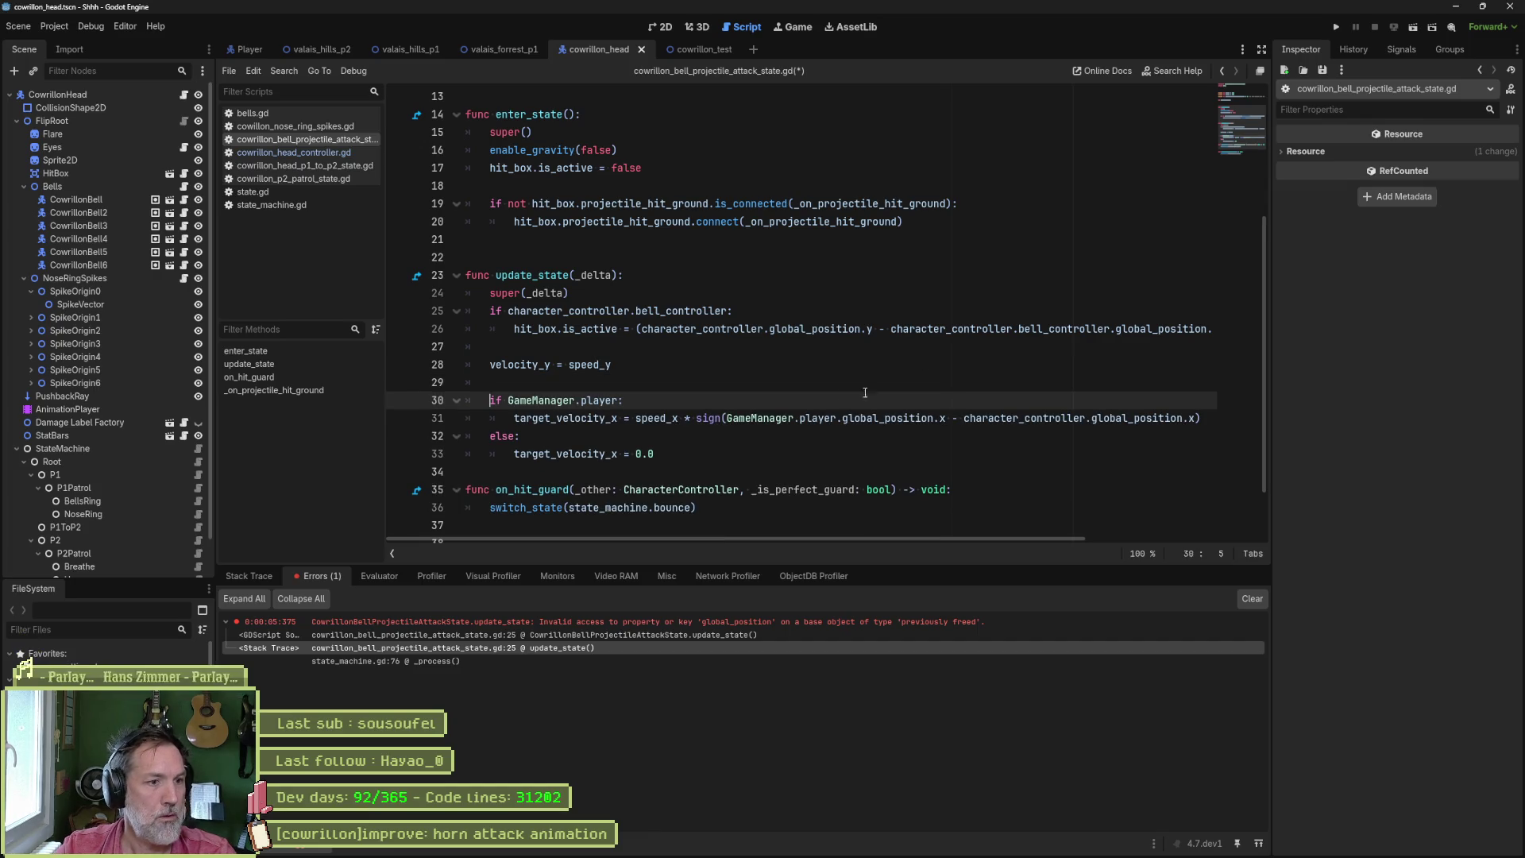
click(749, 477)
key(Return)
key(ctrl+s)
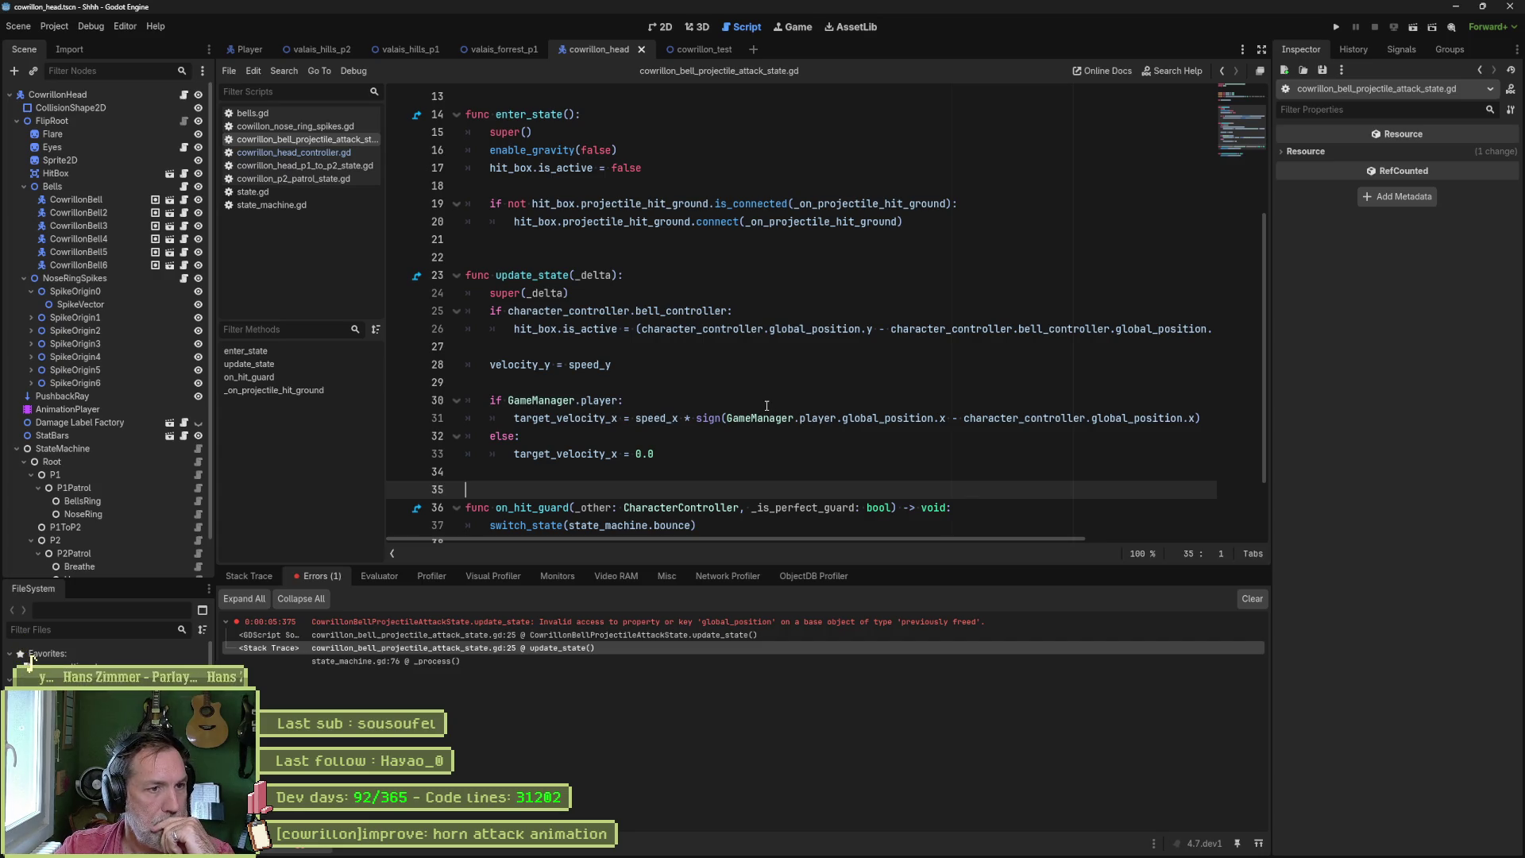
- Examine the hit_box.is_active assignment on line 26 and its other uses
mouse_move(822, 537)
mouse_down()
mouse_move(1023, 538)
mouse_move(770, 521)
mouse_up()
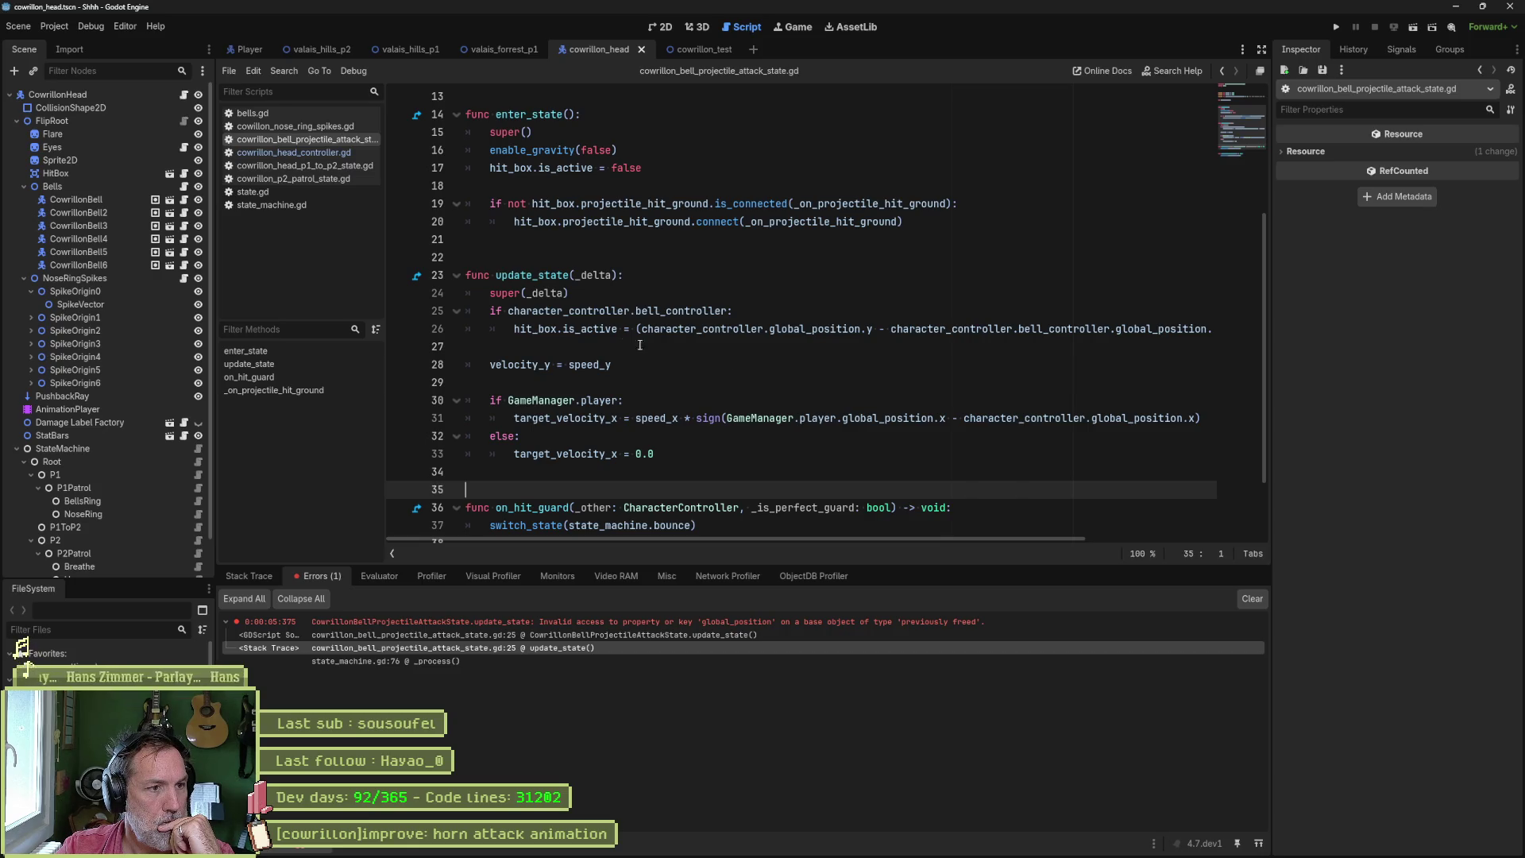
double_click(541, 331)
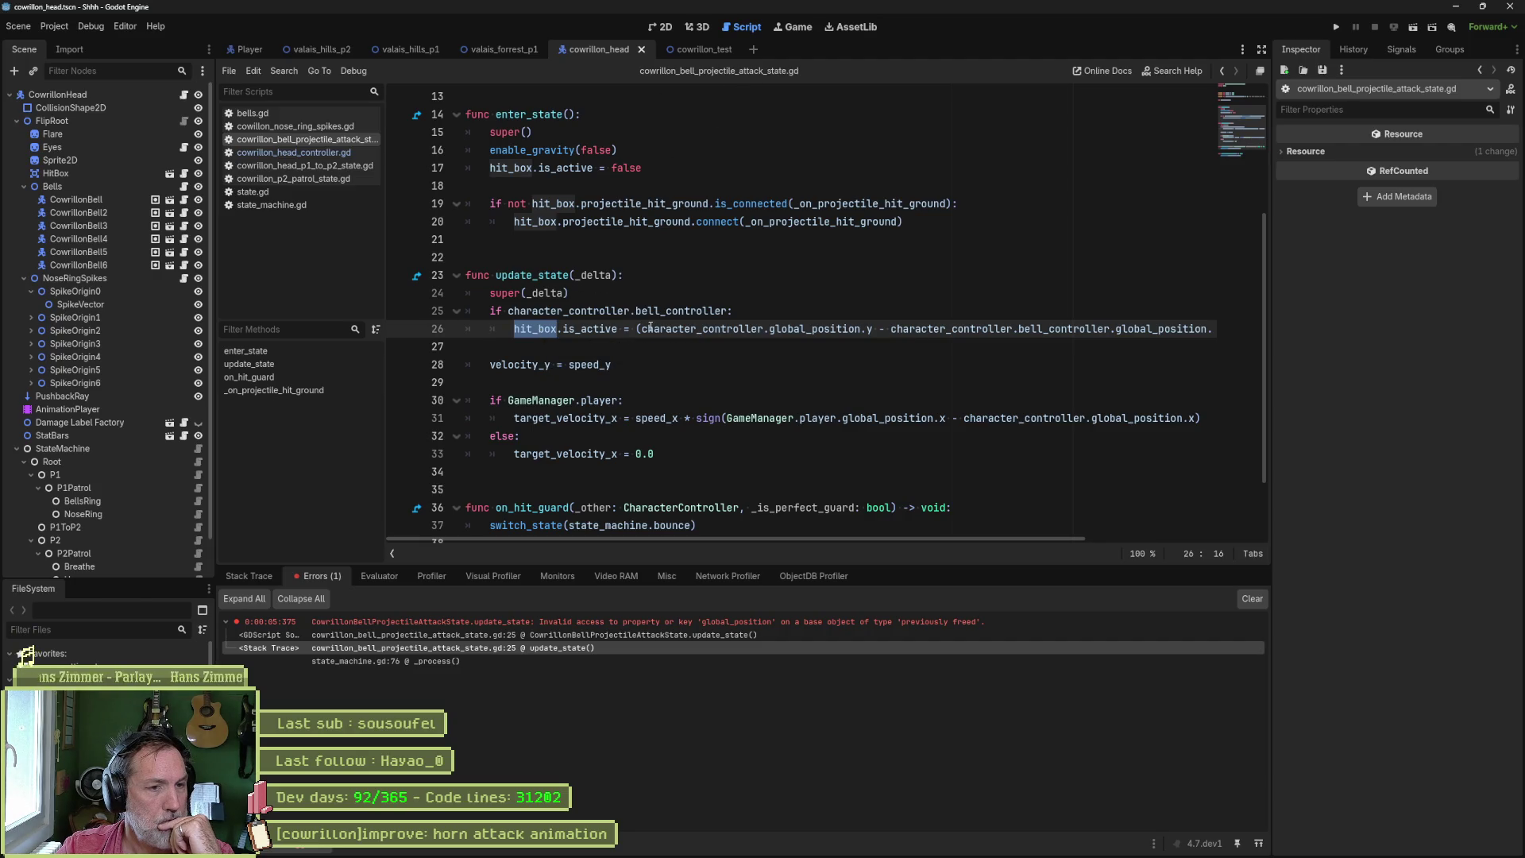
mouse_move(724, 337)
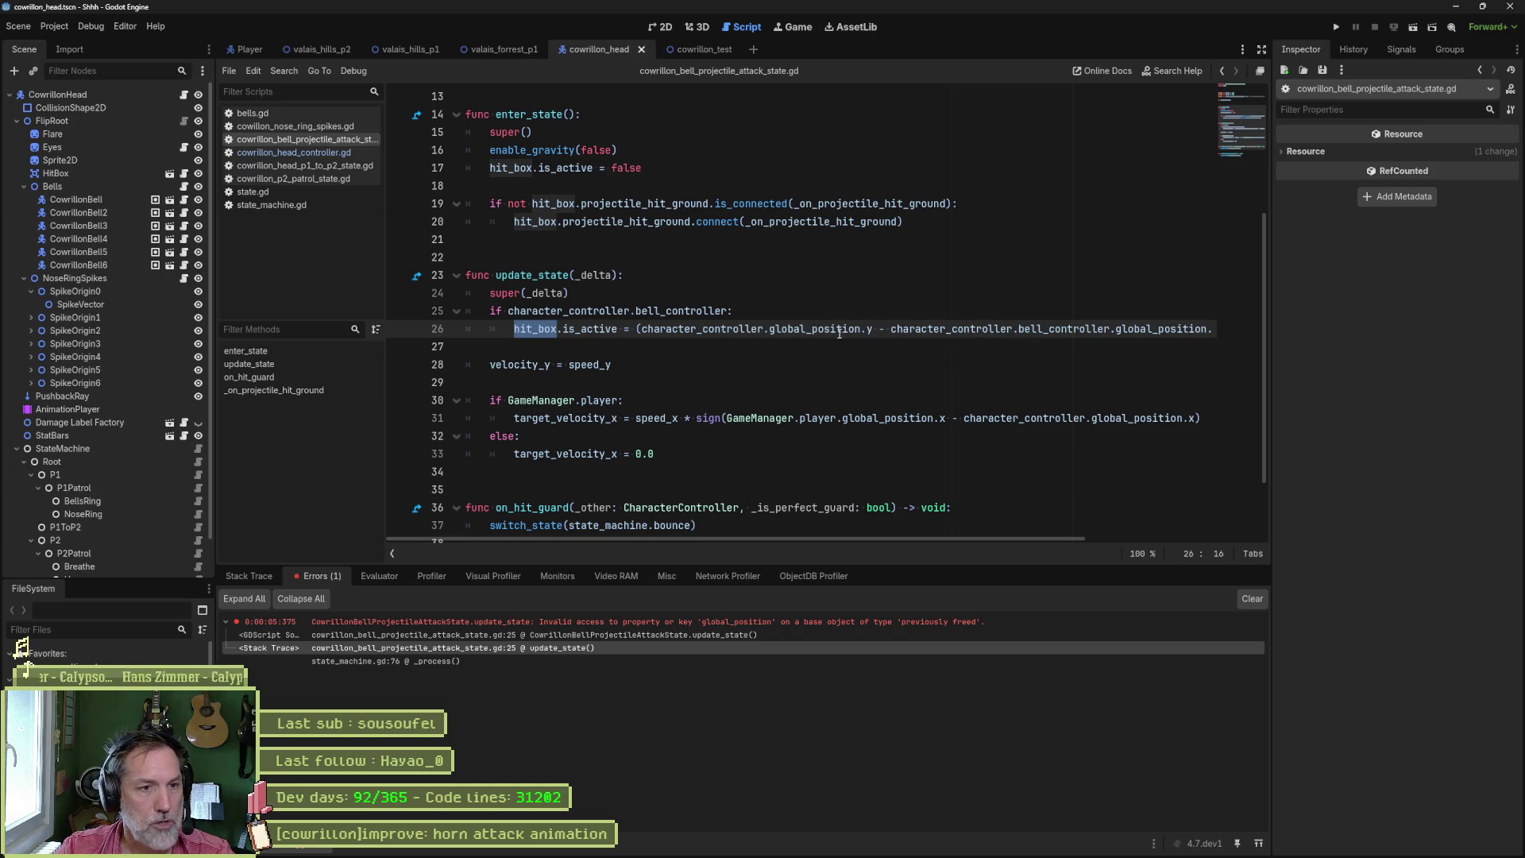
mouse_move(781, 330)
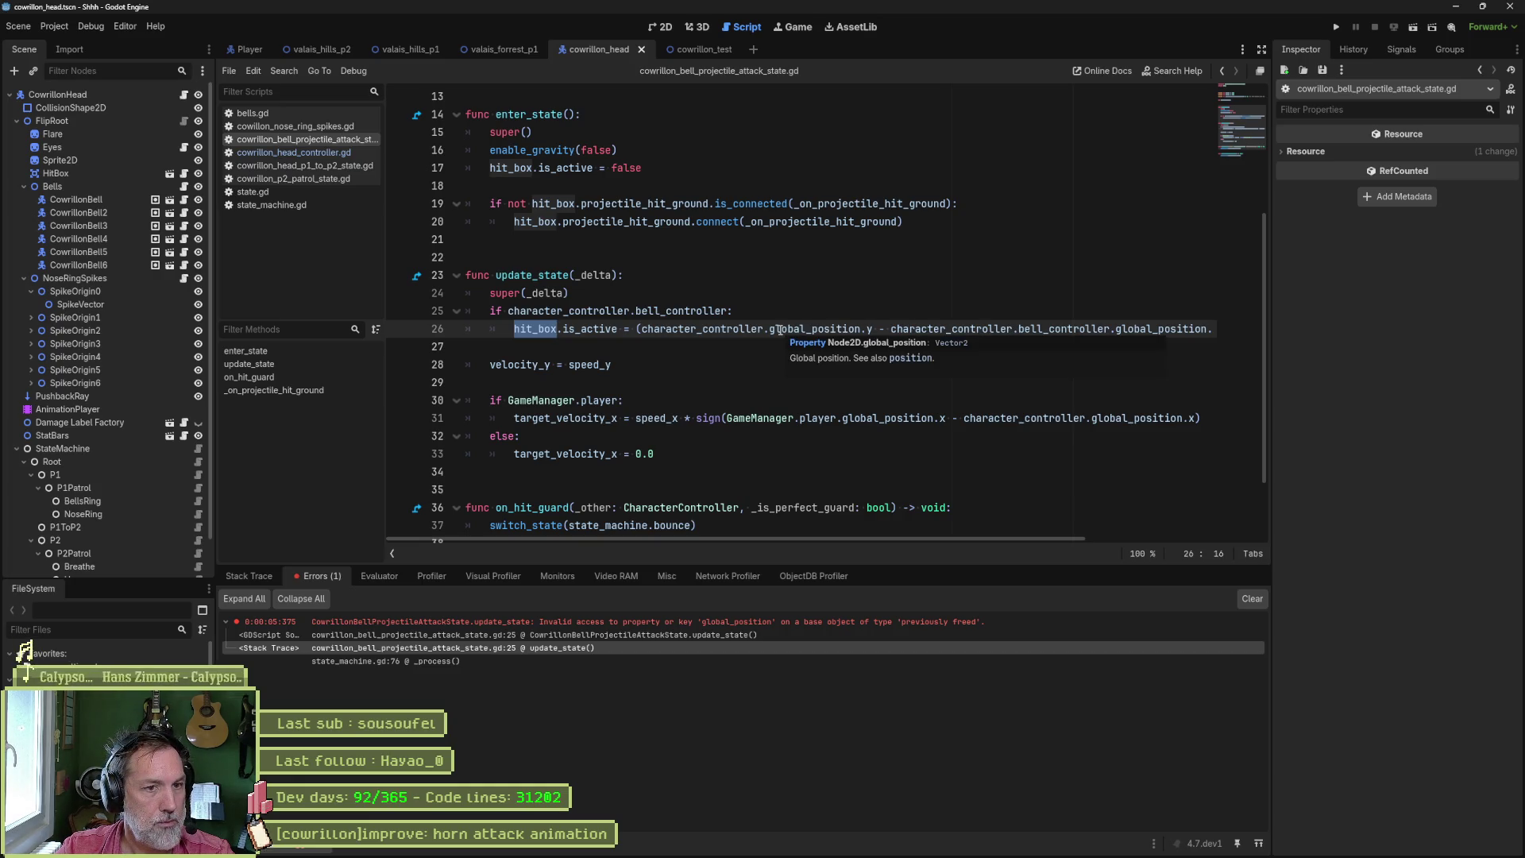
click(625, 329)
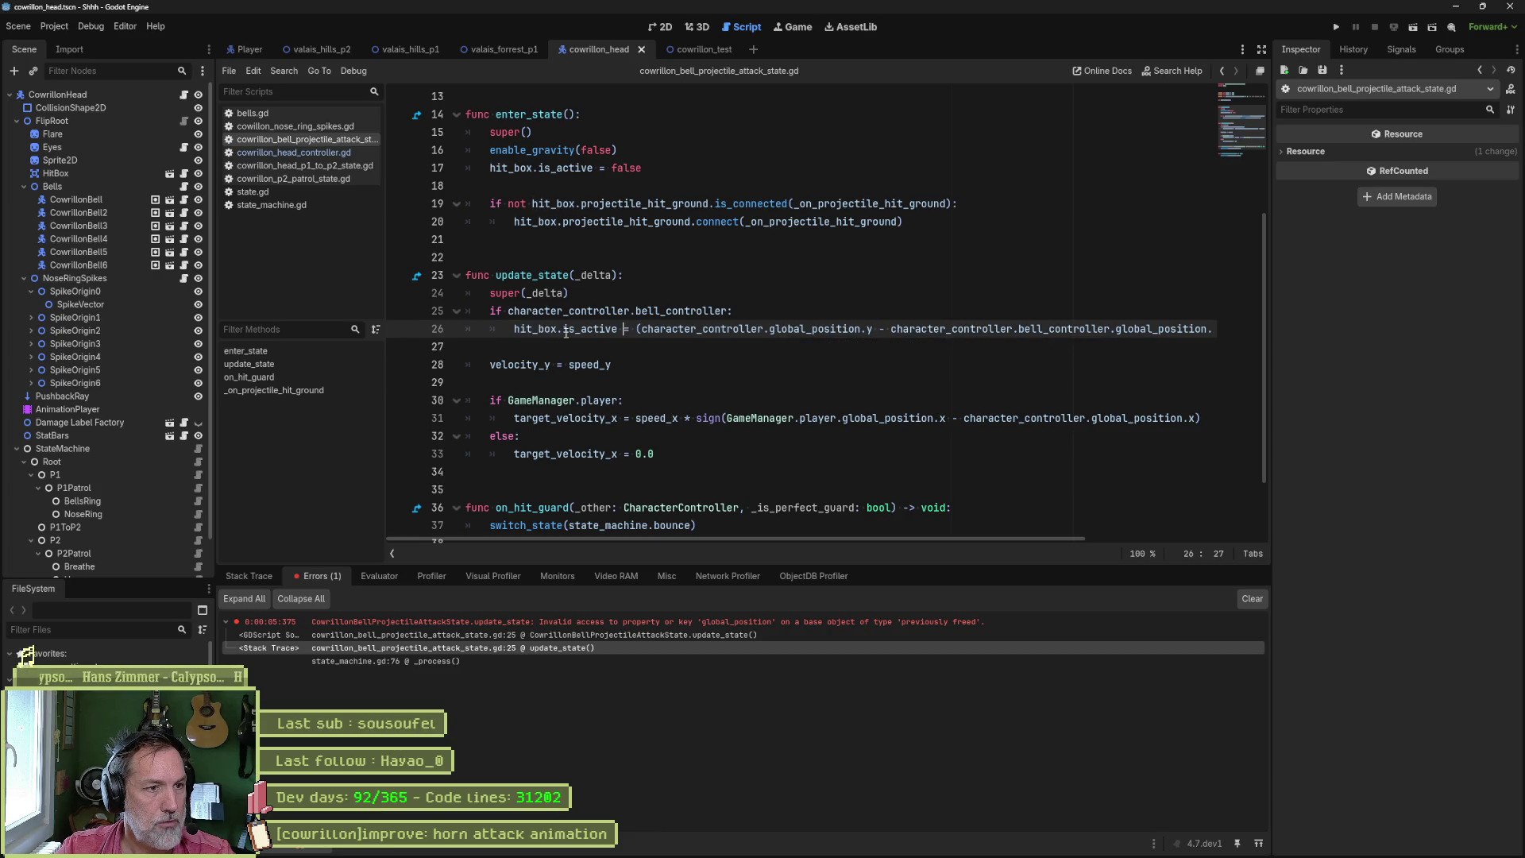
double_click(516, 330)
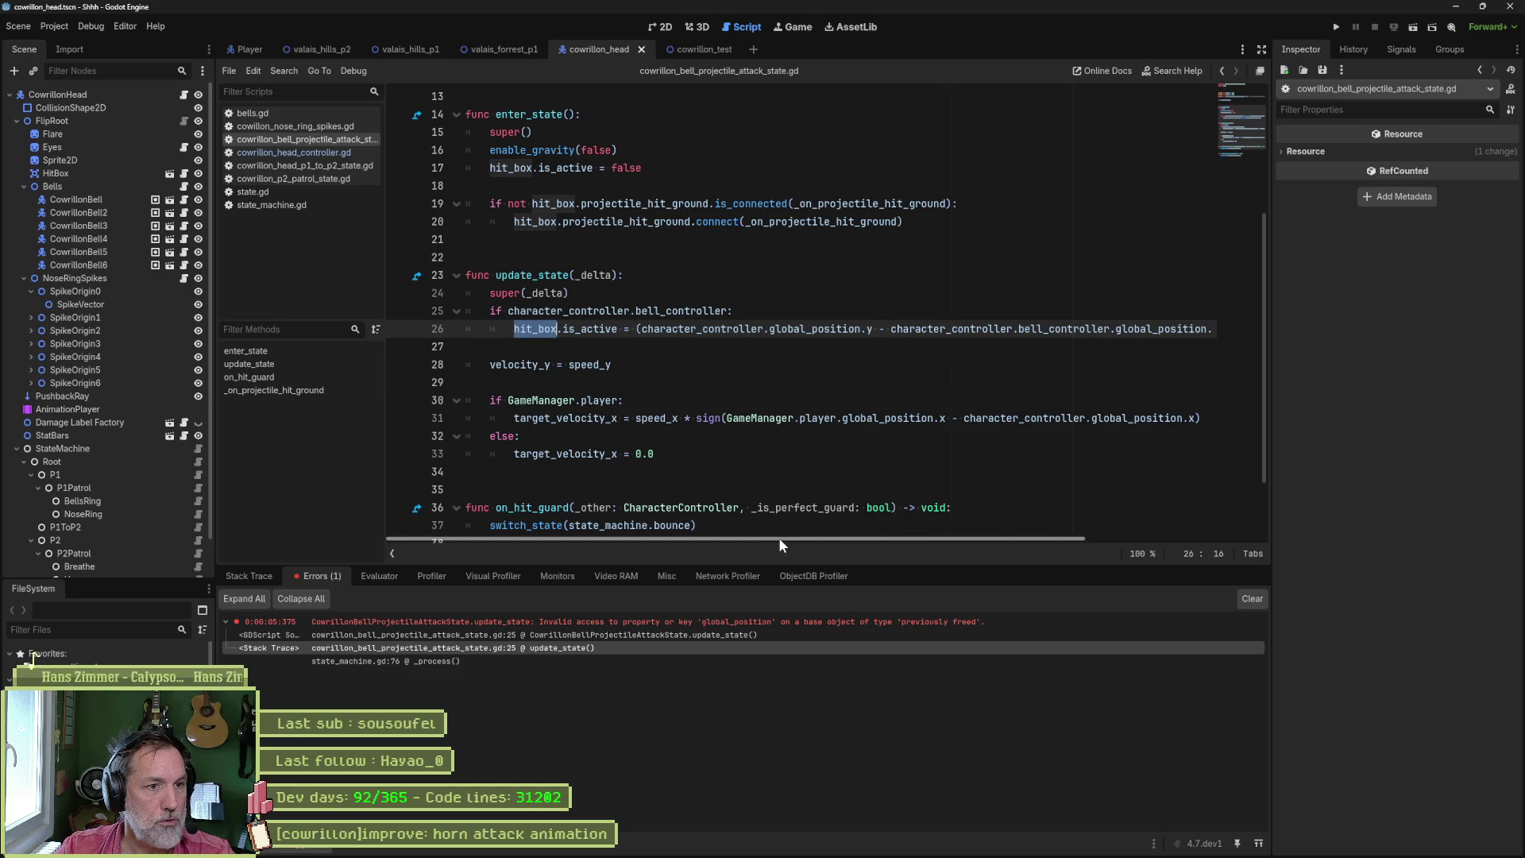
mouse_move(778, 538)
mouse_down()
mouse_move(1044, 537)
mouse_move(703, 509)
mouse_up()
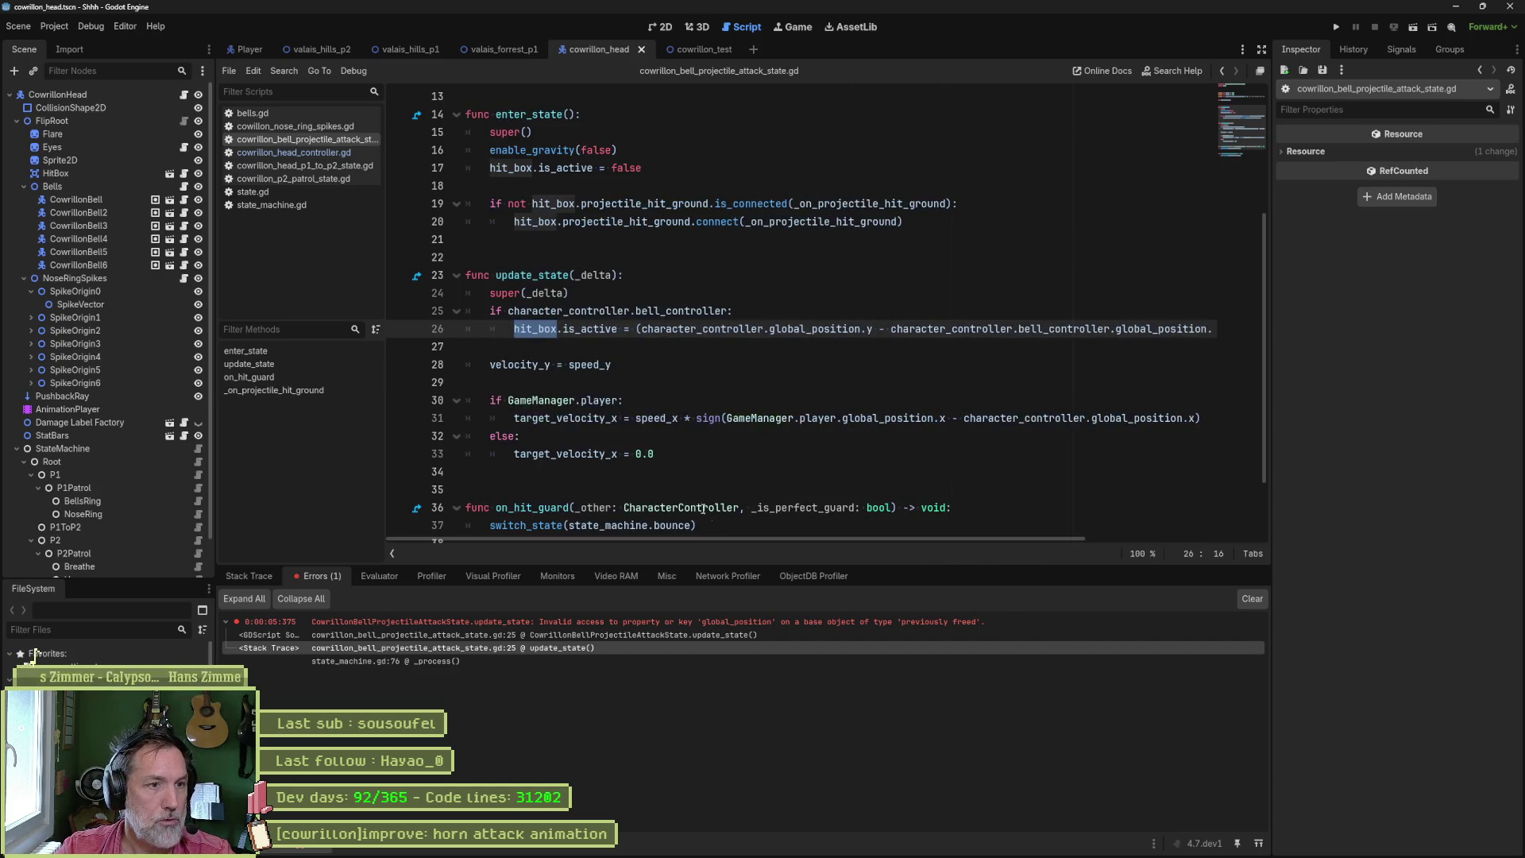
click(635, 329)
drag(639, 329, 735, 311)
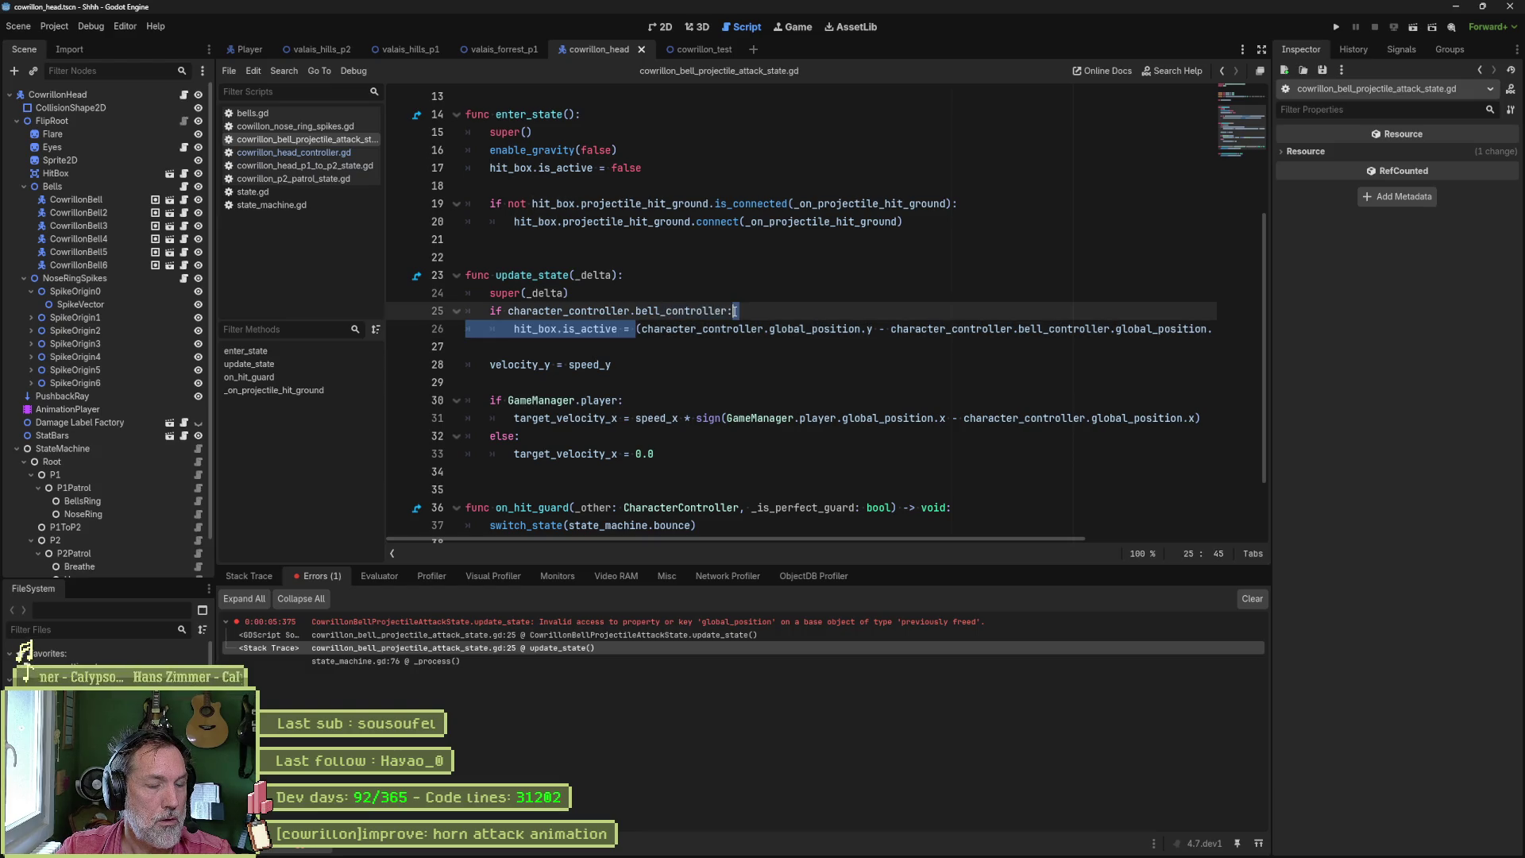
click(614, 329)
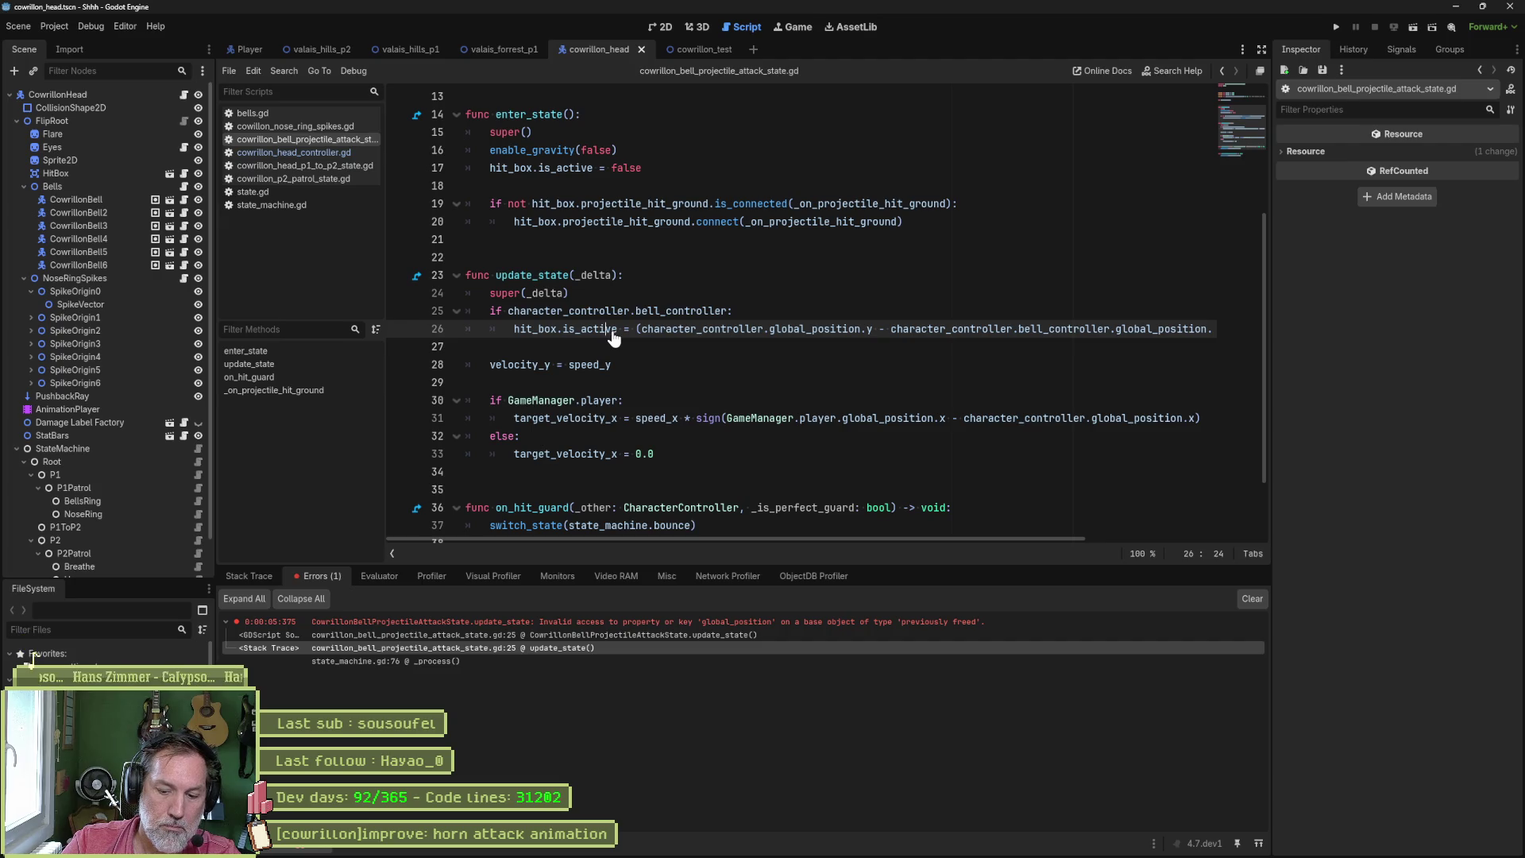
- Add an else branch setting hit_box.is_active = true, save, and run cowrillon_test
key(End)
key(Return)
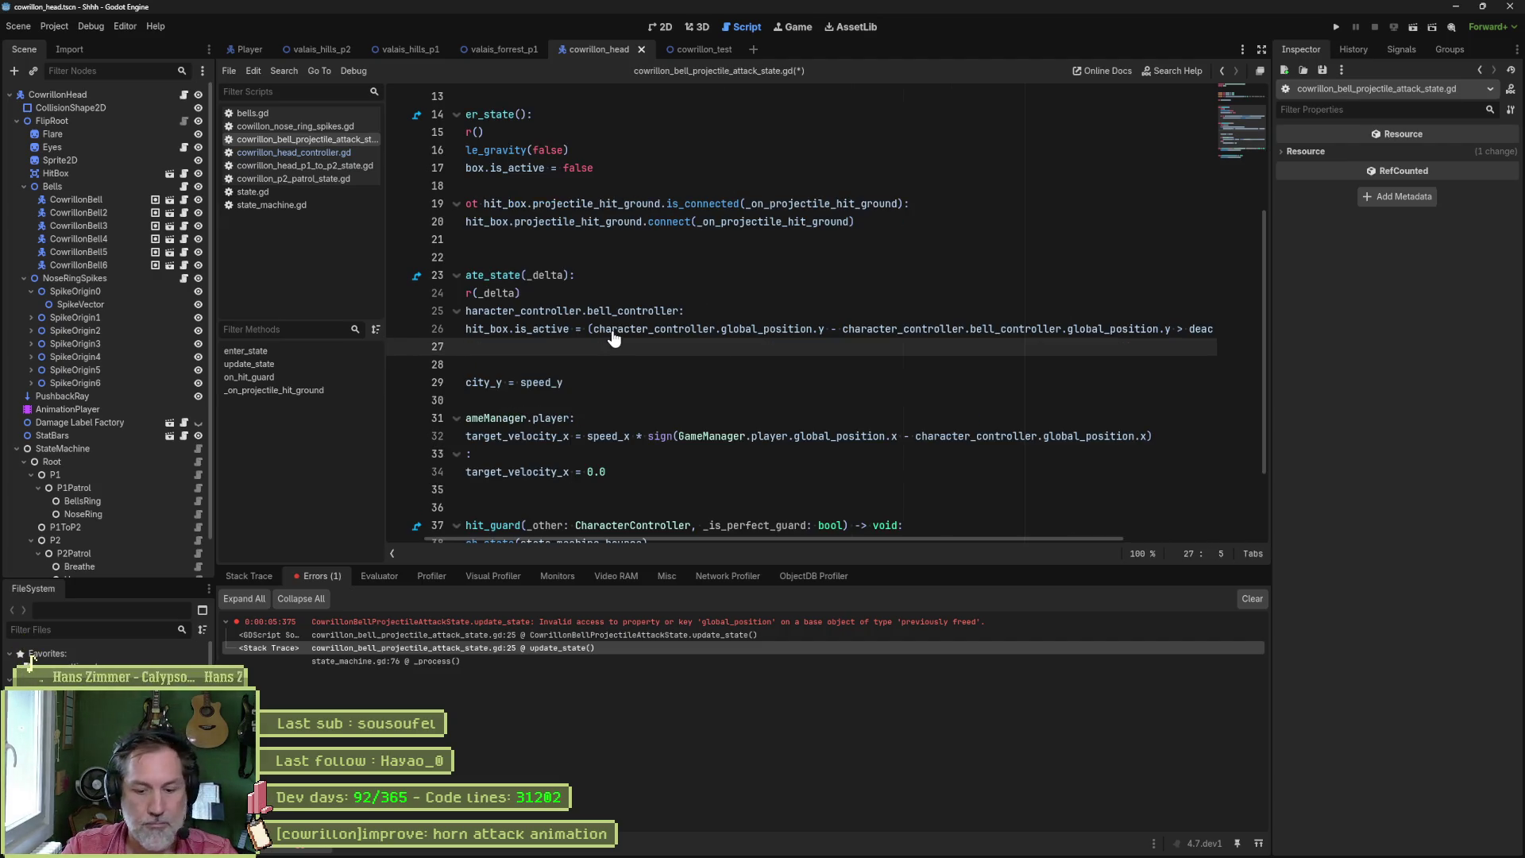
key(BackSpace)
text(else:)
key(Return)
key(Return)
text(hit_box.is_active = )
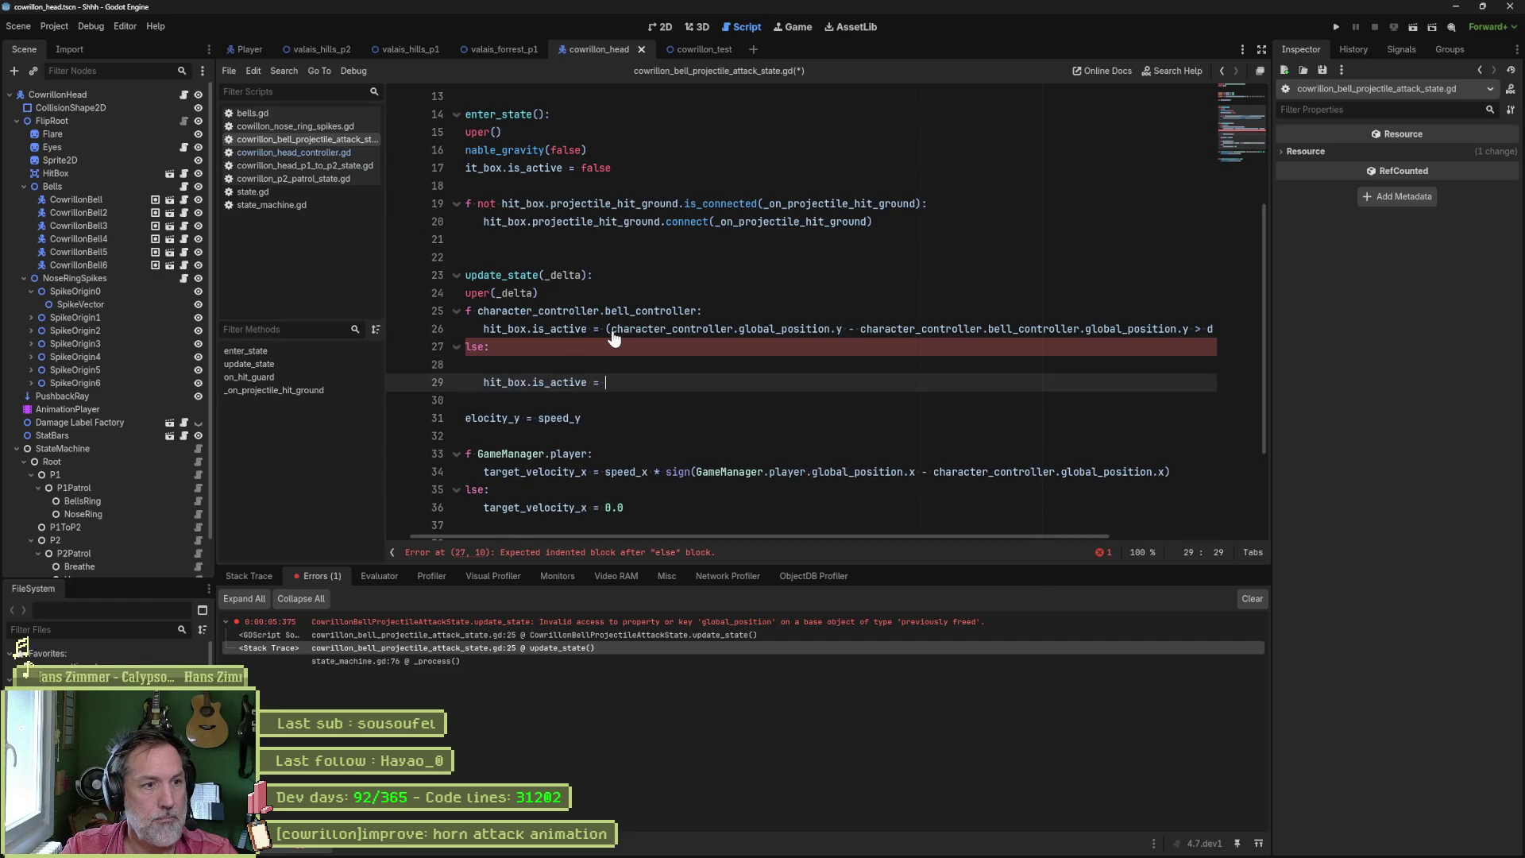
text(true)
key(Up)
key(ctrl+shift+k)
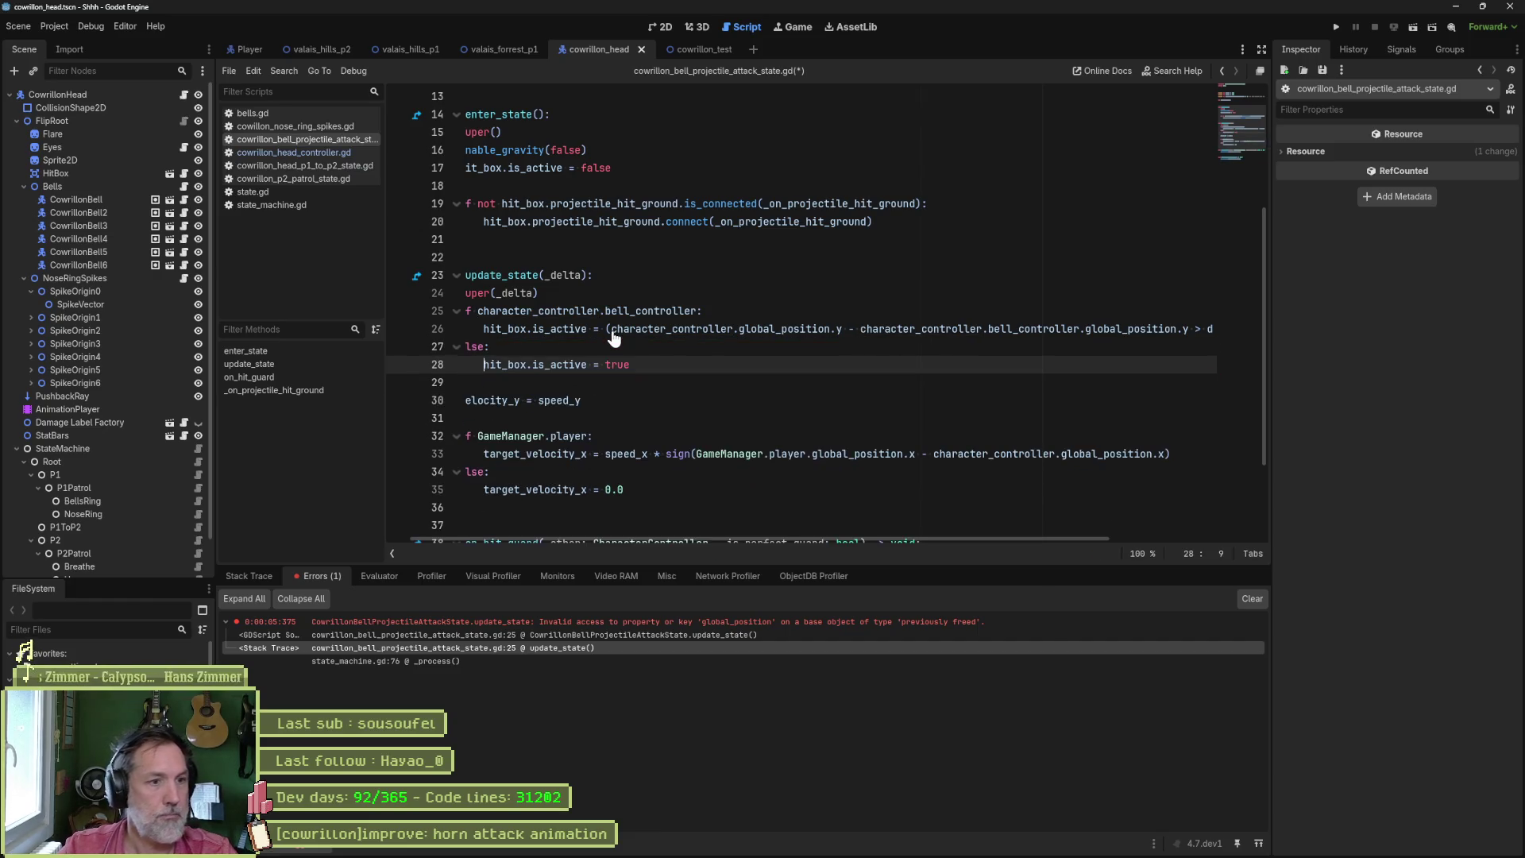
drag(769, 538, 642, 537)
key(ctrl+s)
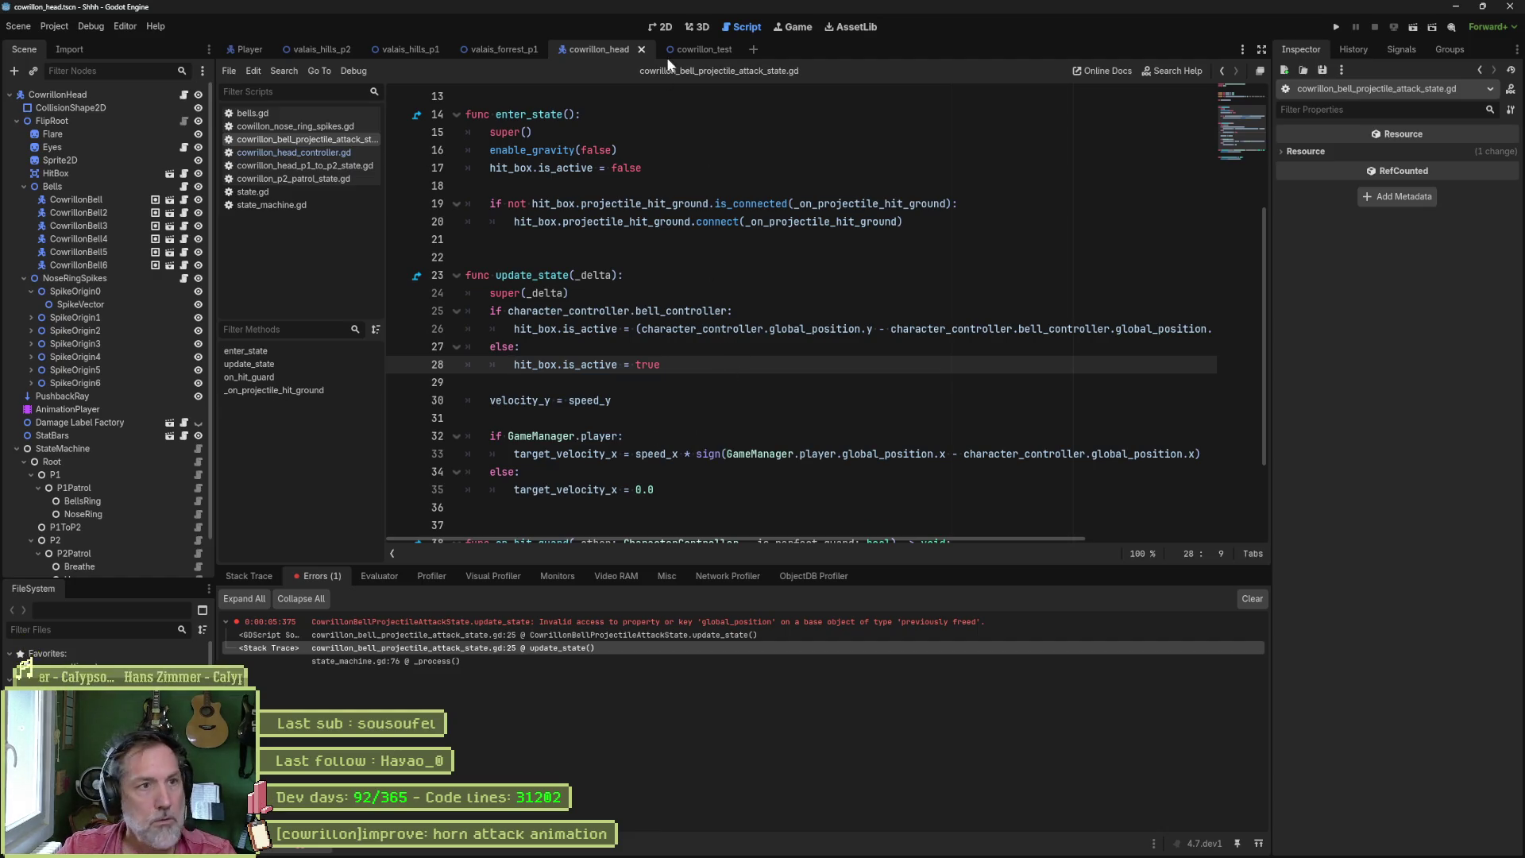
click(690, 49)
key(F6)
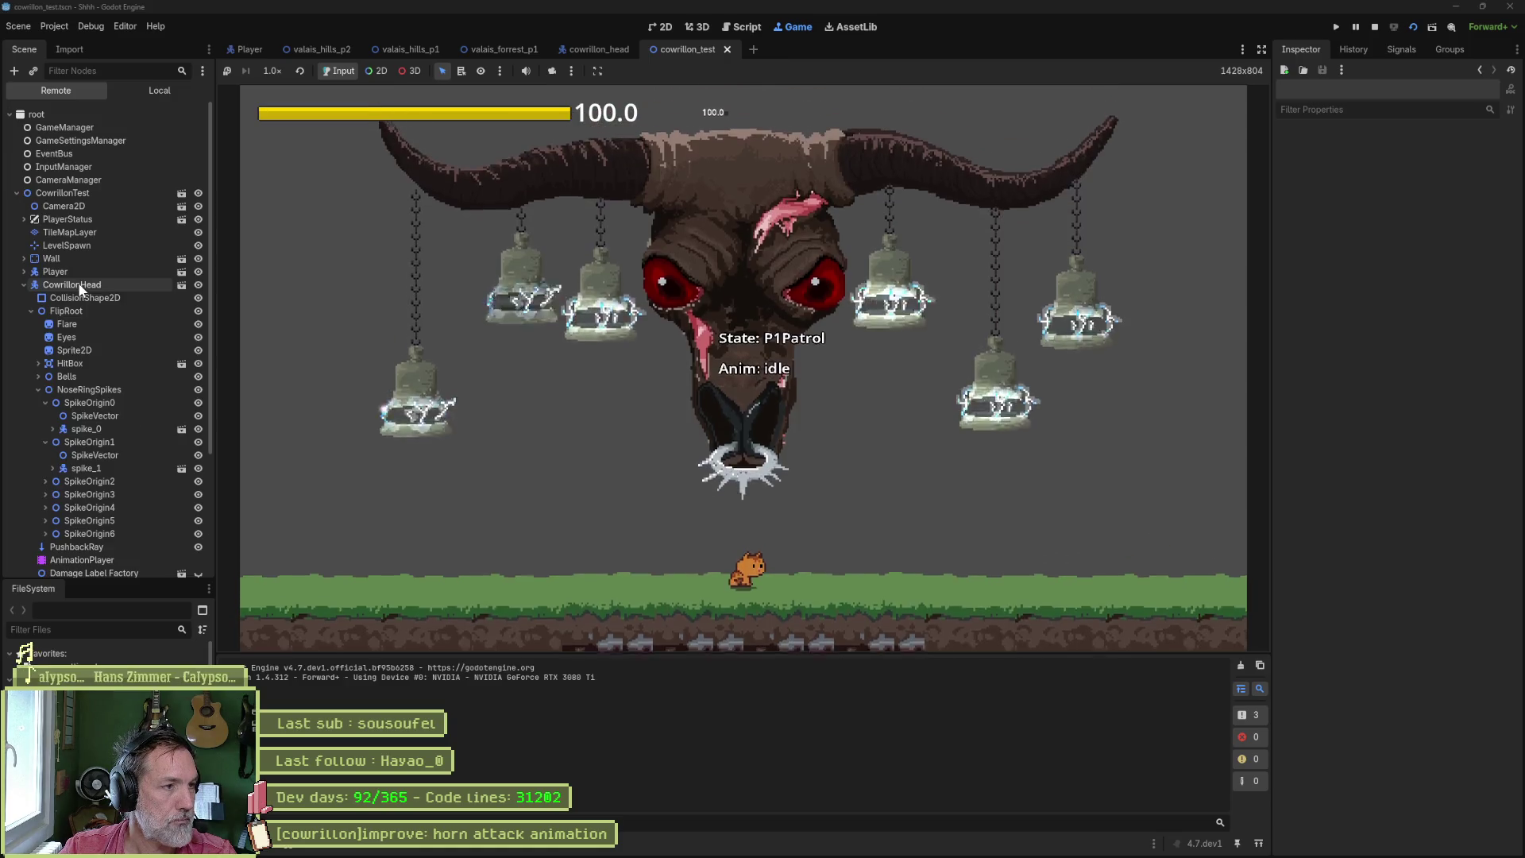
- Tick Is P 2 on the running CowrillonHead to watch the horn attack, then stop
click(79, 284)
scroll(1406, 540, down, 5)
click(1403, 751)
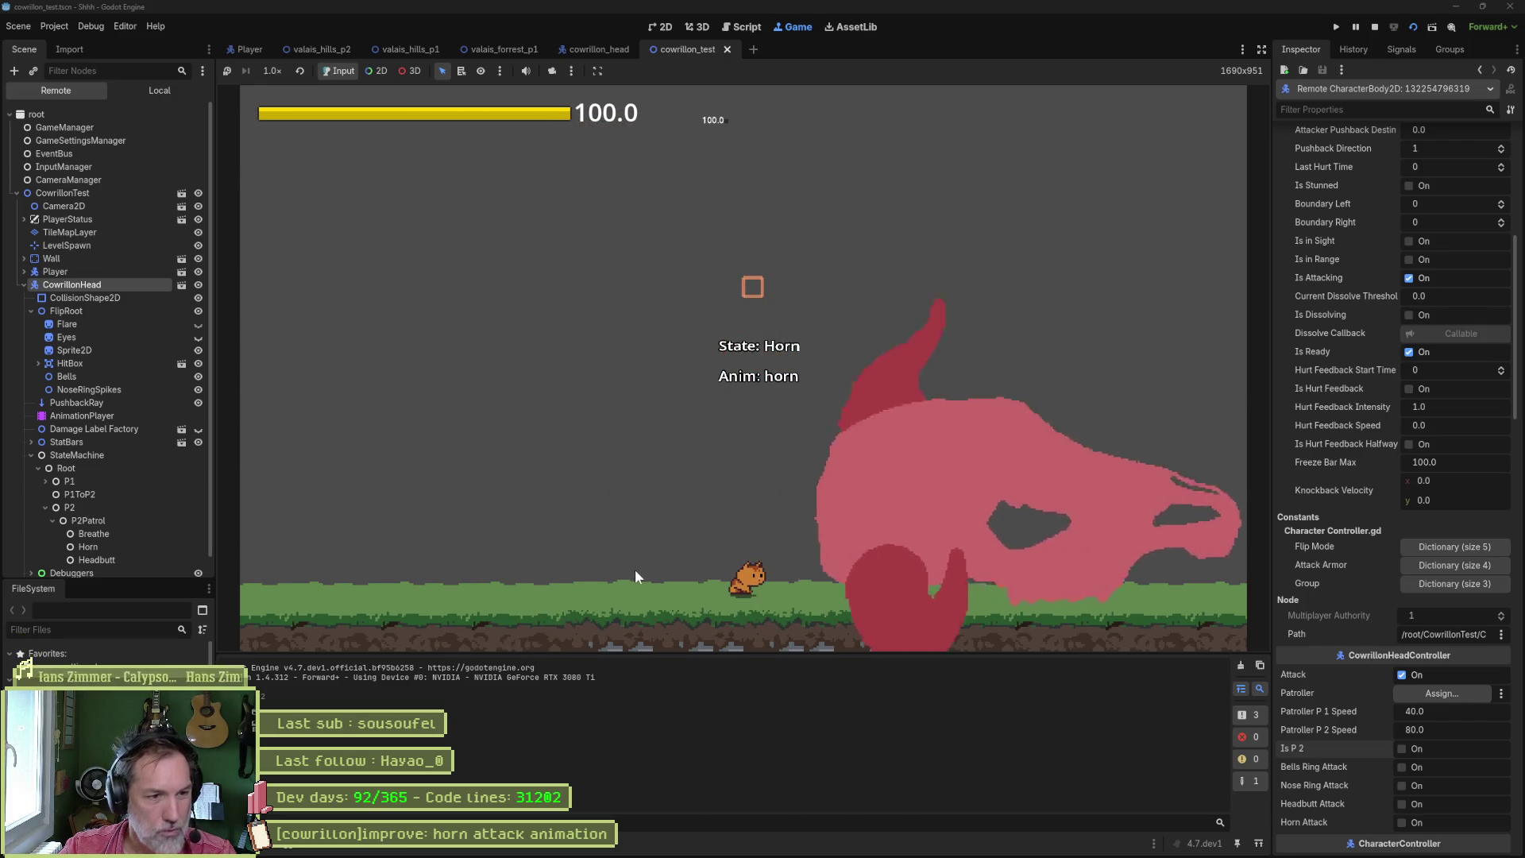
click(1376, 27)
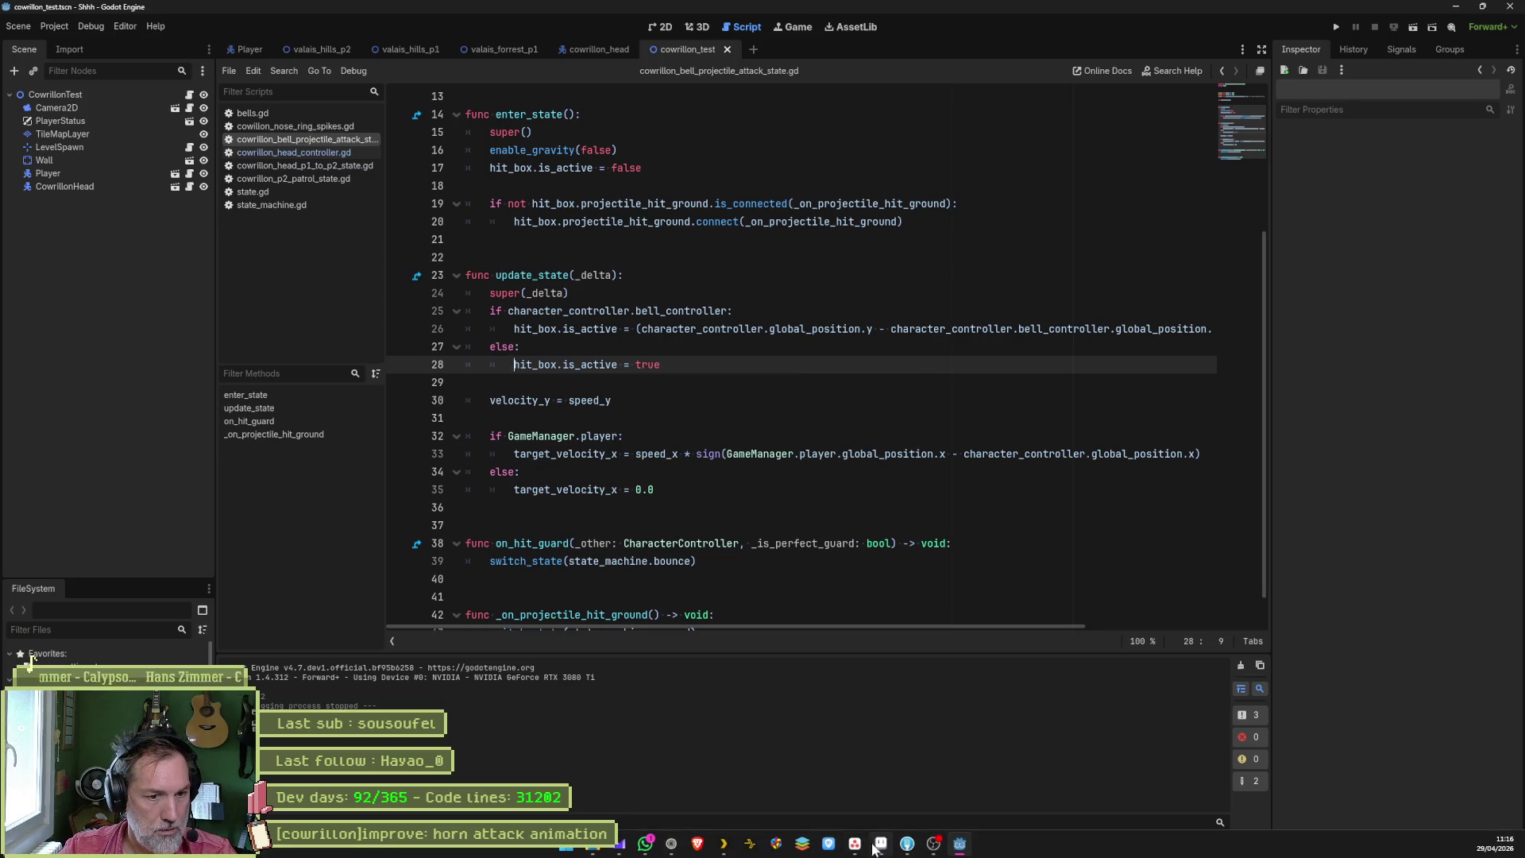
- Step through horn attack frames 48–52 of the skull sprite in Aseprite, then return to Godot
click(881, 843)
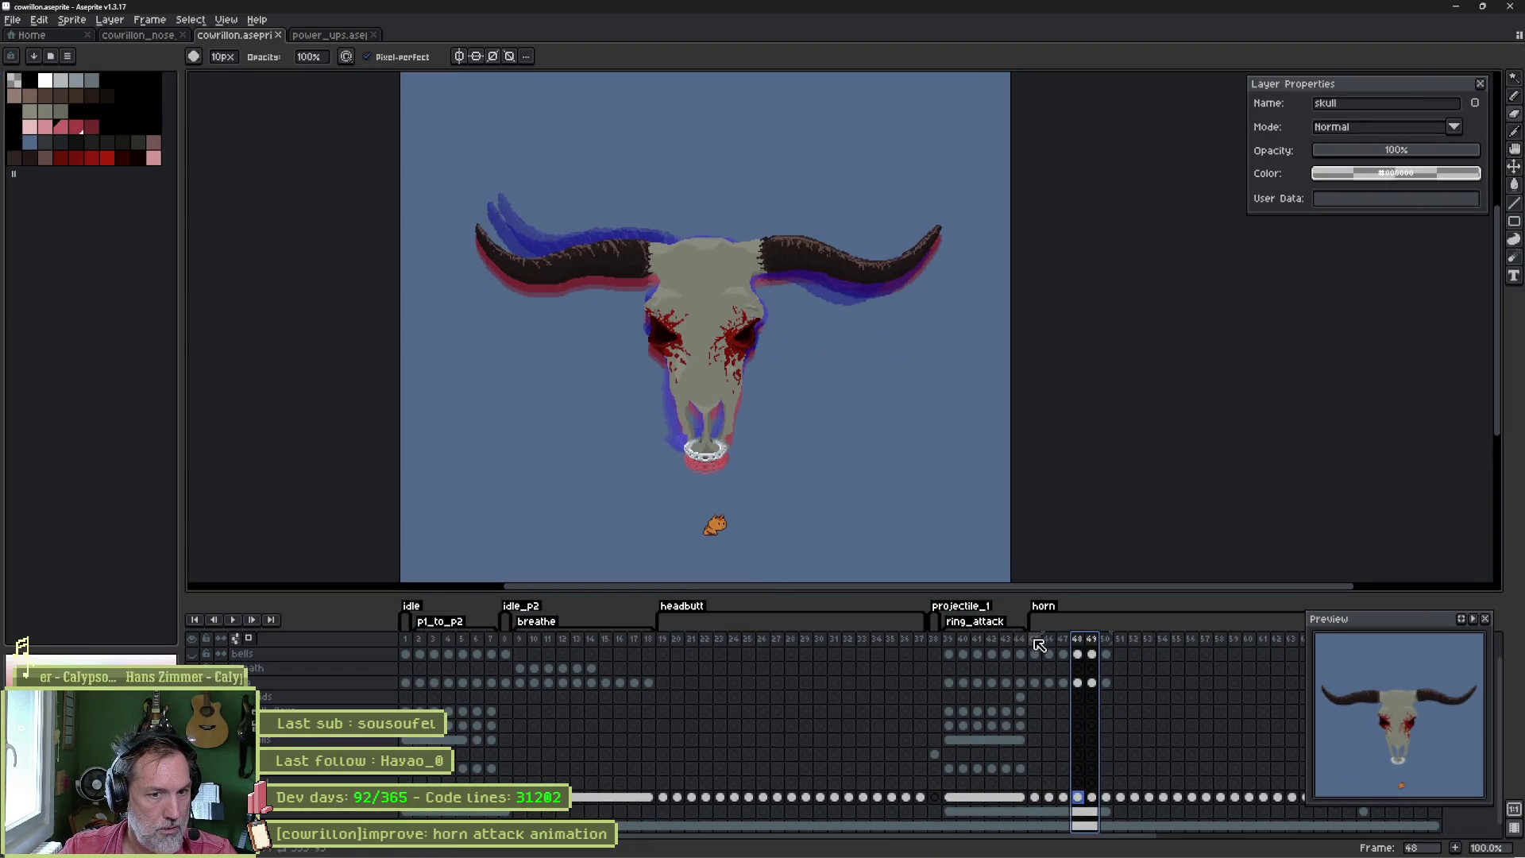
click(1093, 643)
click(1107, 644)
click(1121, 647)
click(1134, 647)
mouse_move(1136, 650)
mouse_down()
mouse_move(1106, 648)
mouse_move(1134, 647)
mouse_up()
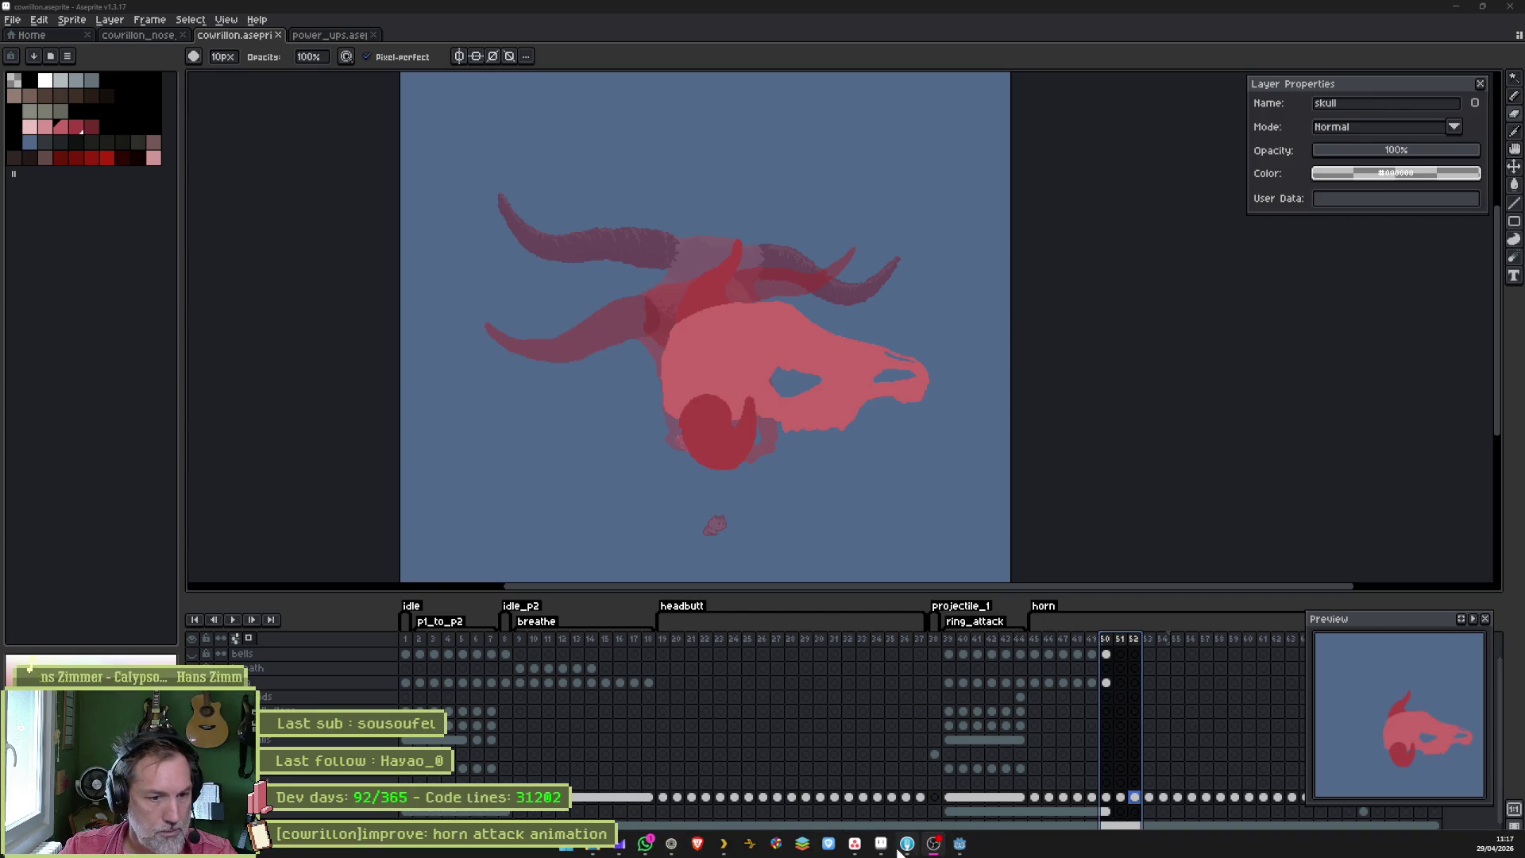
click(956, 849)
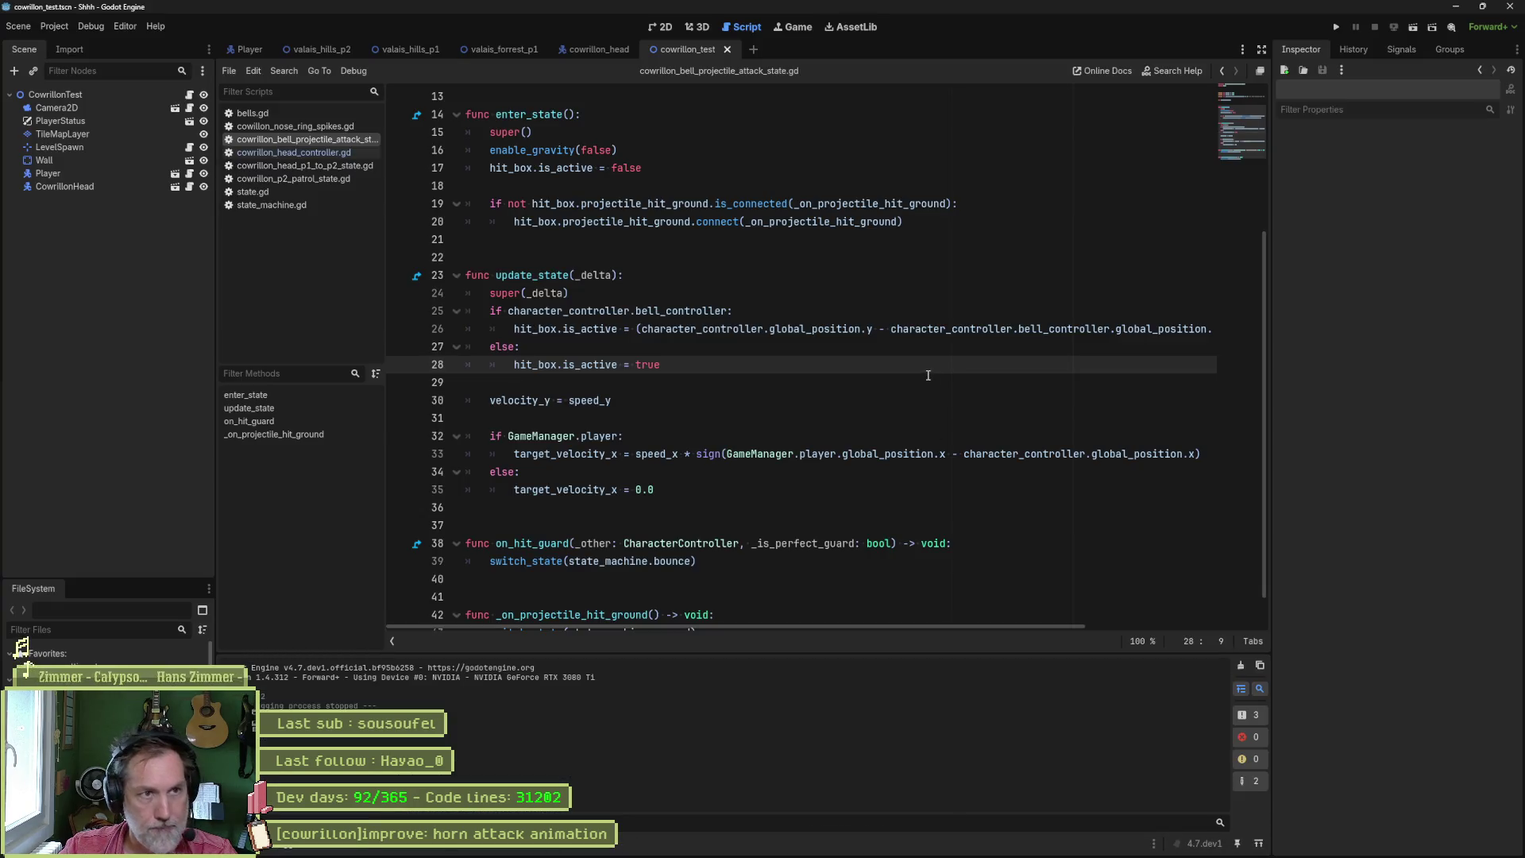
- Rerun the test scene, tick Is P 2 on CowrillonHead for the horn attack, then stop with F8
key(F6)
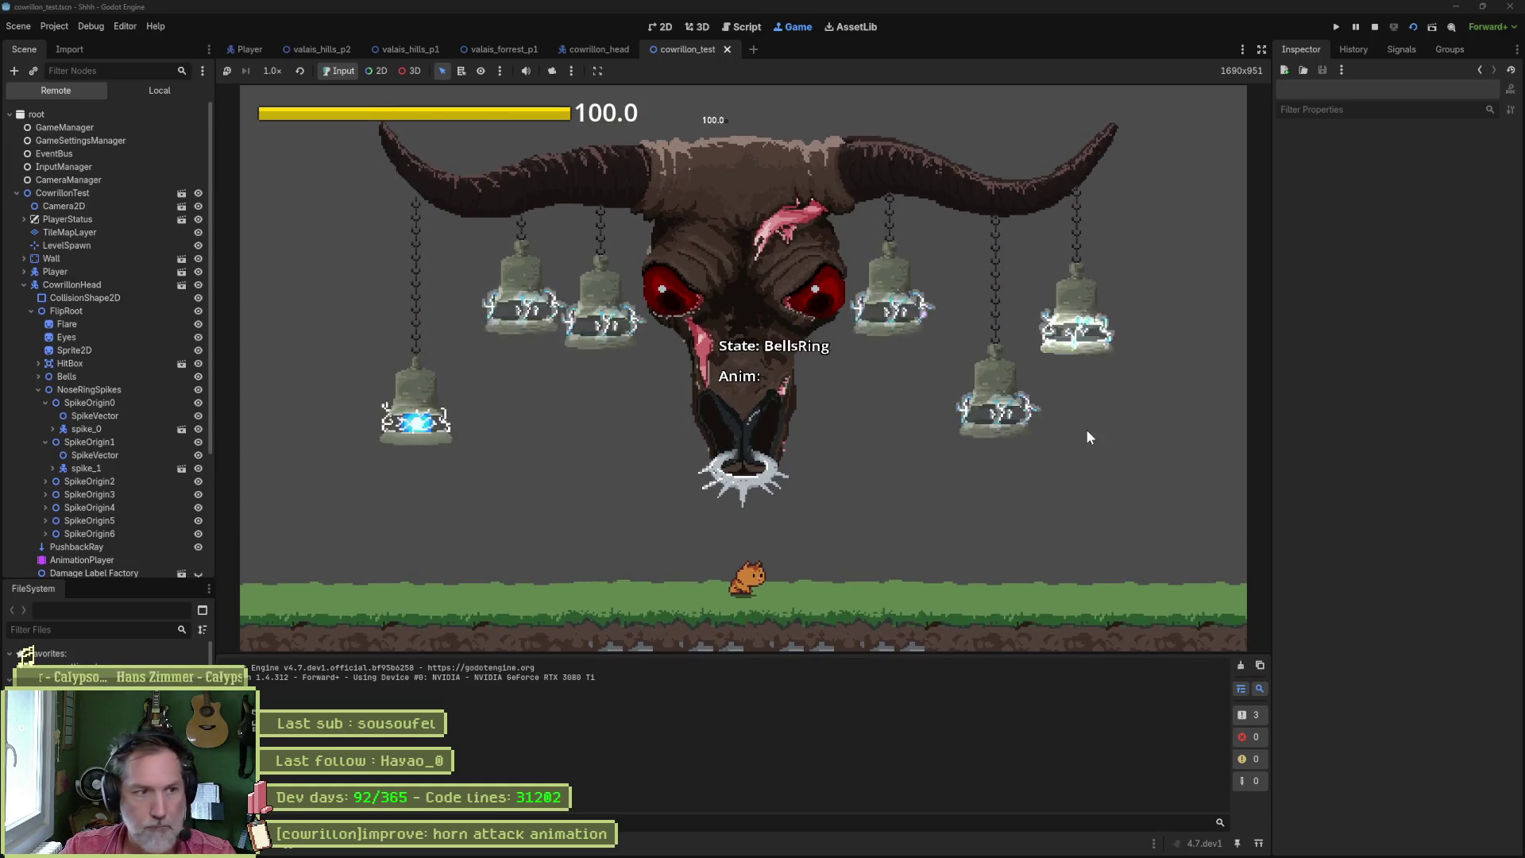
click(97, 286)
scroll(1385, 593, down, 5)
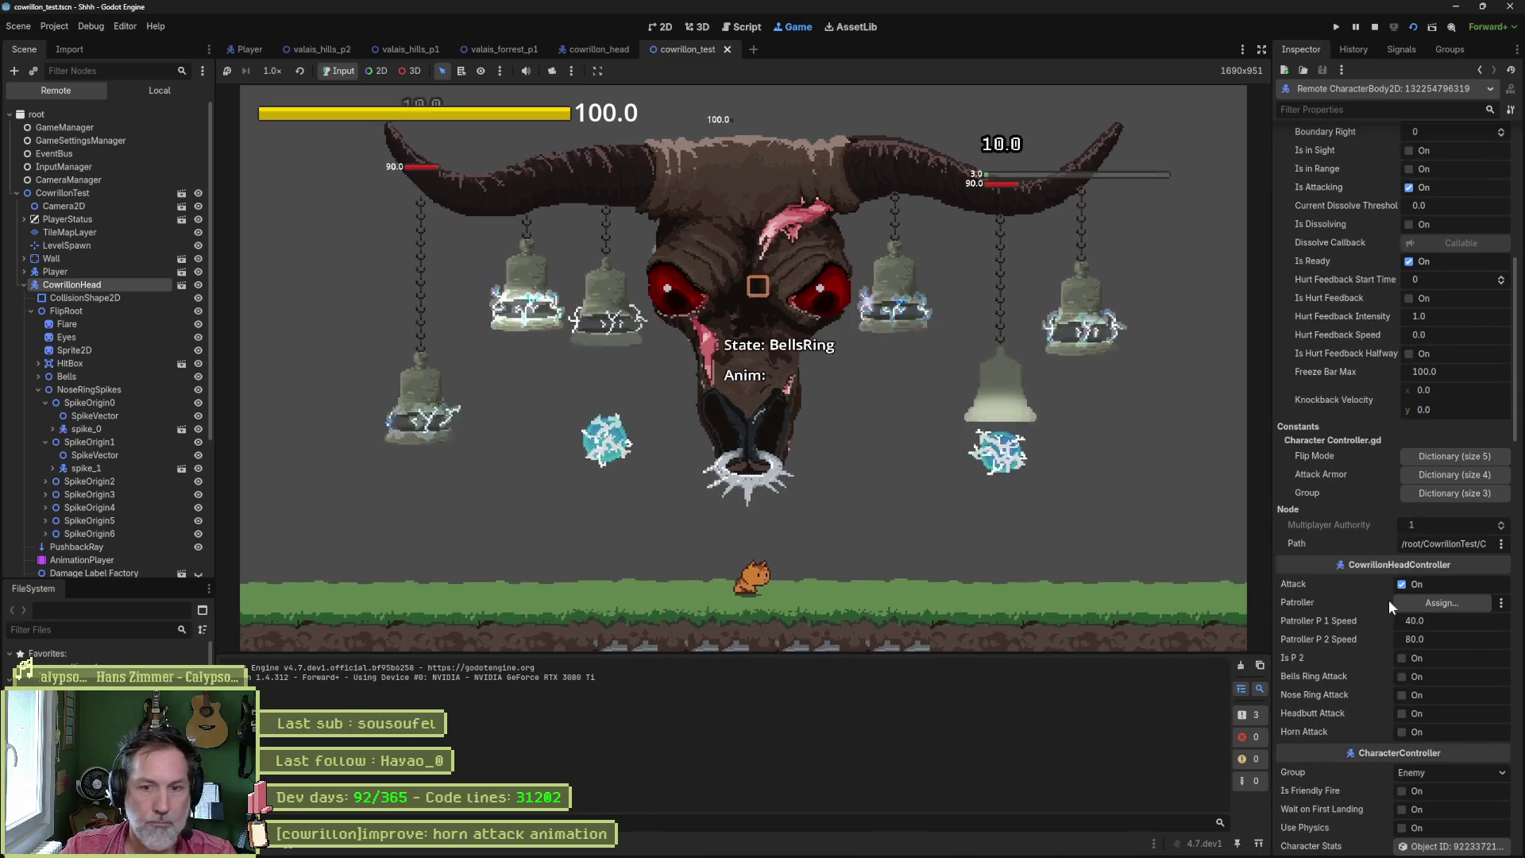
click(1406, 663)
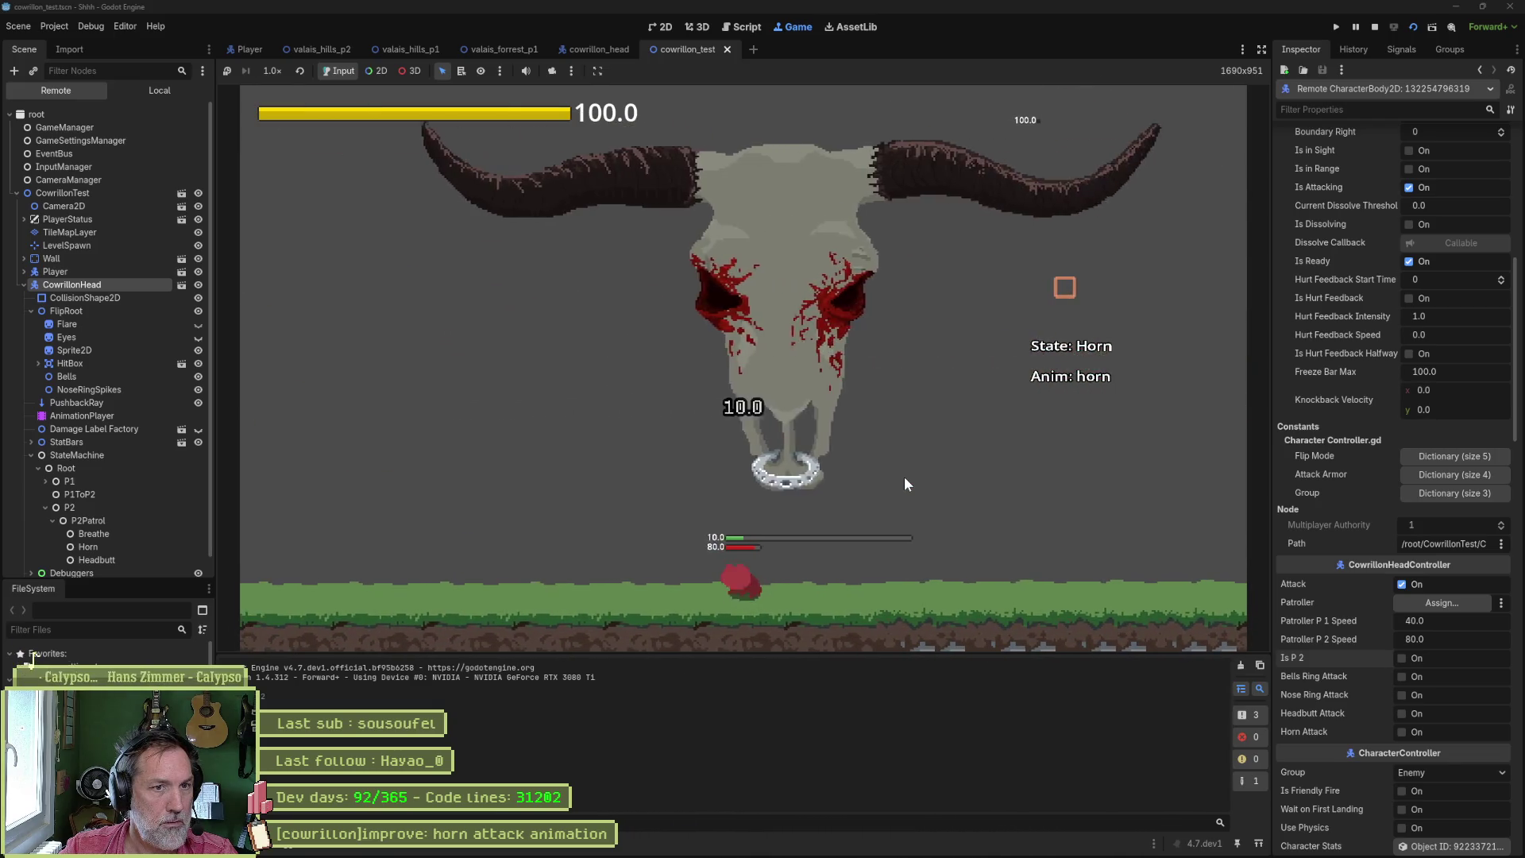
key(F8)
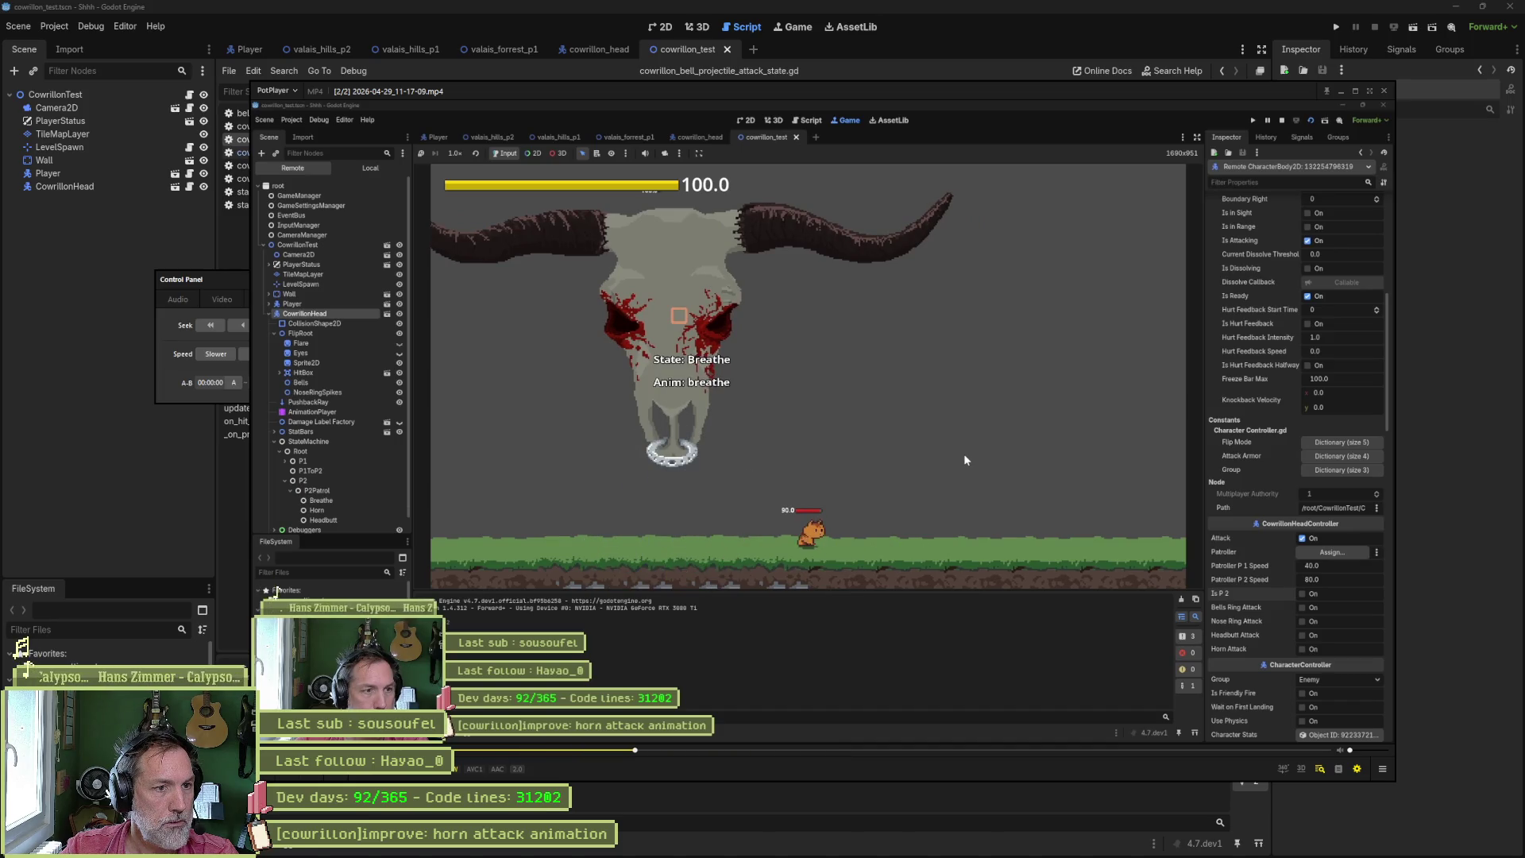
- Step forward and back through the recorded horn attack near 00:08 using F and D
key(f)
key(f)
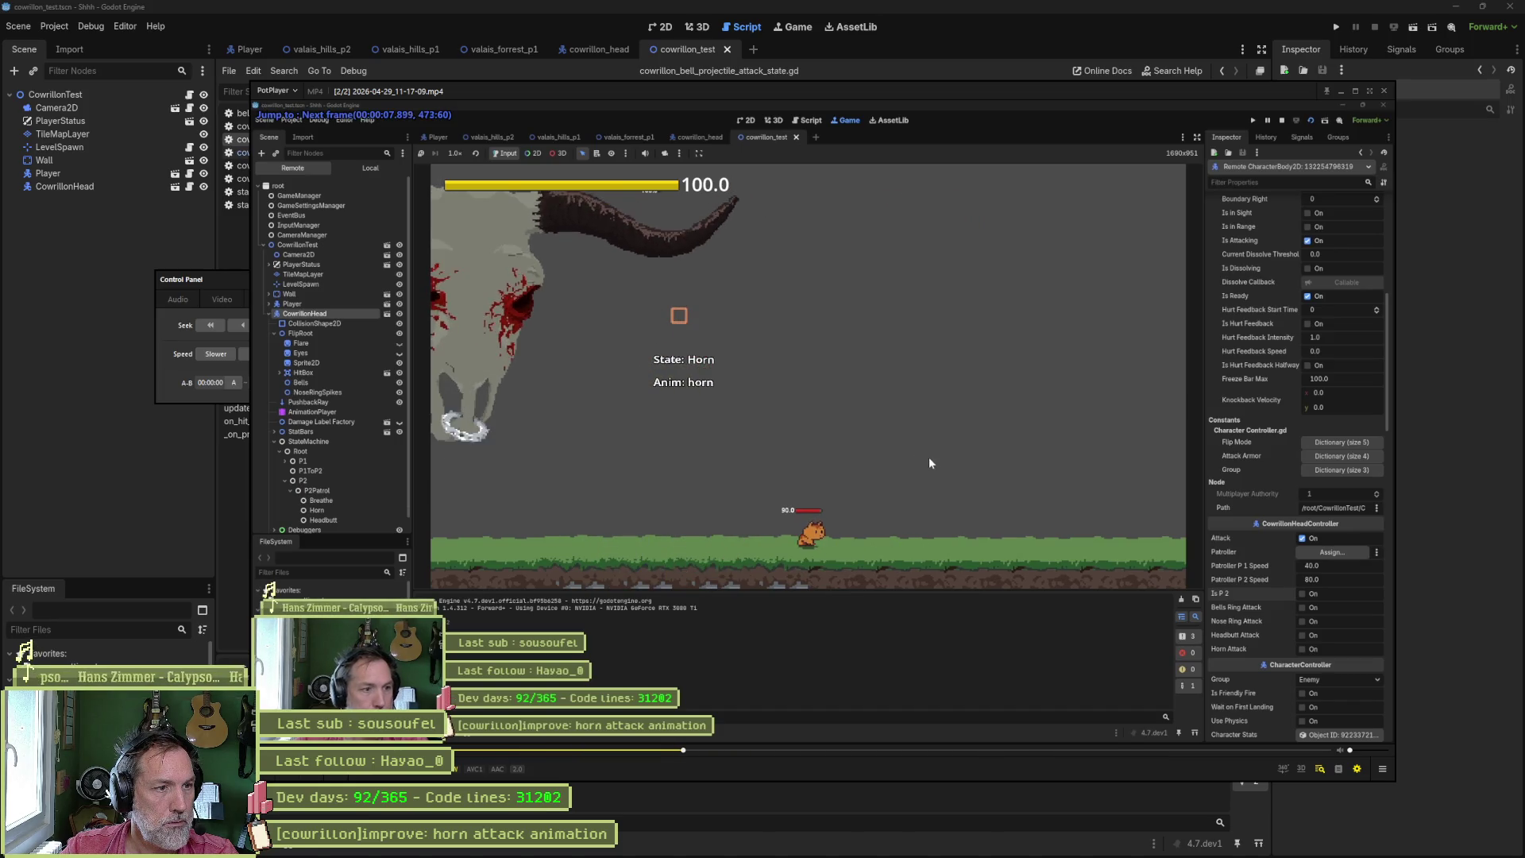
key(d)
key(d)
key(d)
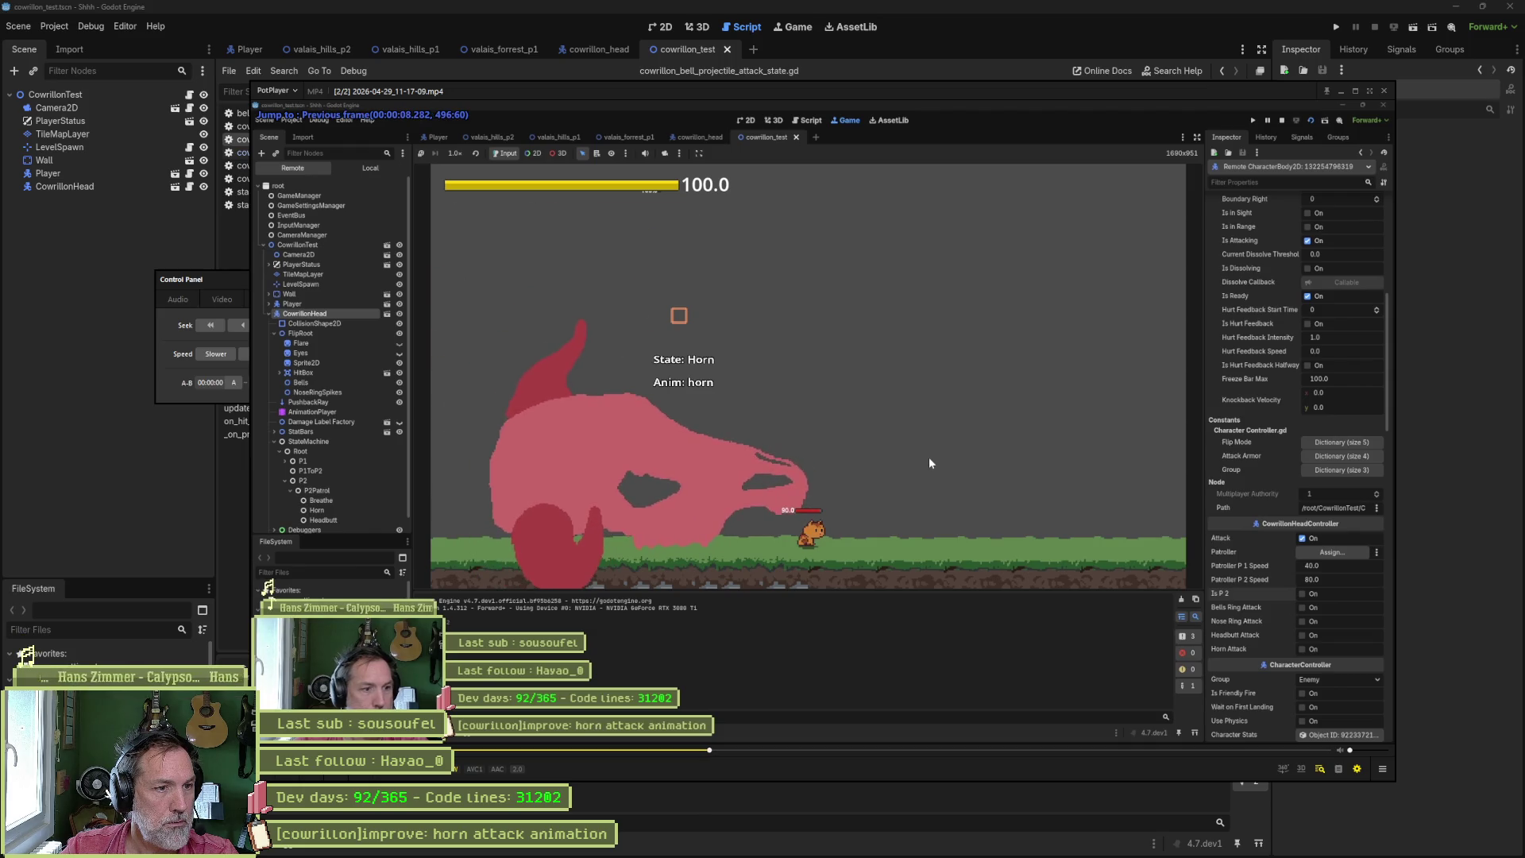
key(f)
key(f)
key(f)
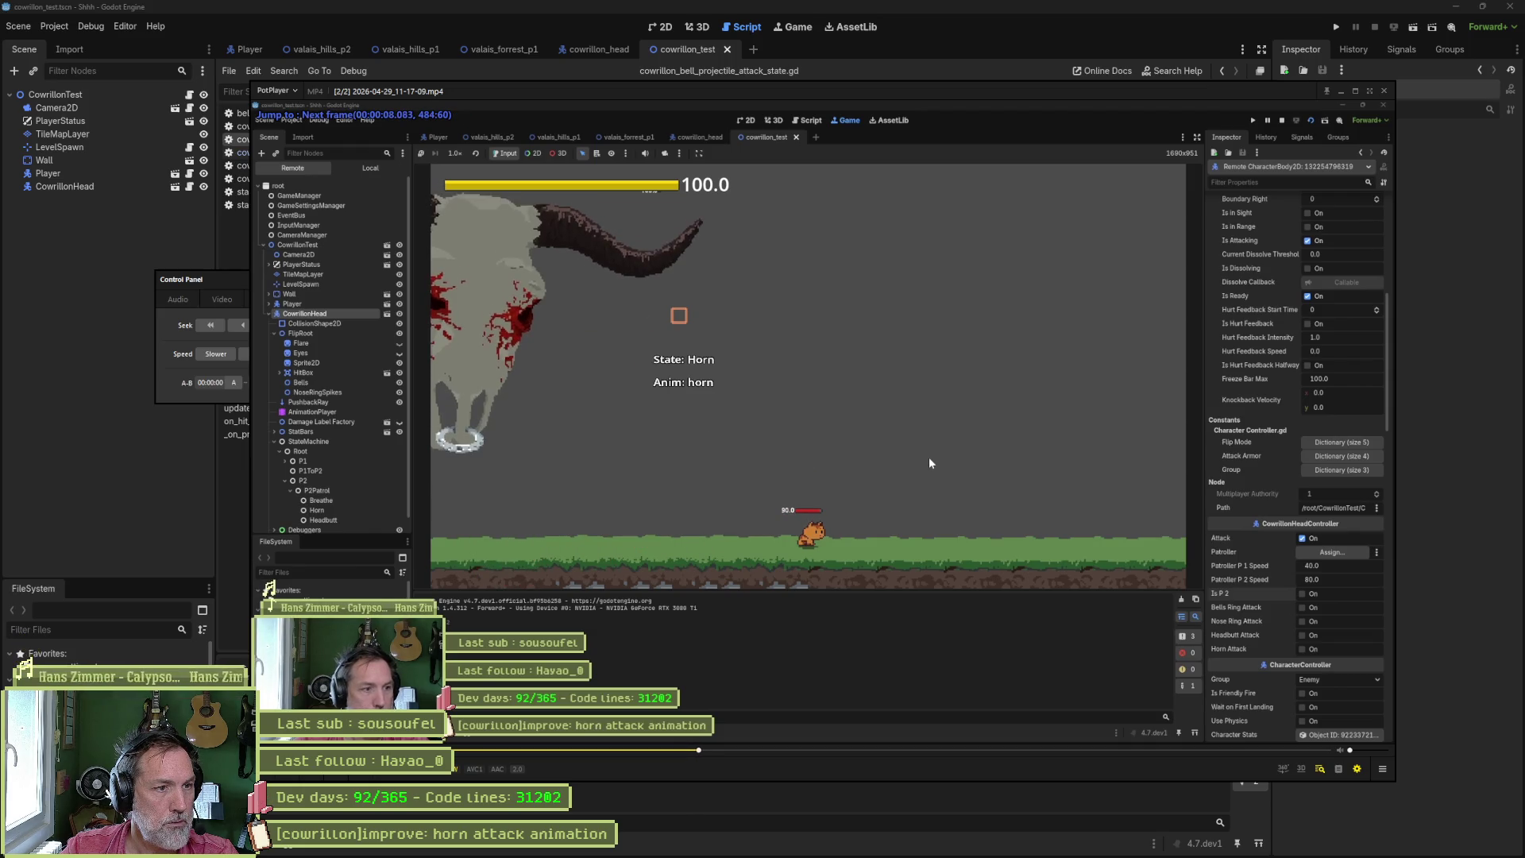
key(f)
key(f)
key(f)
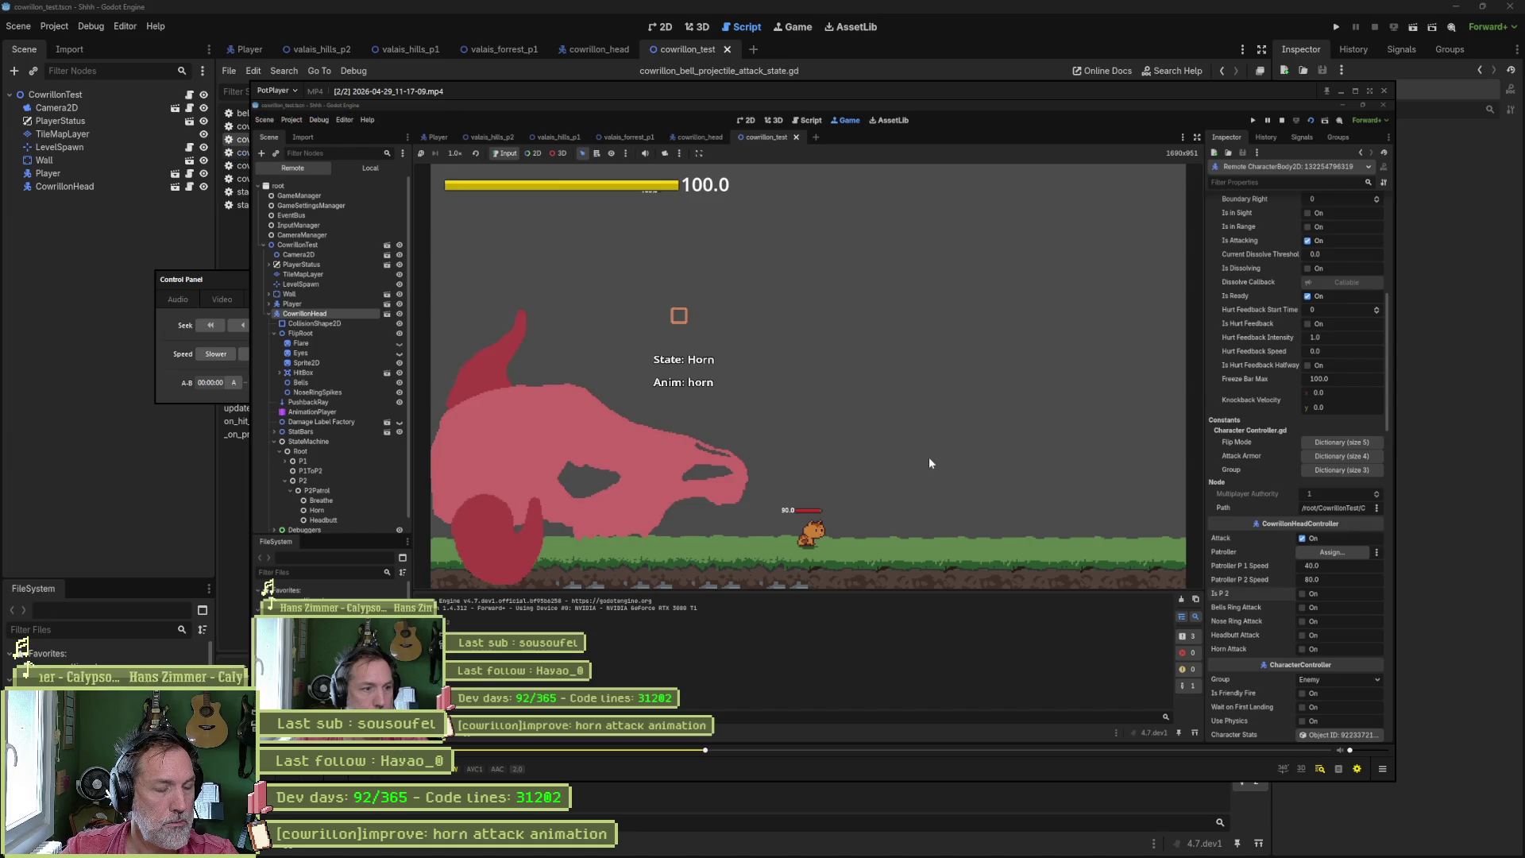
key(d)
key(d)
key(d)
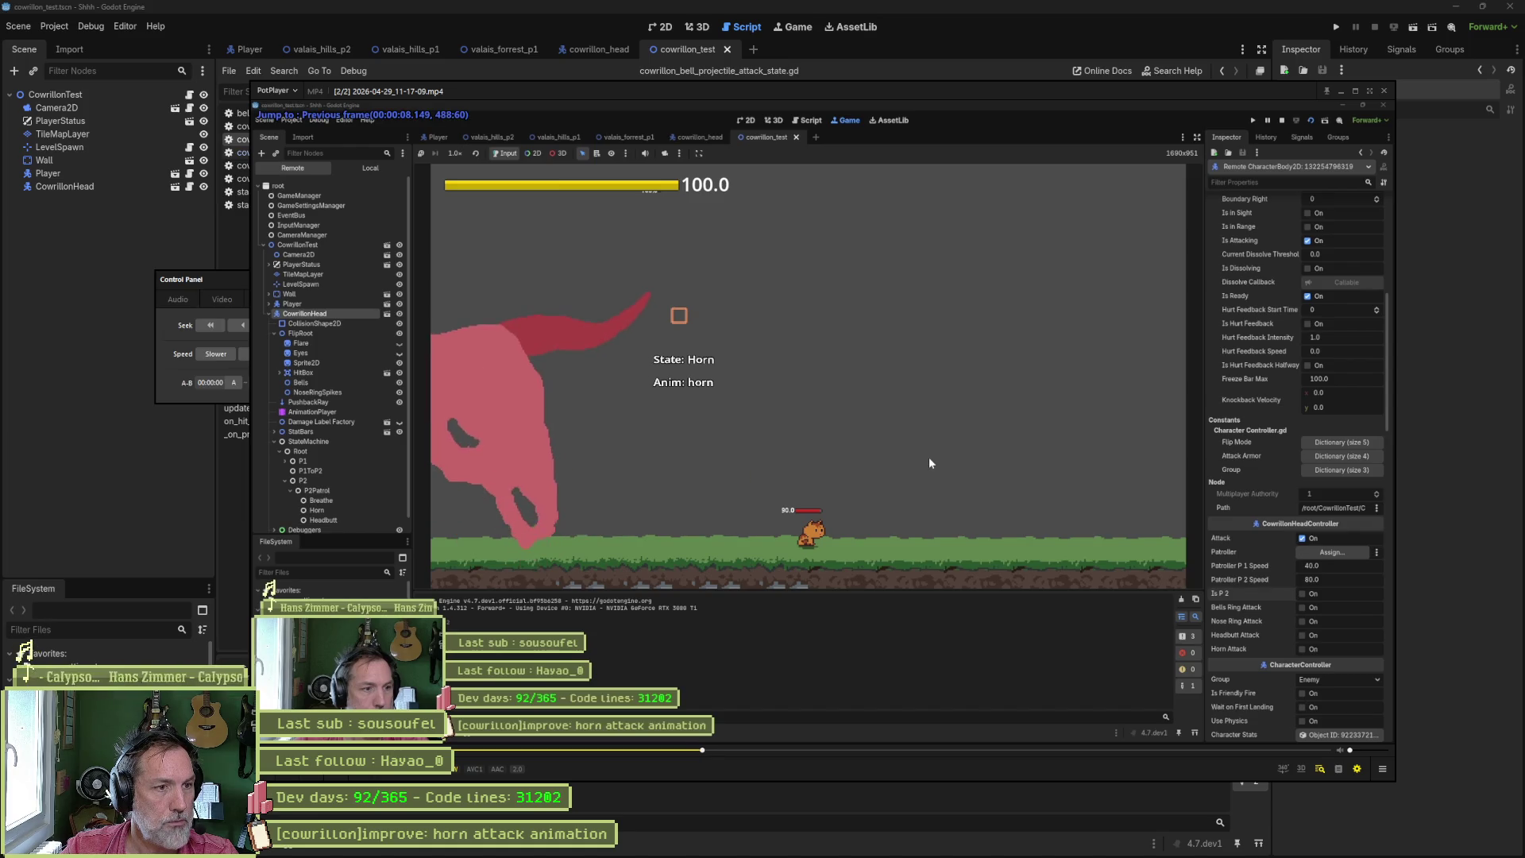
key(f)
key(f)
key(f)
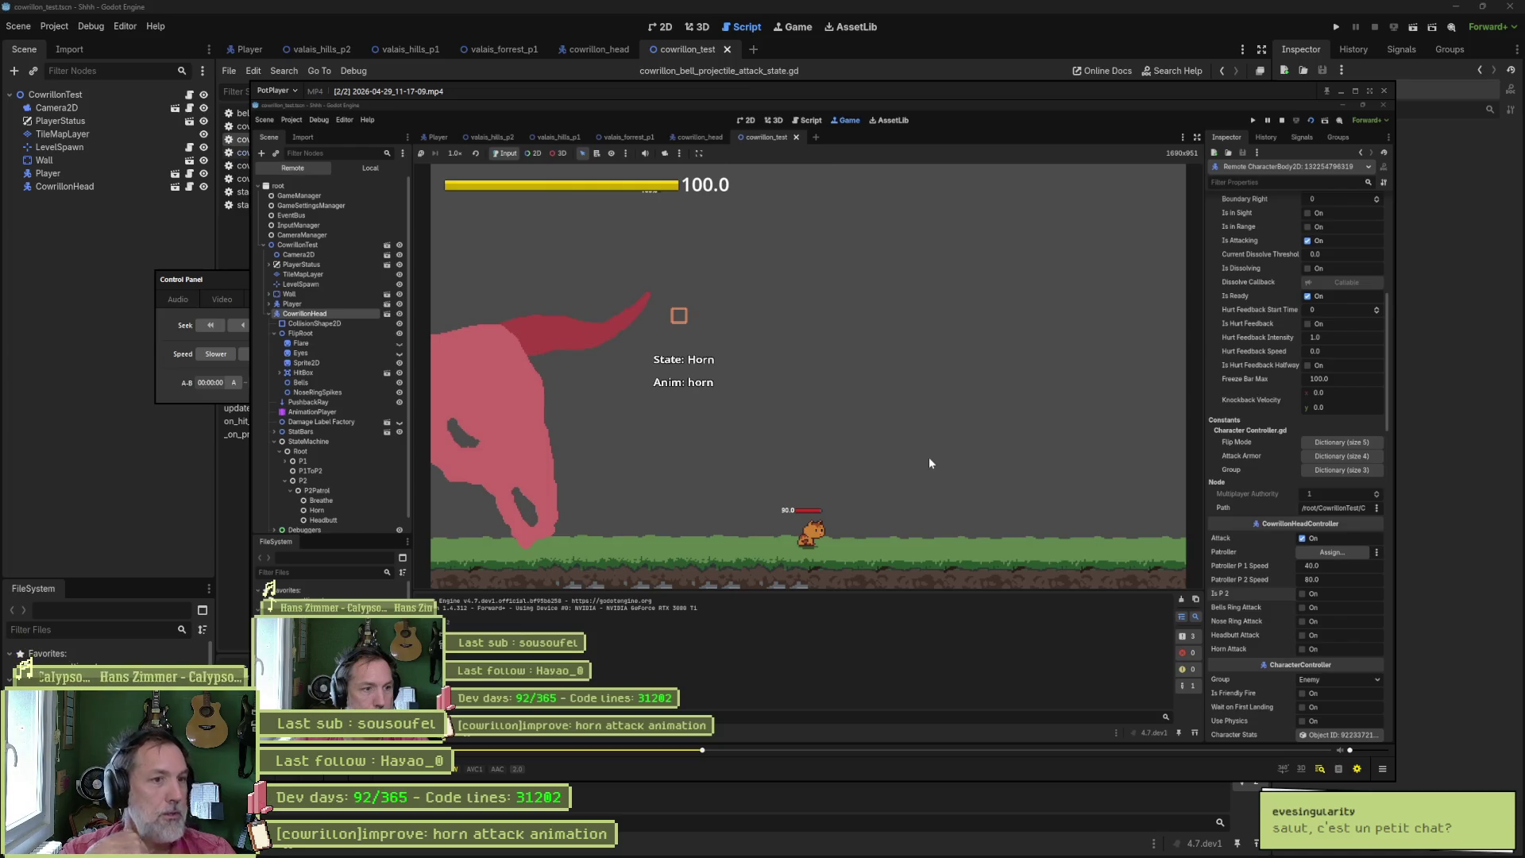
- Scrub frame by frame through the horn attack again, then close PotPlayer
key(f)
key(f)
key(f)
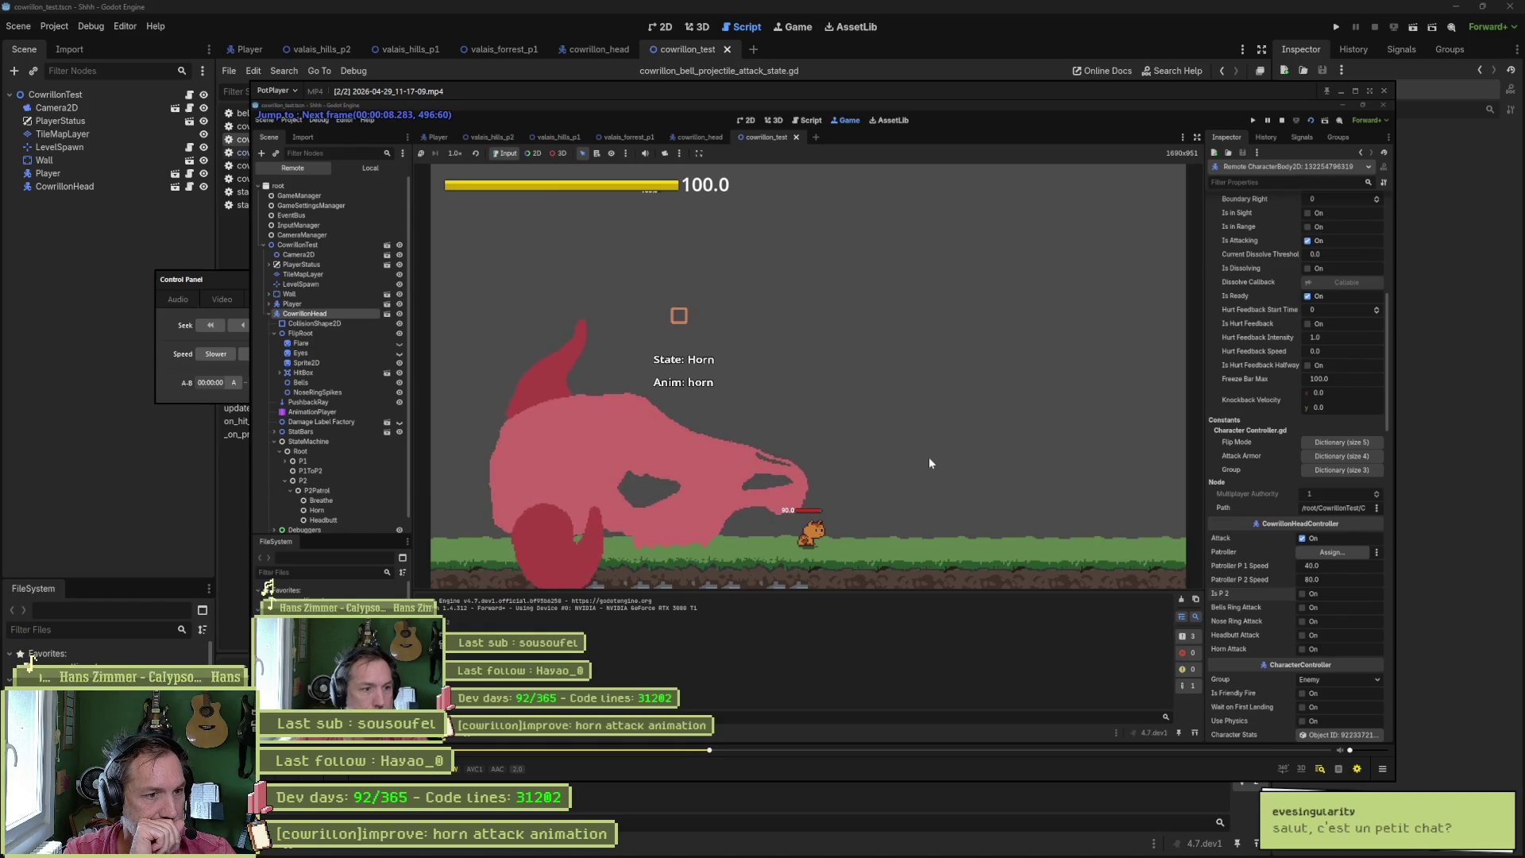
key(d)
key(d)
key(d)
key(d)
key(d)
key(d)
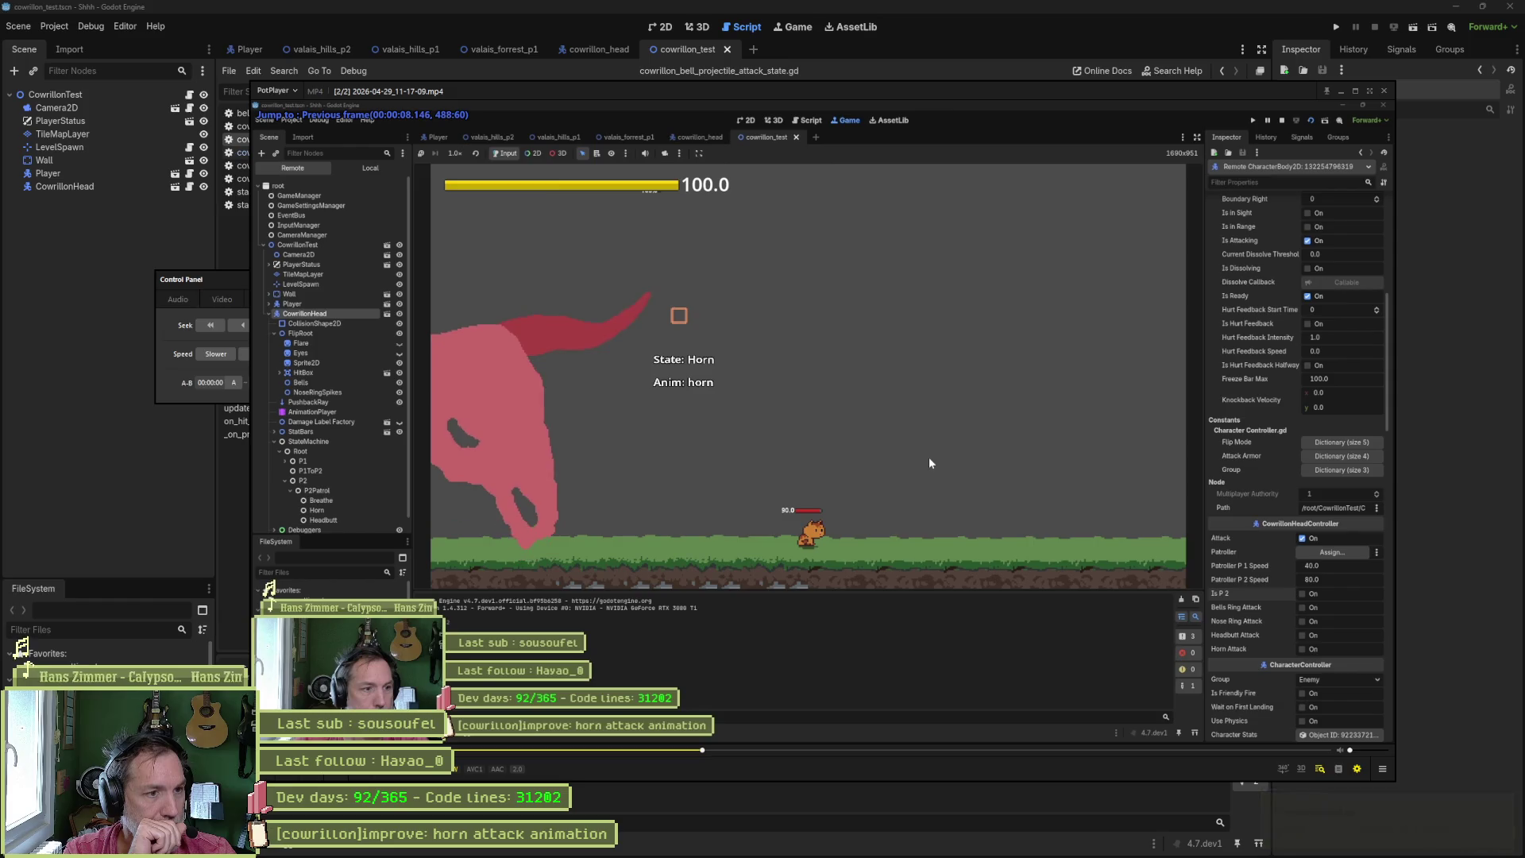
key(f)
key(d)
key(f)
key(d)
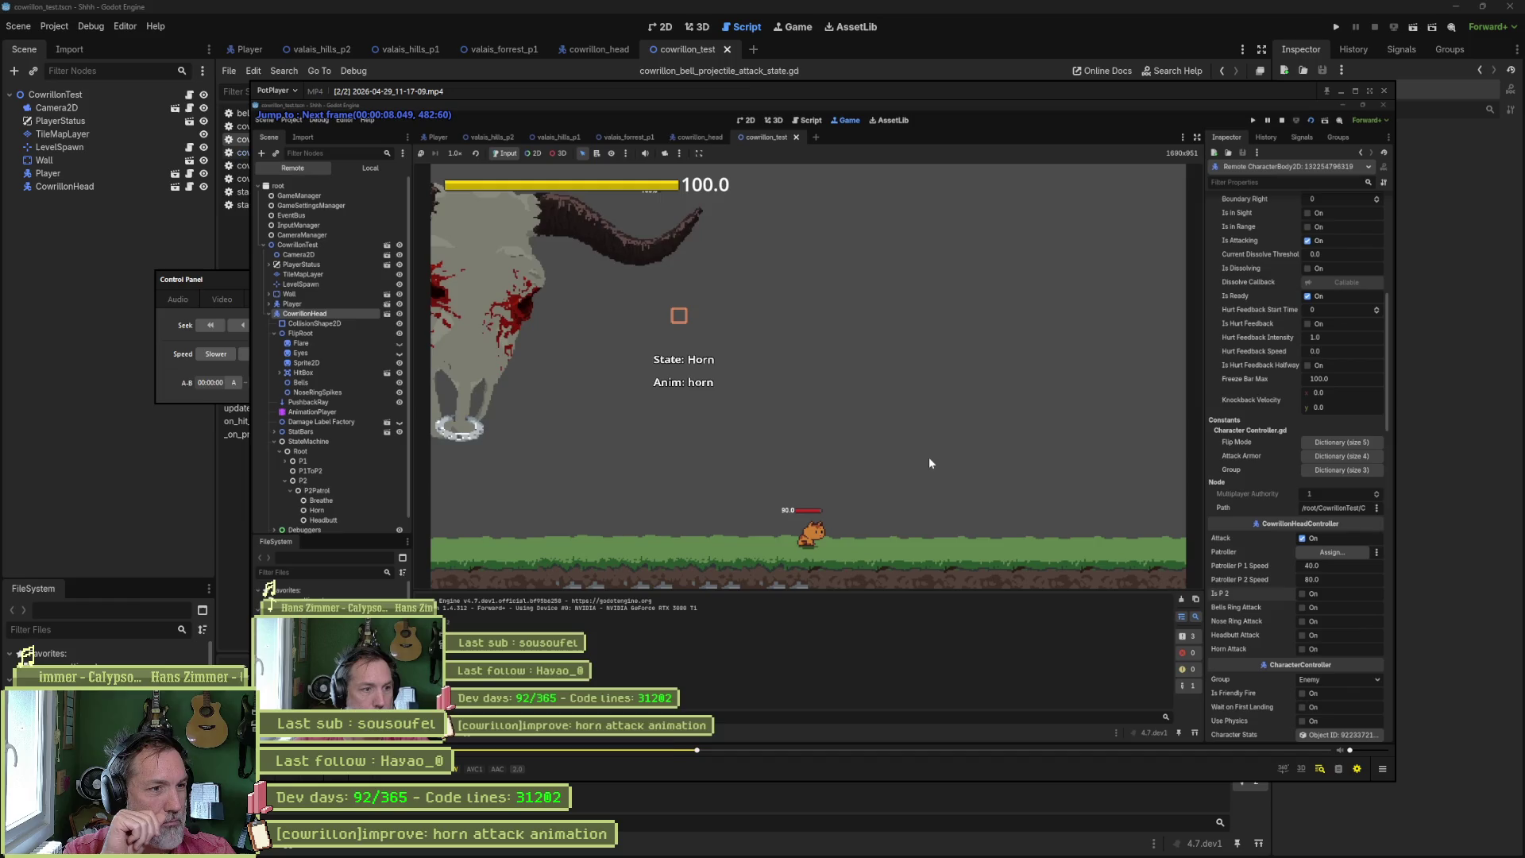
key(f)
key(f)
key(f)
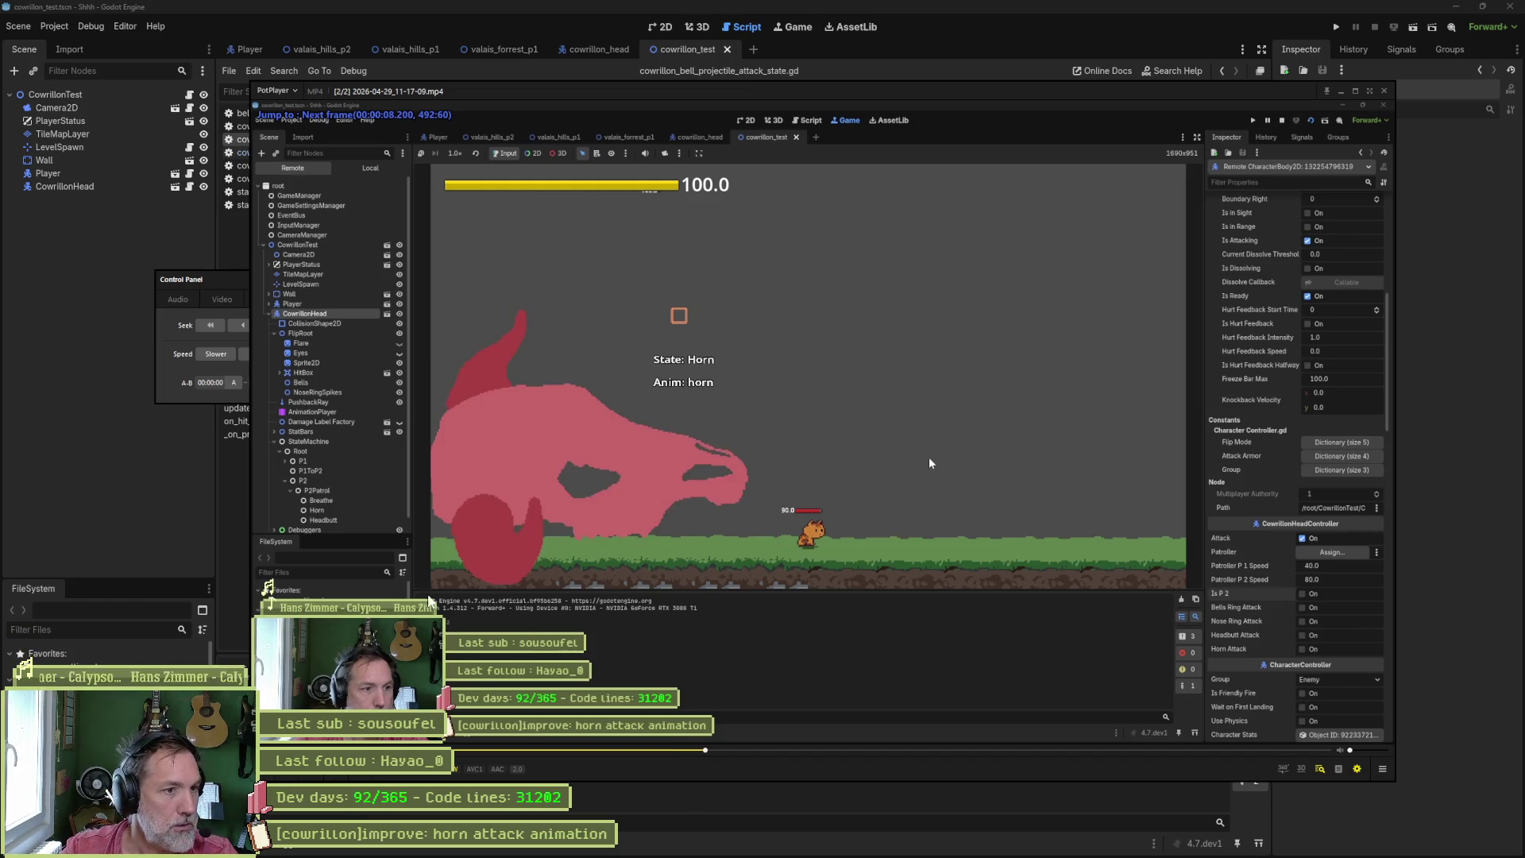
click(161, 482)
click(737, 387)
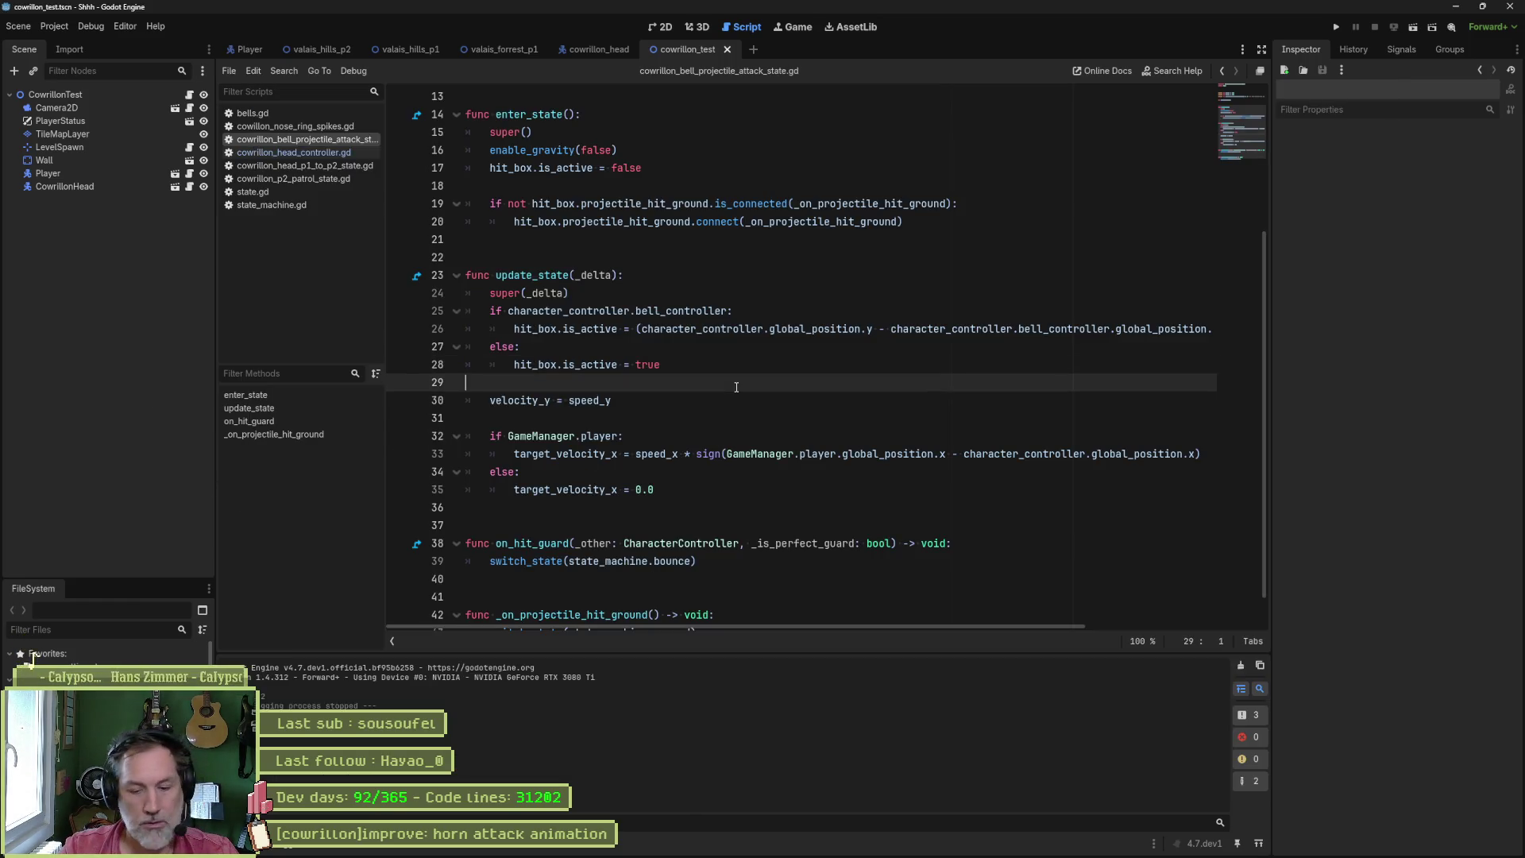
- Rerun the current scene, then stop it and relaunch the whole project with F5
key(F6)
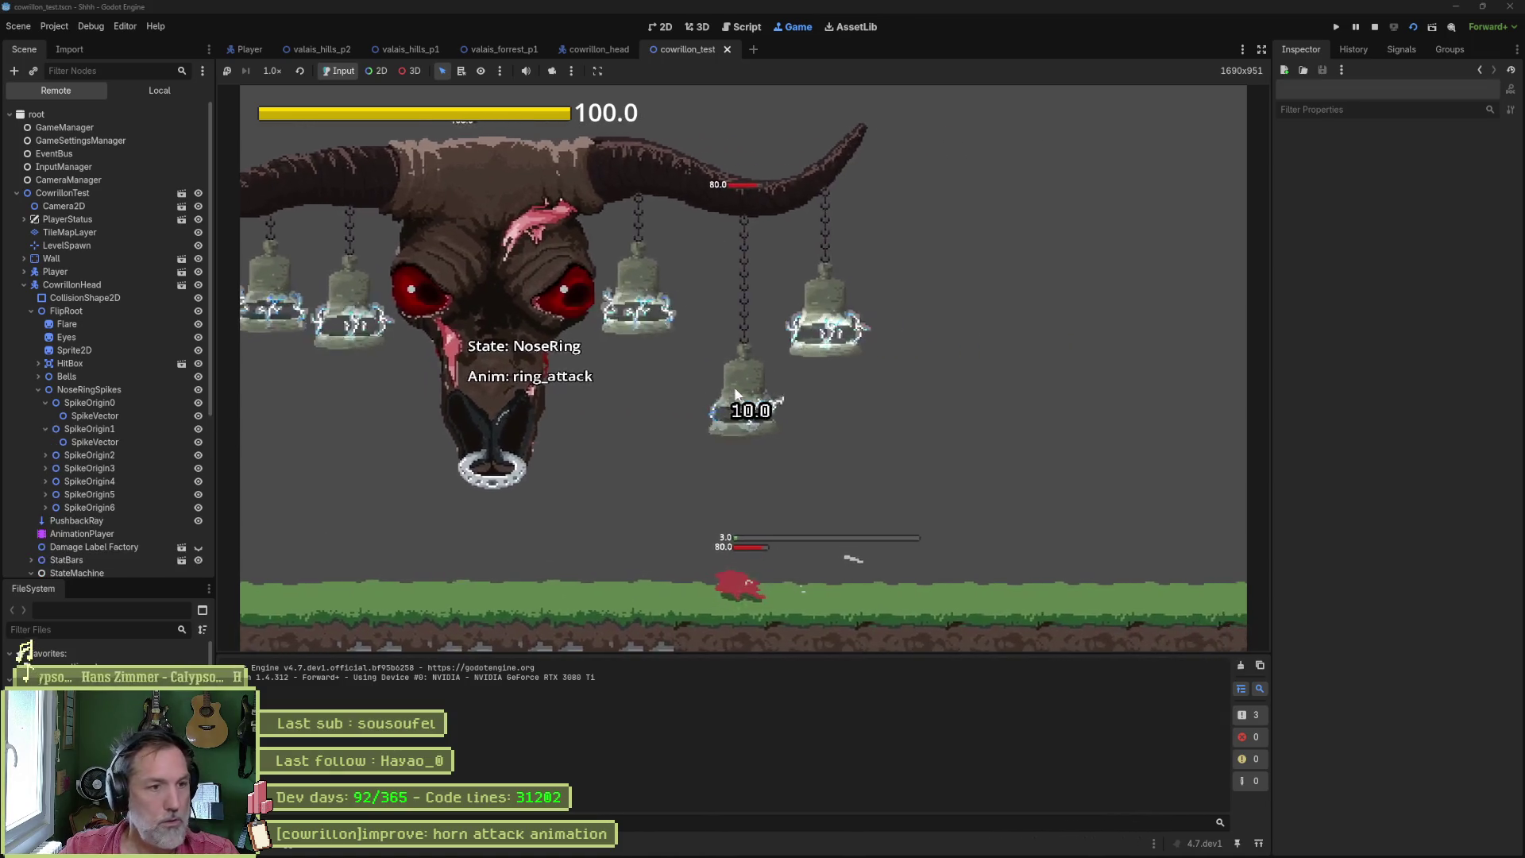
key(F8)
key(F5)
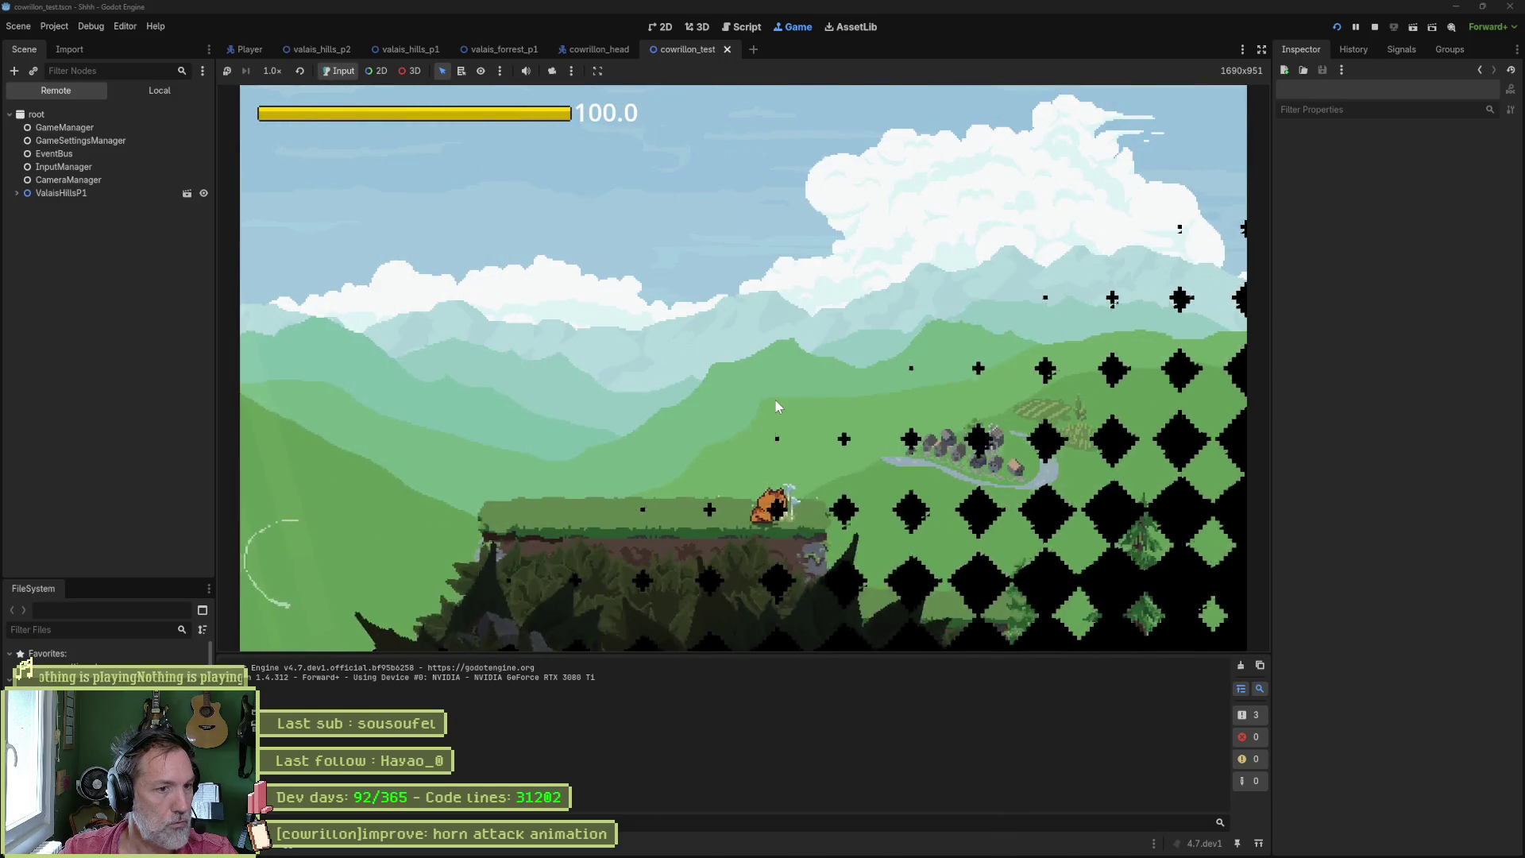
- Run the cat left over the gap, rock and lamp-post platform past the barn, then stop the game
key(Left)
key(space)
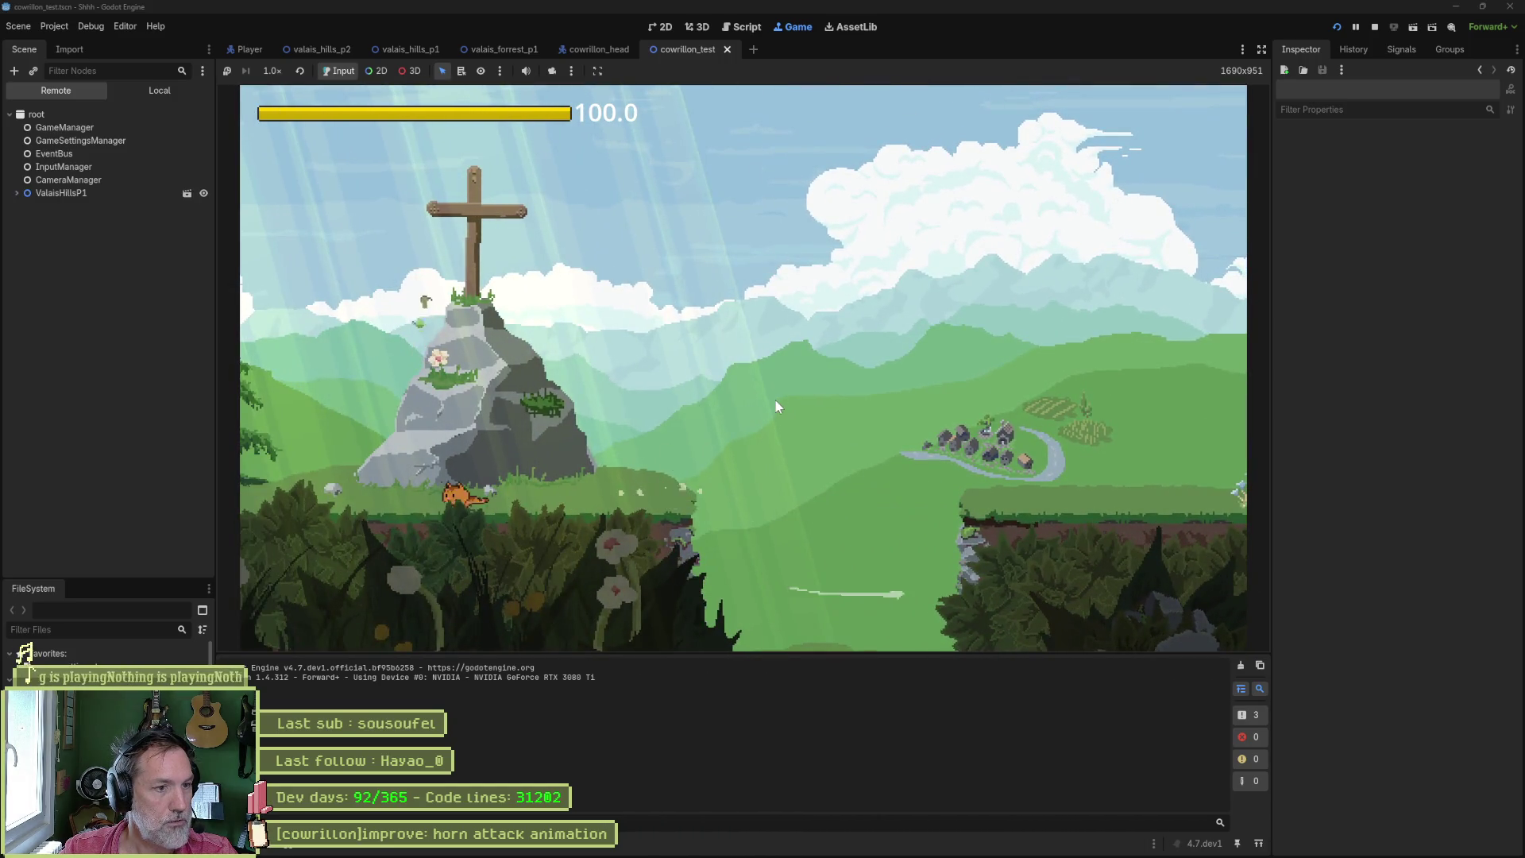
key(Left)
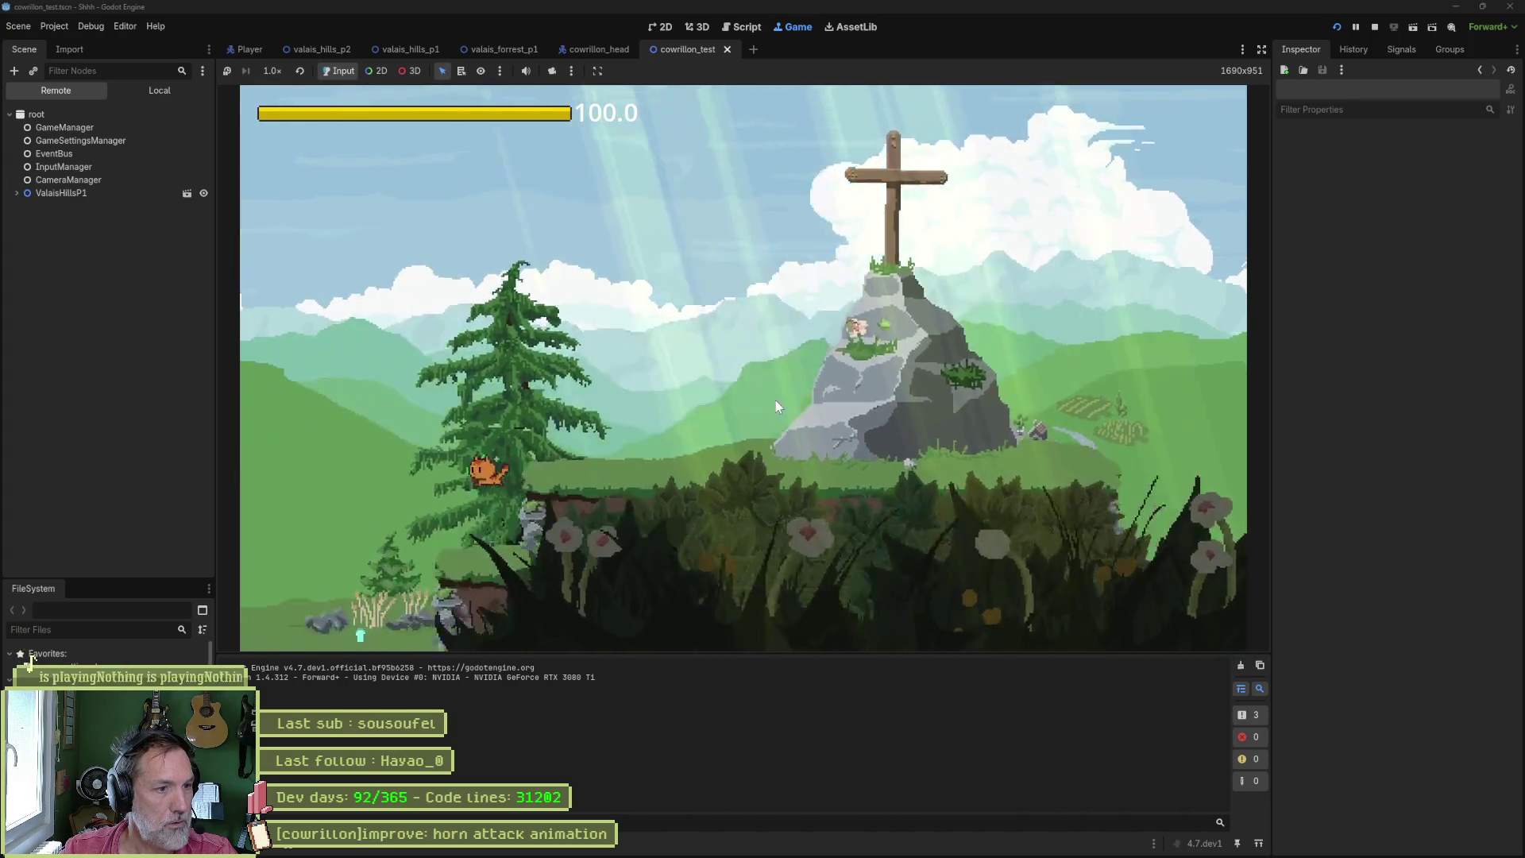
key(Left)
key(space)
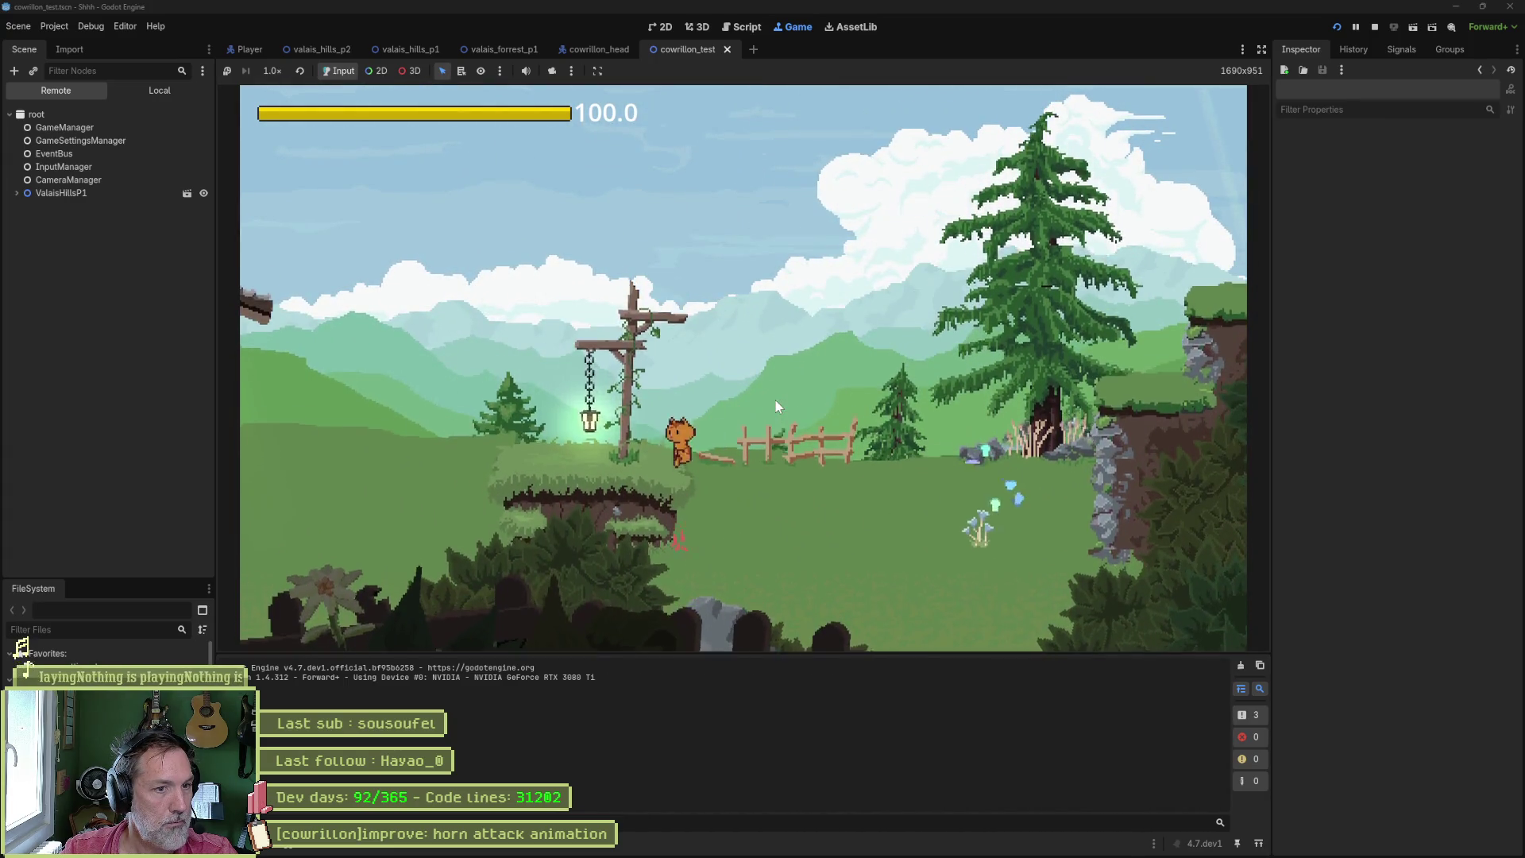
key(Left)
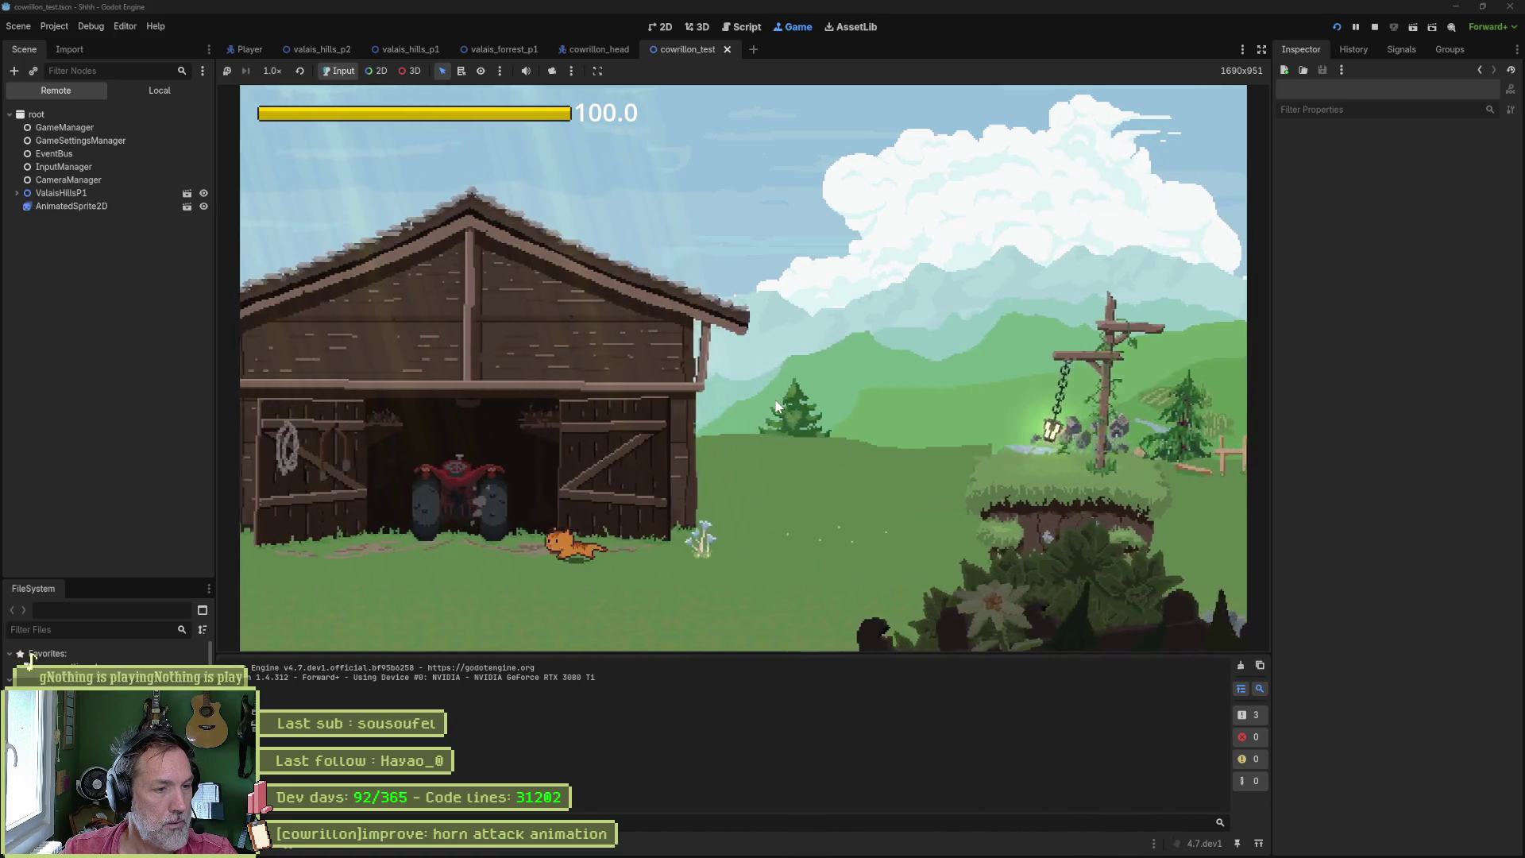
key(Left)
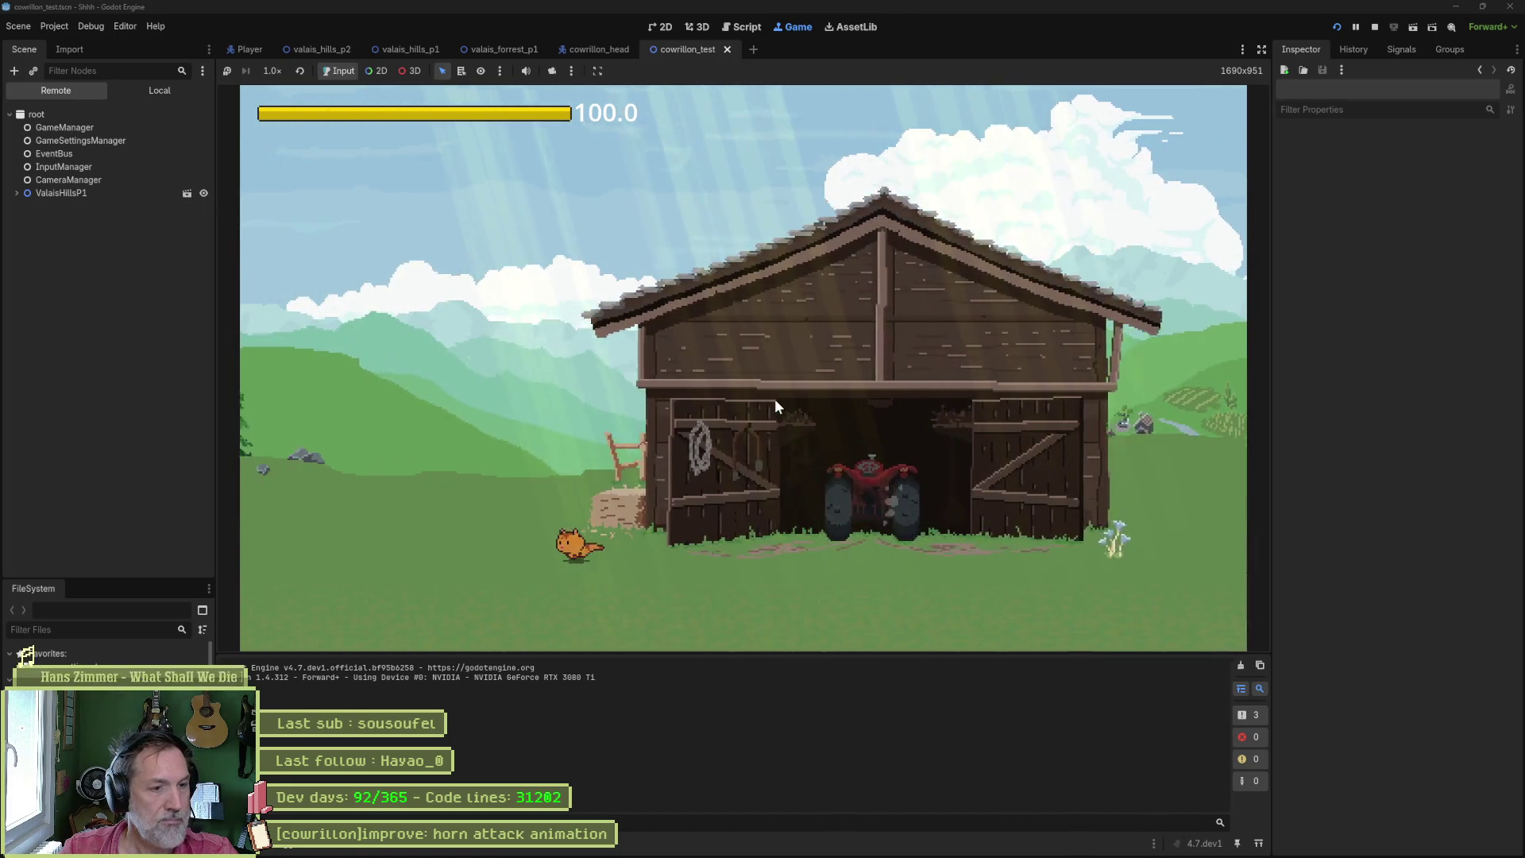
key(Left)
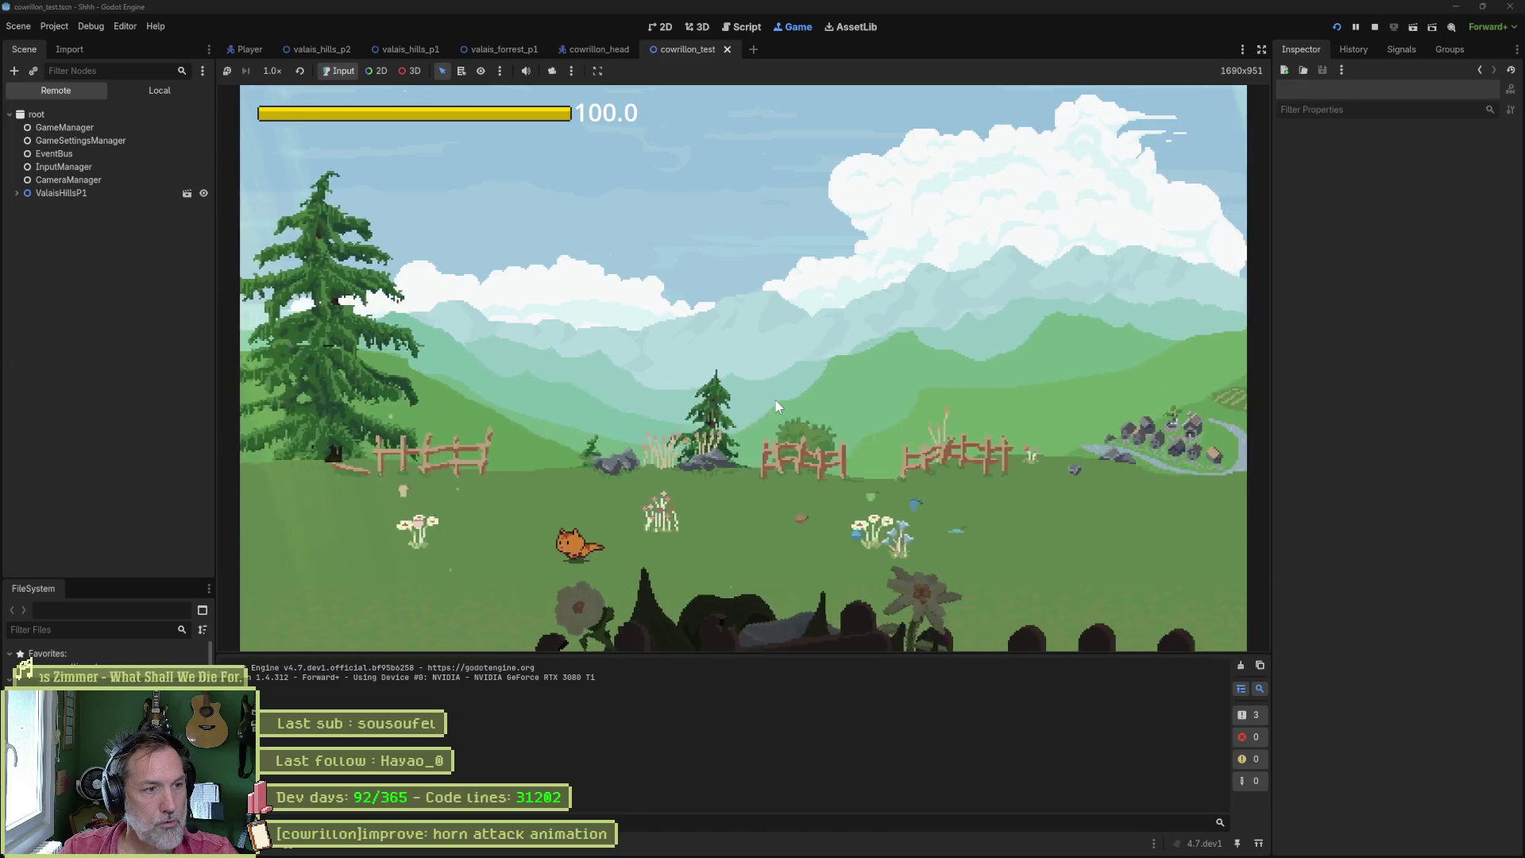
key(F8)
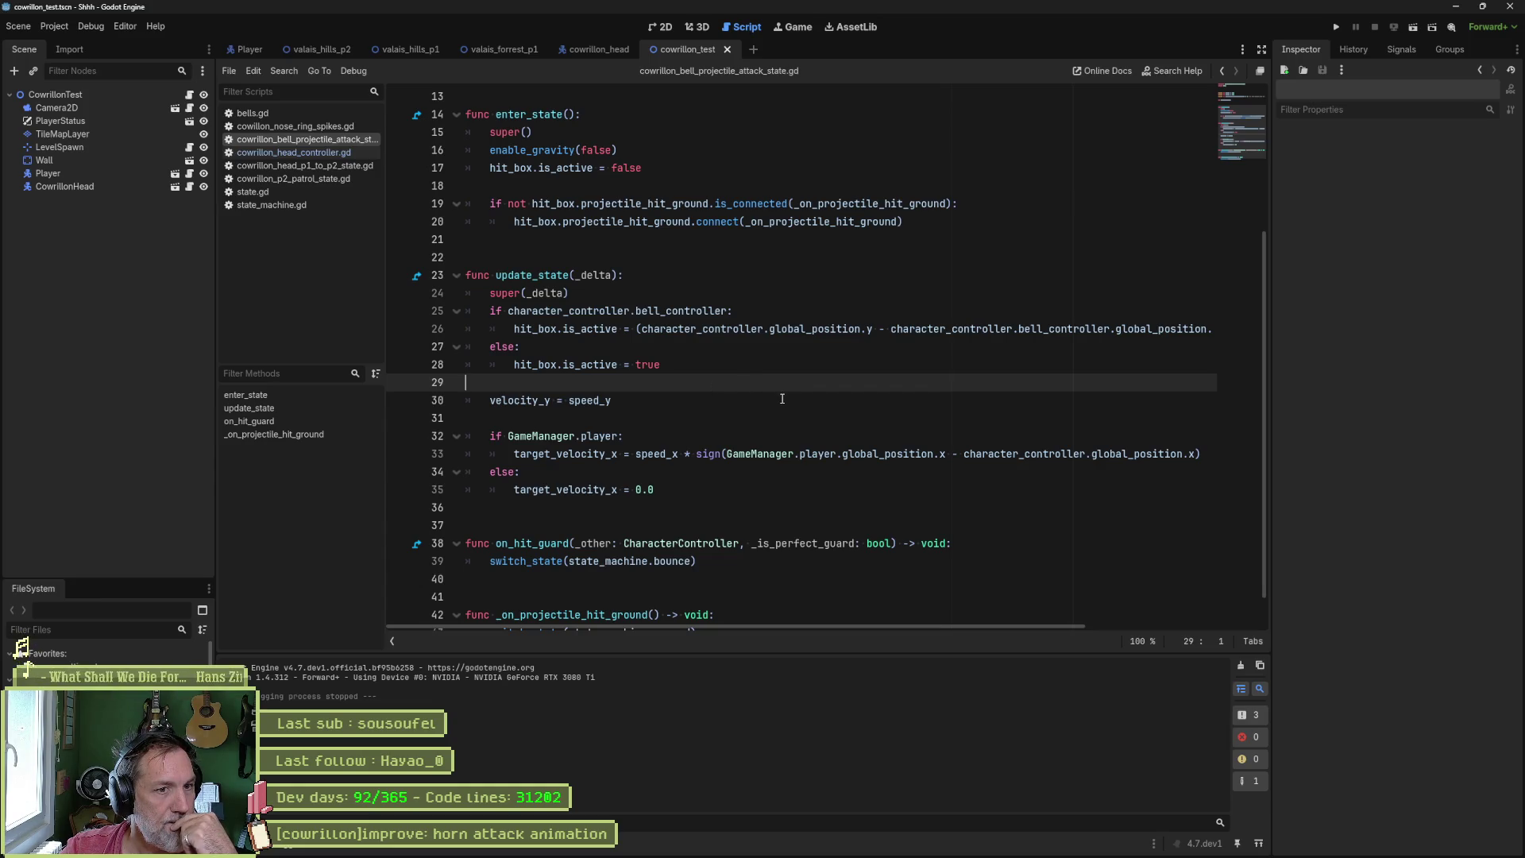
- Highlight the hit-box lines 26–28 of the script, then bring up the gameplay video in PotPlayer
mouse_move(617, 329)
mouse_down()
mouse_move(517, 347)
mouse_move(608, 365)
mouse_up()
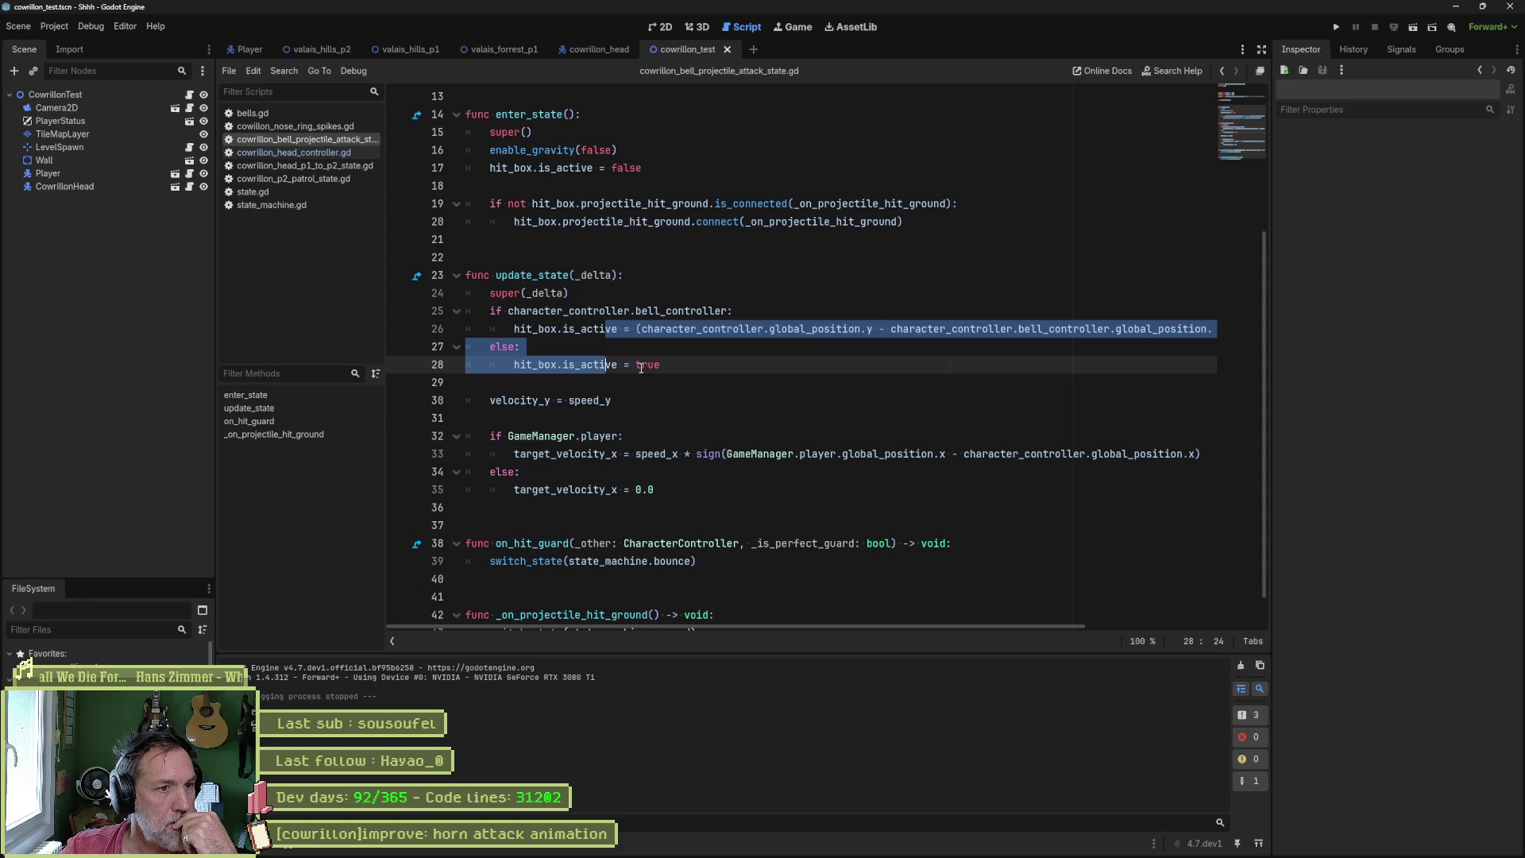
click(634, 379)
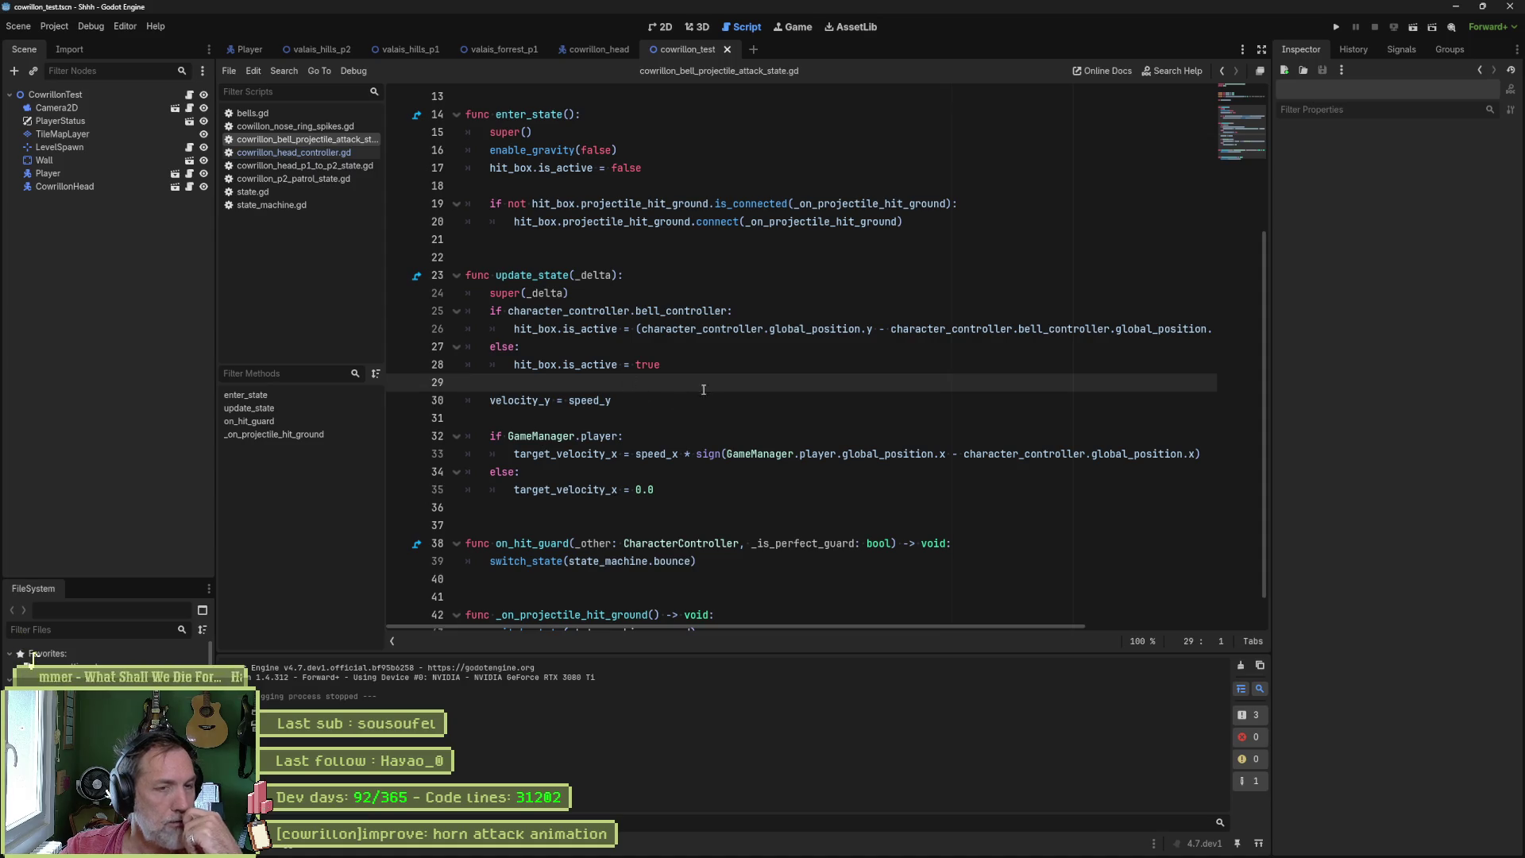
mouse_move(1341, 853)
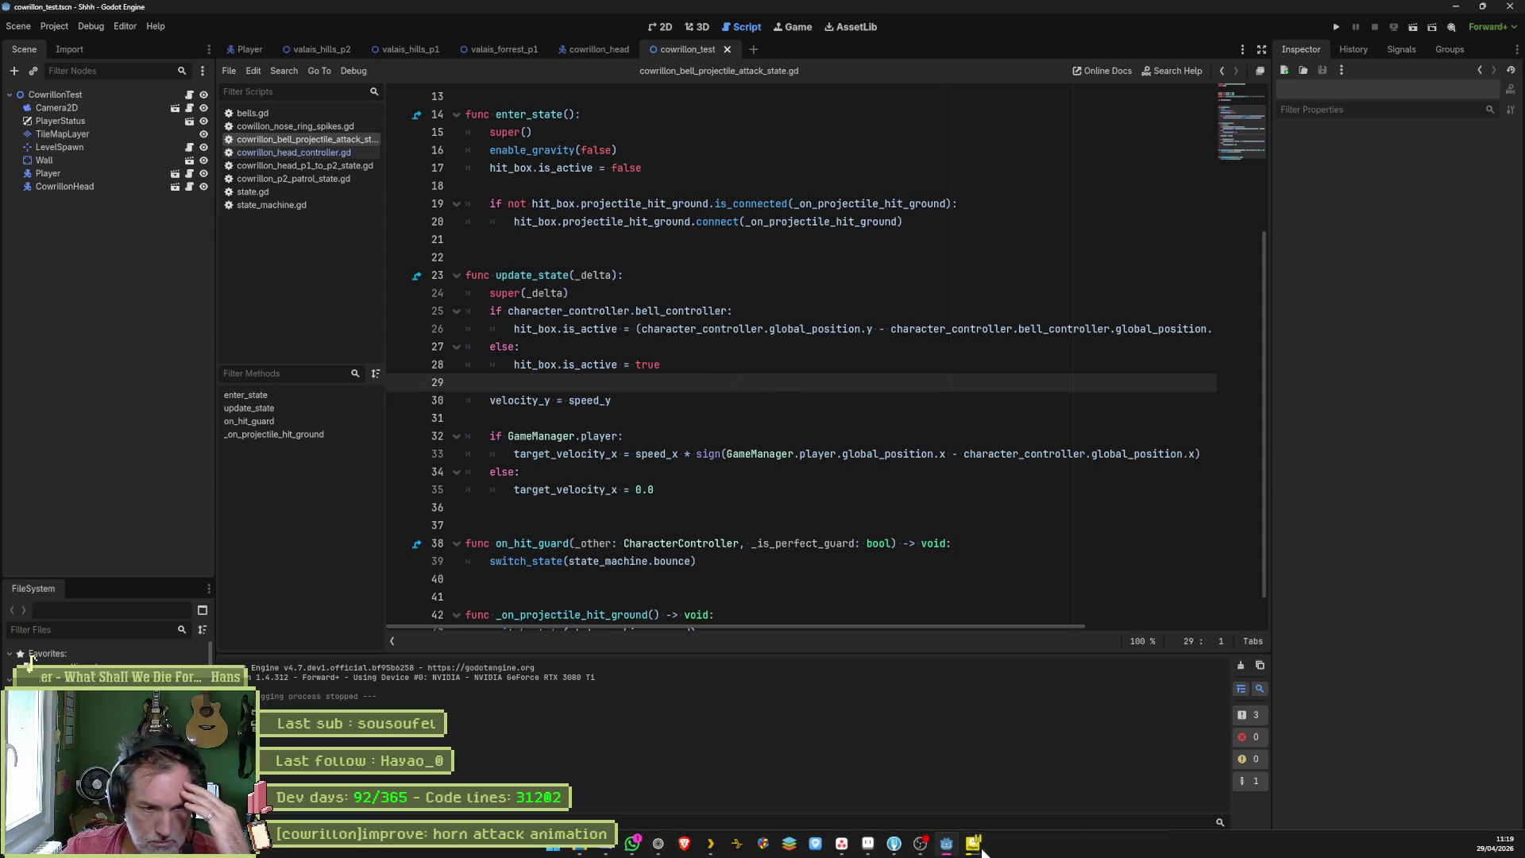
click(973, 849)
- Step back and forth through frames 483–491 of the horn attack clip to compare horn poses
key(f)
key(f)
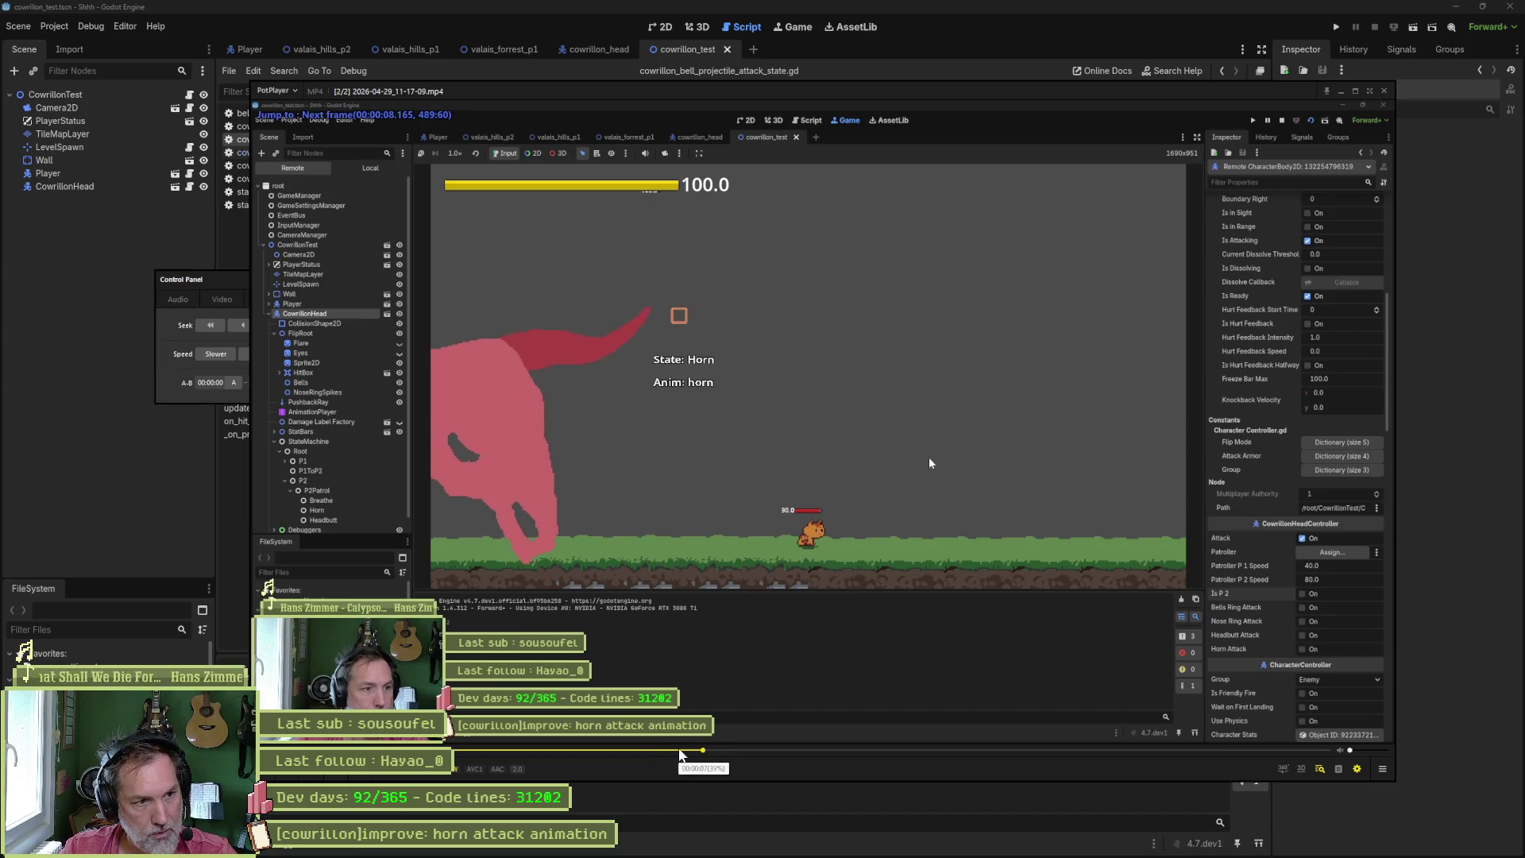
key(f)
key(f)
key(f)
key(d)
key(d)
key(d)
key(d)
key(d)
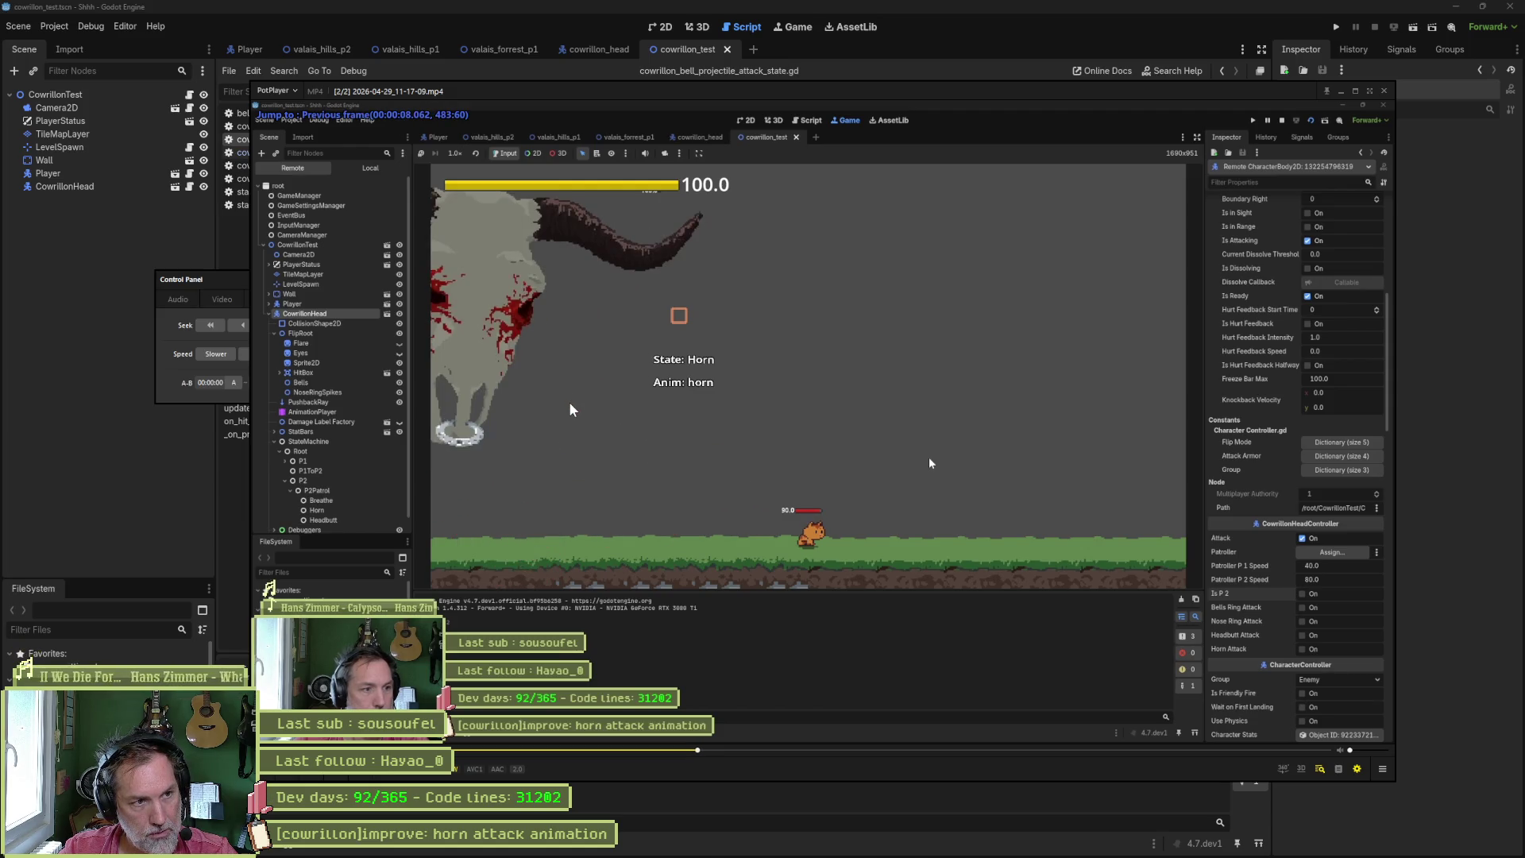
key(f)
key(f)
key(f)
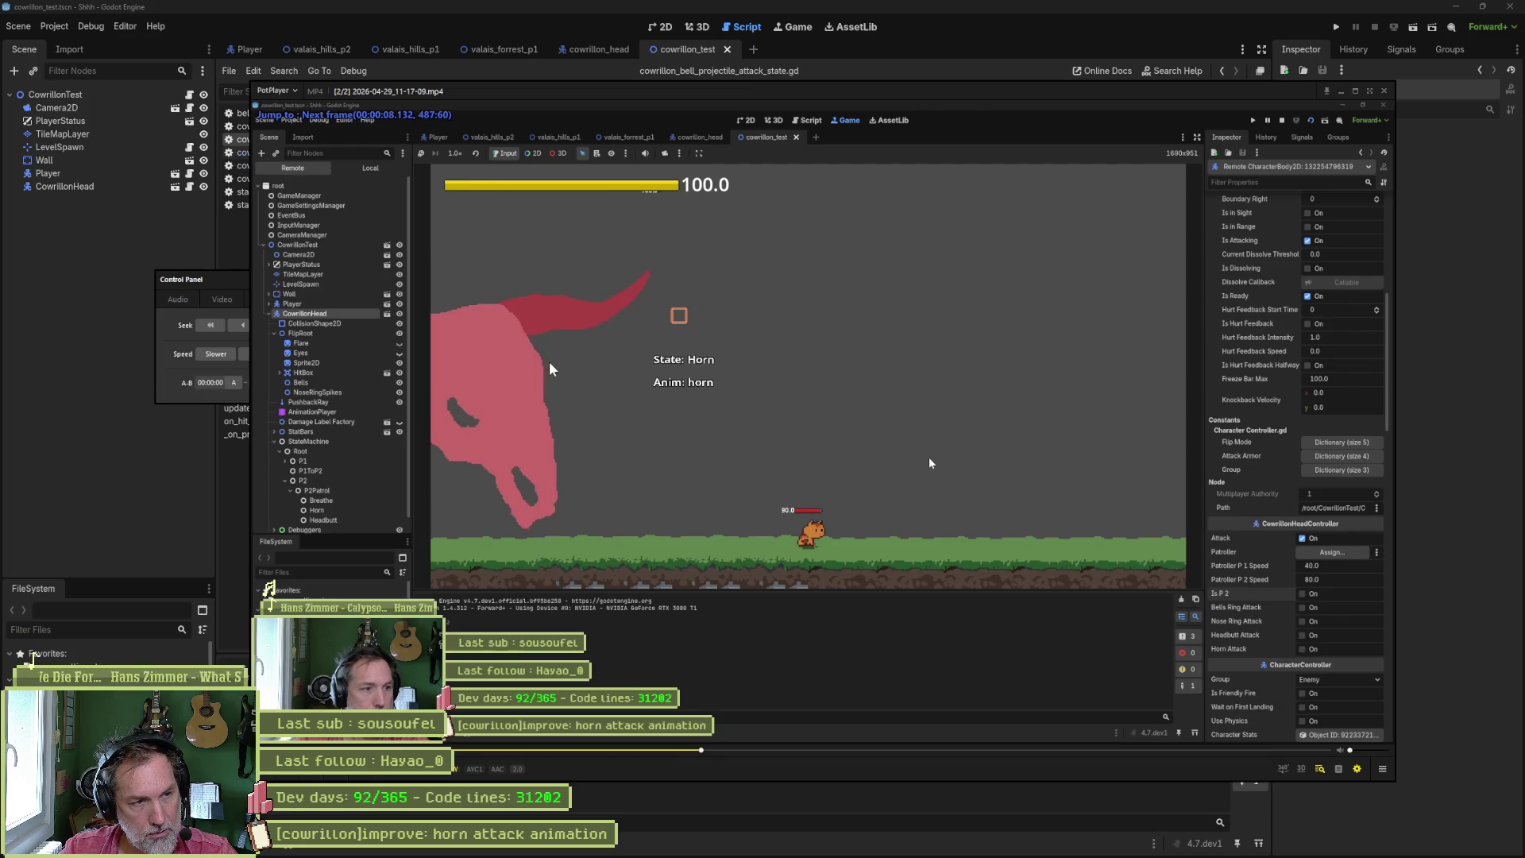
key(d)
key(d)
key(d)
key(f)
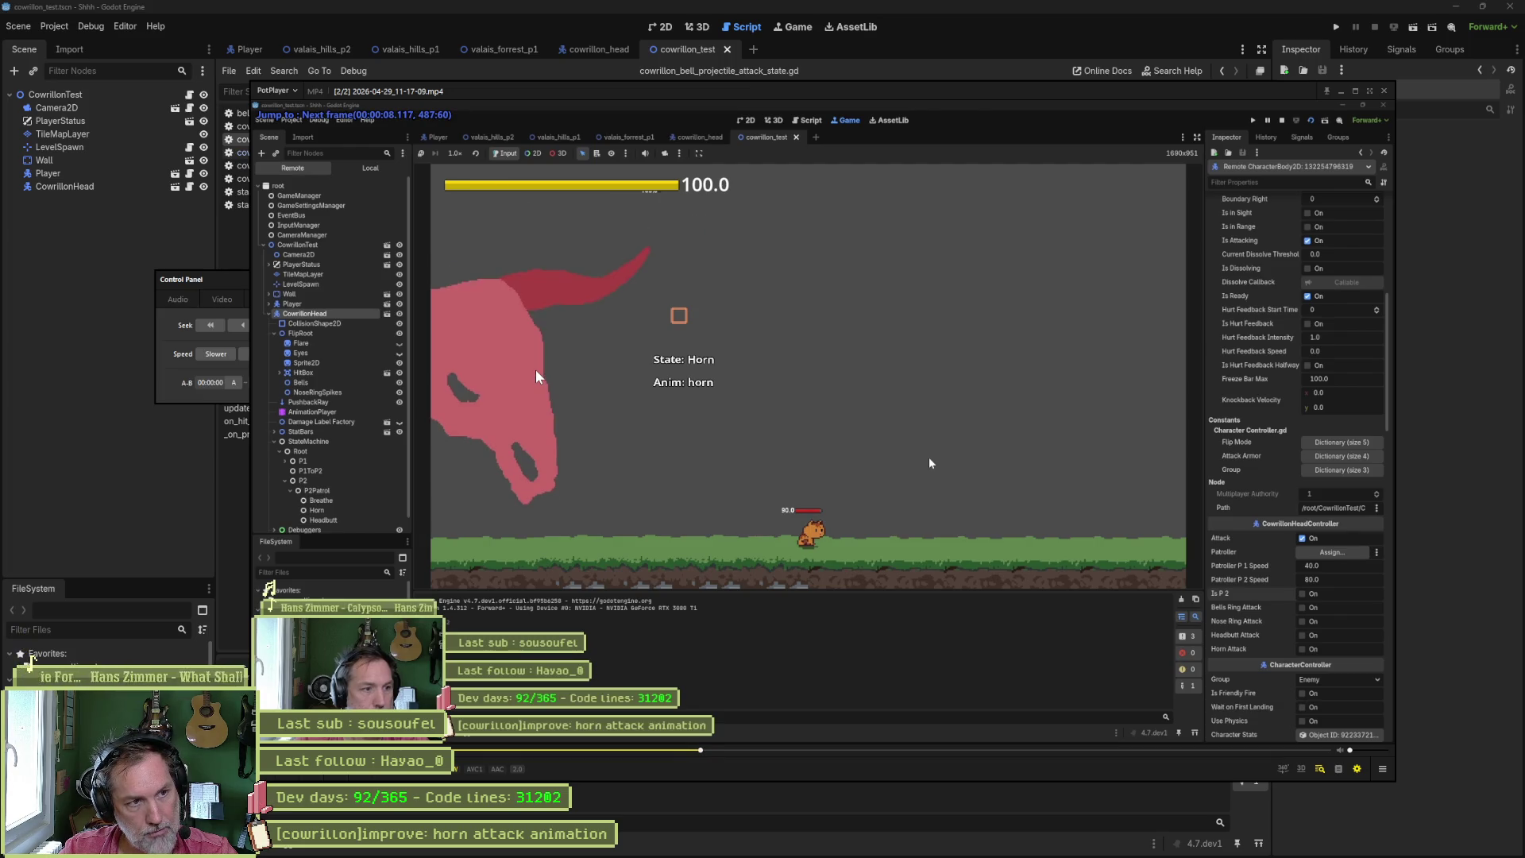
key(f)
key(f)
key(f)
key(d)
key(d)
key(f)
key(d)
key(f)
key(f)
key(d)
key(f)
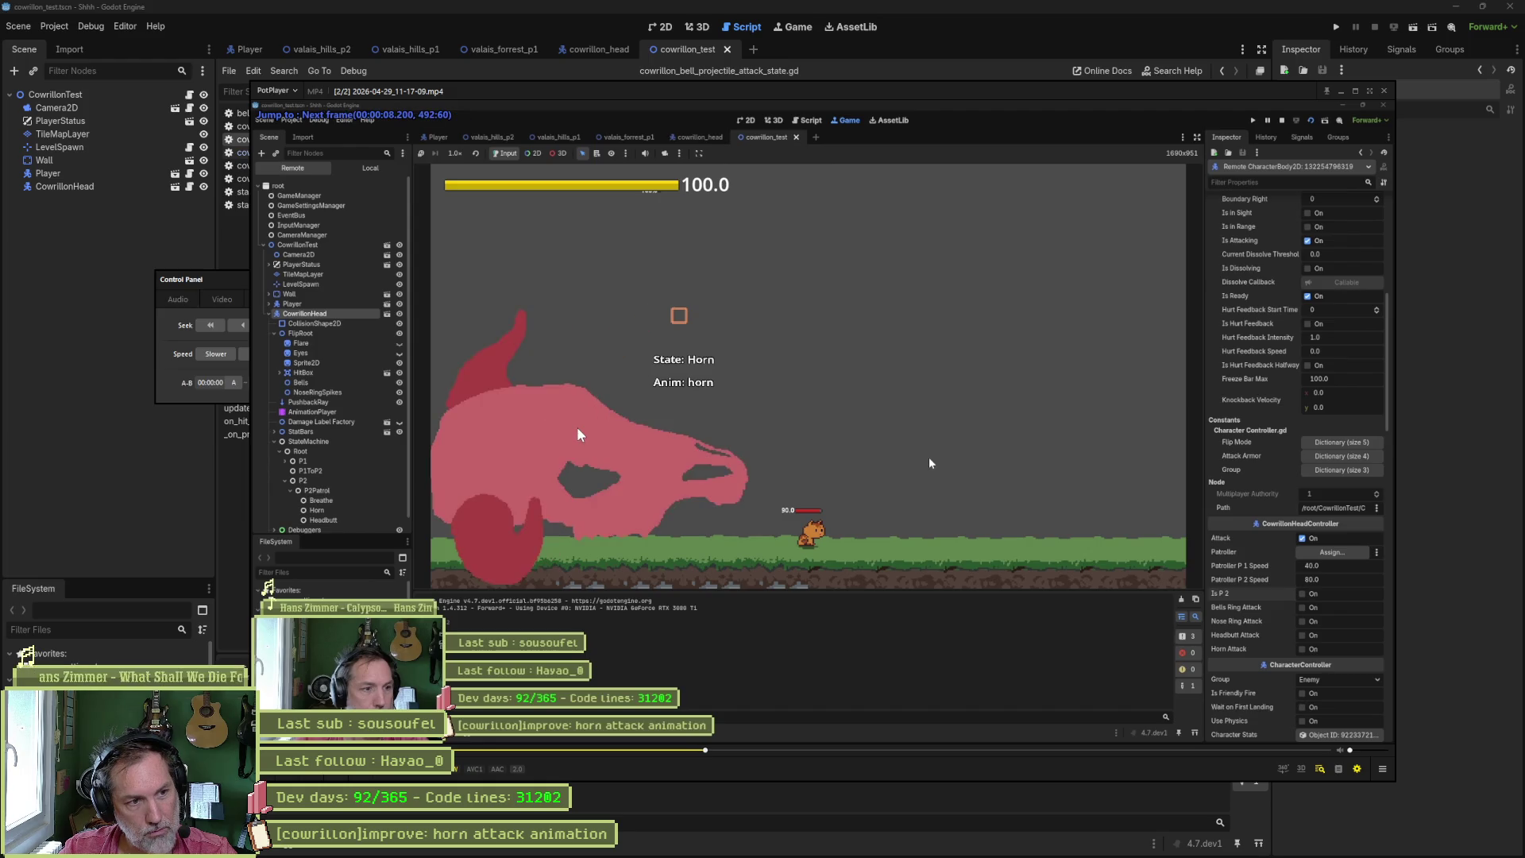
key(d)
key(f)
key(d)
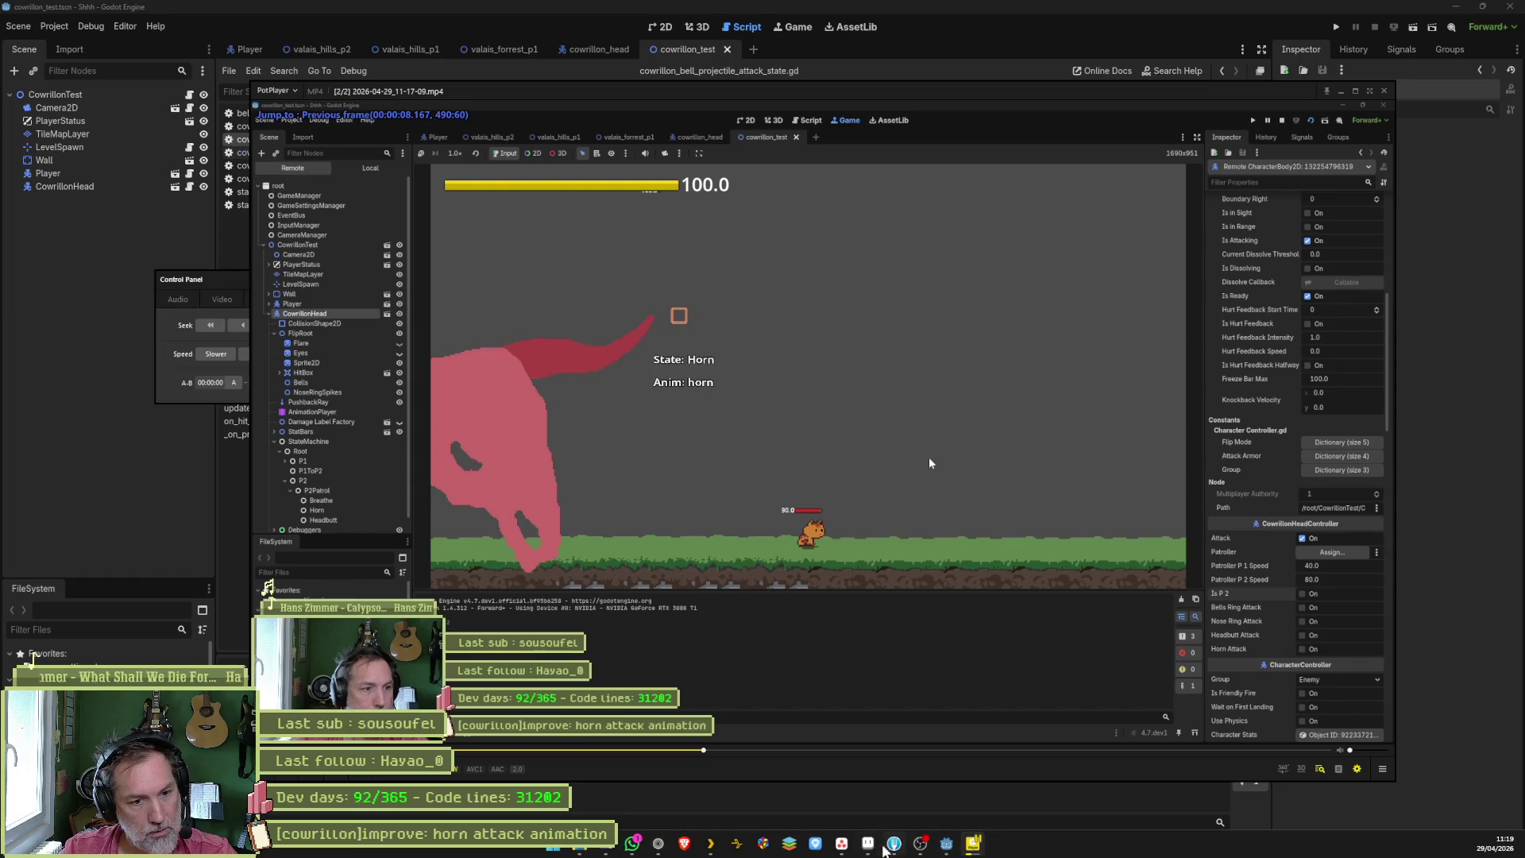
key(alt+Tab)
- Loop-play the closing horn animation frames 49–52 in the timeline
drag(1097, 646, 1121, 650)
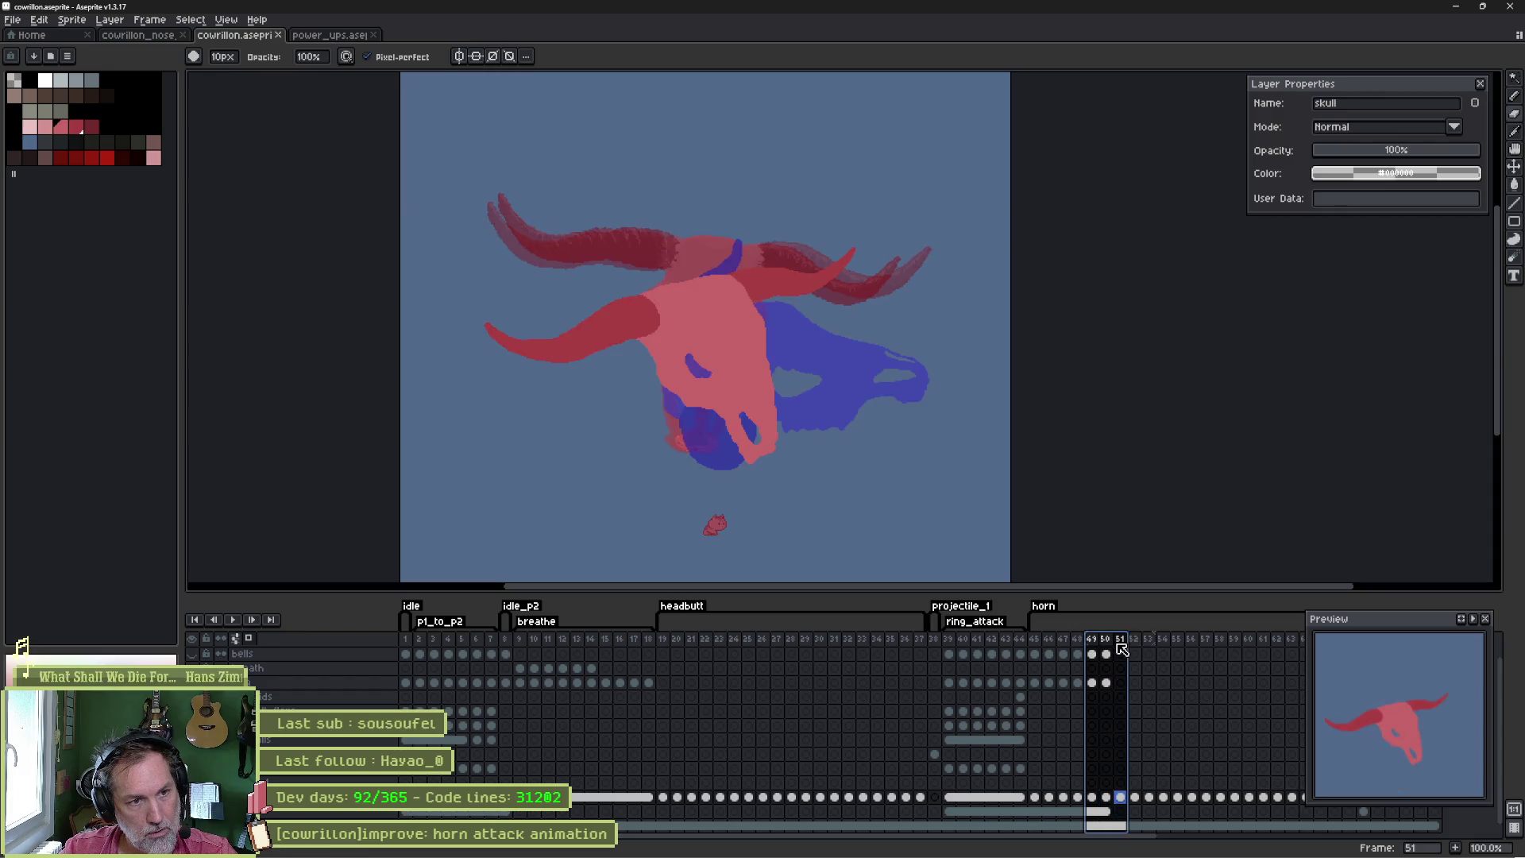
key(Return)
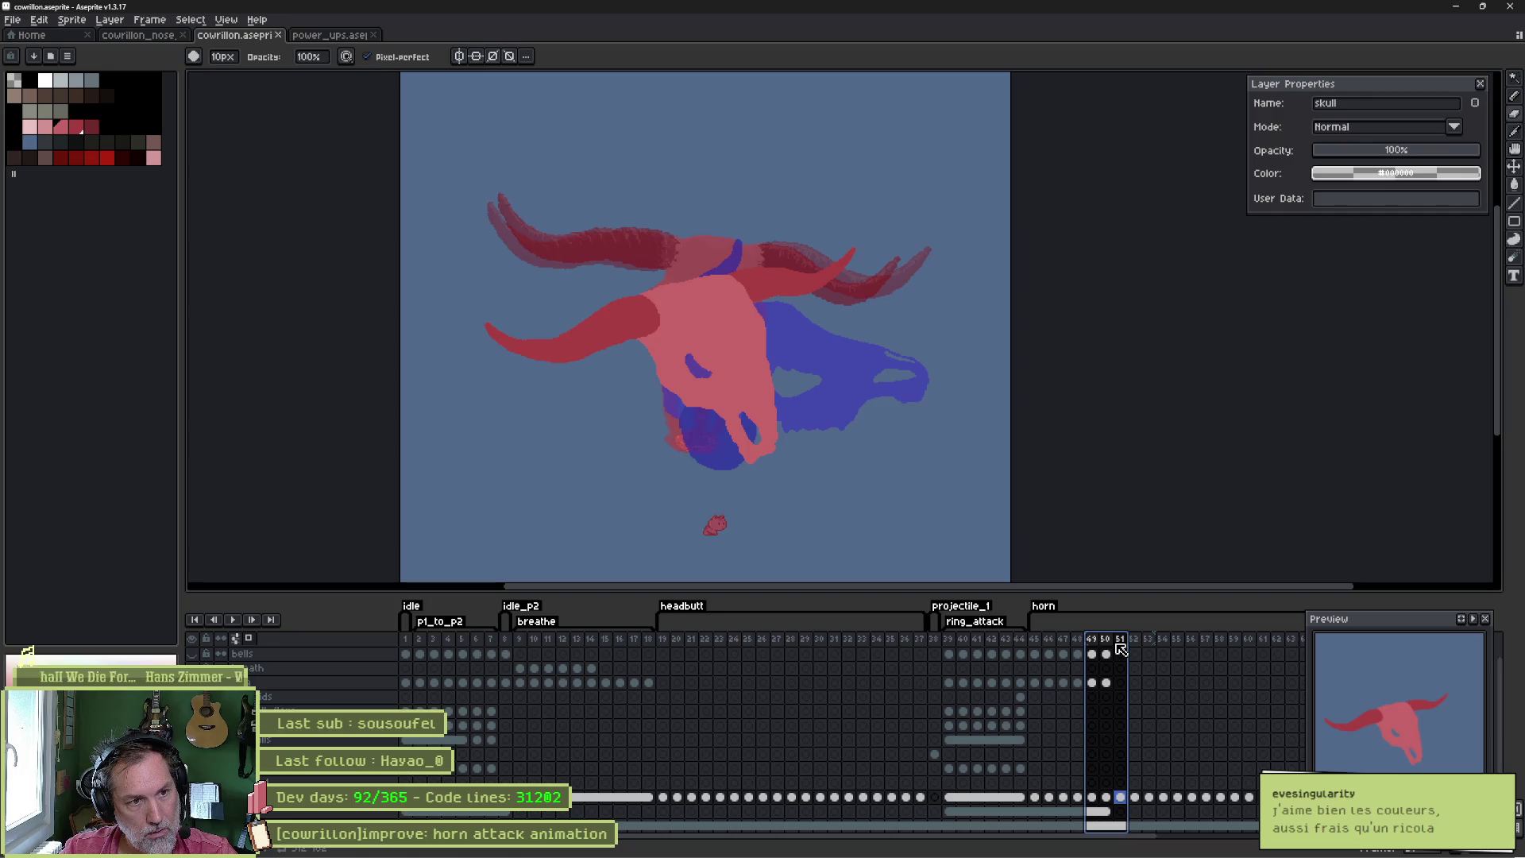
drag(1133, 650, 1139, 650)
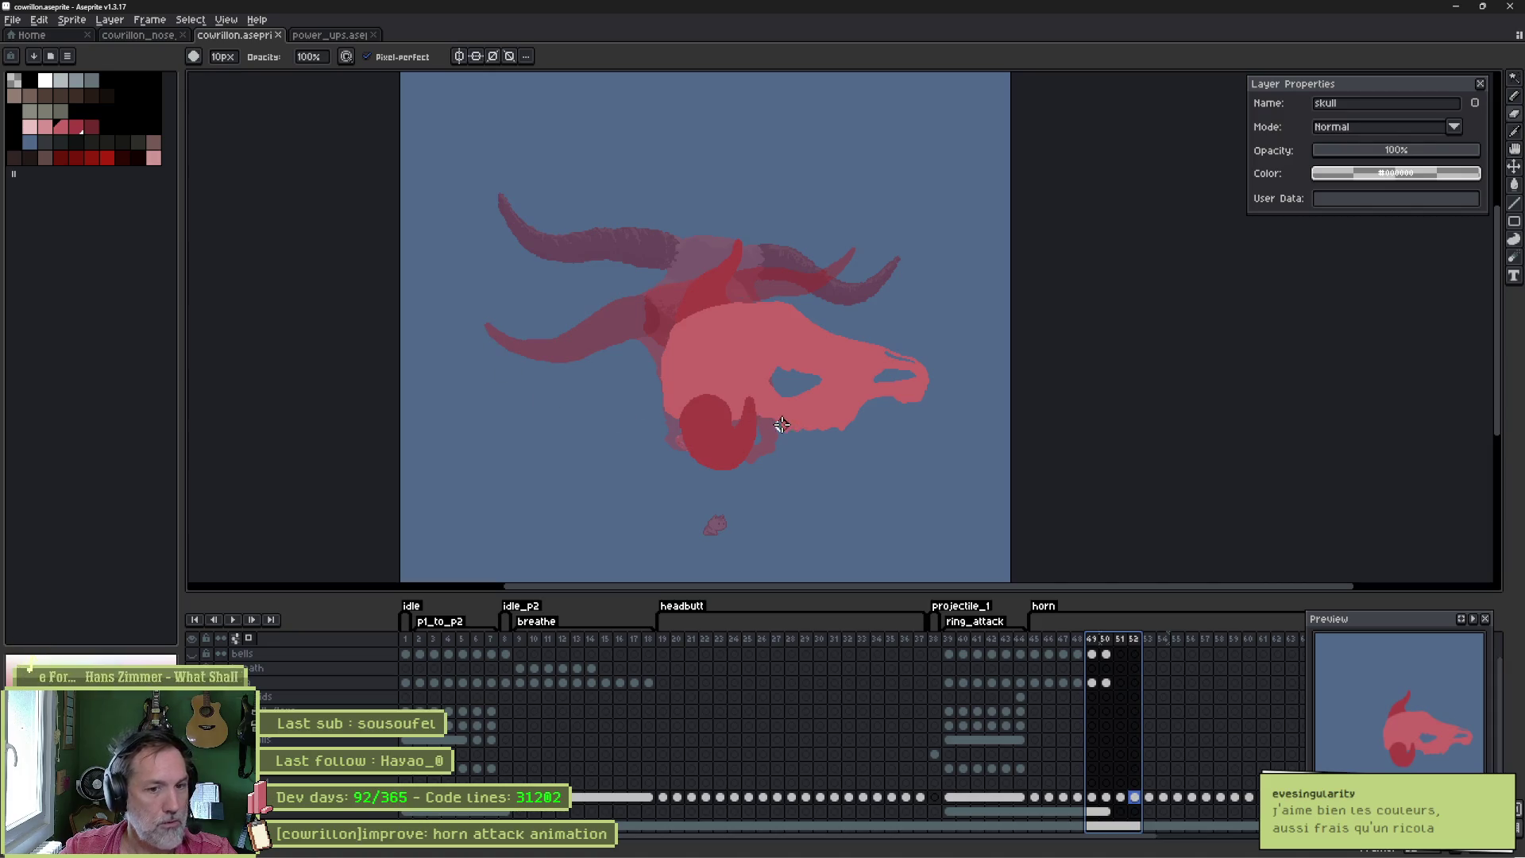
- Settle on frame 52 with frames 51–52 selected and zoom in on the skull
click(1123, 798)
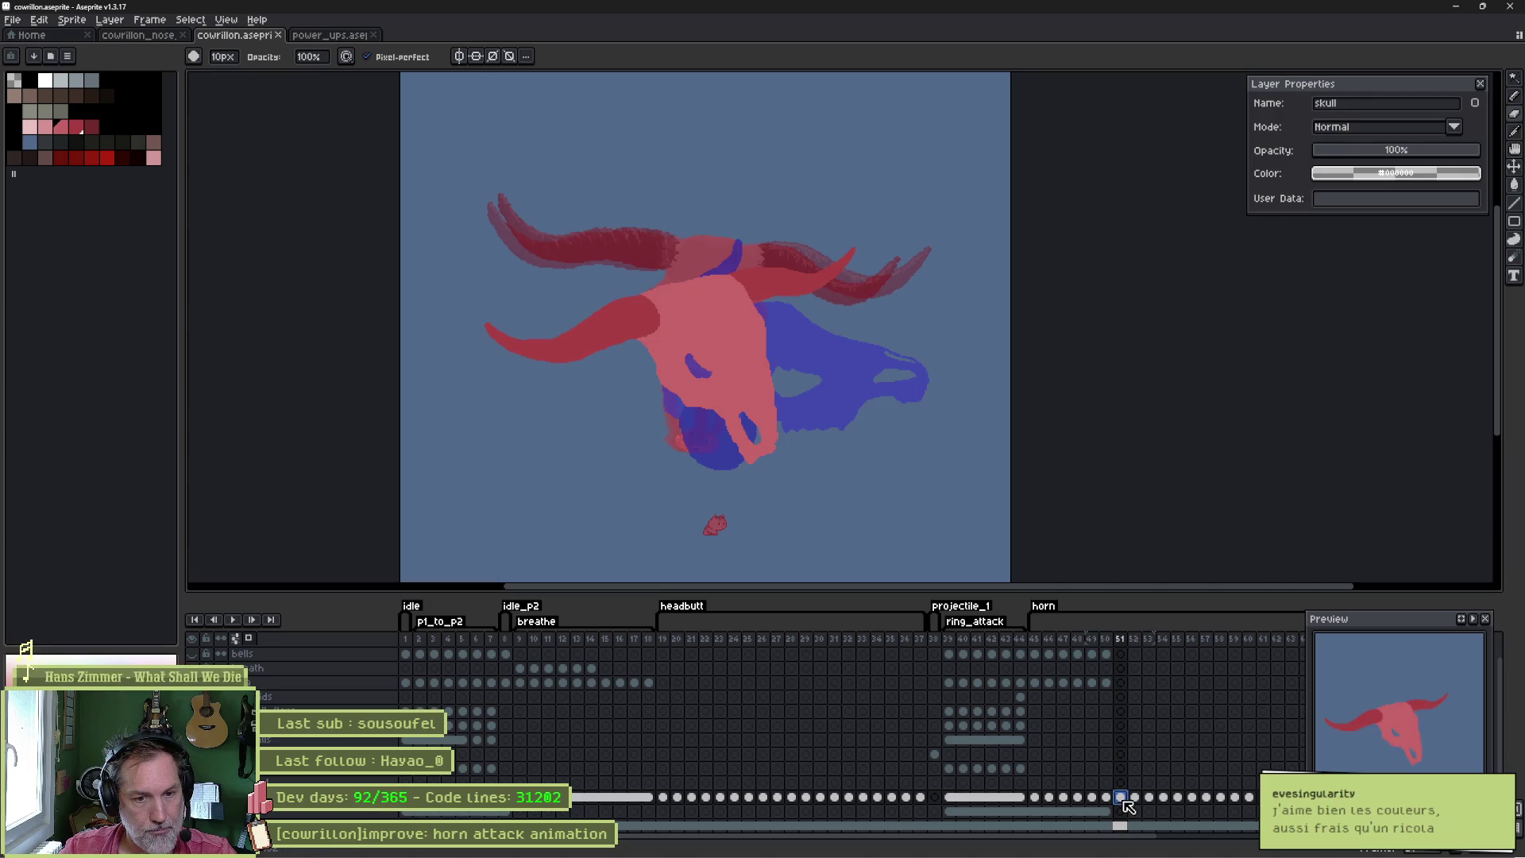
key(Right)
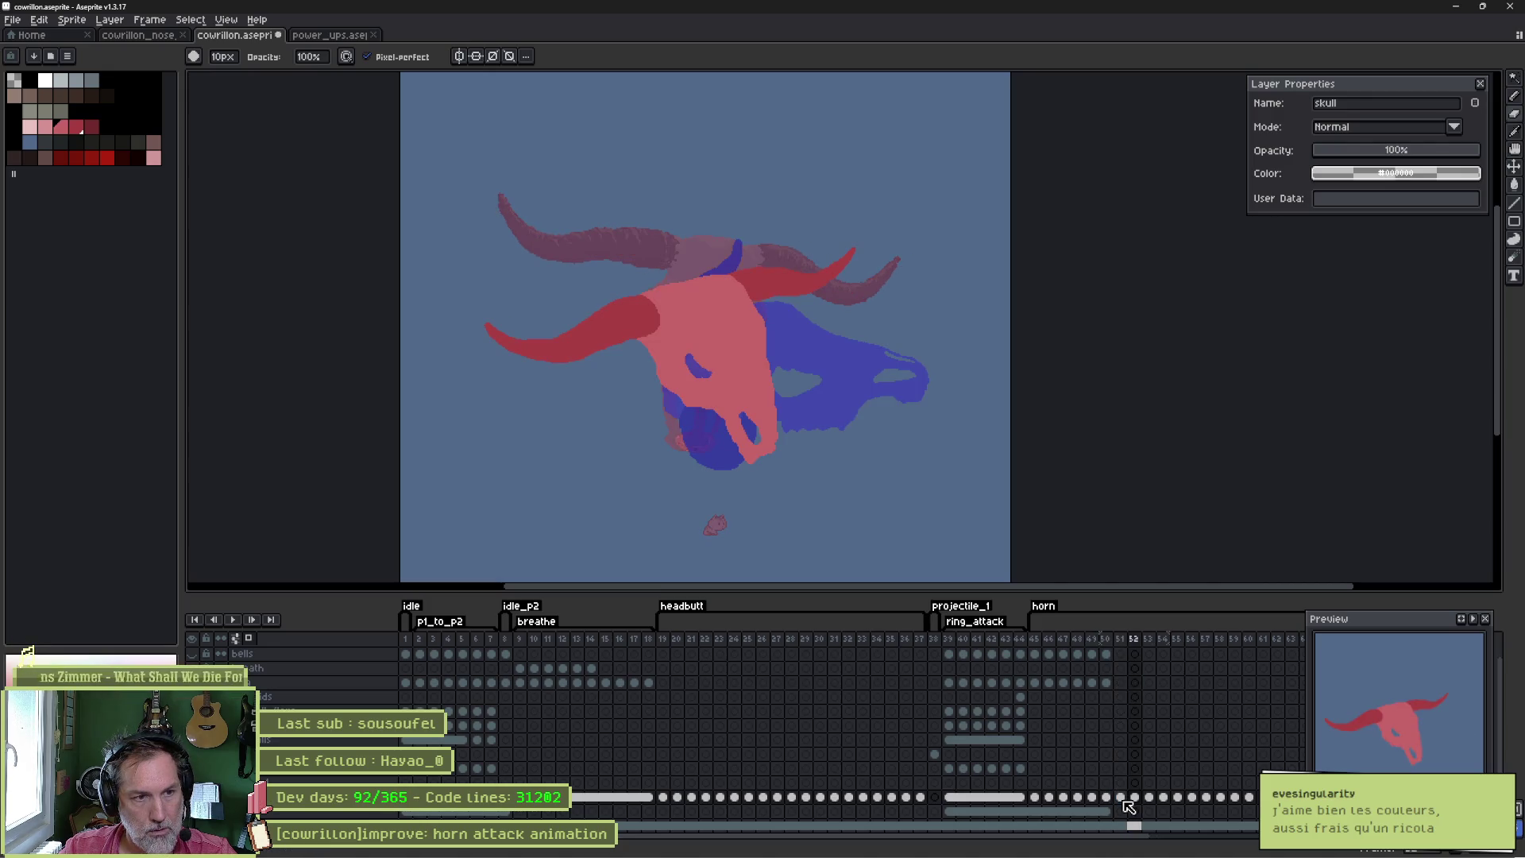
drag(1121, 799, 1138, 803)
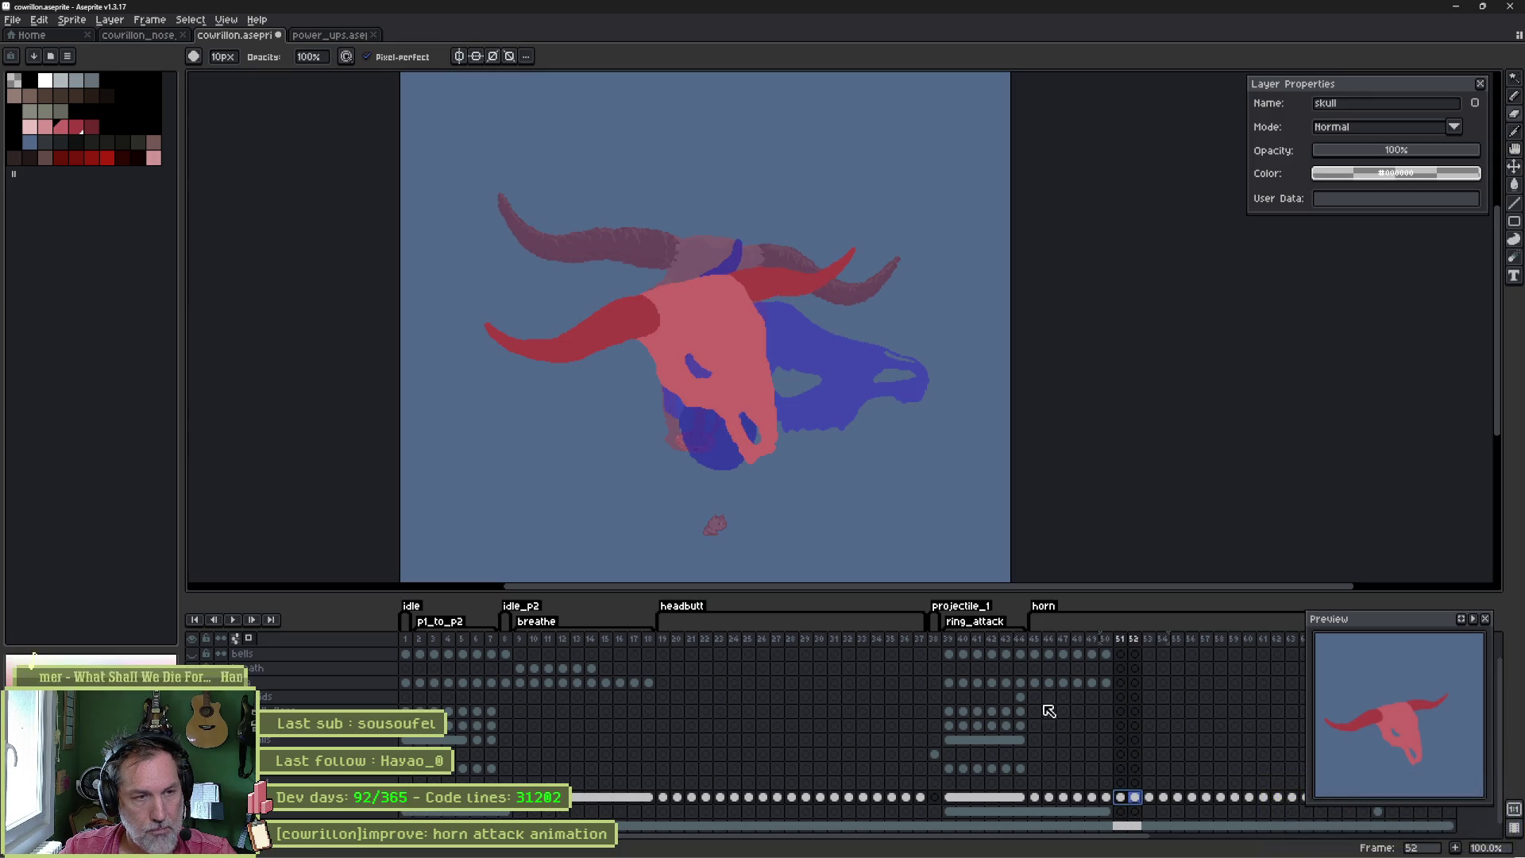
scroll(625, 362, up, 1)
key(e)
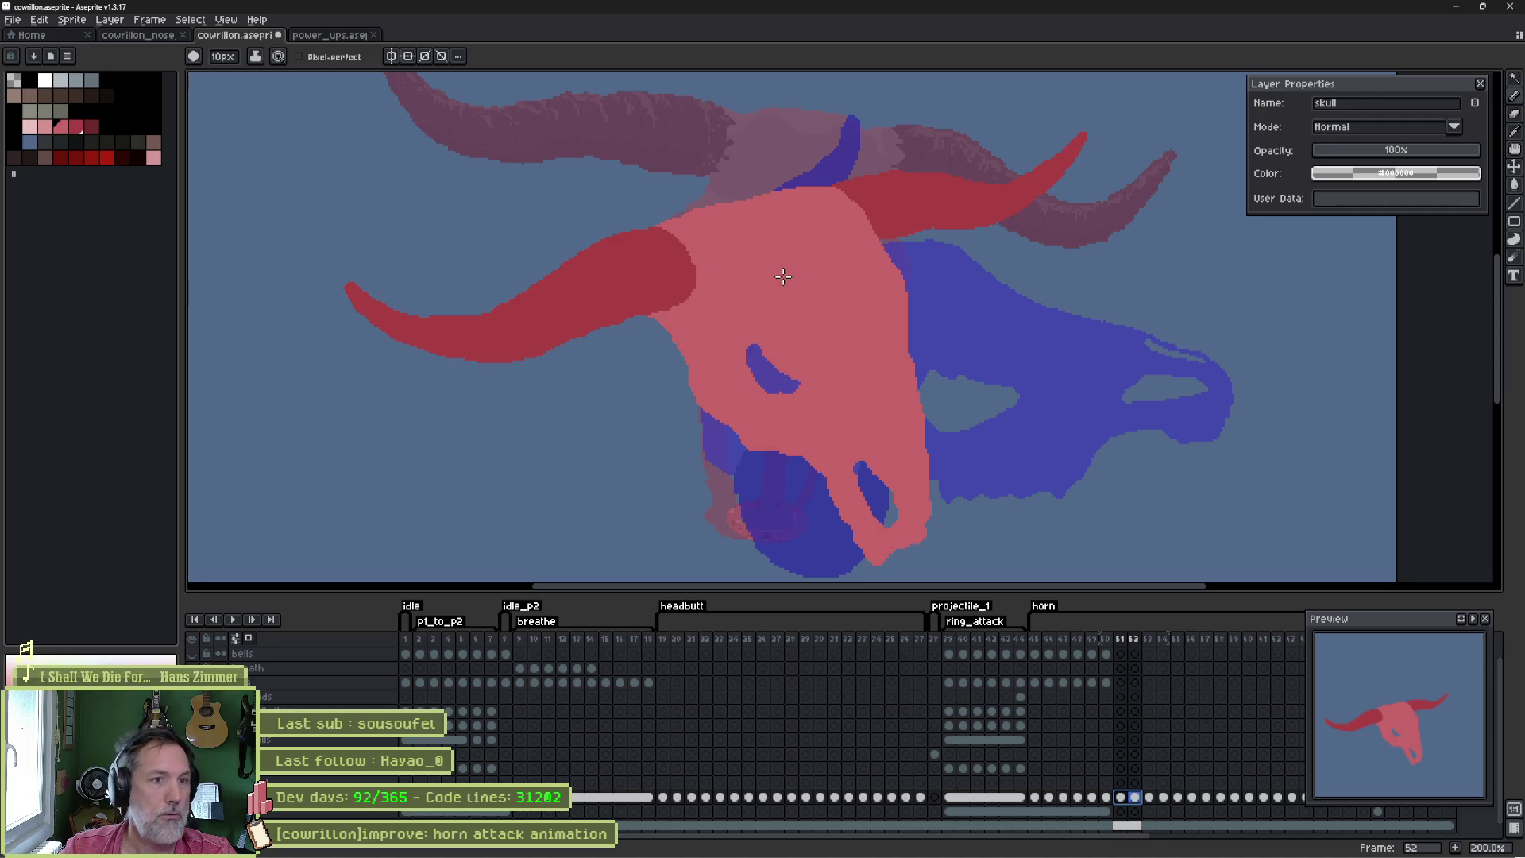
key(m)
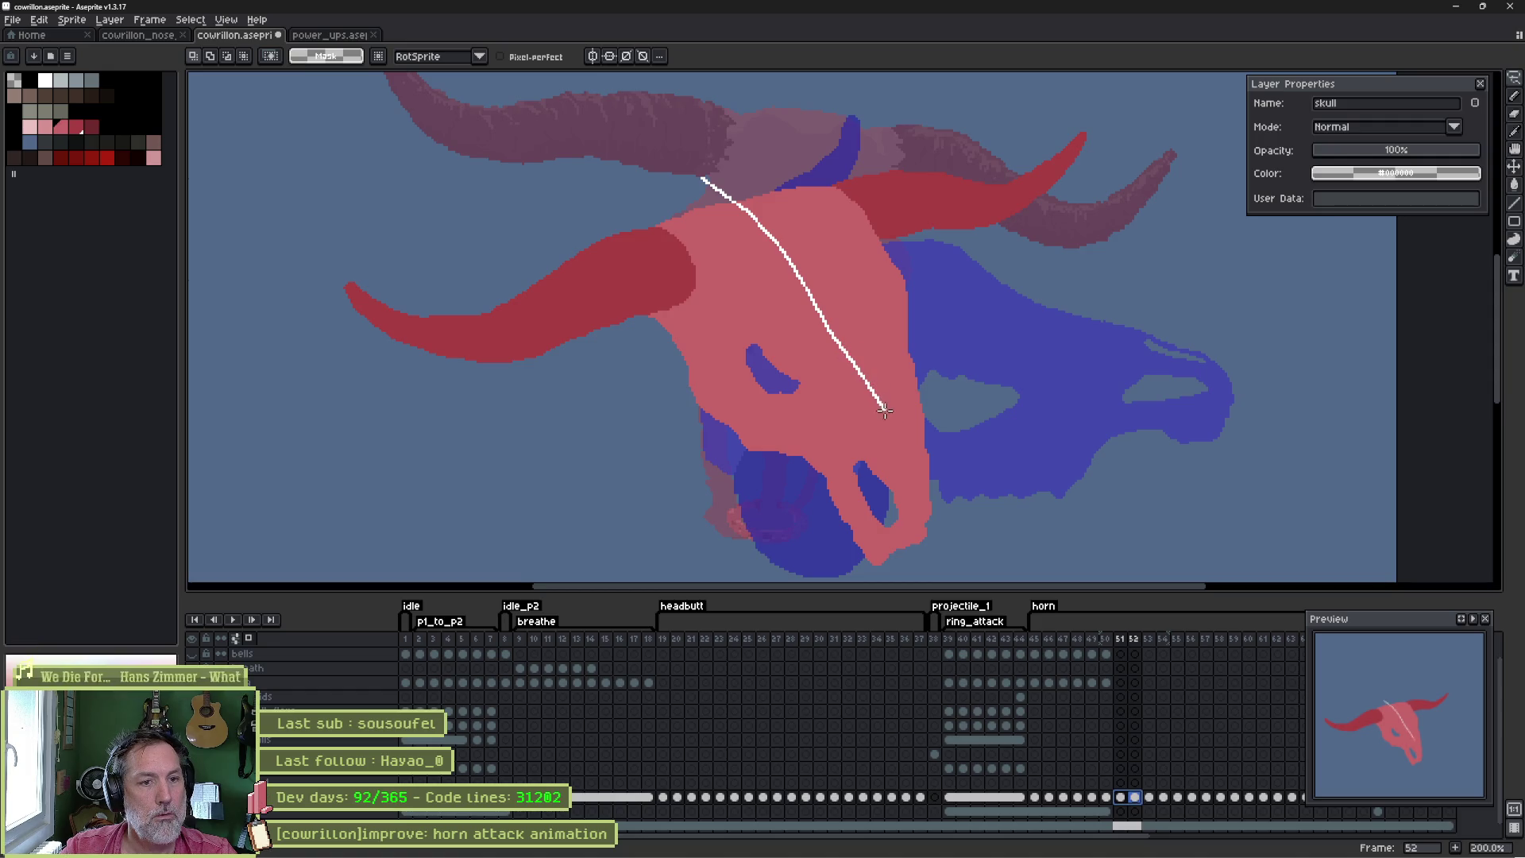
- Lasso the skull and left horn, tilt it counter-clockwise and move it down-right
mouse_move(894, 560)
mouse_down()
mouse_move(634, 453)
mouse_move(323, 238)
mouse_move(318, 182)
mouse_up()
click(751, 332)
drag(769, 332, 775, 332)
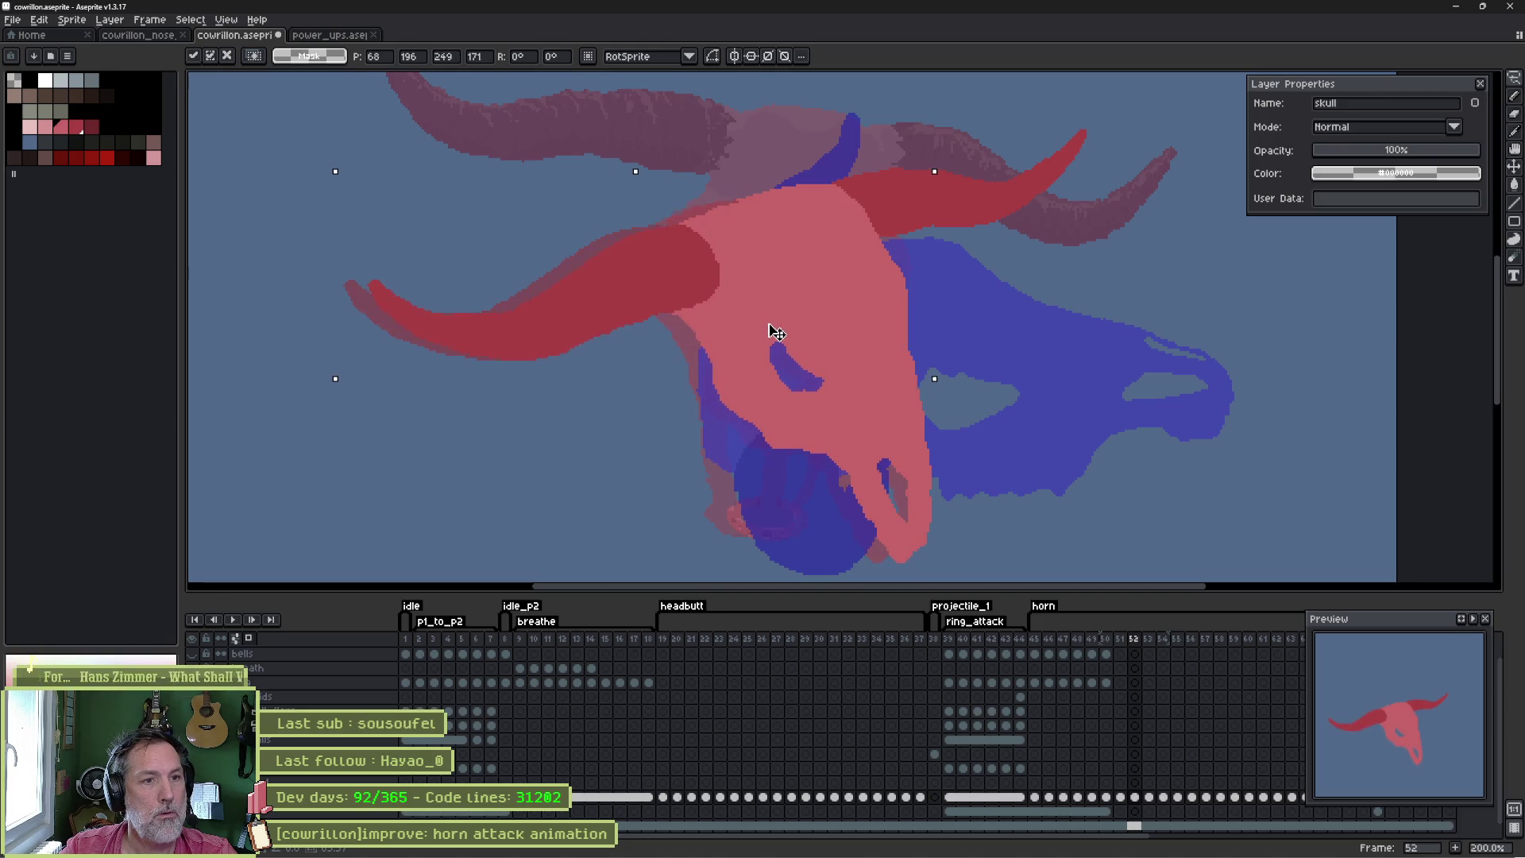
mouse_move(334, 170)
mouse_down()
mouse_move(349, 223)
mouse_move(324, 154)
mouse_move(313, 229)
mouse_move(342, 325)
mouse_up()
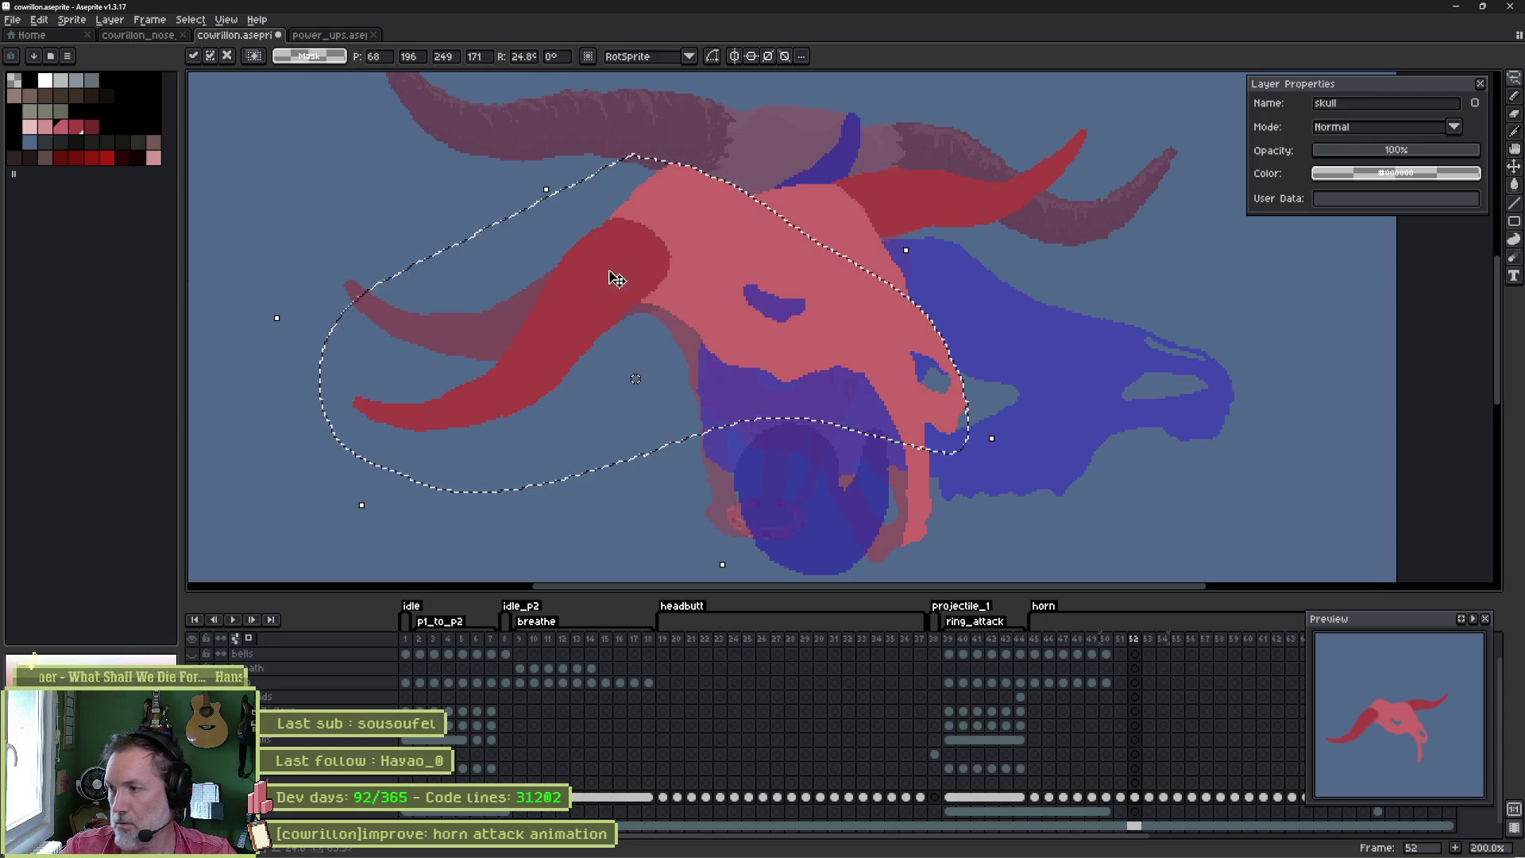
drag(718, 310, 800, 371)
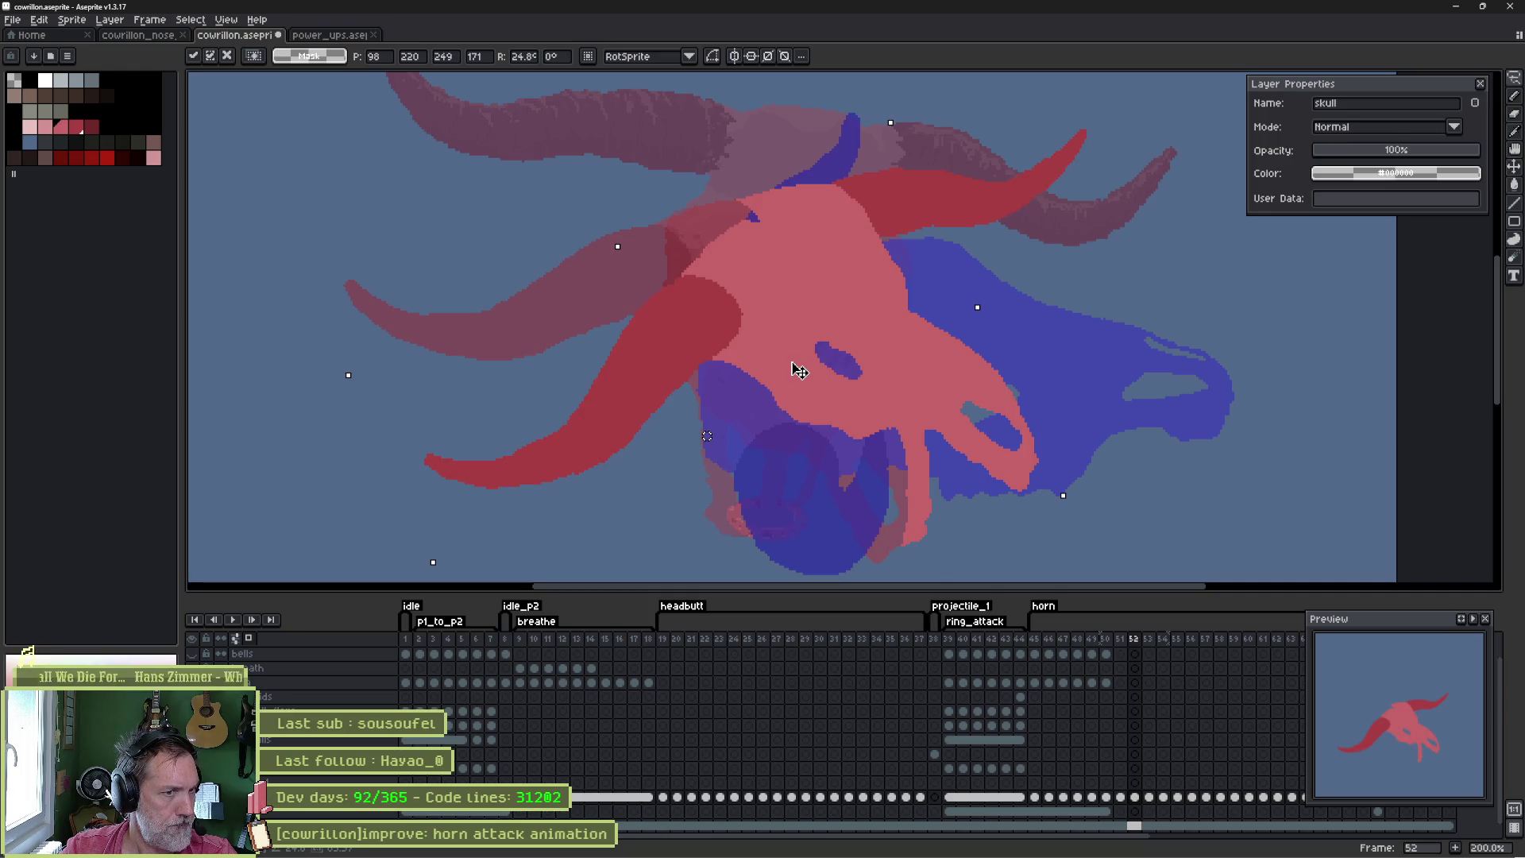
drag(799, 371, 800, 371)
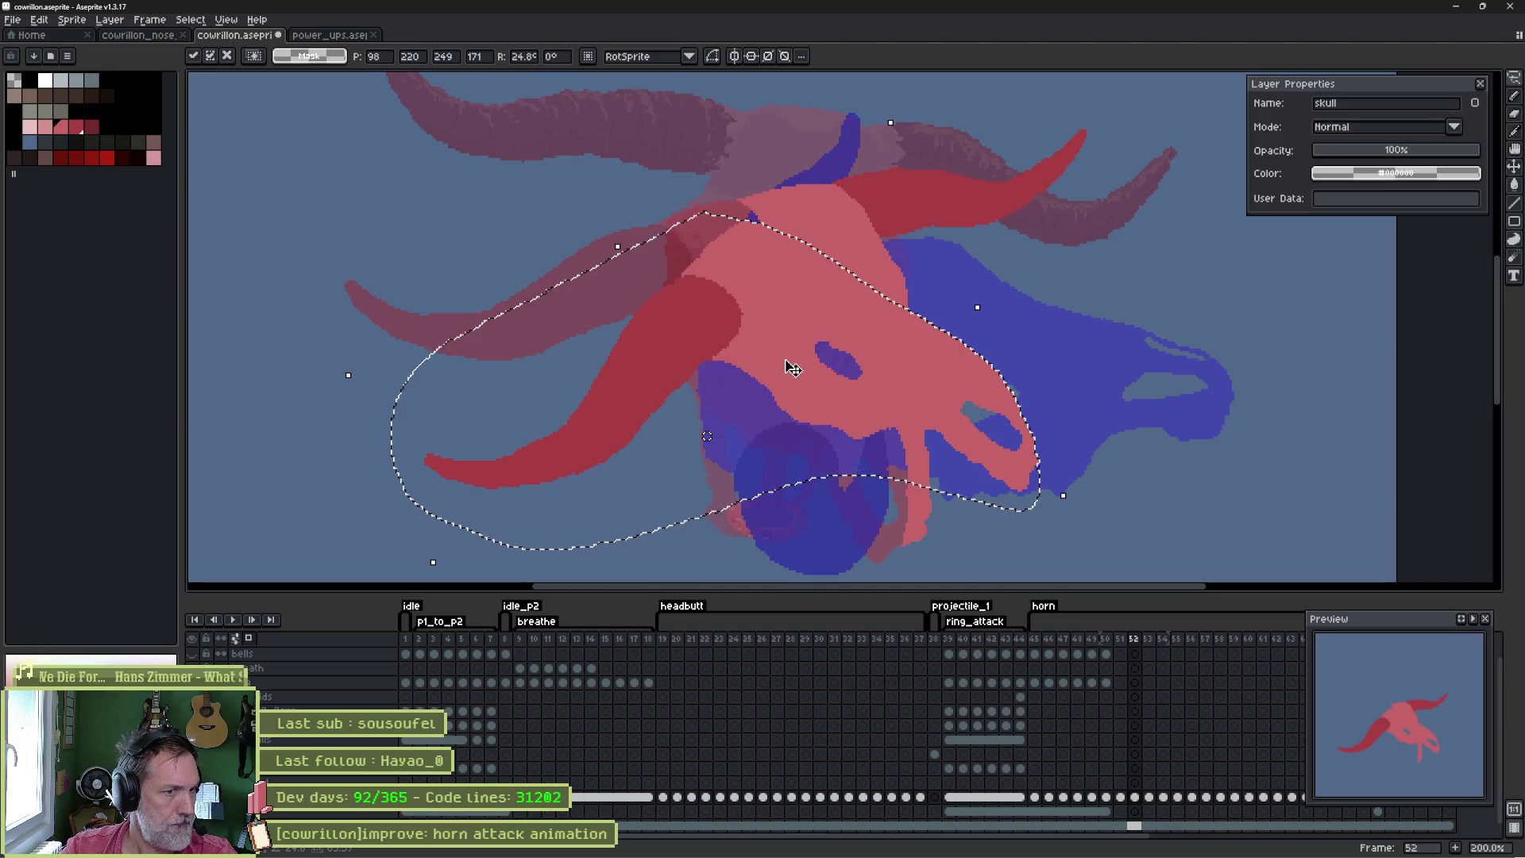
- Rotate the skull further upward to about 35°, shift it right and up, and apply
scroll(795, 368, down, 2)
mouse_move(568, 386)
mouse_down()
mouse_move(556, 358)
mouse_move(571, 406)
mouse_up()
drag(739, 367, 767, 362)
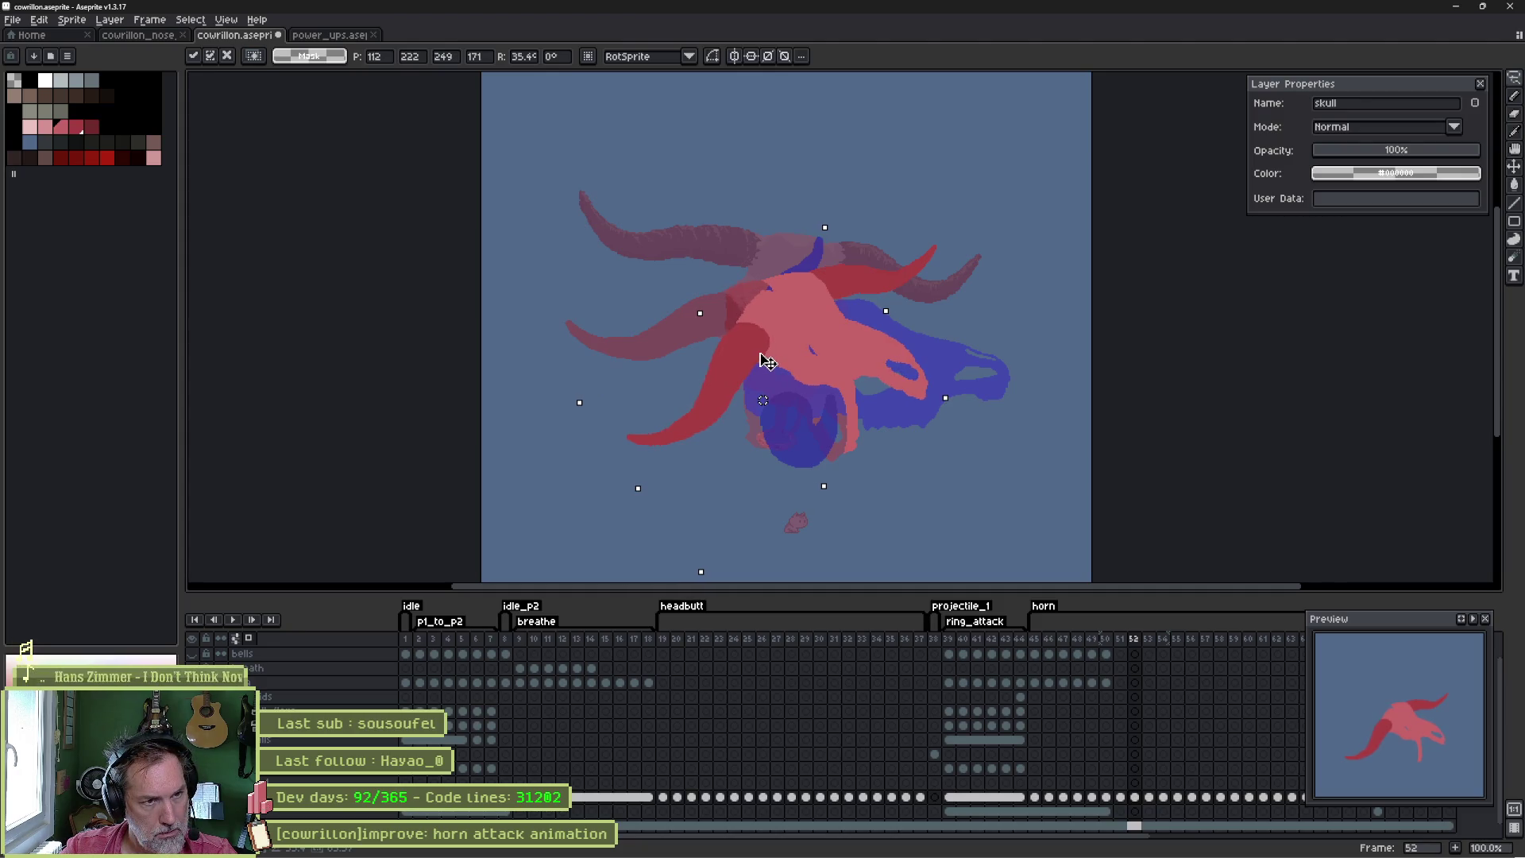
drag(766, 362, 796, 352)
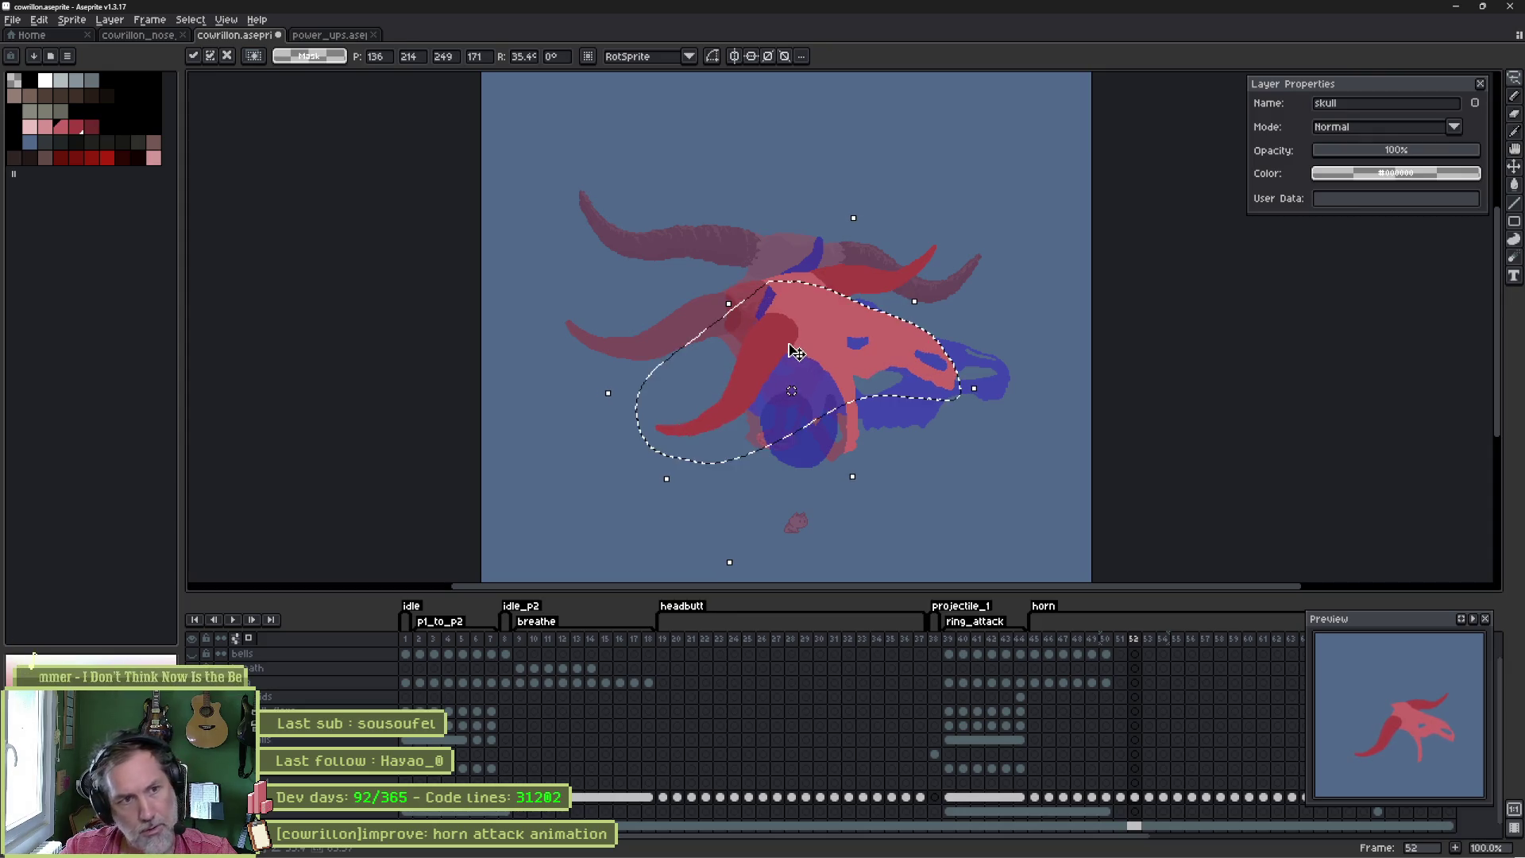
click(863, 250)
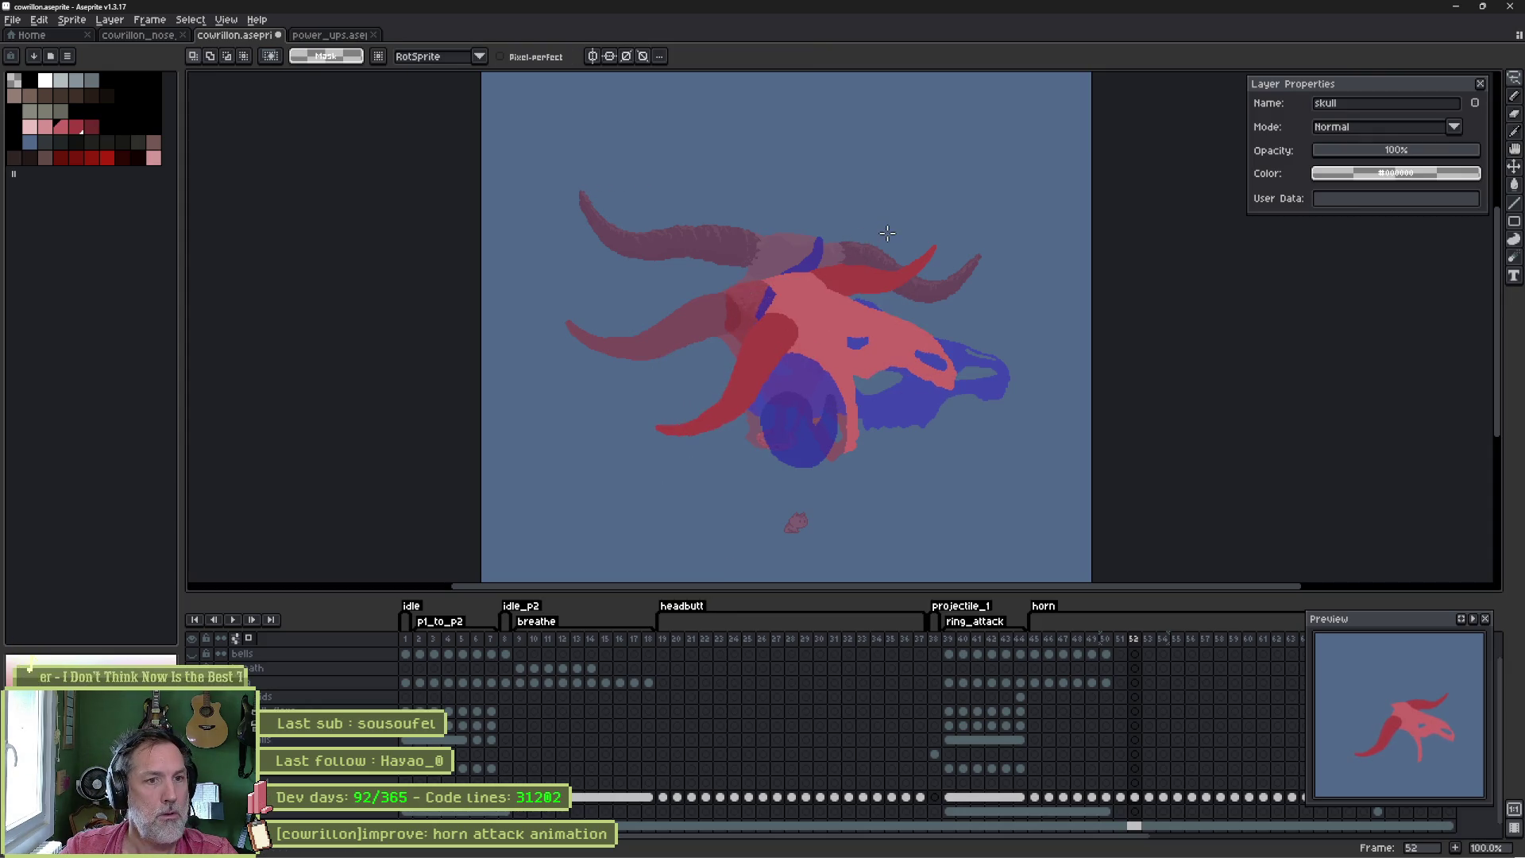
- Select the upper right horn and rotate it about 36° upward
drag(842, 303, 794, 303)
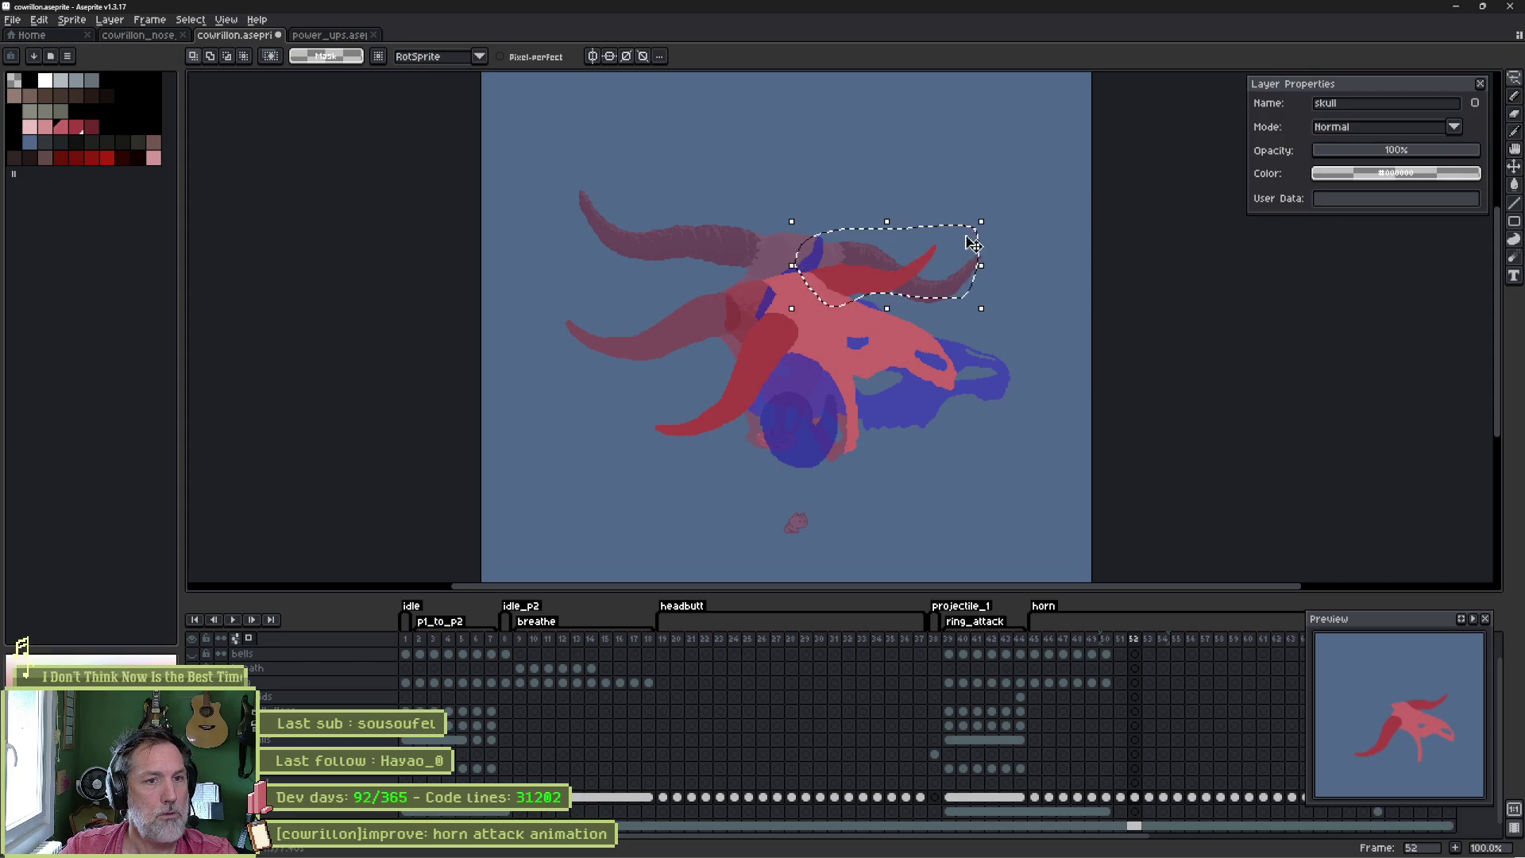
mouse_move(987, 220)
mouse_down()
mouse_move(984, 182)
mouse_move(957, 153)
mouse_move(944, 193)
mouse_up()
mouse_move(874, 290)
mouse_down()
mouse_move(855, 240)
mouse_move(836, 251)
mouse_up()
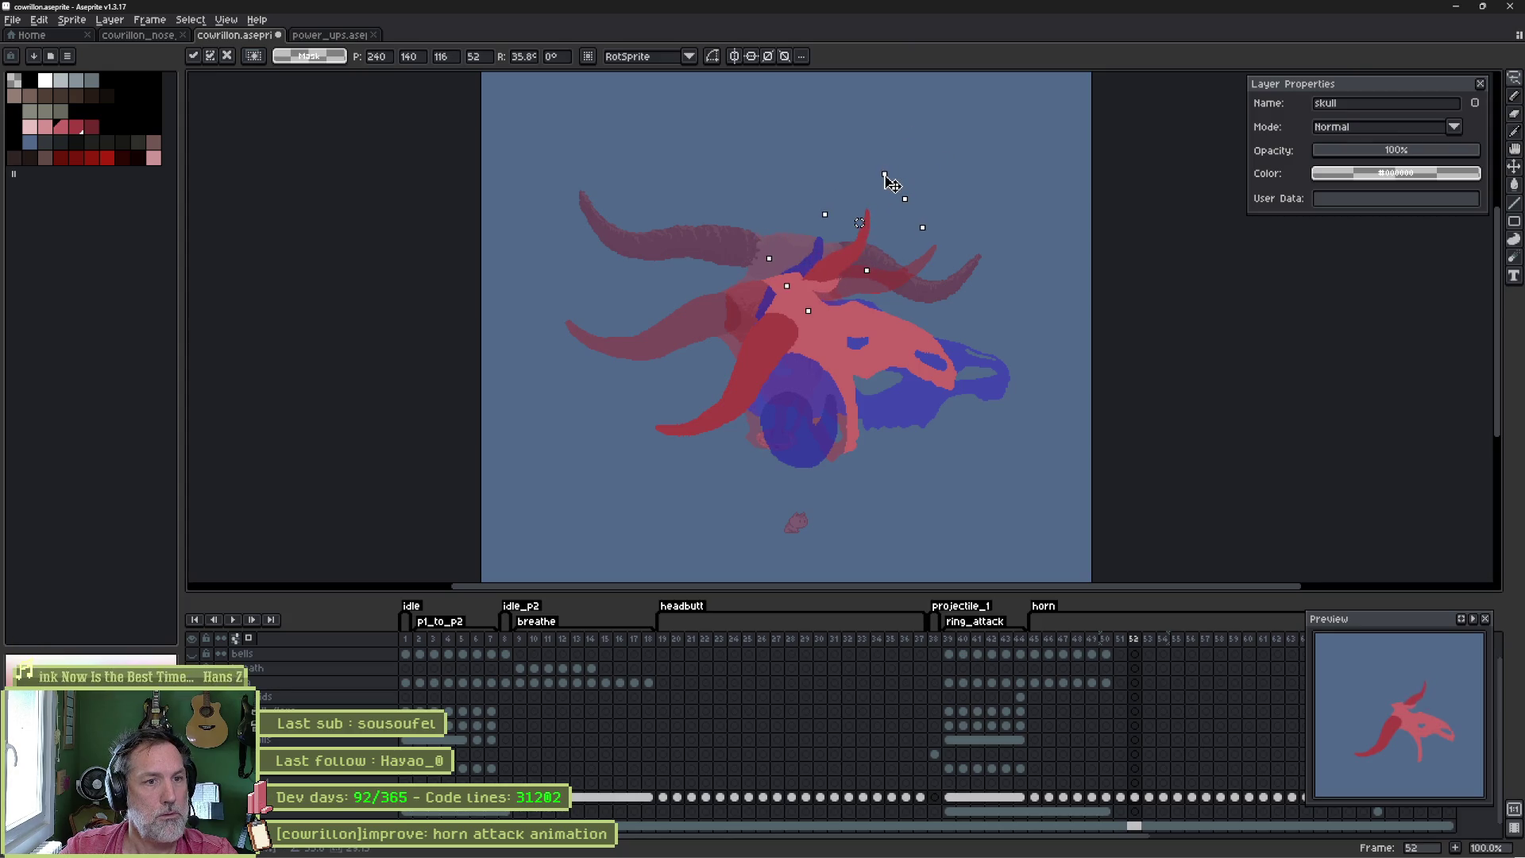
key(Return)
- Paint the blue strip near the horn base pink, then play neighbouring frames to check
scroll(842, 293, up, 2)
key(b)
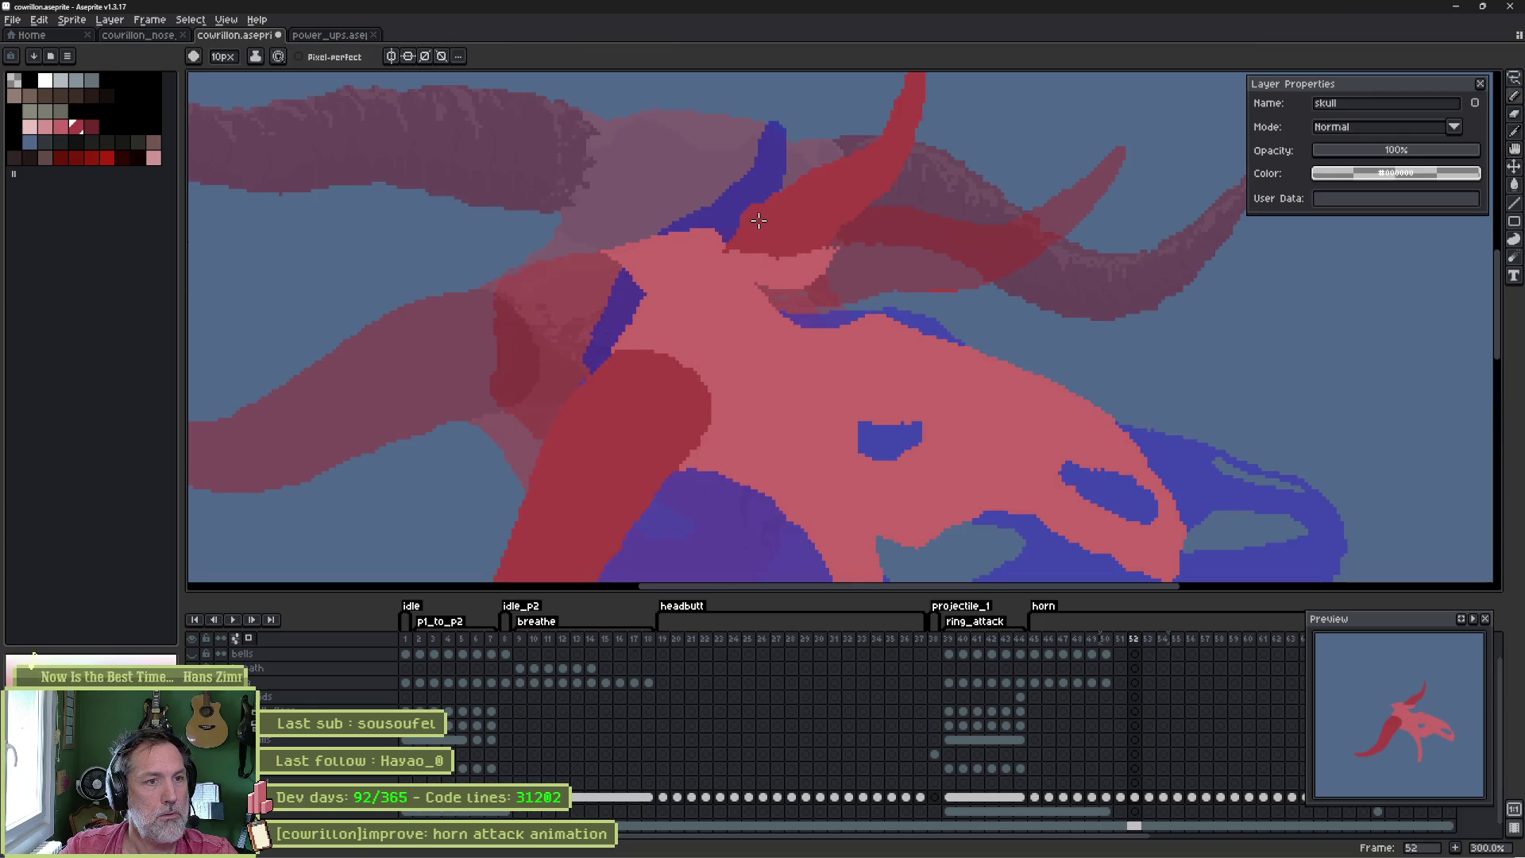
scroll(873, 238, left, 3)
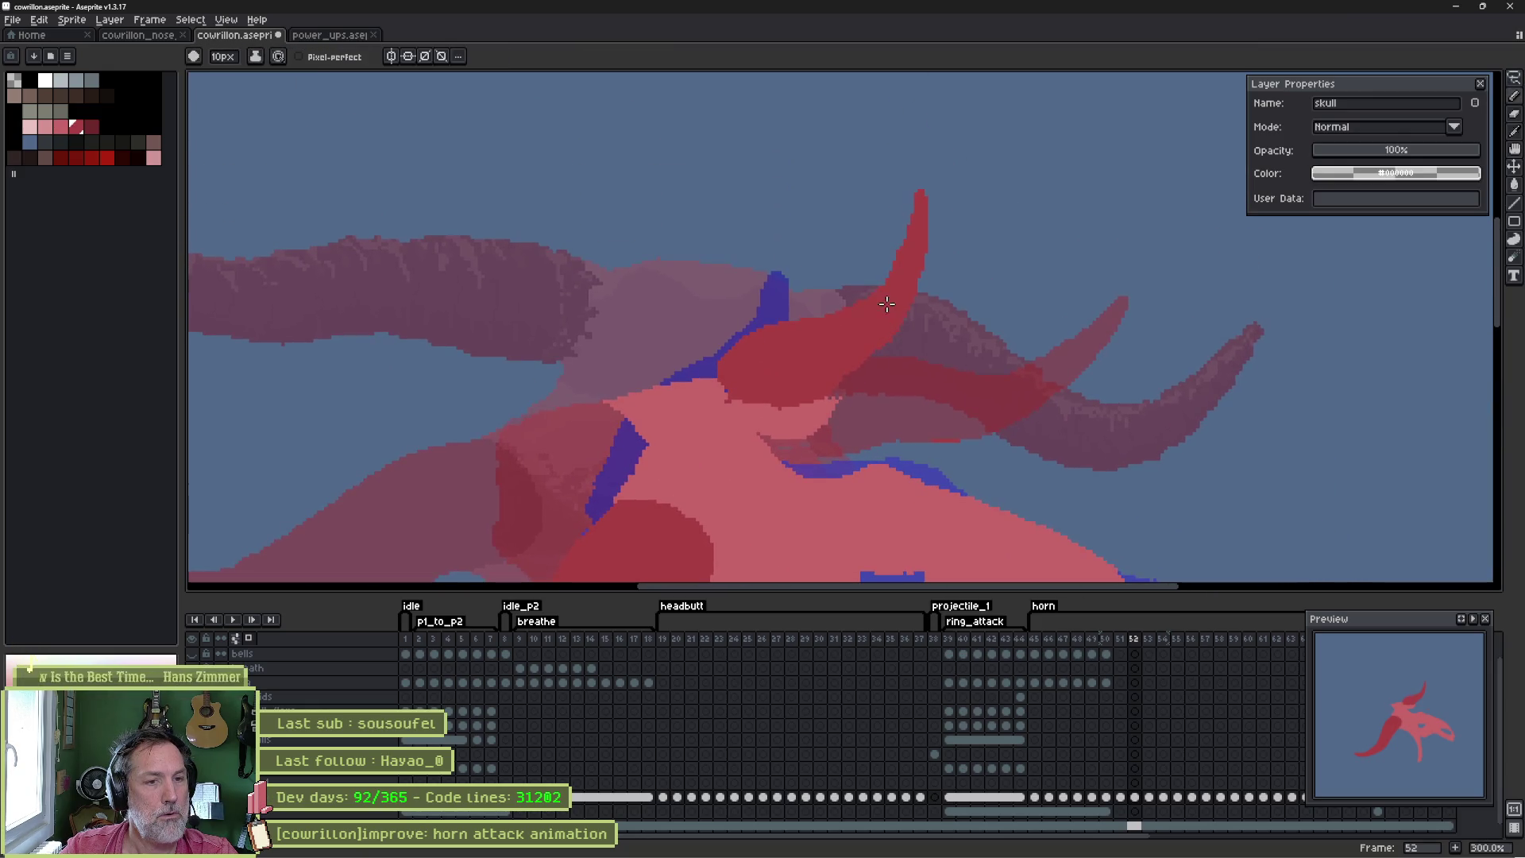
mouse_move(699, 274)
mouse_down()
mouse_move(731, 230)
mouse_move(684, 278)
mouse_move(659, 357)
mouse_up()
scroll(770, 310, down, 2)
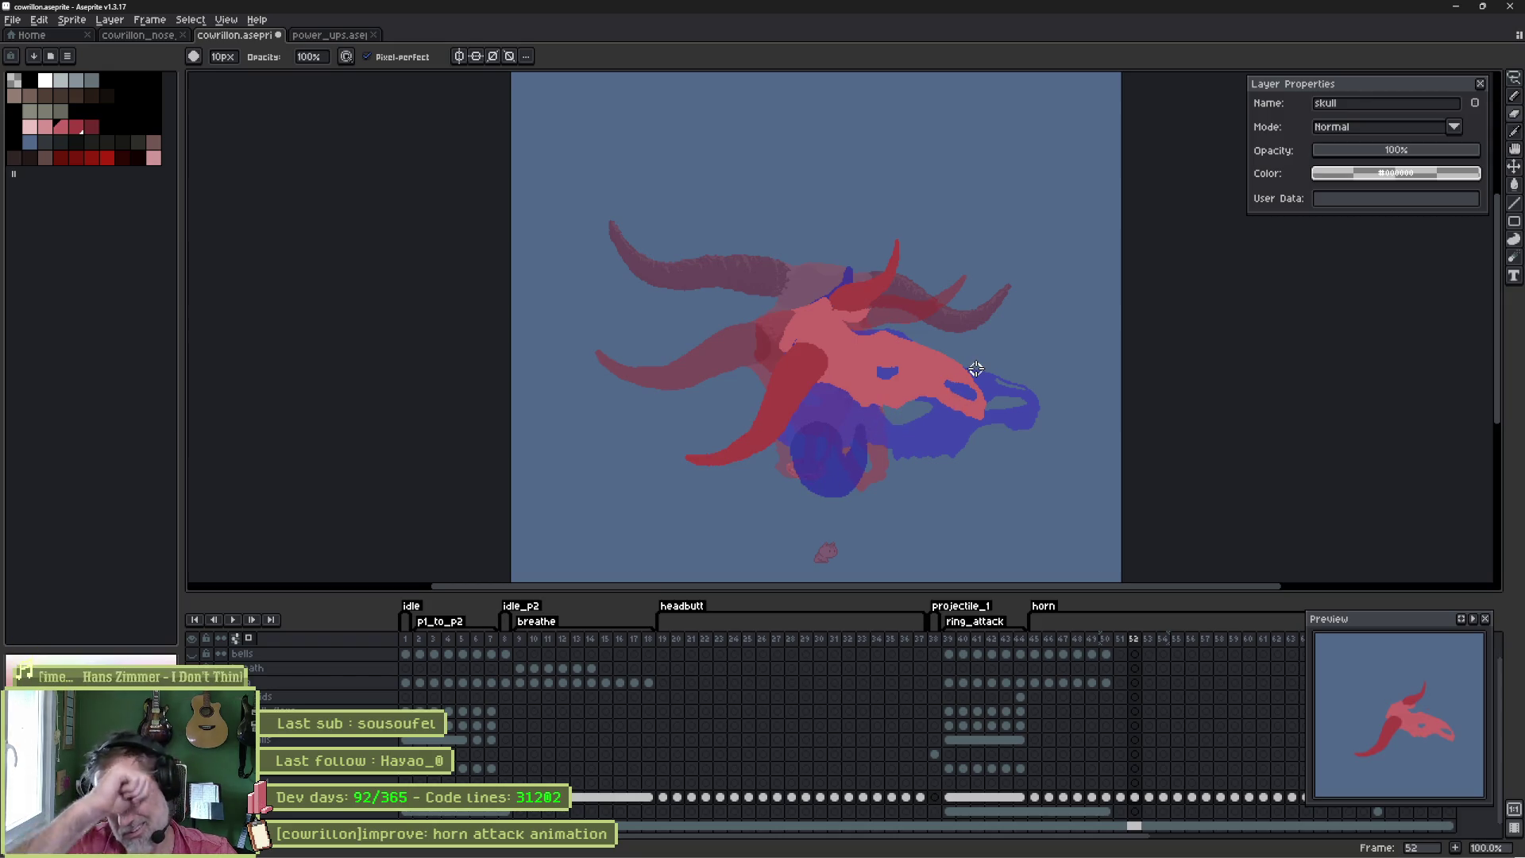
key(Return)
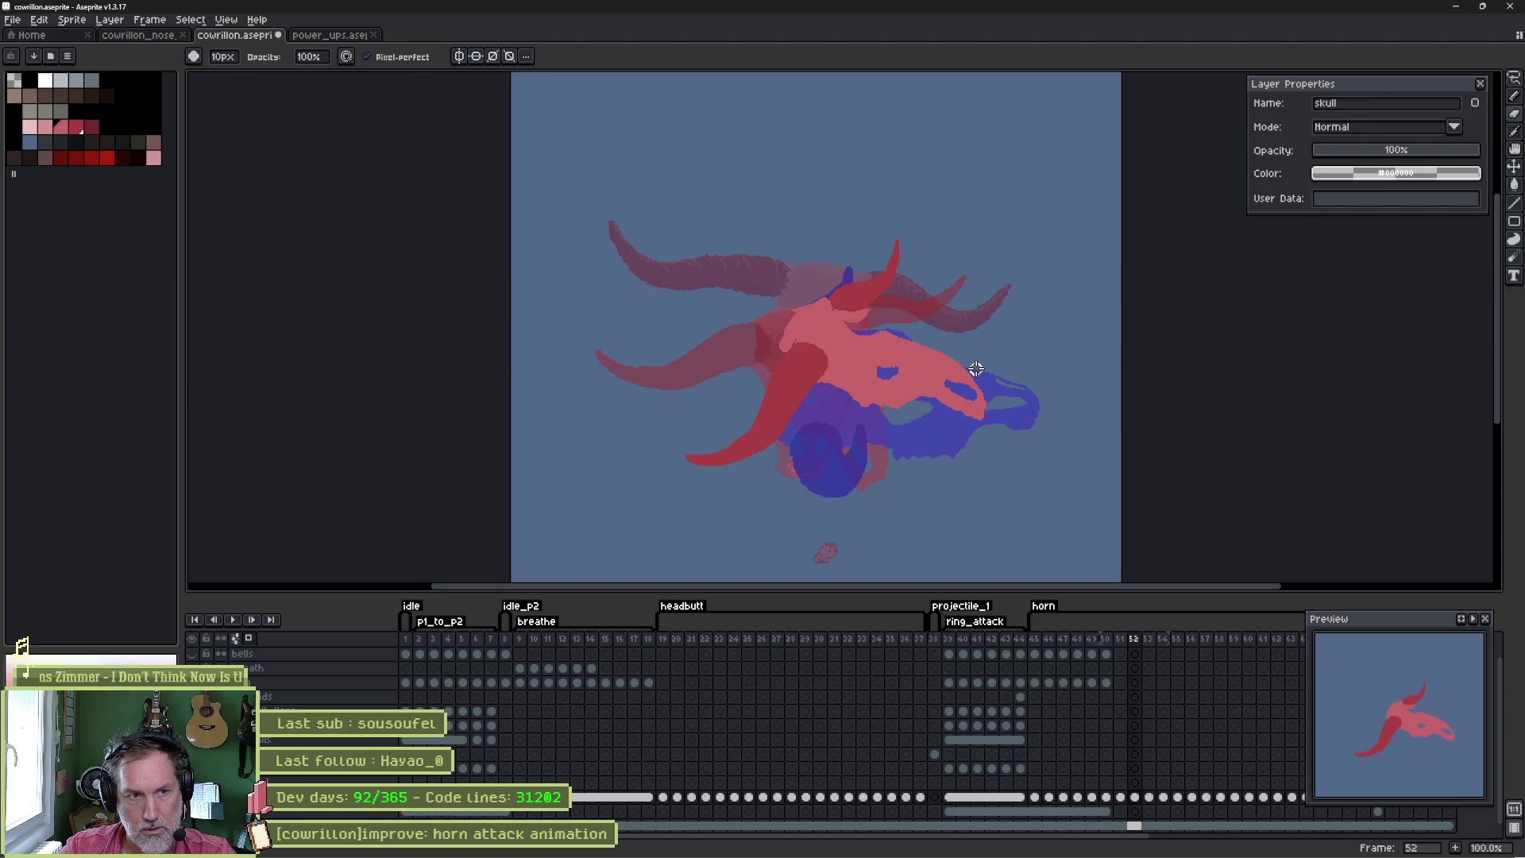
- Select the front red horn by colour and enlarge it from a corner handle
key(m)
drag(829, 345, 680, 475)
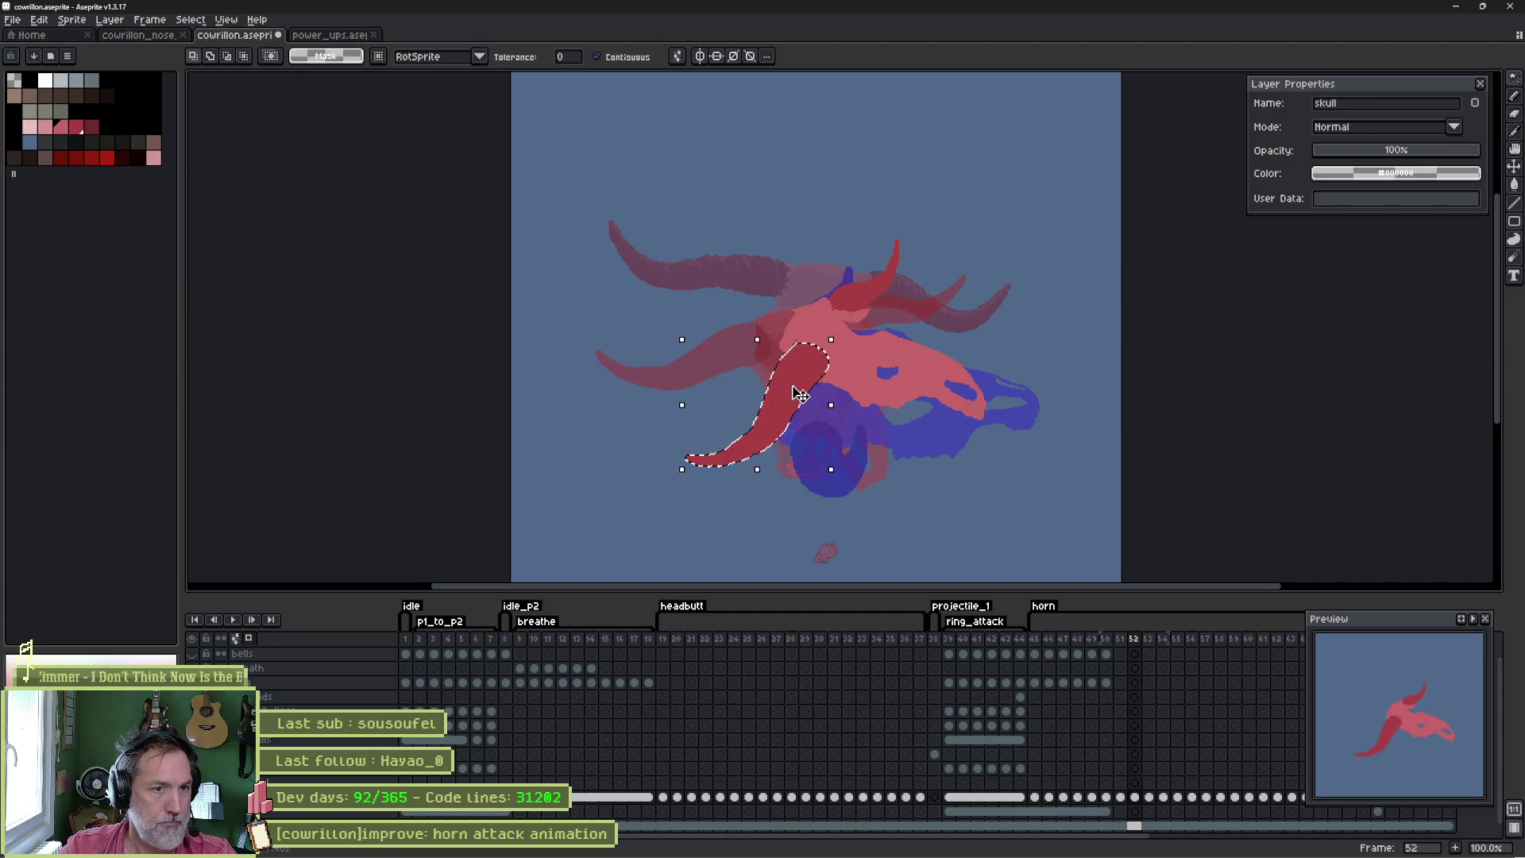
key(w)
key(Left)
key(Left)
key(Right)
key(Right)
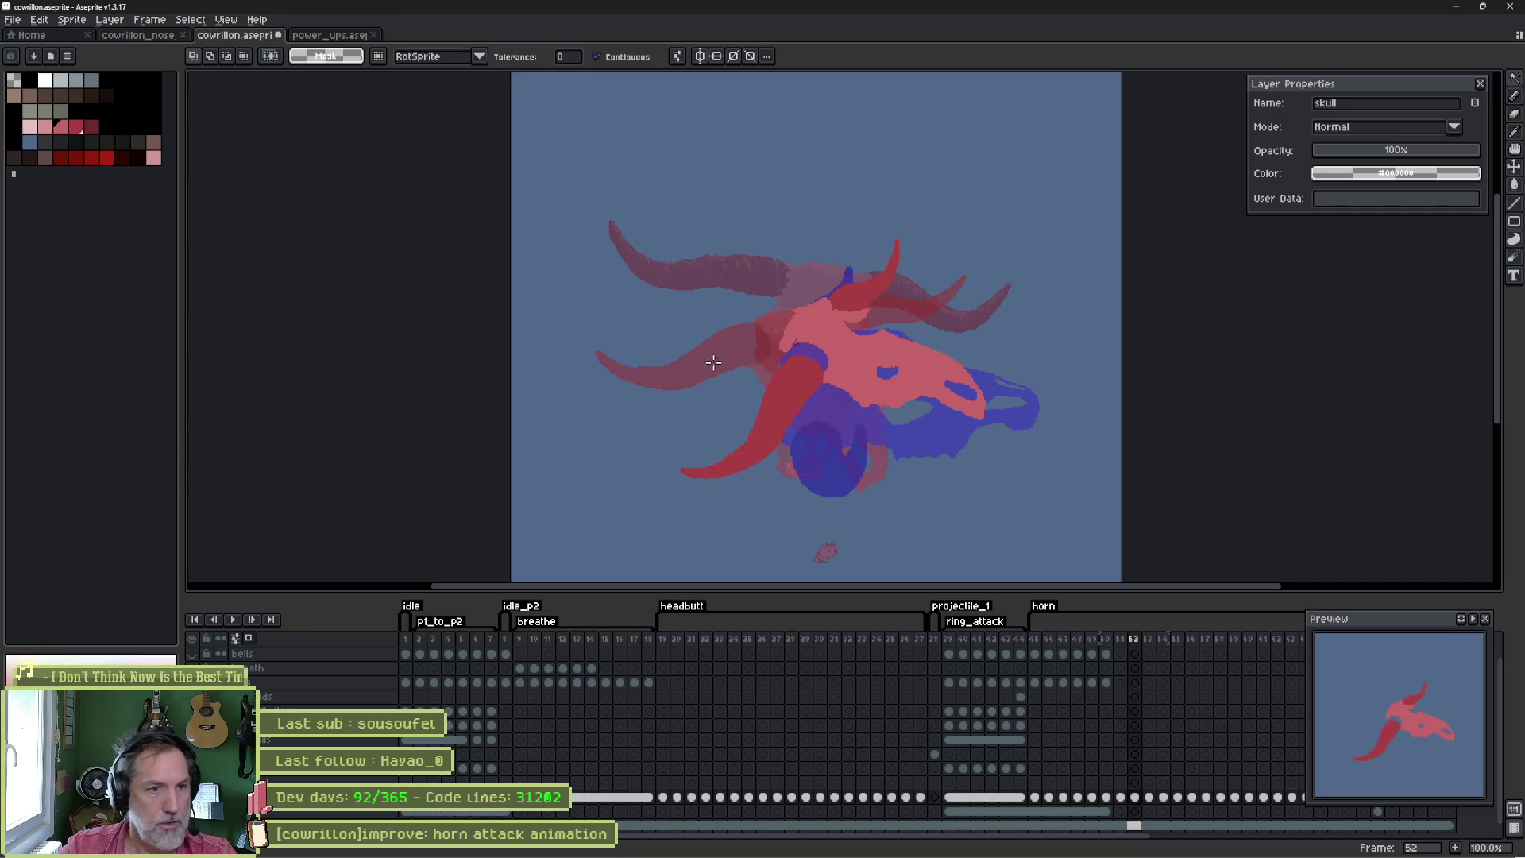
scroll(732, 460, up, 1)
click(829, 378)
drag(627, 506, 661, 450)
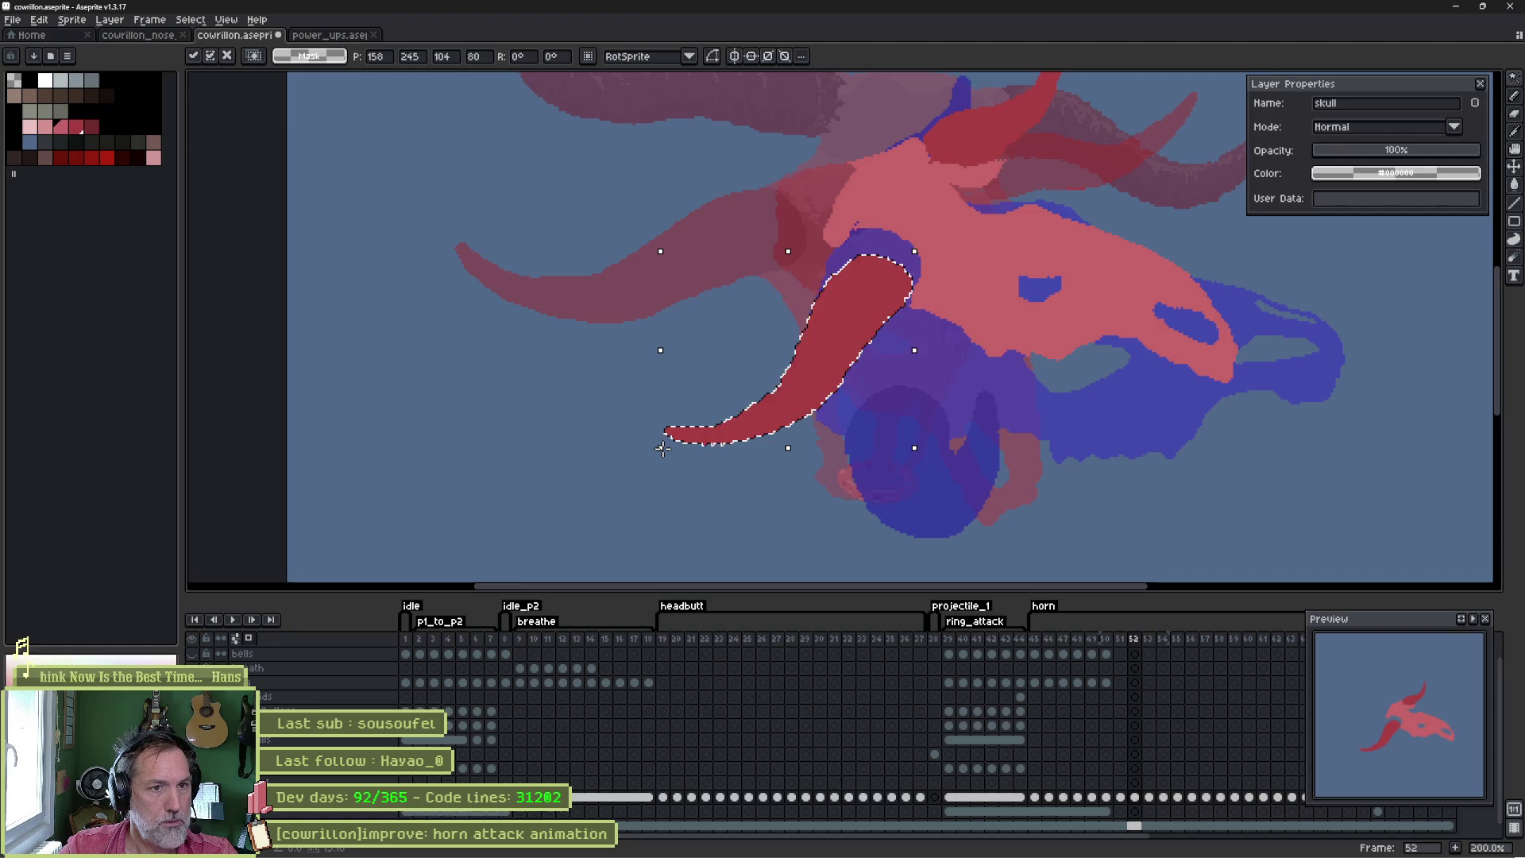
key(ctrl+d)
key(b)
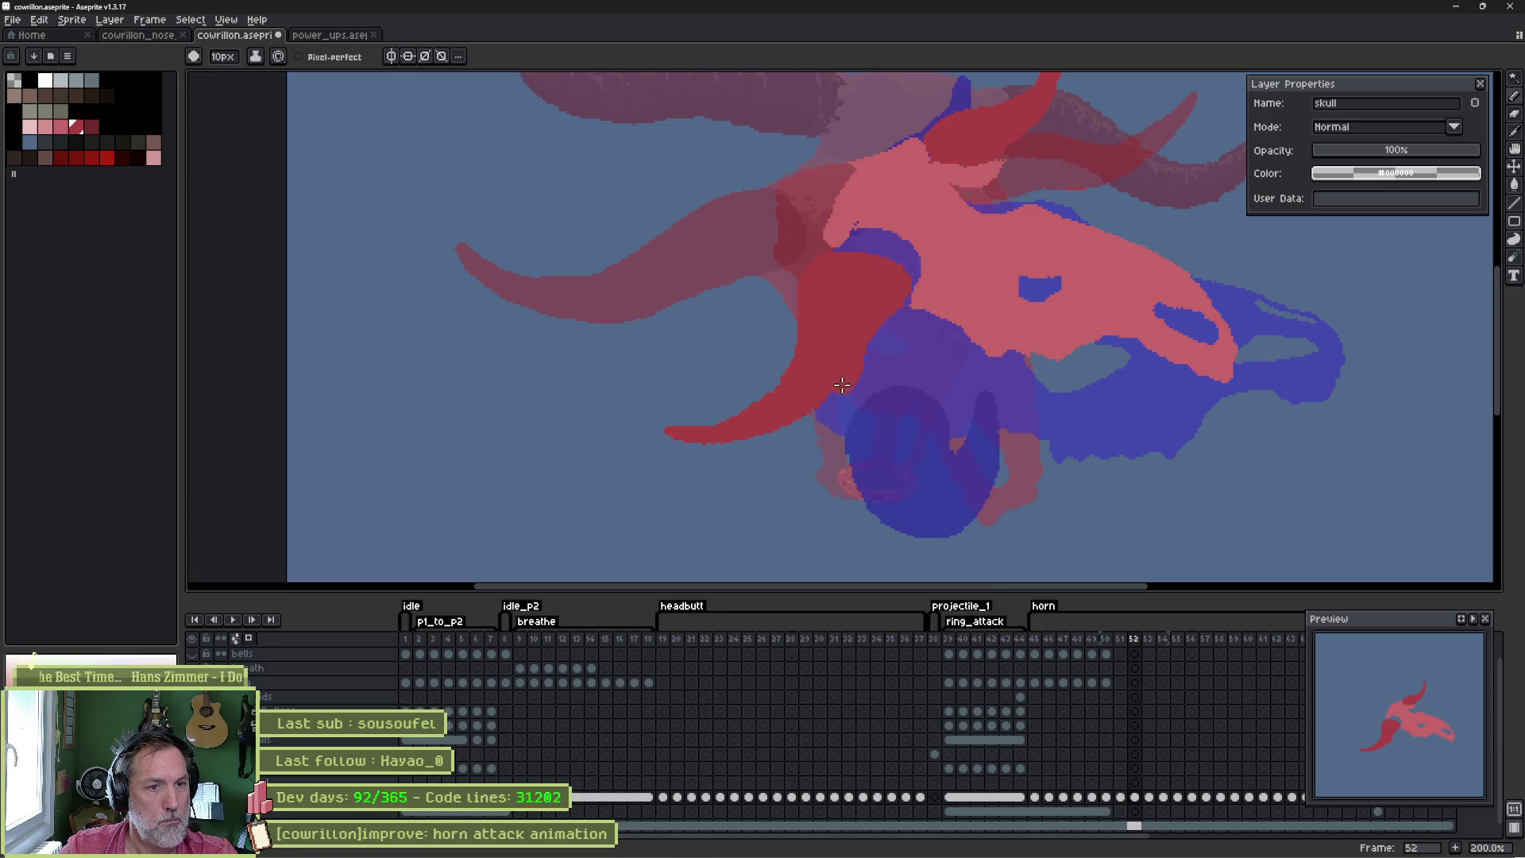
- Thicken the front red horn's lower and upper edges with the Pencil
drag(783, 426, 708, 436)
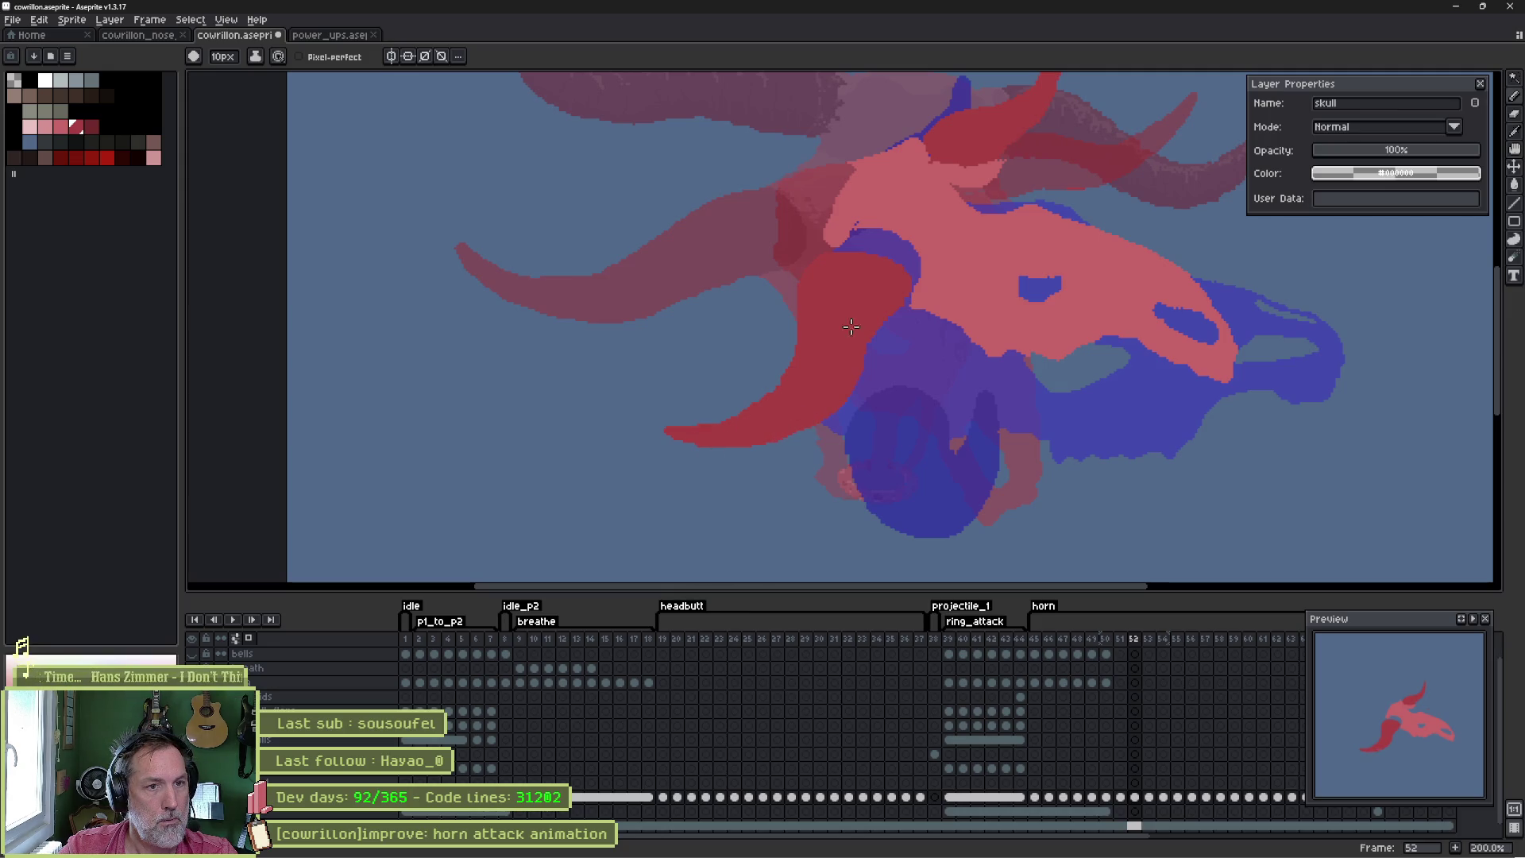
drag(880, 289, 856, 372)
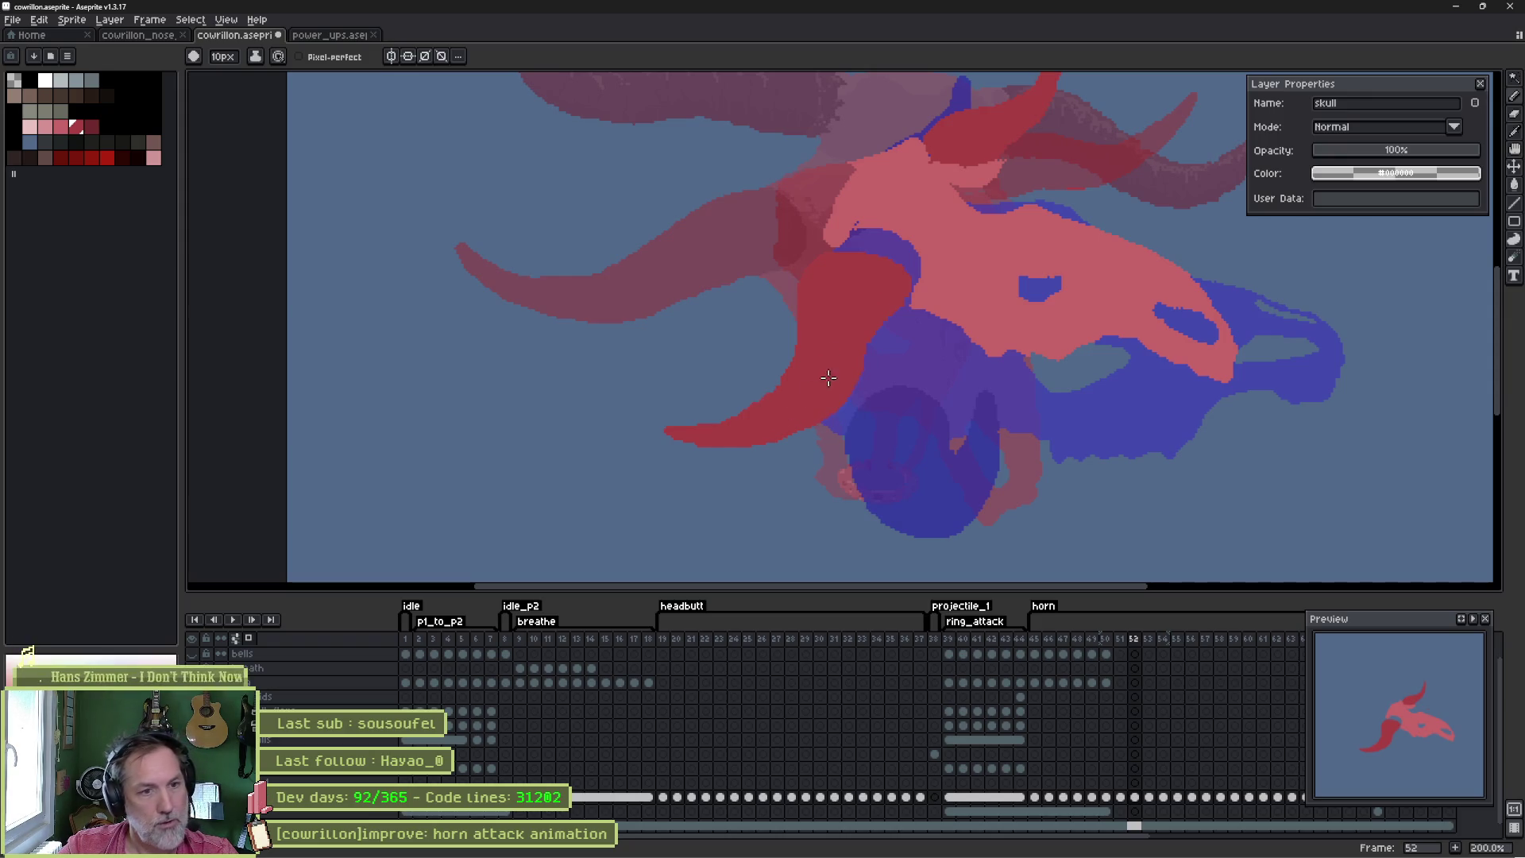
drag(790, 404, 734, 384)
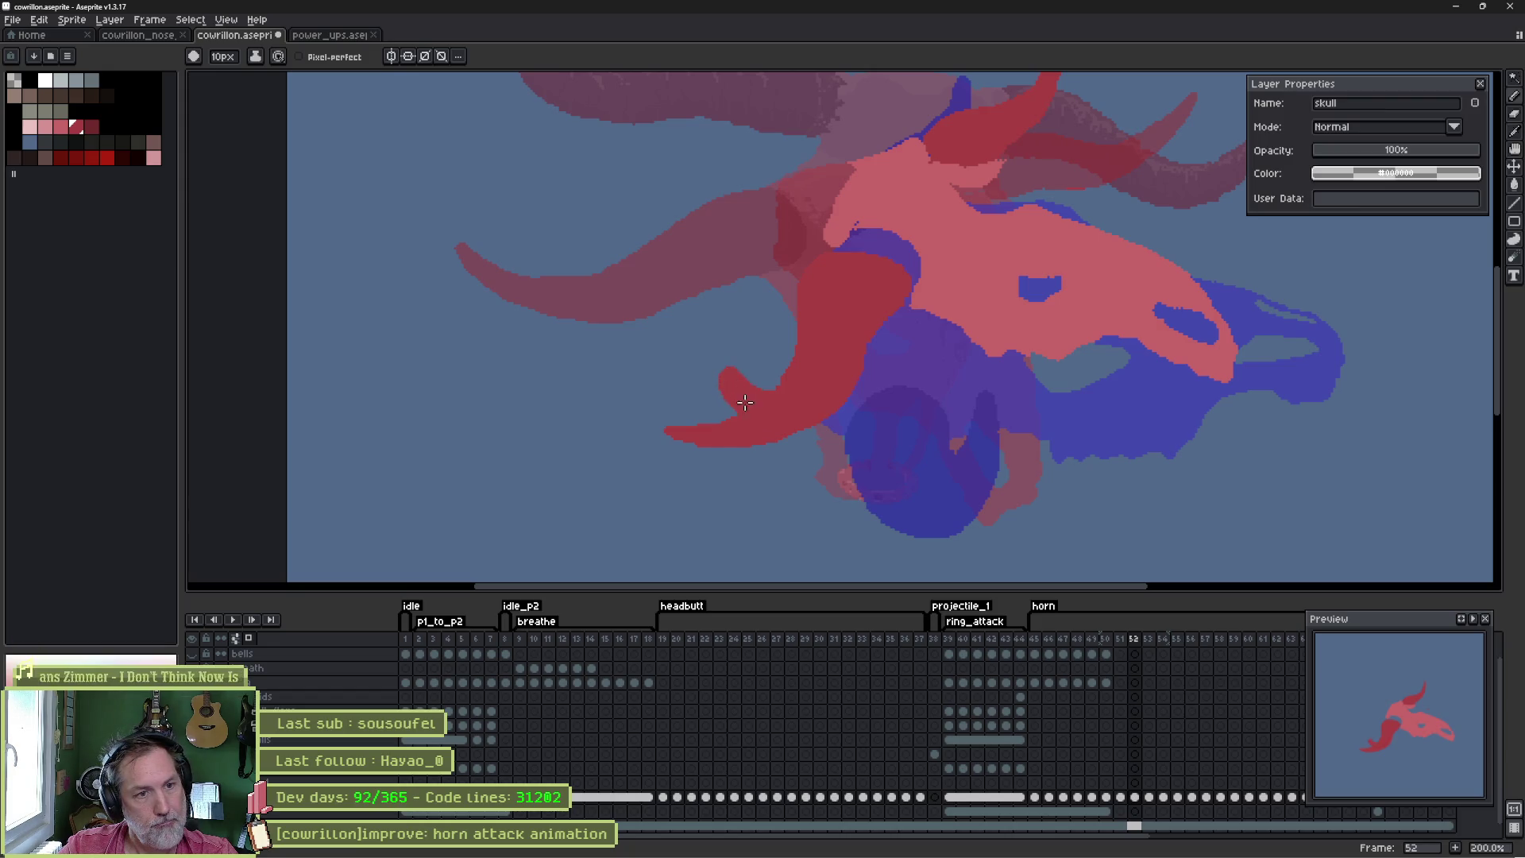
- Erase the horn's curl into a hooked tip, trim its left edge, and zoom back out
key(e)
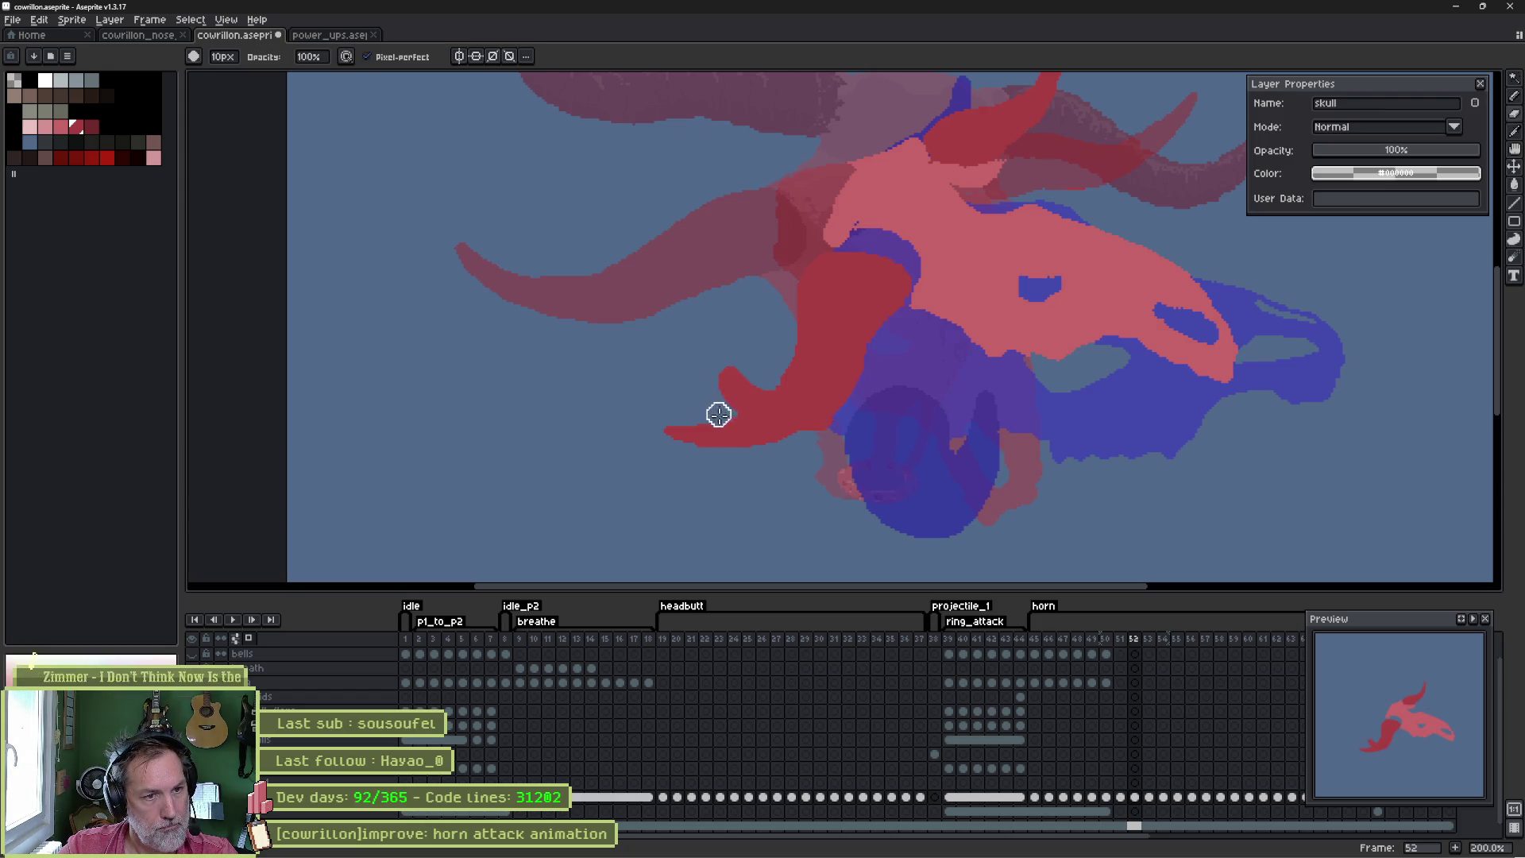
mouse_move(715, 389)
mouse_down()
mouse_move(746, 422)
mouse_move(821, 436)
mouse_move(667, 421)
mouse_up()
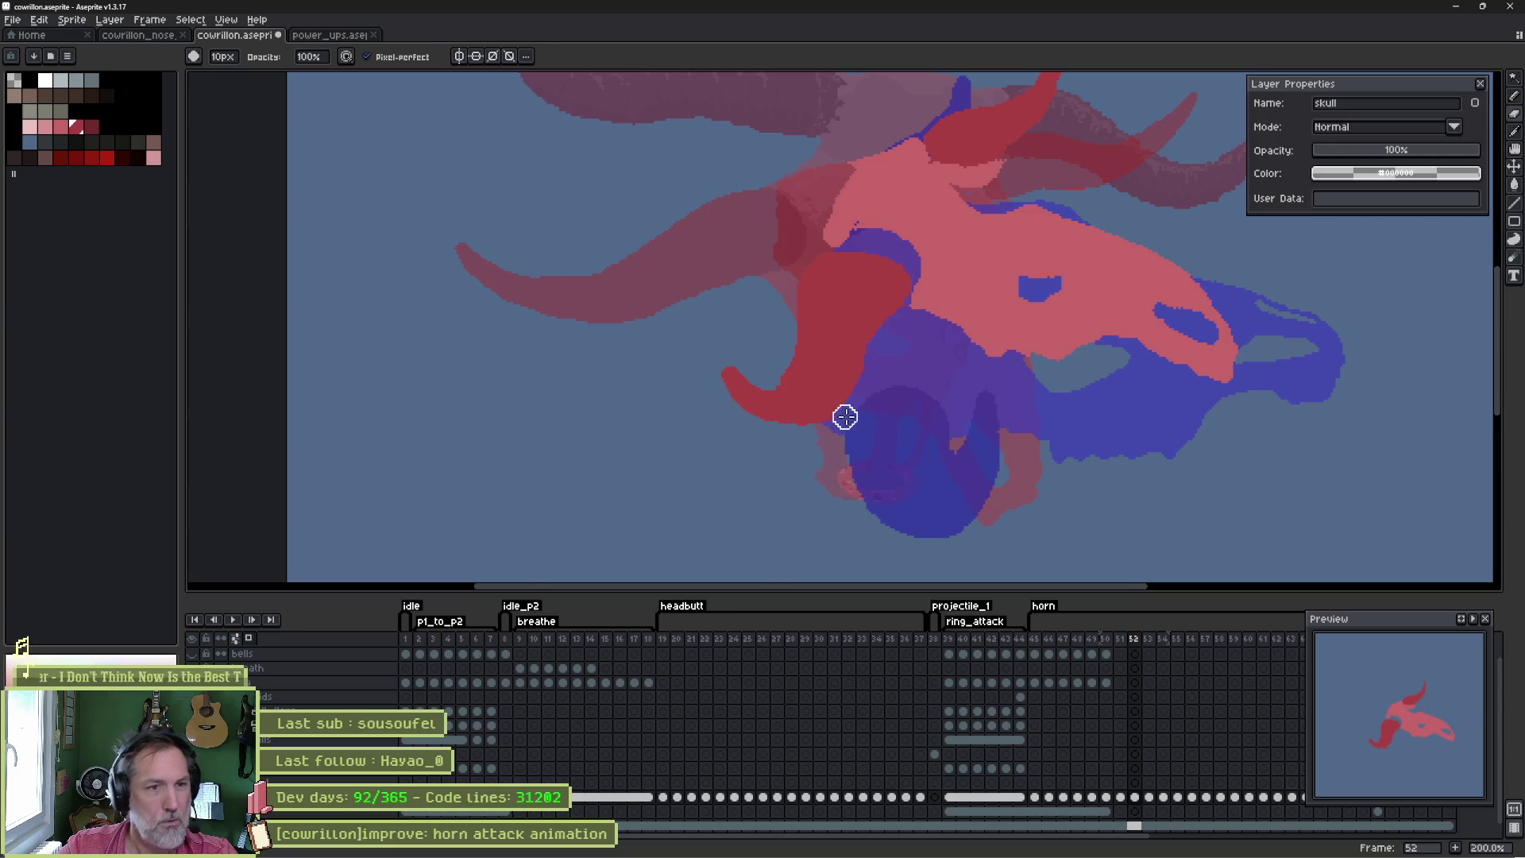
scroll(844, 414, up, 1)
drag(756, 258, 756, 355)
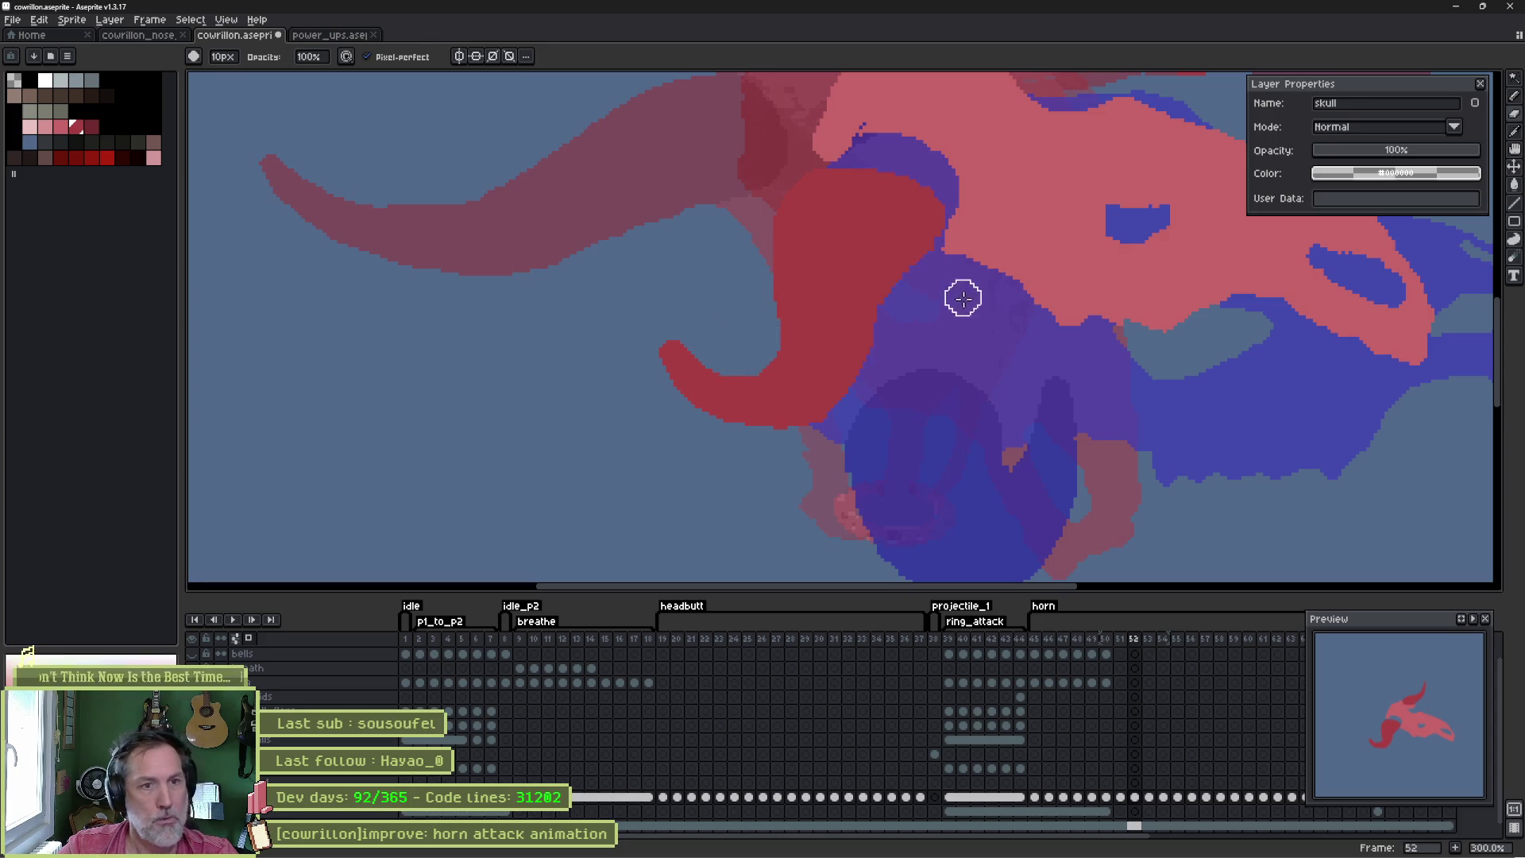
key(e)
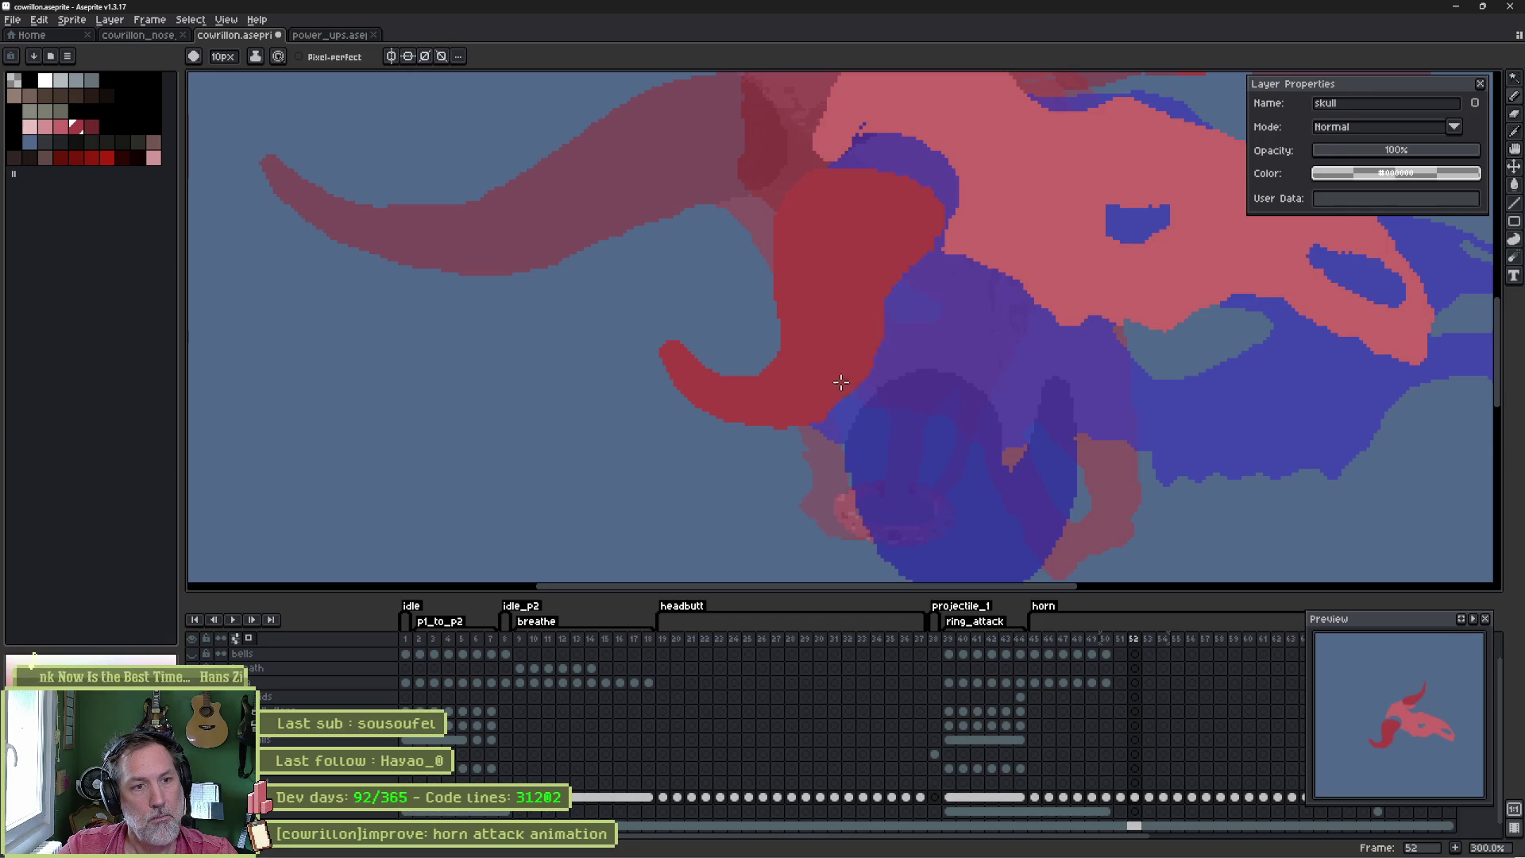
mouse_move(935, 350)
mouse_down()
mouse_move(824, 452)
mouse_move(889, 297)
mouse_move(778, 476)
mouse_up()
scroll(787, 385, down, 2)
drag(774, 419, 769, 389)
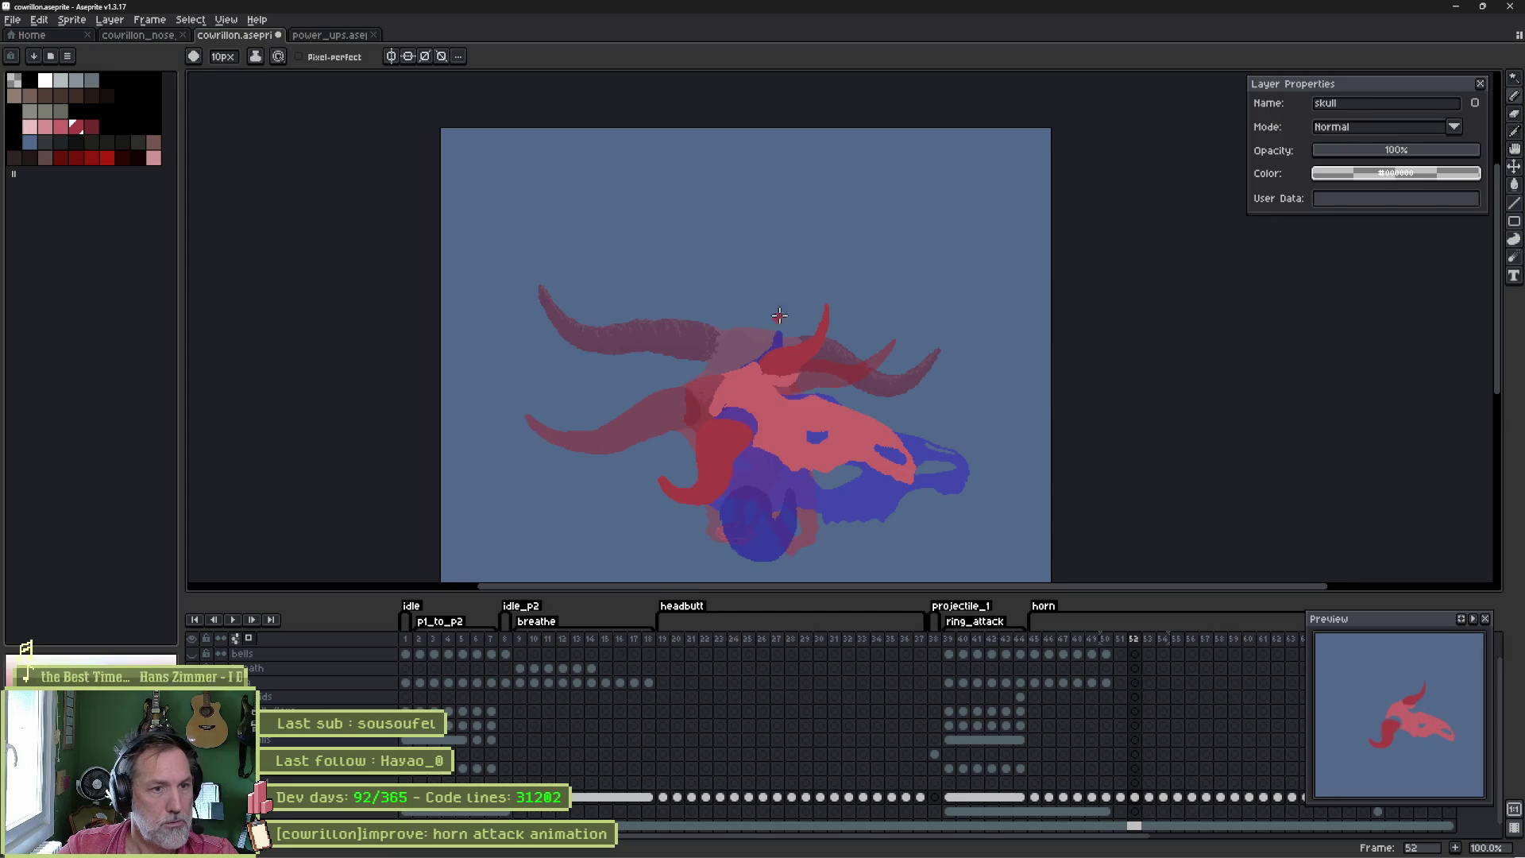
- Paint a new upright red horn on the skull top and erase it into a short curl
scroll(773, 324, up, 2)
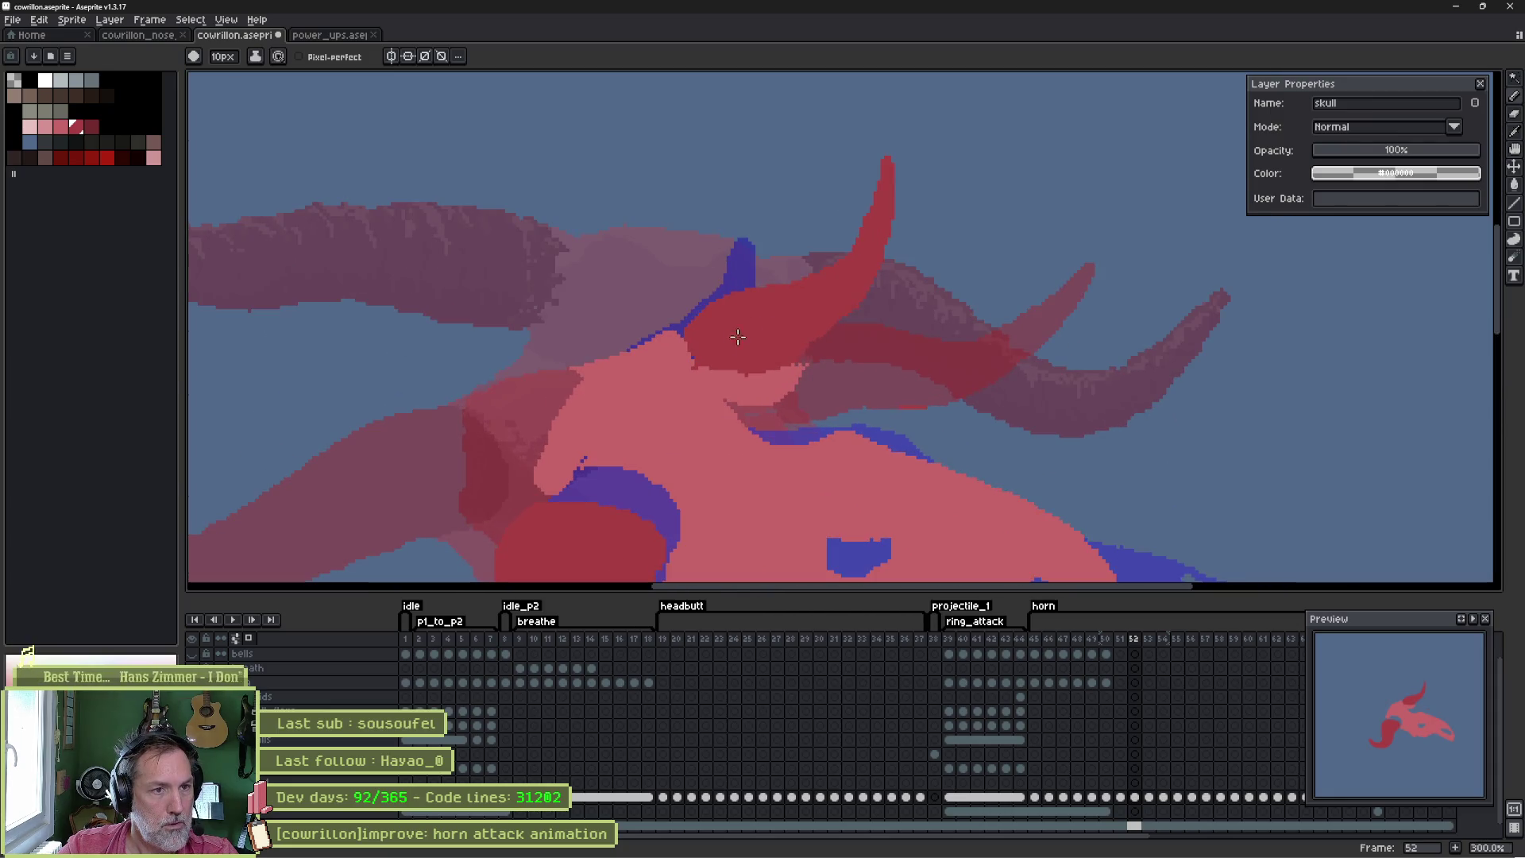
mouse_move(702, 333)
mouse_down()
mouse_move(787, 231)
mouse_move(786, 163)
mouse_move(808, 274)
mouse_up()
key(e)
mouse_move(874, 167)
mouse_down()
mouse_move(882, 269)
mouse_move(847, 316)
mouse_move(849, 260)
mouse_up()
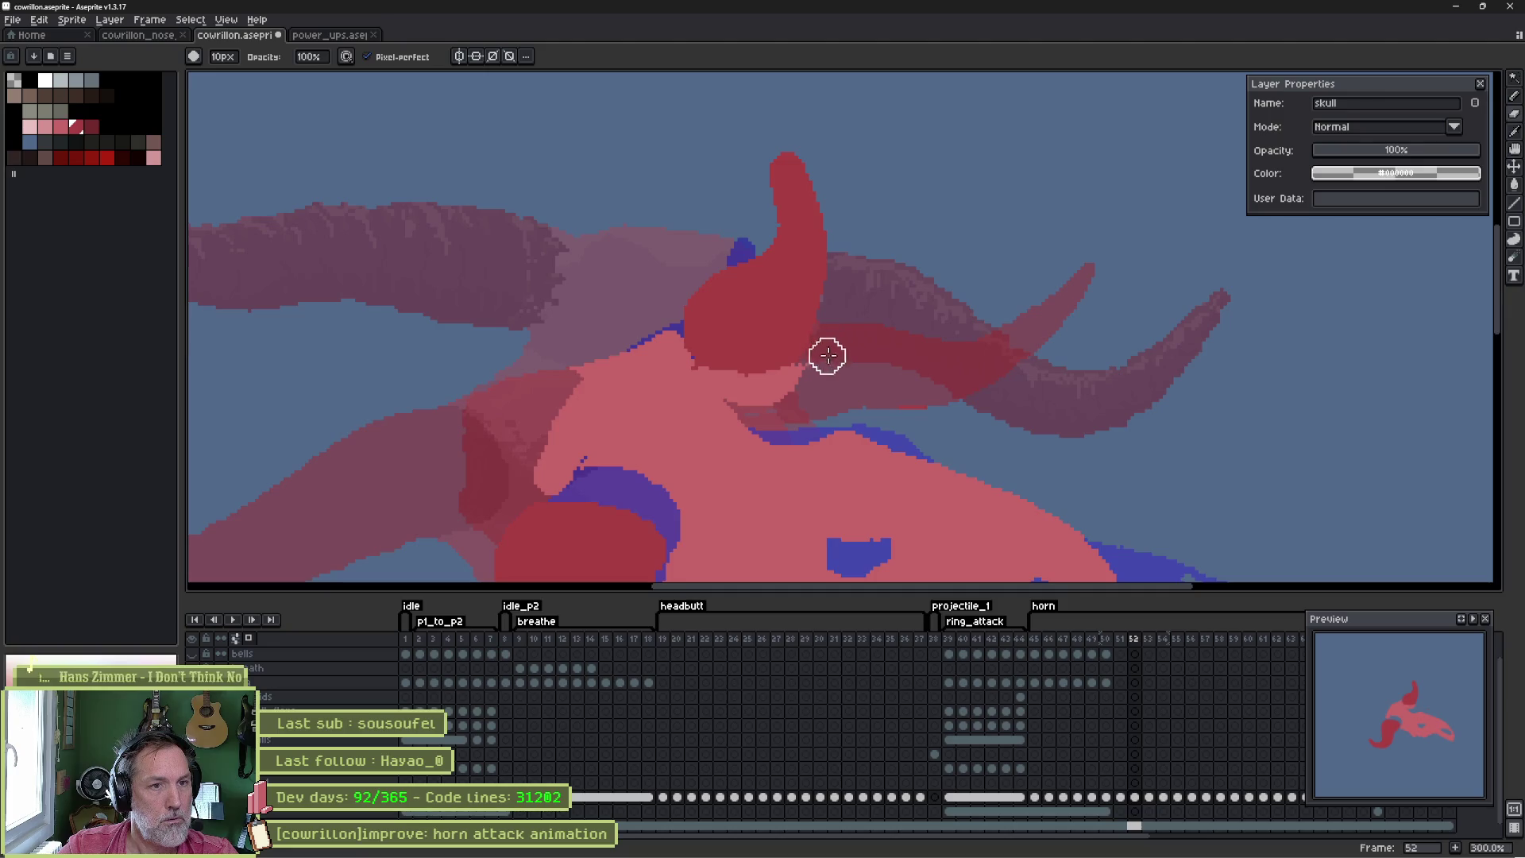
- Compare frames 50–52, then redraw the front horn's tip with a small pointed hook
scroll(799, 373, down, 2)
scroll(799, 373, up, 1)
key(Left)
key(Right)
key(Left)
key(Left)
key(Right)
key(Right)
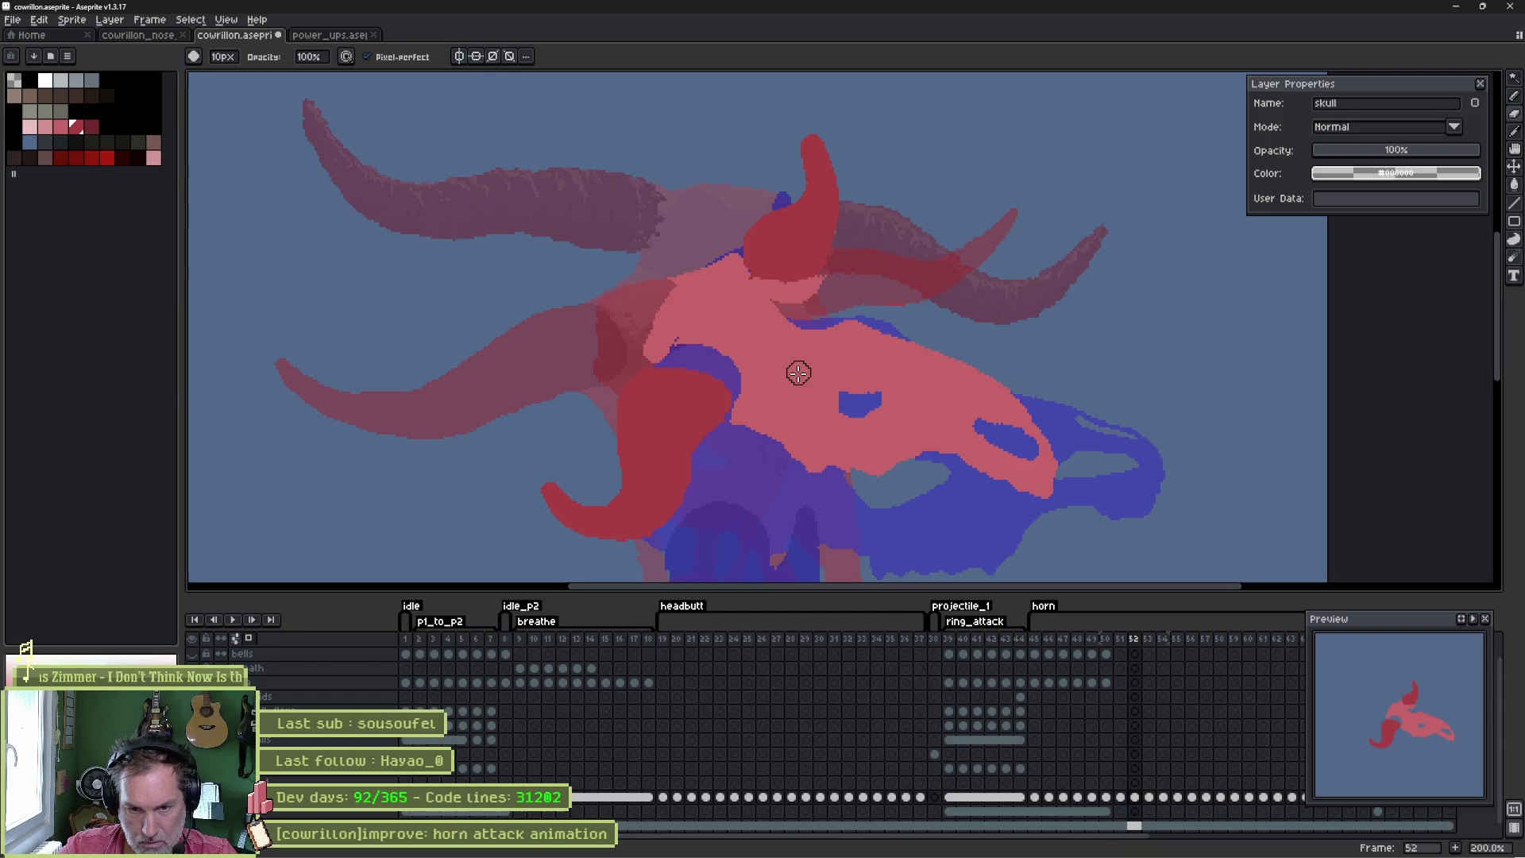
drag(675, 433, 722, 313)
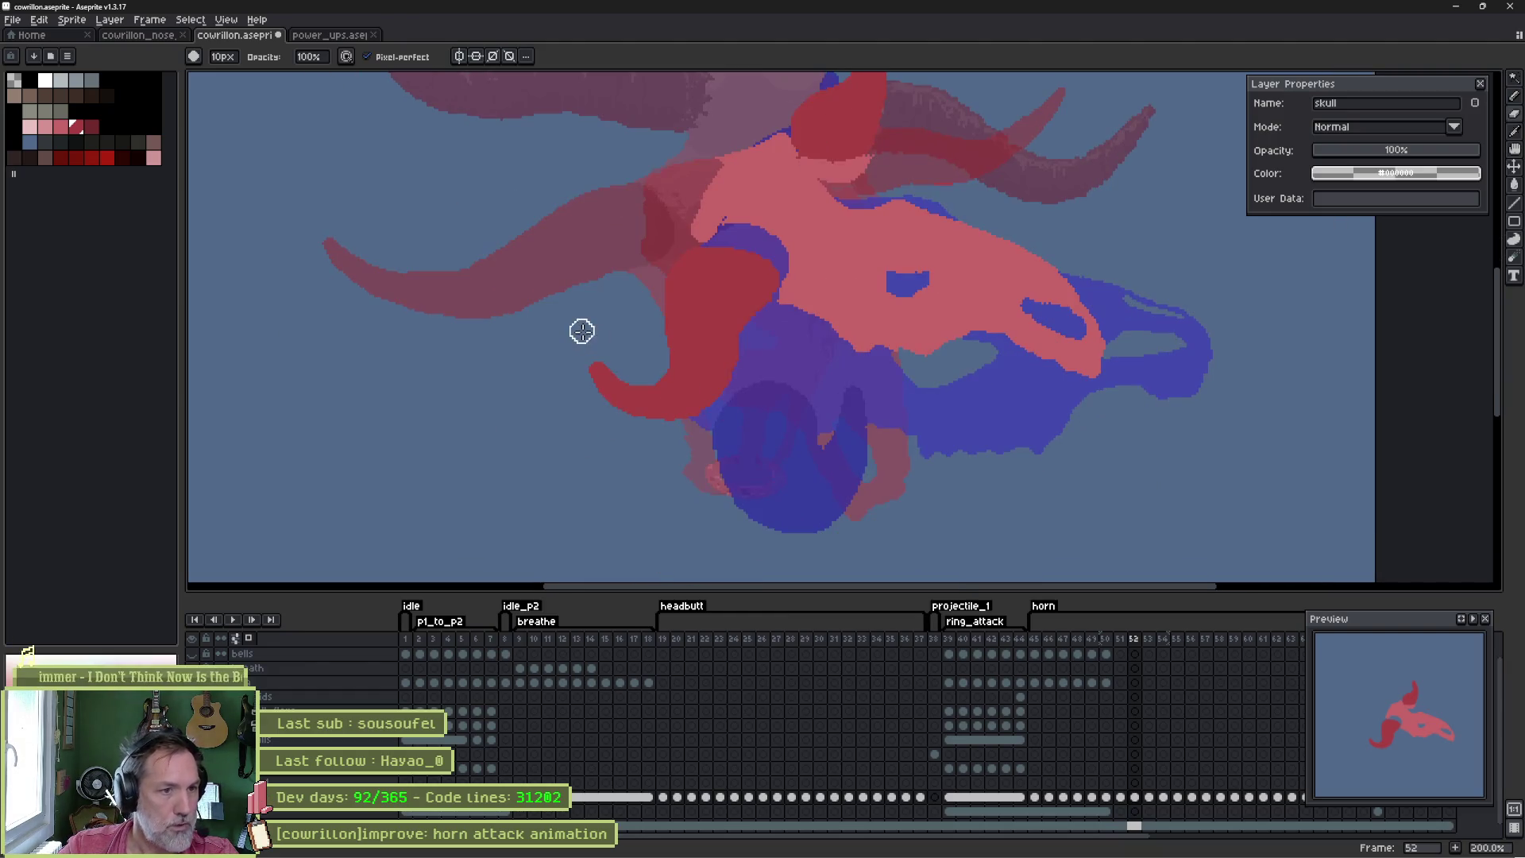
key(e)
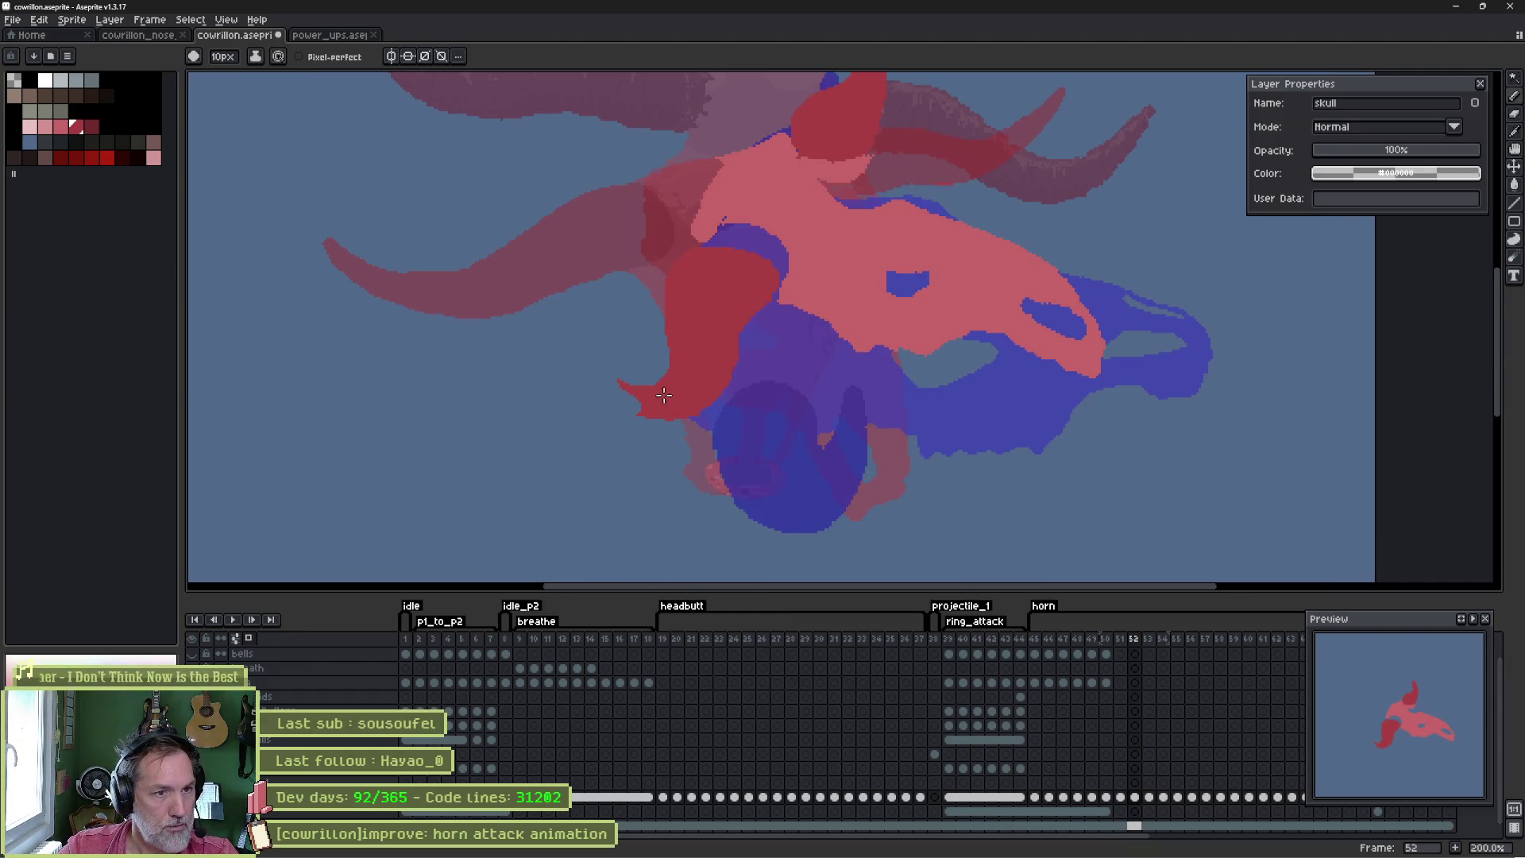
key(b)
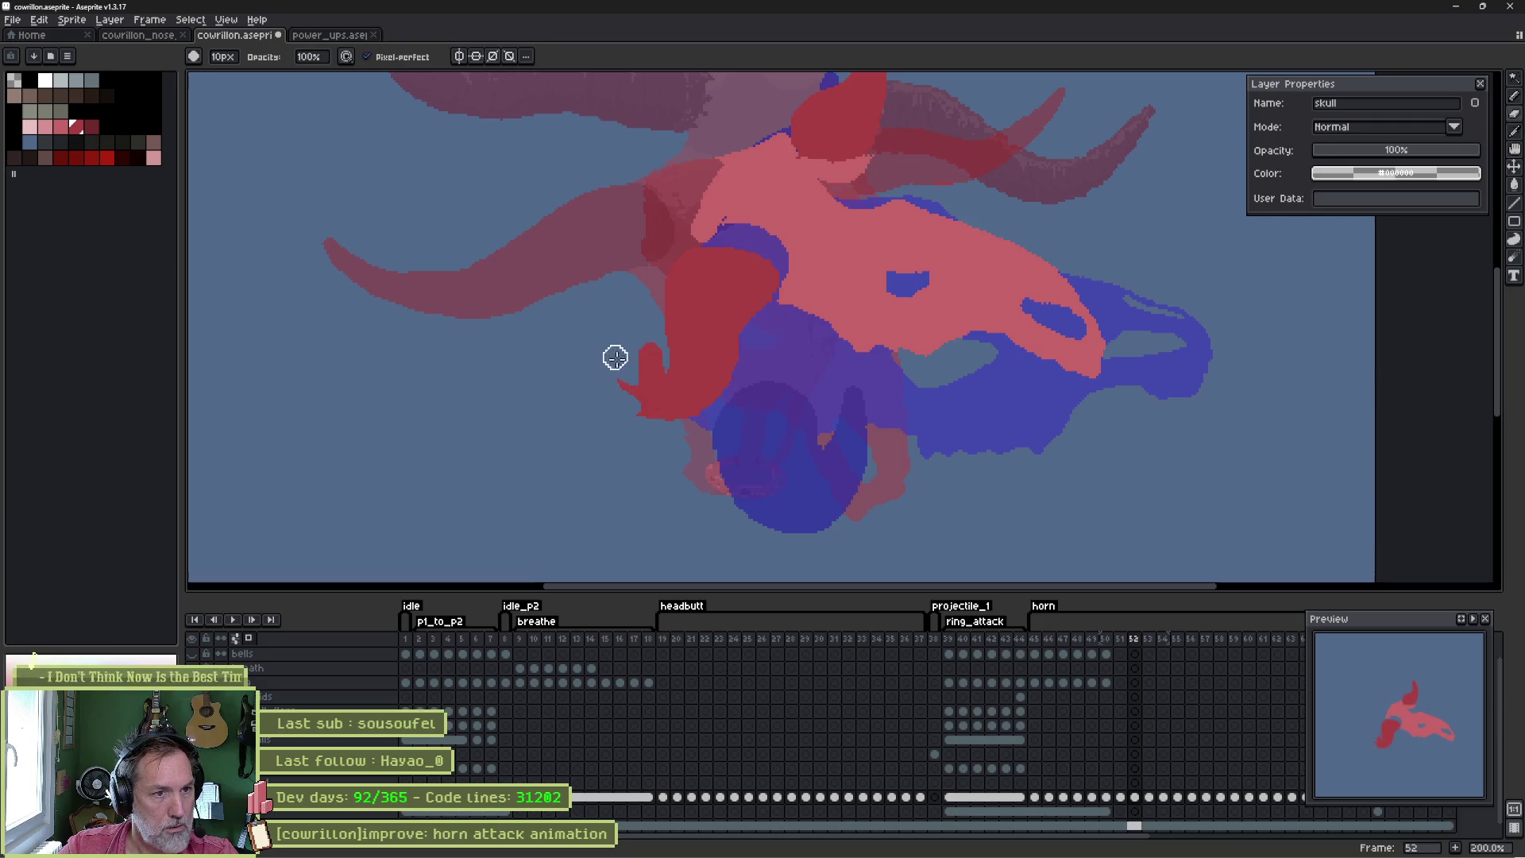
scroll(653, 425, up, 3)
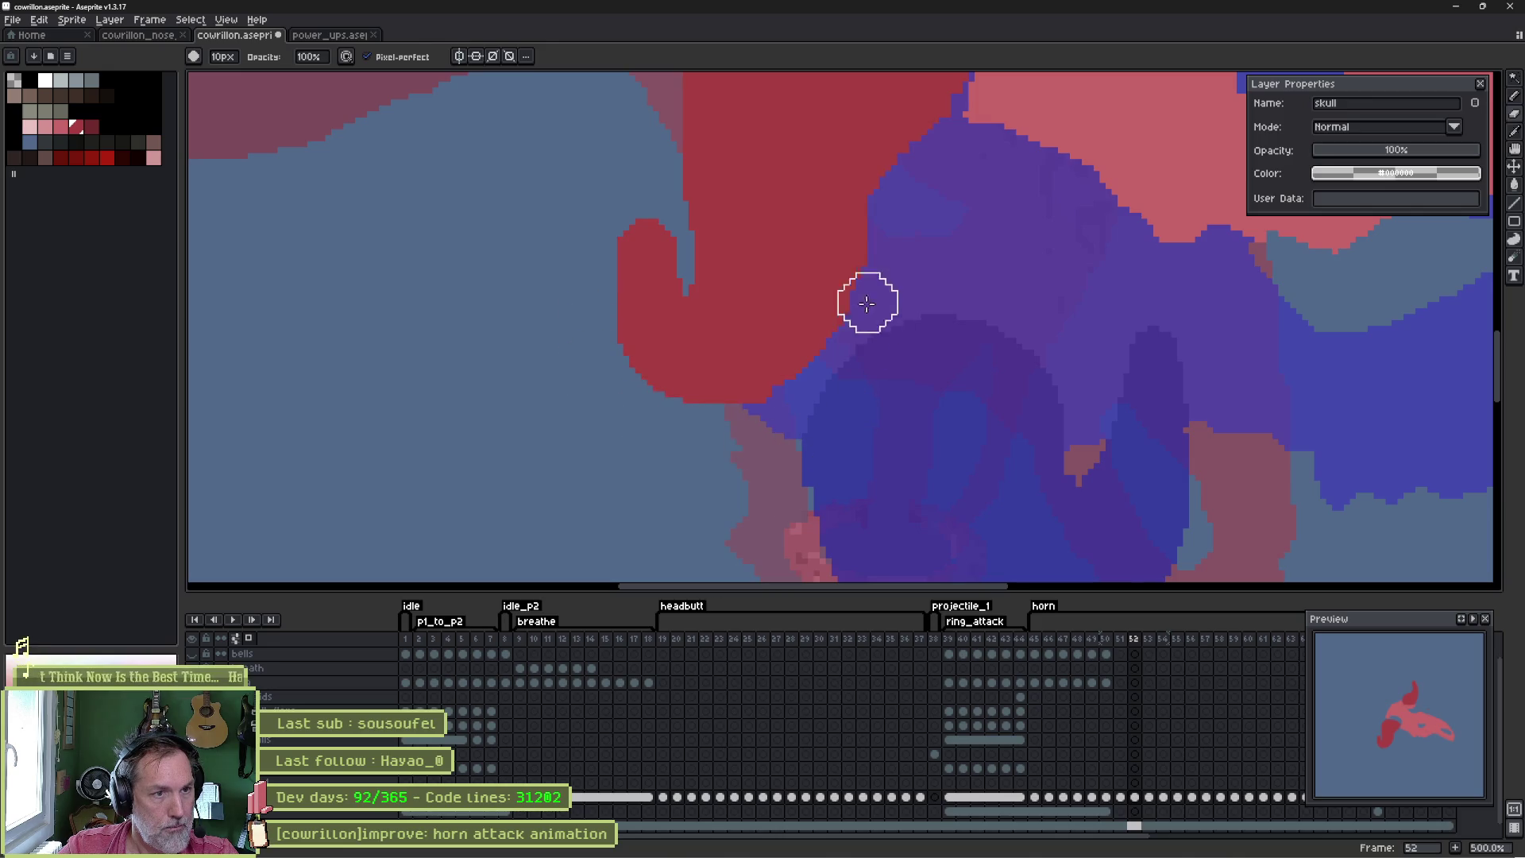
- Erase the red pixels along the horn's inner curl into a diagonal slope
key(v)
key(b)
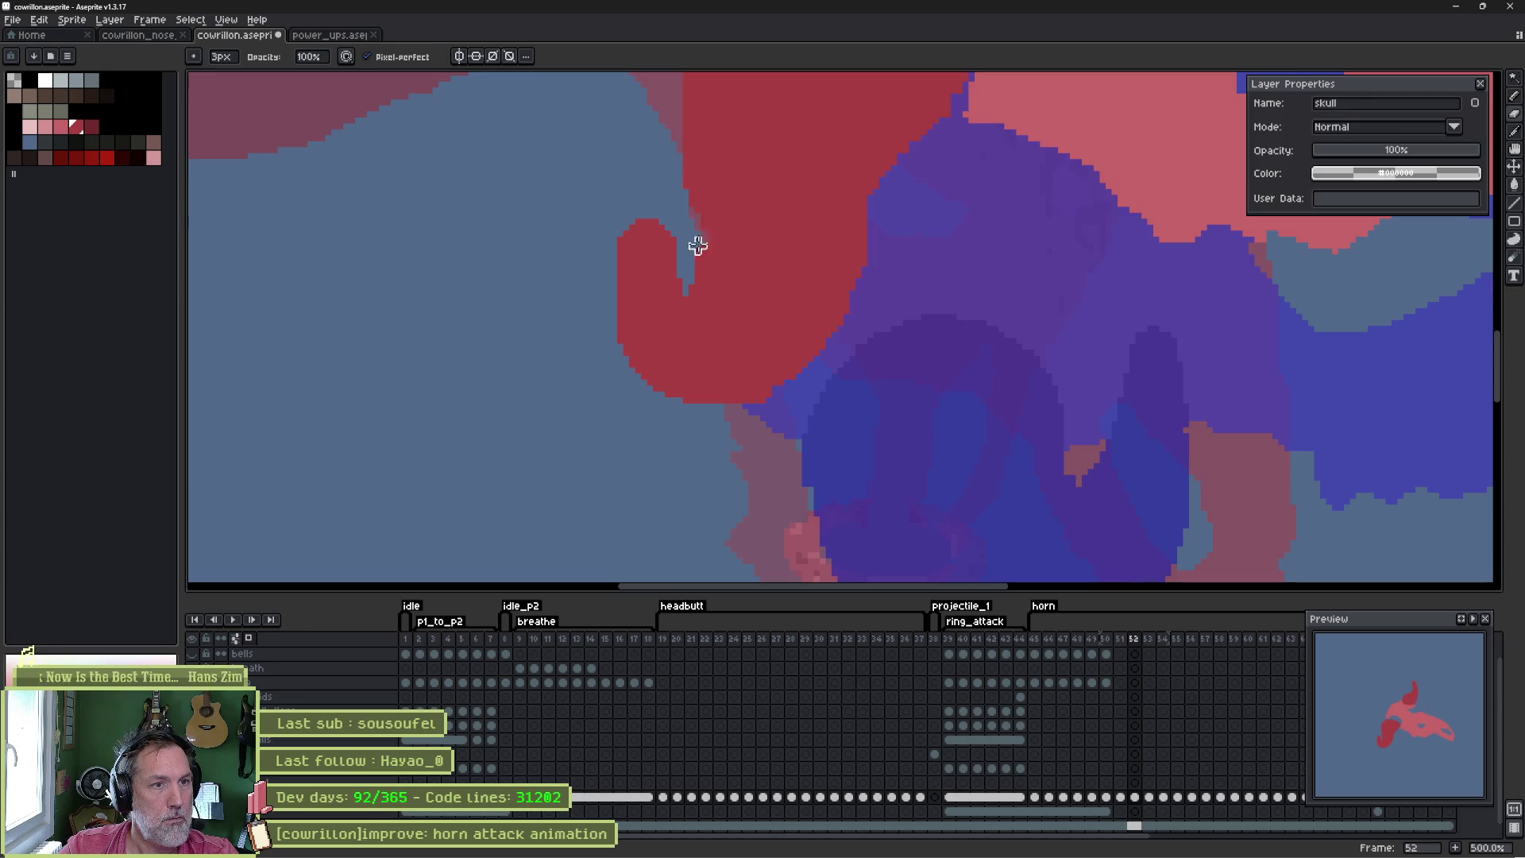
mouse_move(680, 287)
mouse_down()
mouse_move(661, 231)
mouse_move(674, 263)
mouse_up()
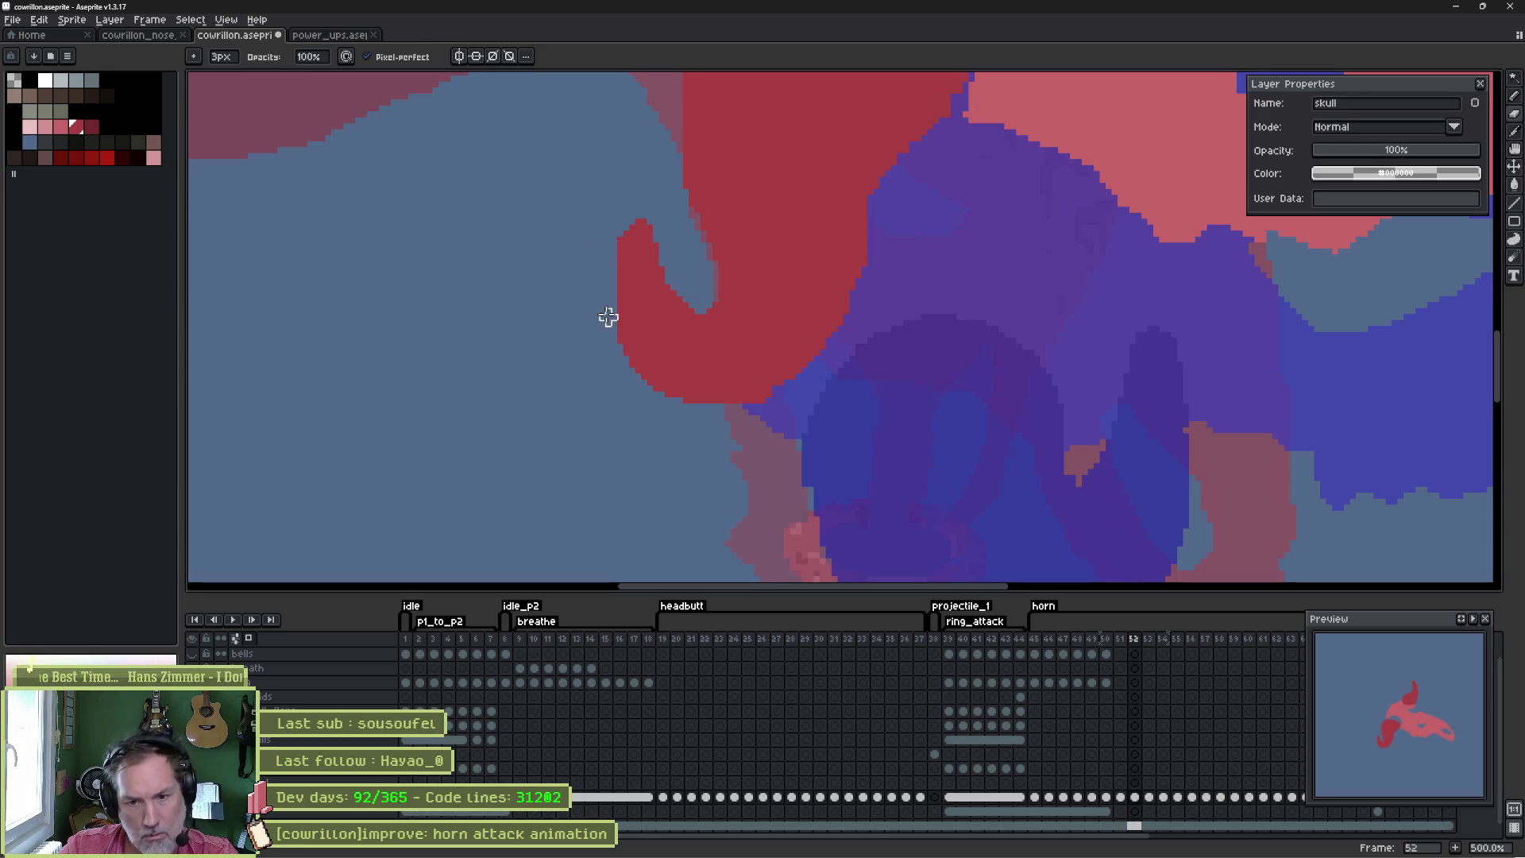
- Flip between frames 51–53 to compare the edited horn, ending back on frame 52
key(Left)
key(Right)
key(Right)
key(Left)
key(Left)
key(Right)
key(Right)
key(Left)
key(Left)
key(Right)
key(Left)
key(Right)
key(Right)
key(Left)
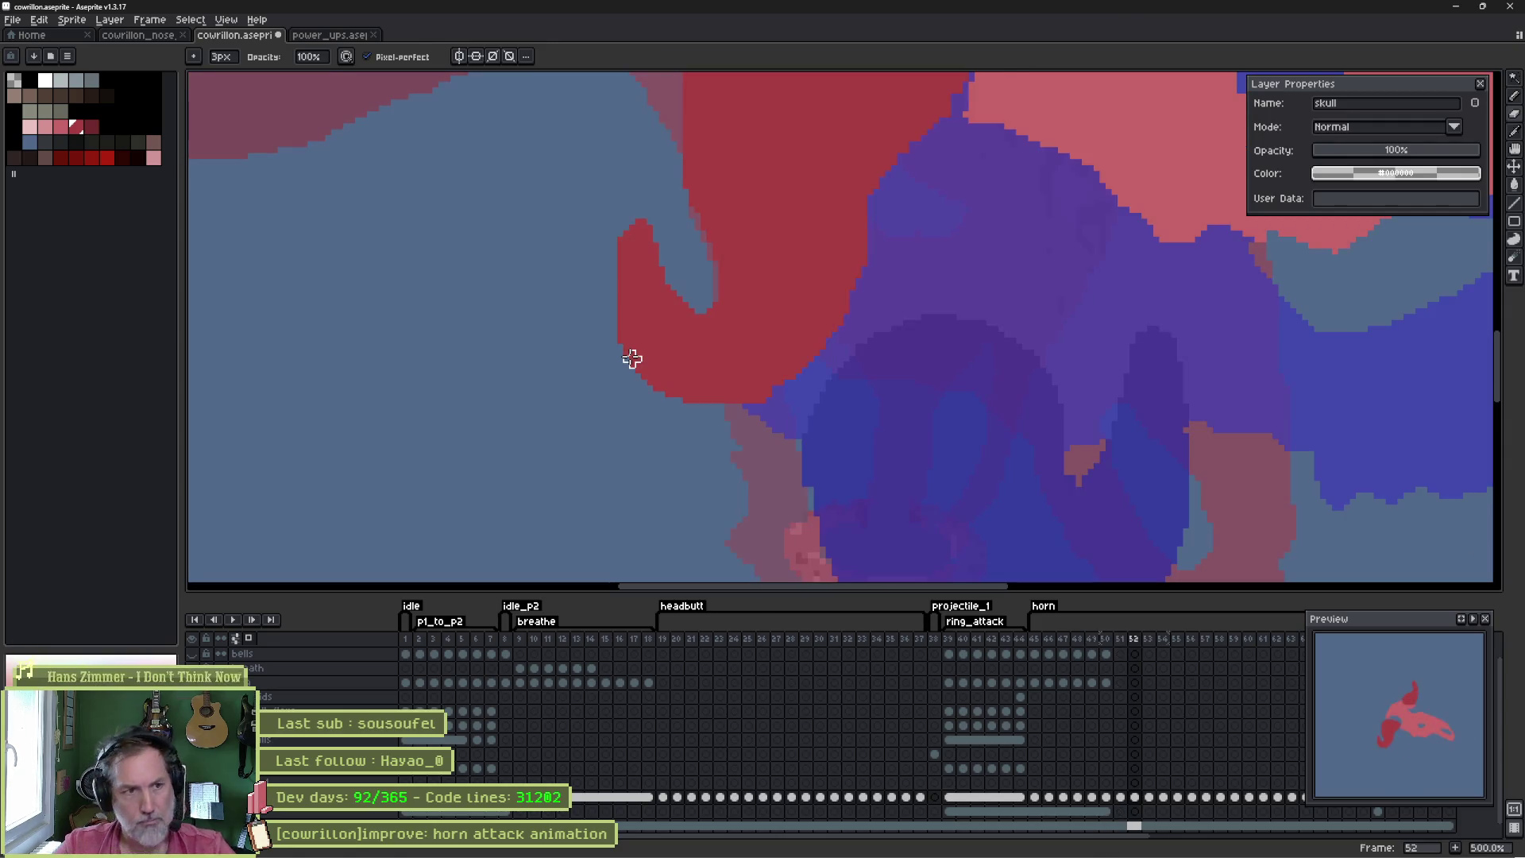
key(e)
scroll(707, 361, down, 3)
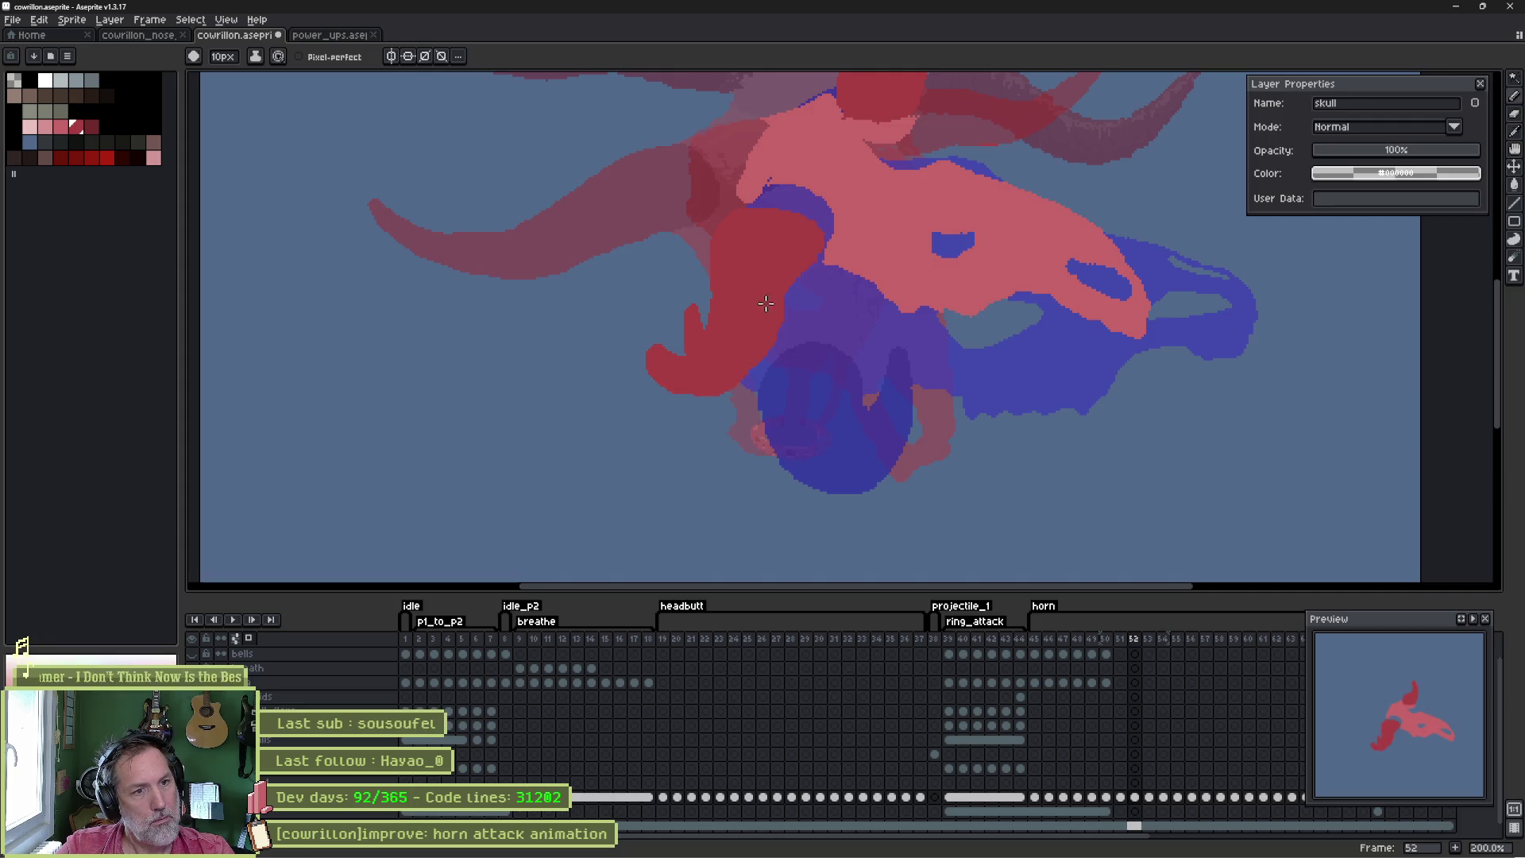
- Shave more red off the horn's edge and compare it against frame 53
key(b)
drag(703, 319, 686, 355)
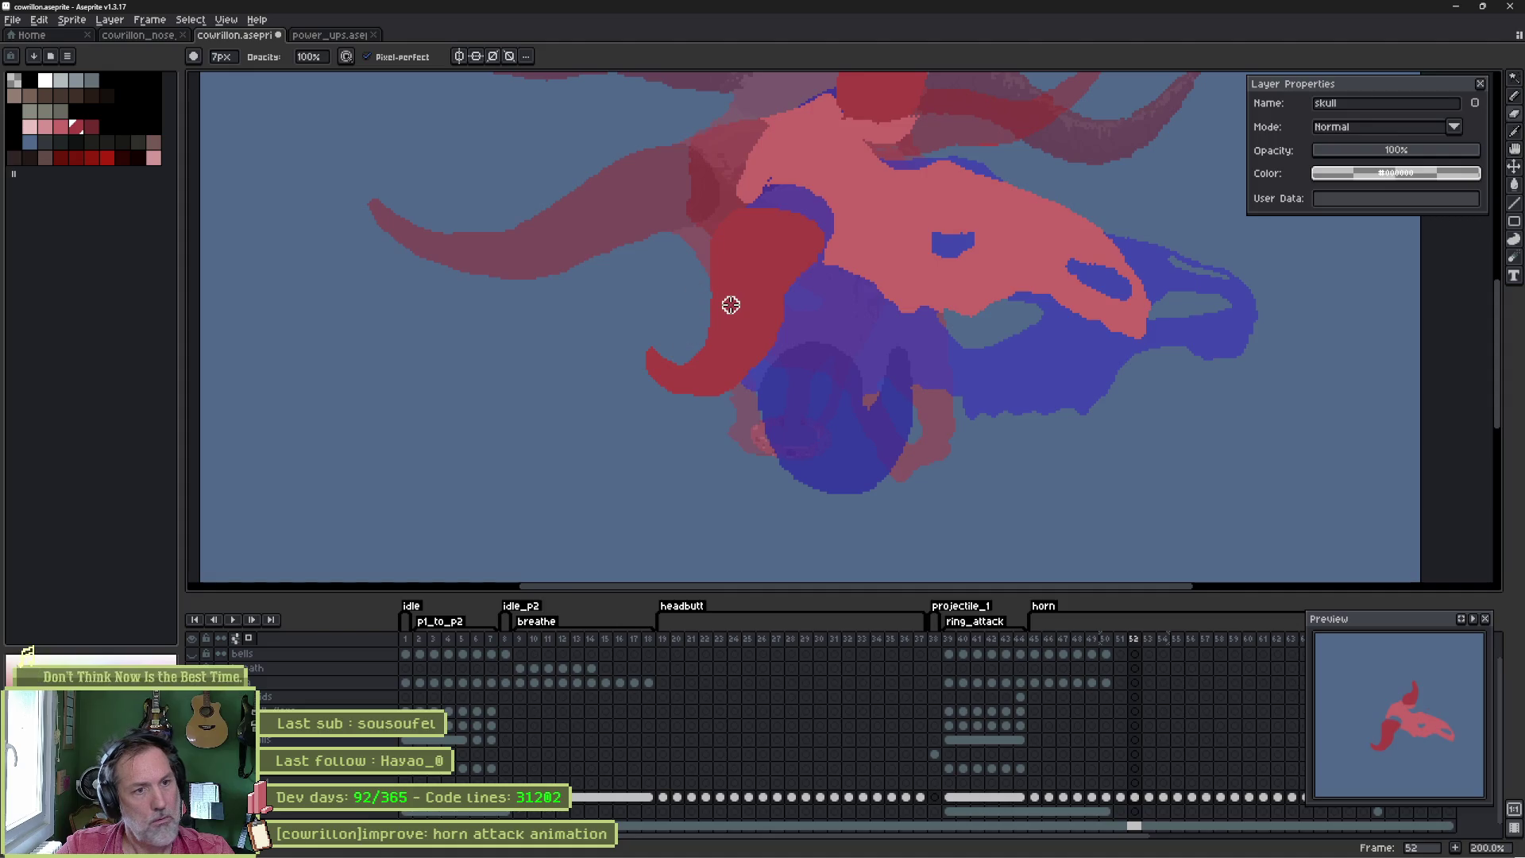
key(Right)
key(Left)
key(Right)
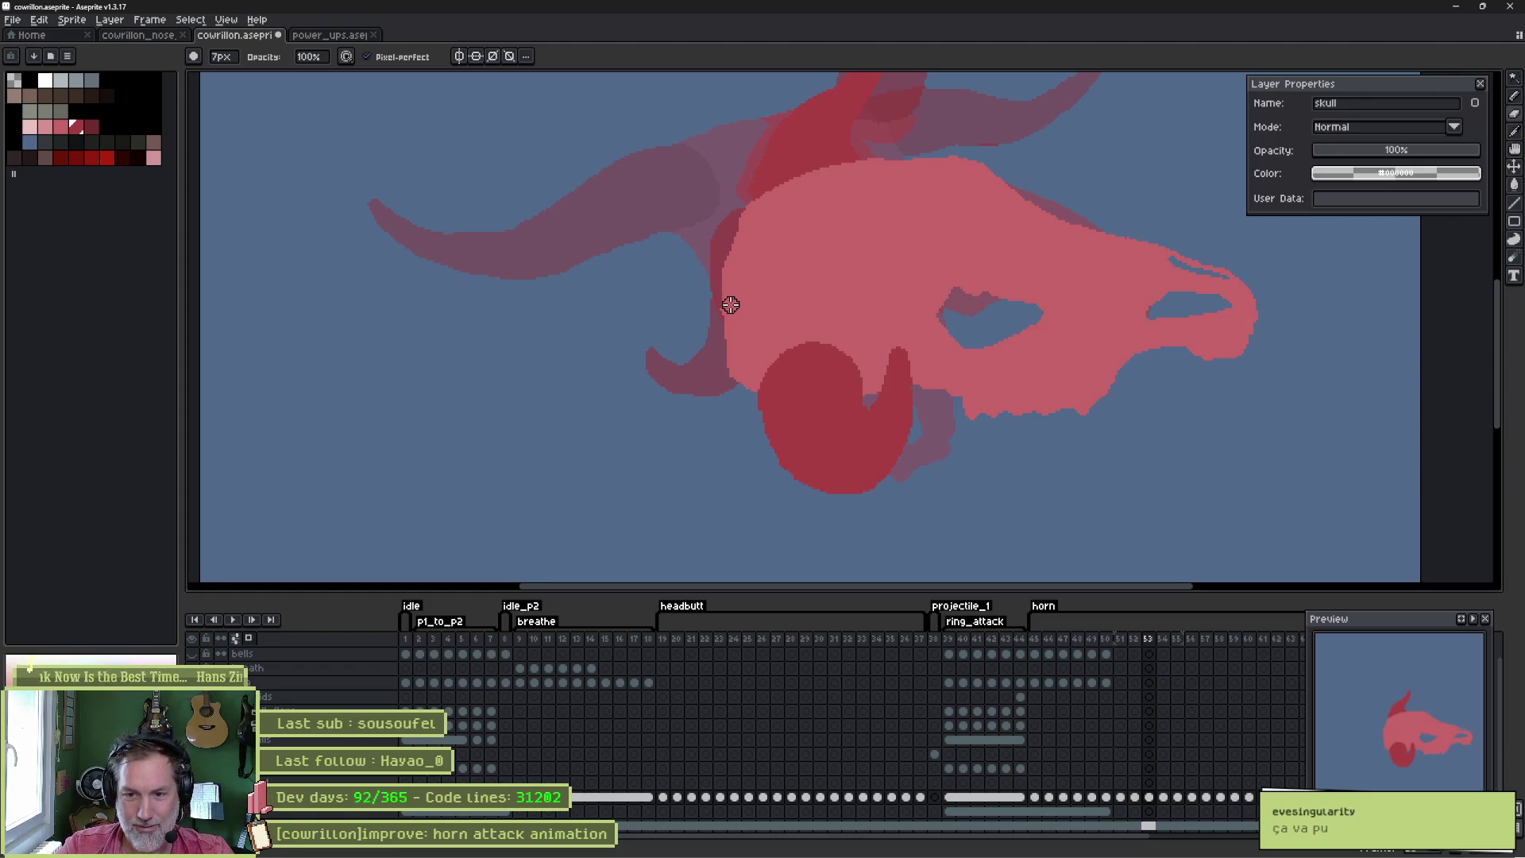
- Flip between frames 50–52 to check the motion, then return to the Godot editor
key(Left)
key(Right)
key(Left)
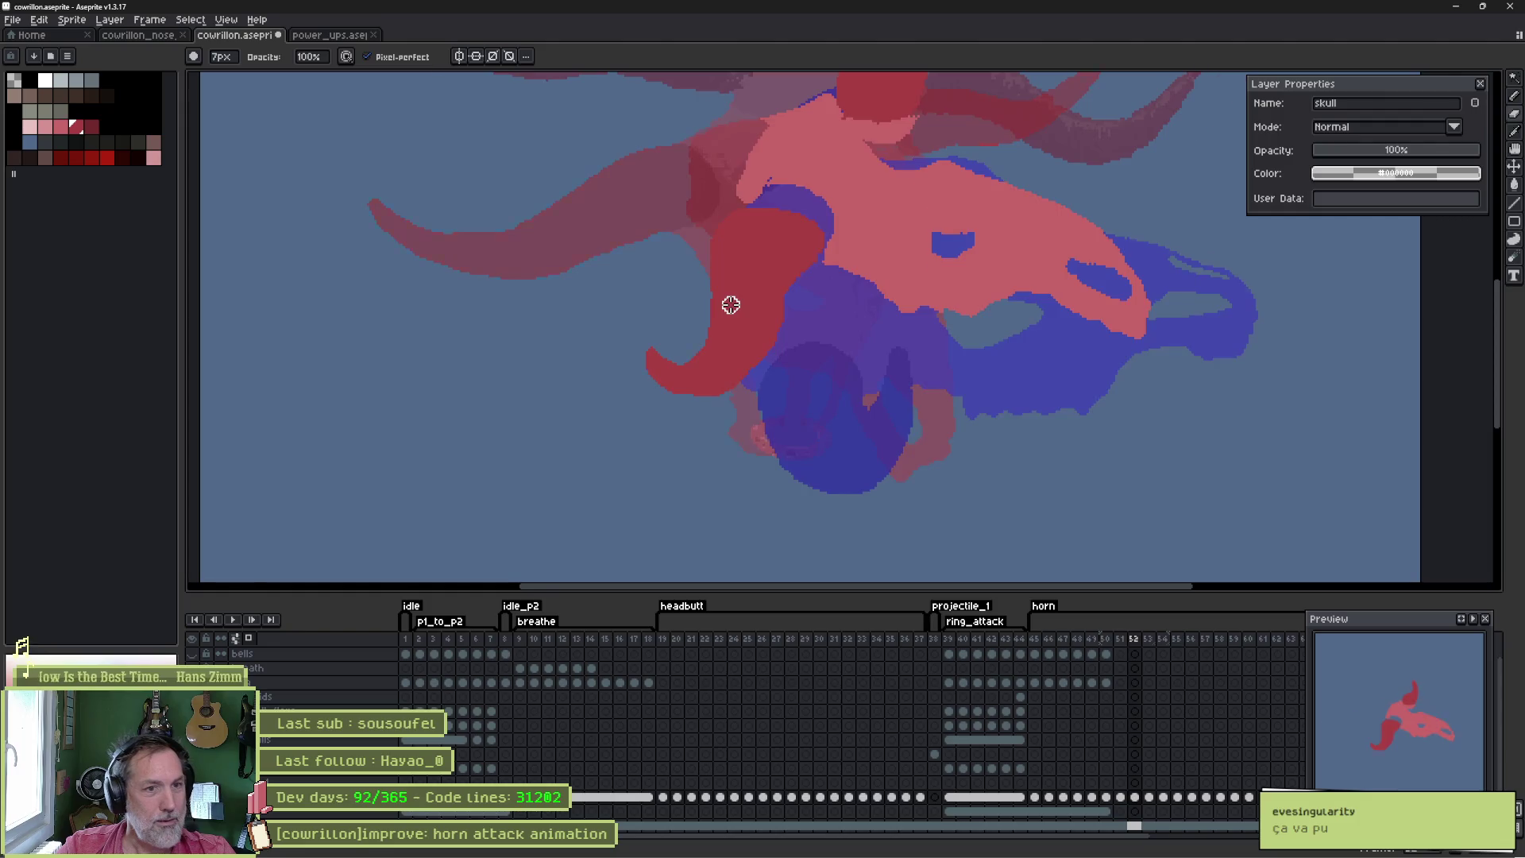
key(Left)
key(Left)
key(Right)
key(Left)
key(Right)
key(Right)
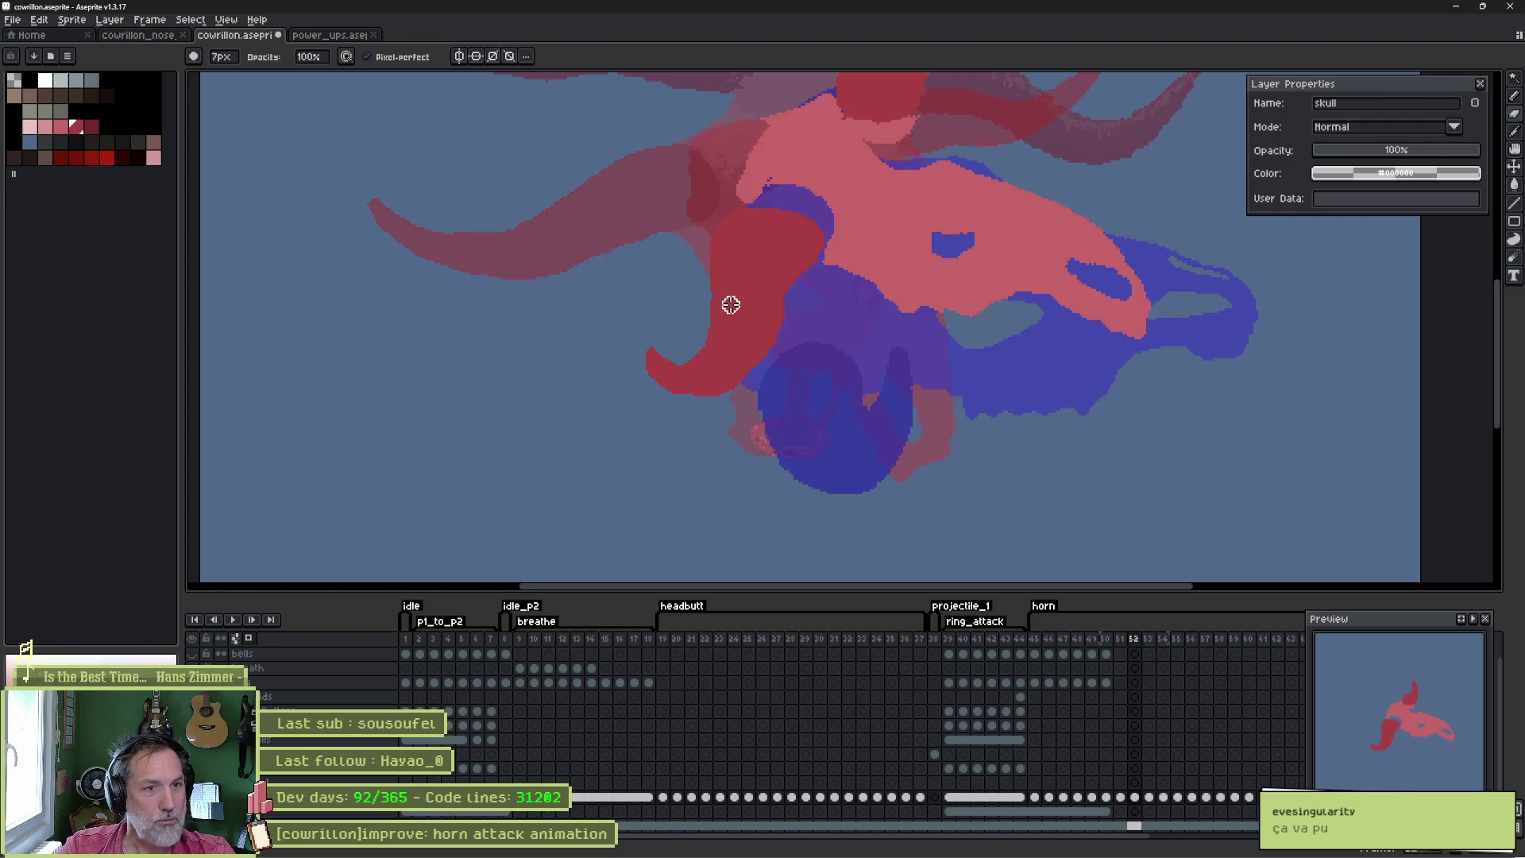
key(Left)
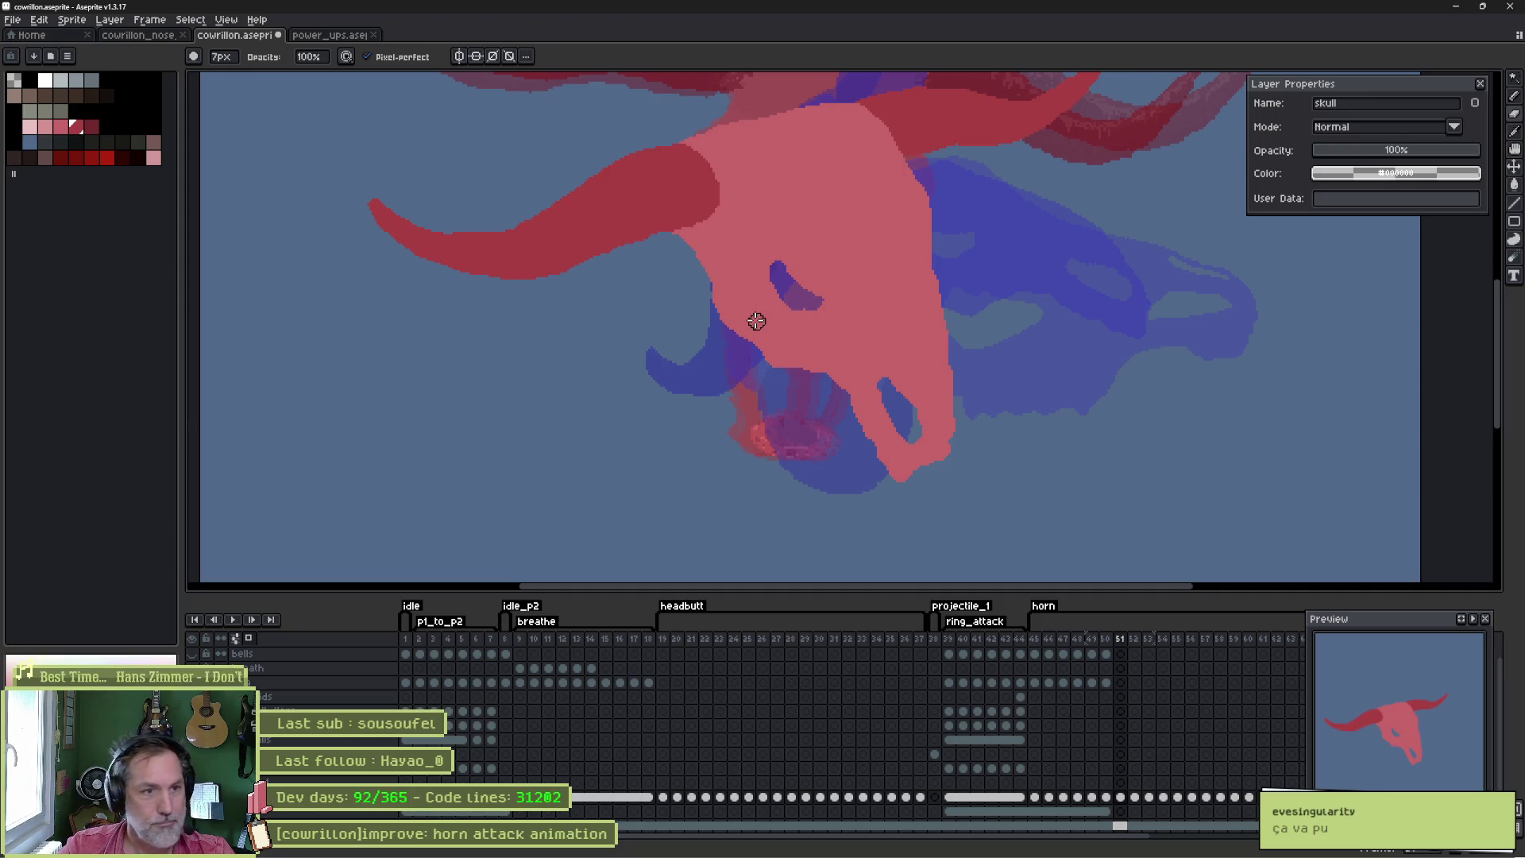
mouse_move(850, 856)
click(948, 845)
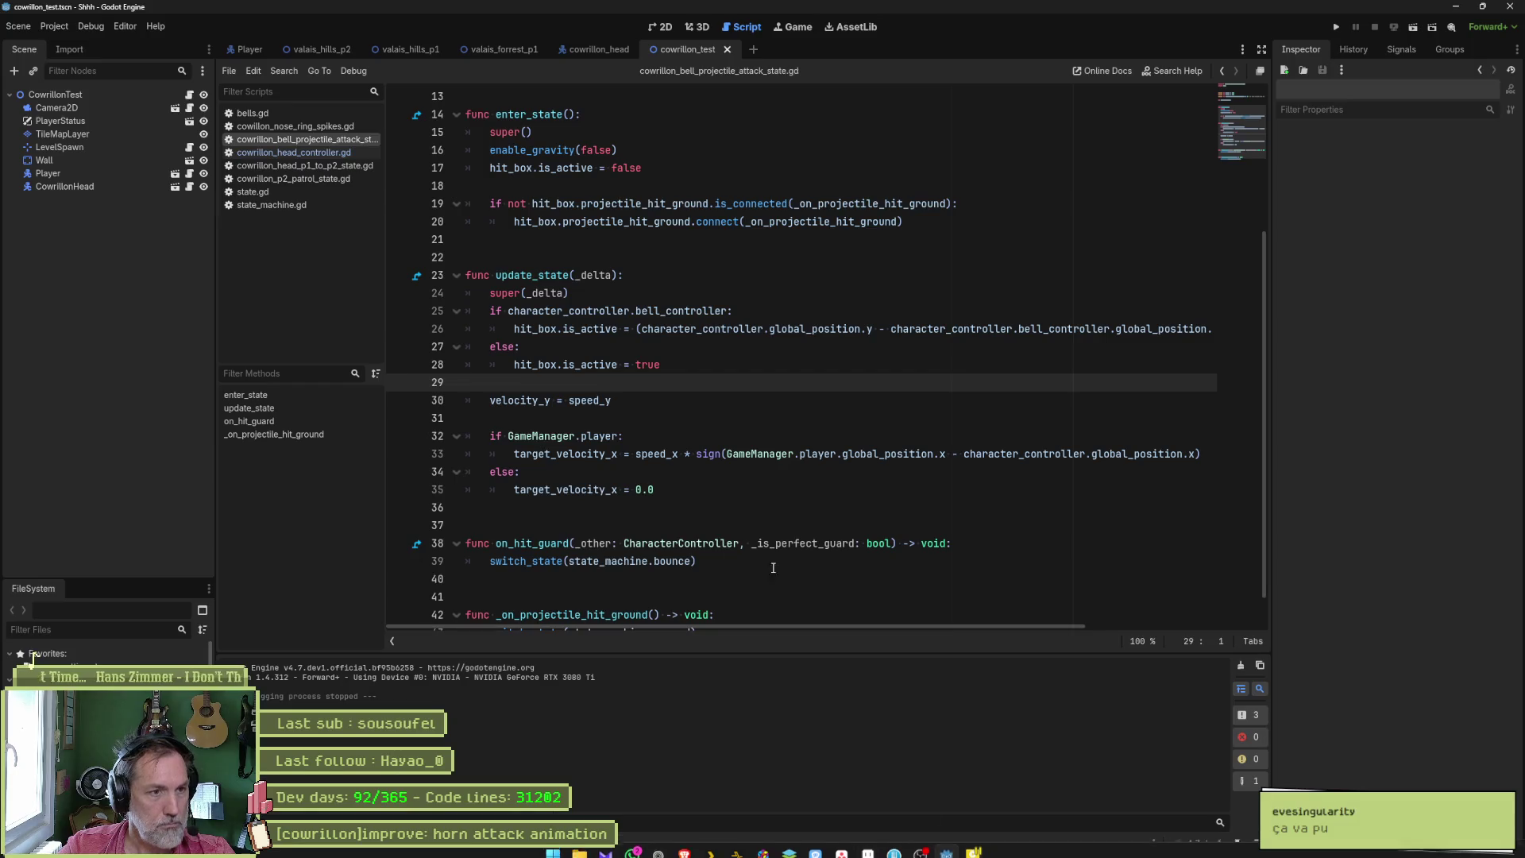
- Show valais_hills_p2 in the 2D view, framed on the waterfall and lake, and save it
click(332, 47)
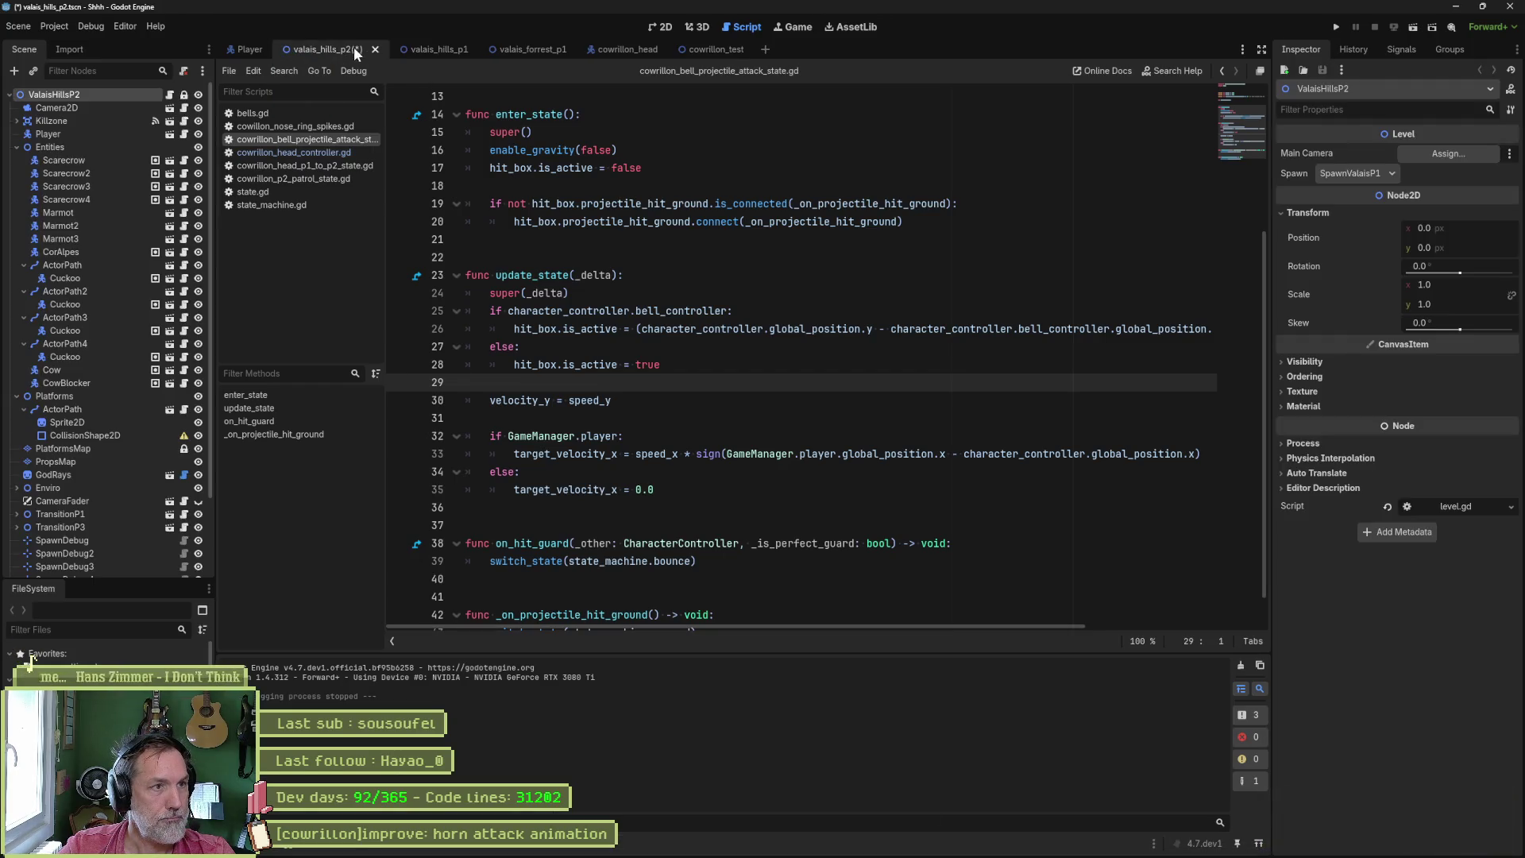
click(660, 26)
drag(760, 308, 748, 405)
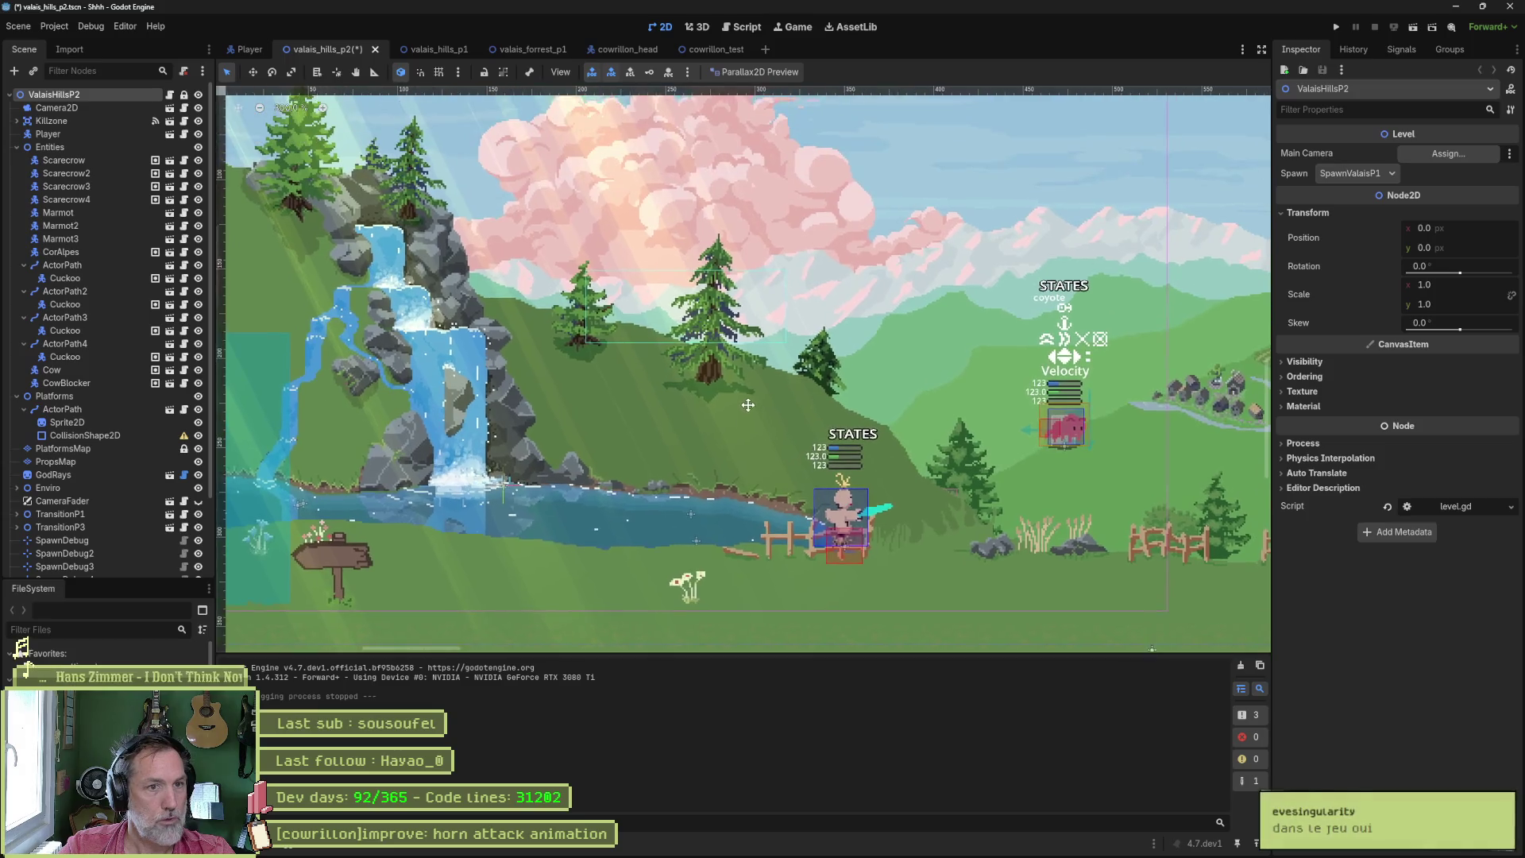
scroll(751, 397, up, 2)
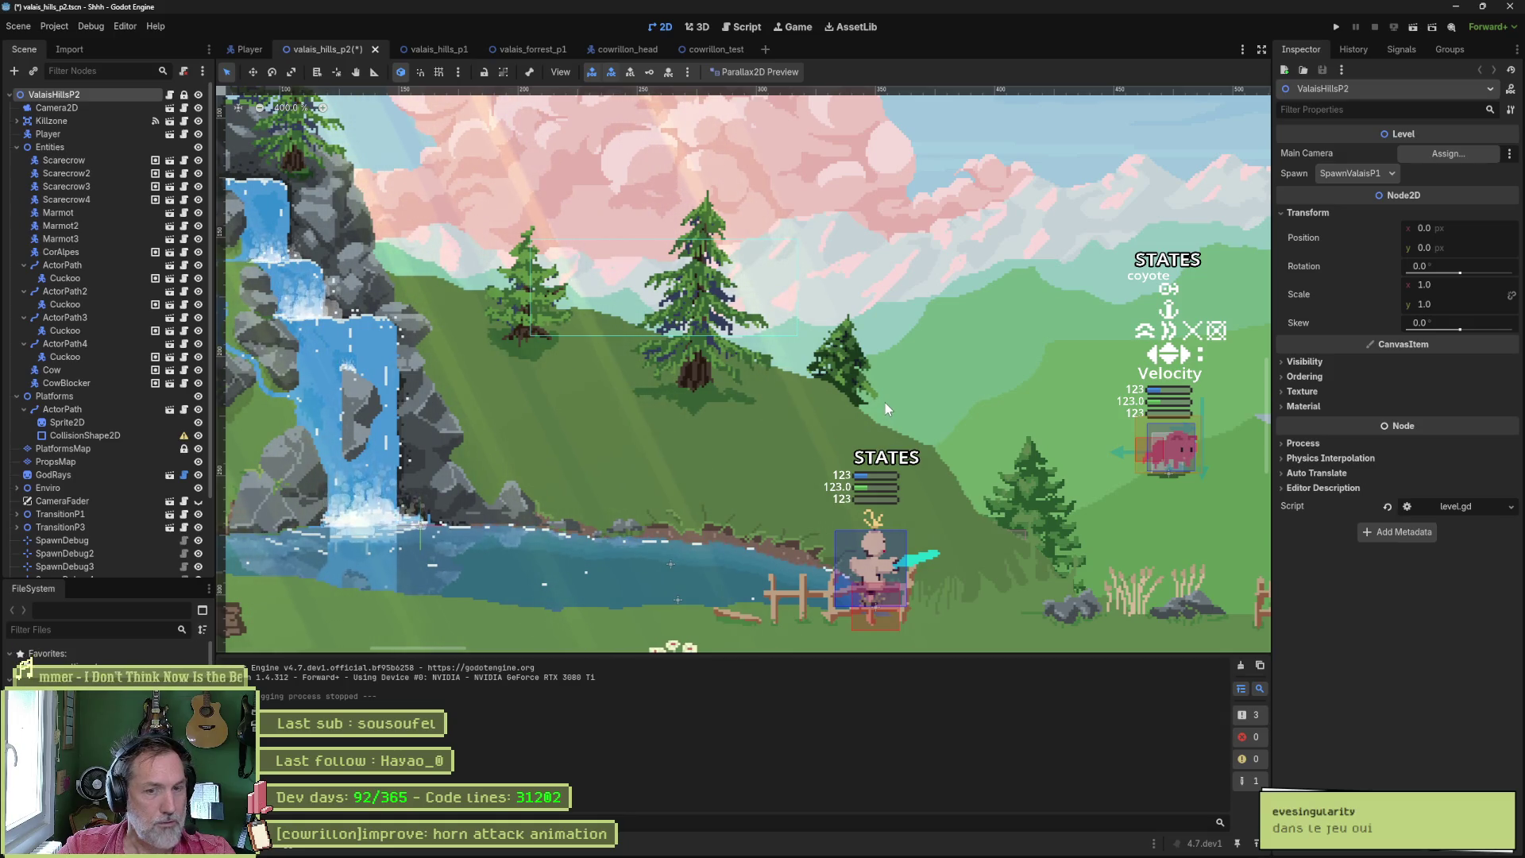
key(ctrl+s)
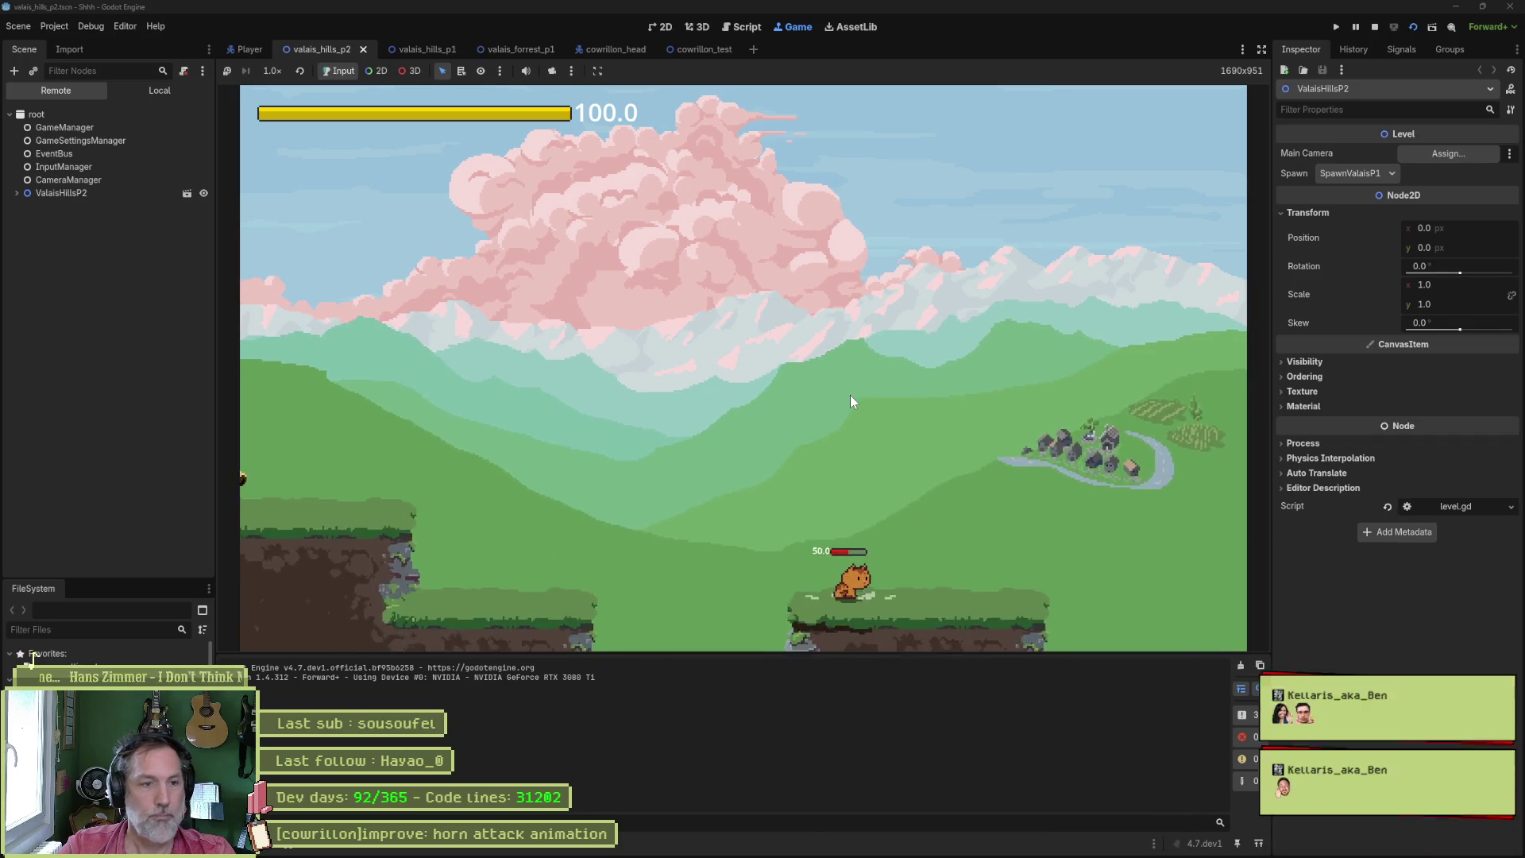
- Stop the running game and run the valais_forrest_p1 scene with F6
key(F8)
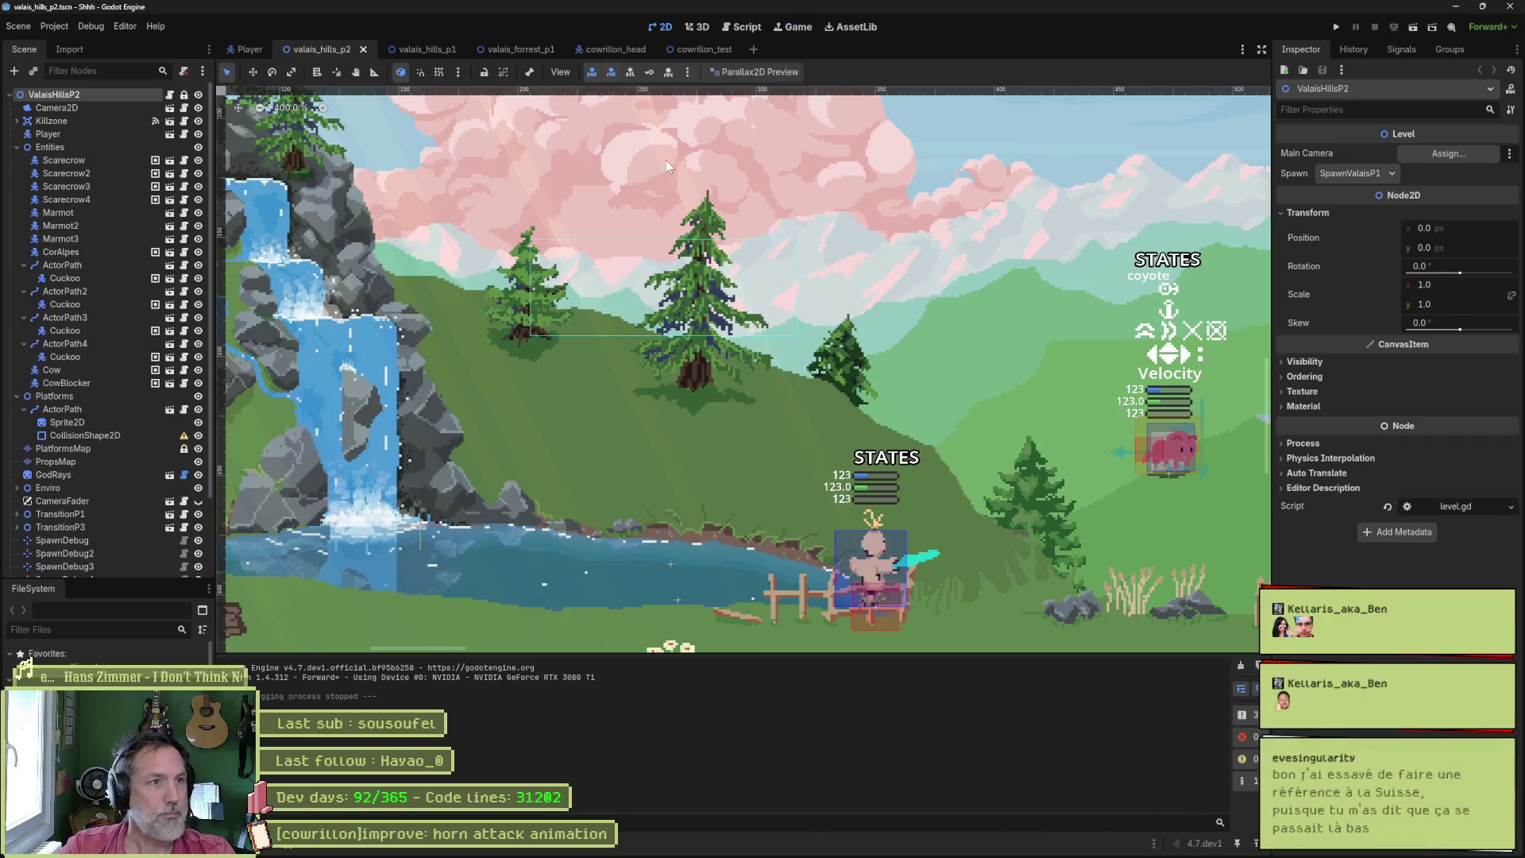
click(534, 48)
key(F6)
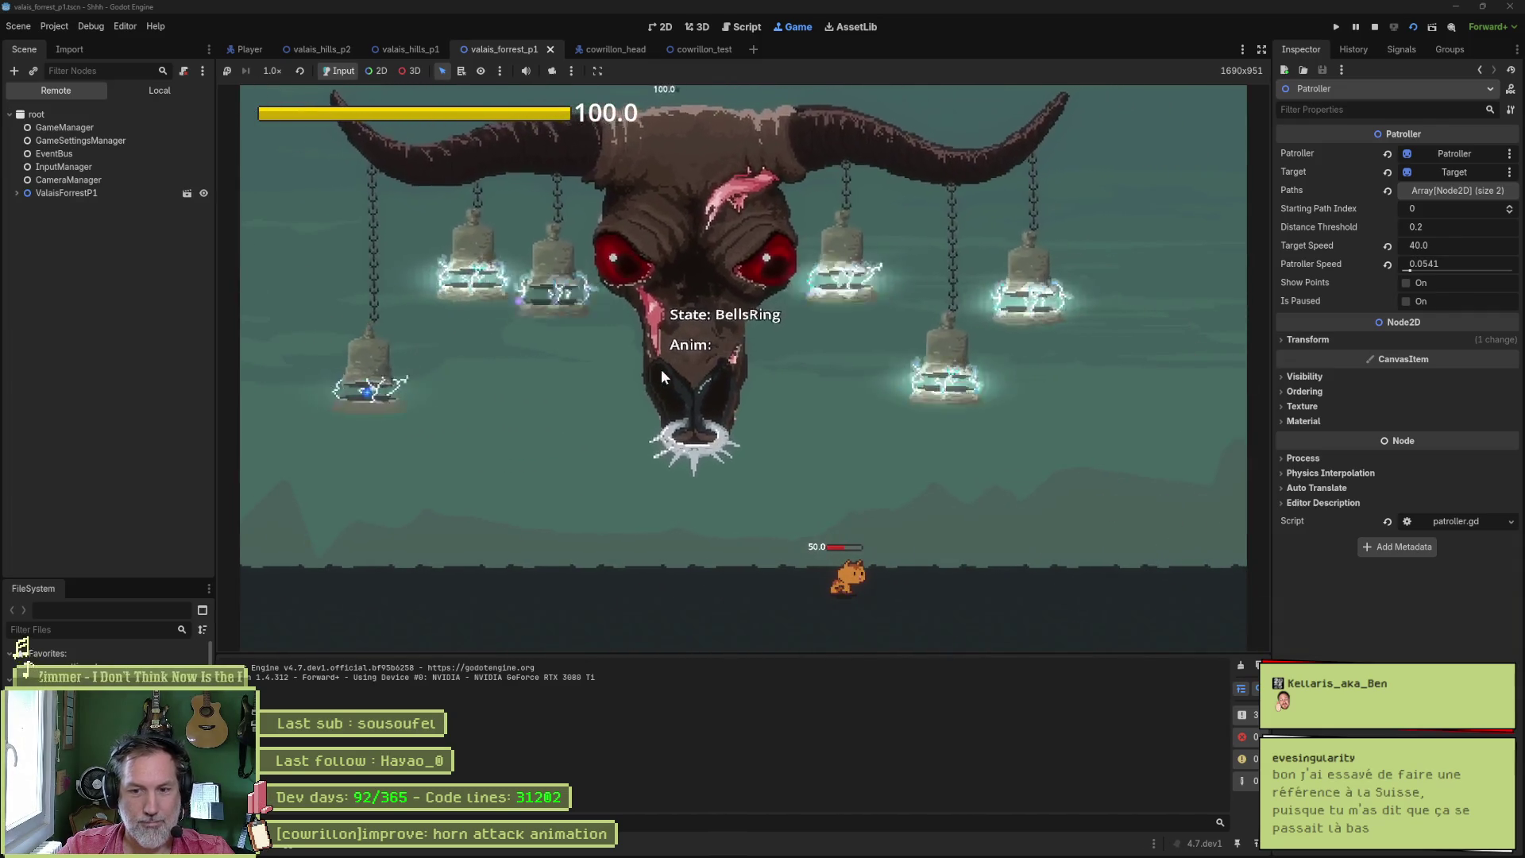
- Play-test the forest level: jump toward the boss, walk the cat far left, then back right
key(Left)
key(space)
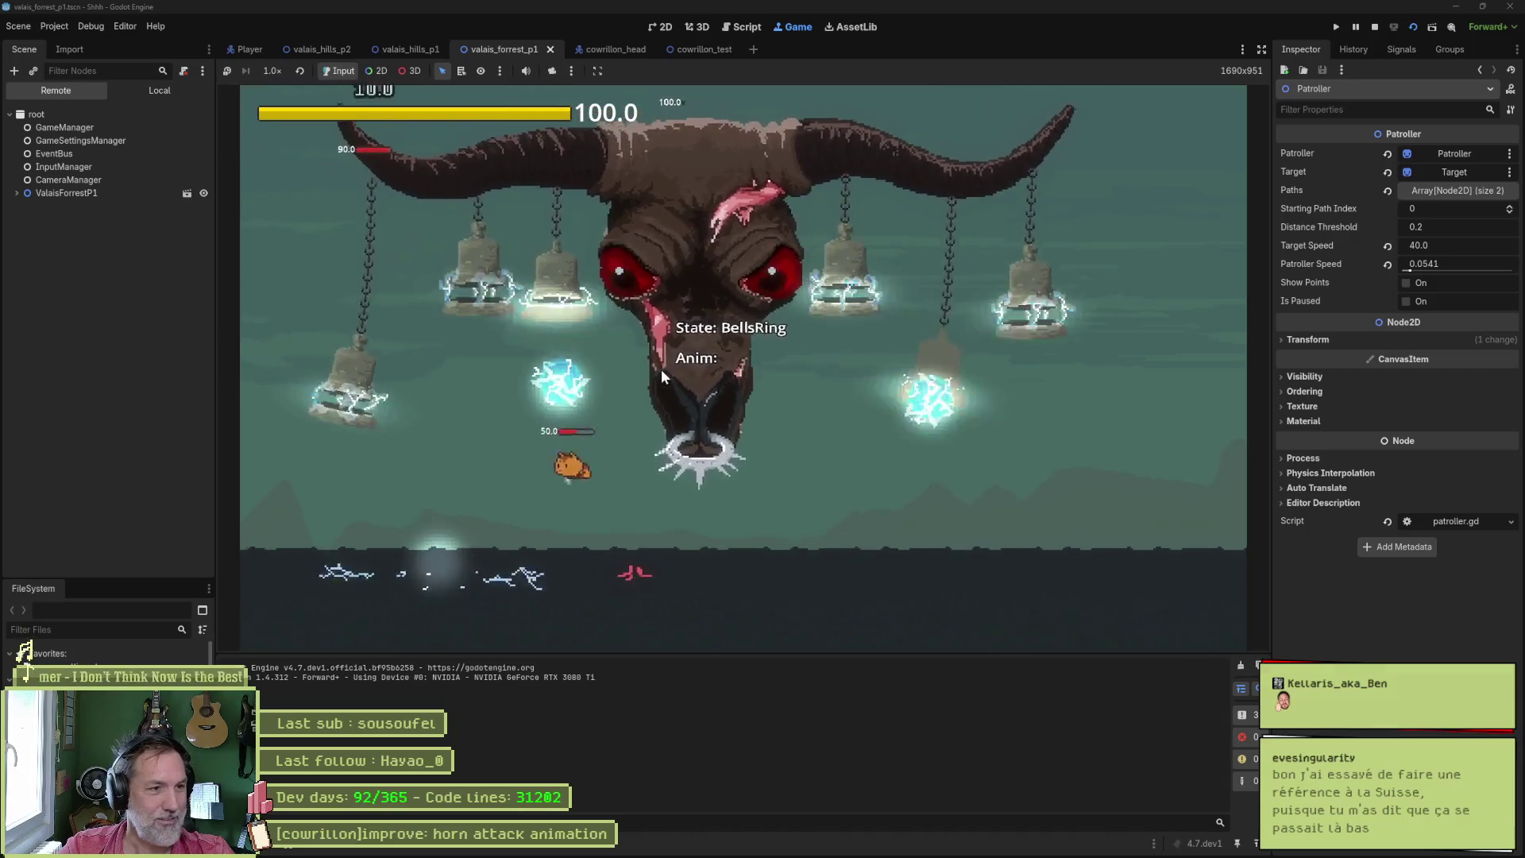
key(Left)
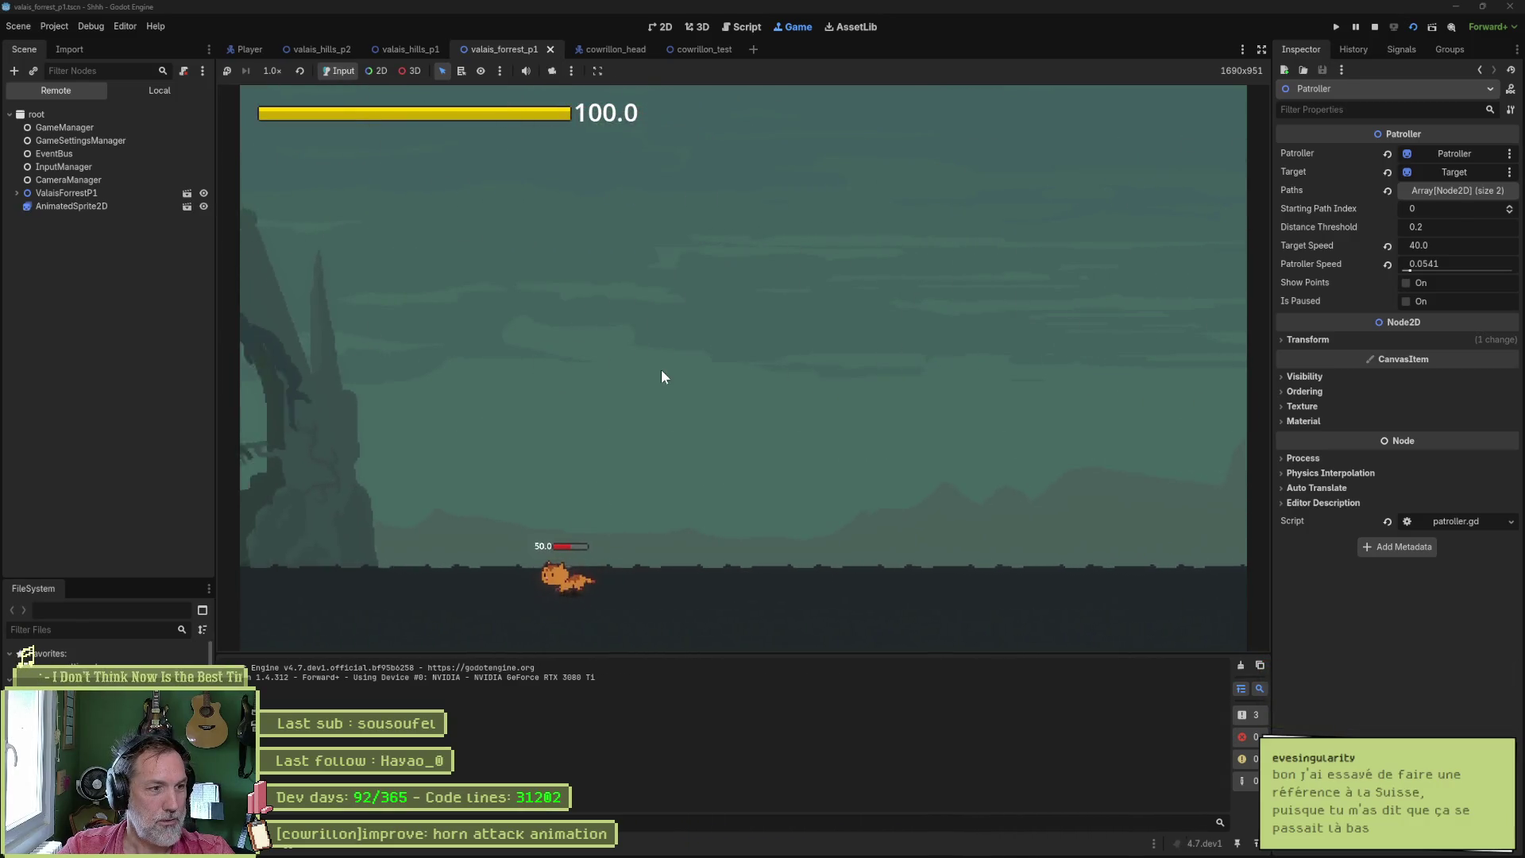
key(Left)
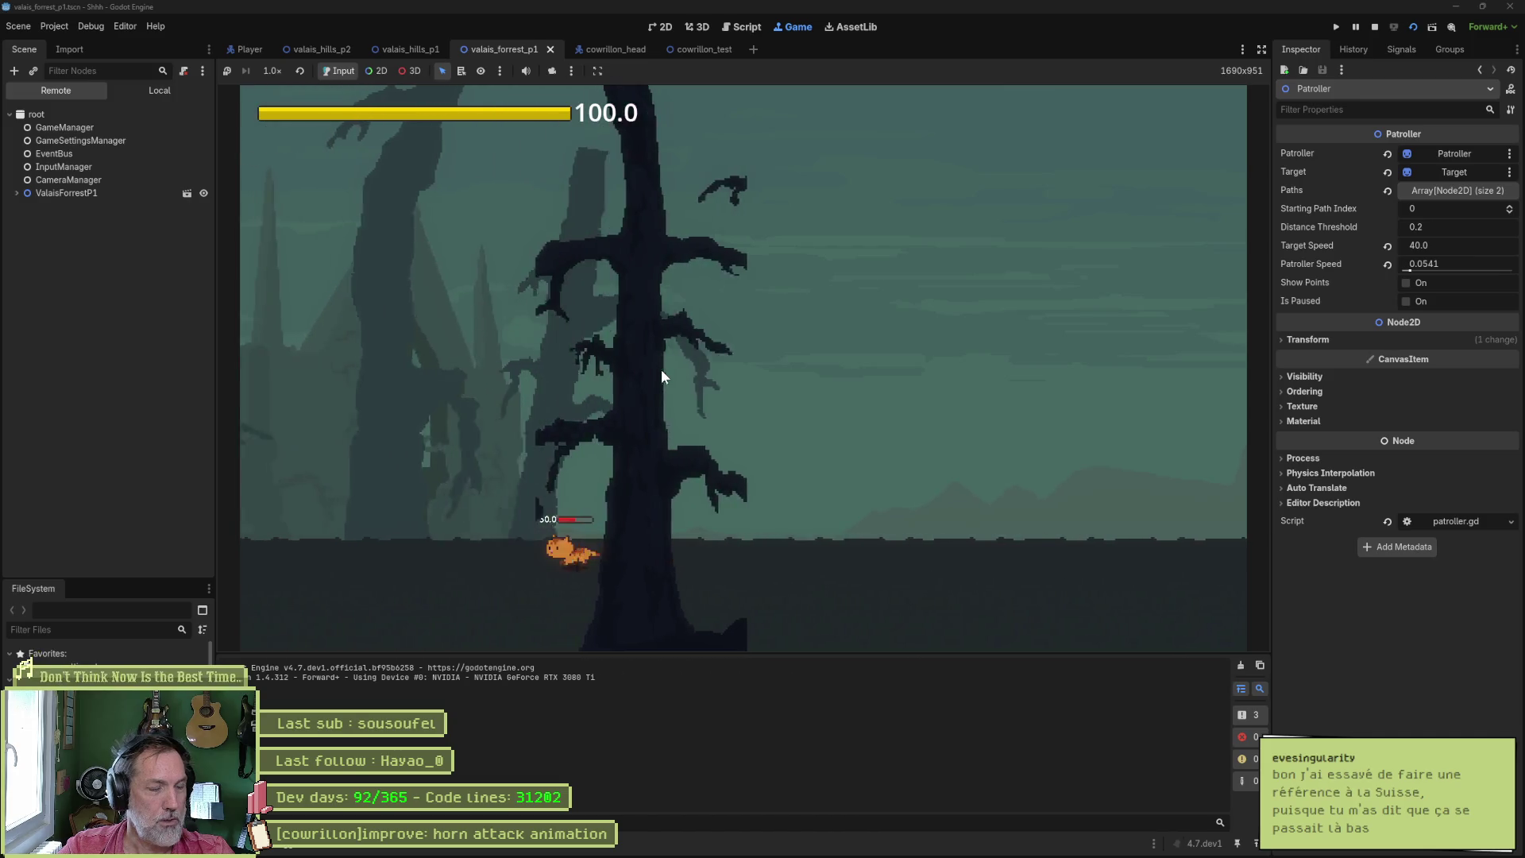
key(Left)
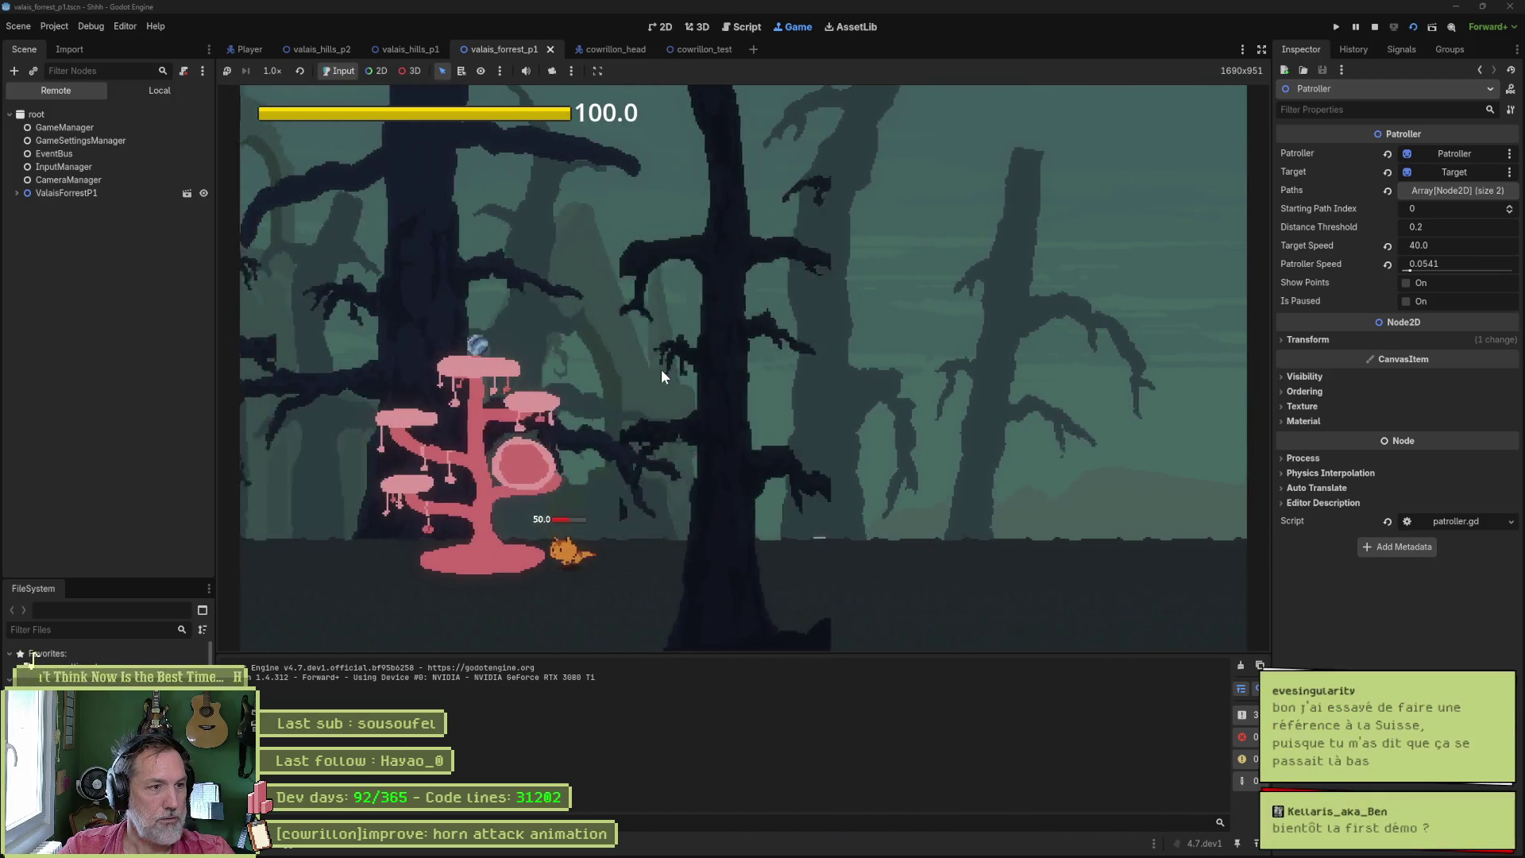
key(Left)
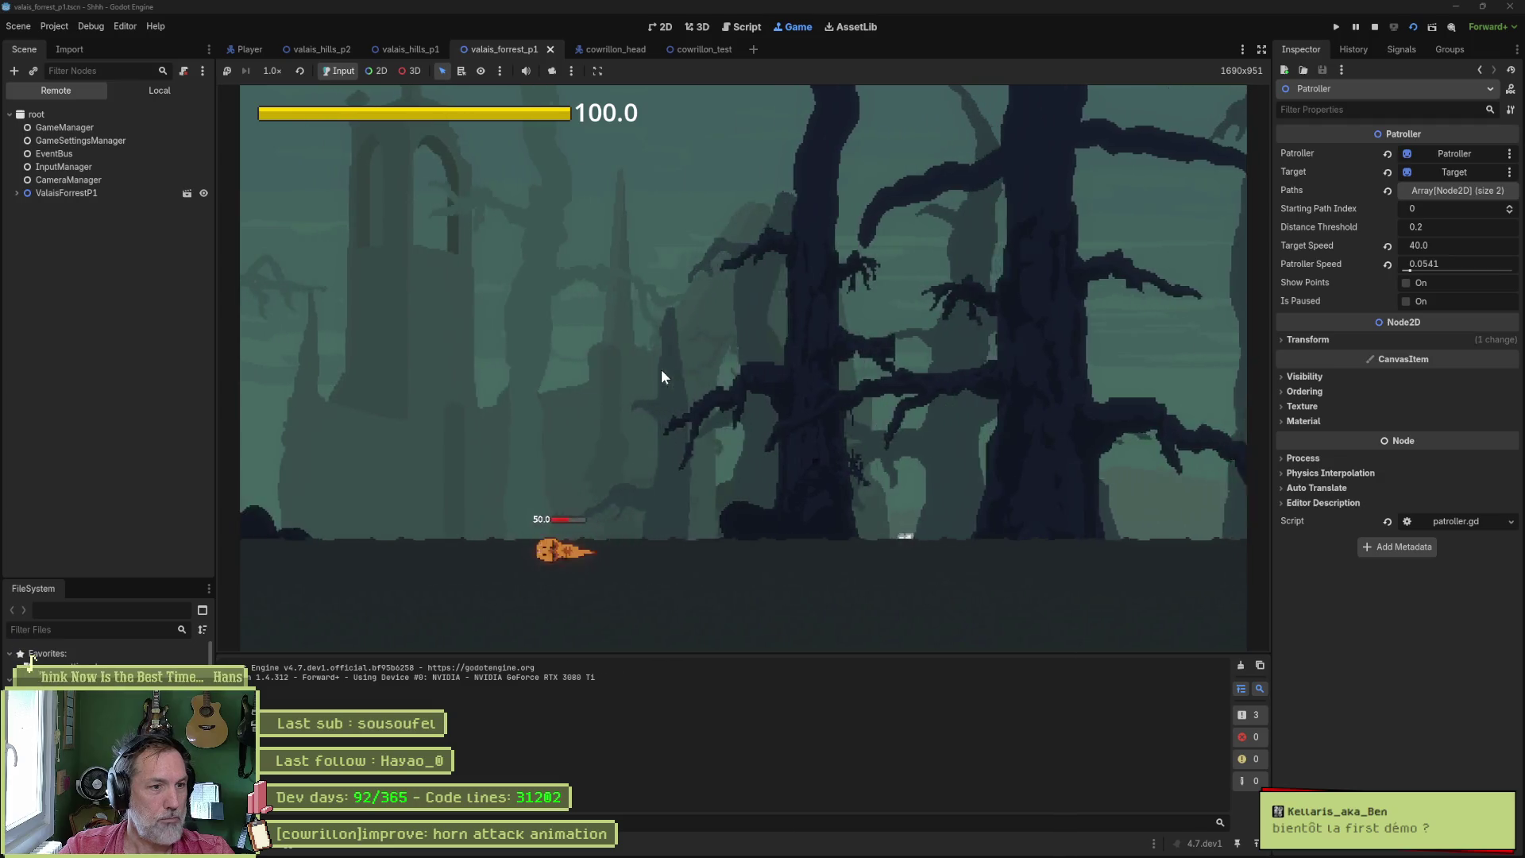
key(Right)
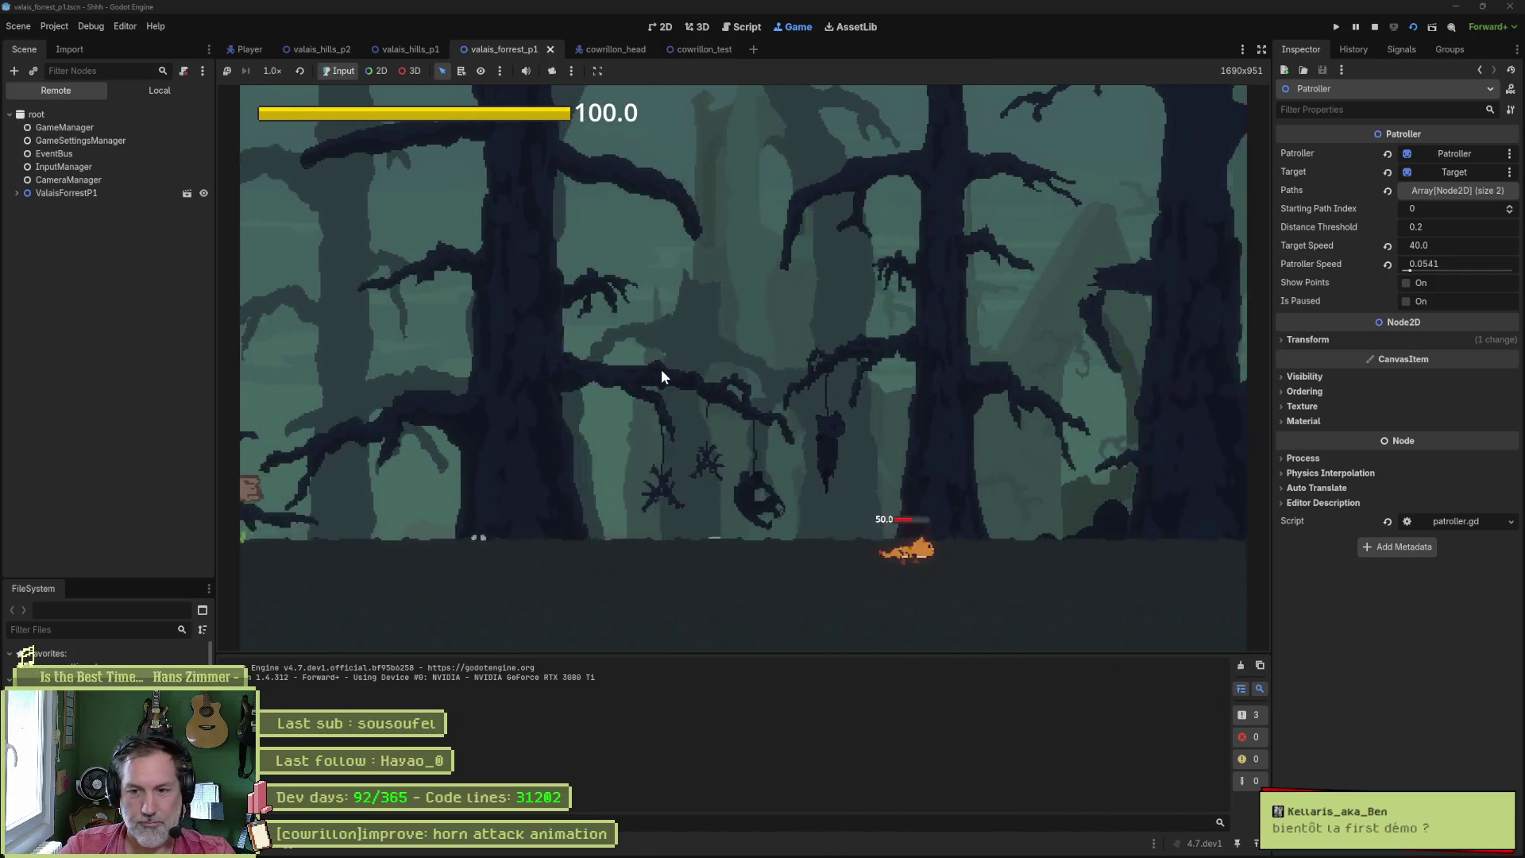
- Stop the game, open the cowrillon_test scene, and return to the skull sprite in Aseprite
key(F8)
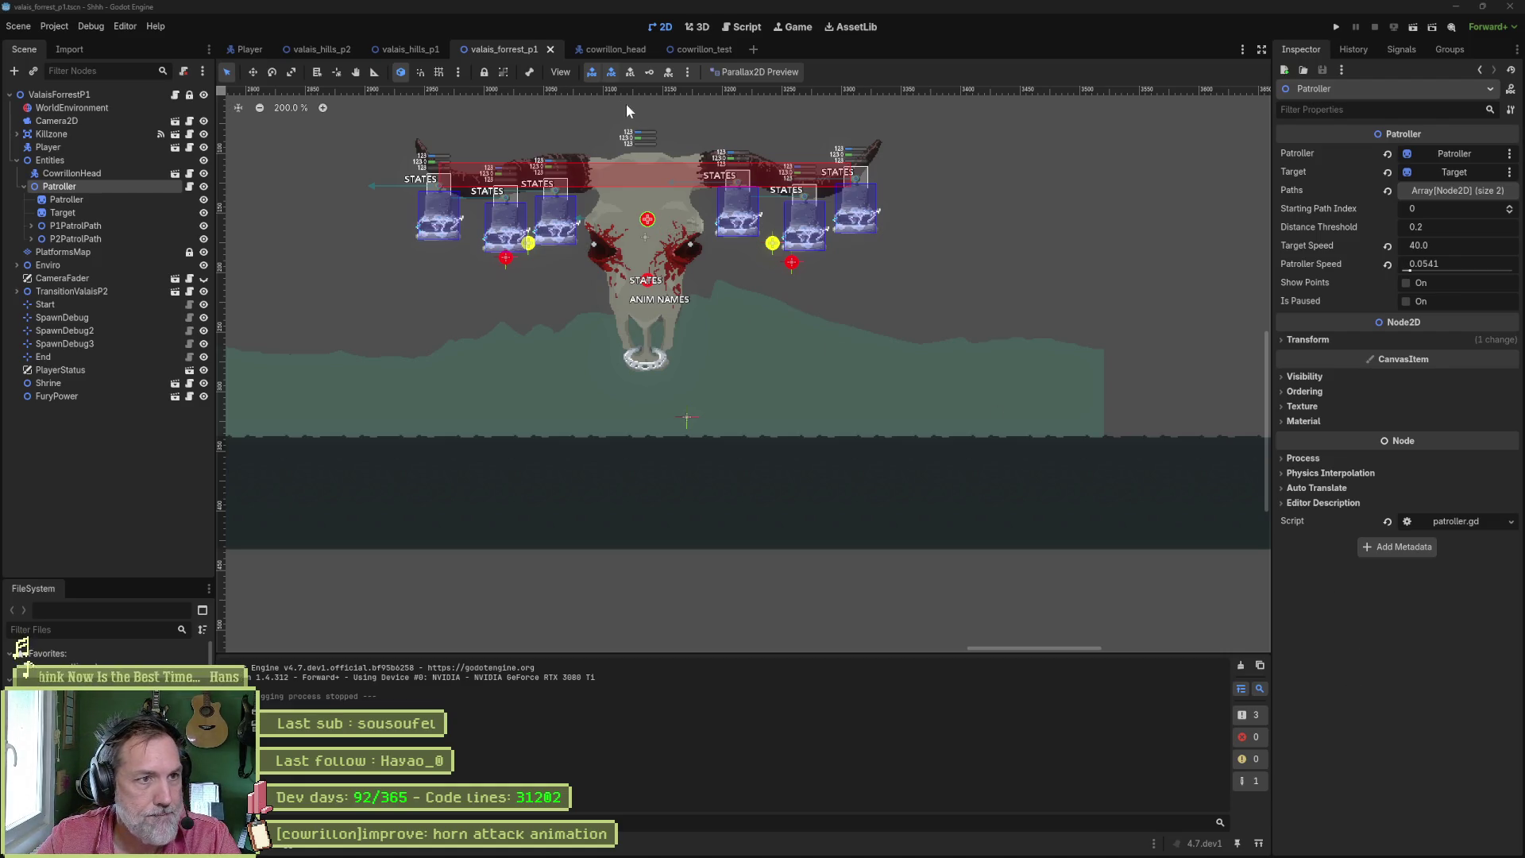
click(683, 49)
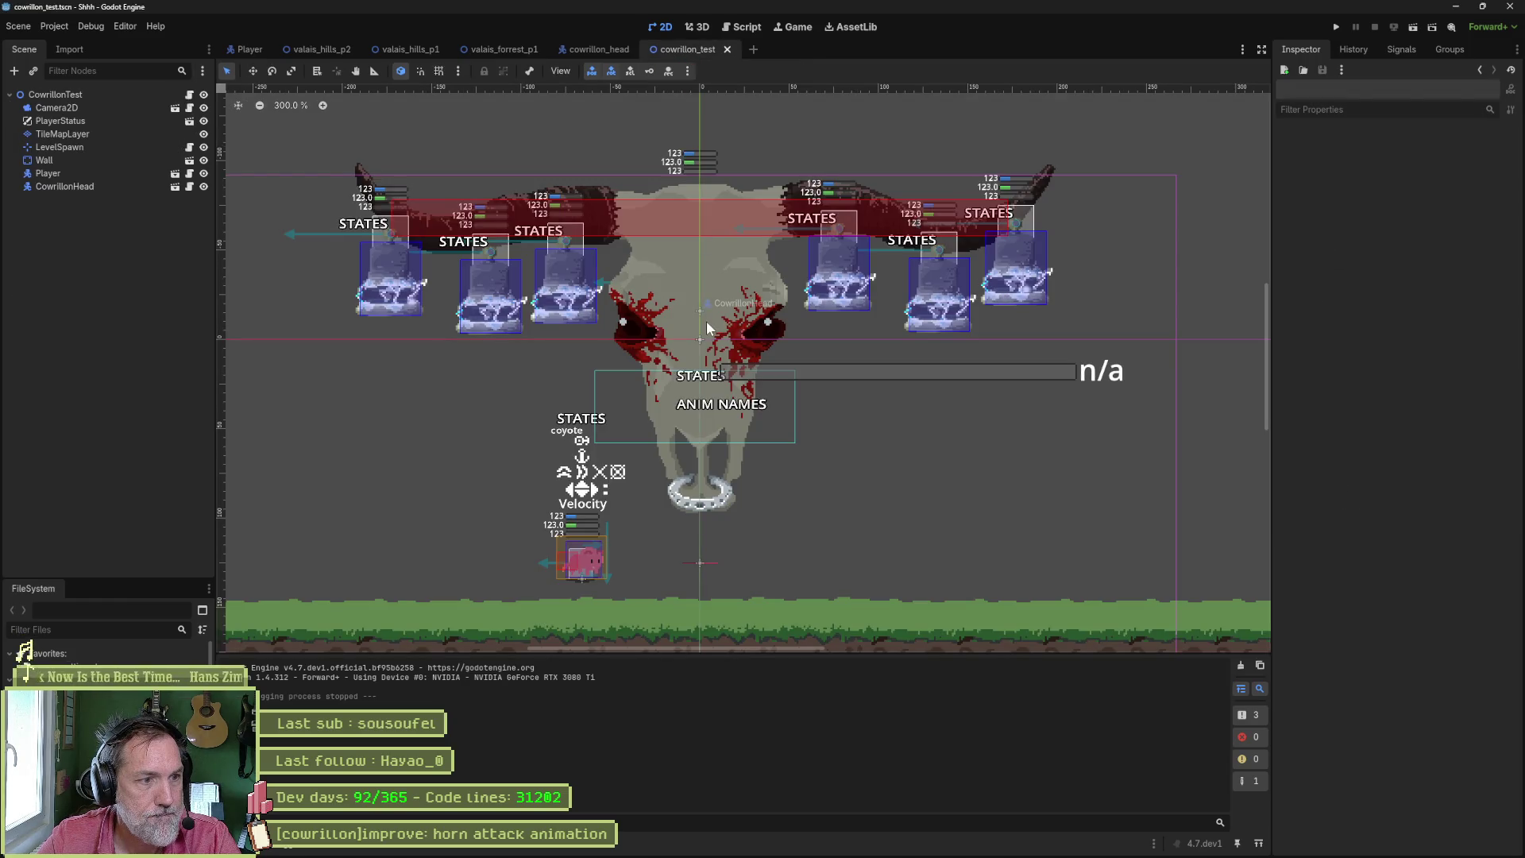
click(896, 845)
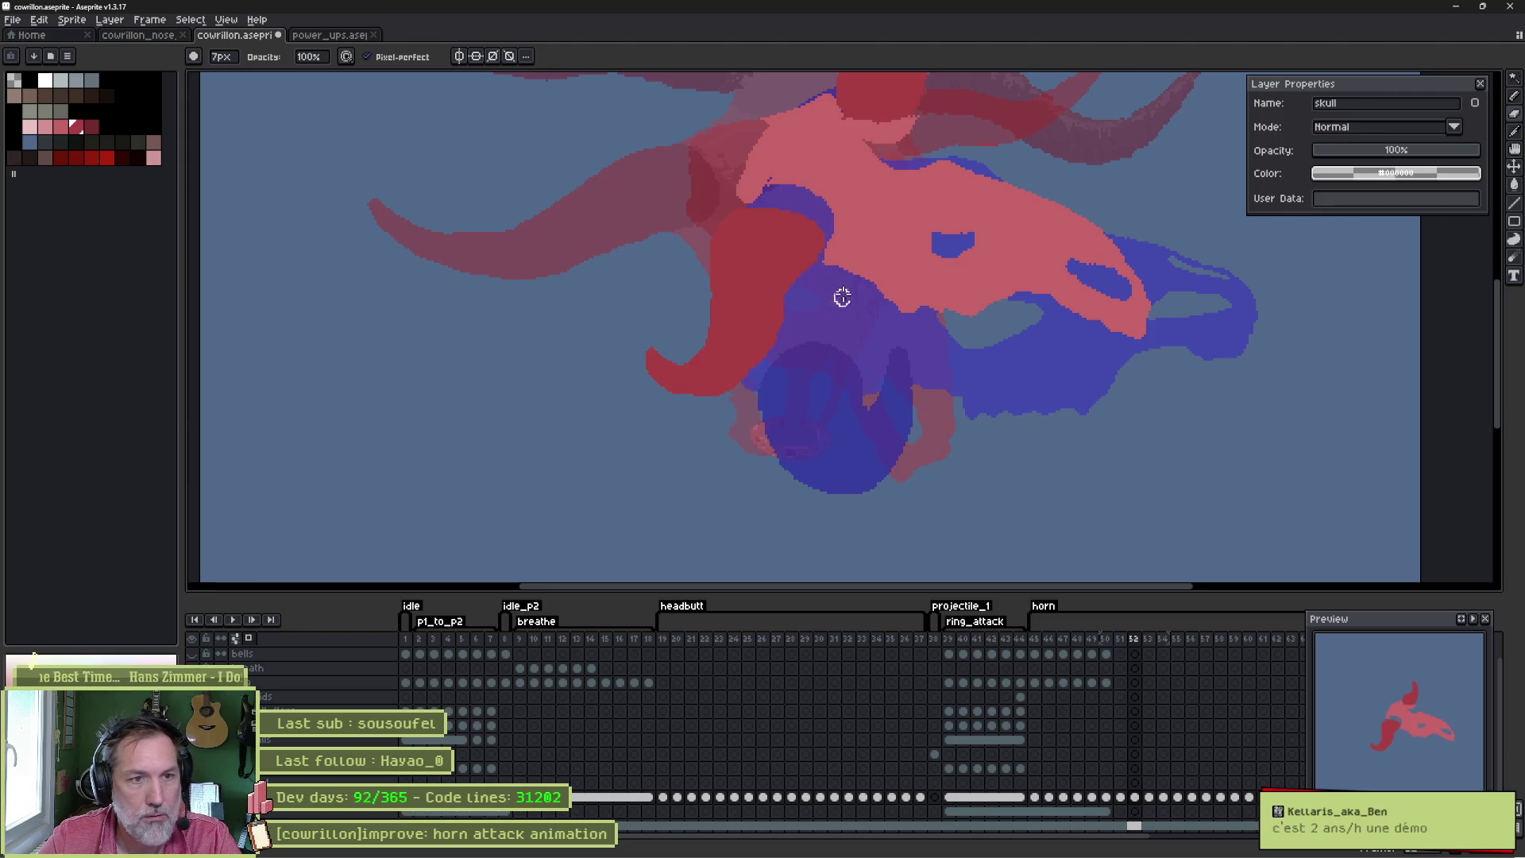
- With the Move tool (V), drag the pink skull layer down and slightly left on frame 52
key(v)
drag(872, 273, 863, 306)
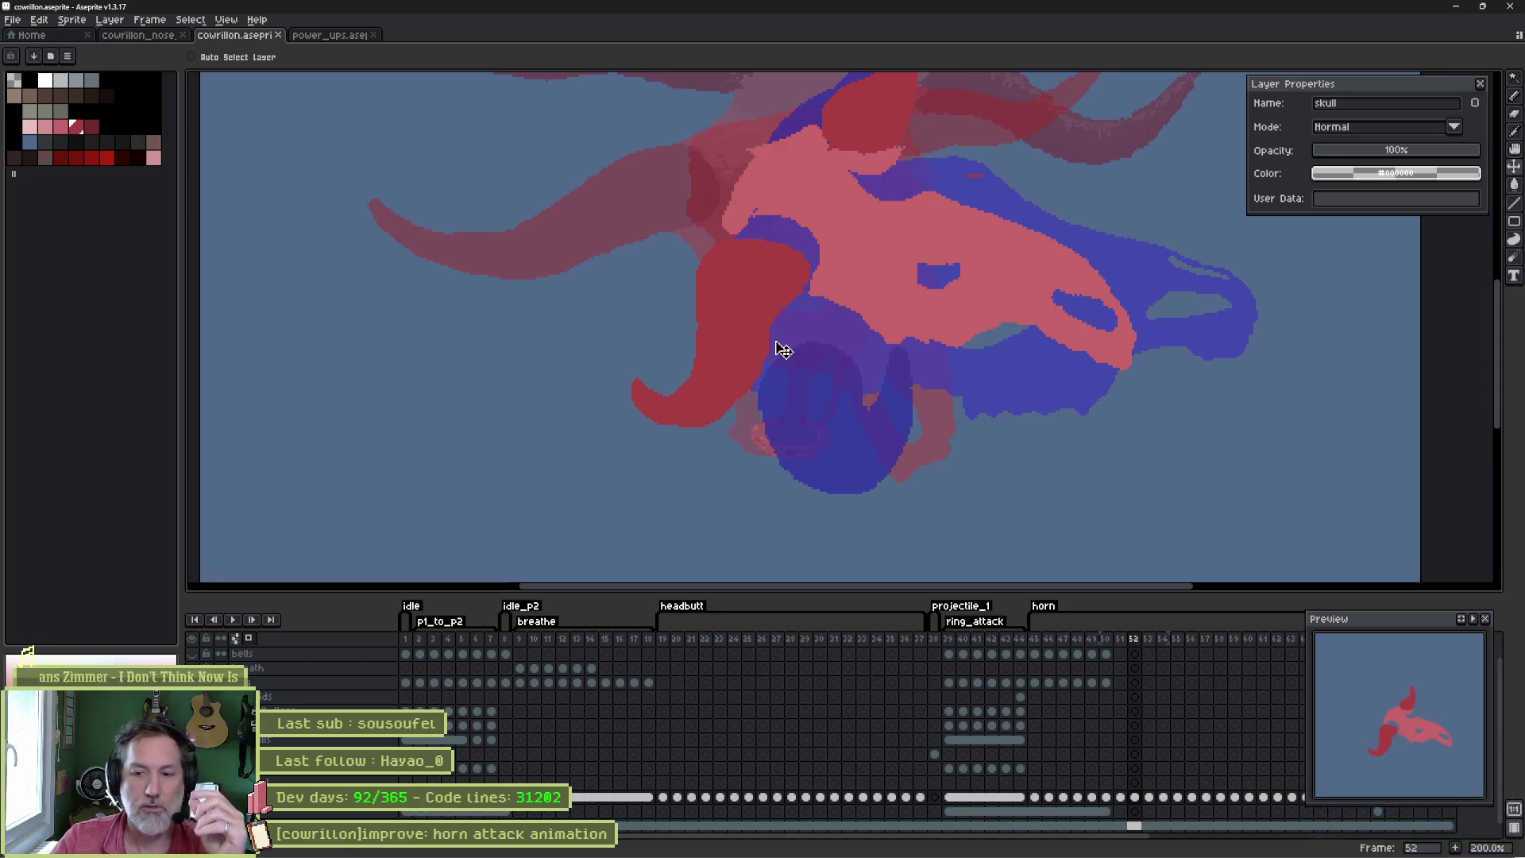
key(b)
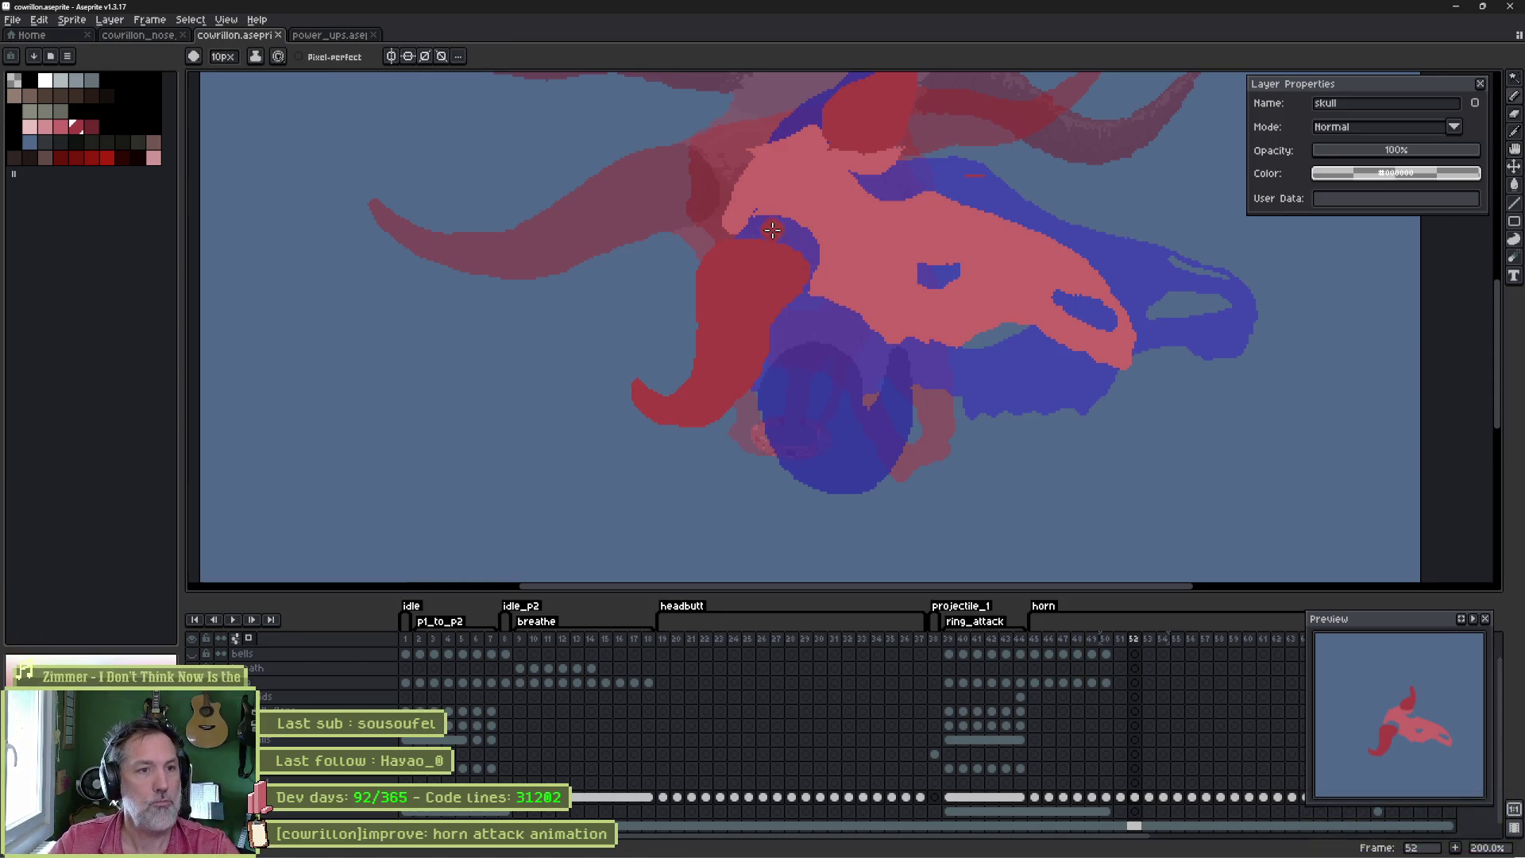
scroll(715, 290, up, 1)
mouse_move(707, 276)
mouse_down()
mouse_move(739, 251)
mouse_move(787, 293)
mouse_move(755, 272)
mouse_up()
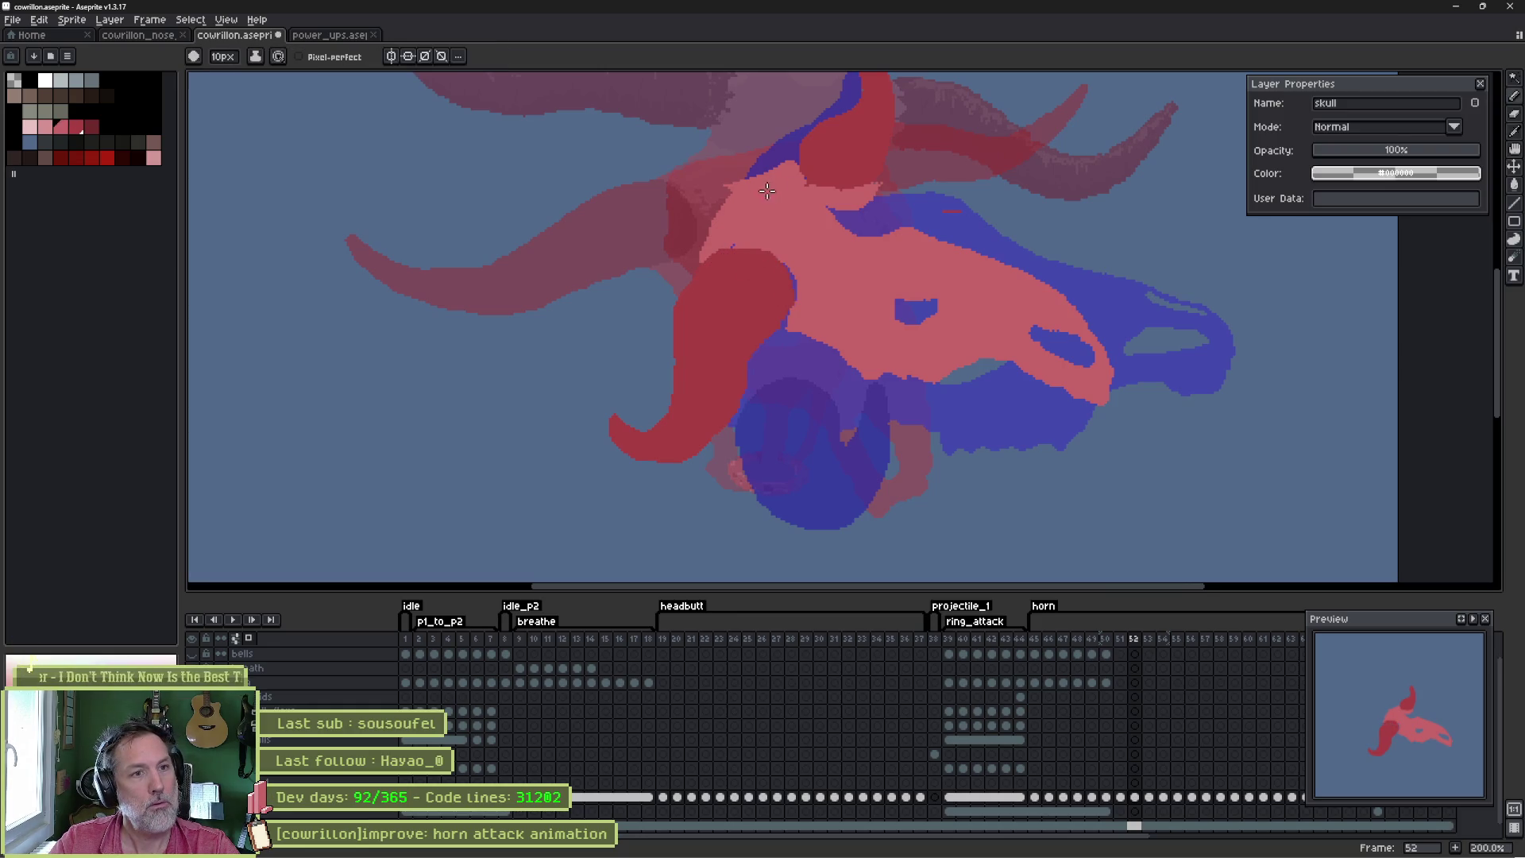
mouse_move(767, 170)
mouse_down()
mouse_move(832, 182)
mouse_move(886, 219)
mouse_move(857, 213)
mouse_up()
key(Return)
key(Return)
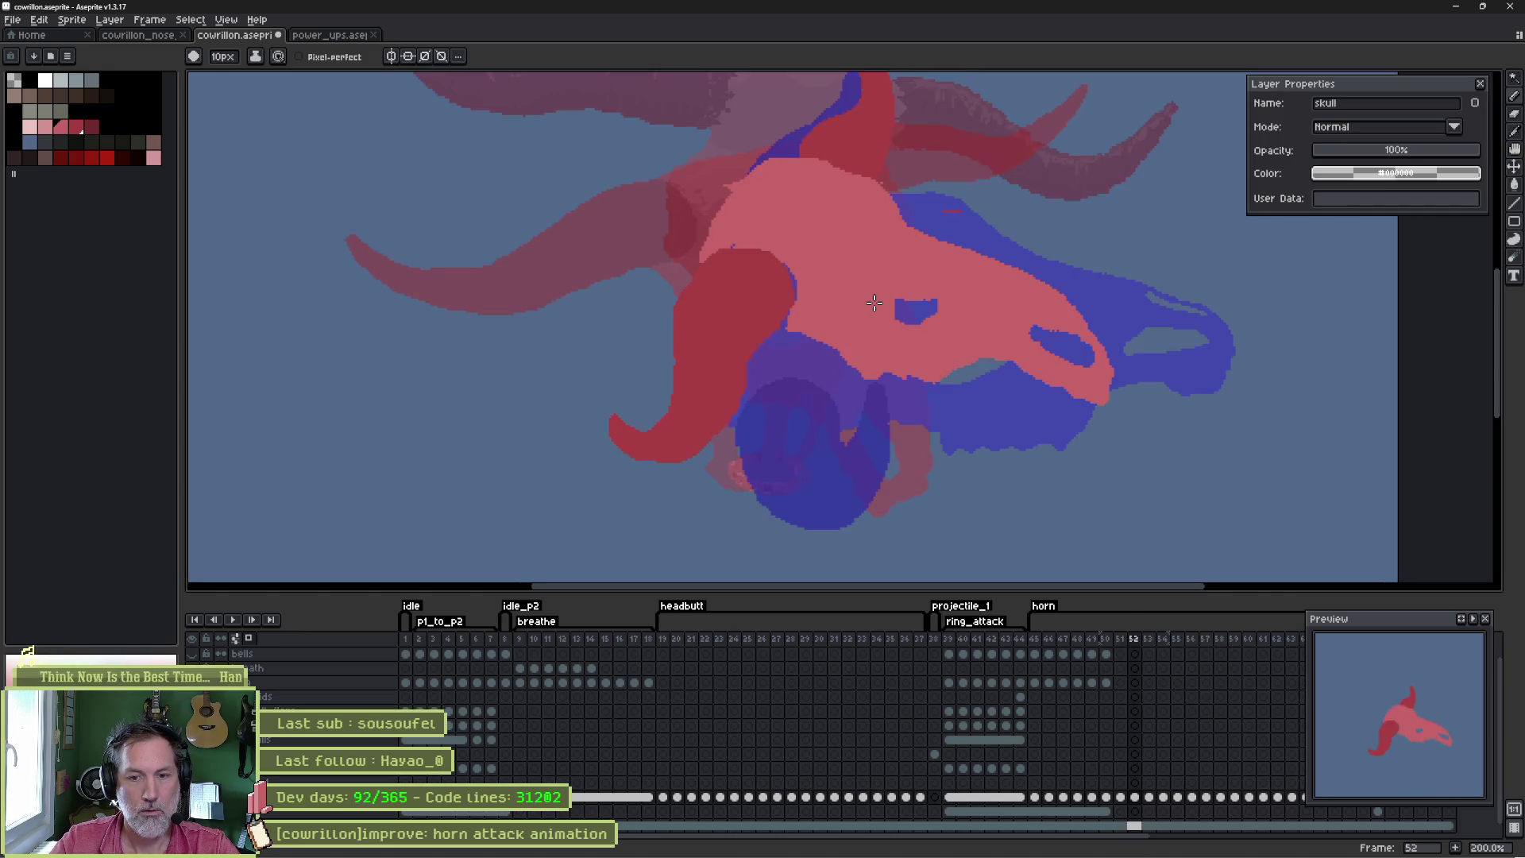
mouse_move(807, 193)
mouse_down()
mouse_move(859, 179)
mouse_move(945, 262)
mouse_up()
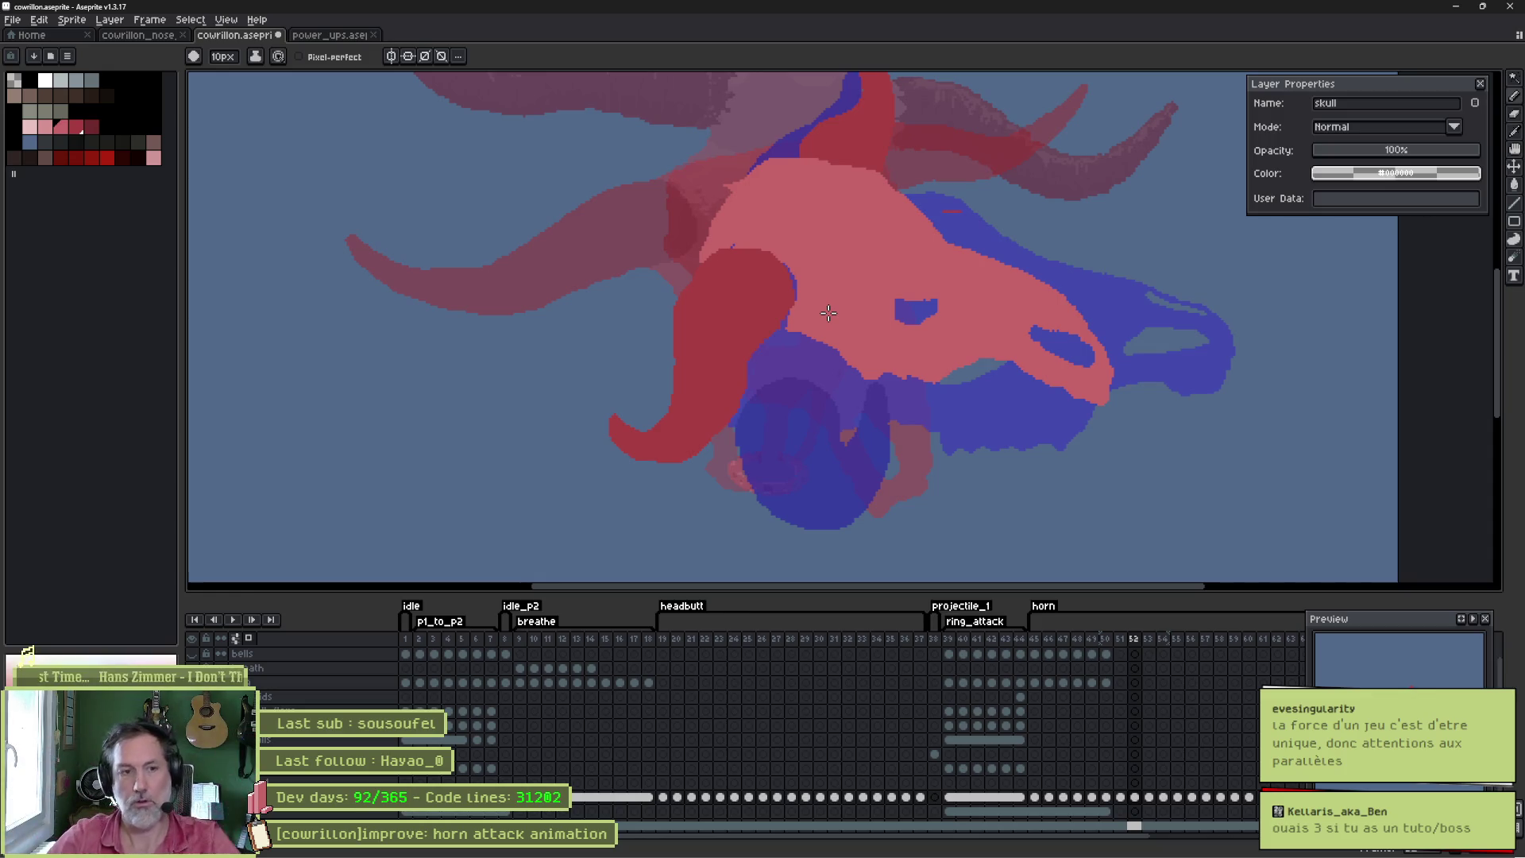
mouse_move(786, 854)
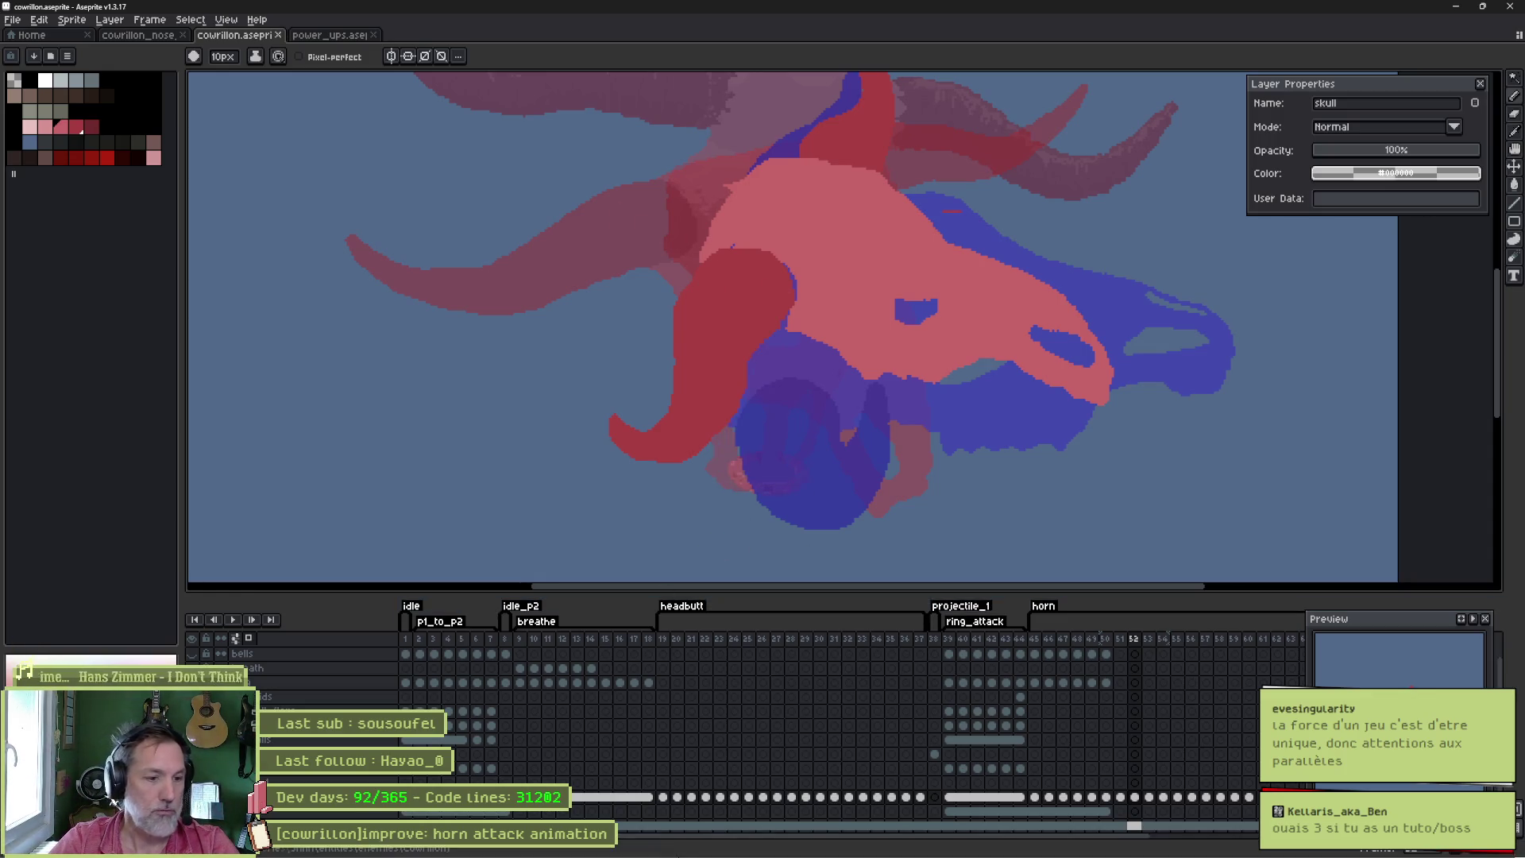
mouse_move(668, 854)
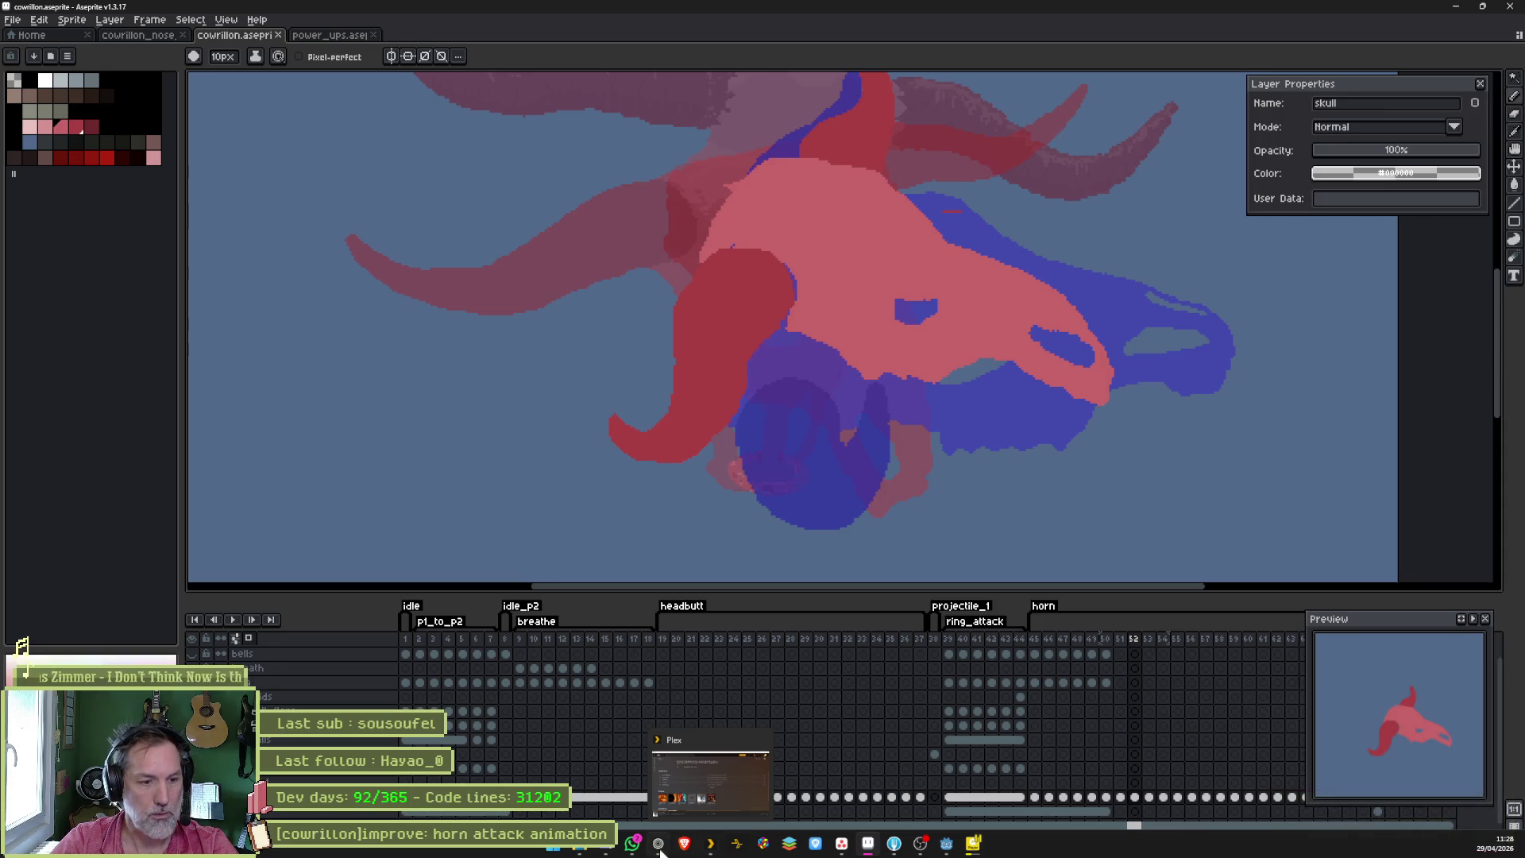
- In the Godot editor, run the whole game project briefly with F5 and stop it
click(922, 843)
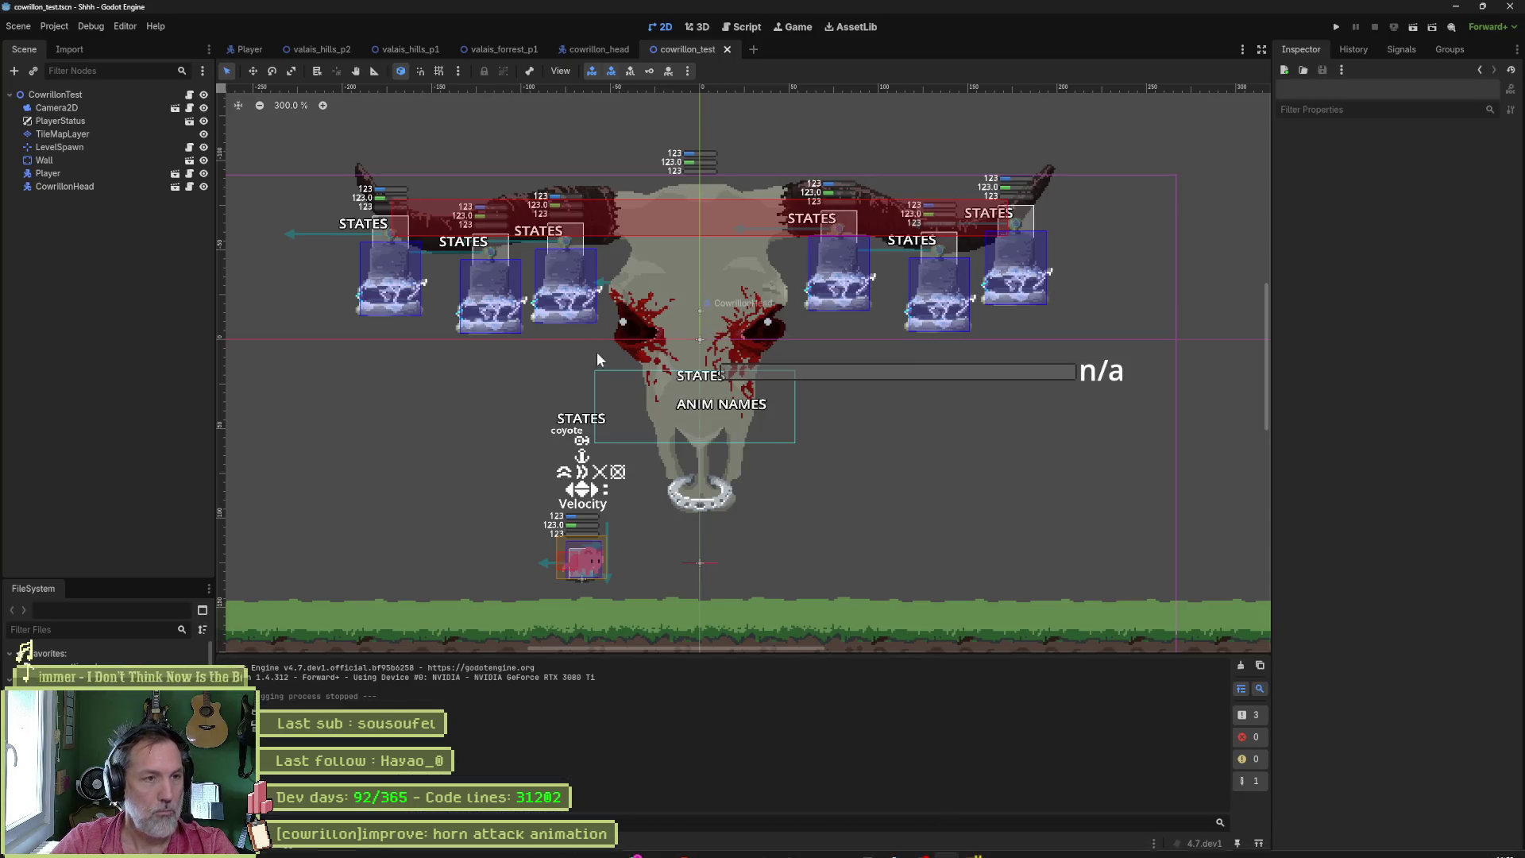
key(F5)
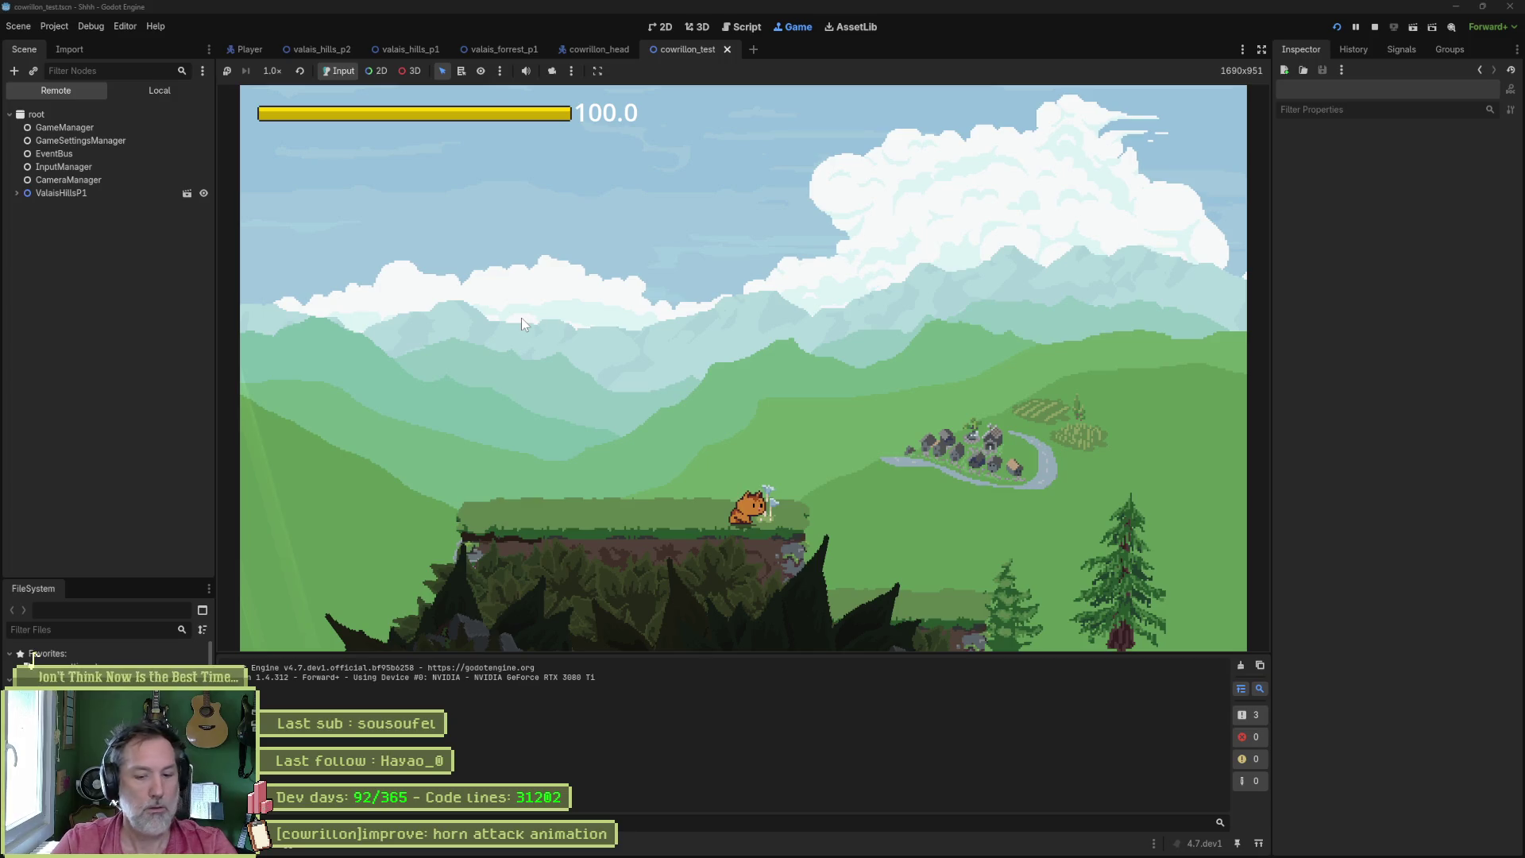
key(F8)
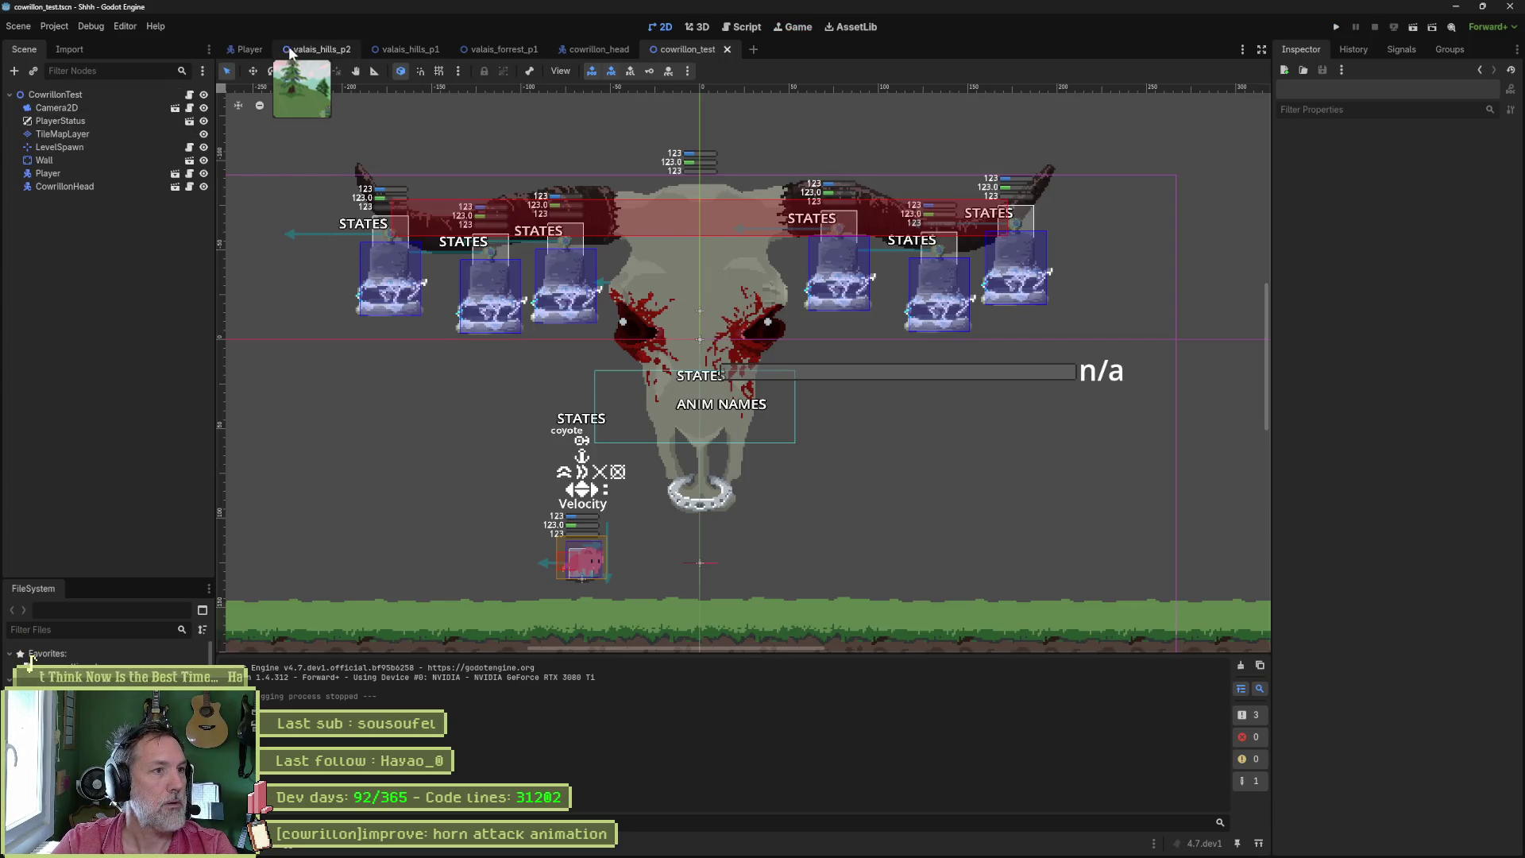
- Set the valais_hills_p1 level's Spawn to SpawnStart in the Inspector and run the scene
click(402, 49)
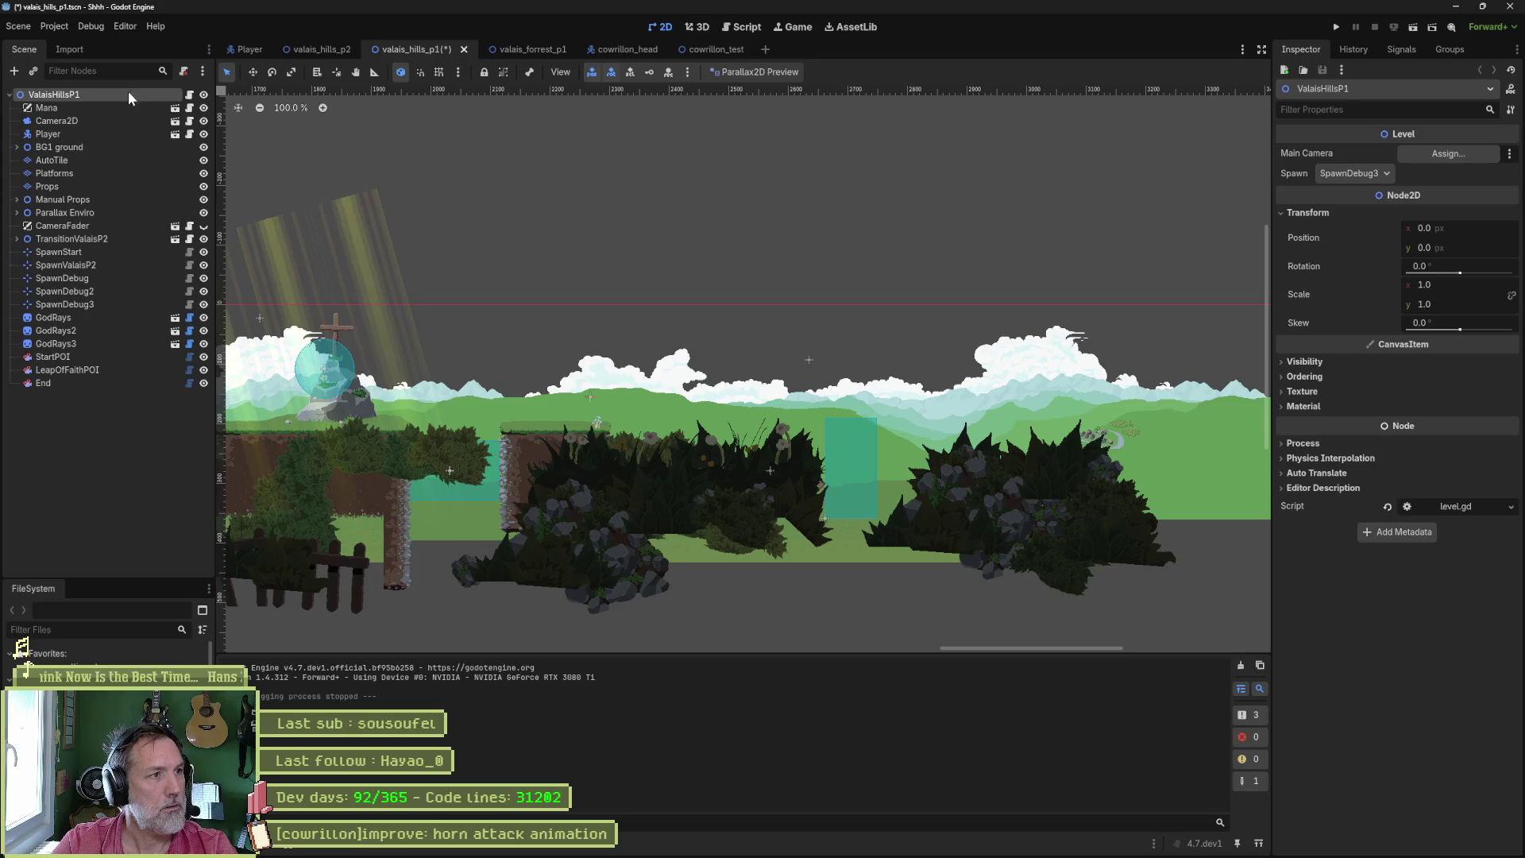
click(1377, 174)
click(1379, 196)
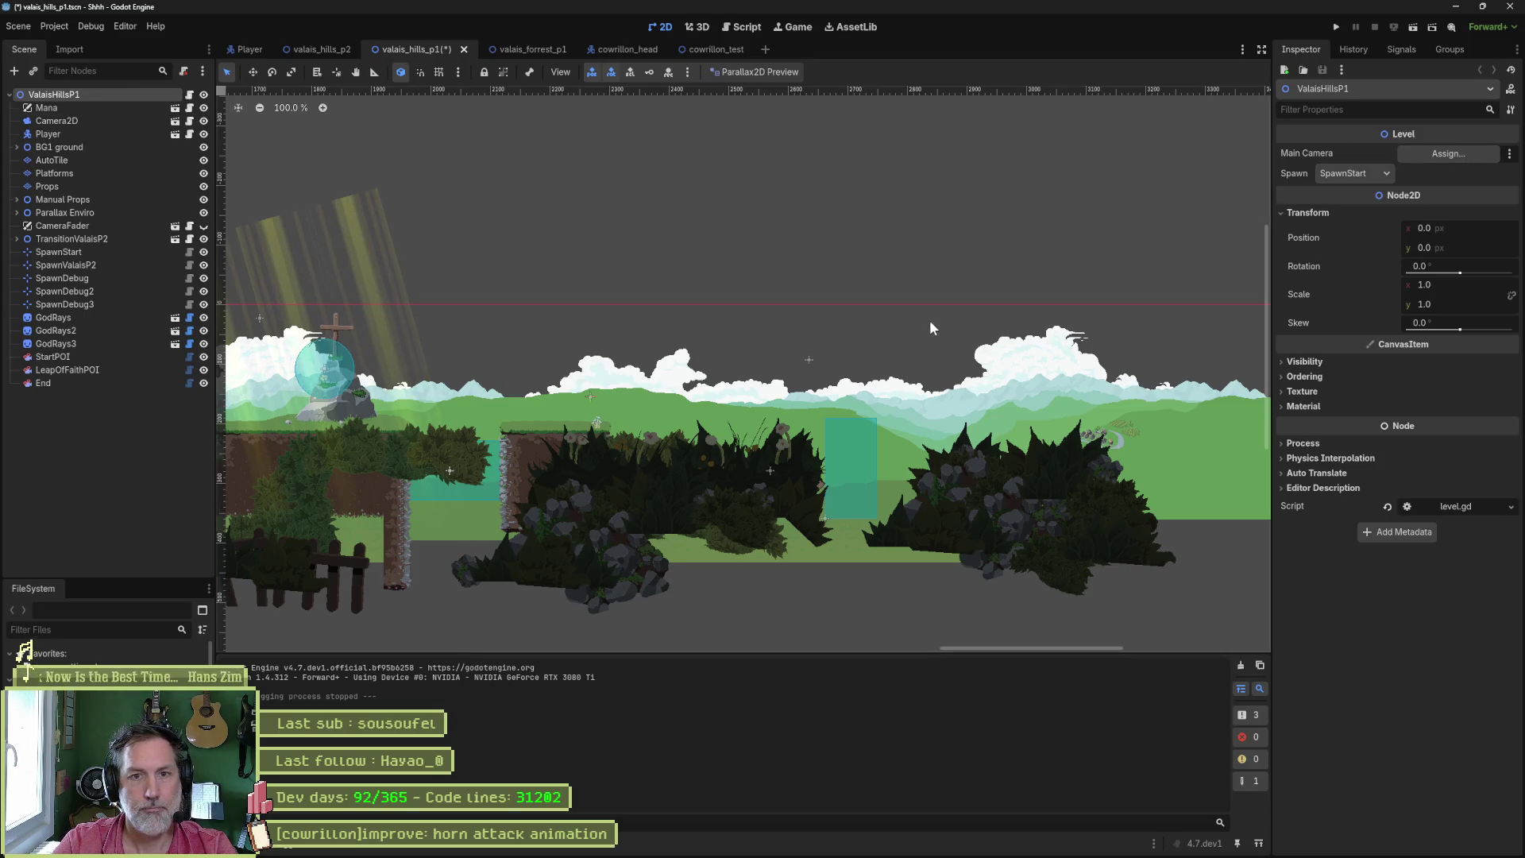
key(F6)
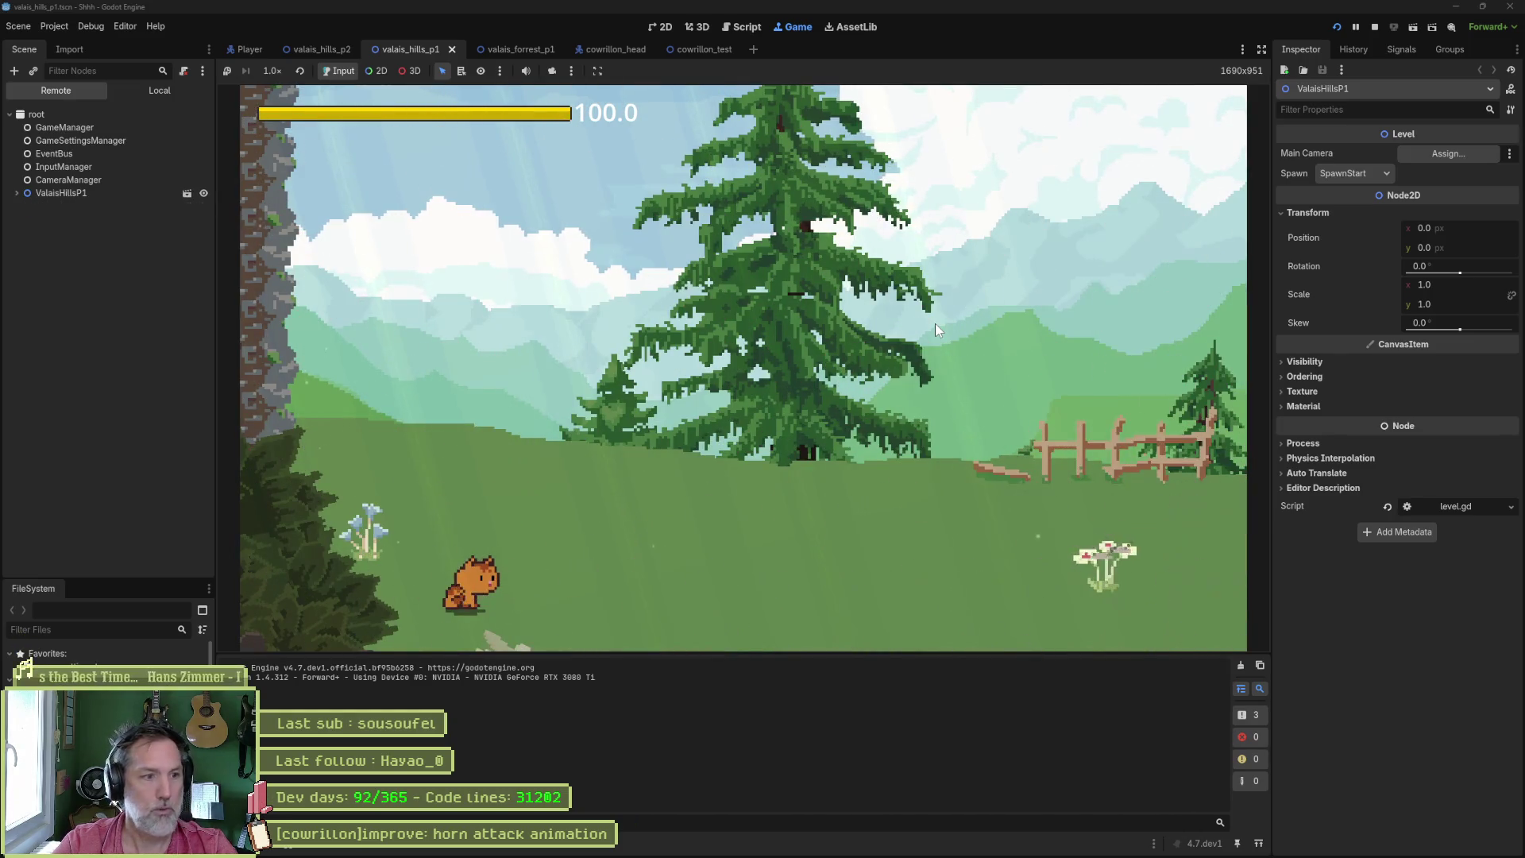
- Run the cat right across the meadow past the barn, onto the platform and down the ledges
key(d)
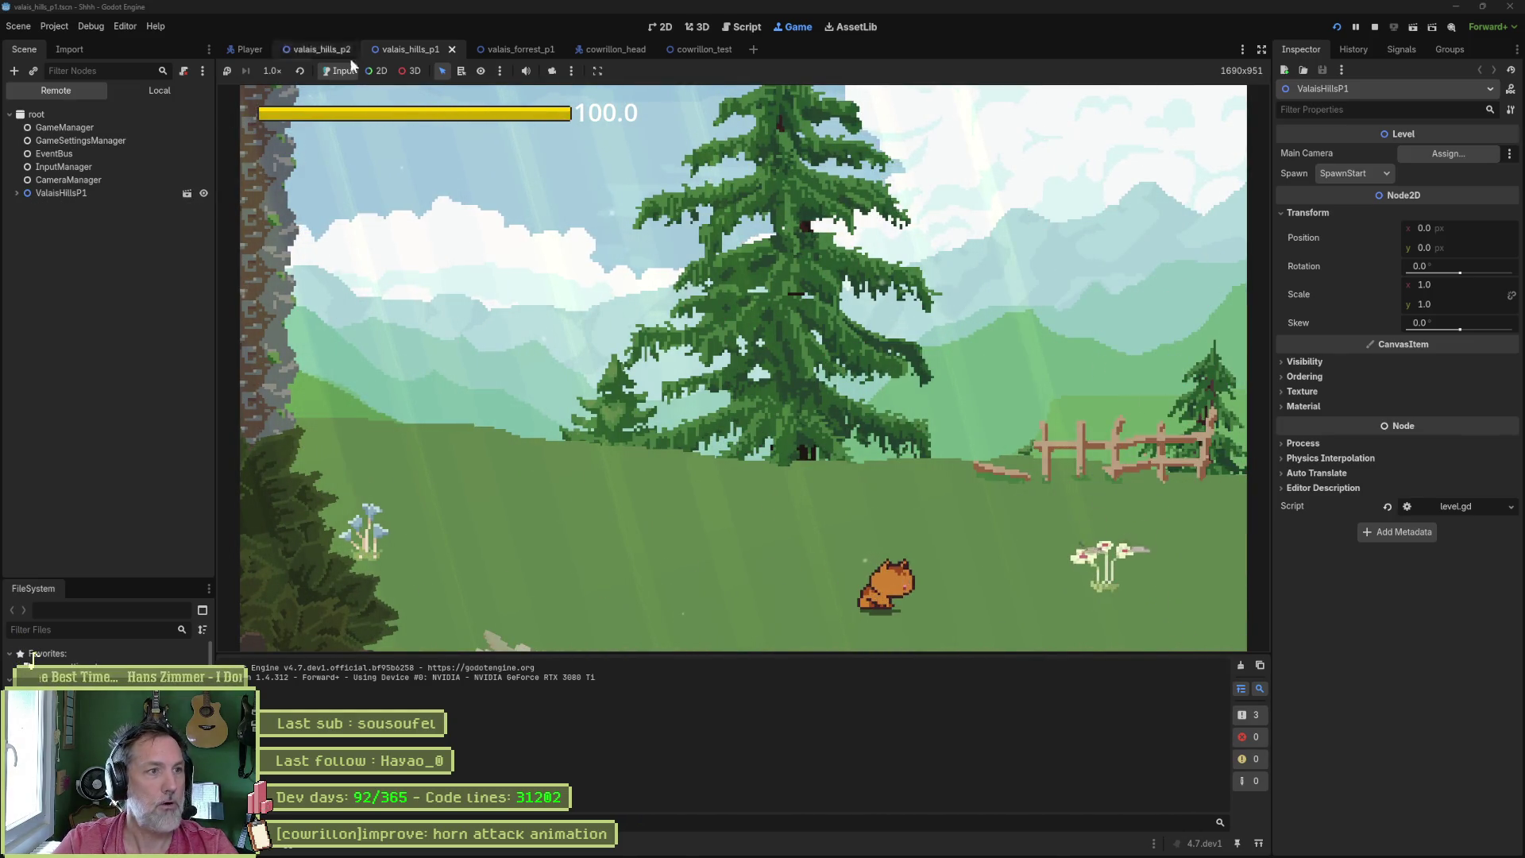
key(d)
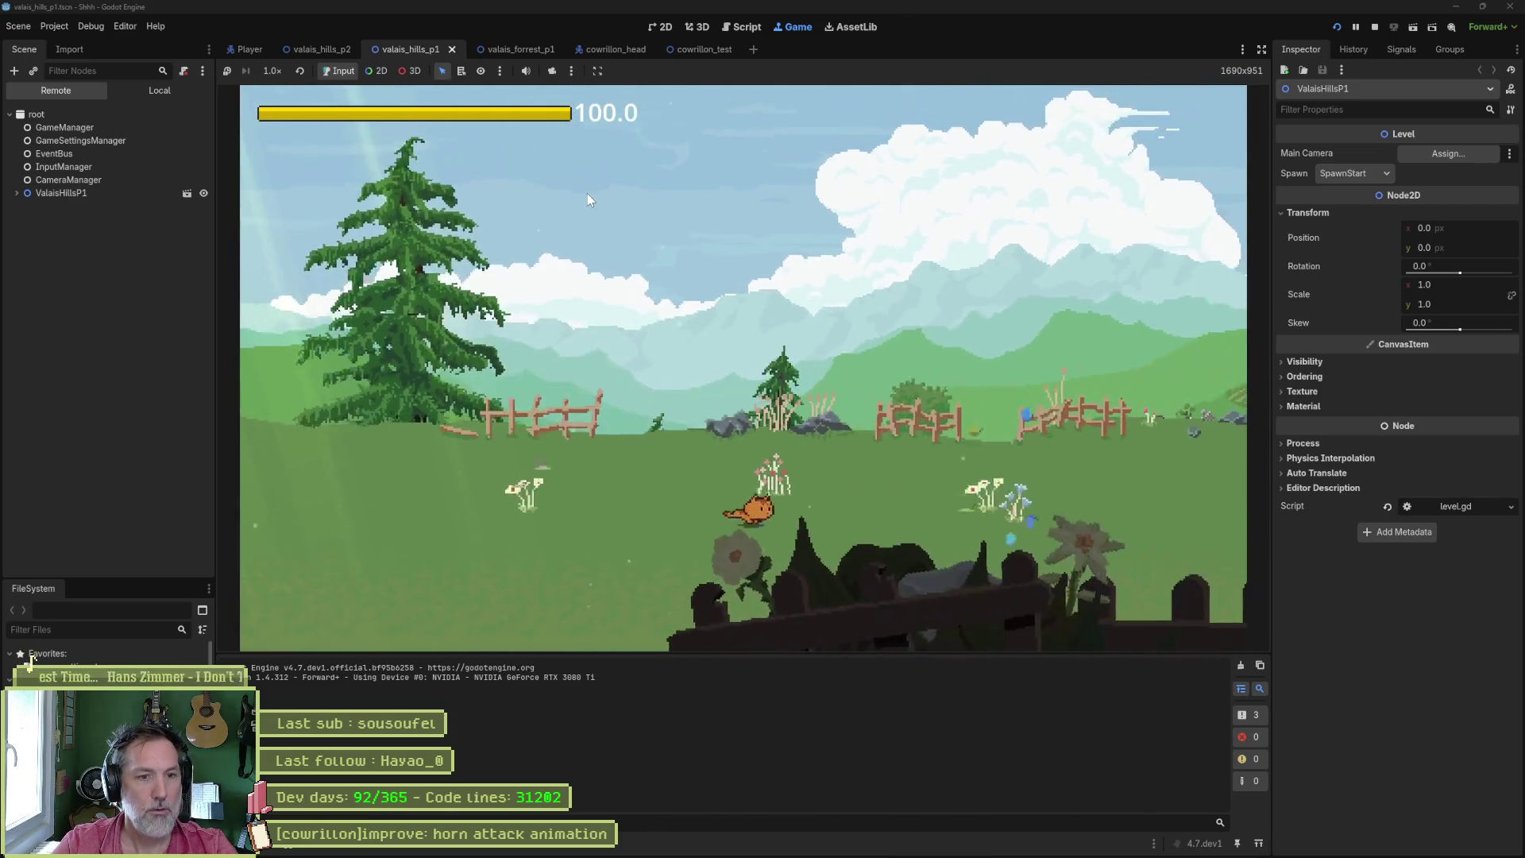
key(a)
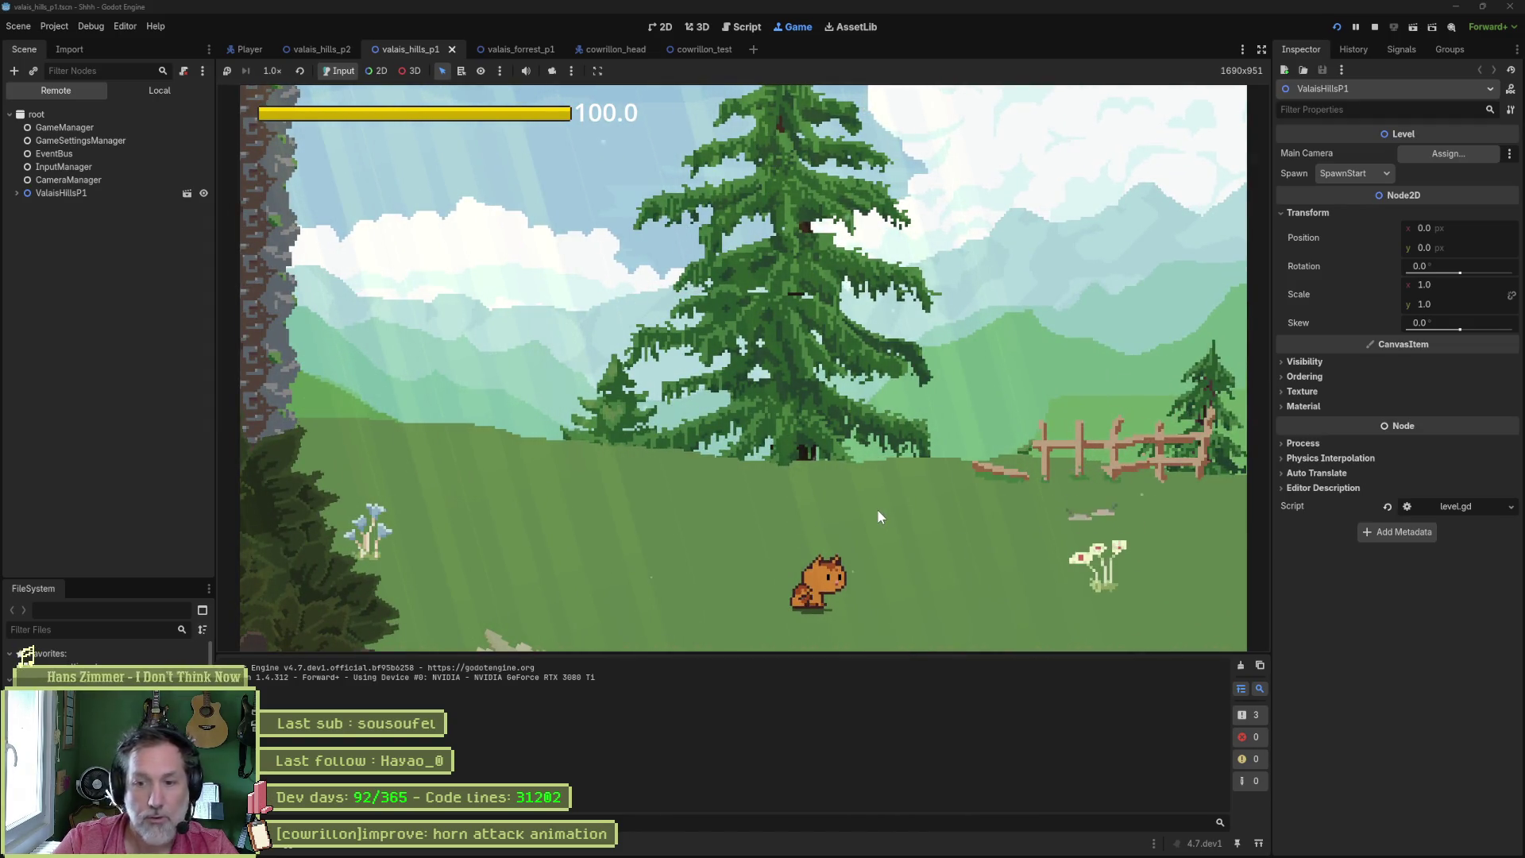
key(d)
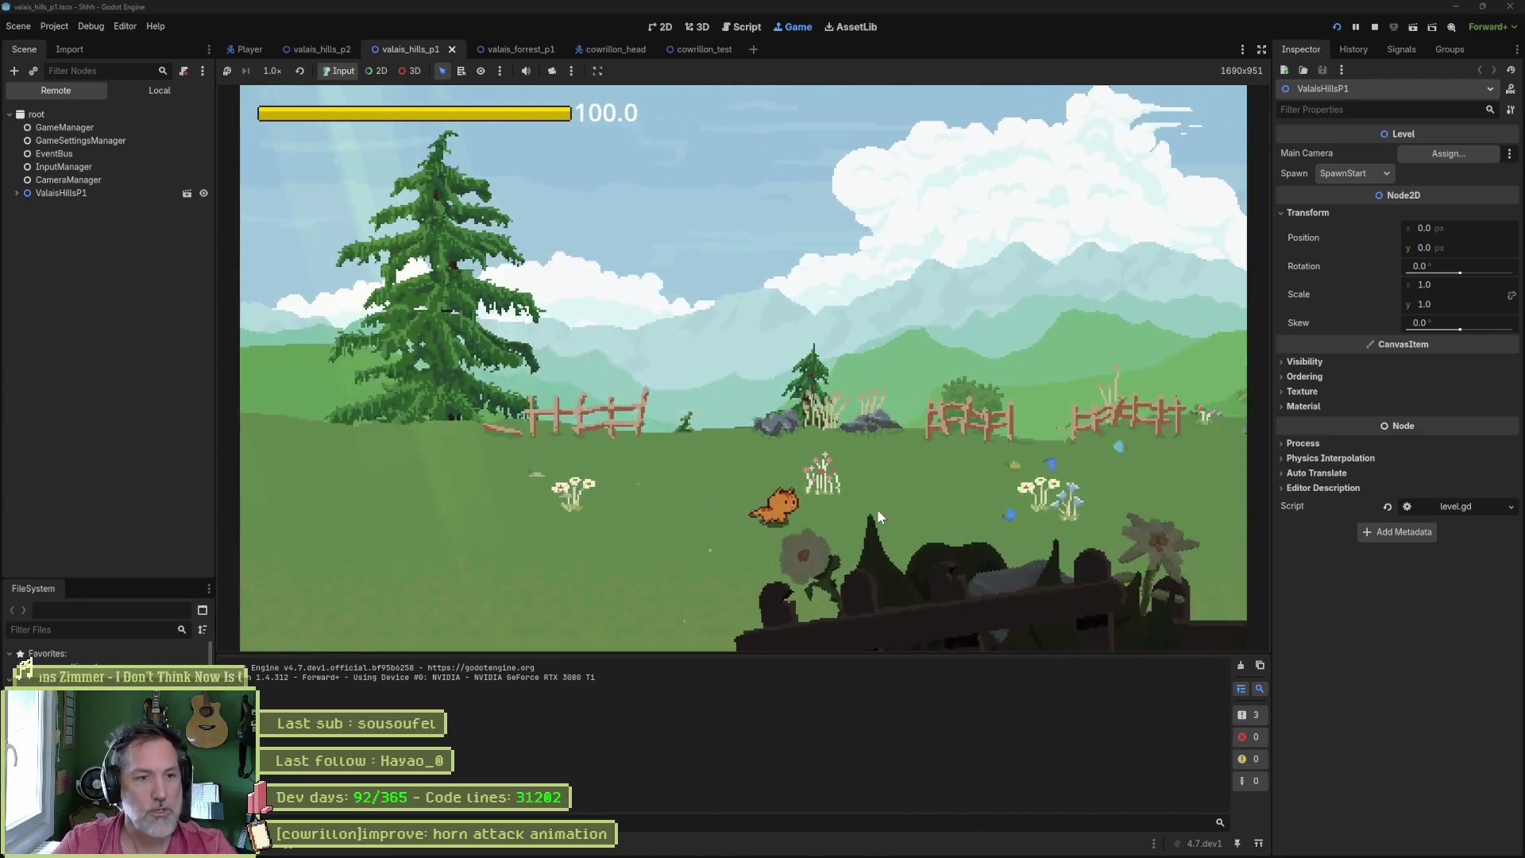
key(d)
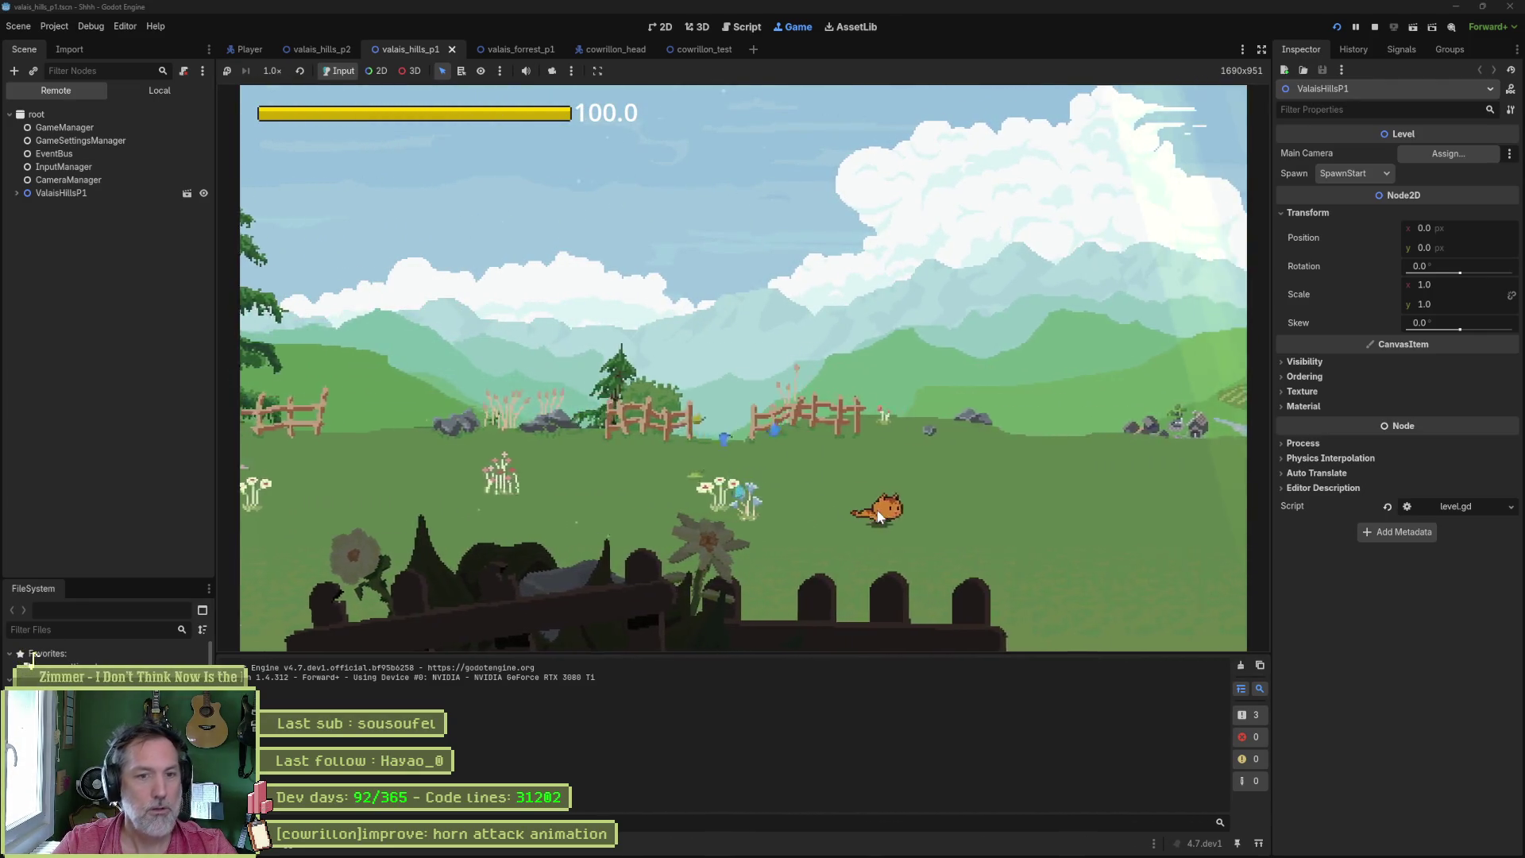
key(d)
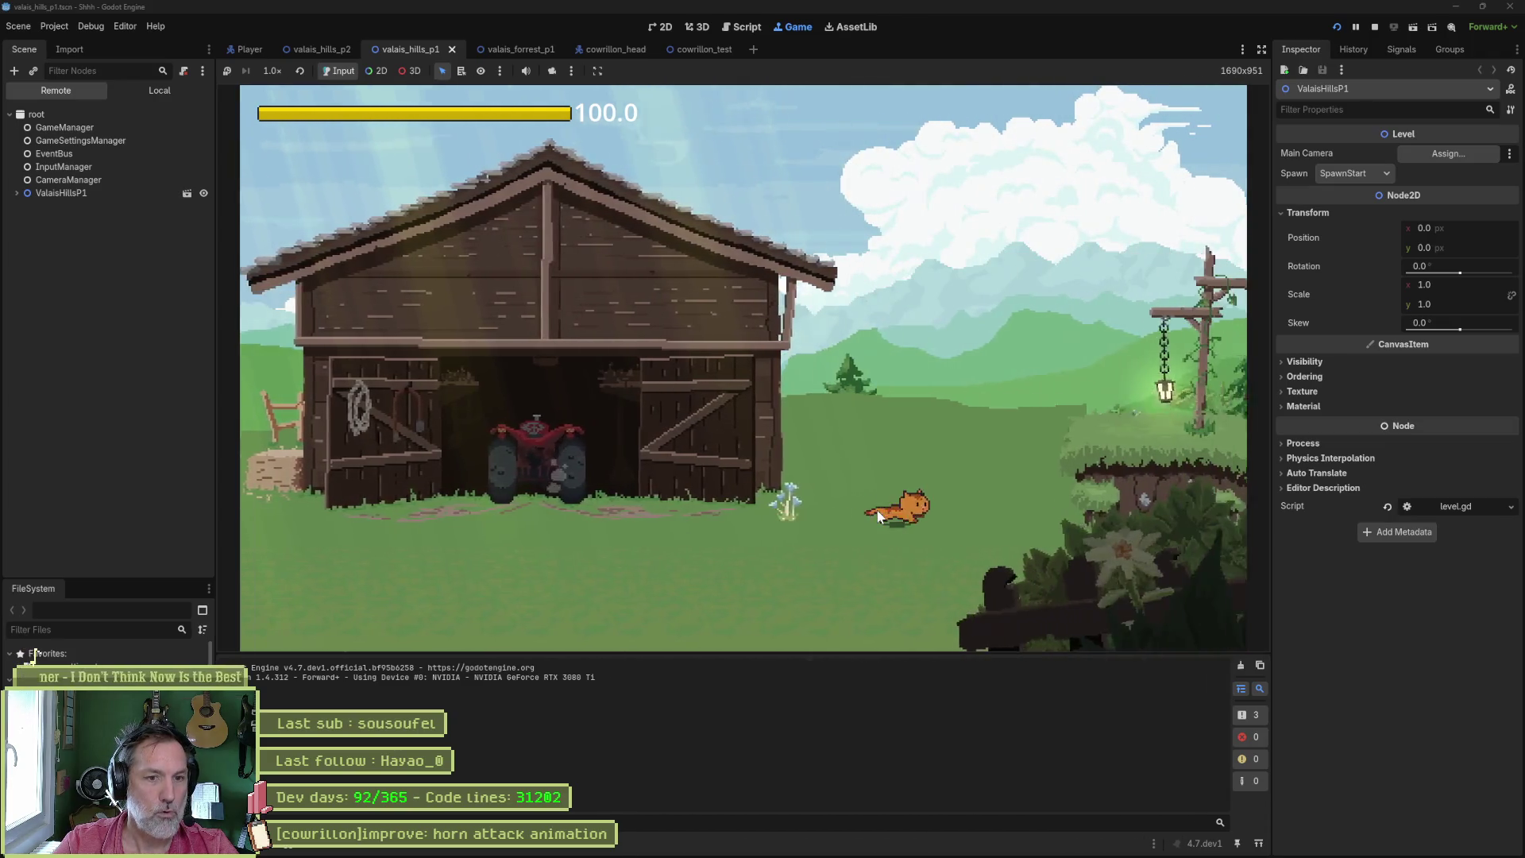
key(d)
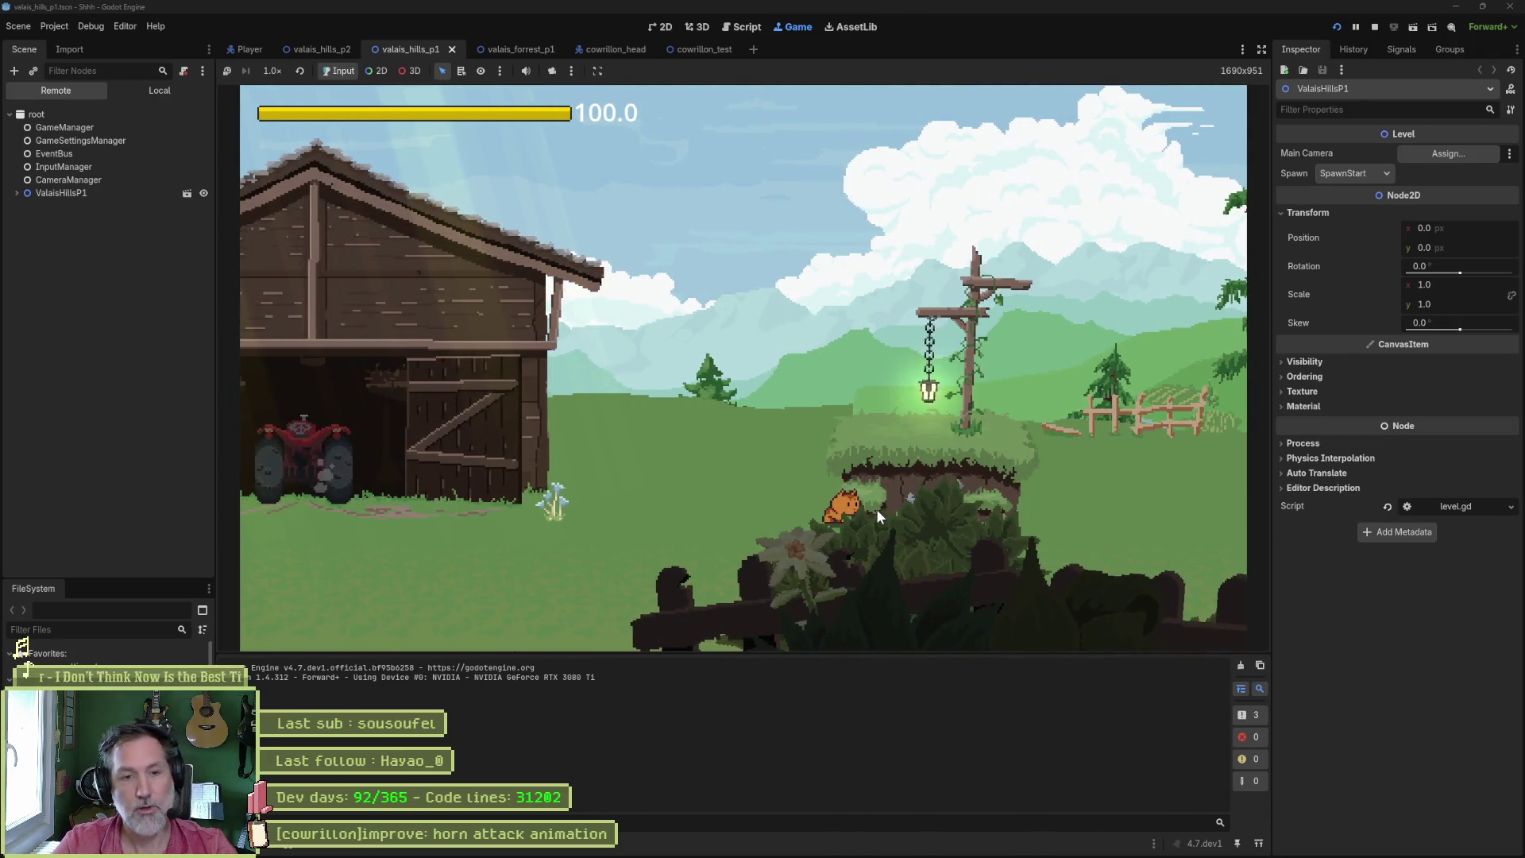
key(space)
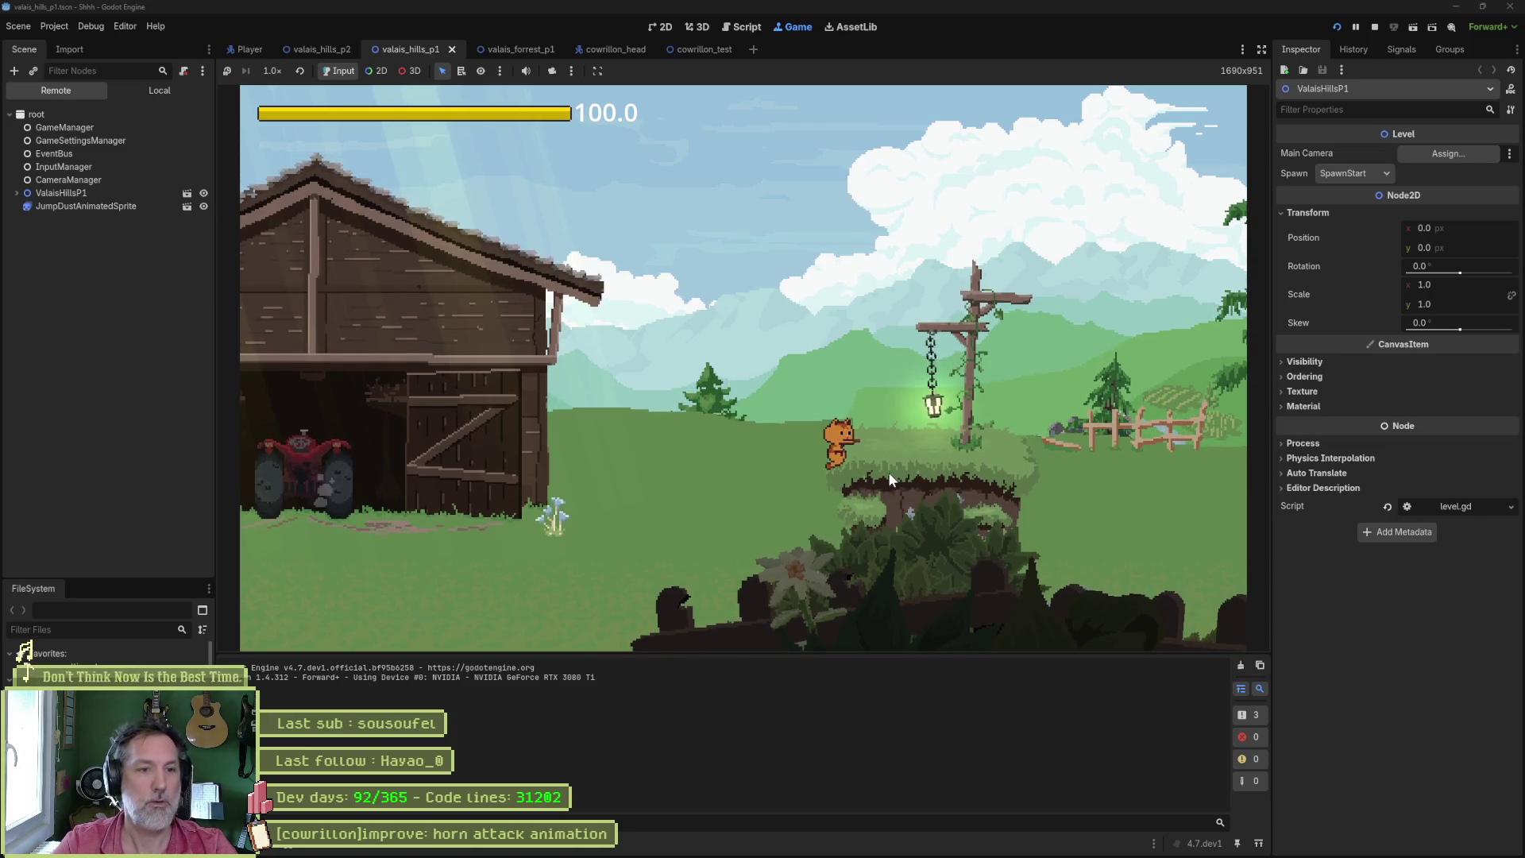
key(d)
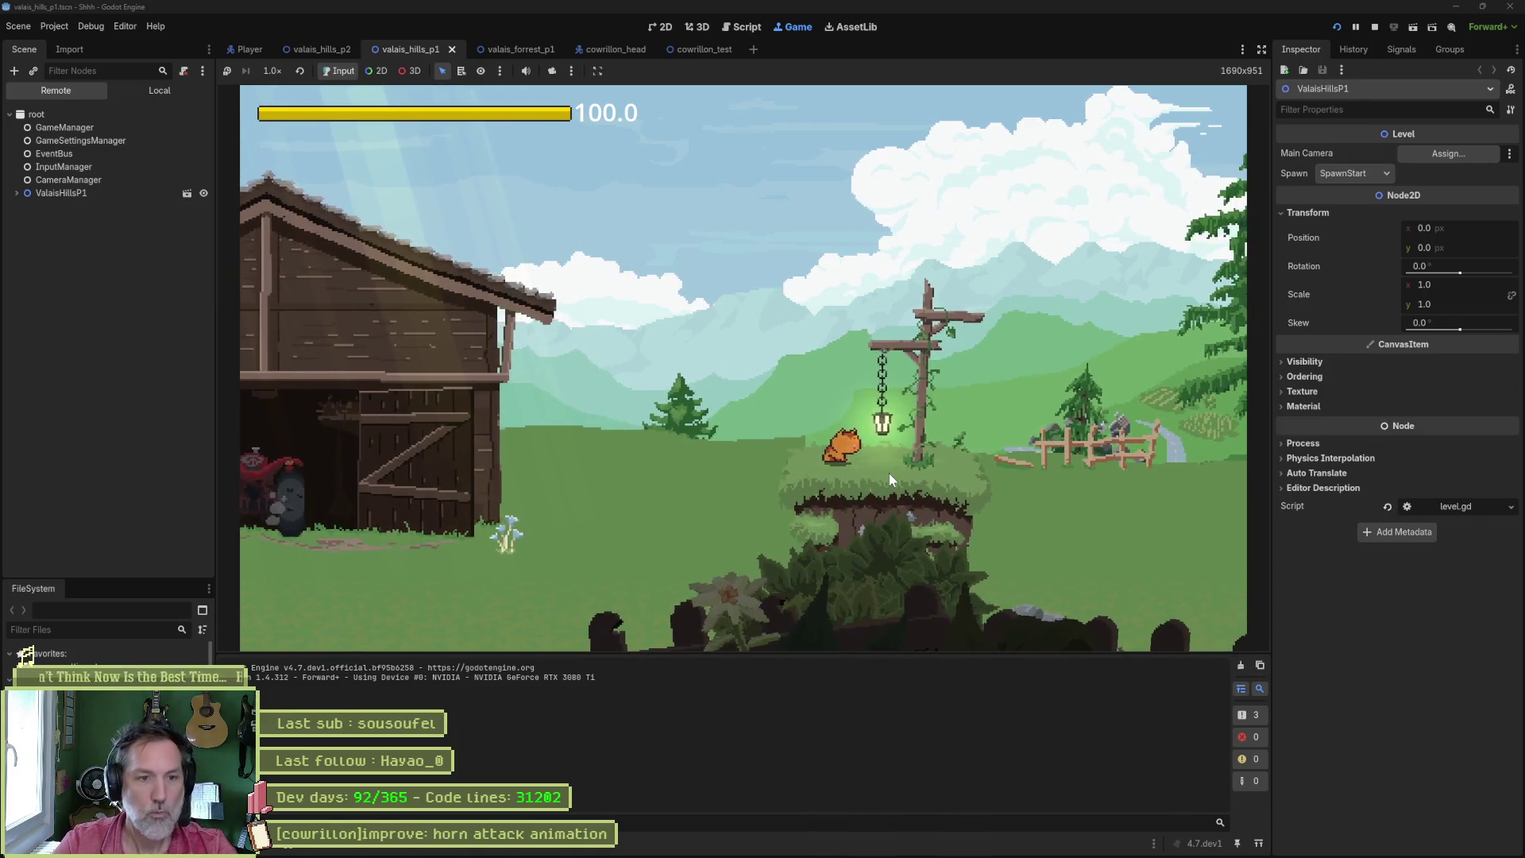
key(d)
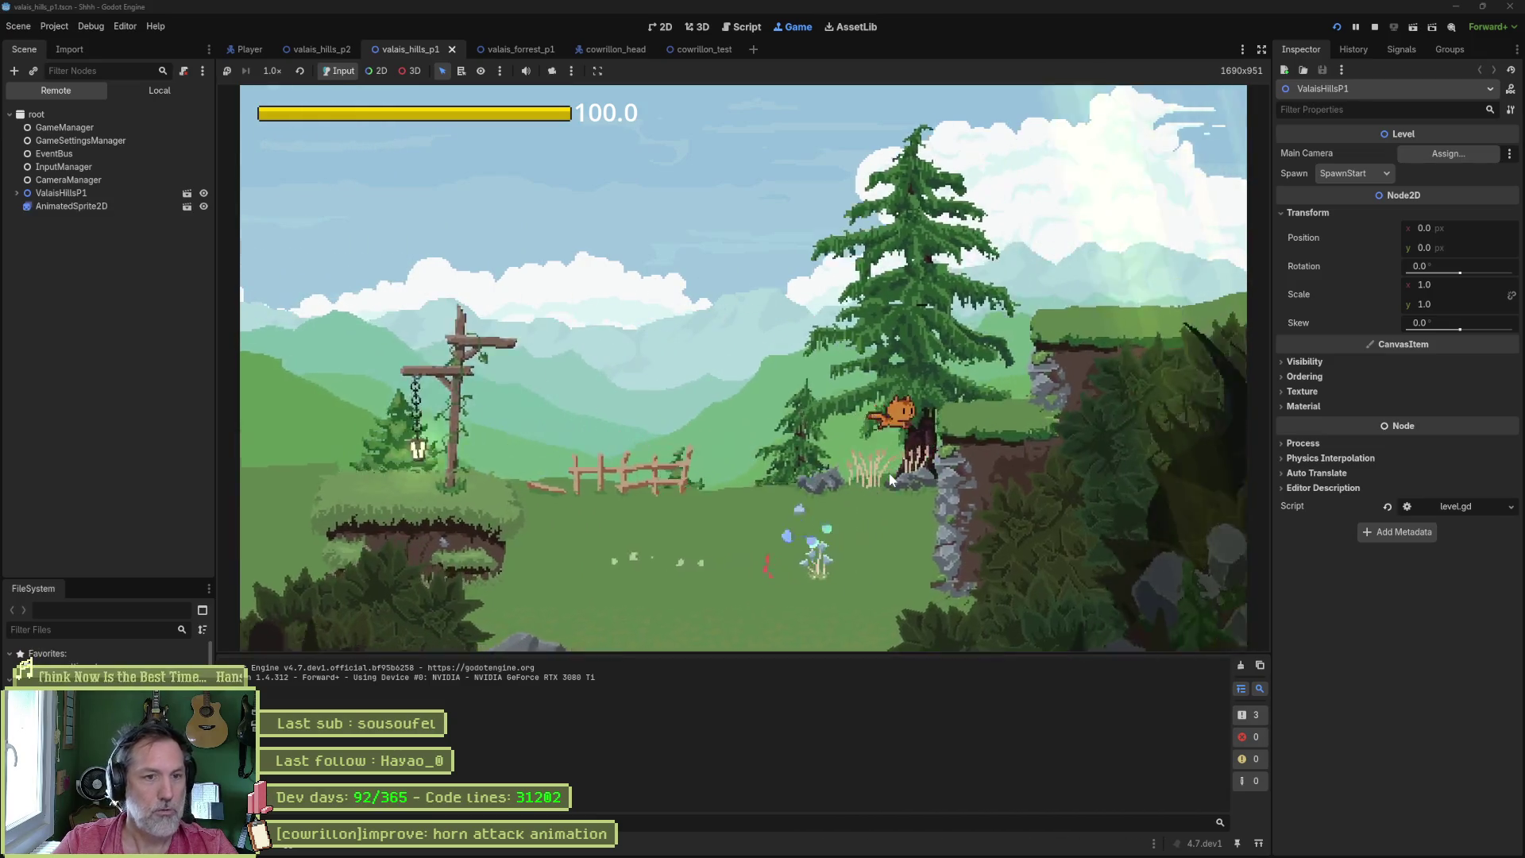
key(d)
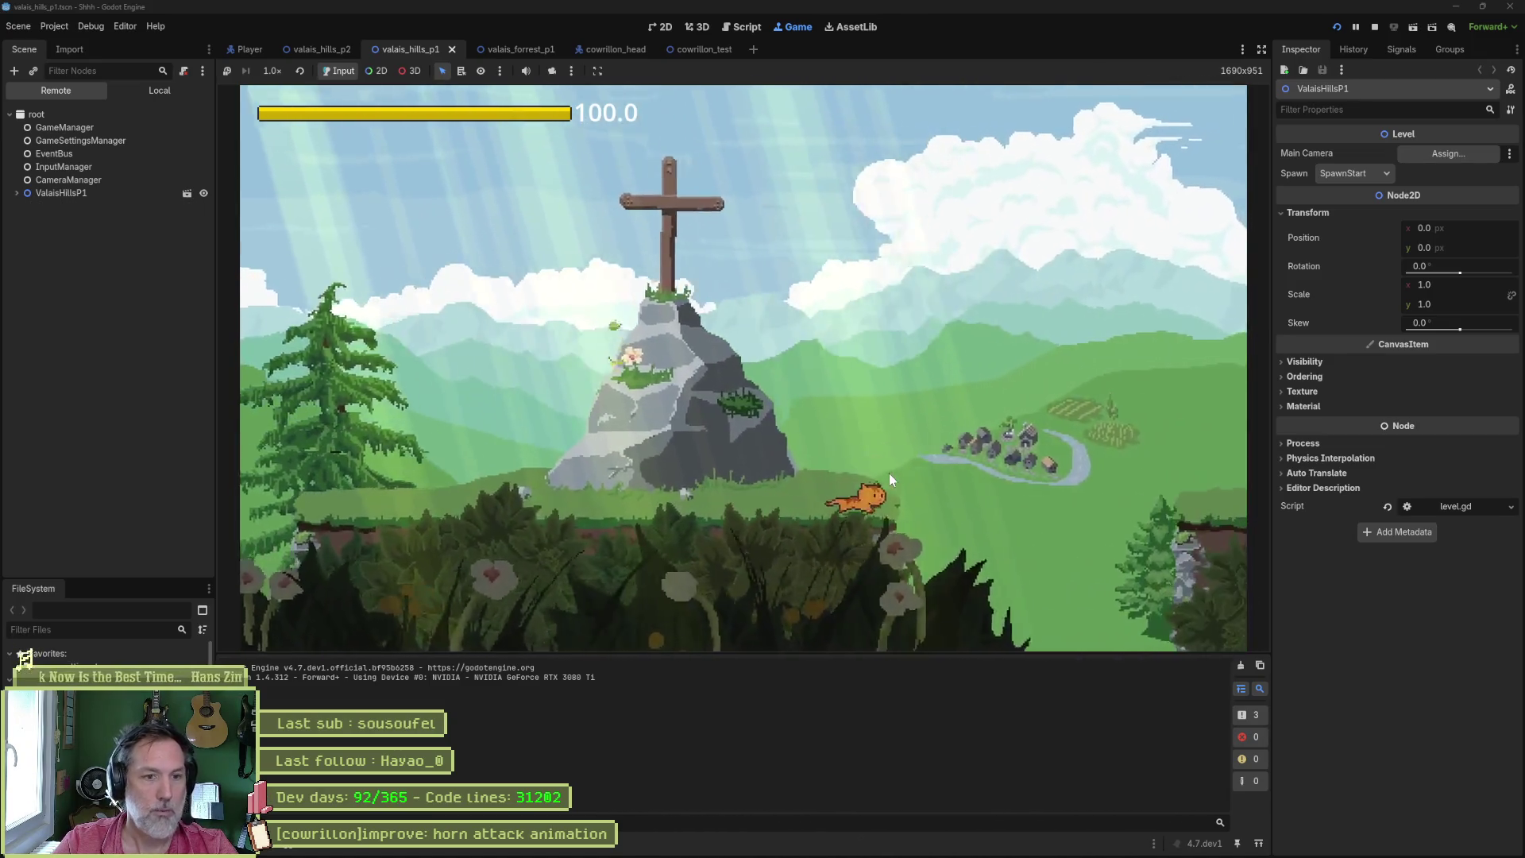
key(space)
key(d)
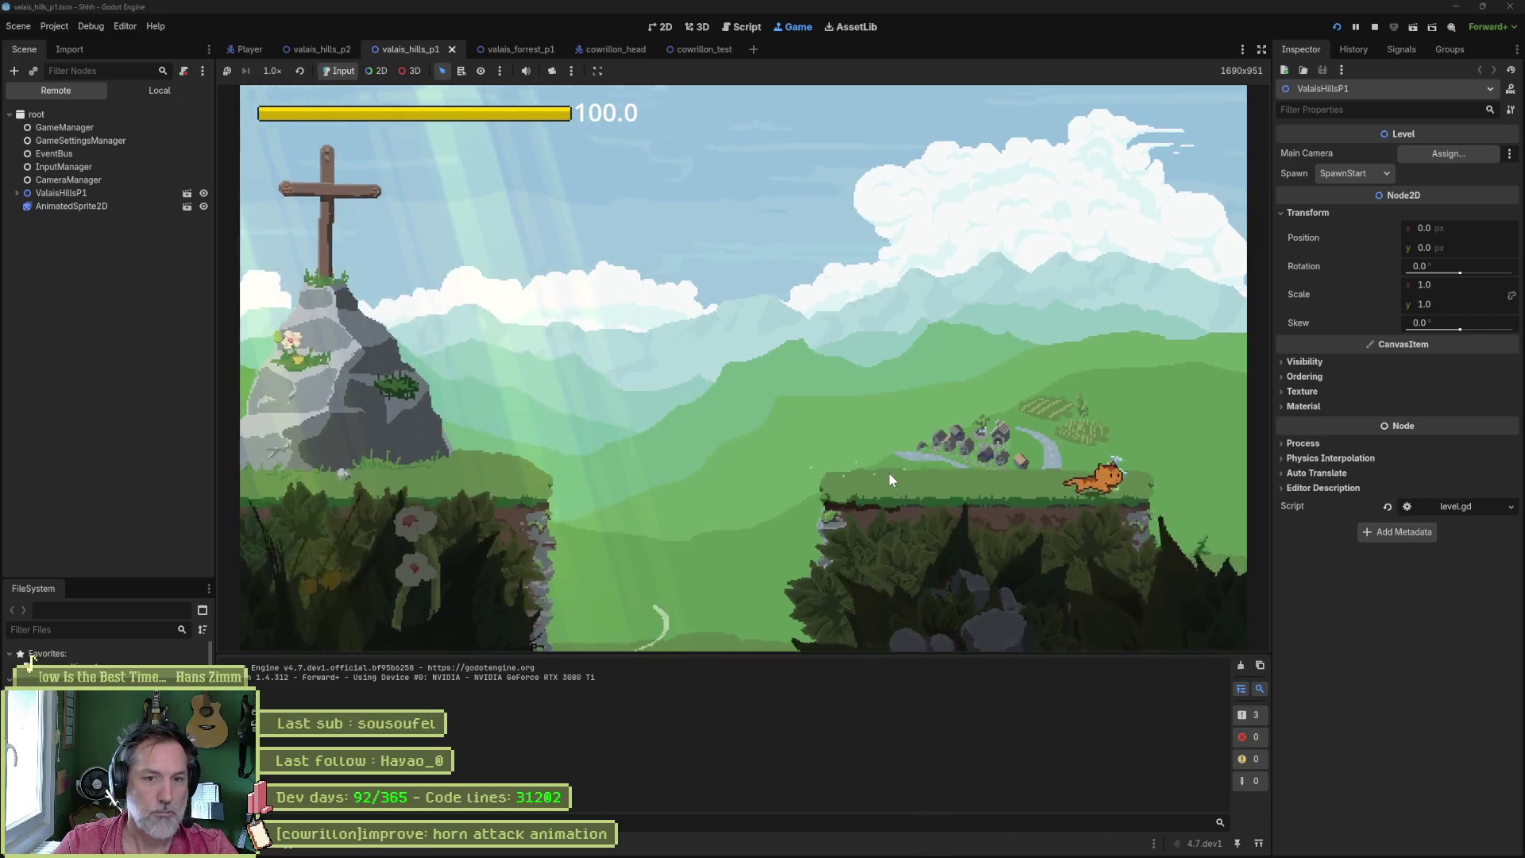
key(d)
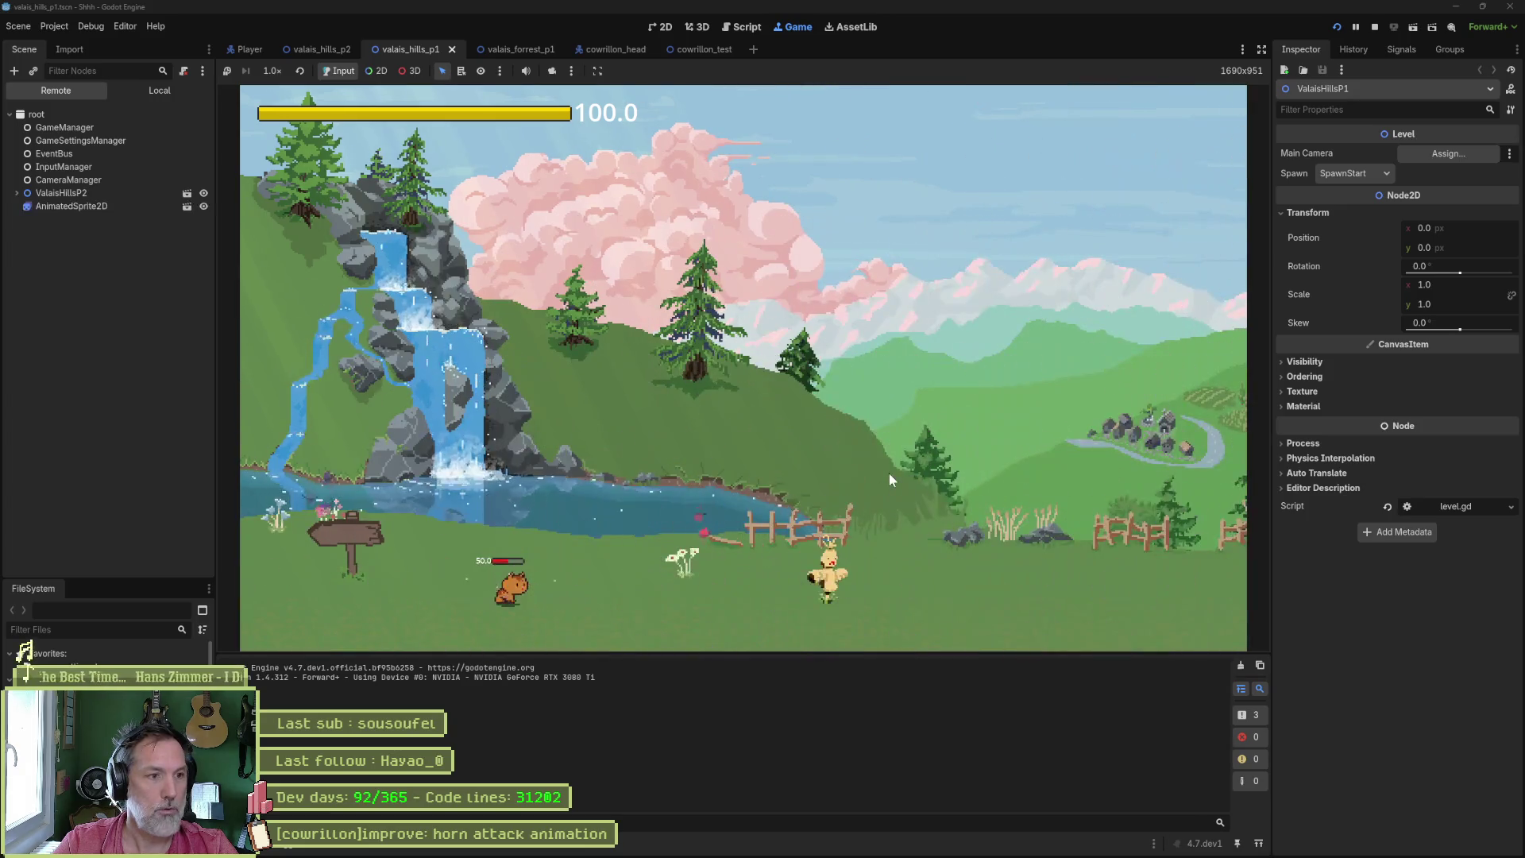
- Continue through the next area, jumping ledges and hitting the ghost enemy, then stop the game
key(d)
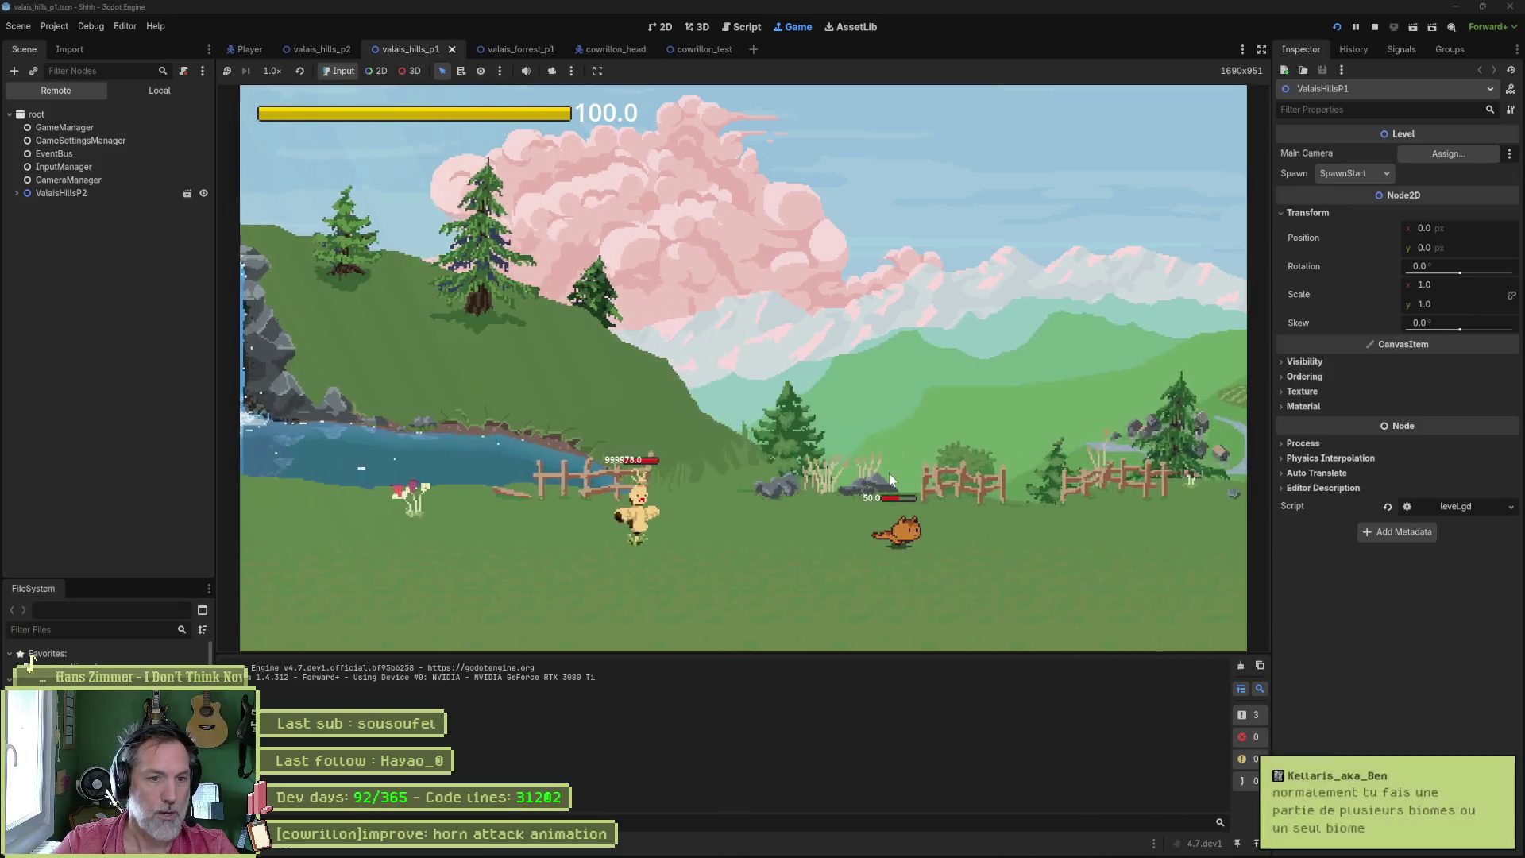
key(d)
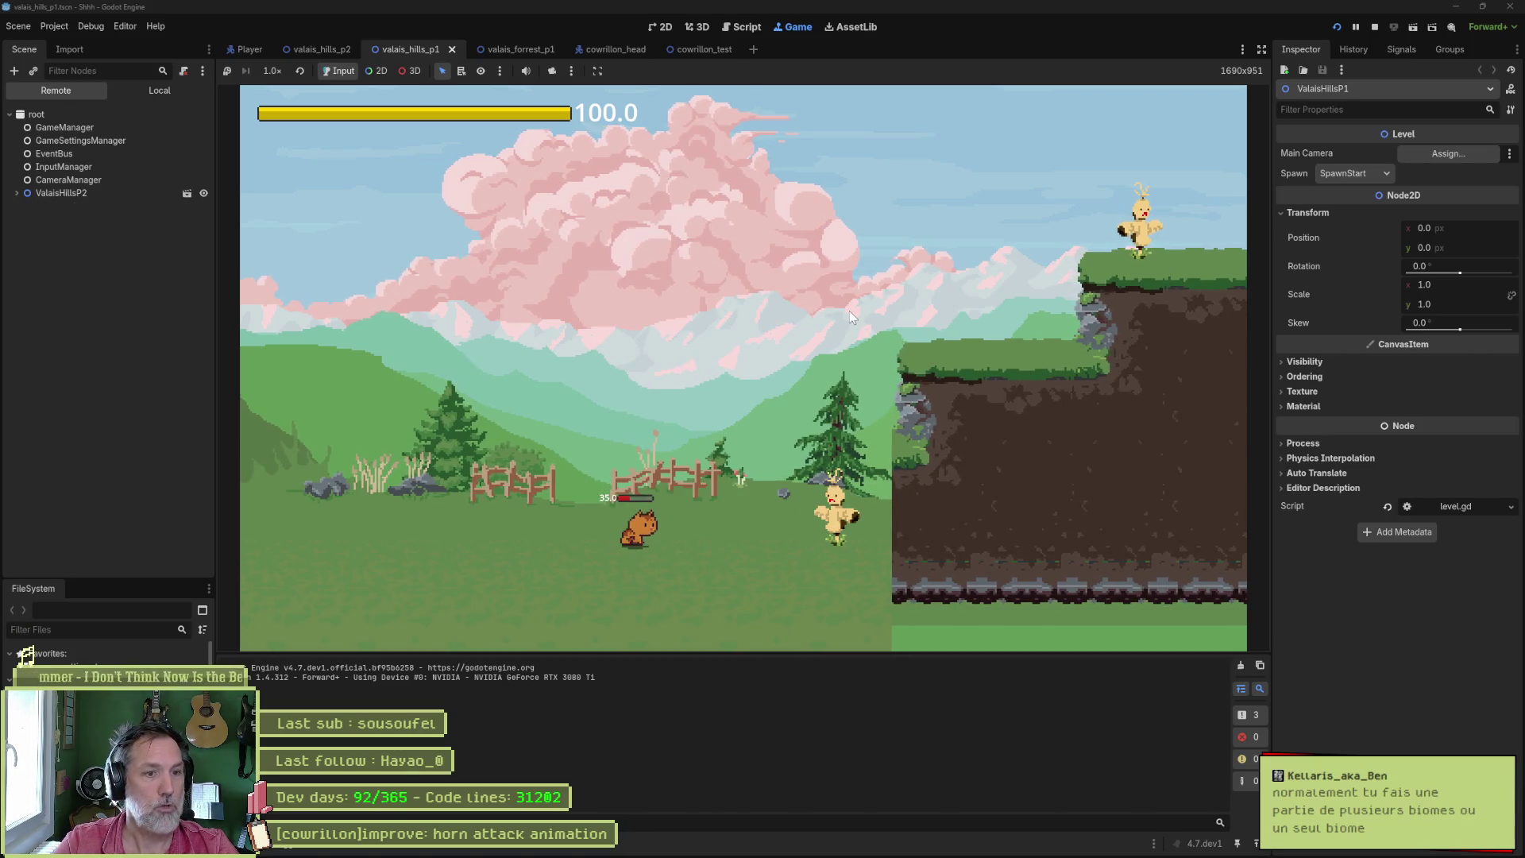
key(d)
key(space)
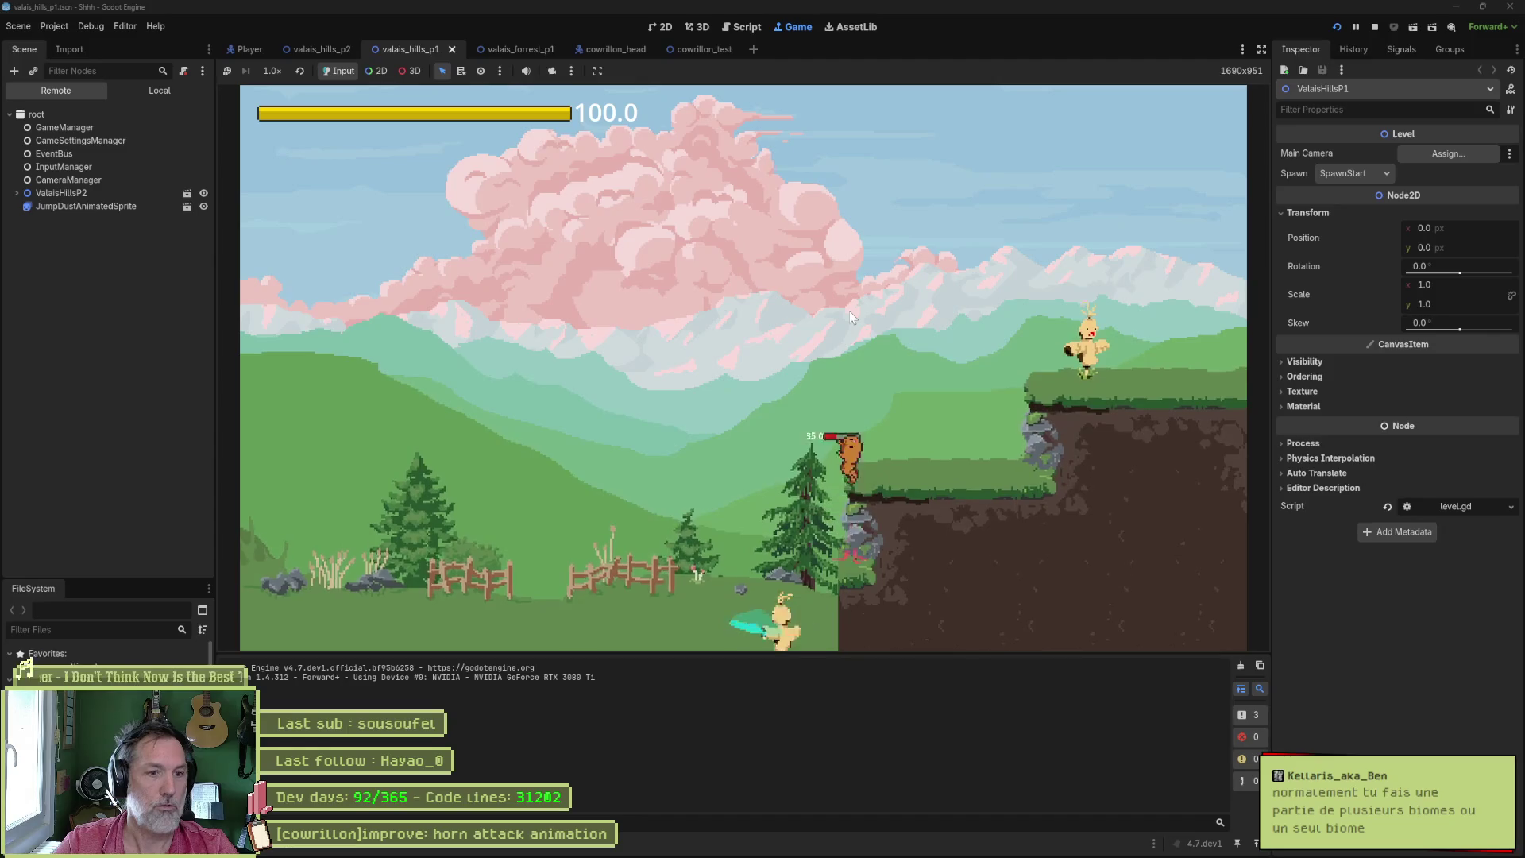
key(d)
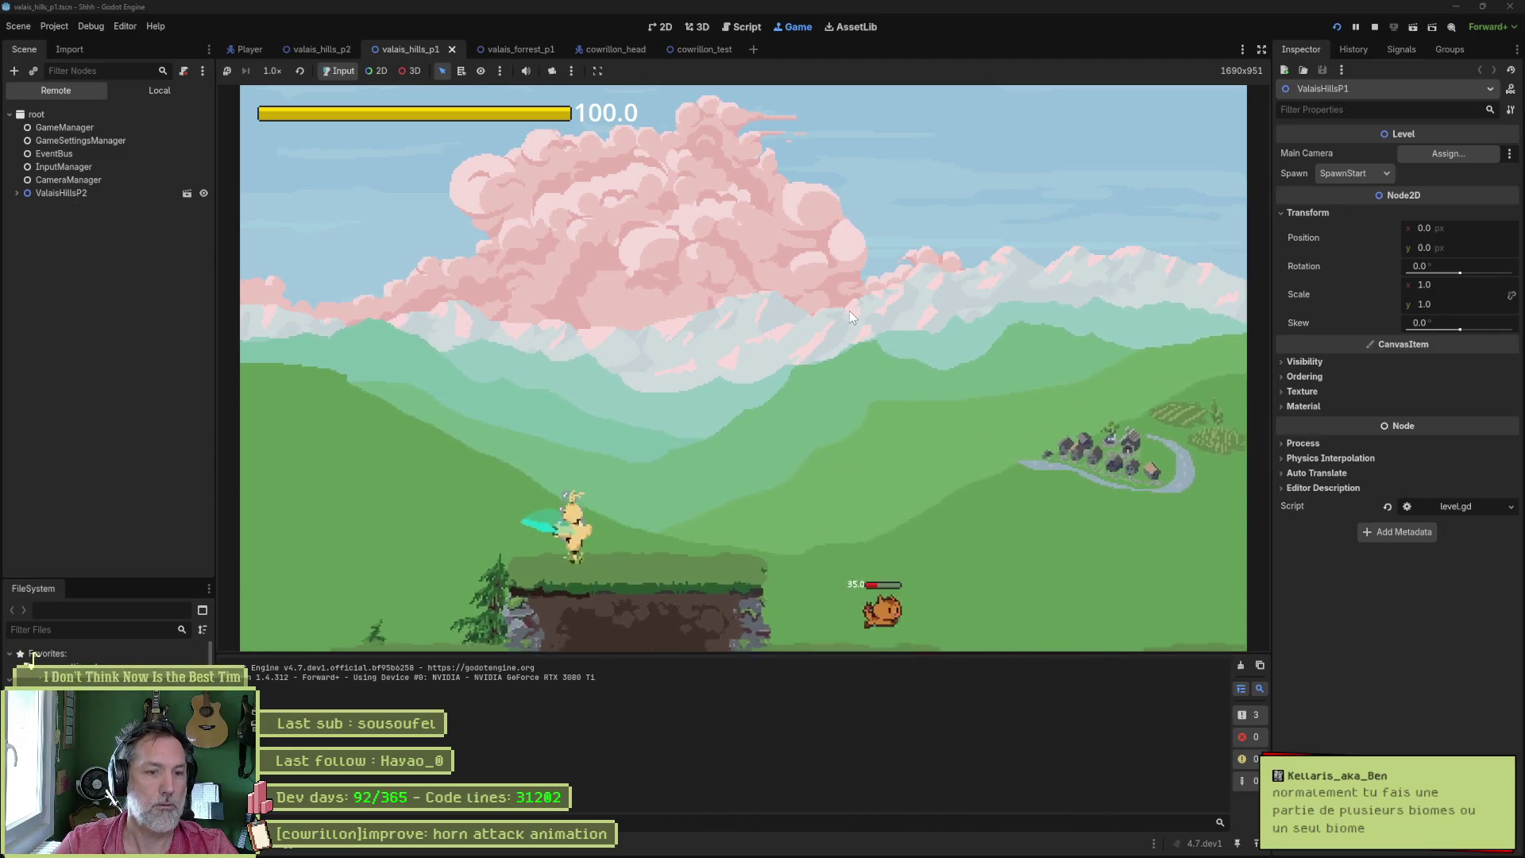
key(space)
key(d)
key(space)
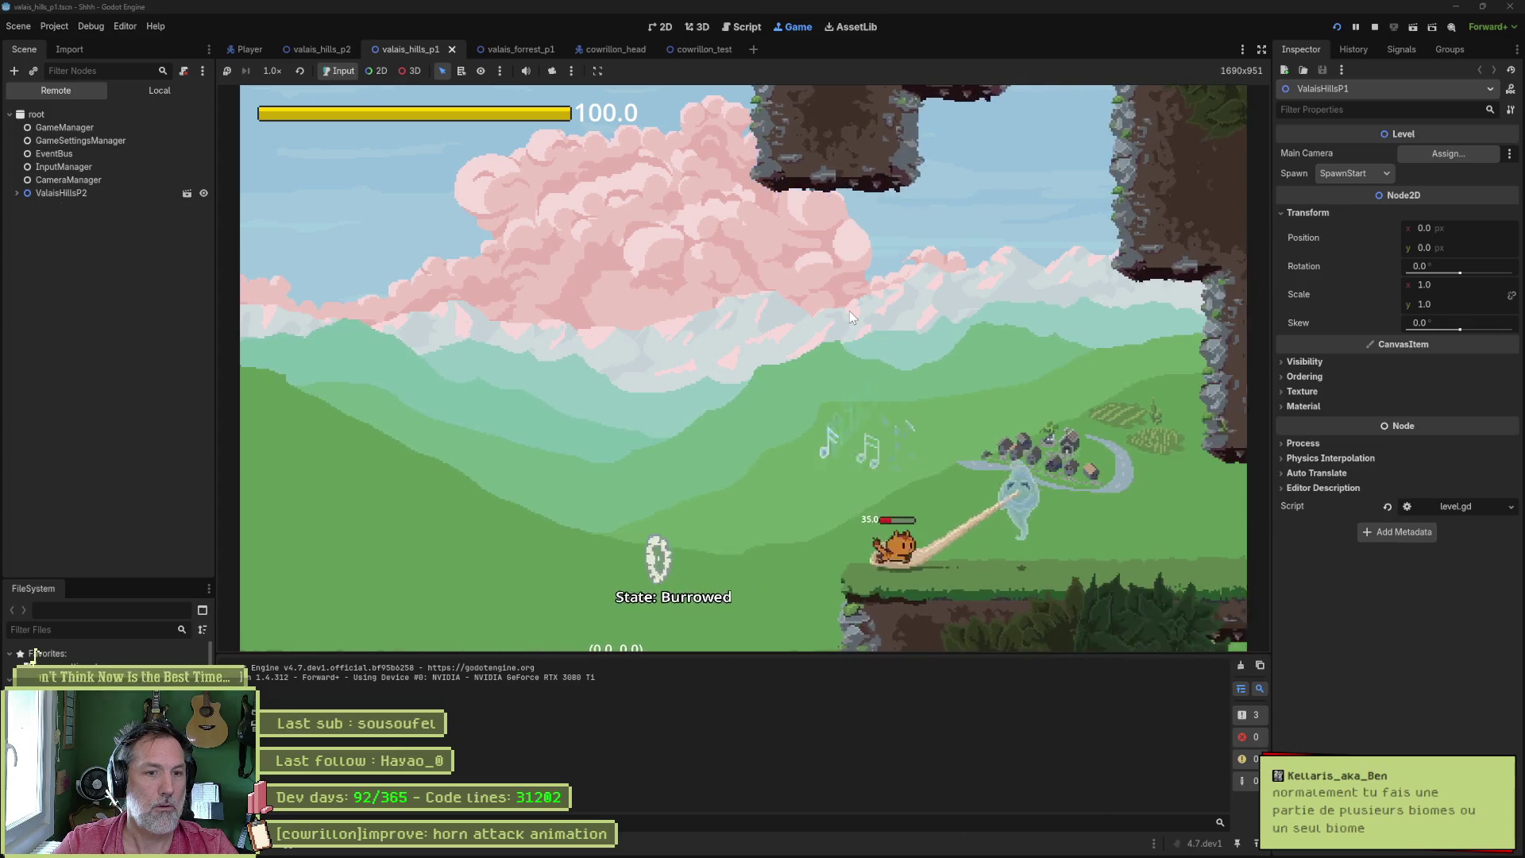
key(d)
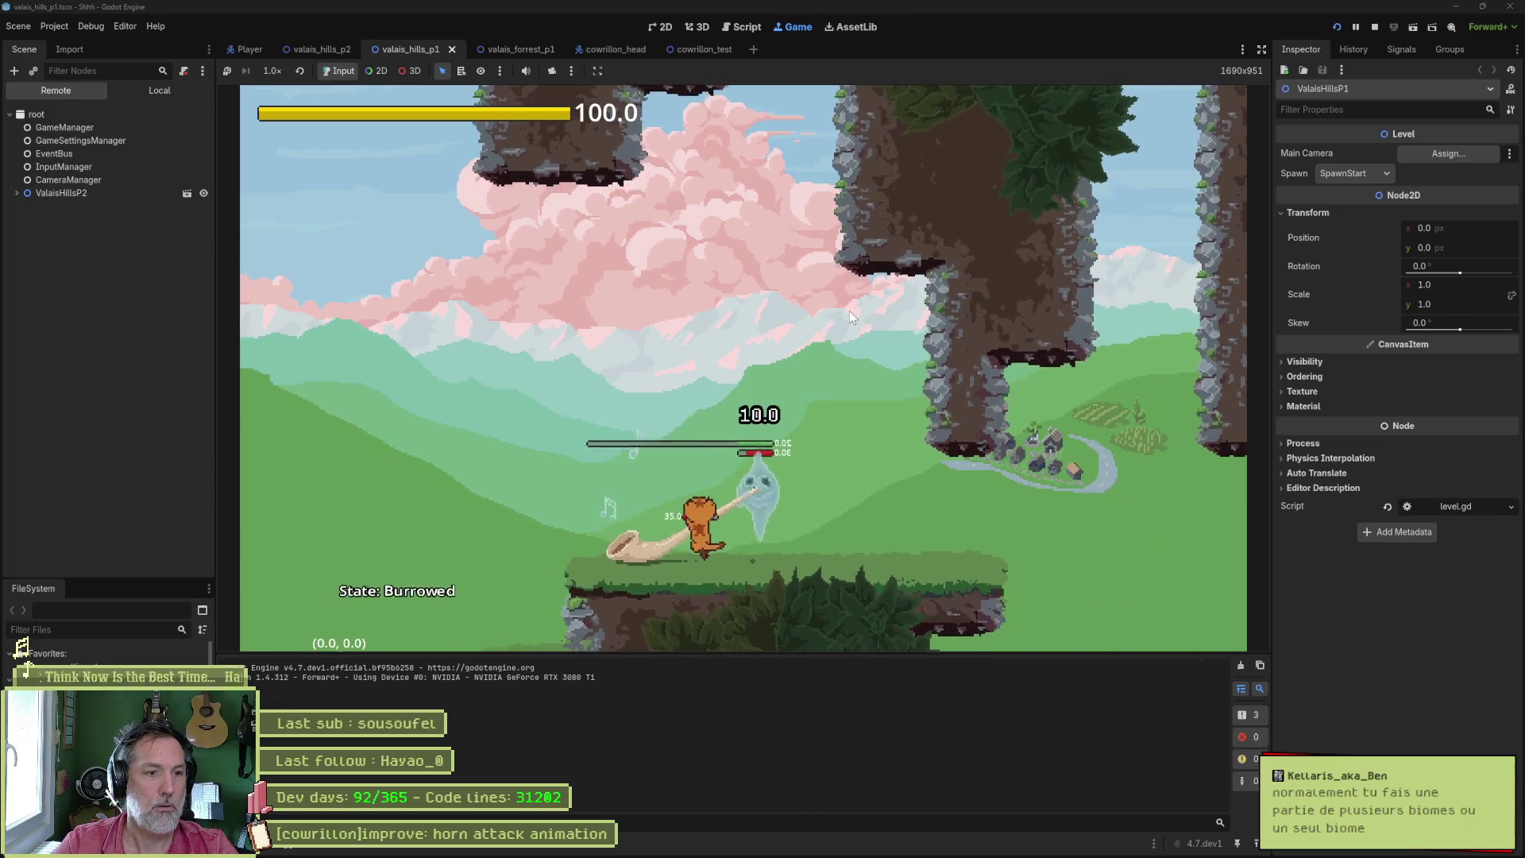
key(d)
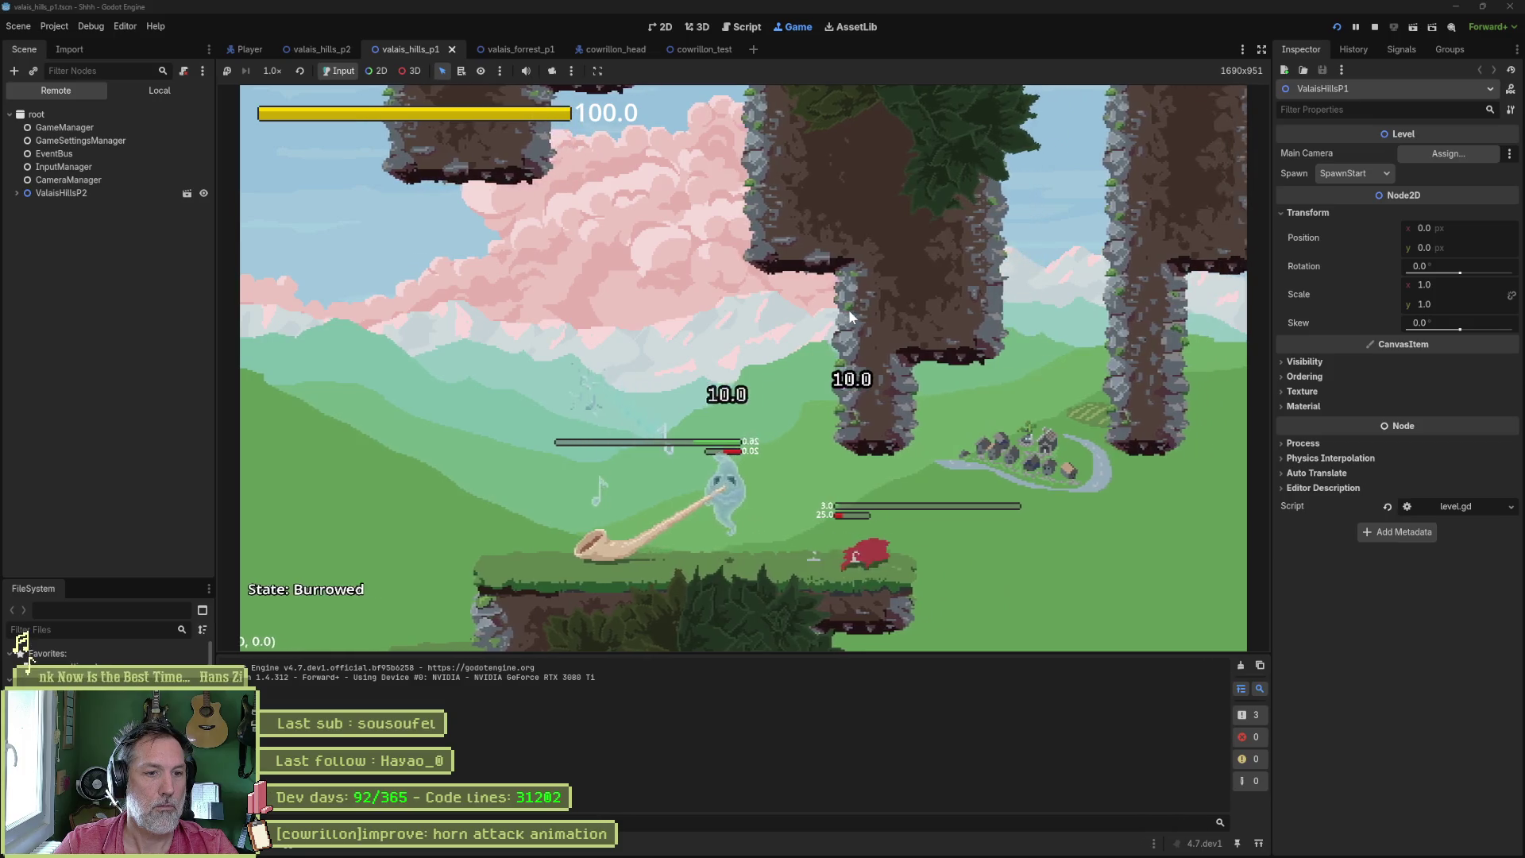
key(d)
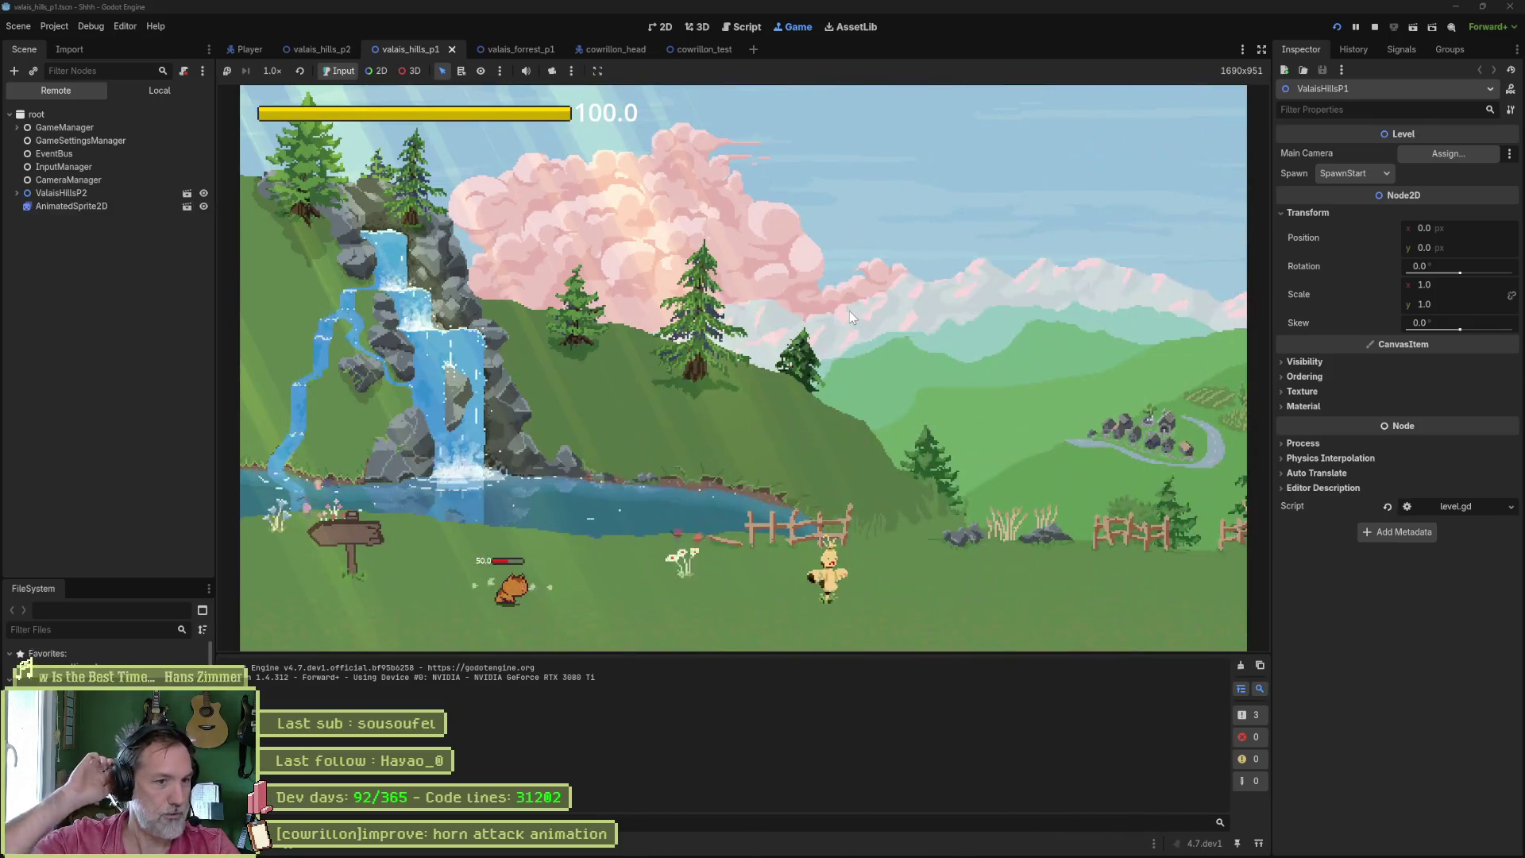
key(F8)
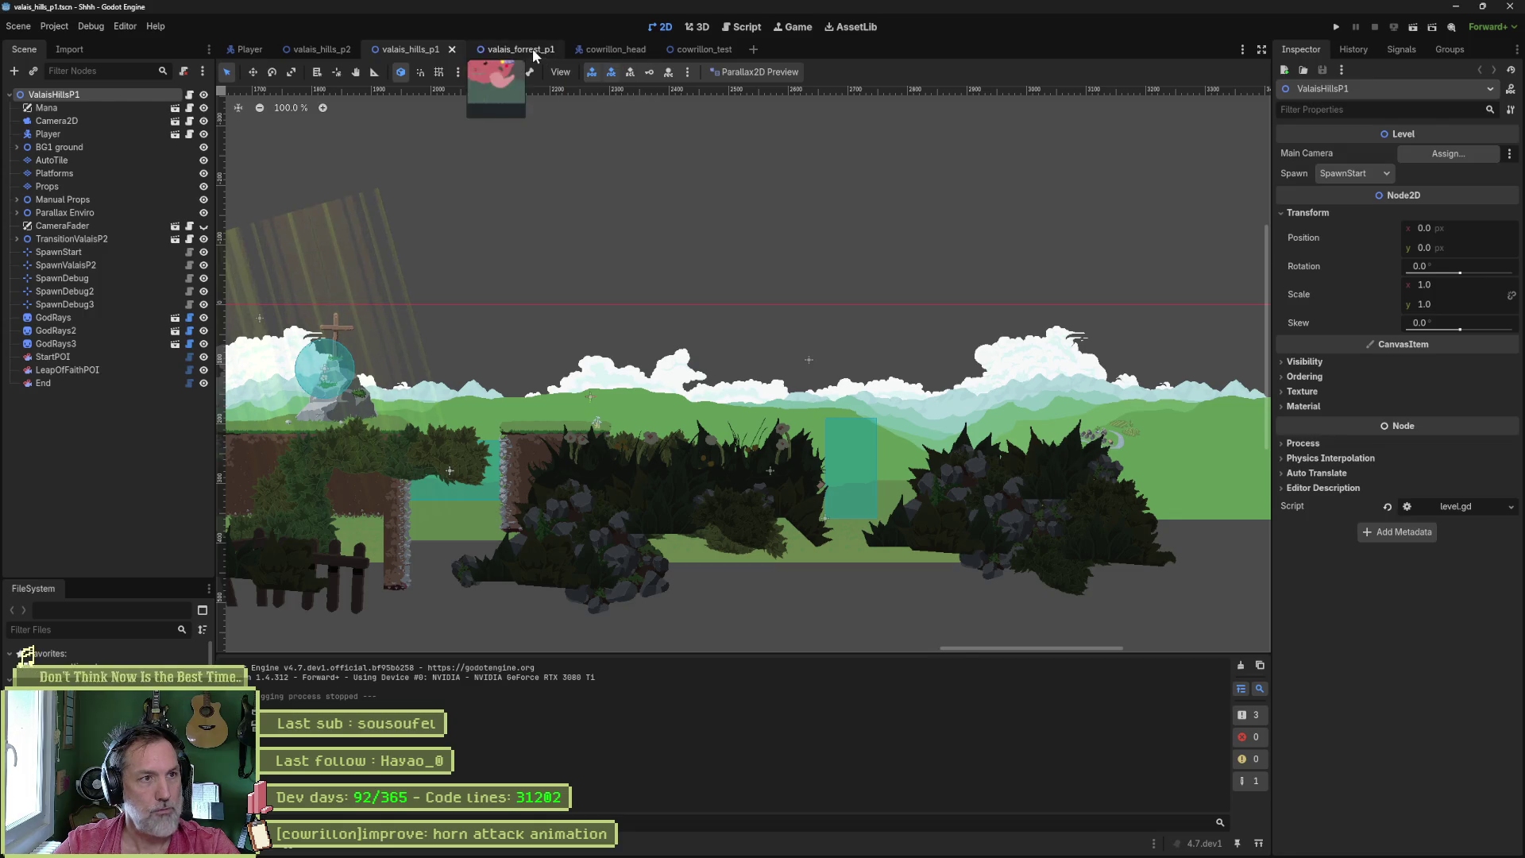
- Switch to the valais_forrest_p1 scene, zoom in and shift the view slightly down
click(509, 49)
scroll(768, 365, up, 8)
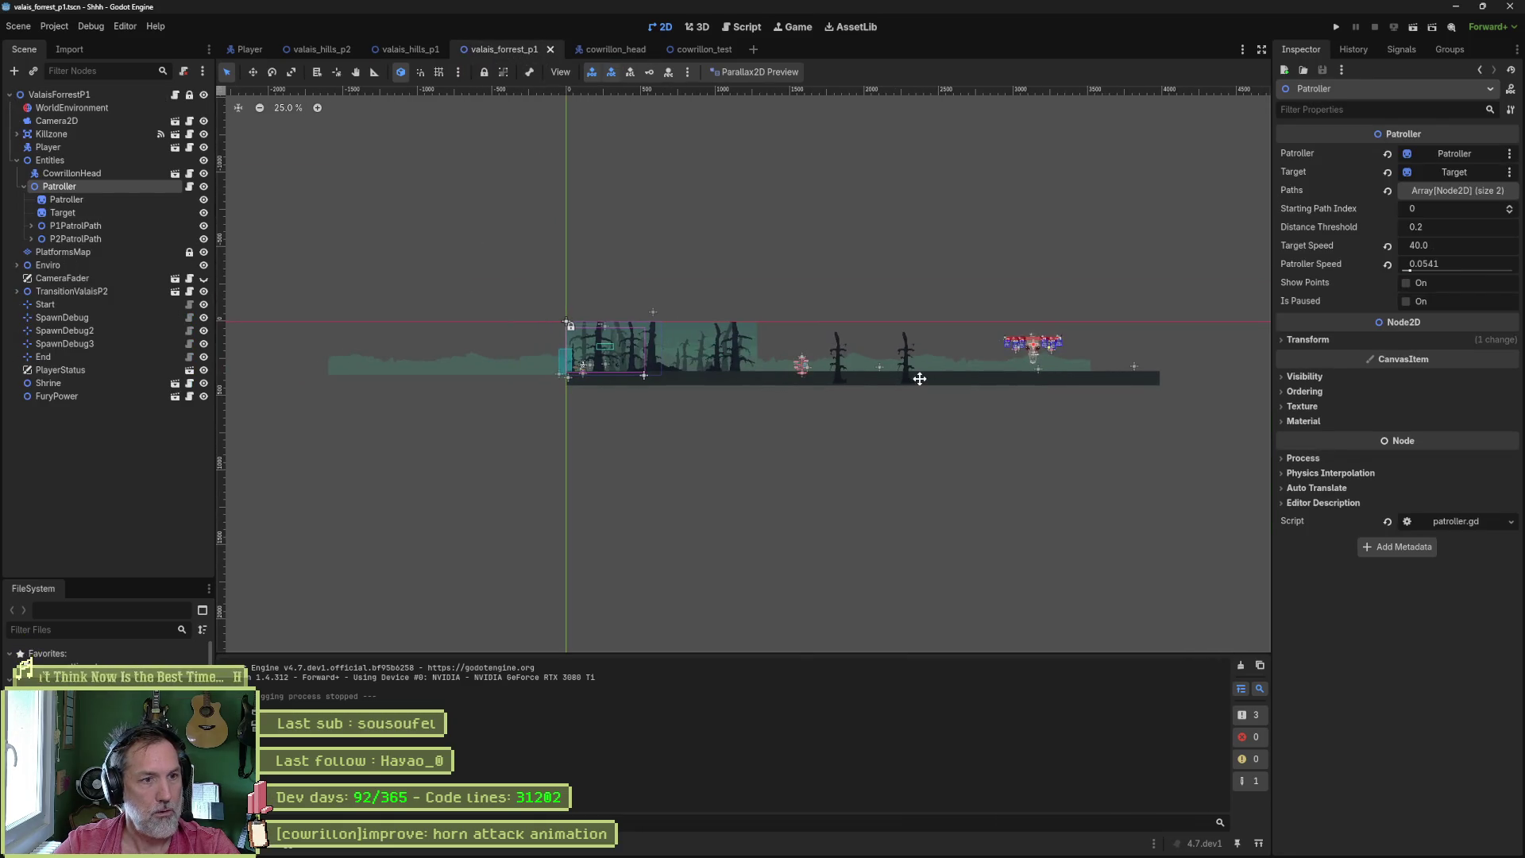
drag(748, 376, 738, 431)
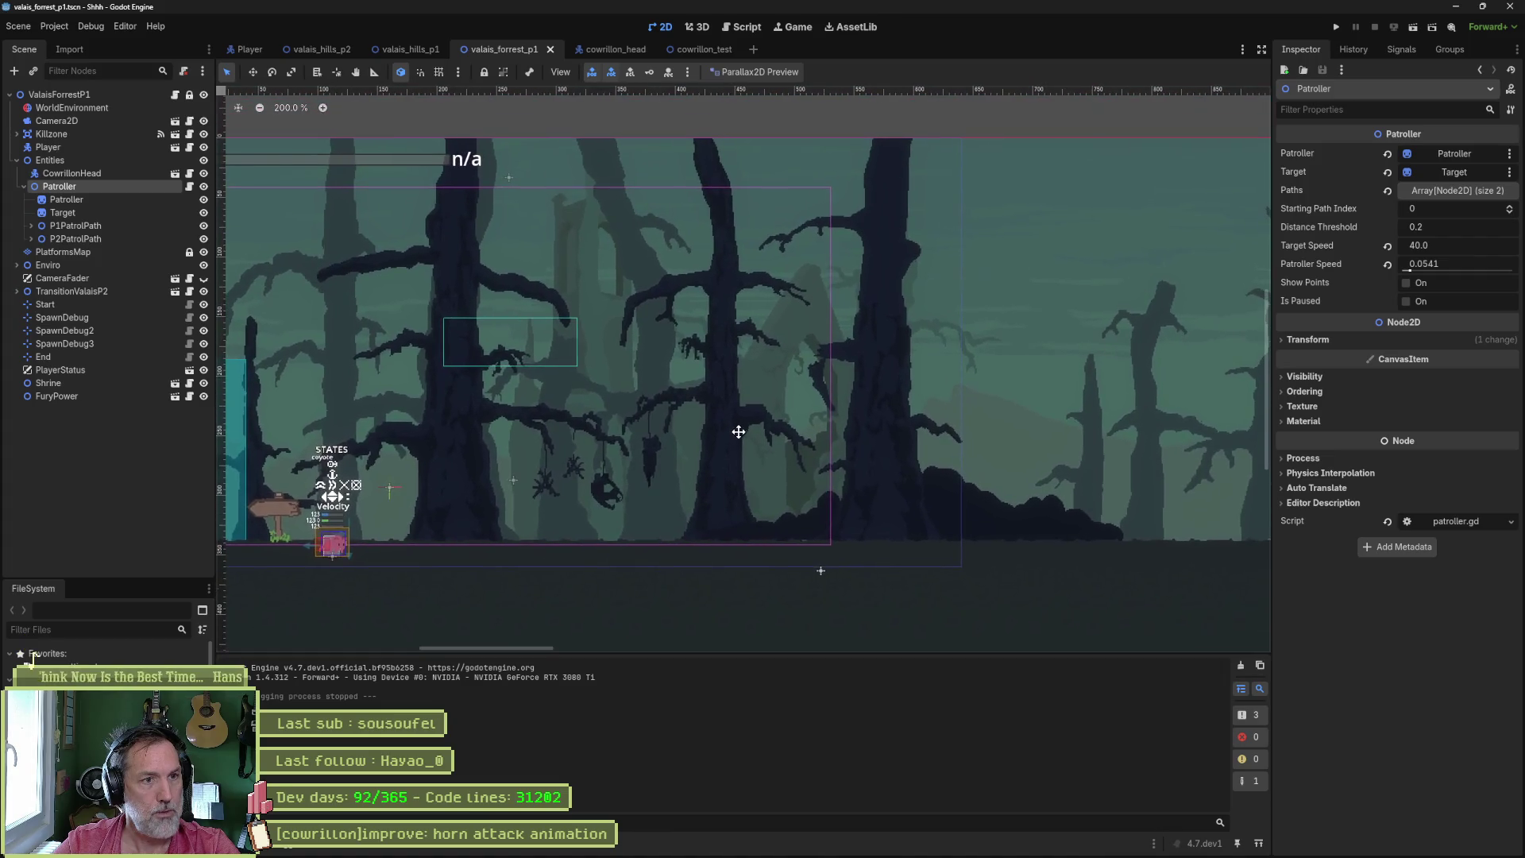
- Turn on the Parallax2D preview, pan to the forest's right side, then bring up the cow-skull image search
click(761, 72)
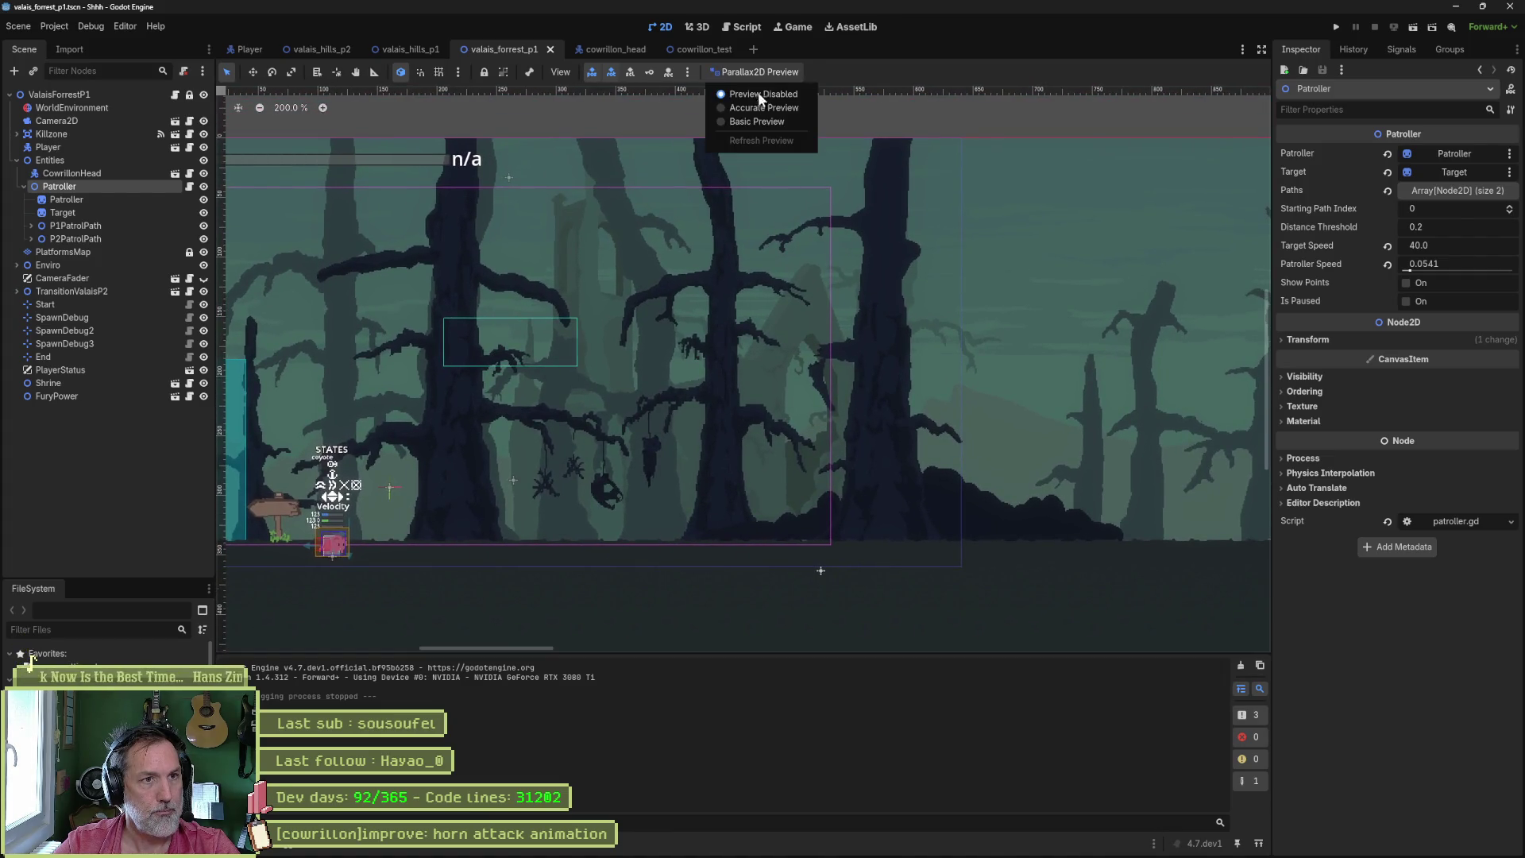
click(757, 106)
drag(841, 302, 572, 304)
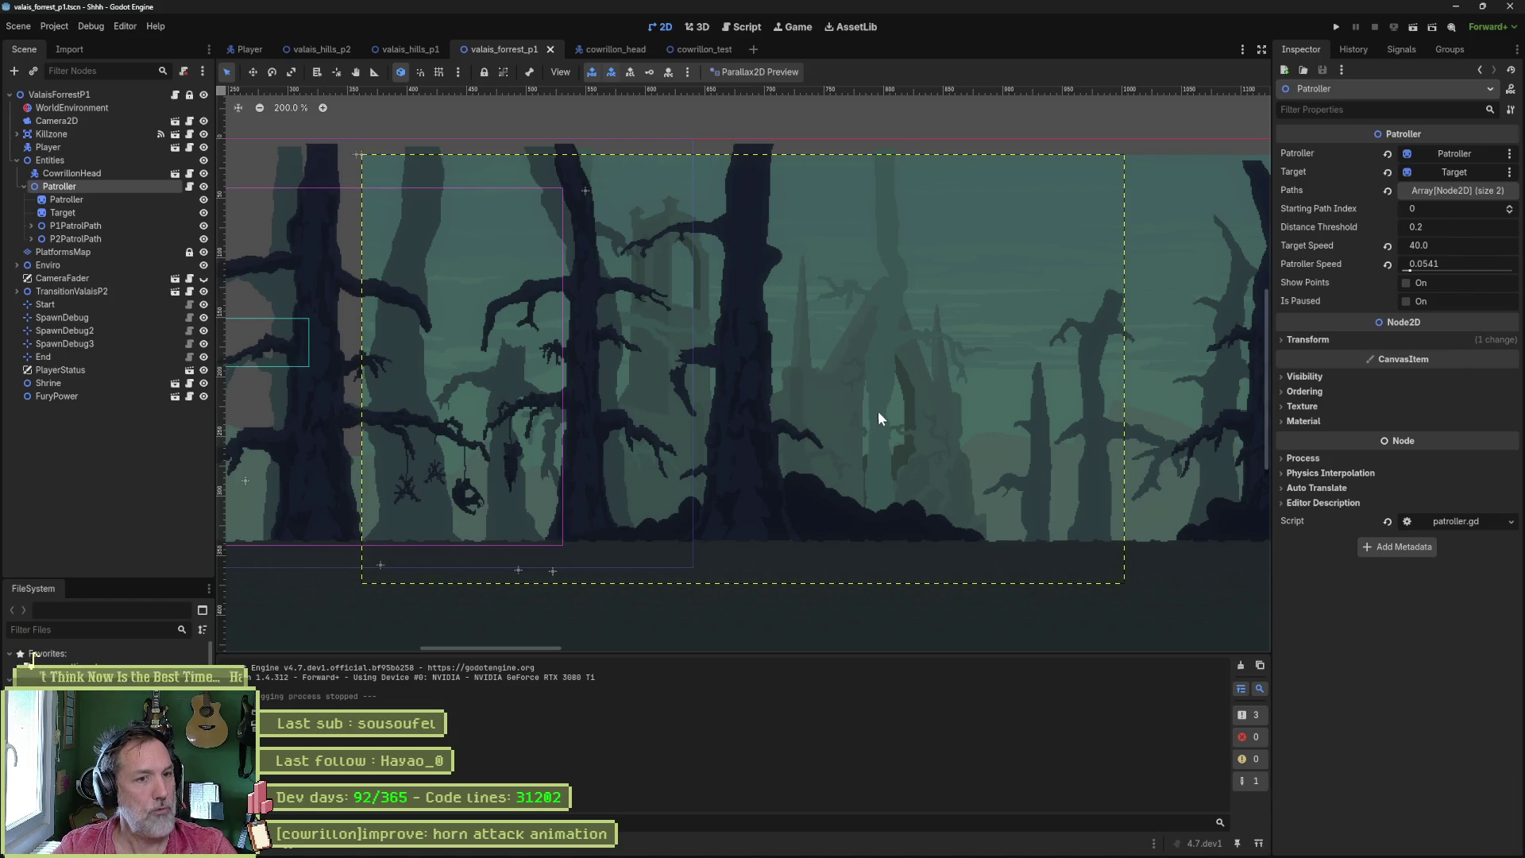
mouse_move(874, 856)
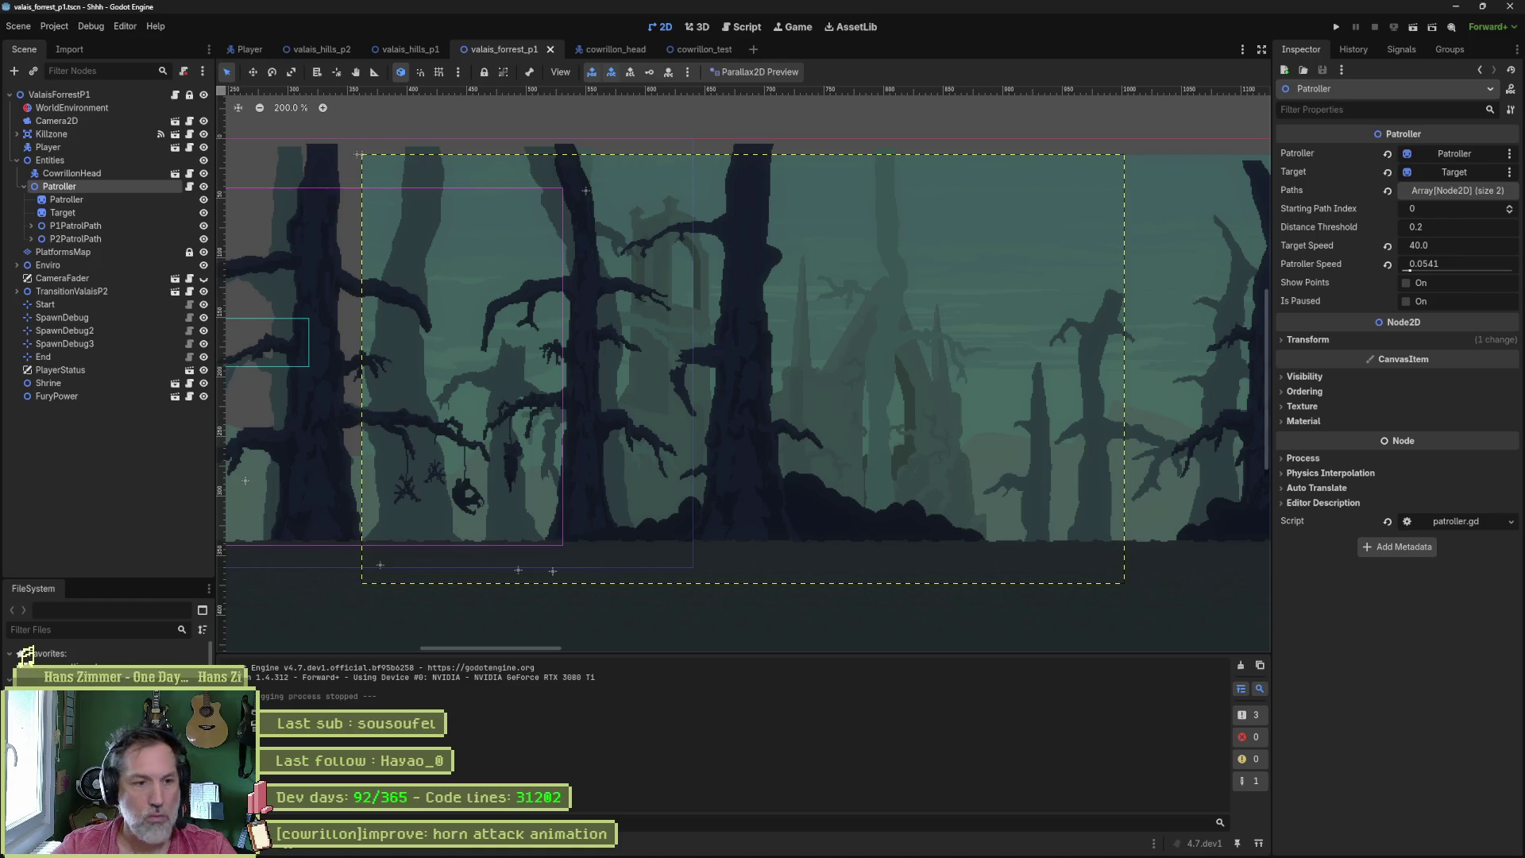
click(658, 854)
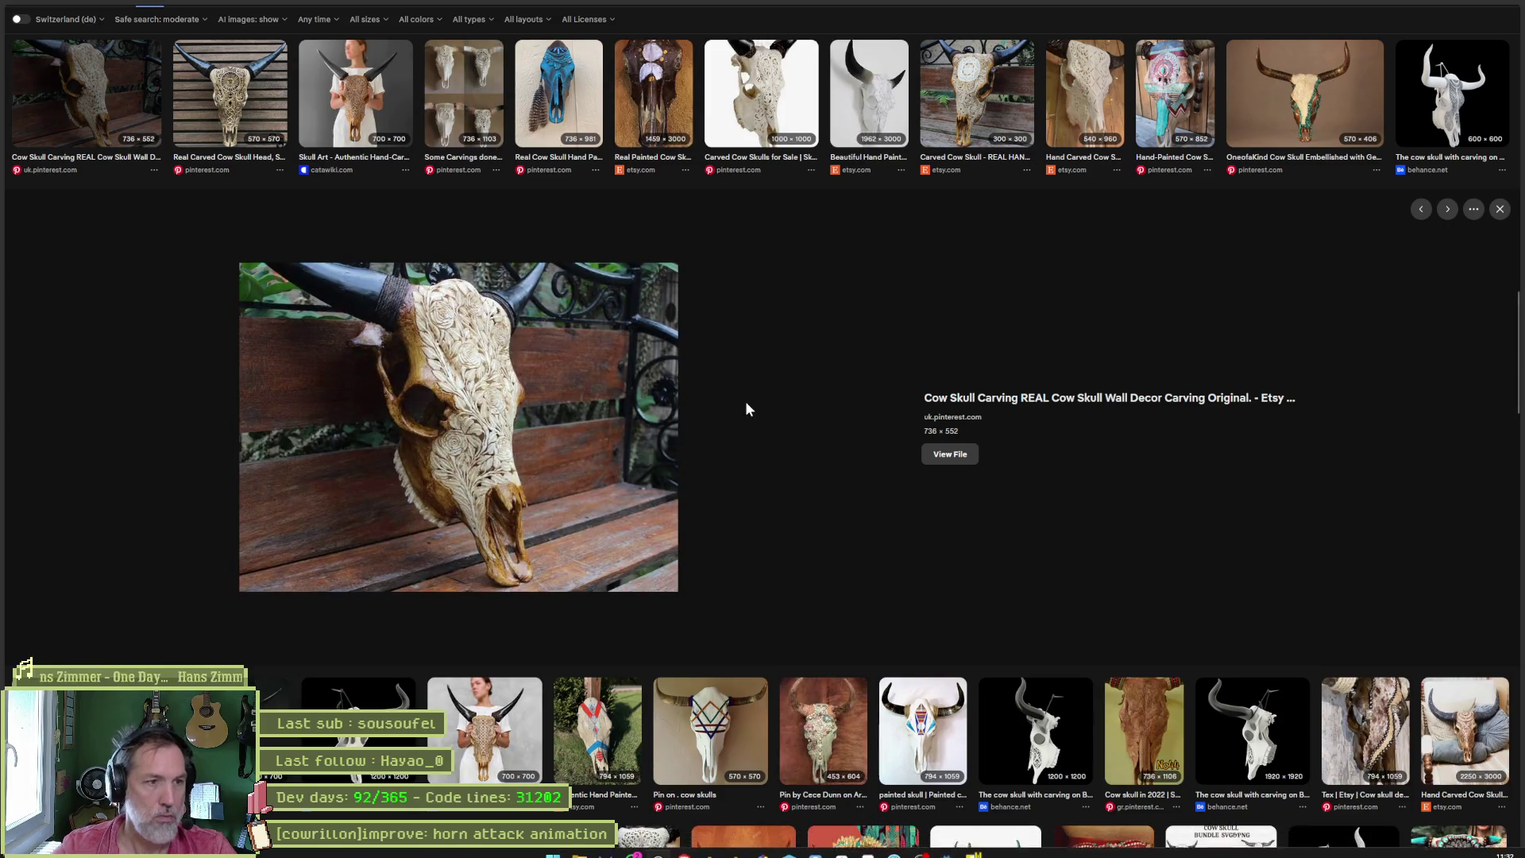
- Load the Miro website by searching 'mro' in a new browser tab, then return to Godot
key(ctrl+t)
text(mro)
key(Return)
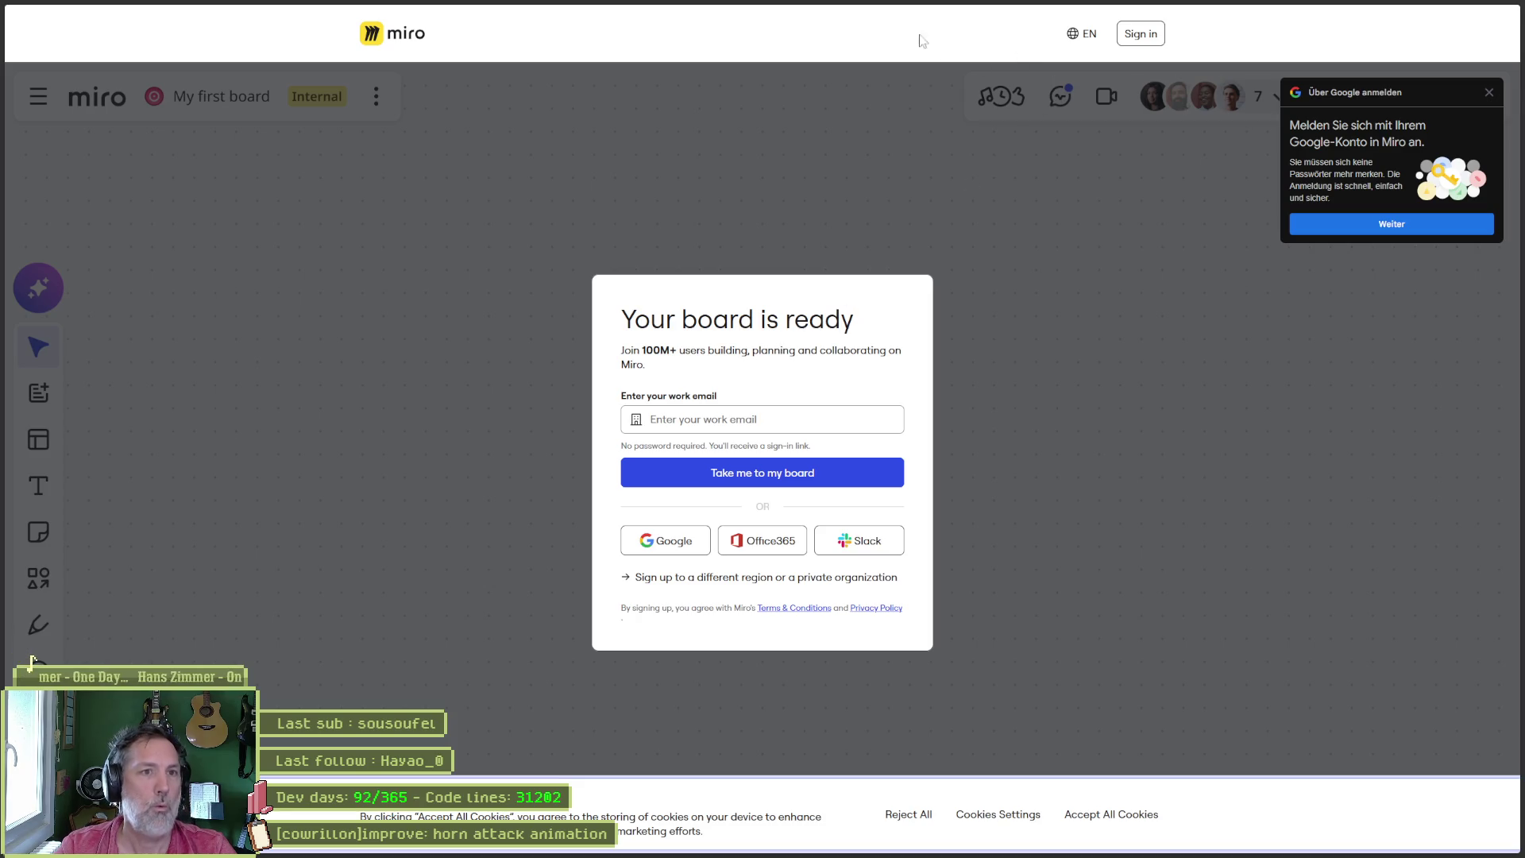
key(alt+Tab)
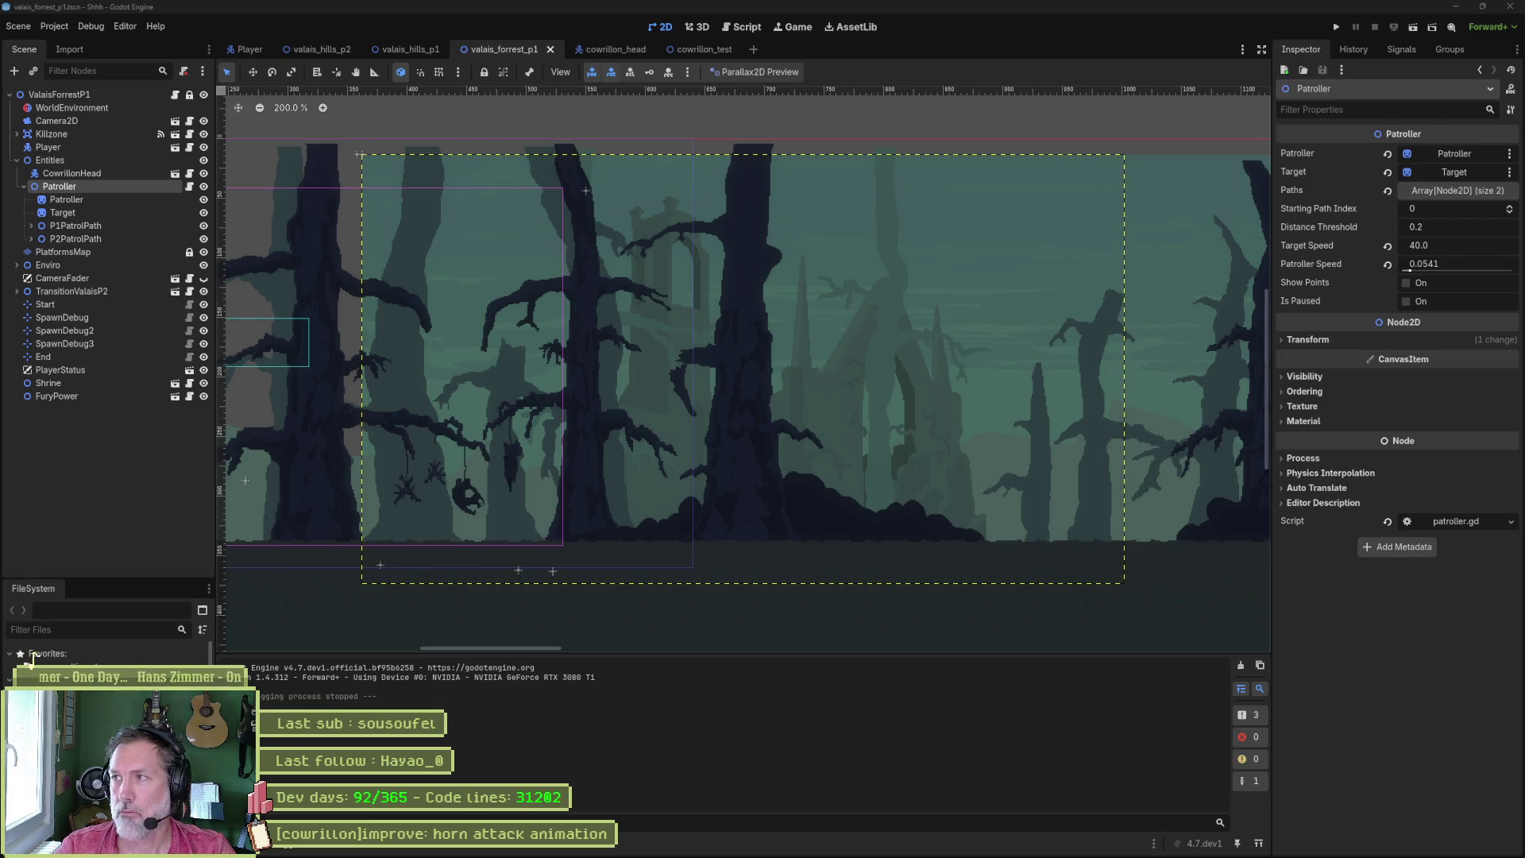
- Bring the browser showing Miro forward and maximize its window
key(alt+Tab)
drag(952, 6, 952, 1)
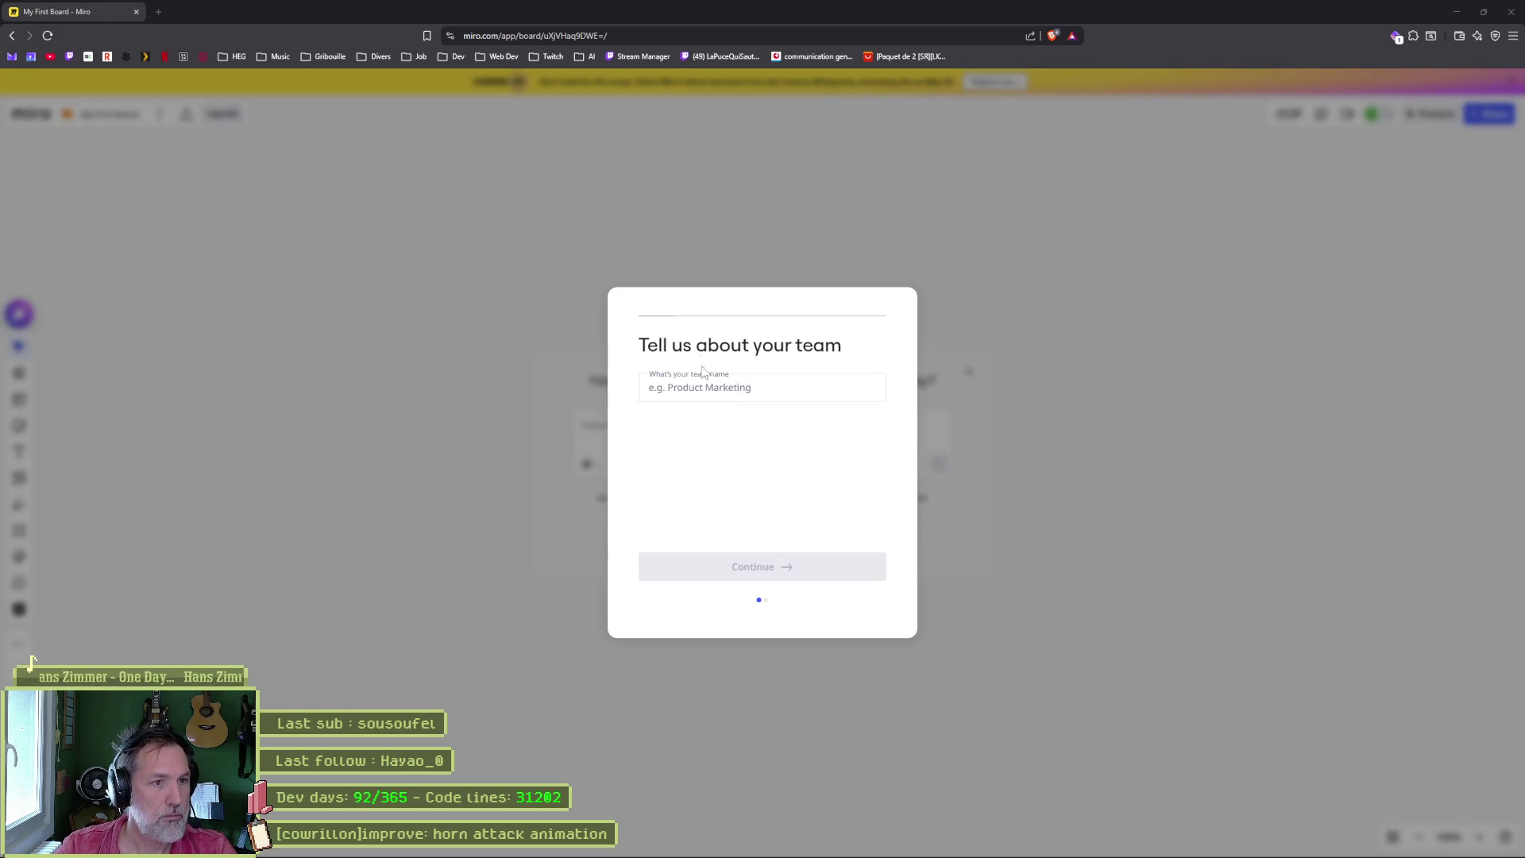
- Enter 'asf' as the team name in Miro's onboarding prompt
click(703, 396)
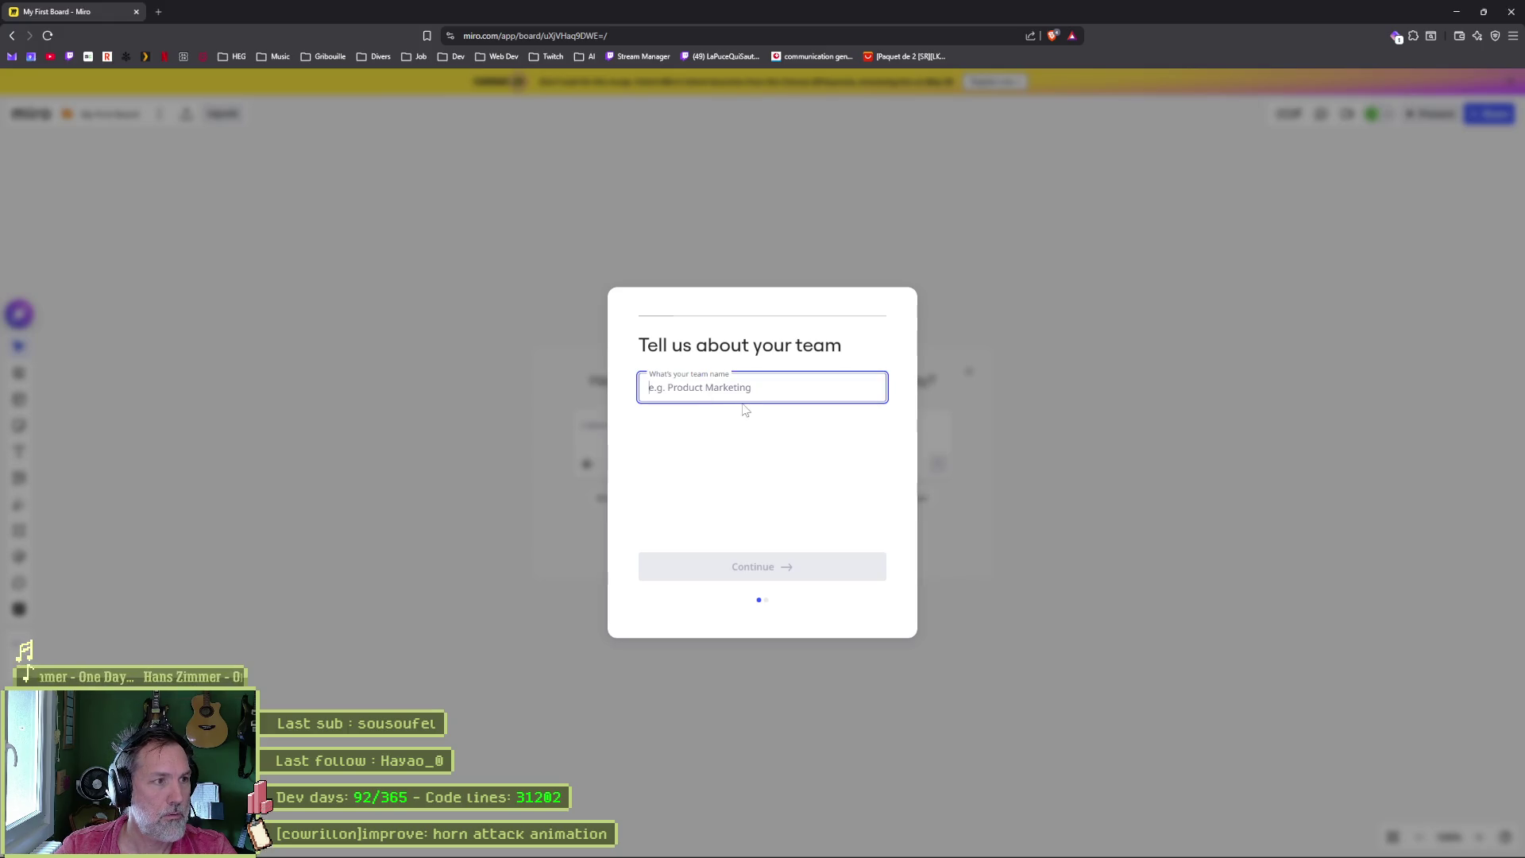
click(782, 576)
click(768, 393)
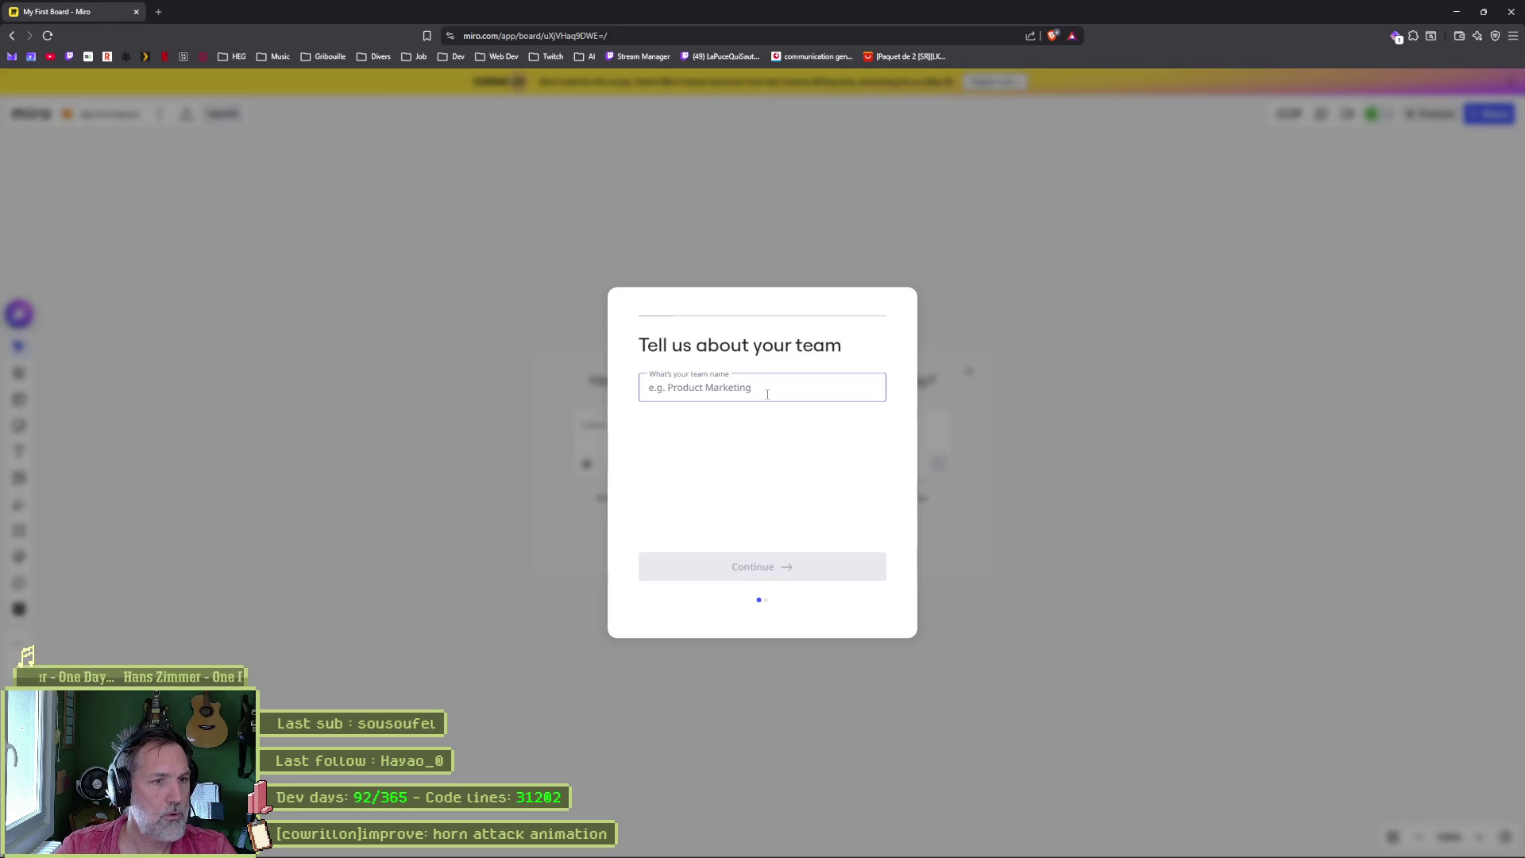
text(asf)
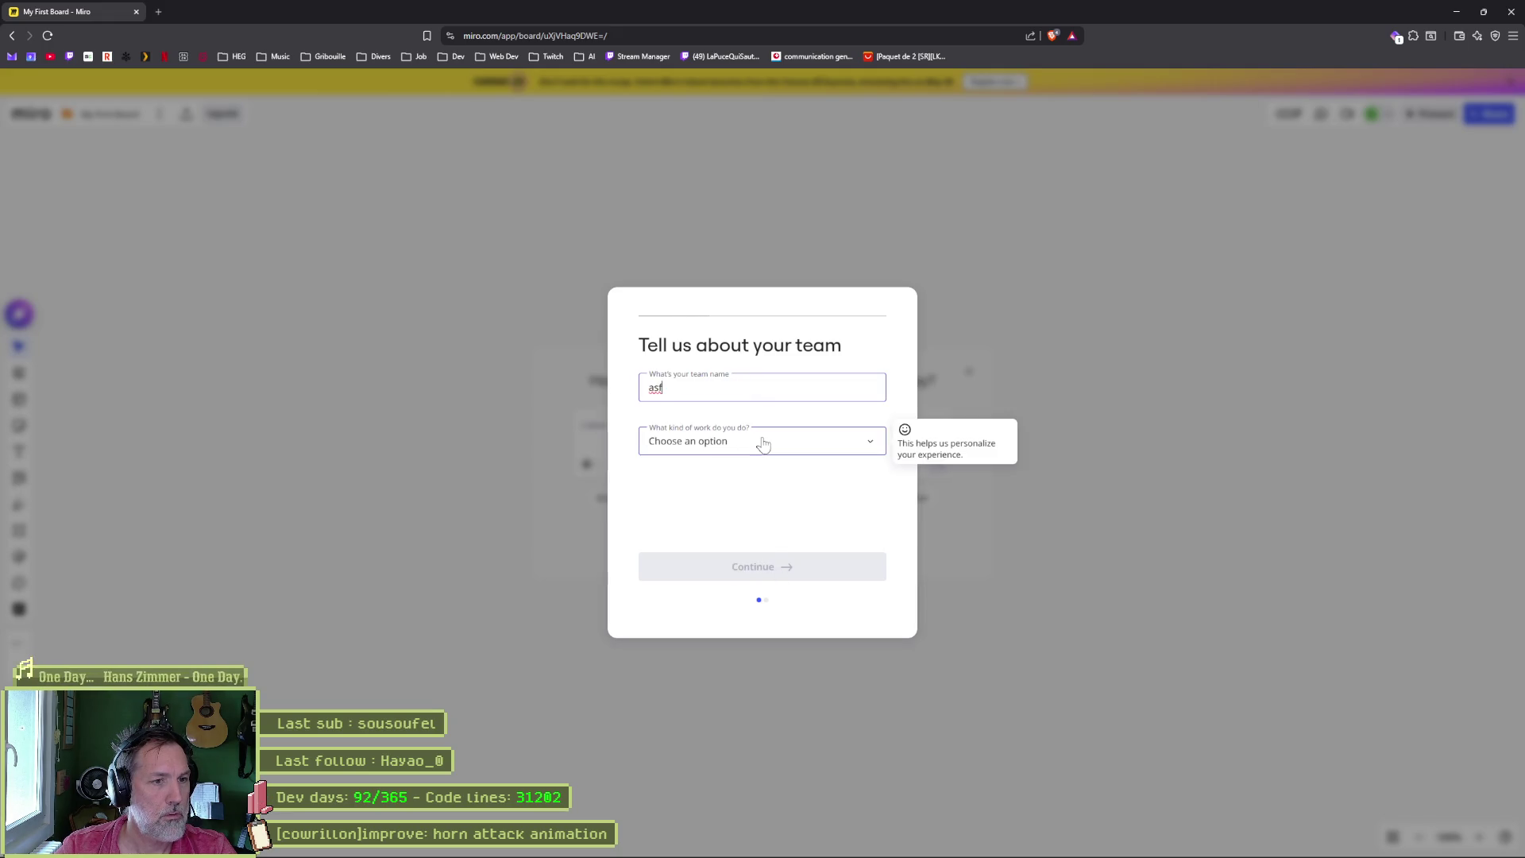
- Choose UX Research as the work type, continue, skip inviting teammates, and close the browser
click(762, 443)
click(750, 492)
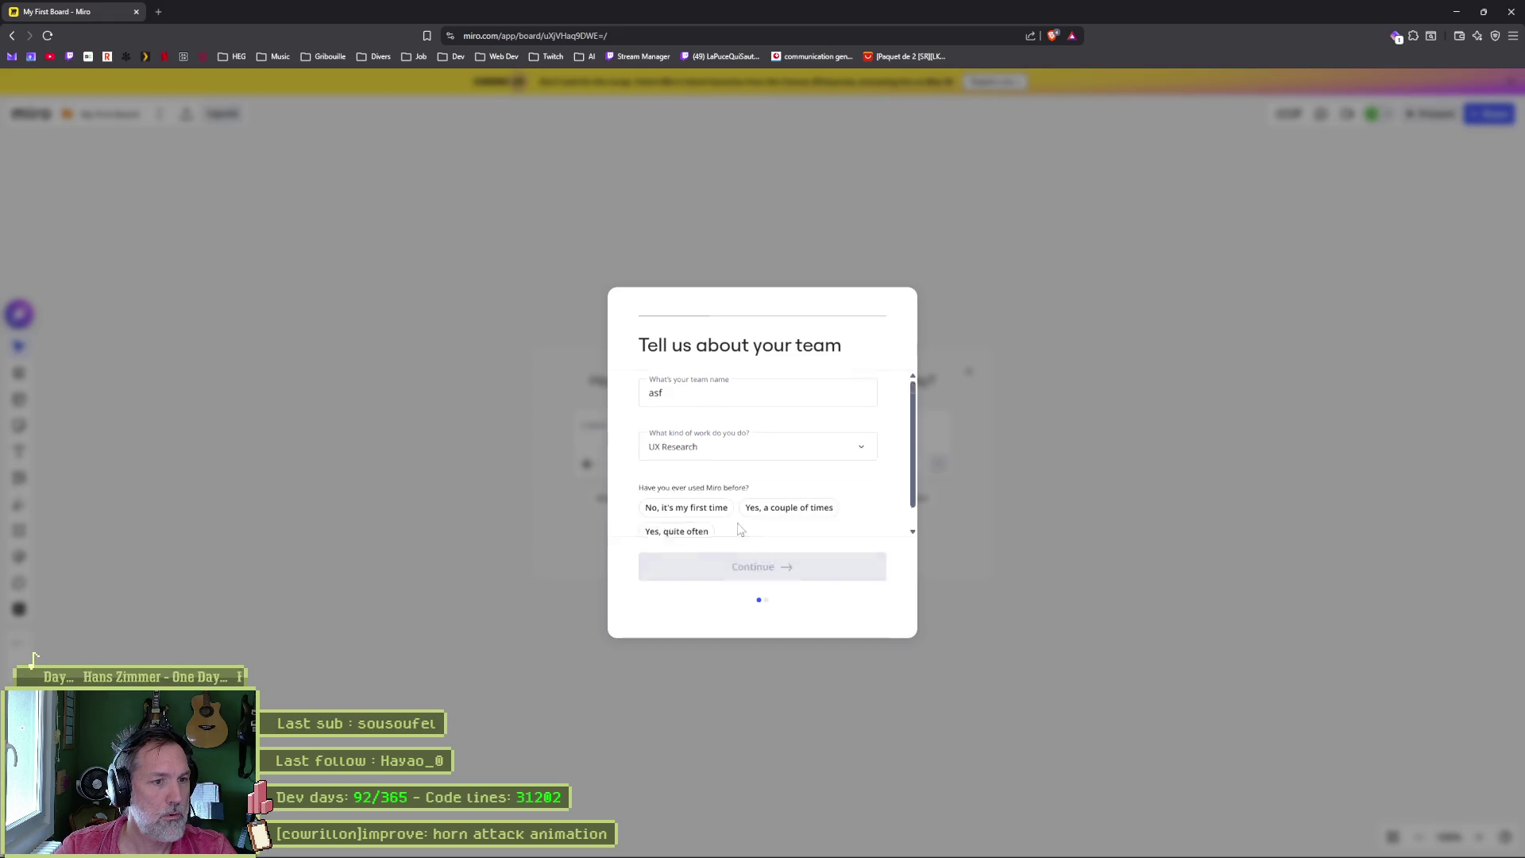
click(766, 578)
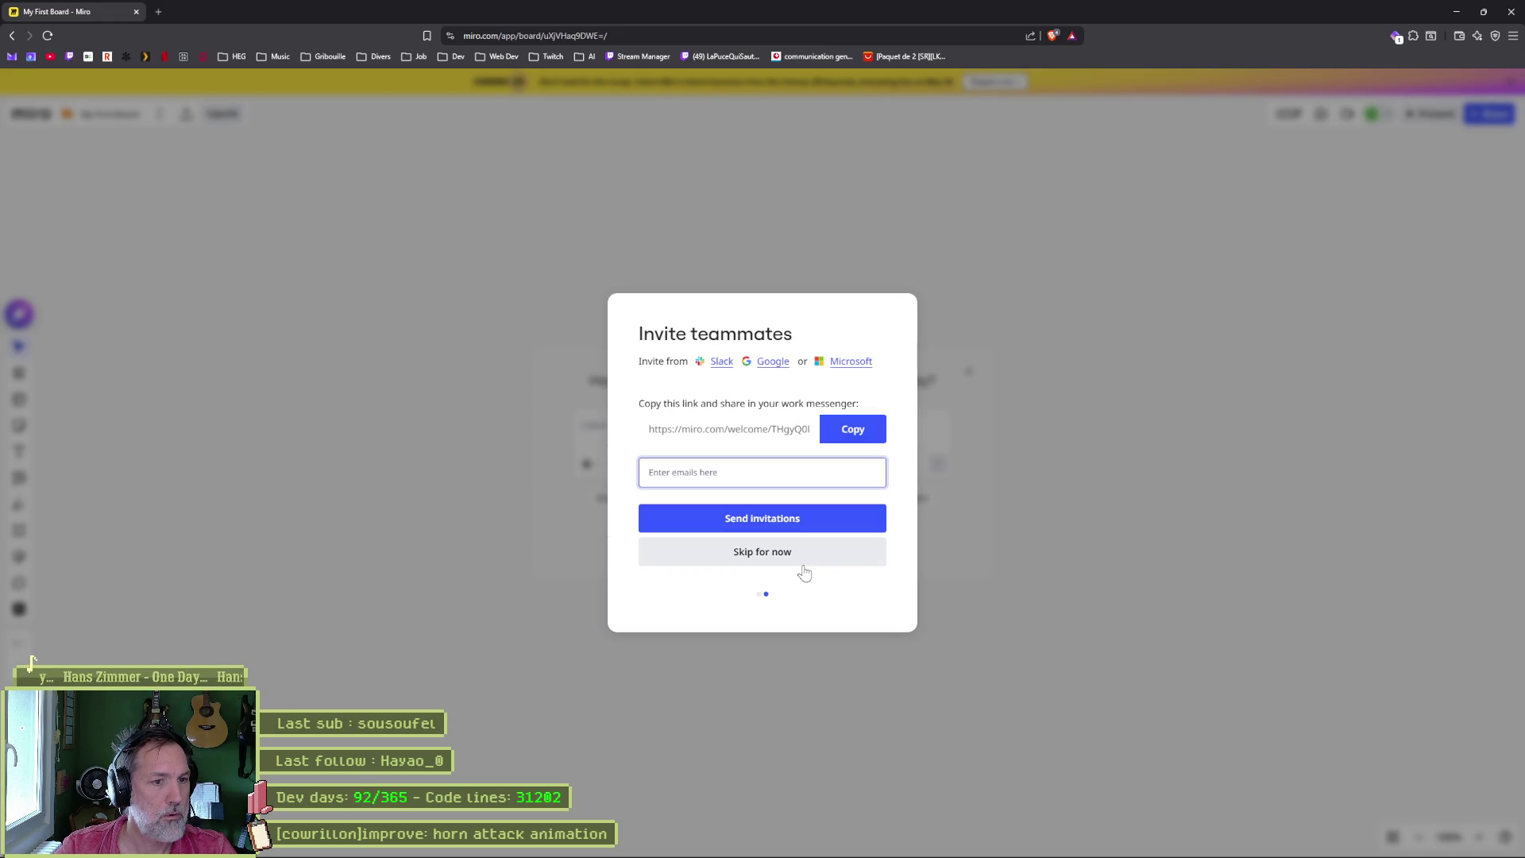
click(803, 564)
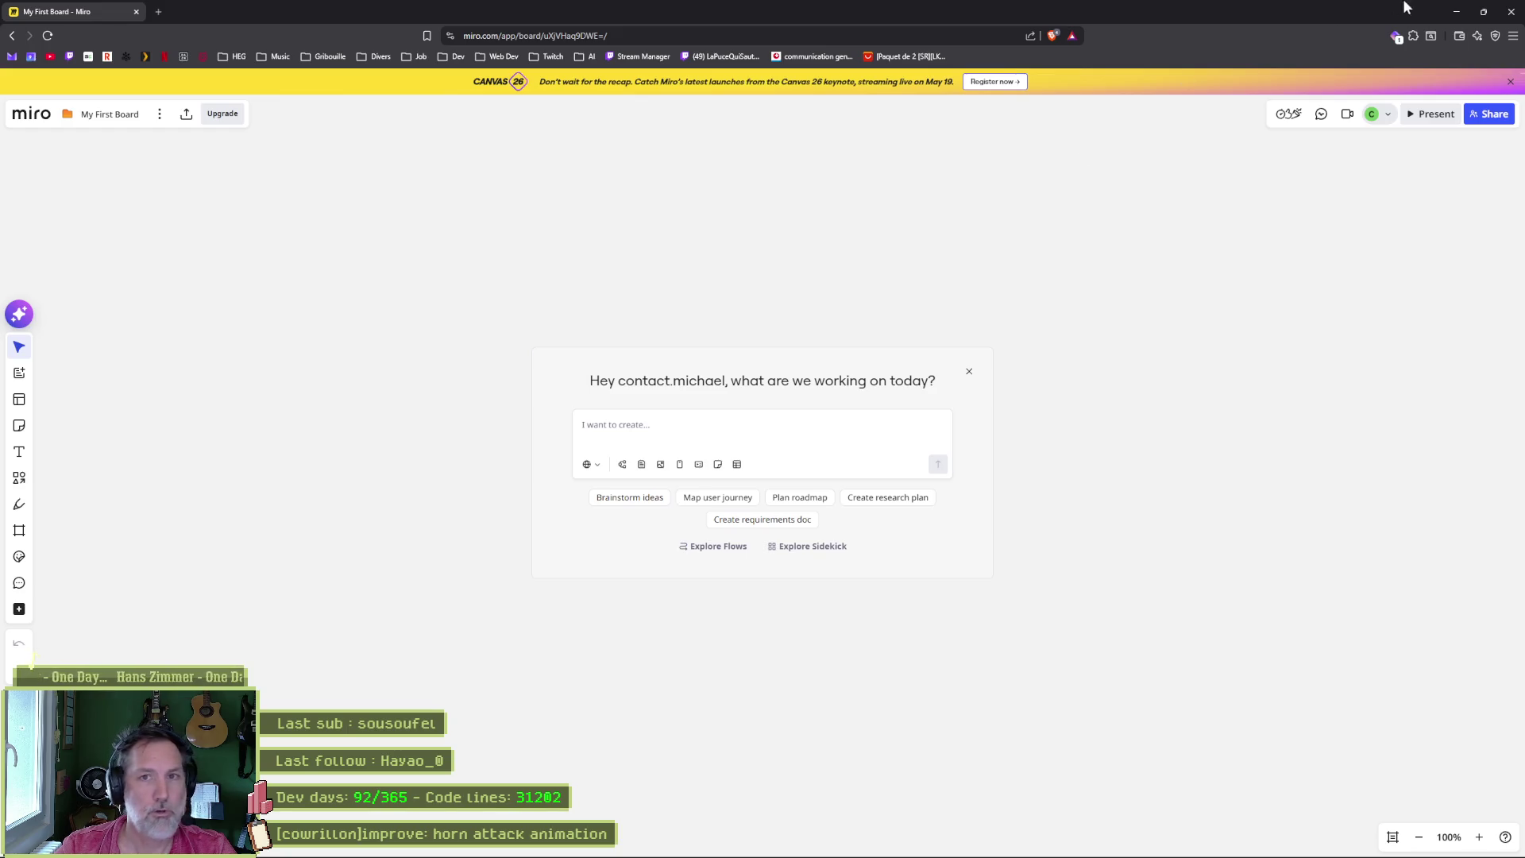
click(1501, 20)
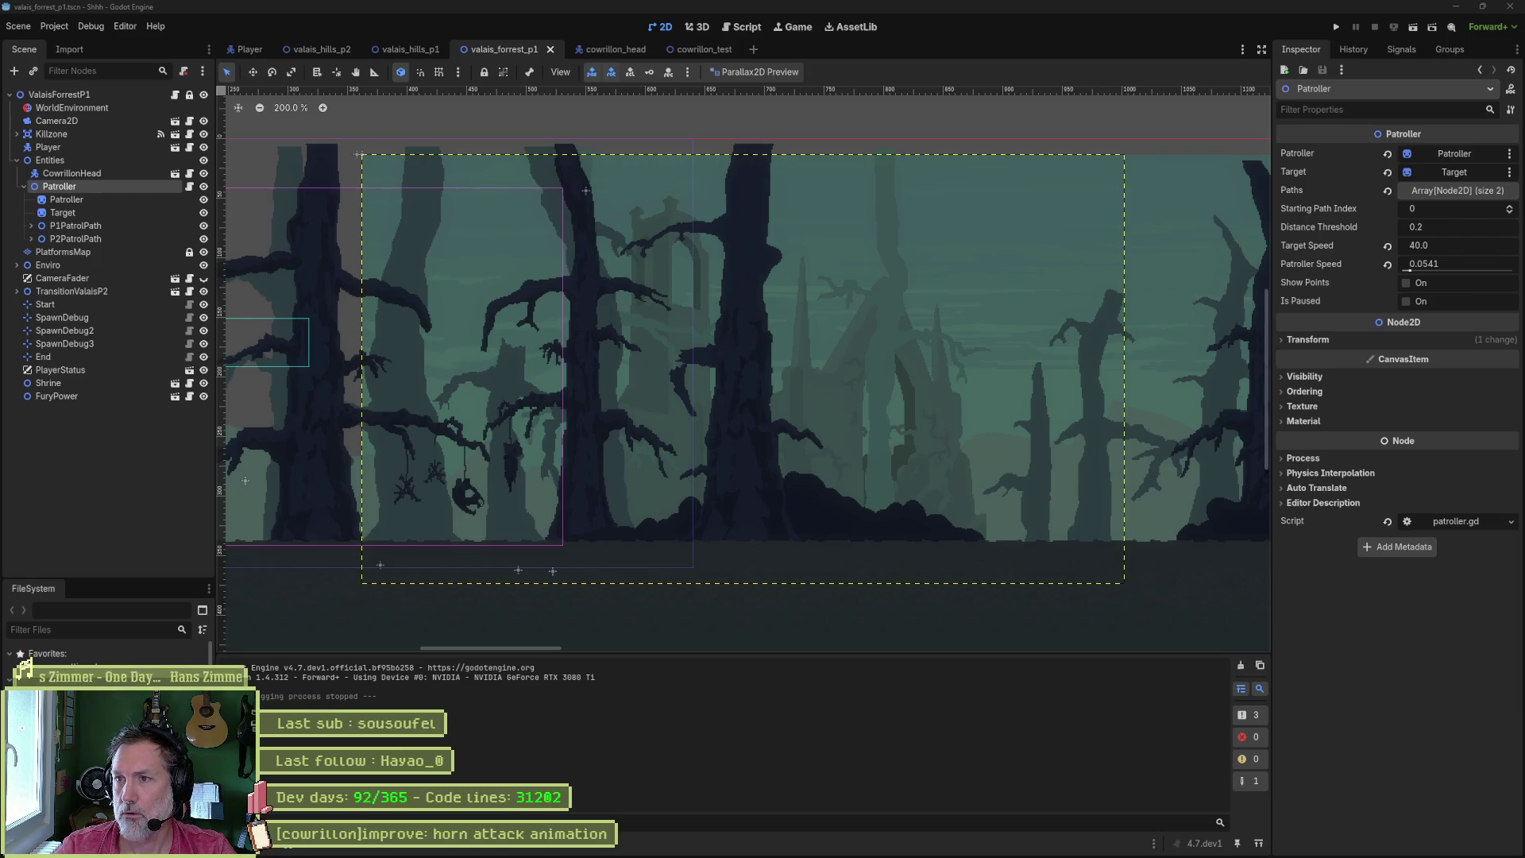
- Open the Shhh Miro board, zoom out over its level frames and Valais Region notes, then hide the browser
key(alt+Tab)
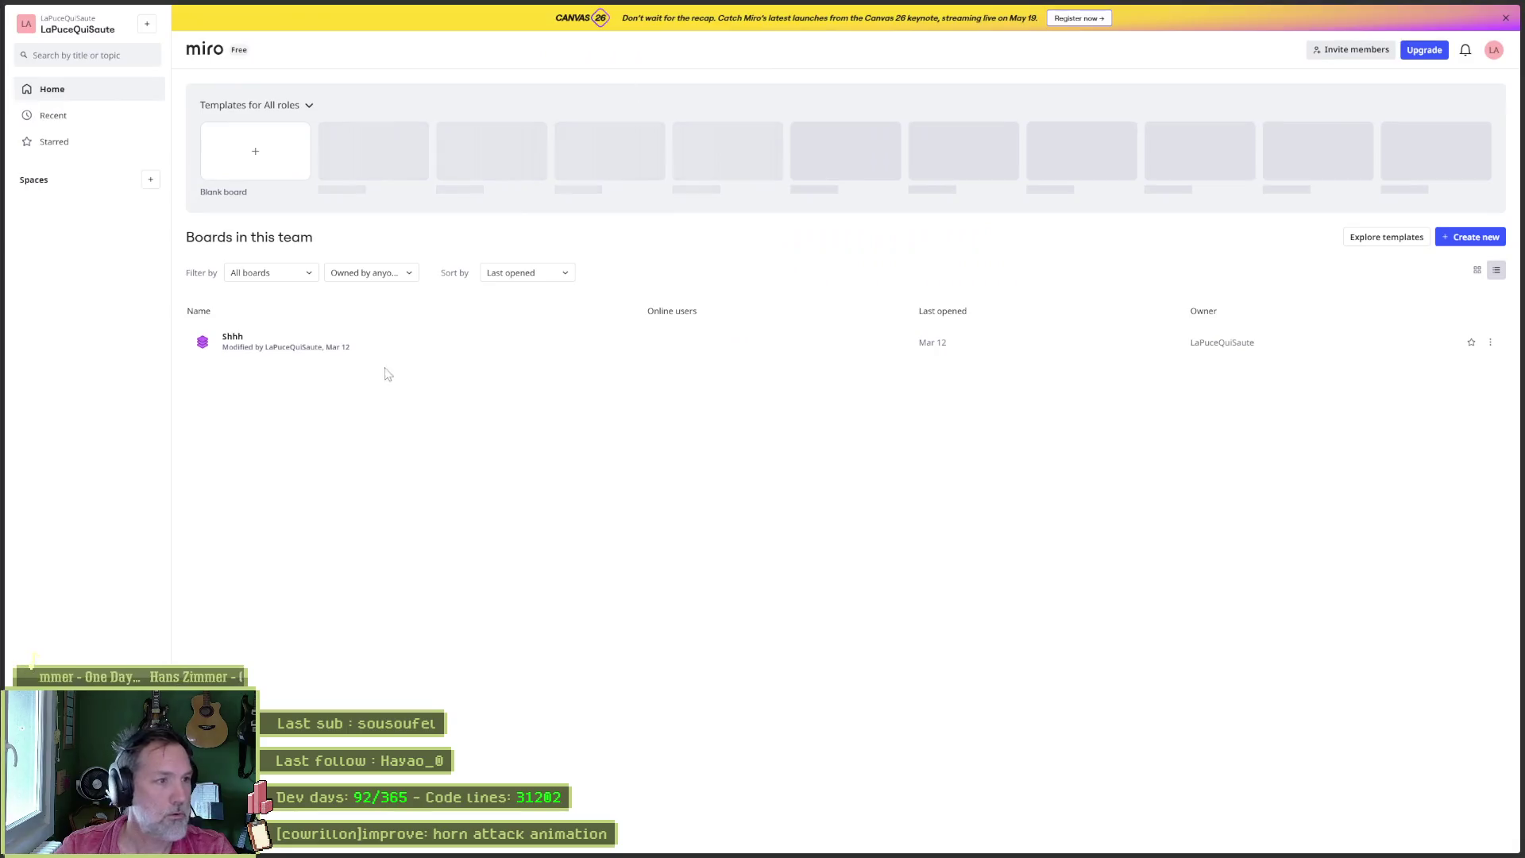
click(272, 352)
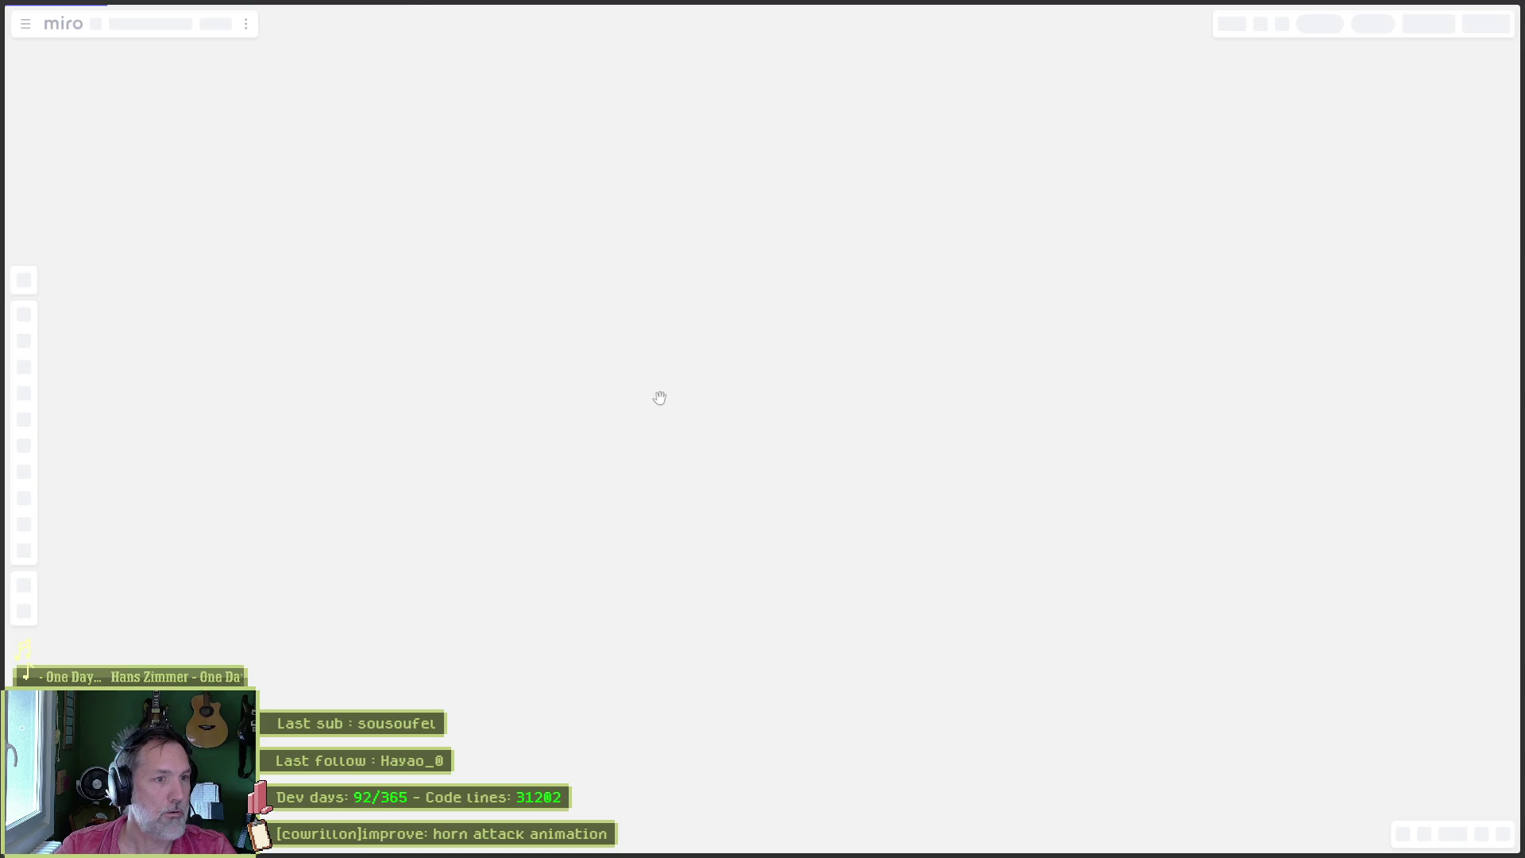
scroll(659, 392, down, 10)
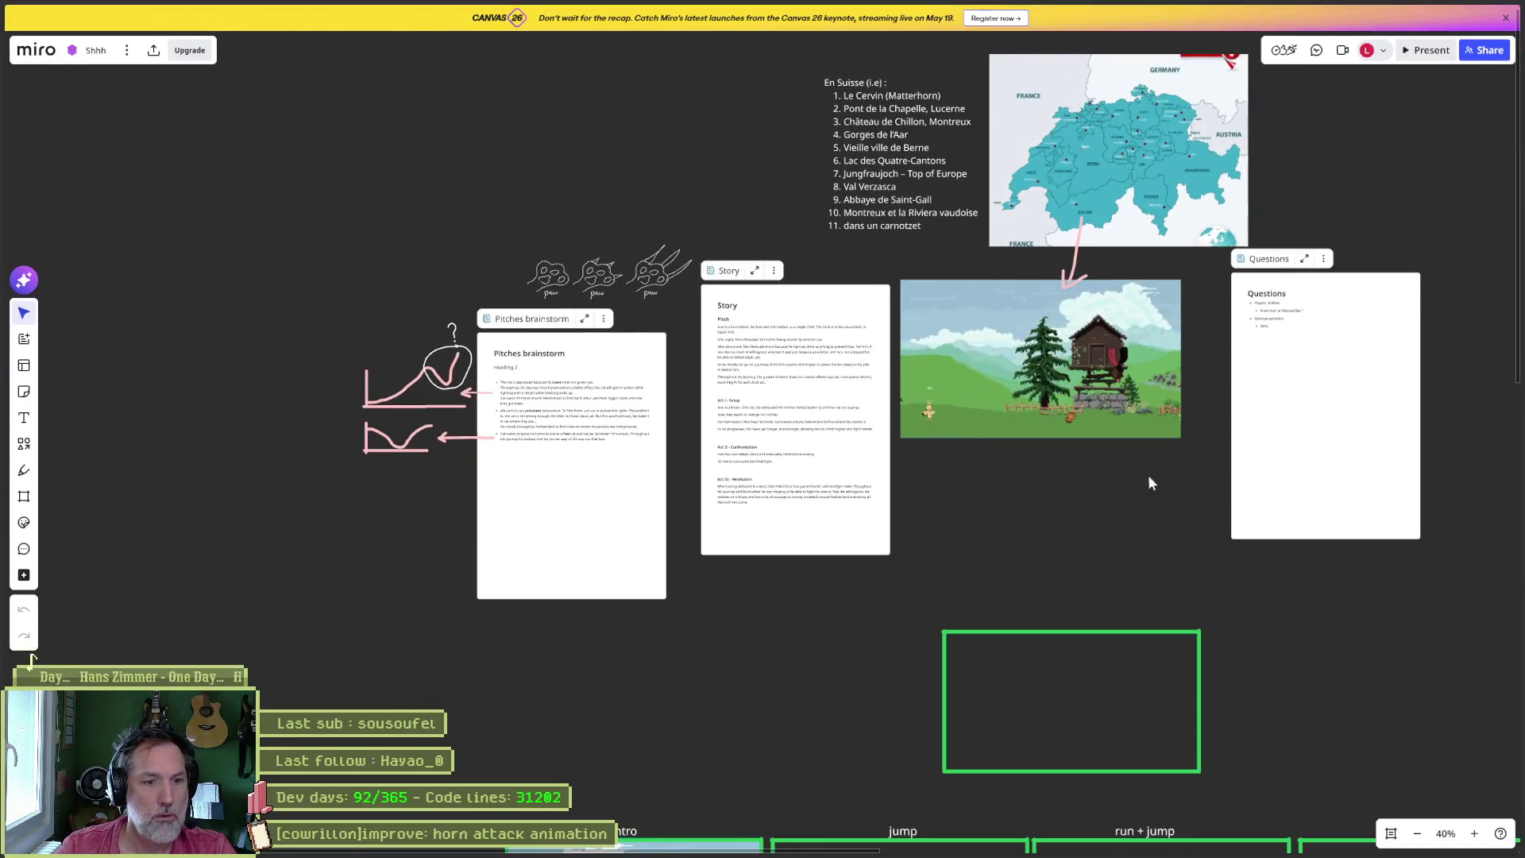
scroll(1149, 478, down, 3)
mouse_move(1035, 500)
mouse_down()
mouse_move(694, 313)
mouse_move(374, 68)
mouse_move(336, 368)
mouse_up()
scroll(561, 487, down, 5)
scroll(579, 395, up, 3)
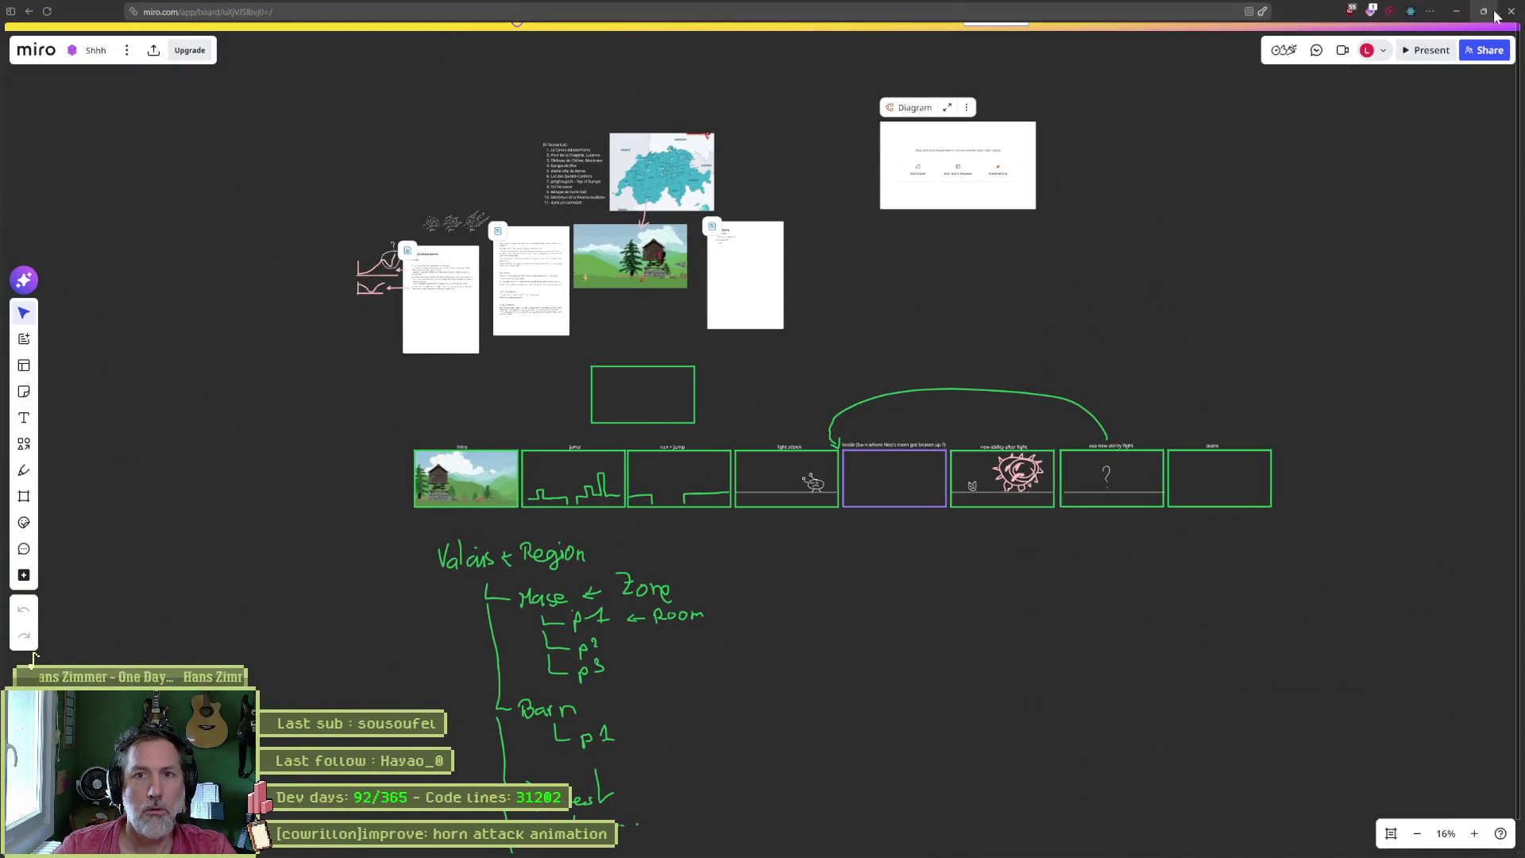
click(1457, 12)
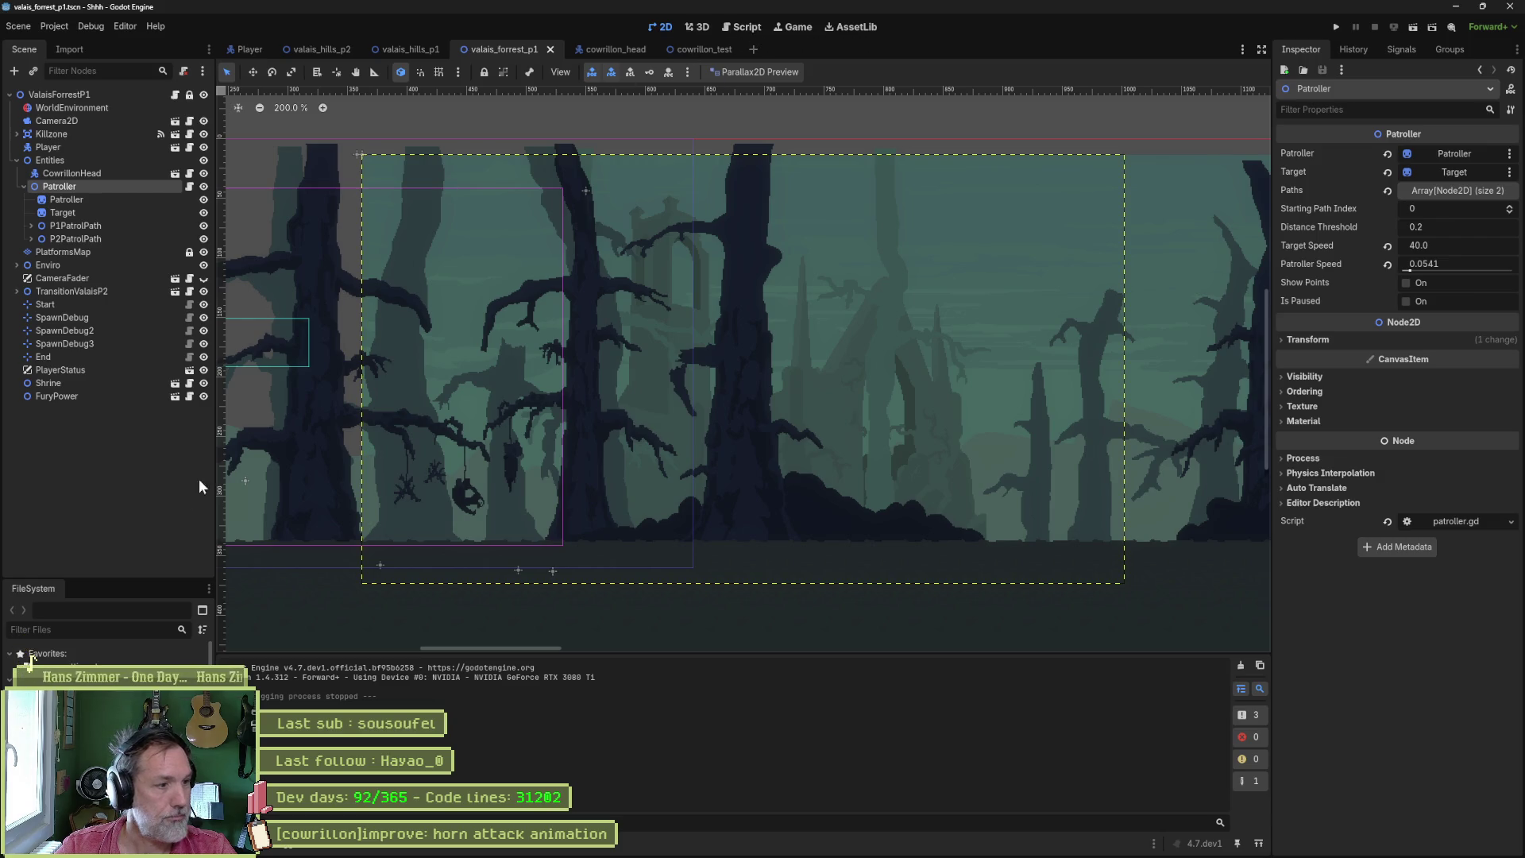
- Enlarge the FileSystem dock and scroll through the res:// project file tree
drag(133, 579, 131, 326)
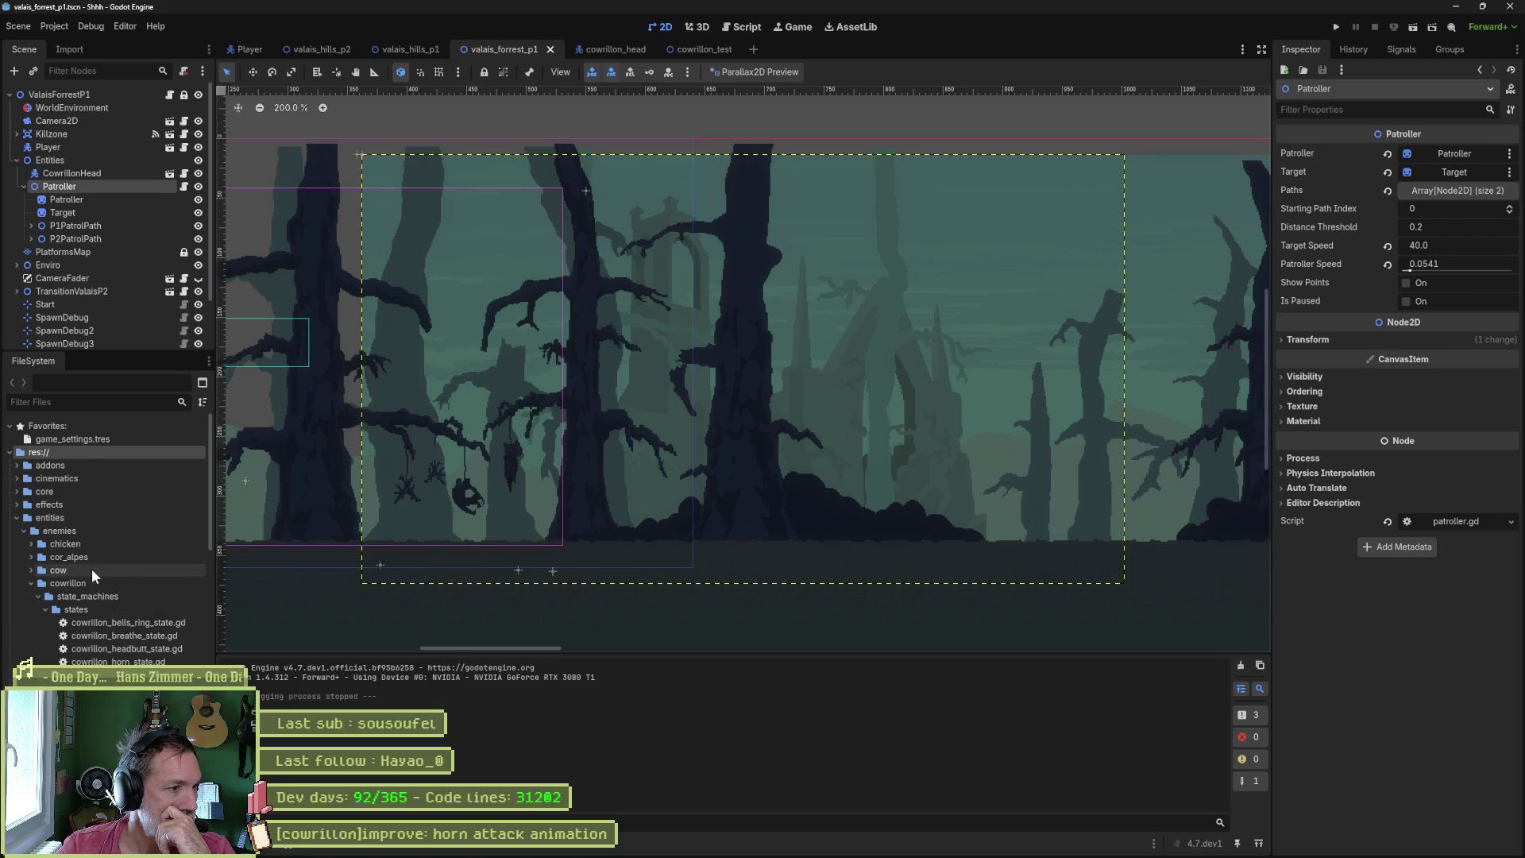
scroll(97, 593, down, 5)
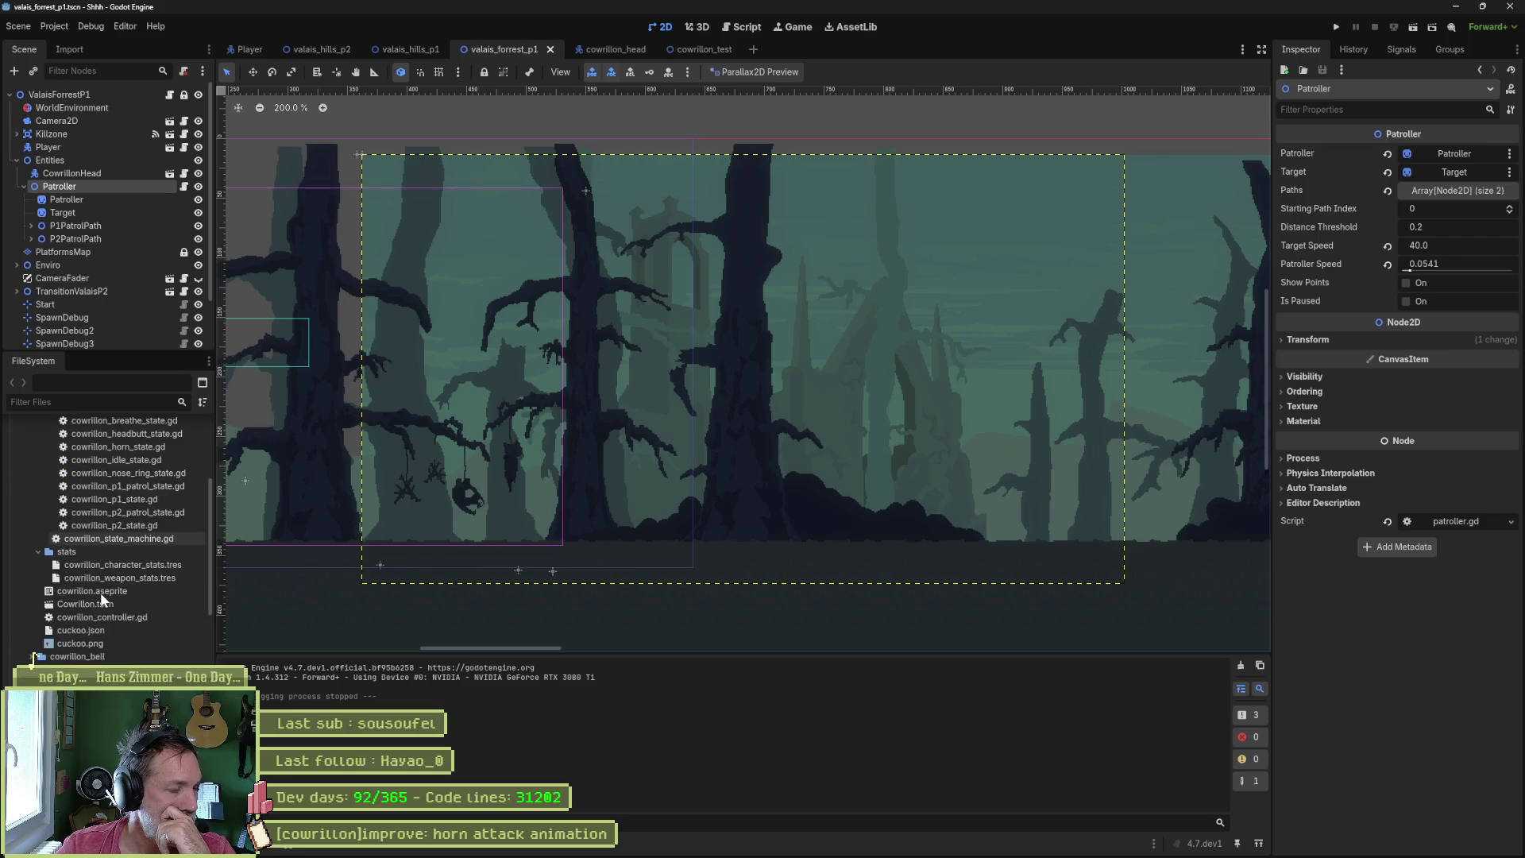
scroll(130, 604, down, 4)
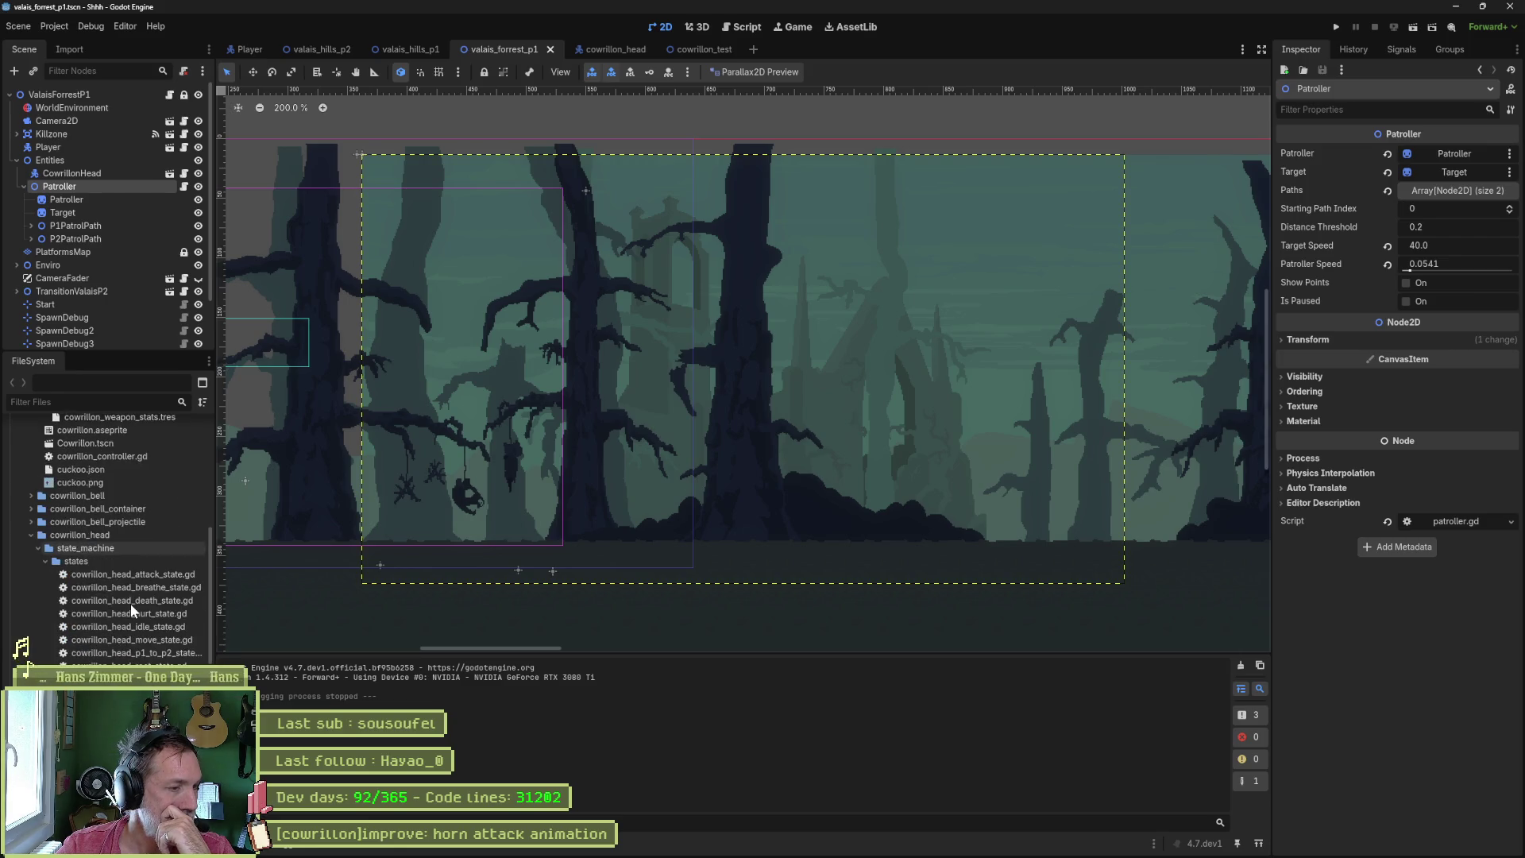
scroll(130, 604, down, 2)
scroll(127, 612, down, 4)
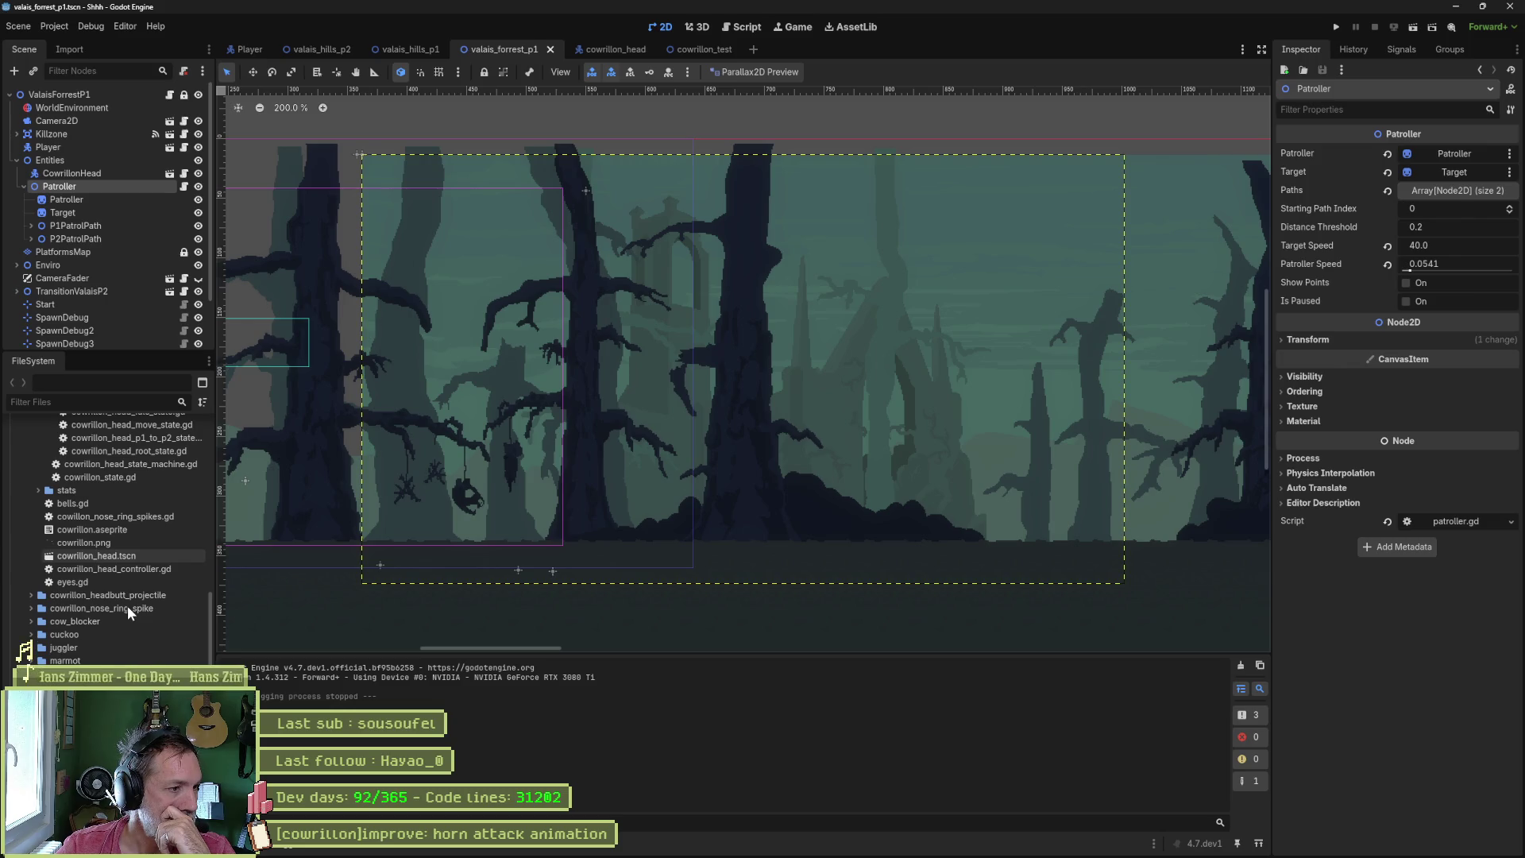
scroll(124, 601, up, 4)
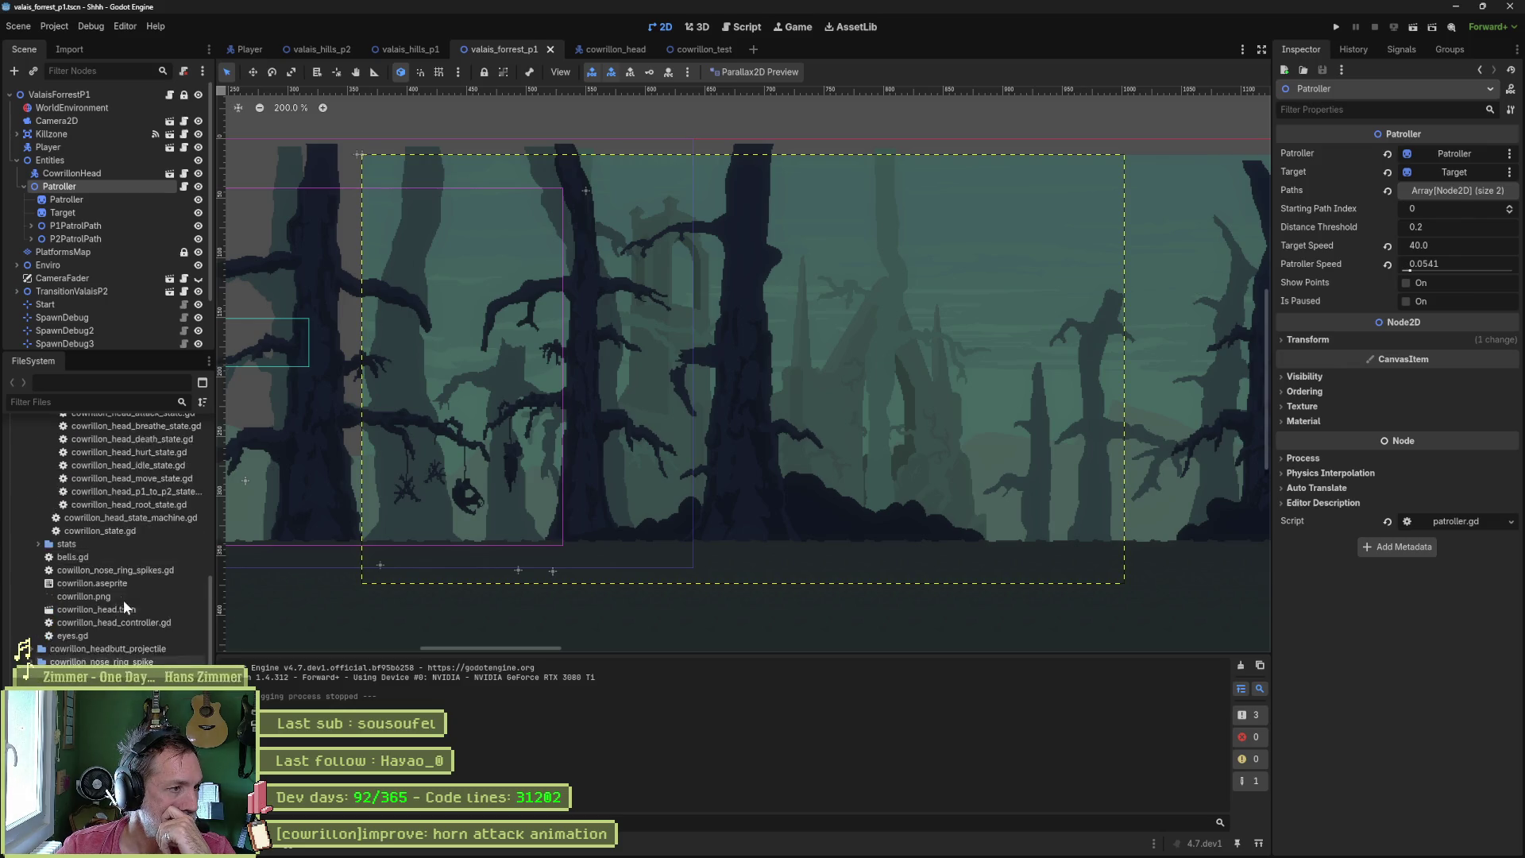
- Filter the project files by type with t:script and t:scene, then clear the filter
click(96, 405)
text(tgd)
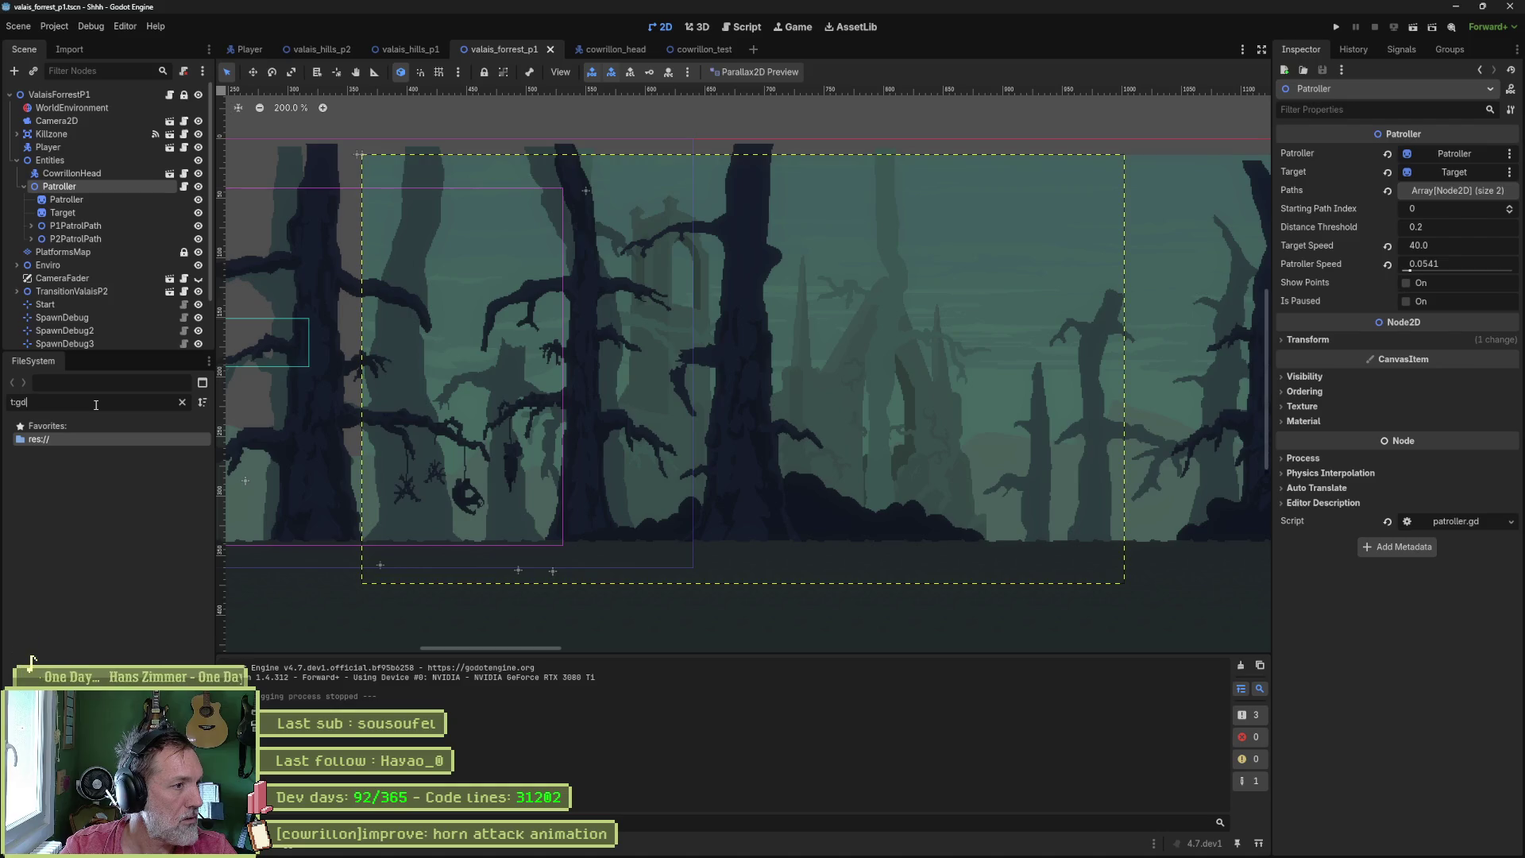
key(BackSpace)
key(BackSpace)
text(sc)
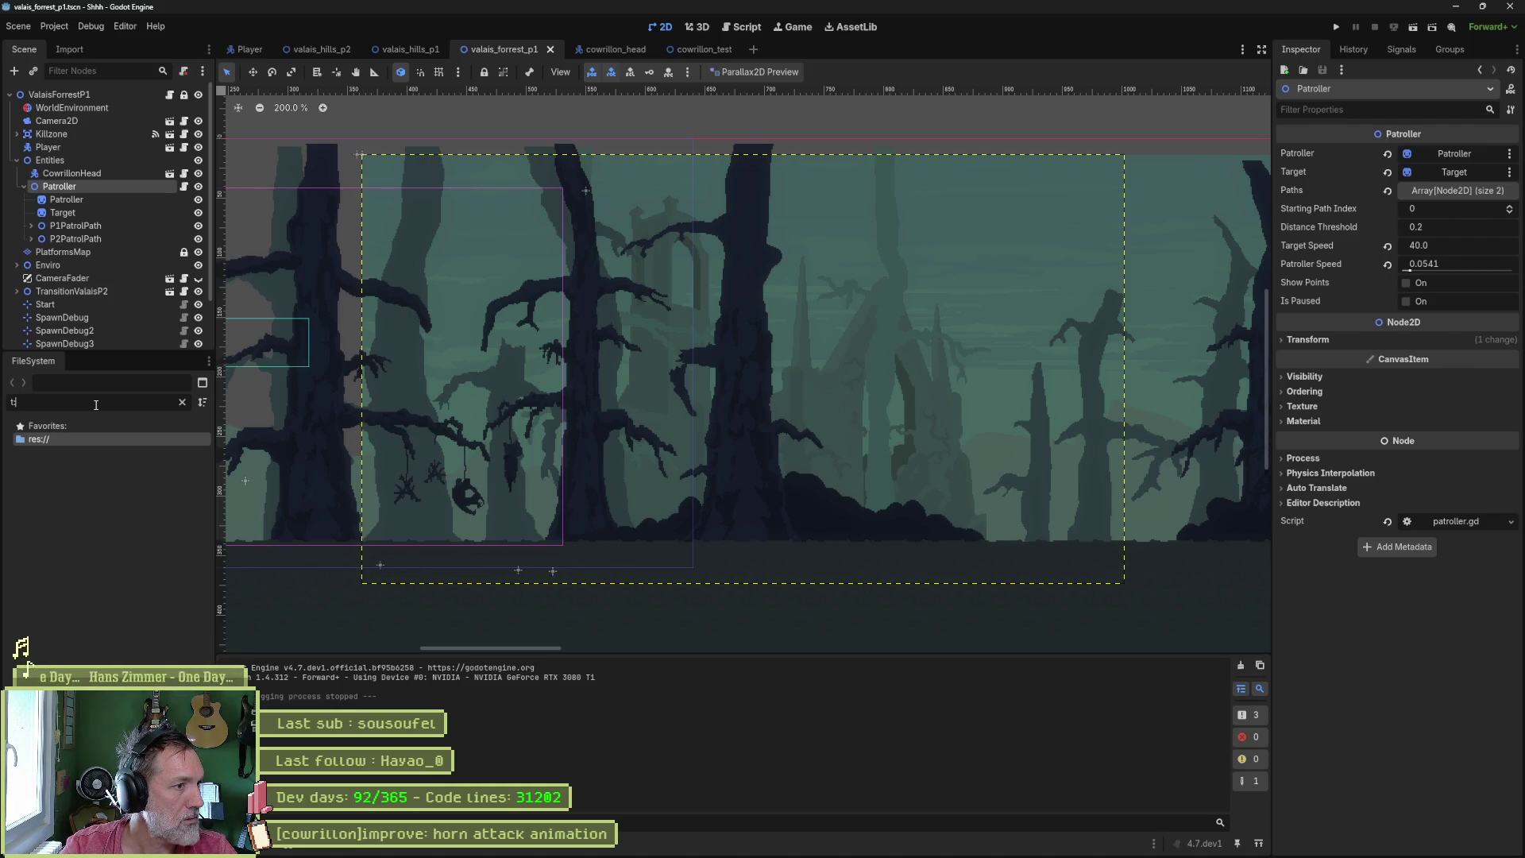
text(ript)
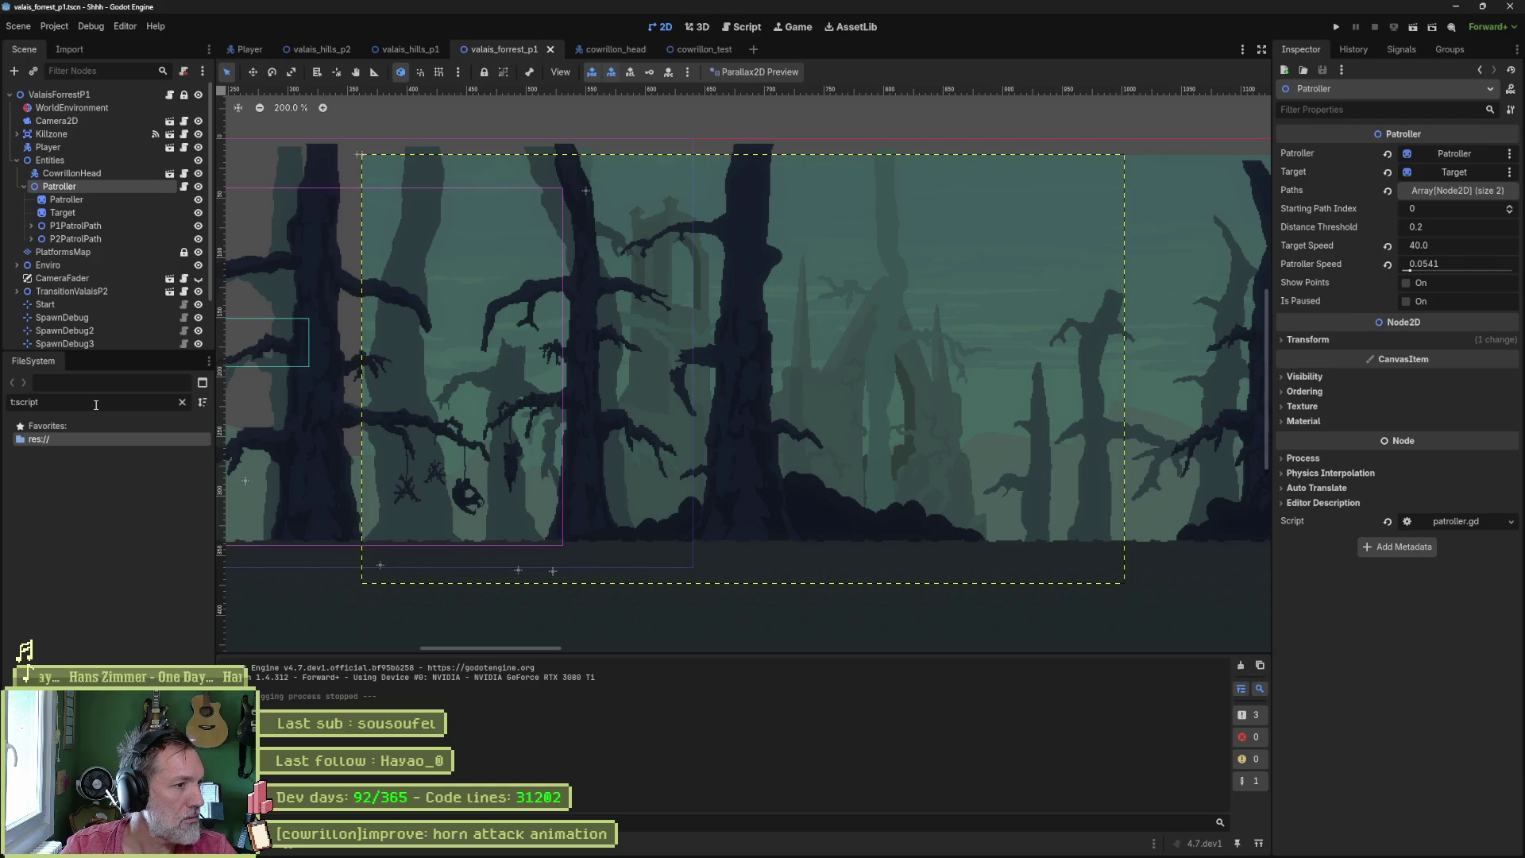
key(BackSpace)
text(ene)
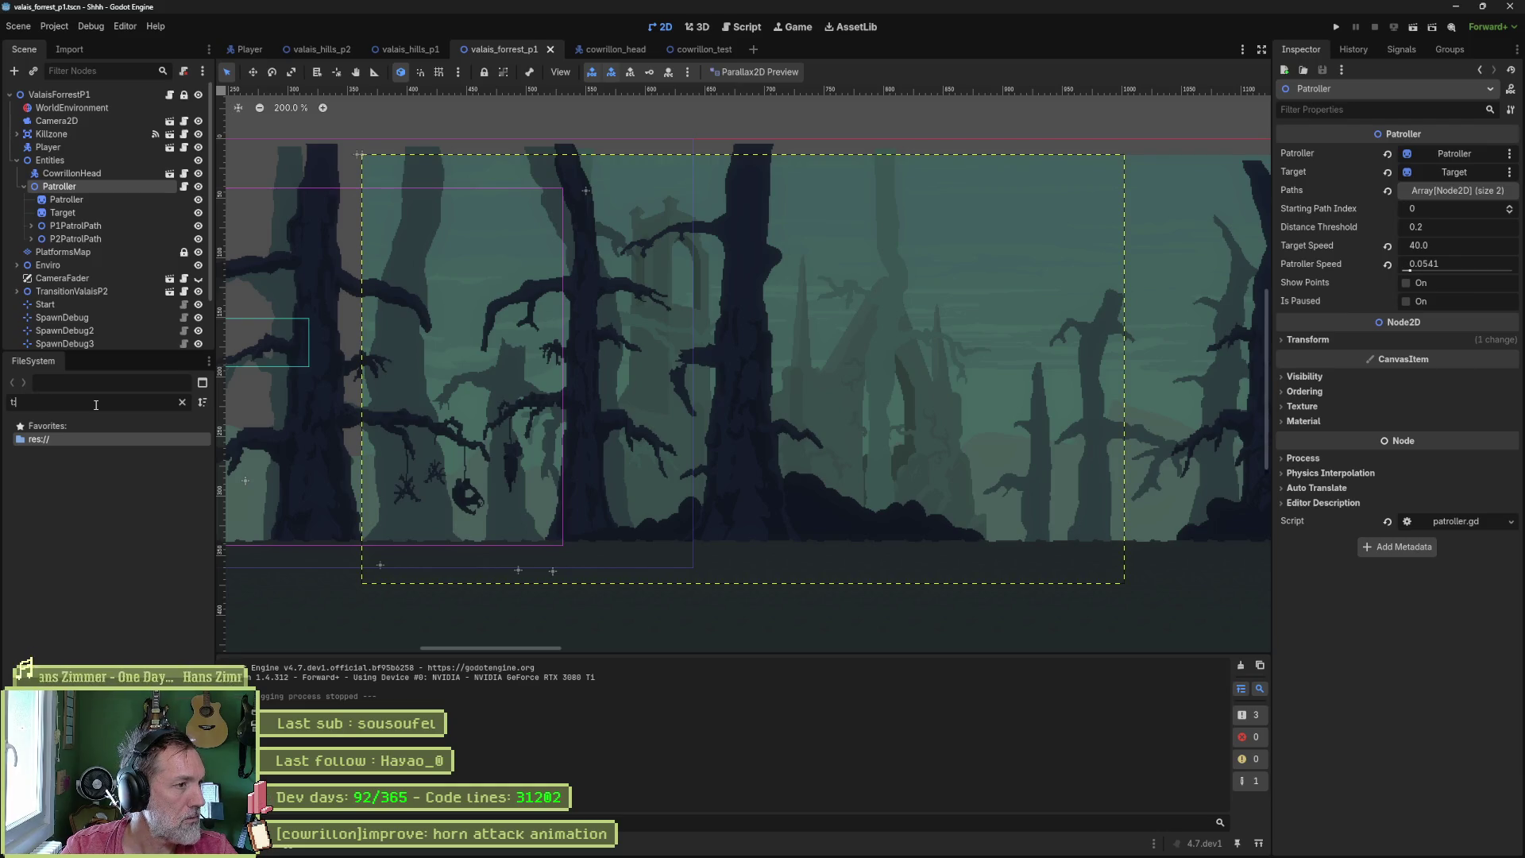
key(ctrl+a)
key(BackSpace)
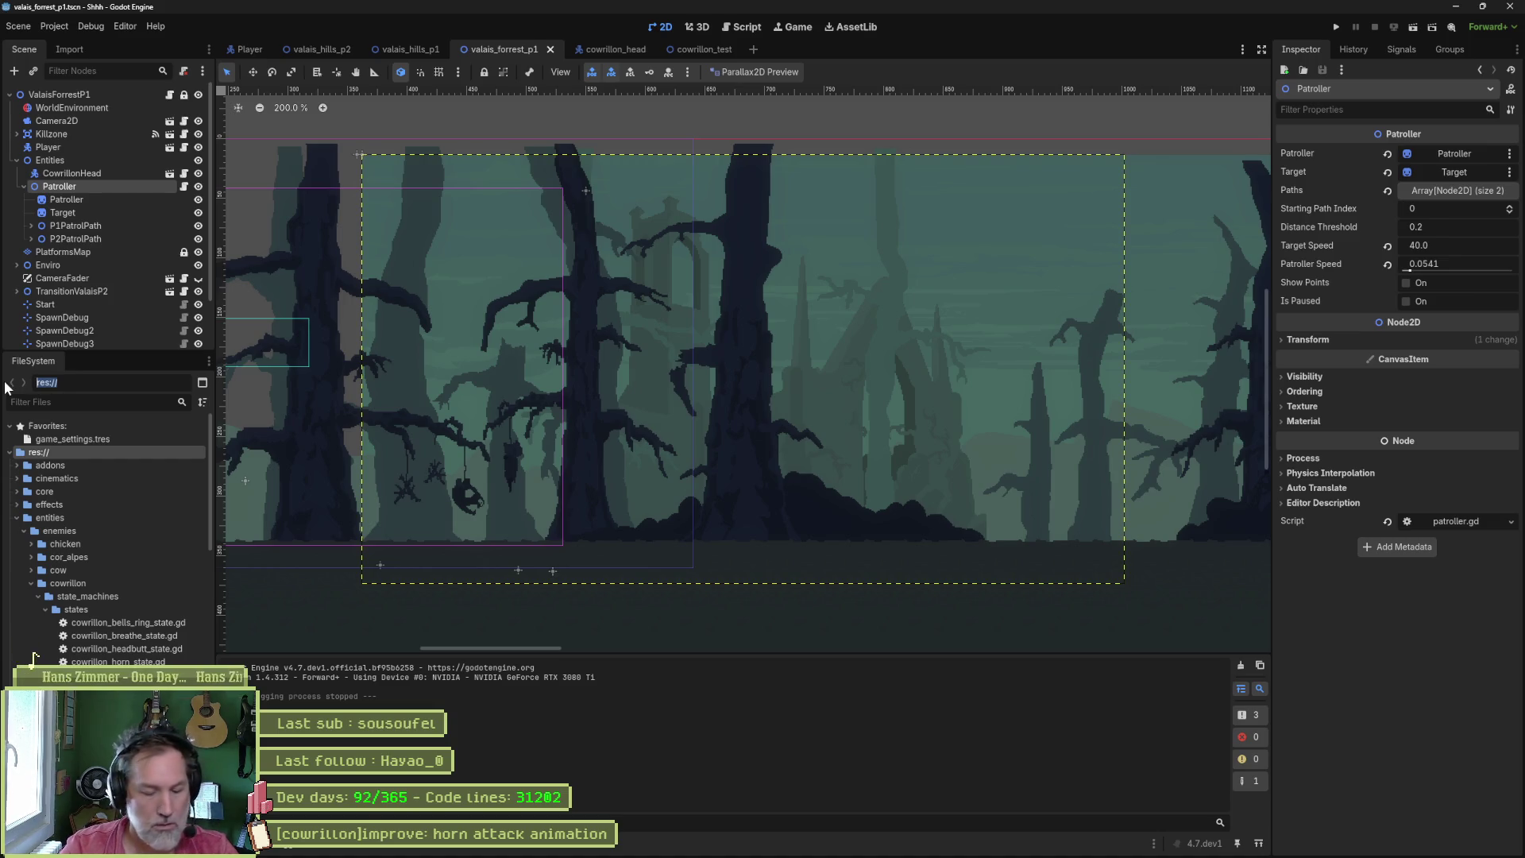
- Filter files by 'scene' and '*.tscn', clear the box, and show the project folder in File Explorer
text(t:scene)
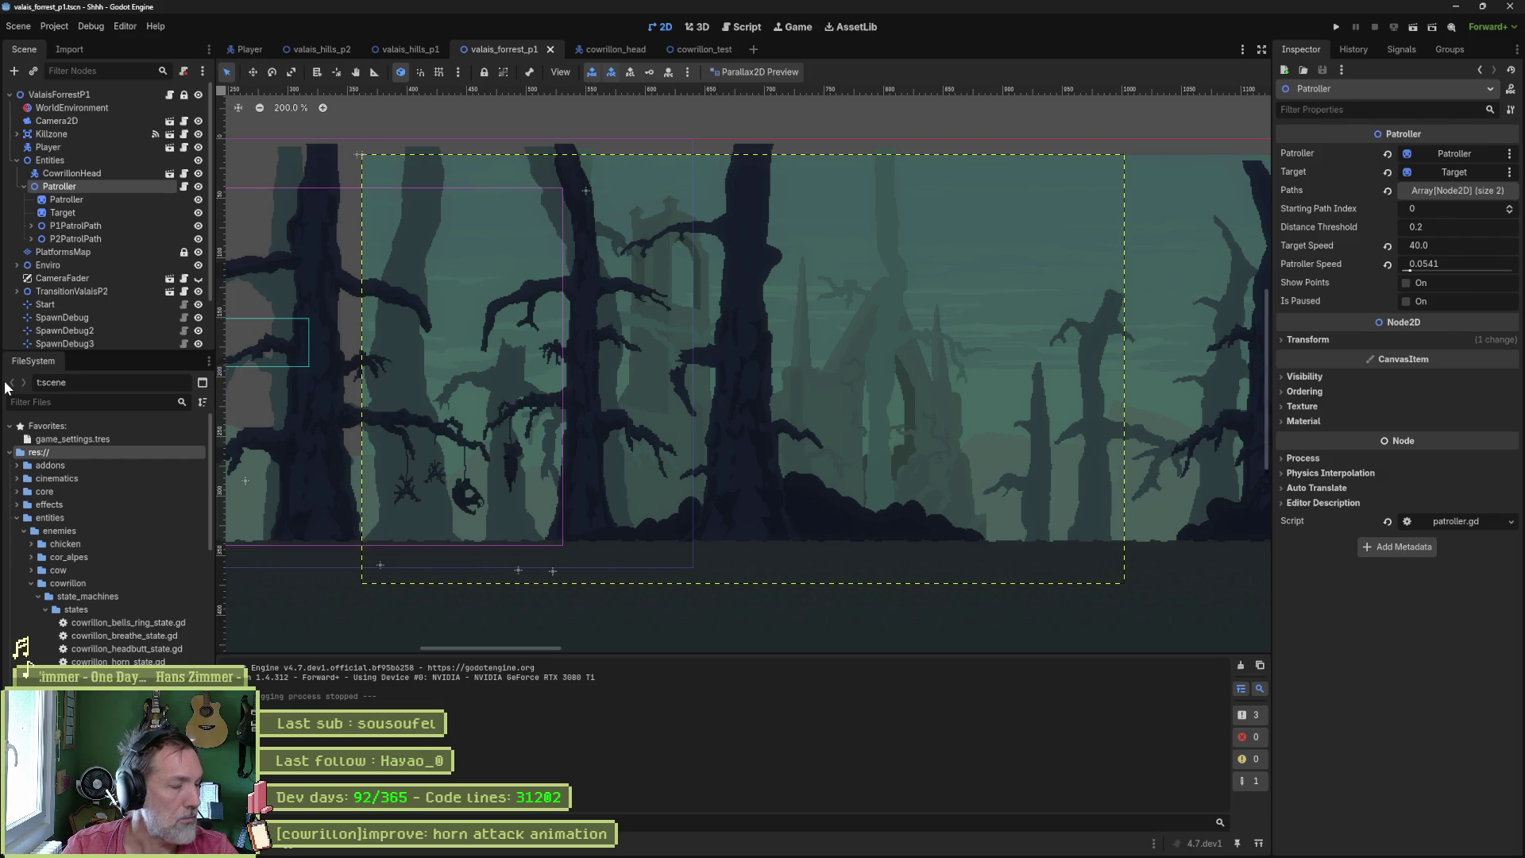
text(t:)
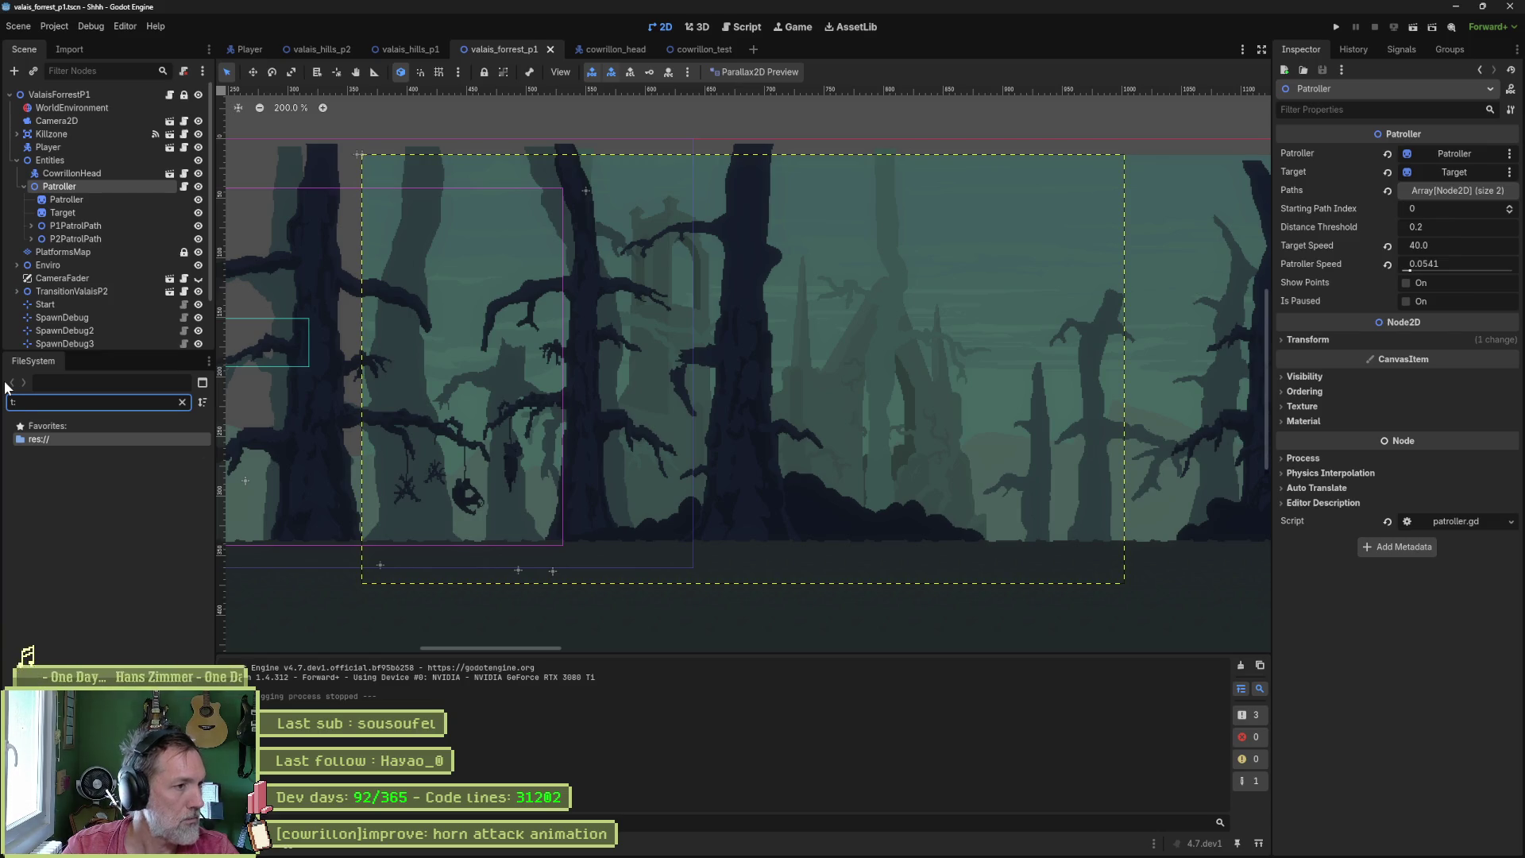
key(BackSpace)
text(scene)
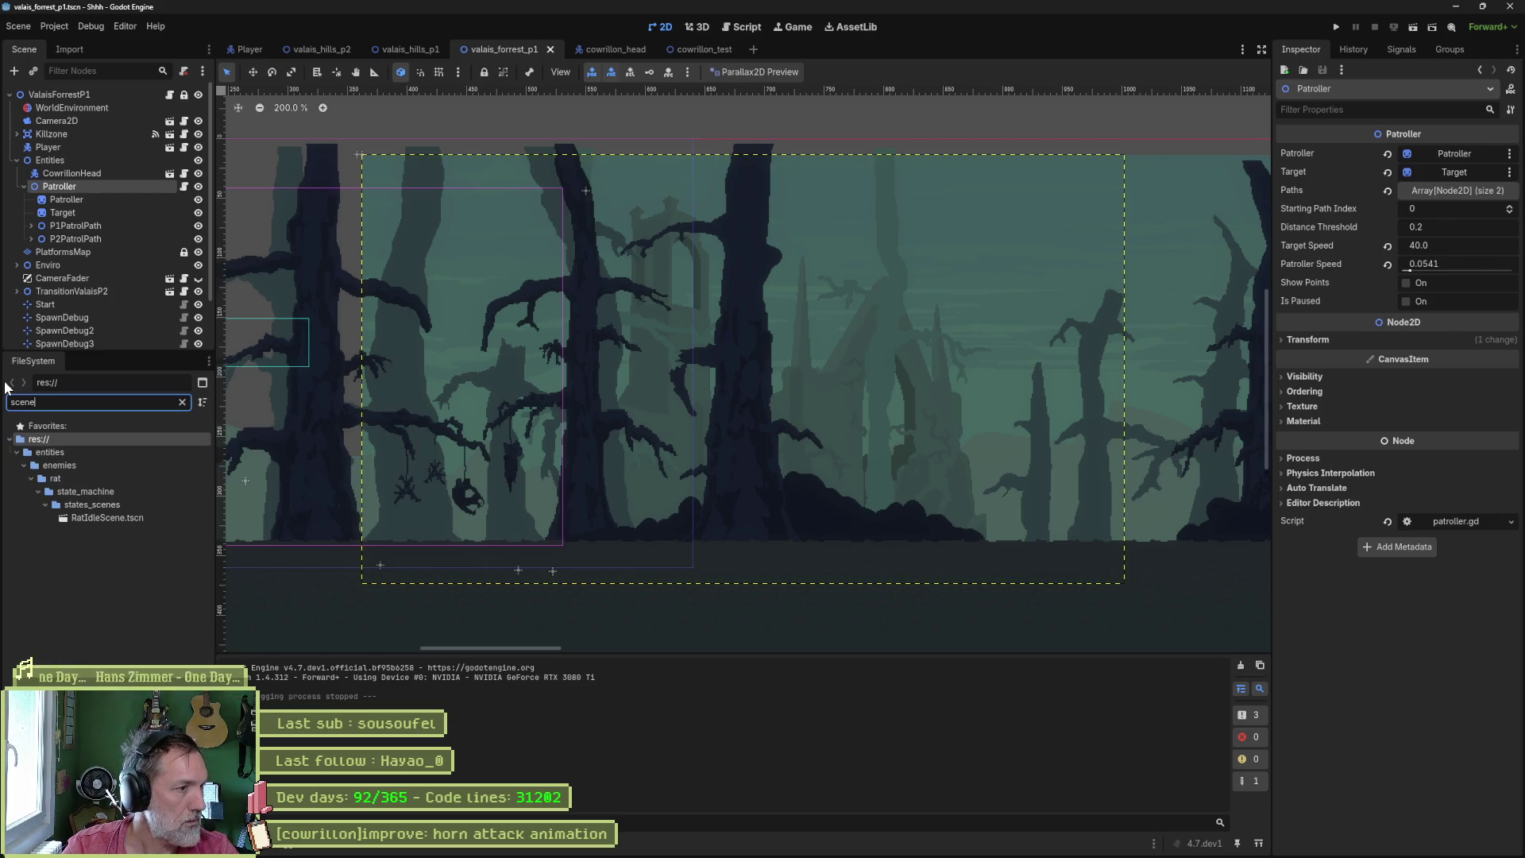
key(ctrl+a)
key(BackSpace)
text(£)
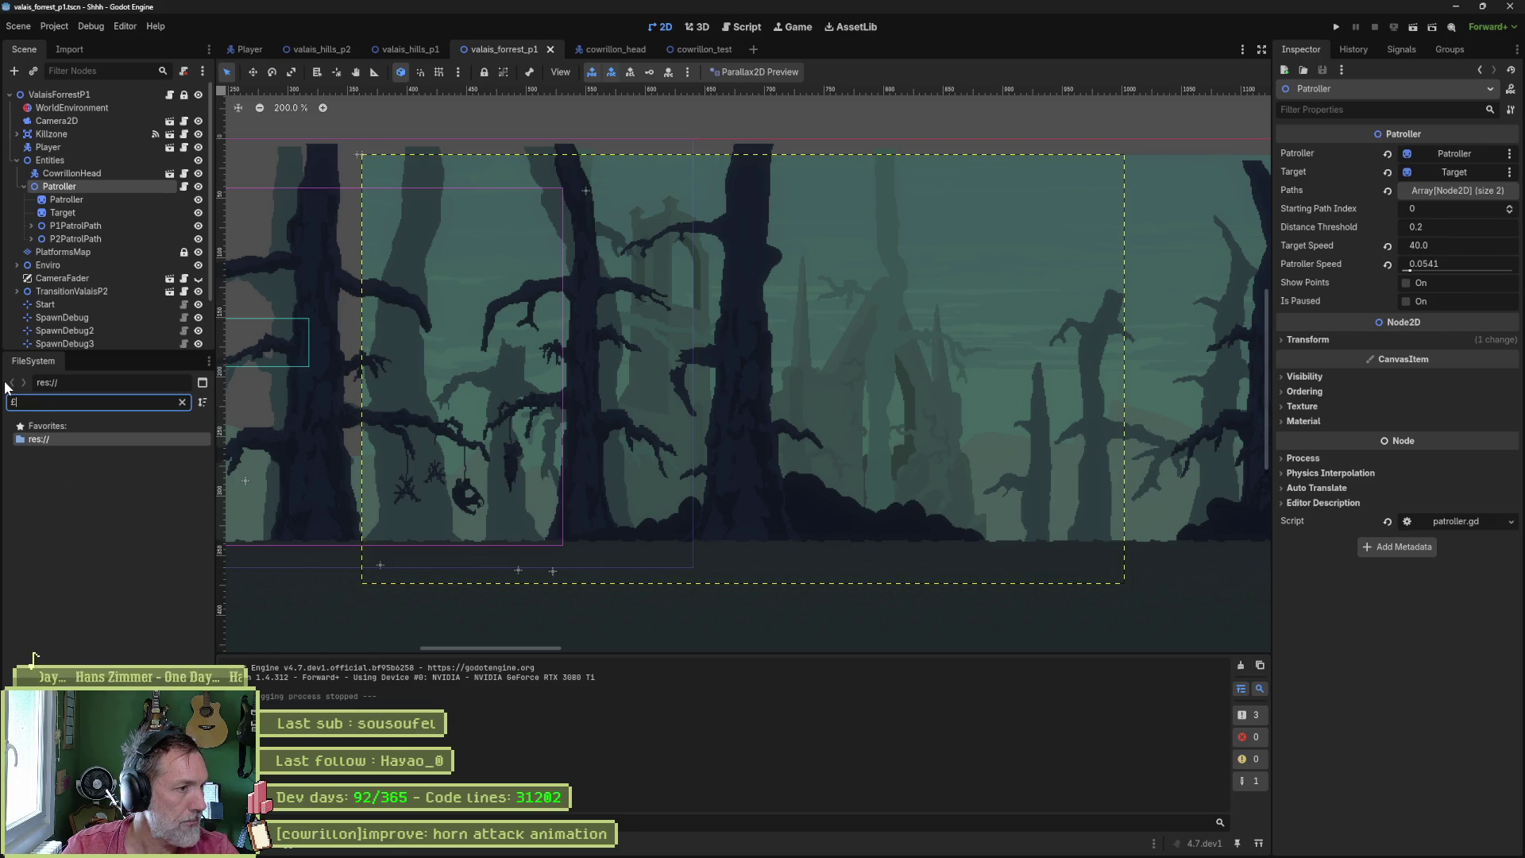
key(BackSpace)
text(*)
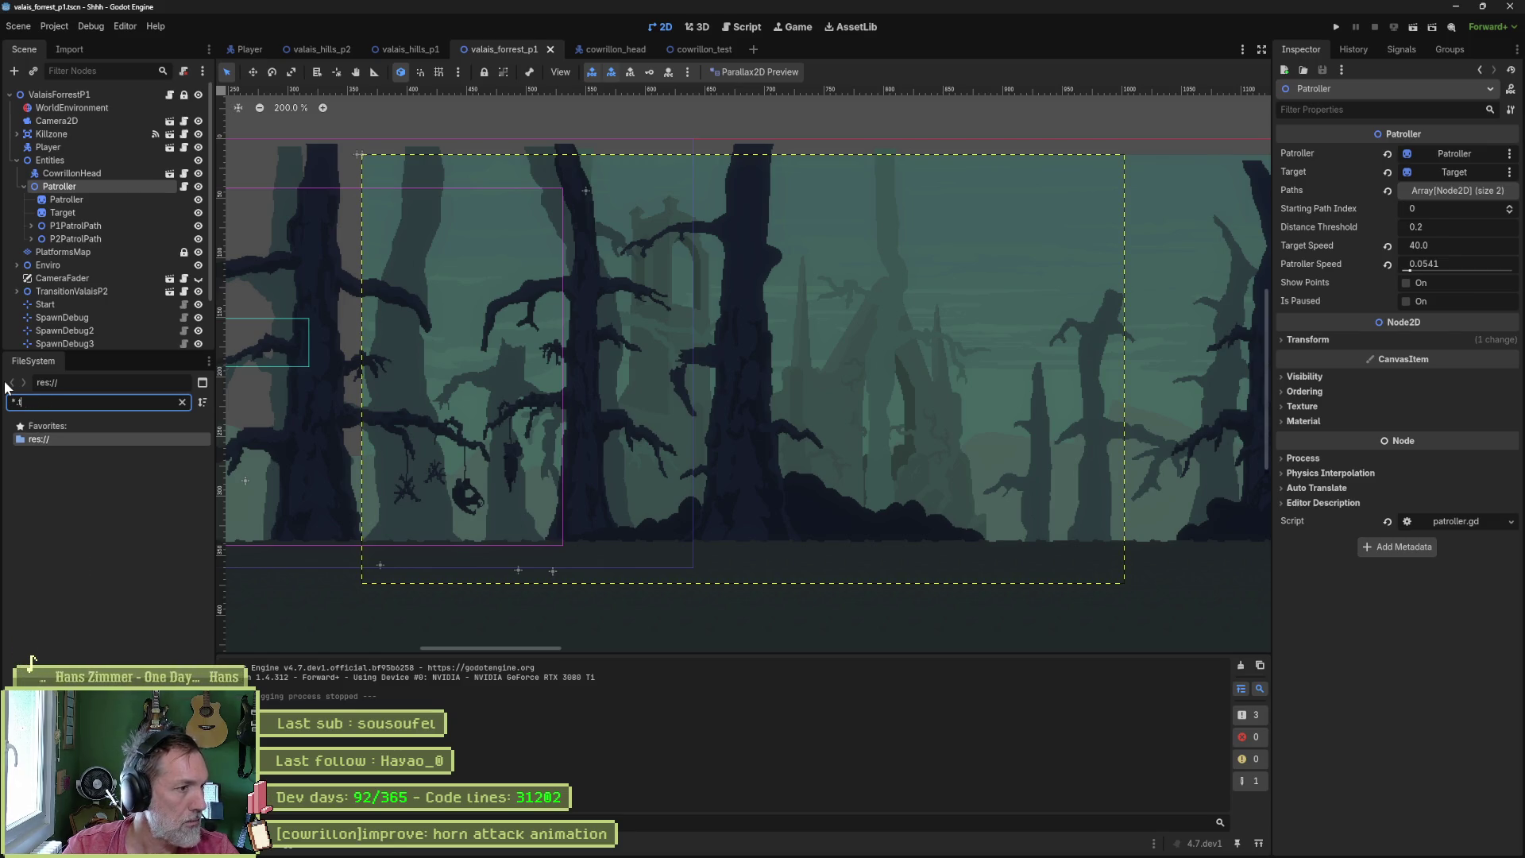
key(ctrl+a)
key(BackSpace)
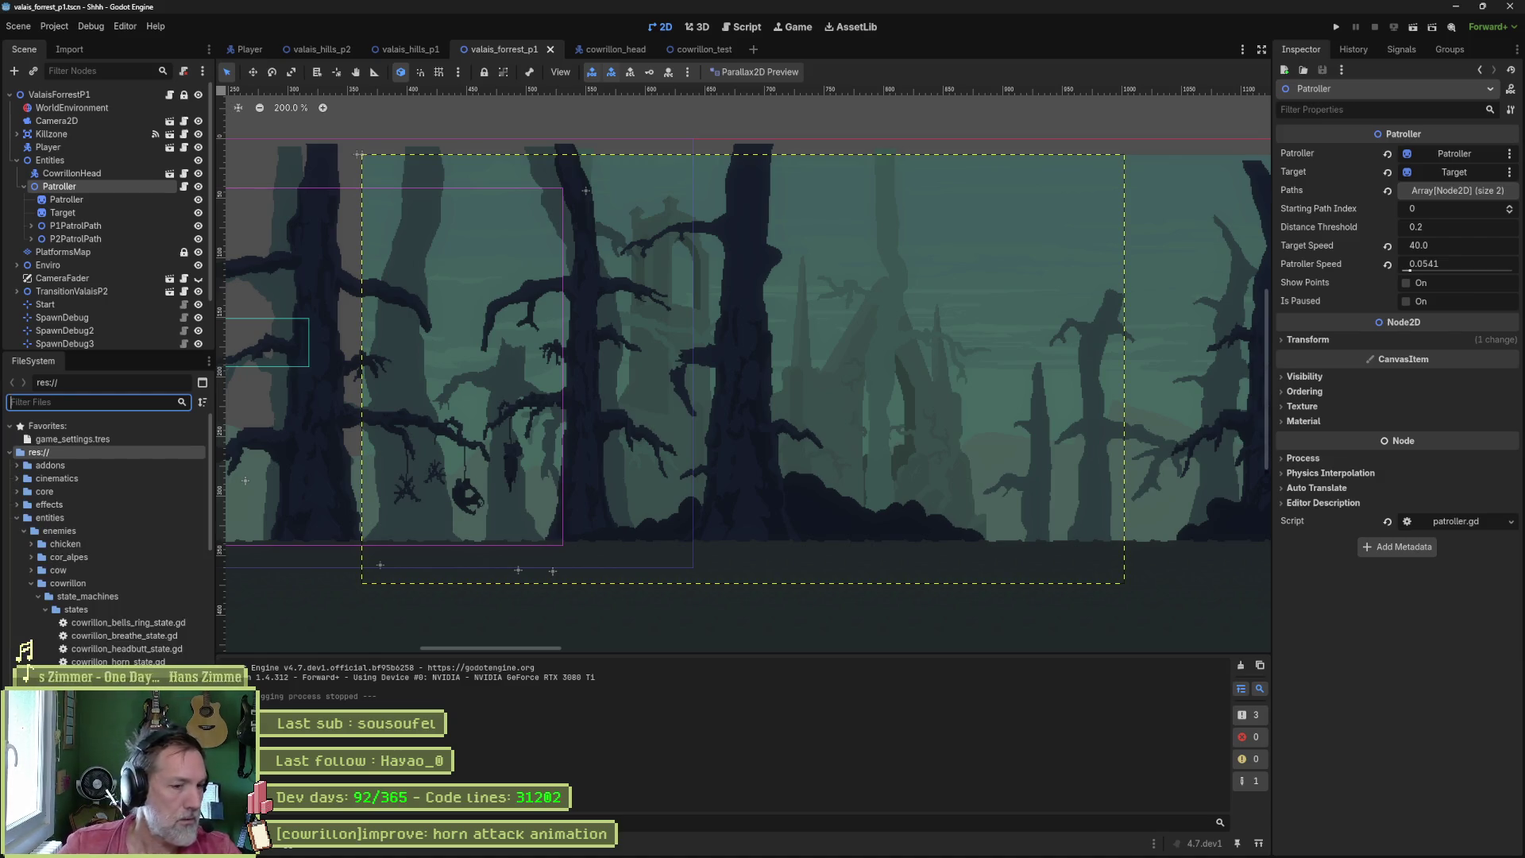
mouse_move(756, 850)
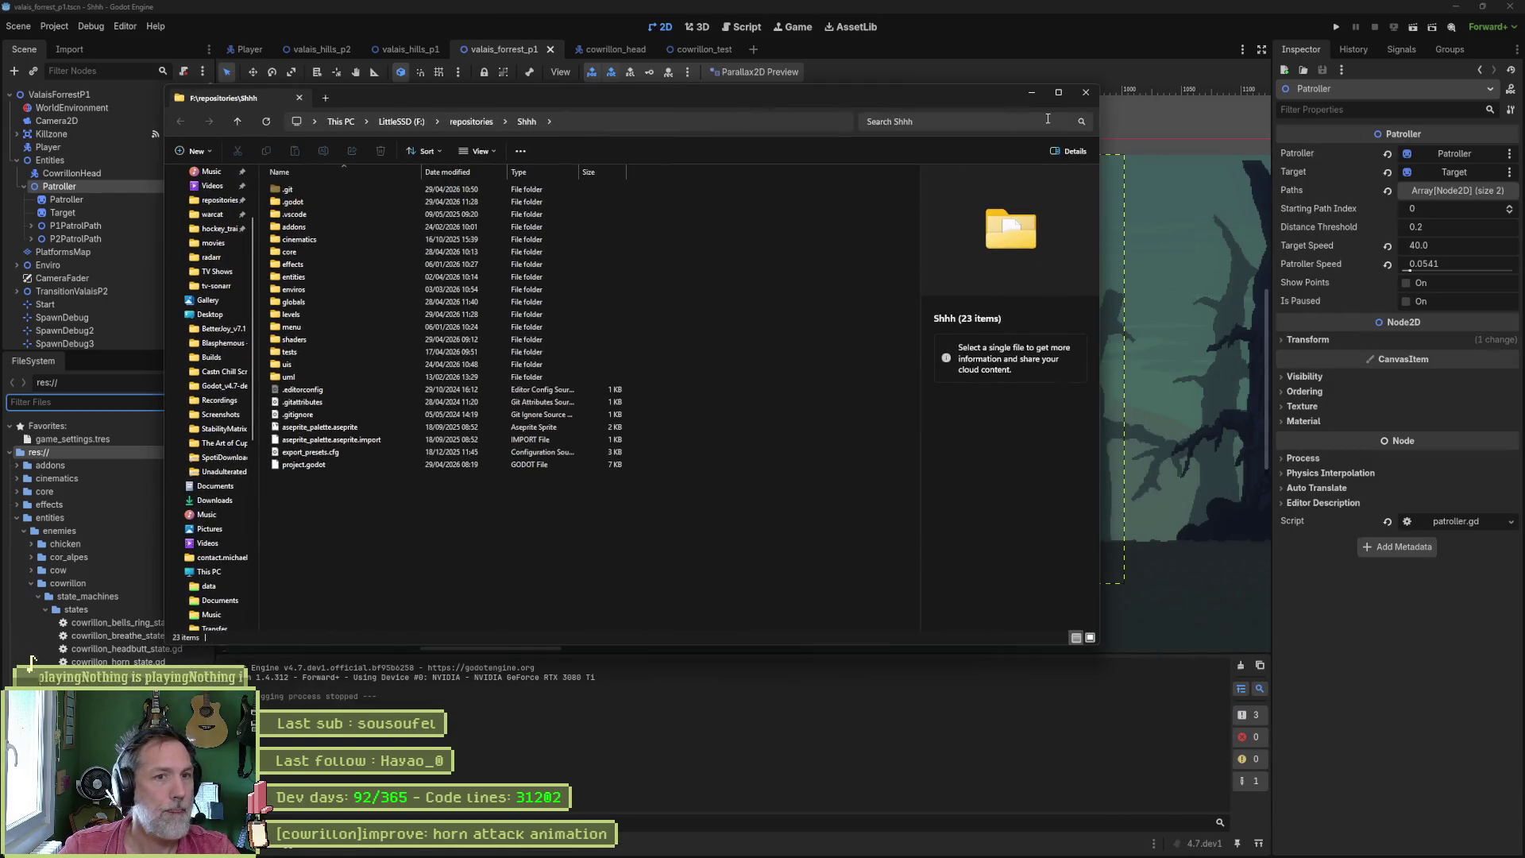
click(1044, 120)
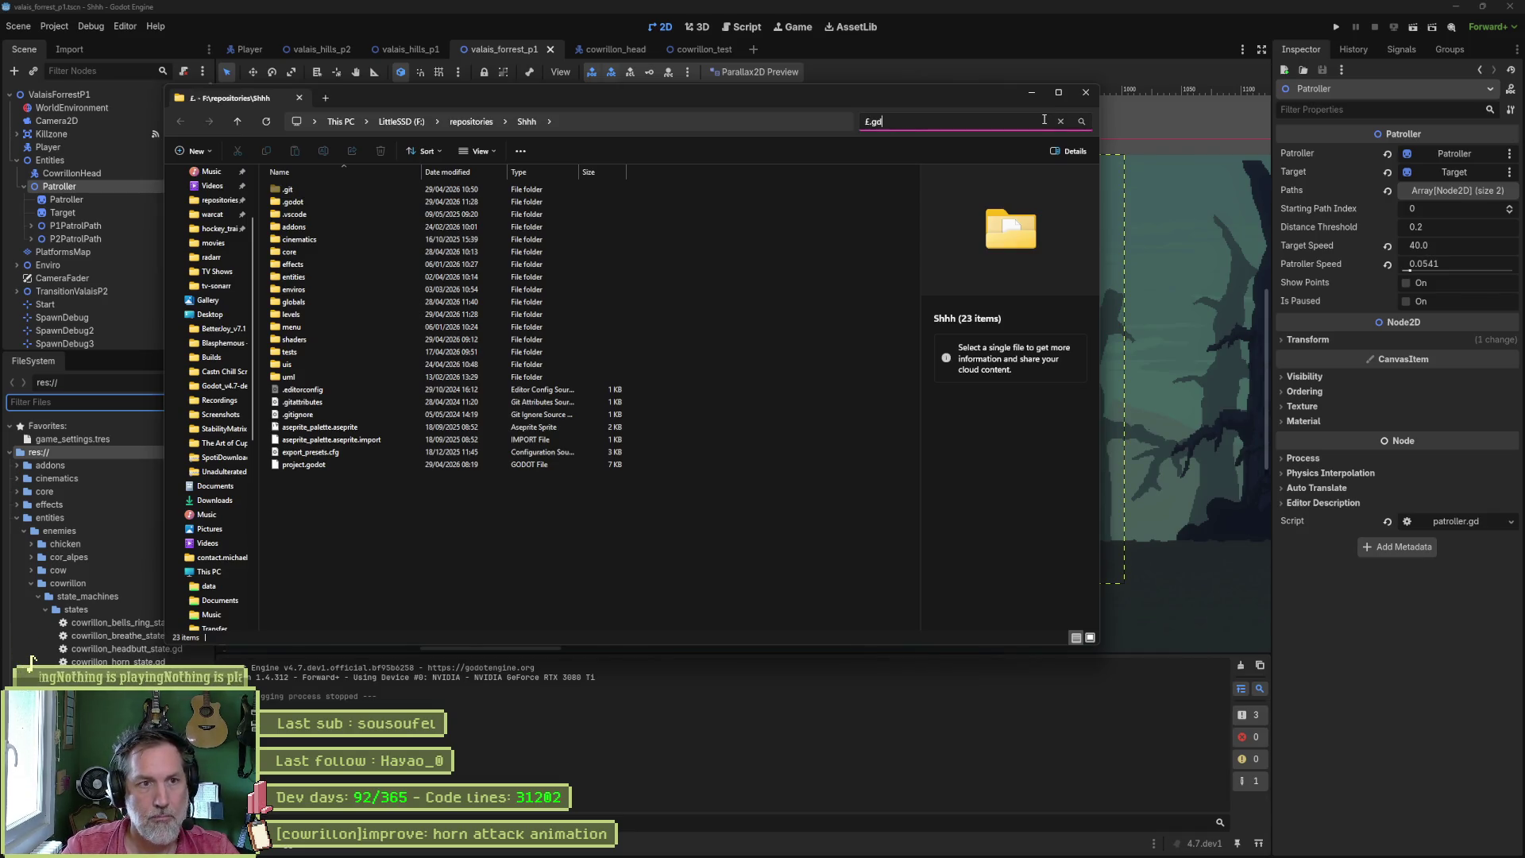
- Search for *.gd, then inspect Parallax2DPreview.gd and PreviewNode.gd in addons > parallax2d_preview
text(d)
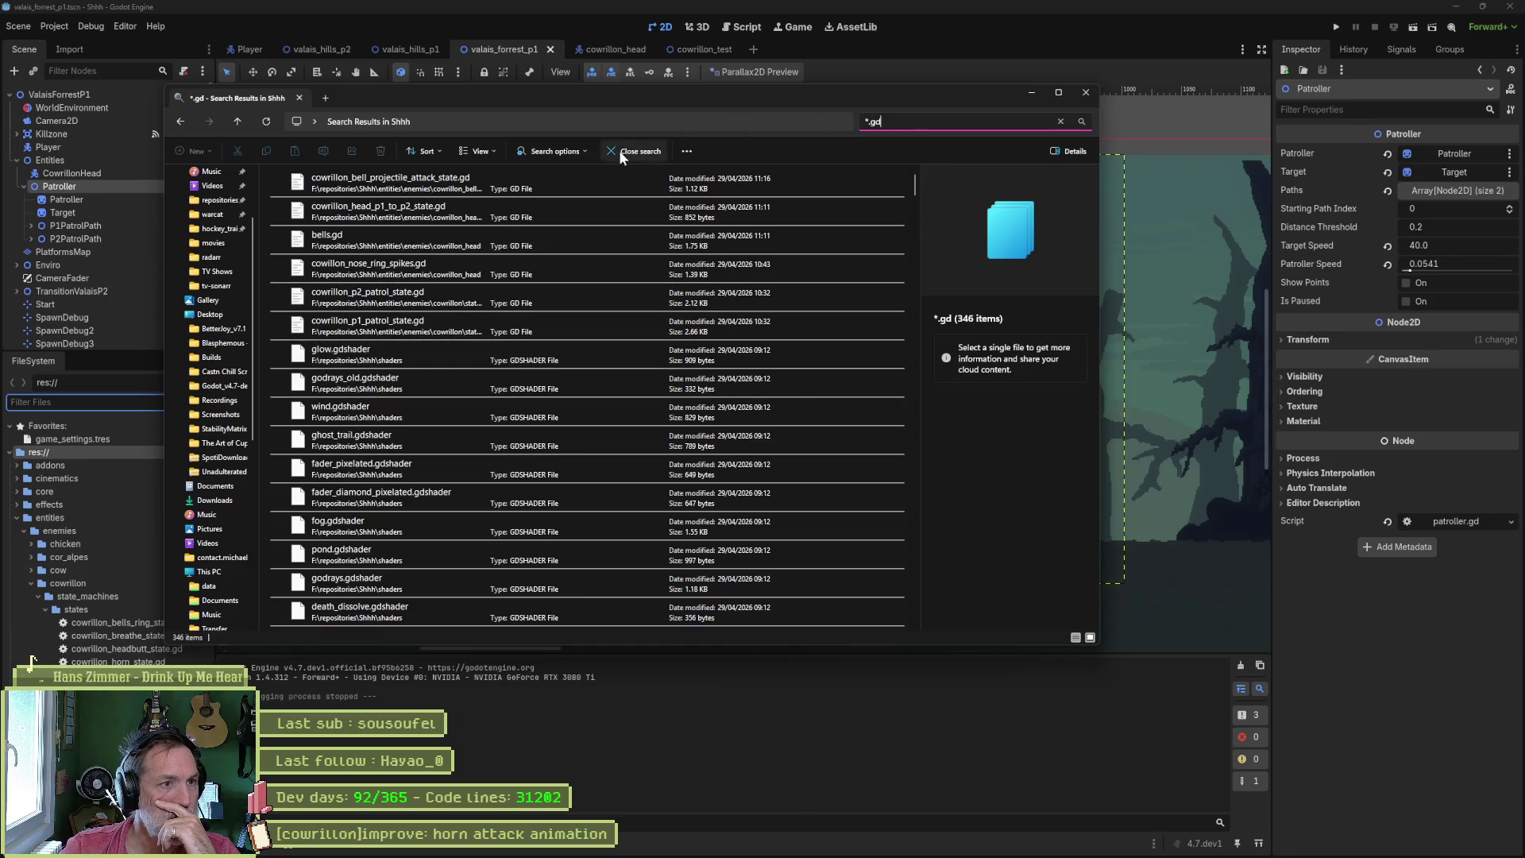
click(1062, 121)
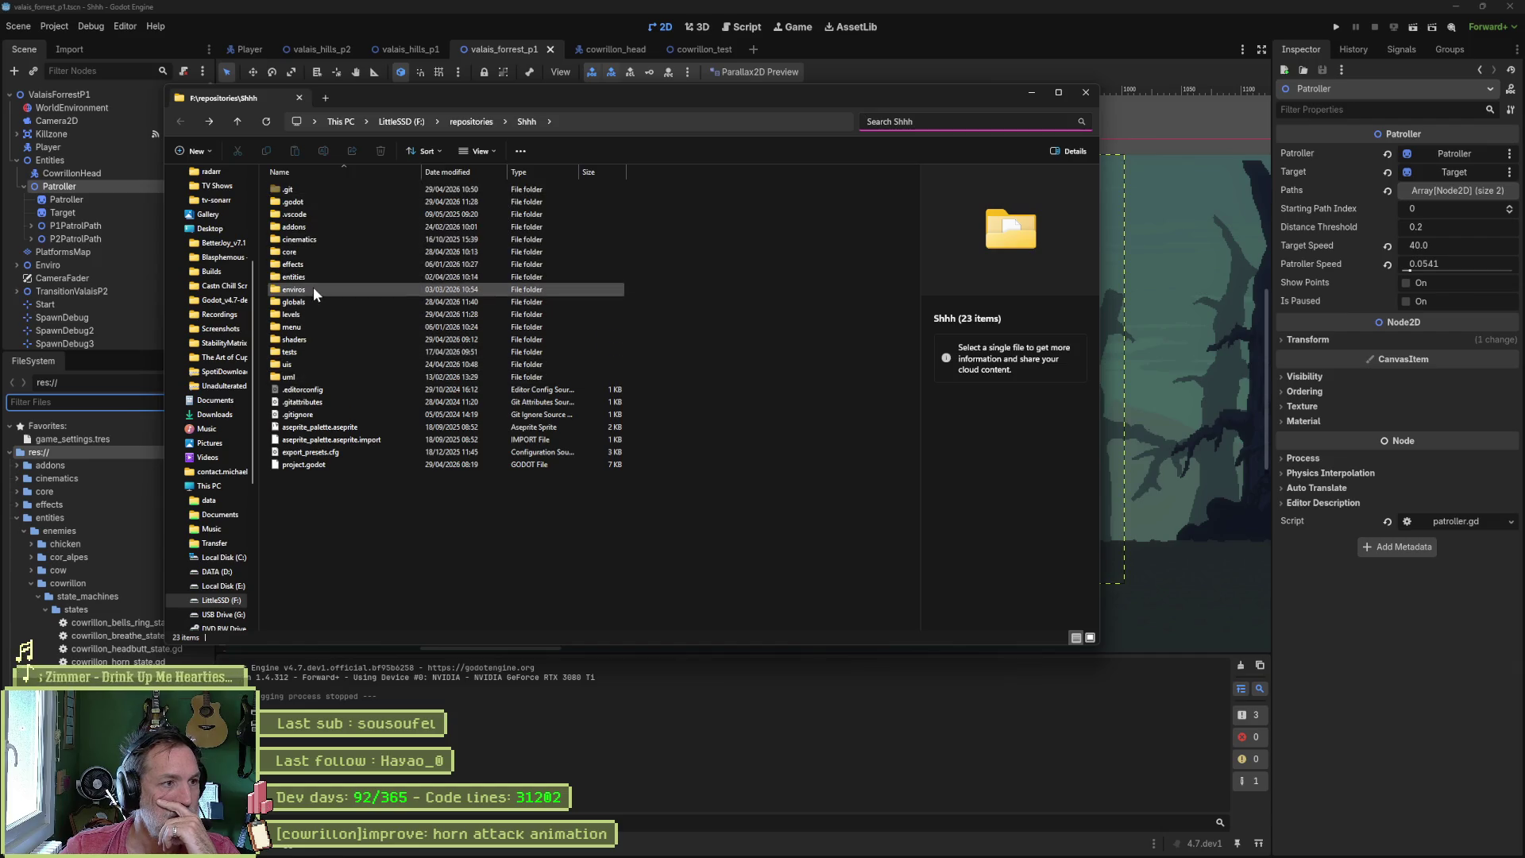
double_click(313, 227)
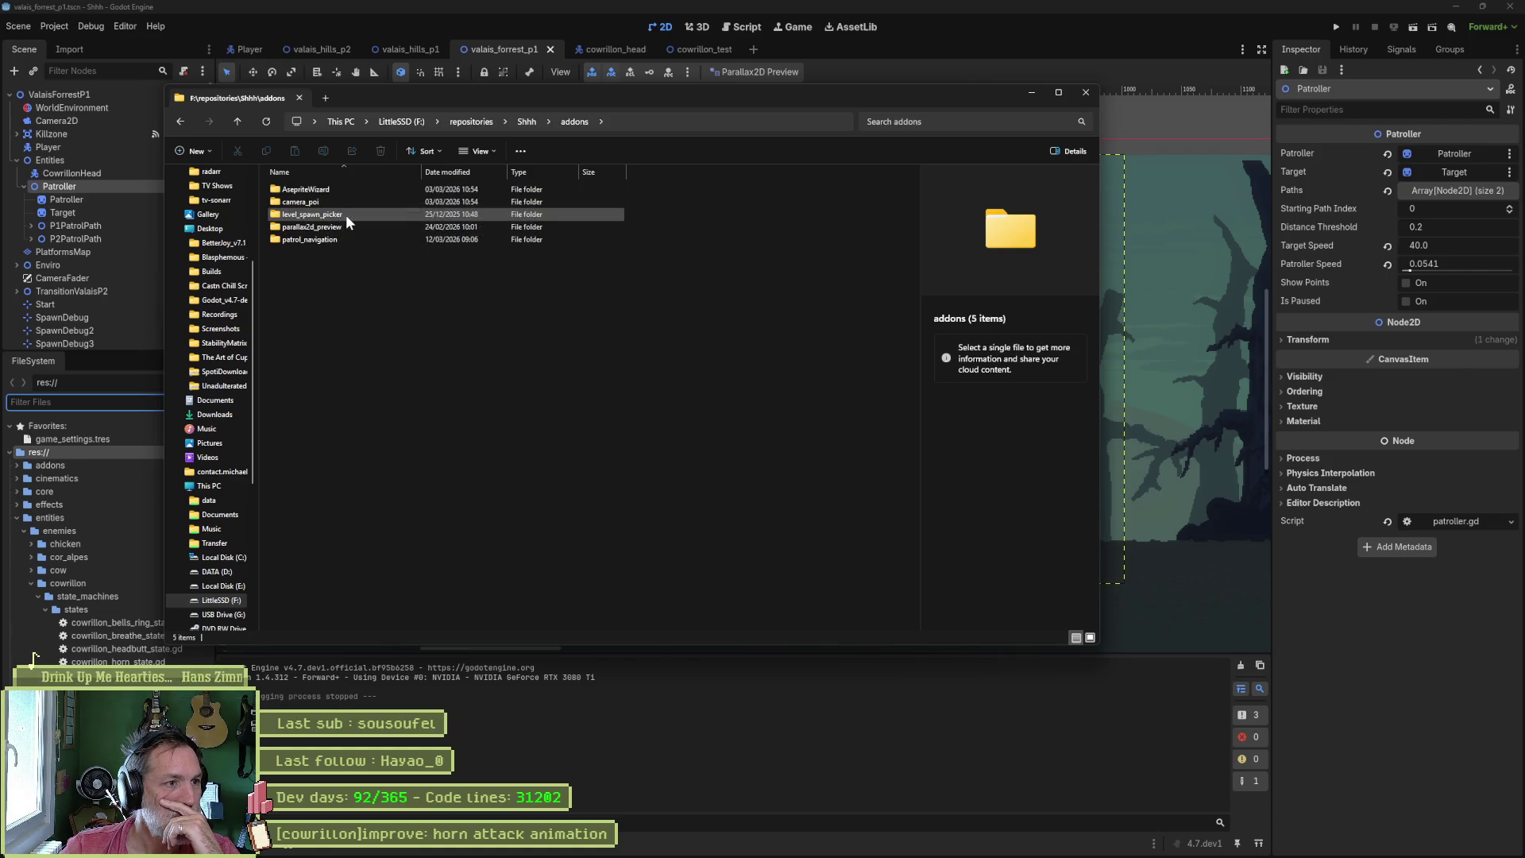
double_click(343, 228)
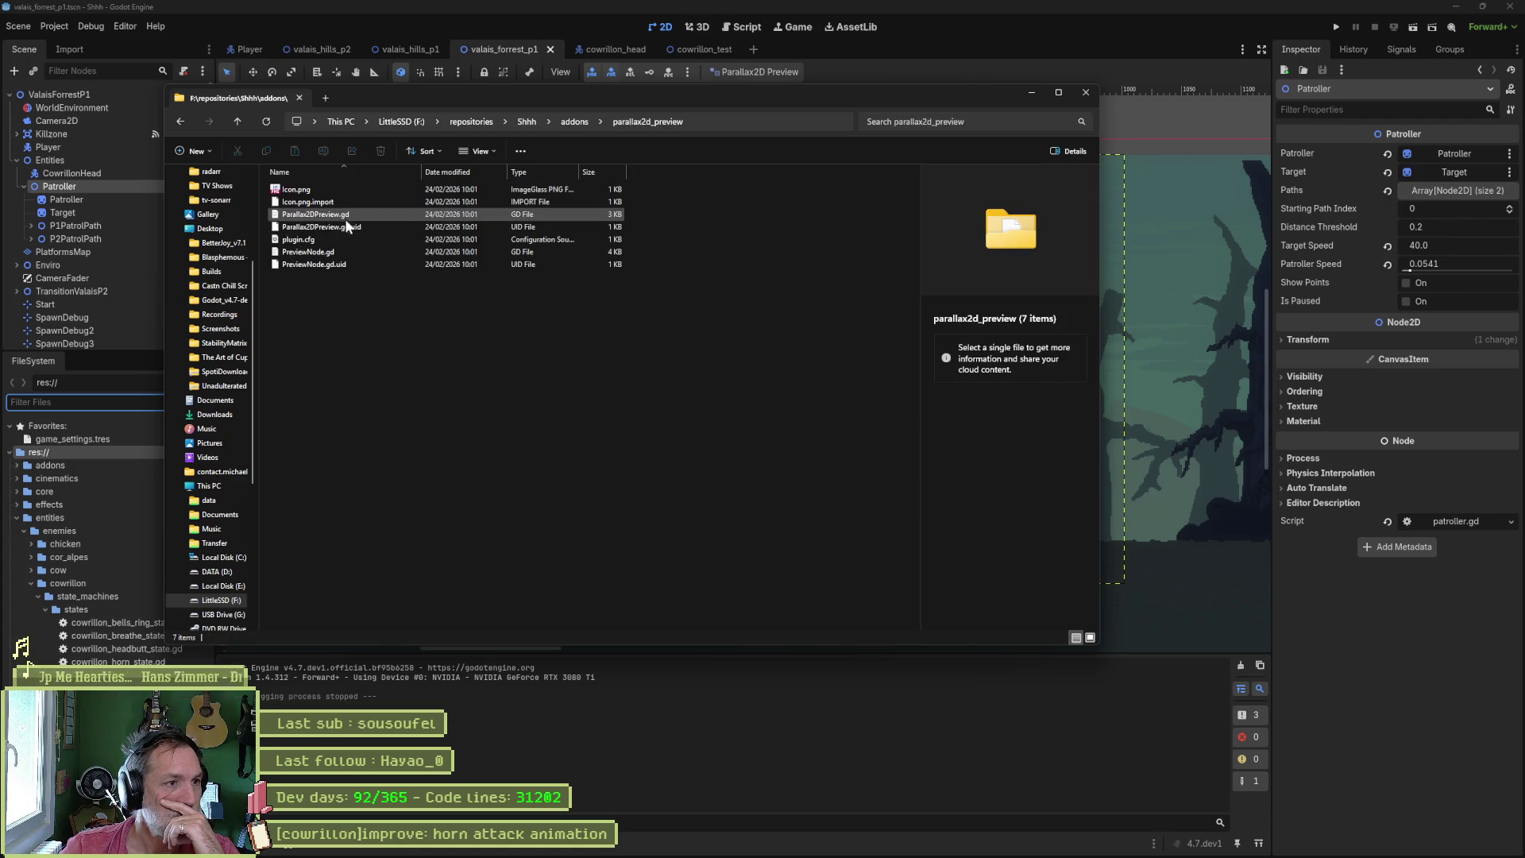
click(346, 217)
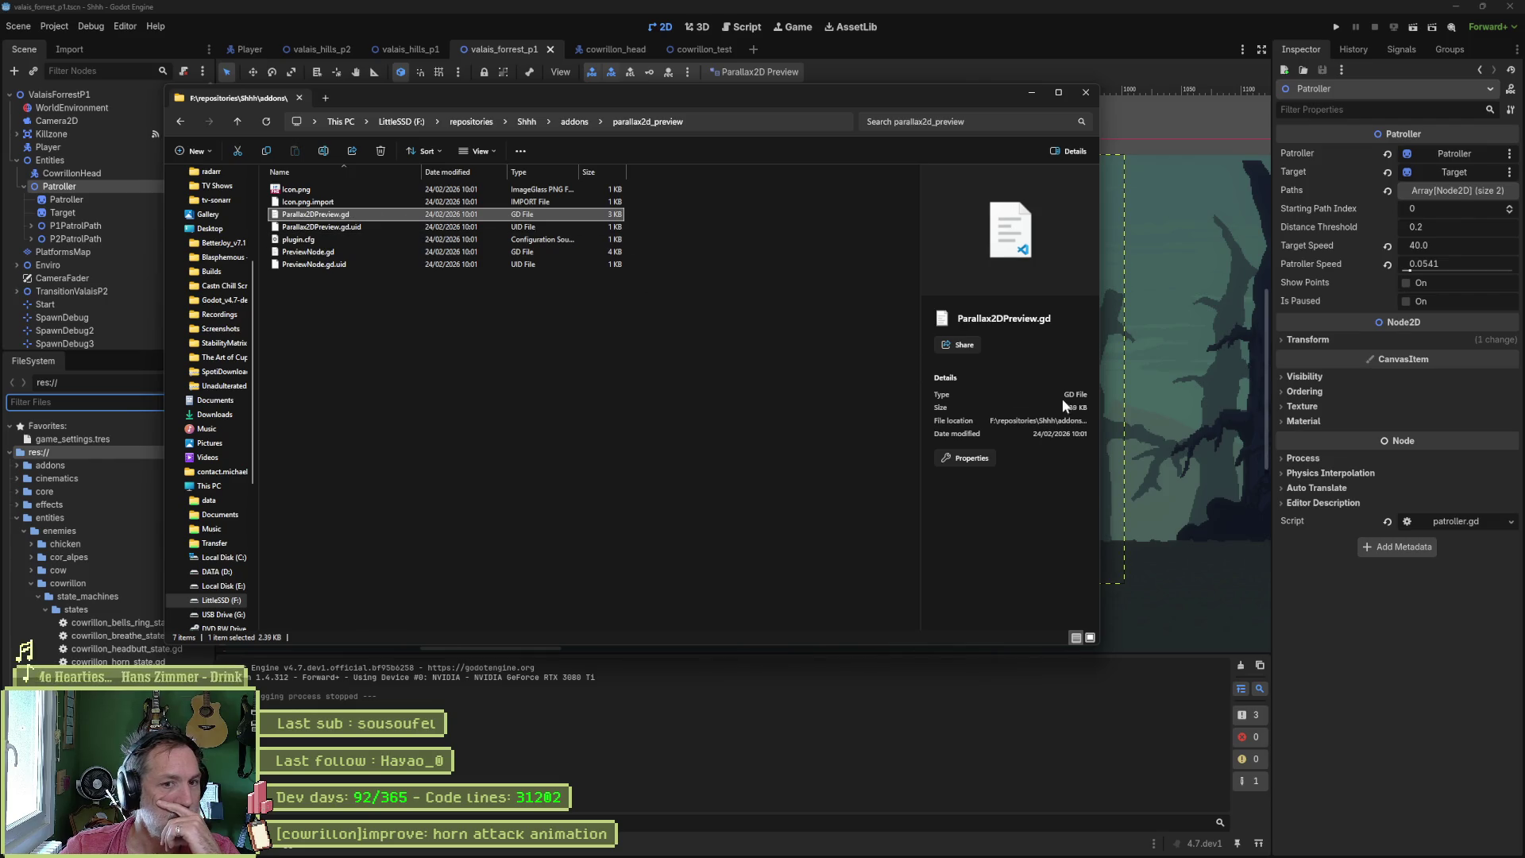
click(340, 253)
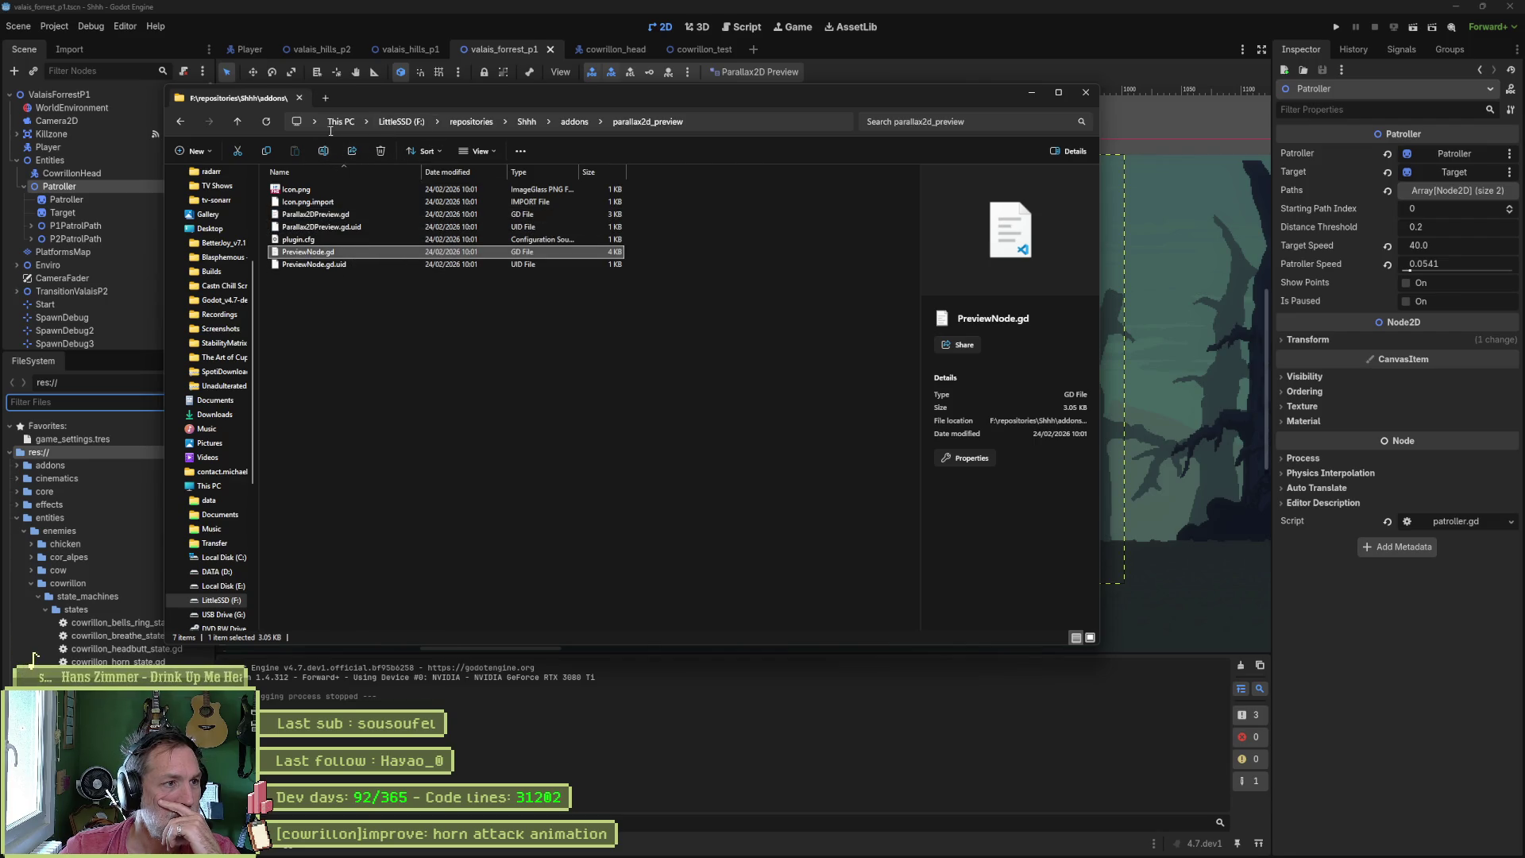
click(238, 122)
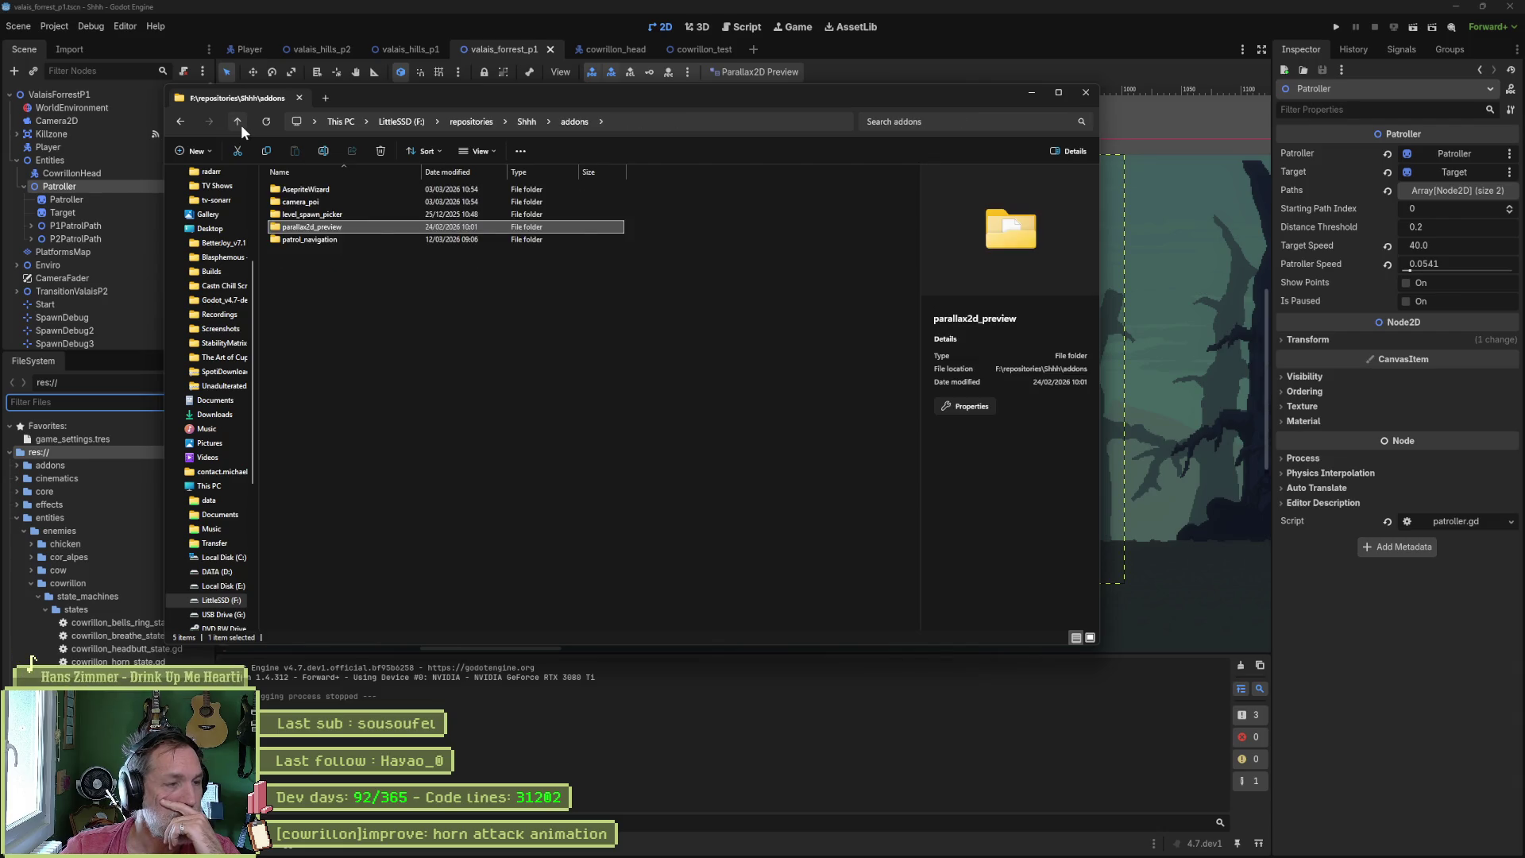
click(241, 126)
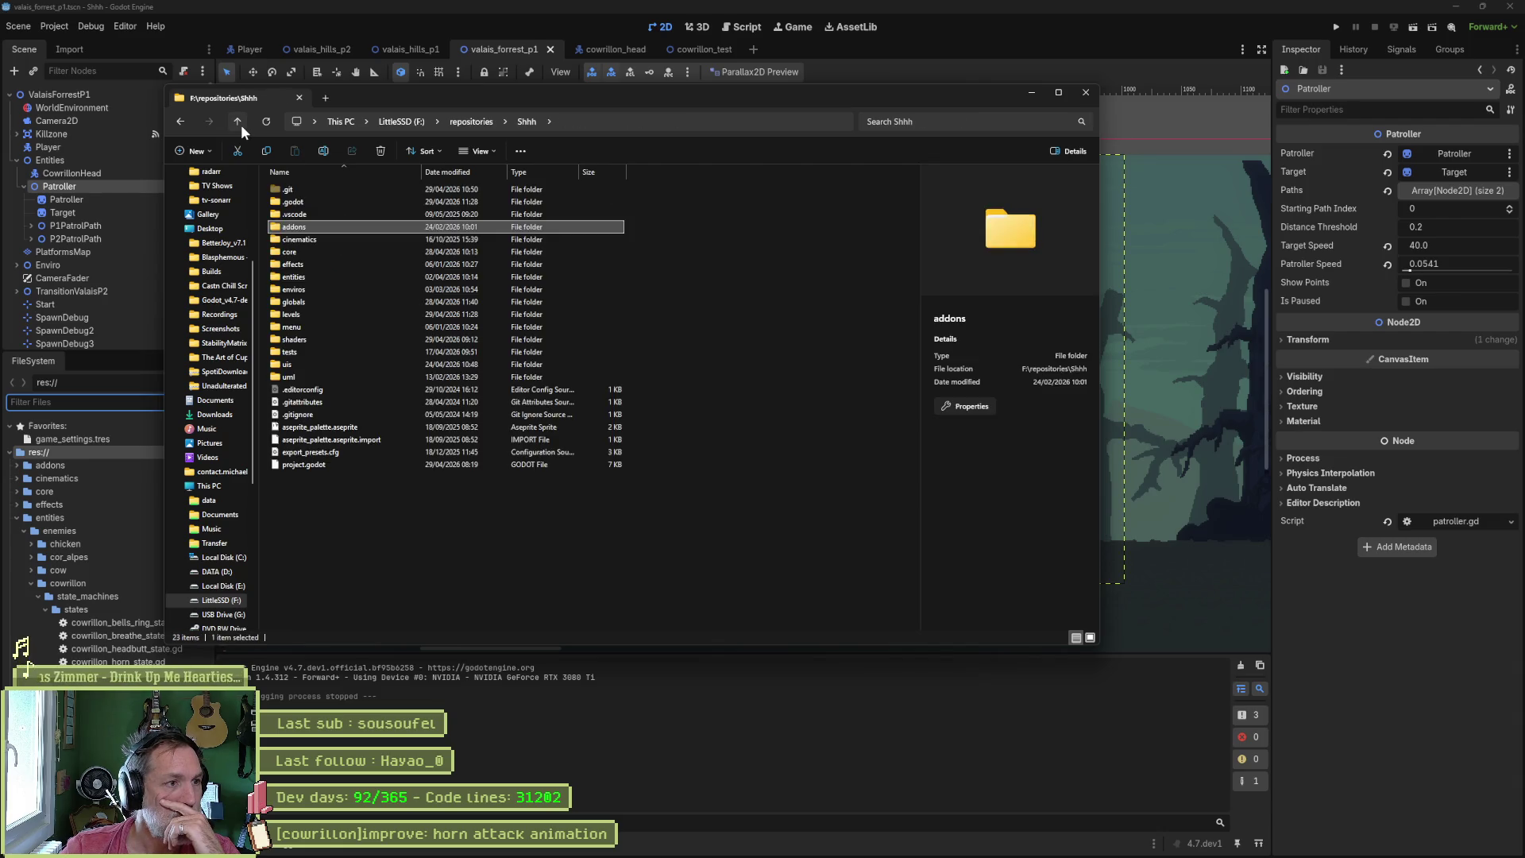
- View patrol_navigation_path.gd from addons > patrol_navigation in VS Code, then close VS Code and Explorer
double_click(290, 228)
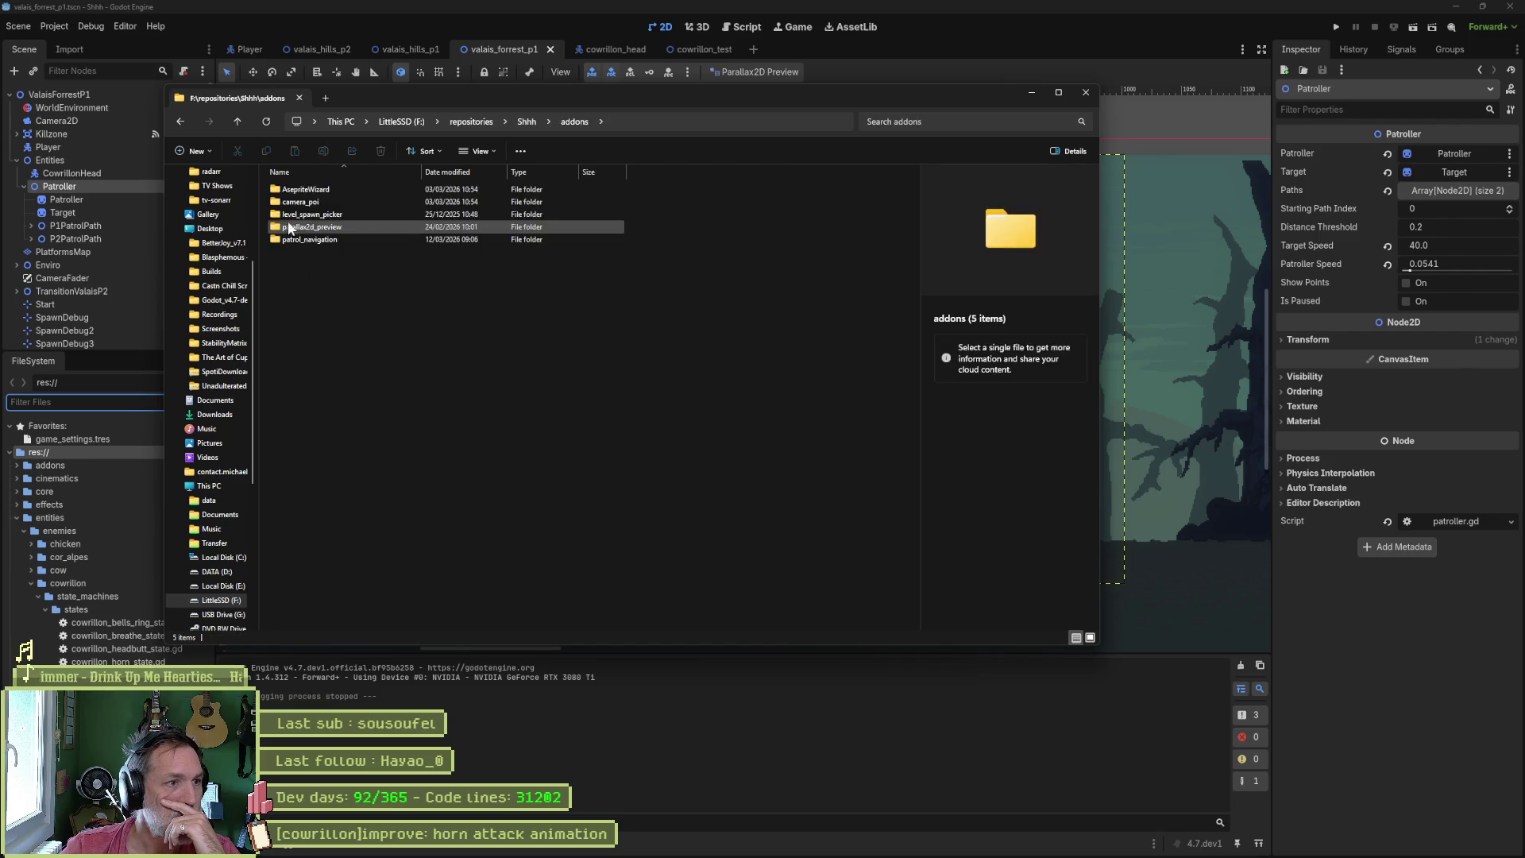
double_click(336, 238)
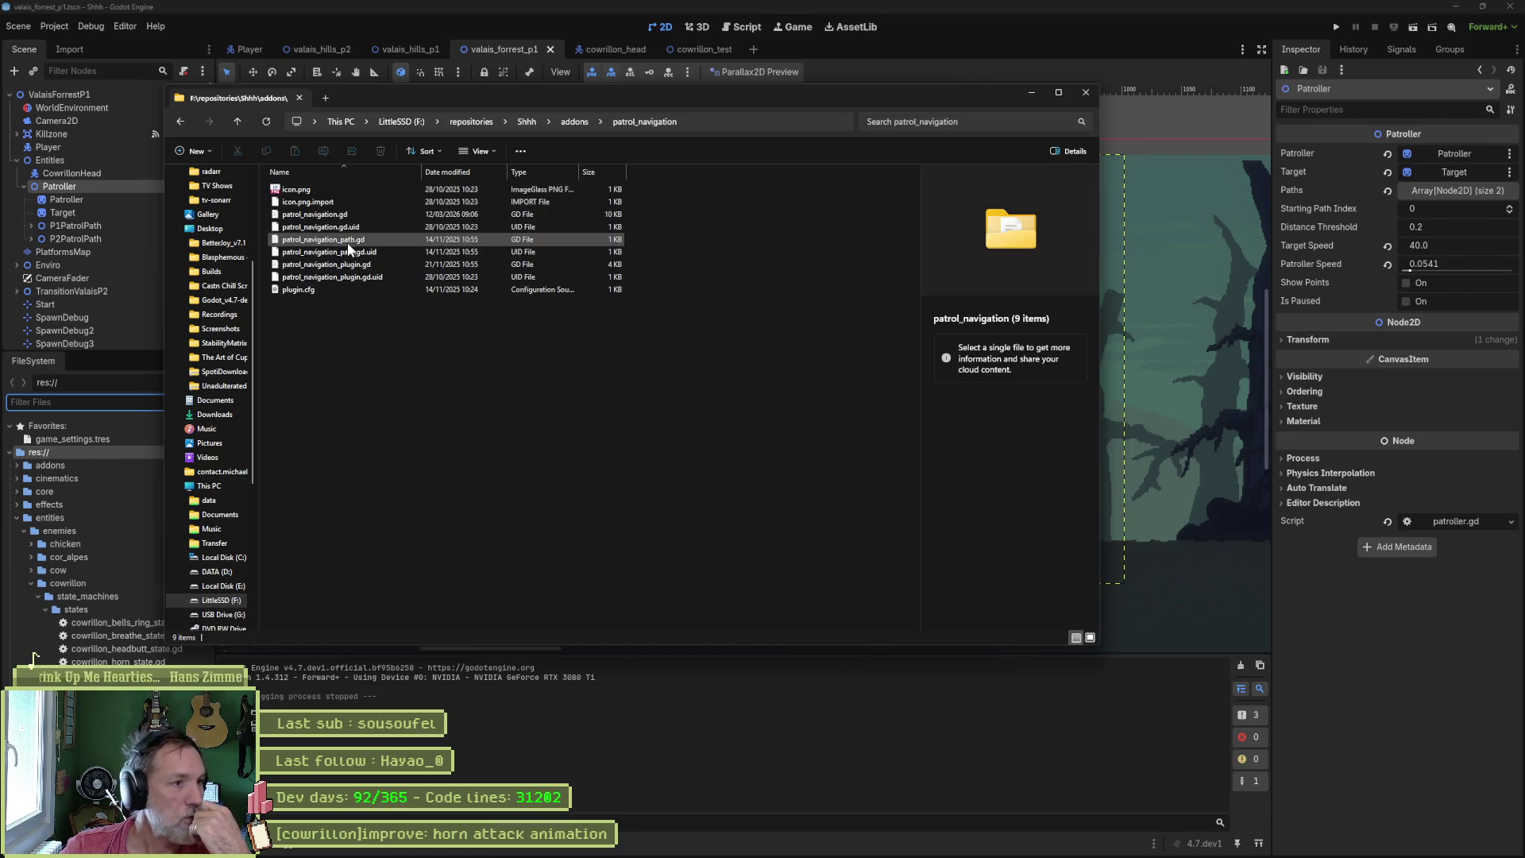
click(361, 242)
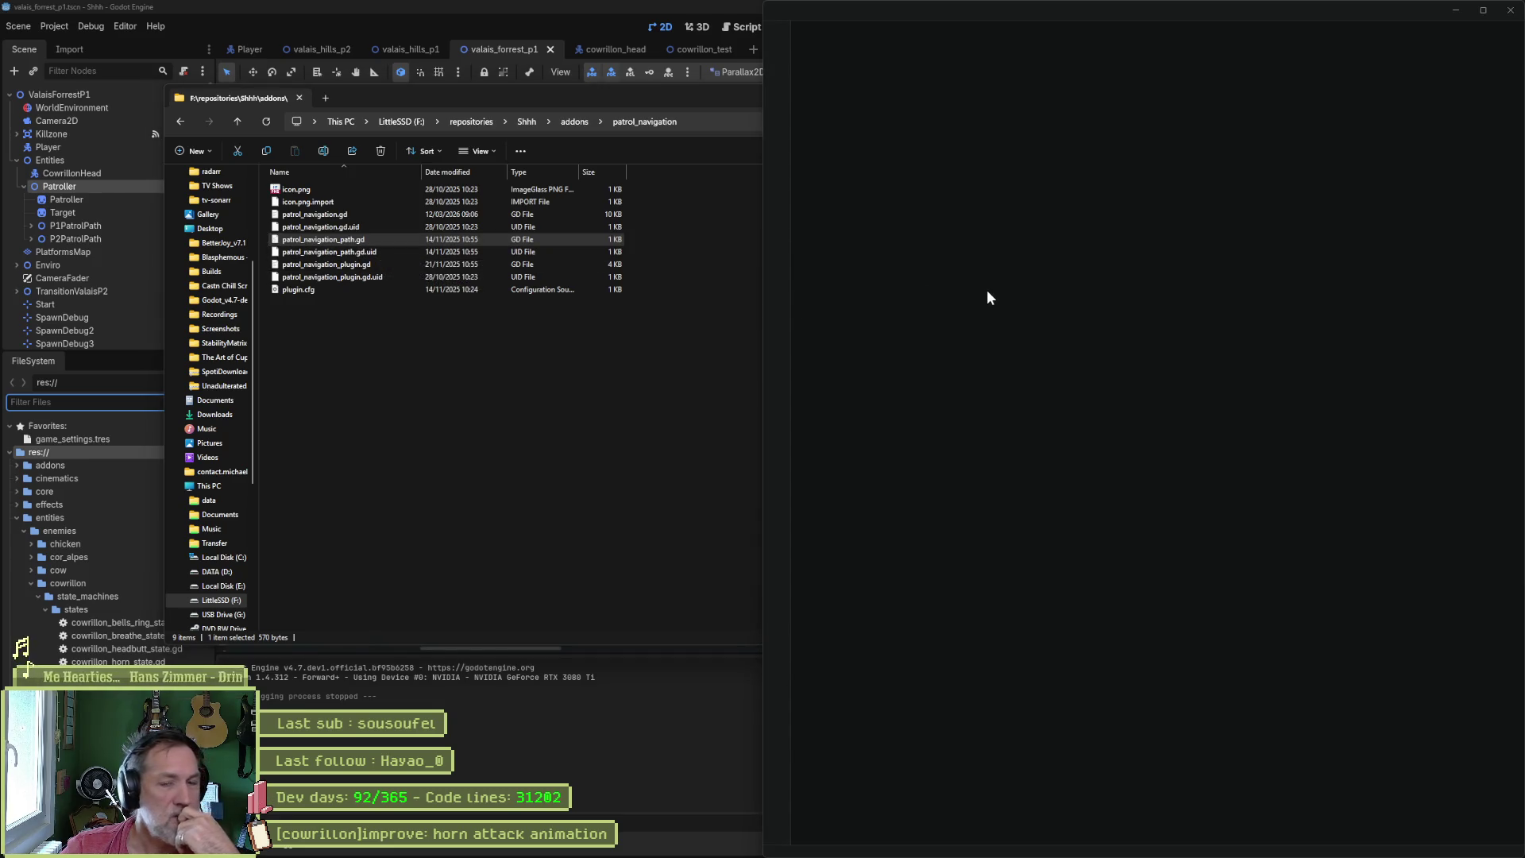
click(1508, 13)
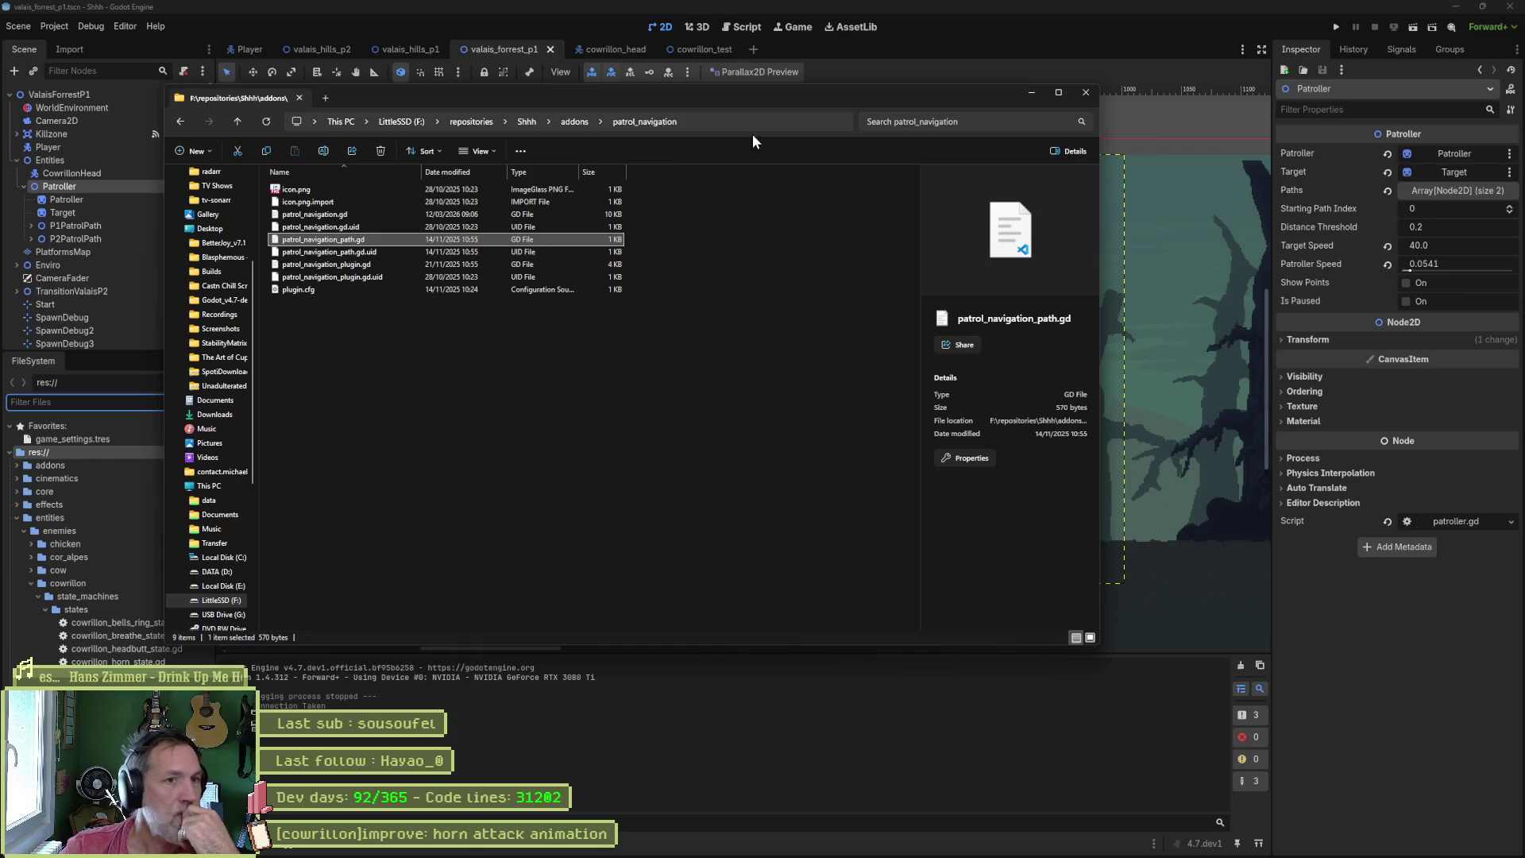
click(524, 123)
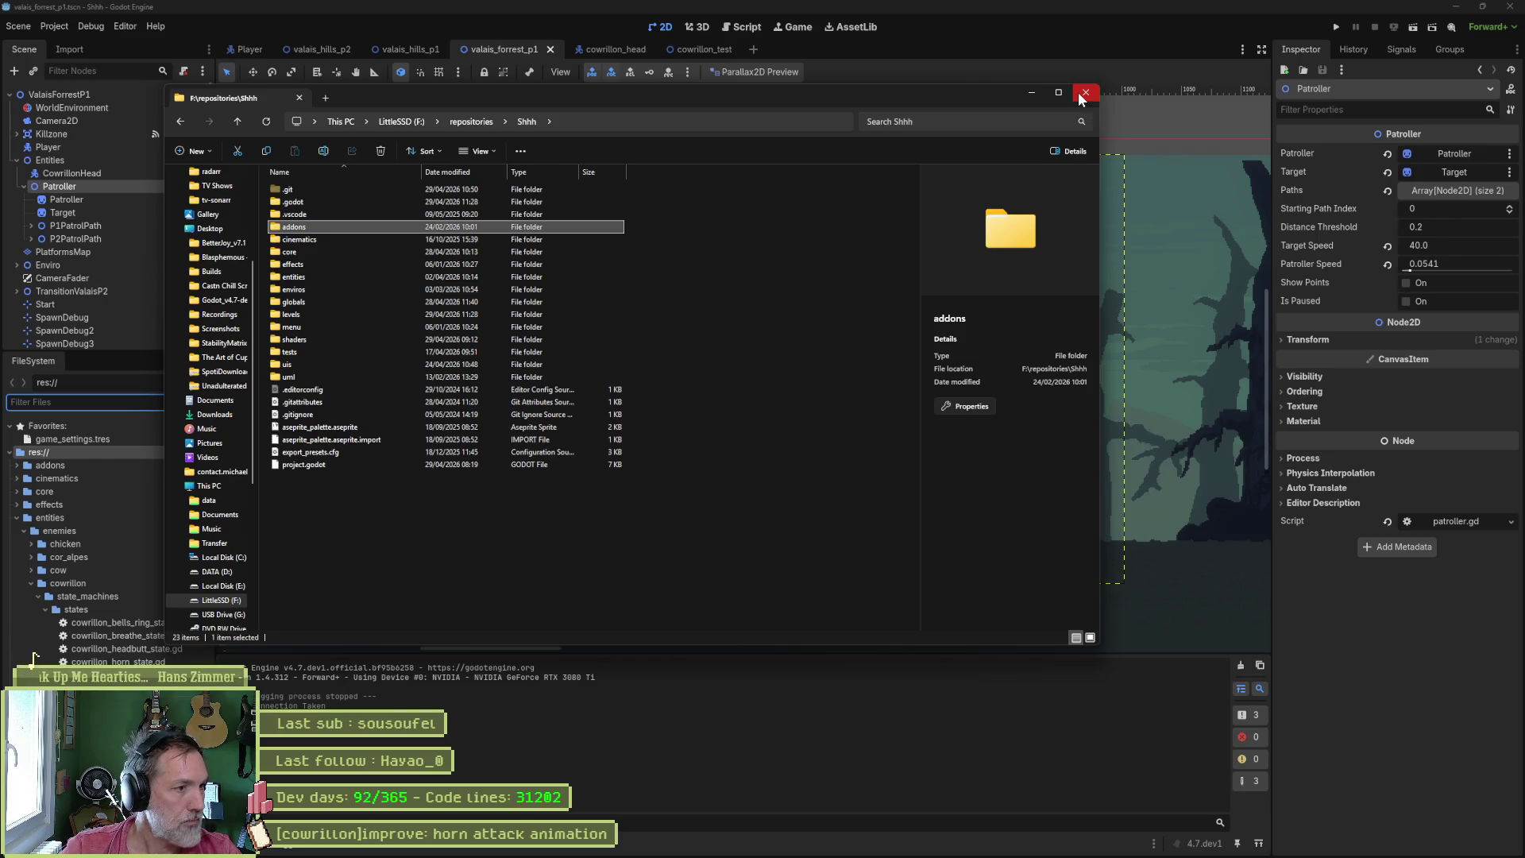
click(1085, 93)
click(17, 492)
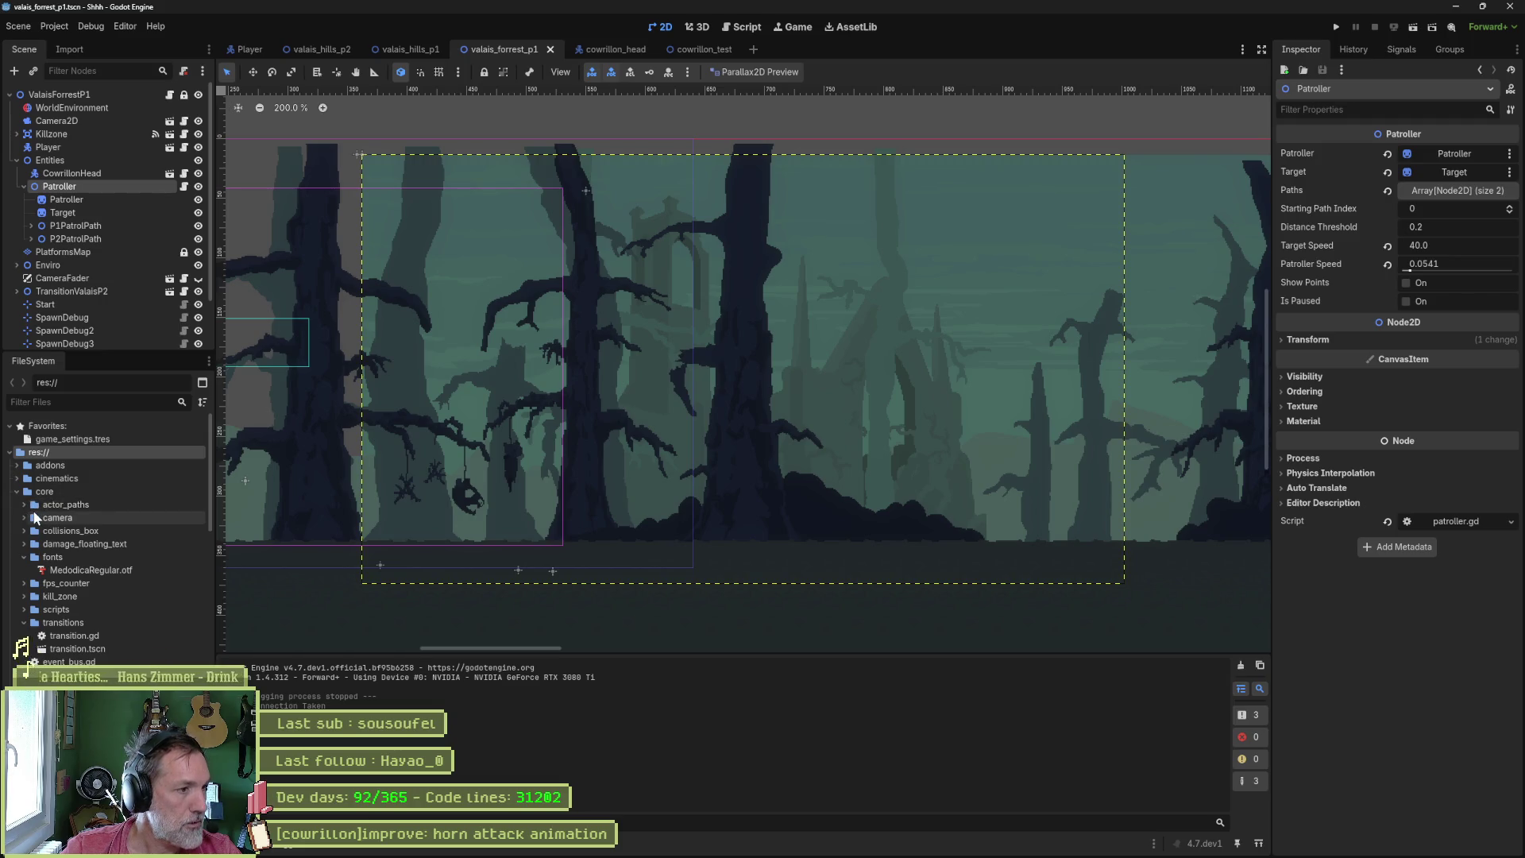
- Expand core > camera to check camera.gd, collapse it, and reopen File Explorer at the repositories folder
click(24, 518)
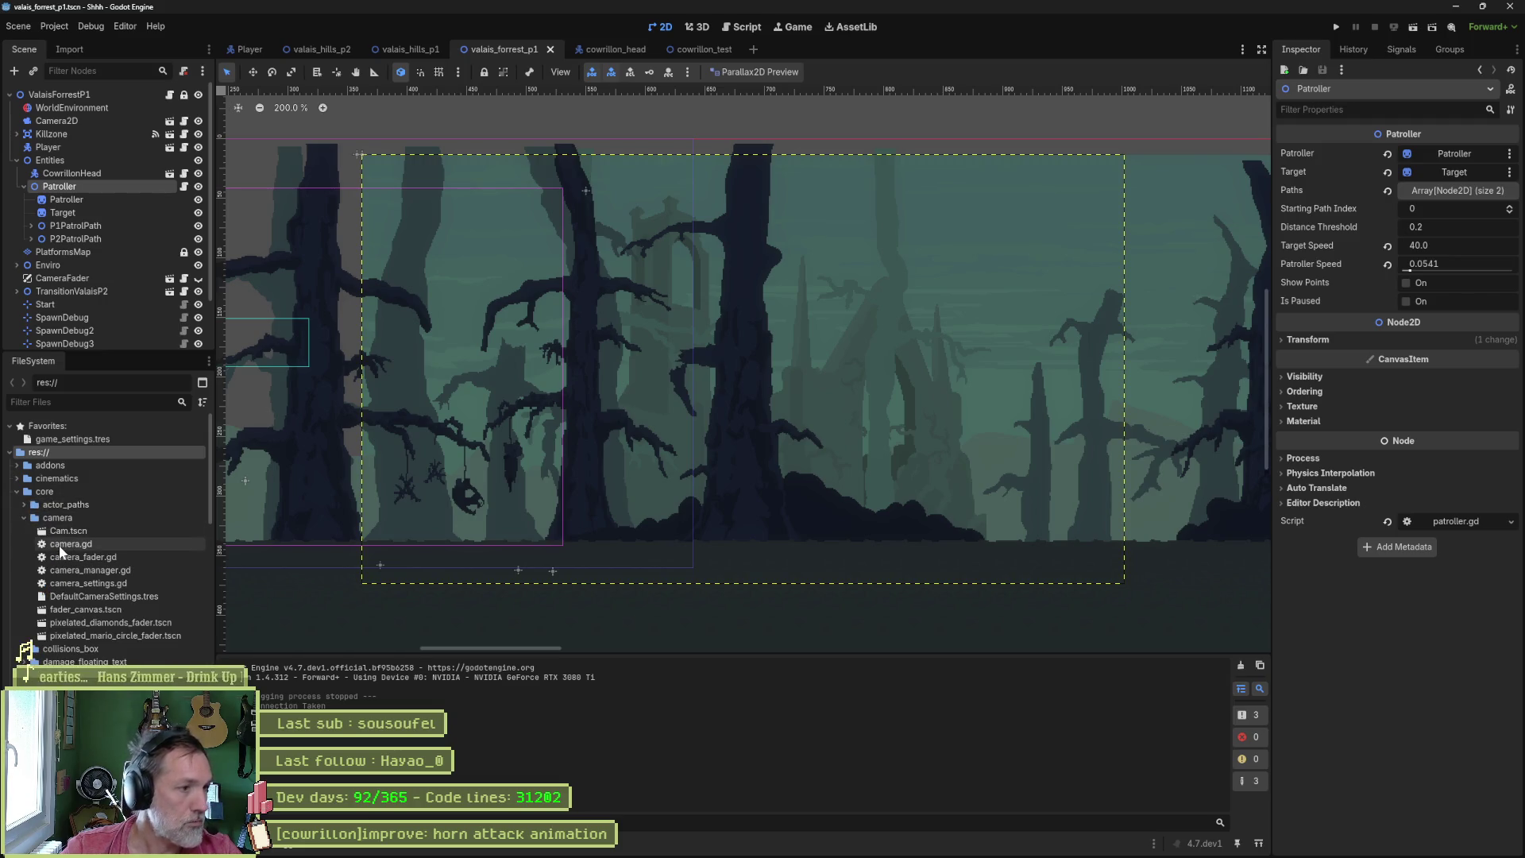
click(59, 545)
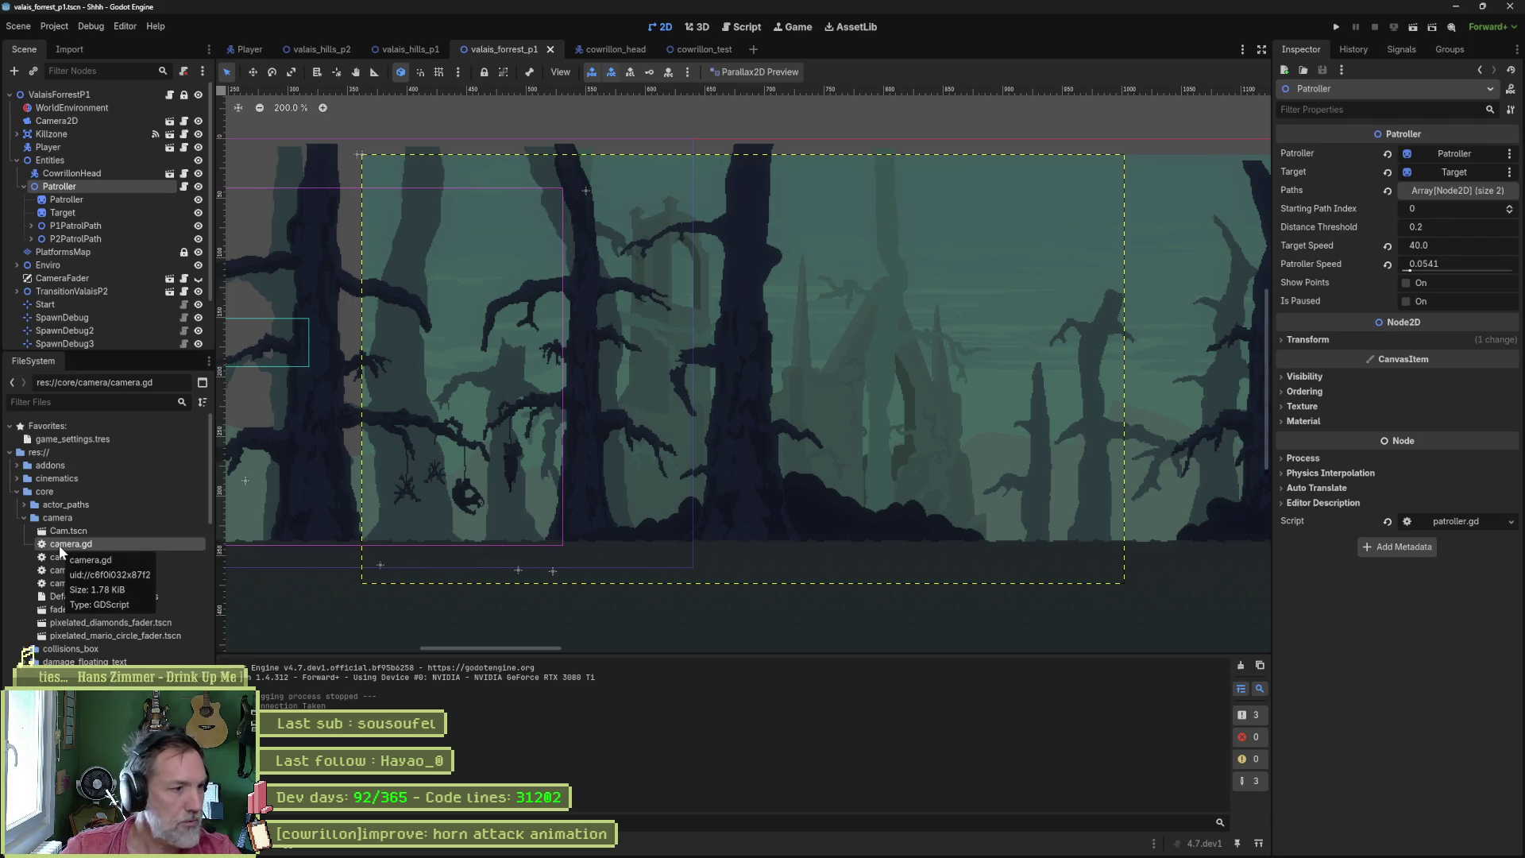
click(23, 518)
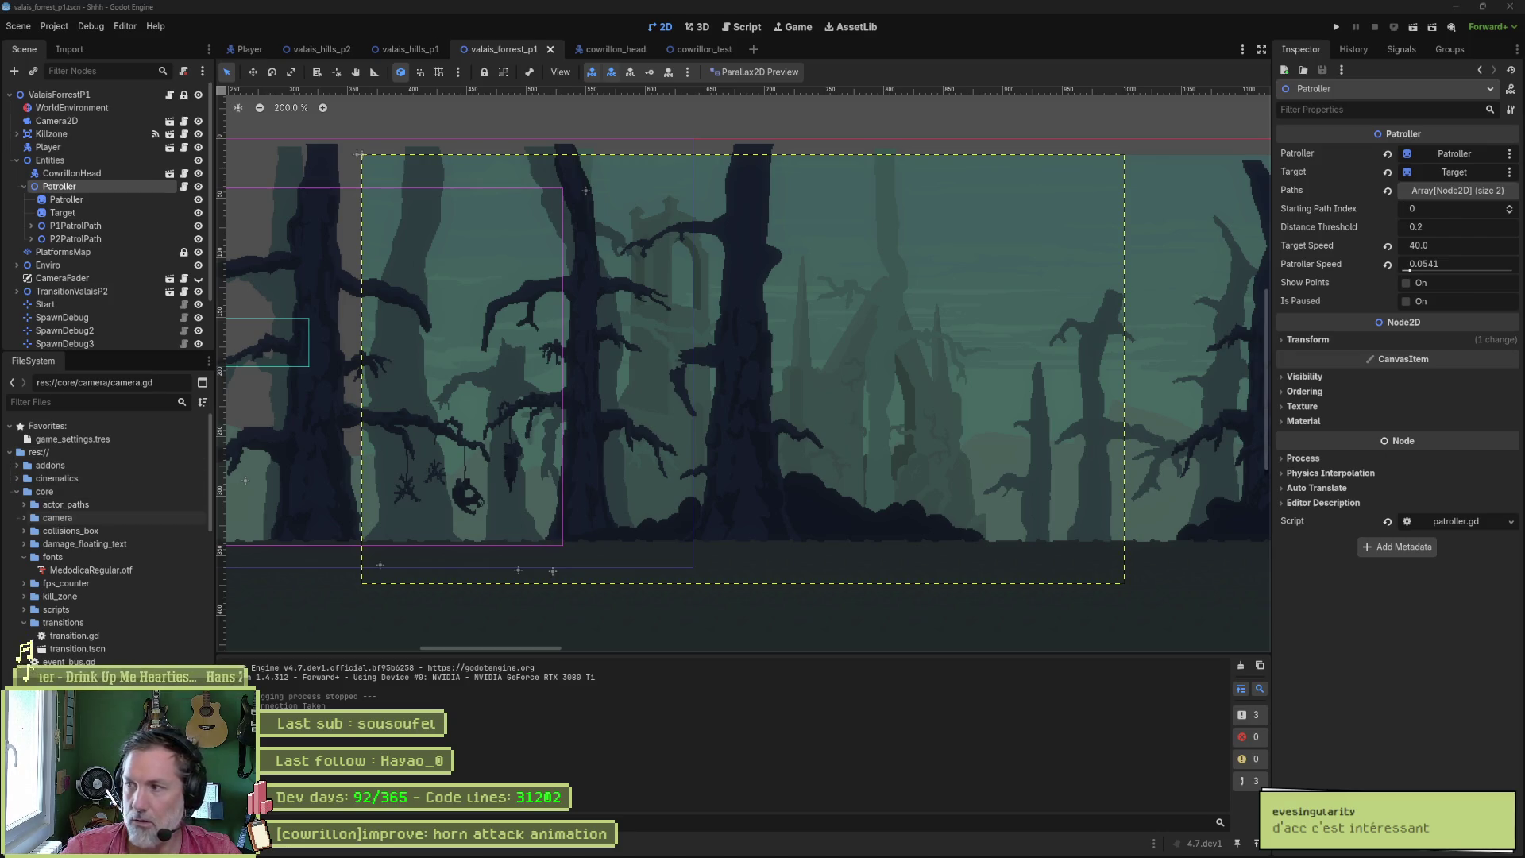
key(super+e)
click(477, 122)
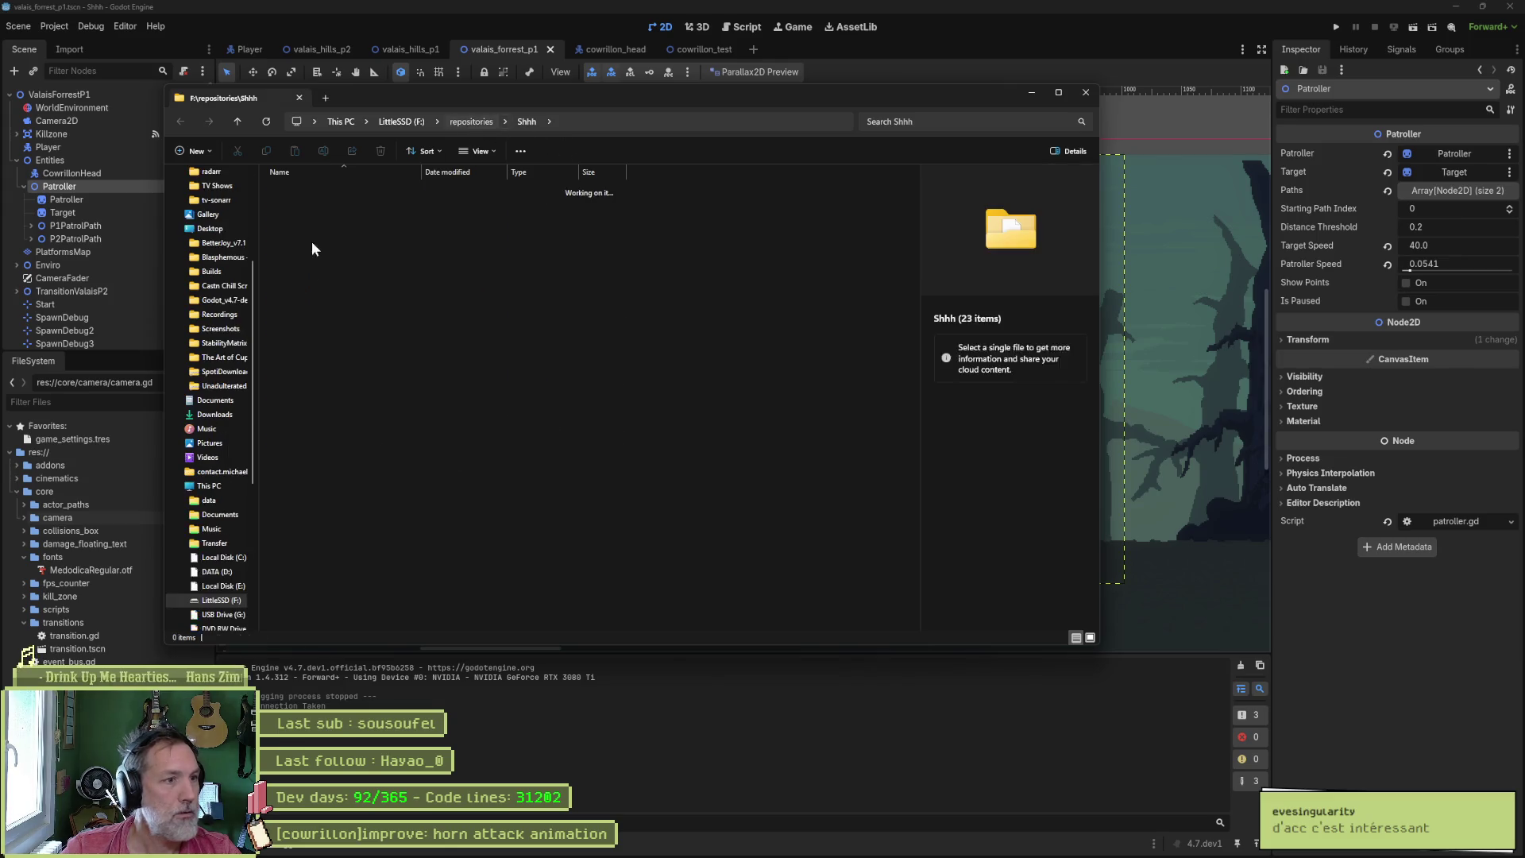
- Open the Shhh folder with Code from its context menu and maximize the VS Code window
right_click(292, 332)
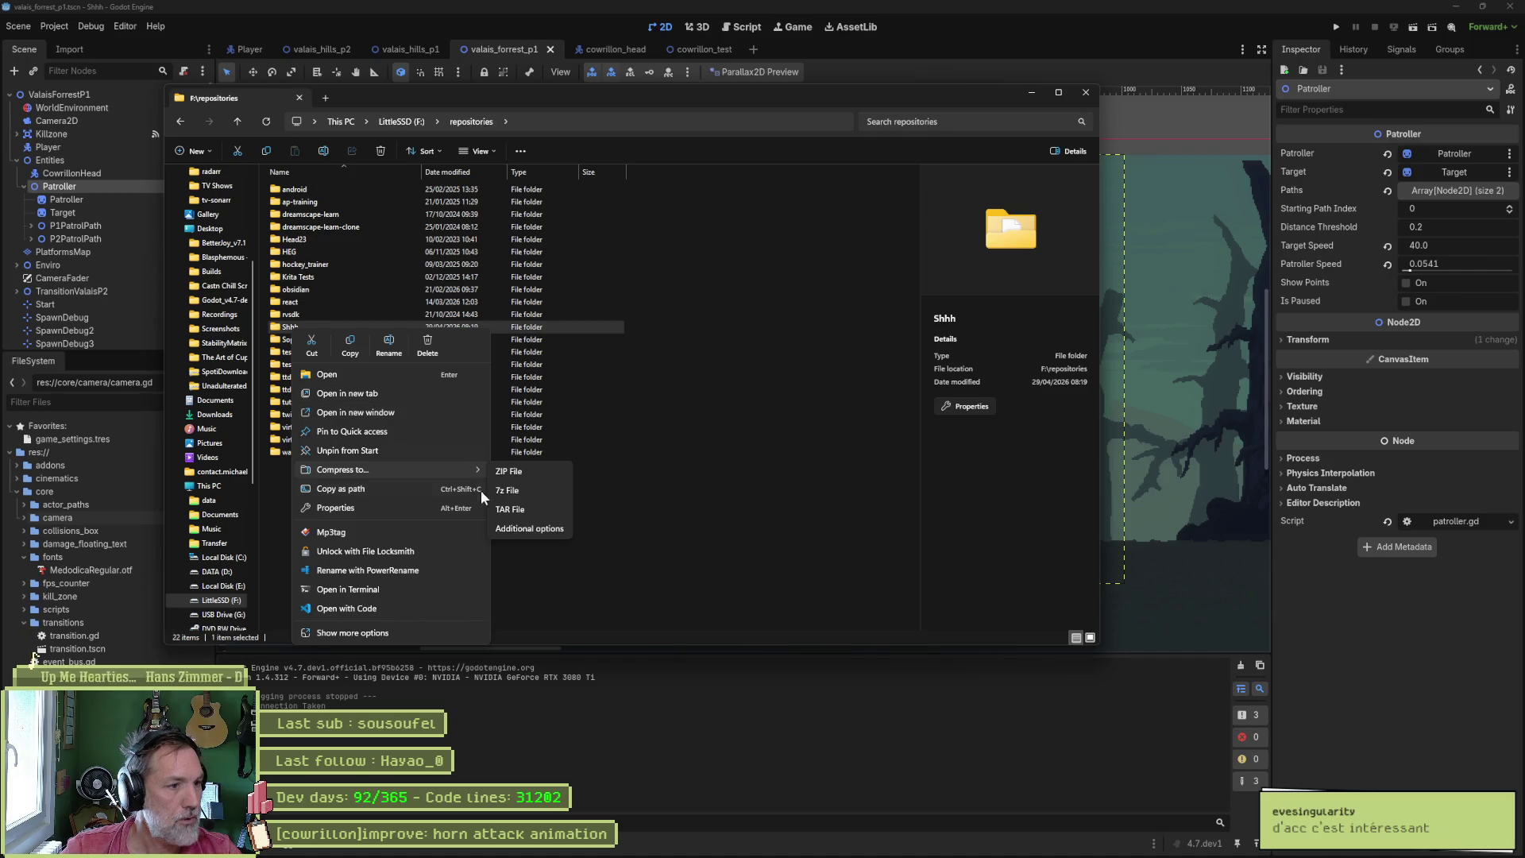
click(447, 607)
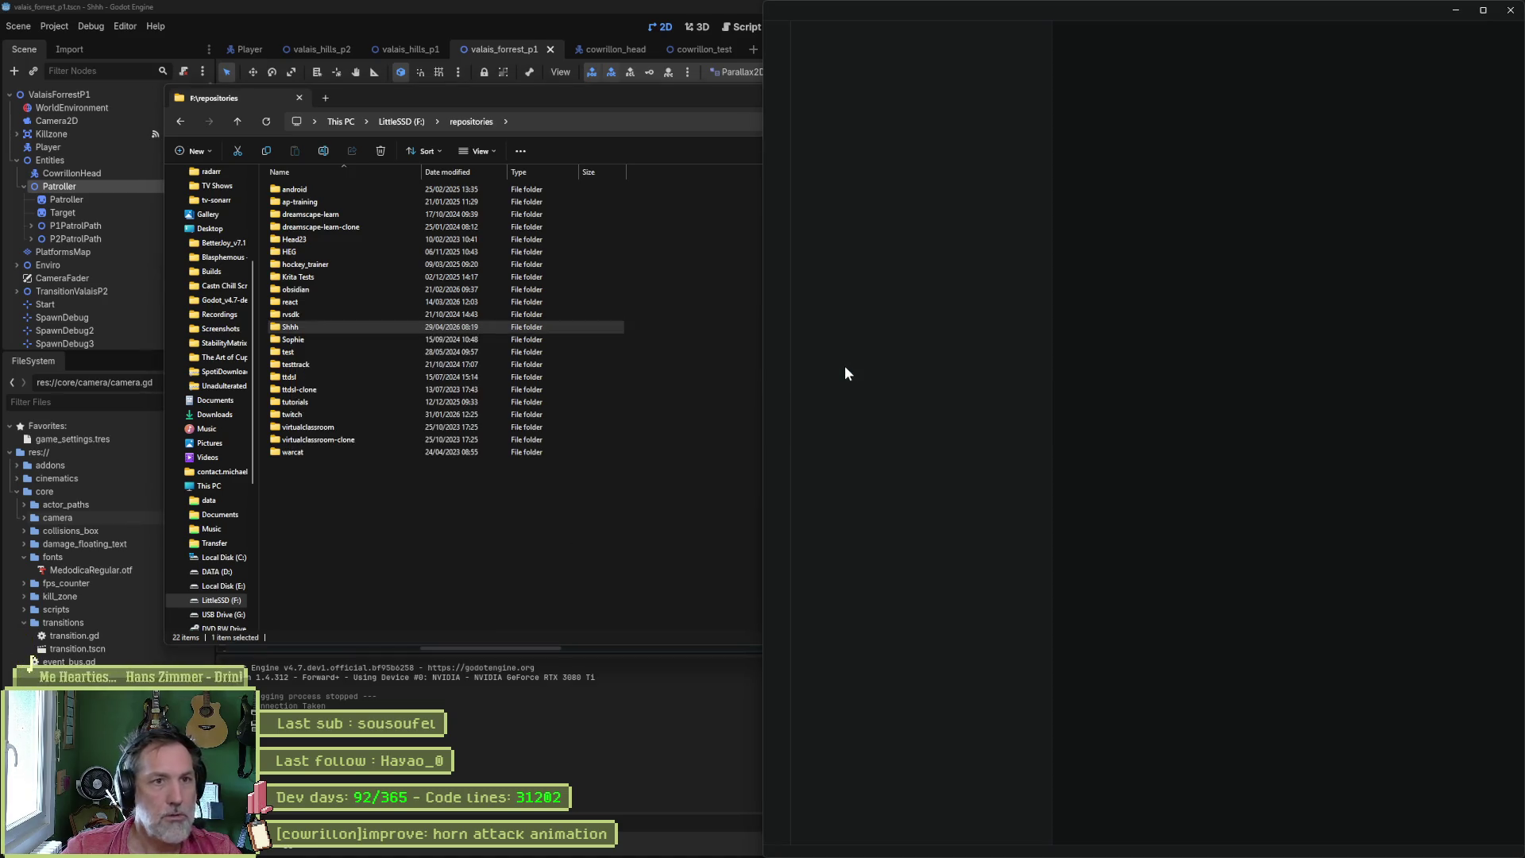
click(1481, 10)
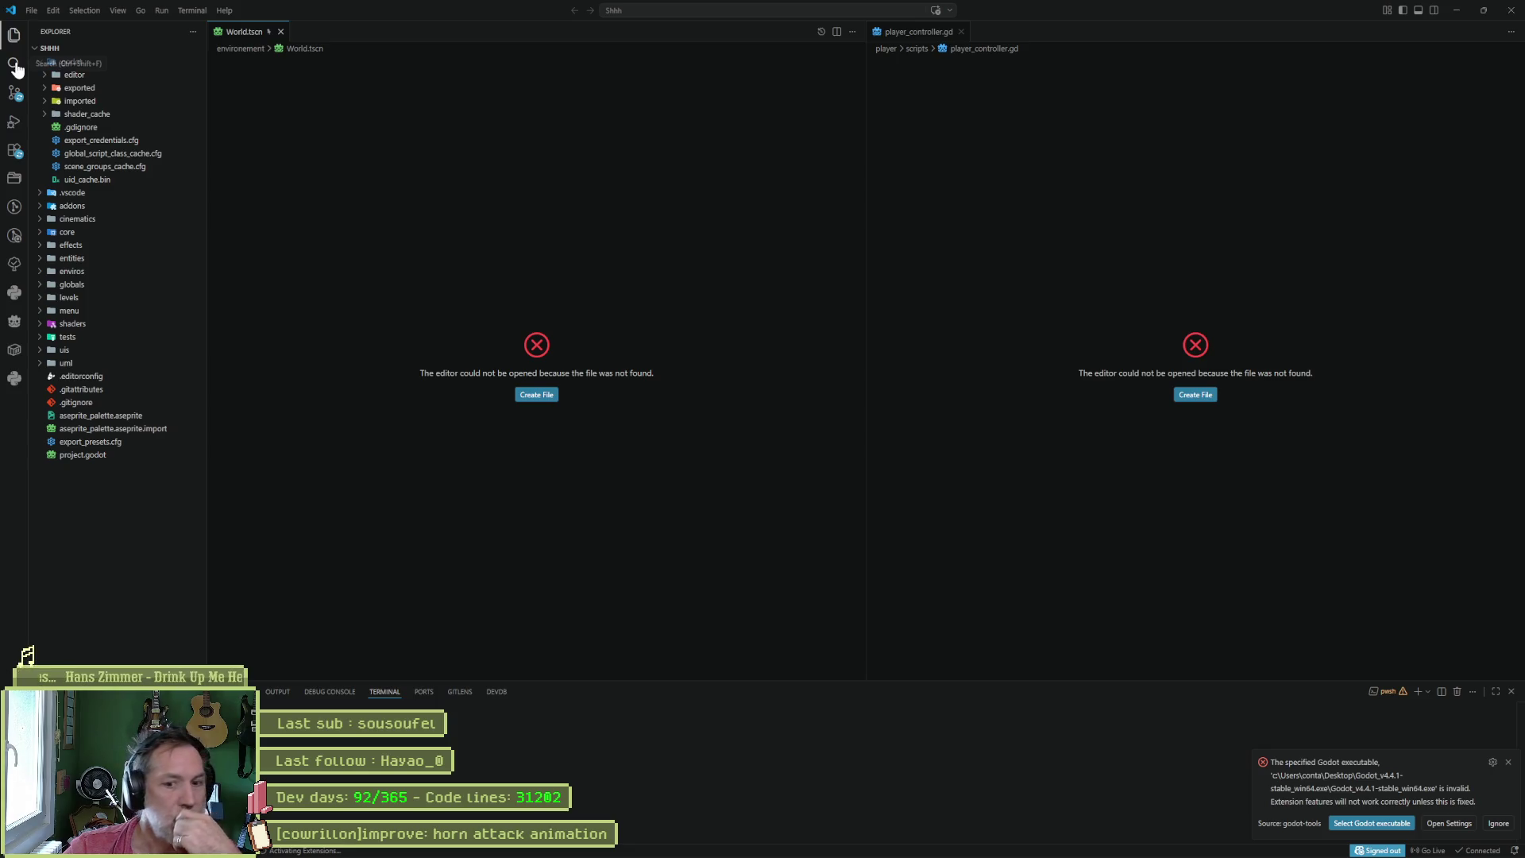
- Run a project-wide search for .gd in VS Code
click(15, 65)
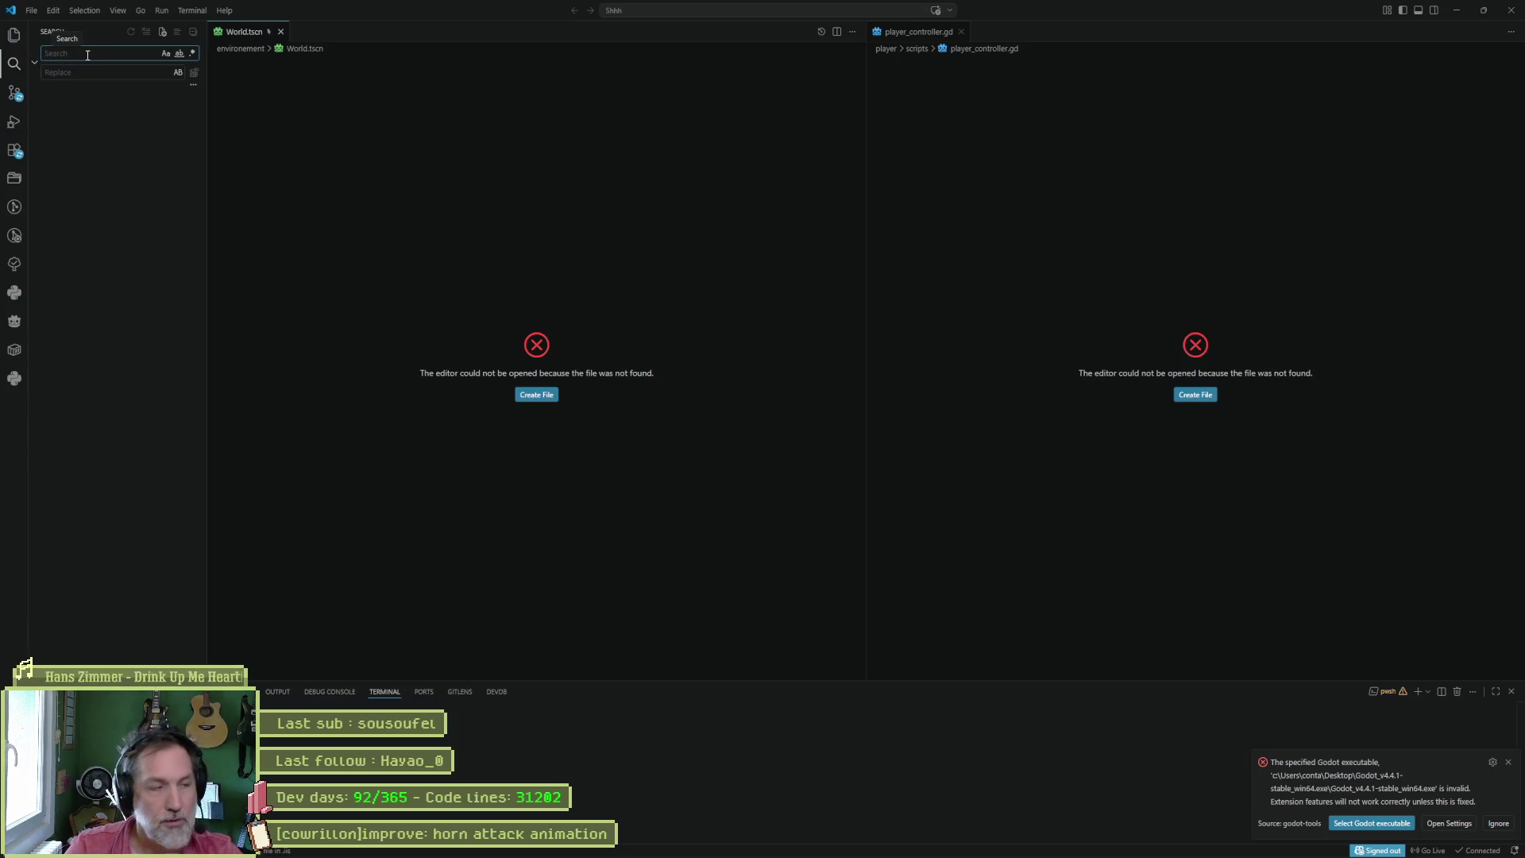
text(d)
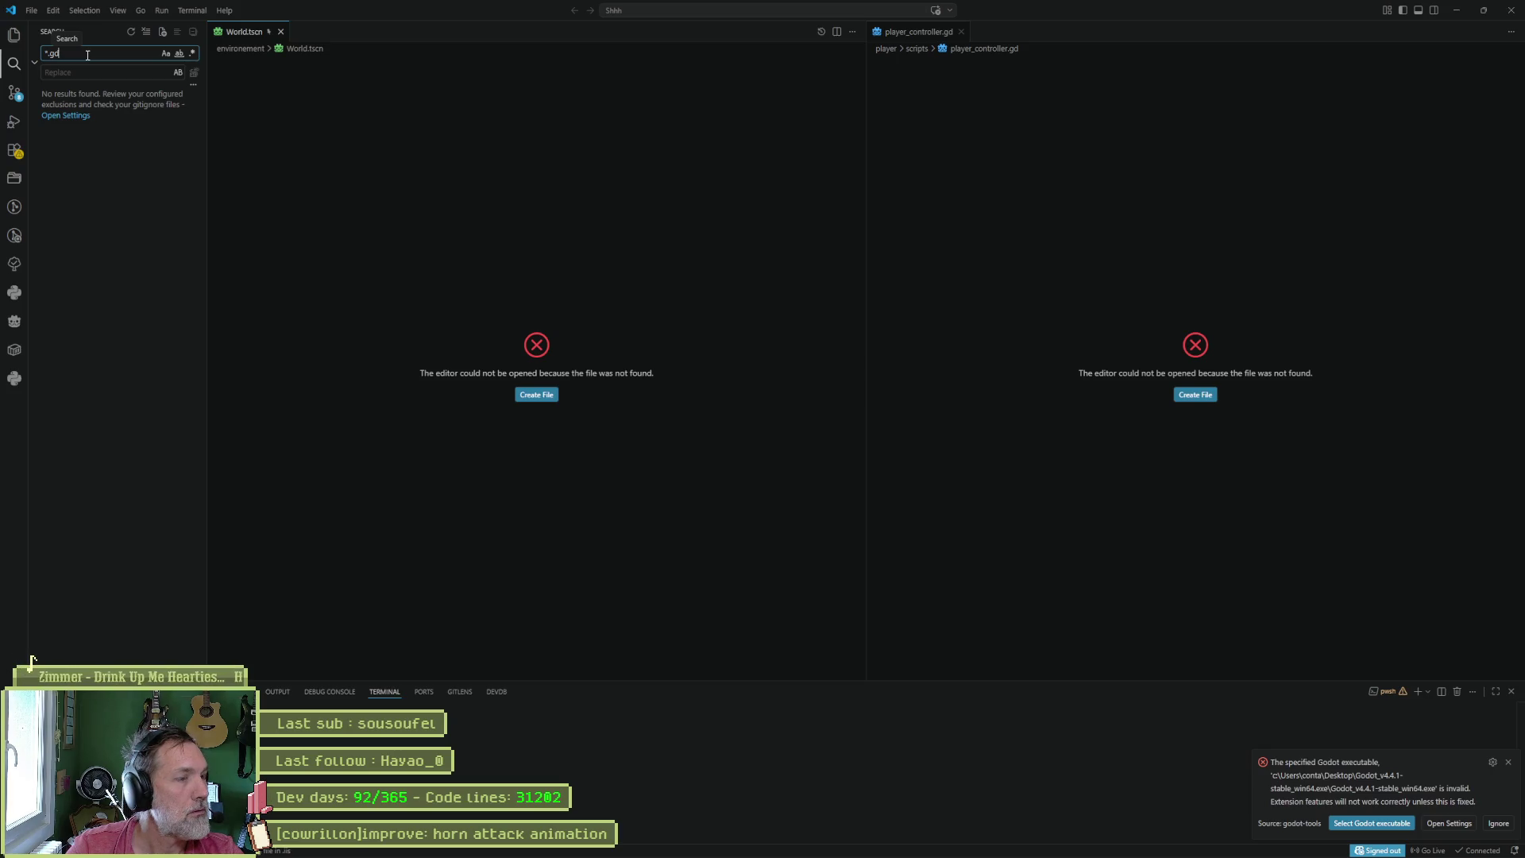
key(Delete)
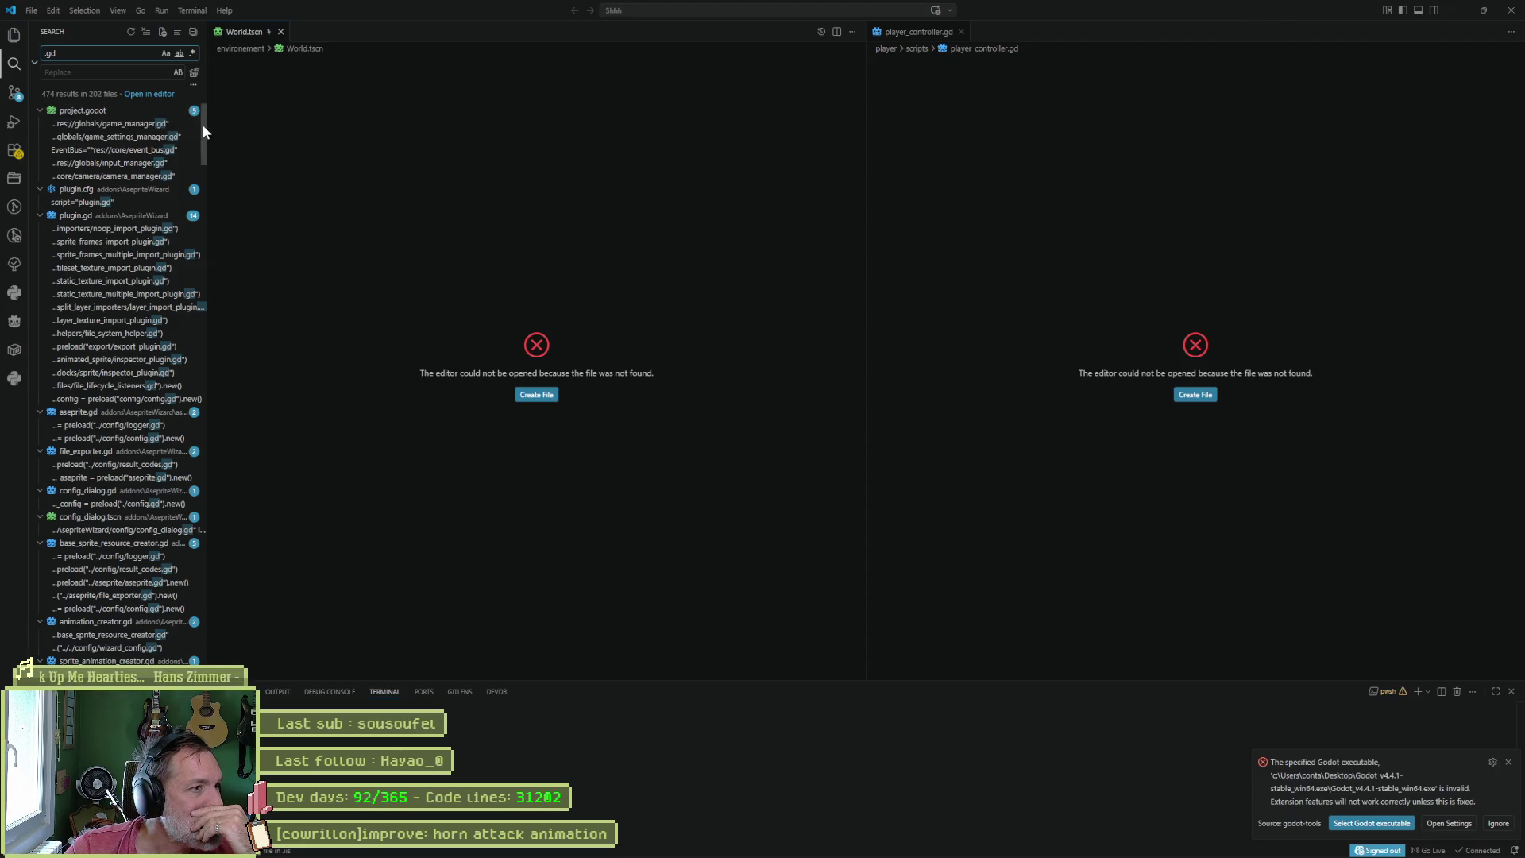
- Widen the results, fold aseprite.gd, plugin.gd and plugin.cfg groups, and open project.godot's autoload match
drag(208, 131, 367, 134)
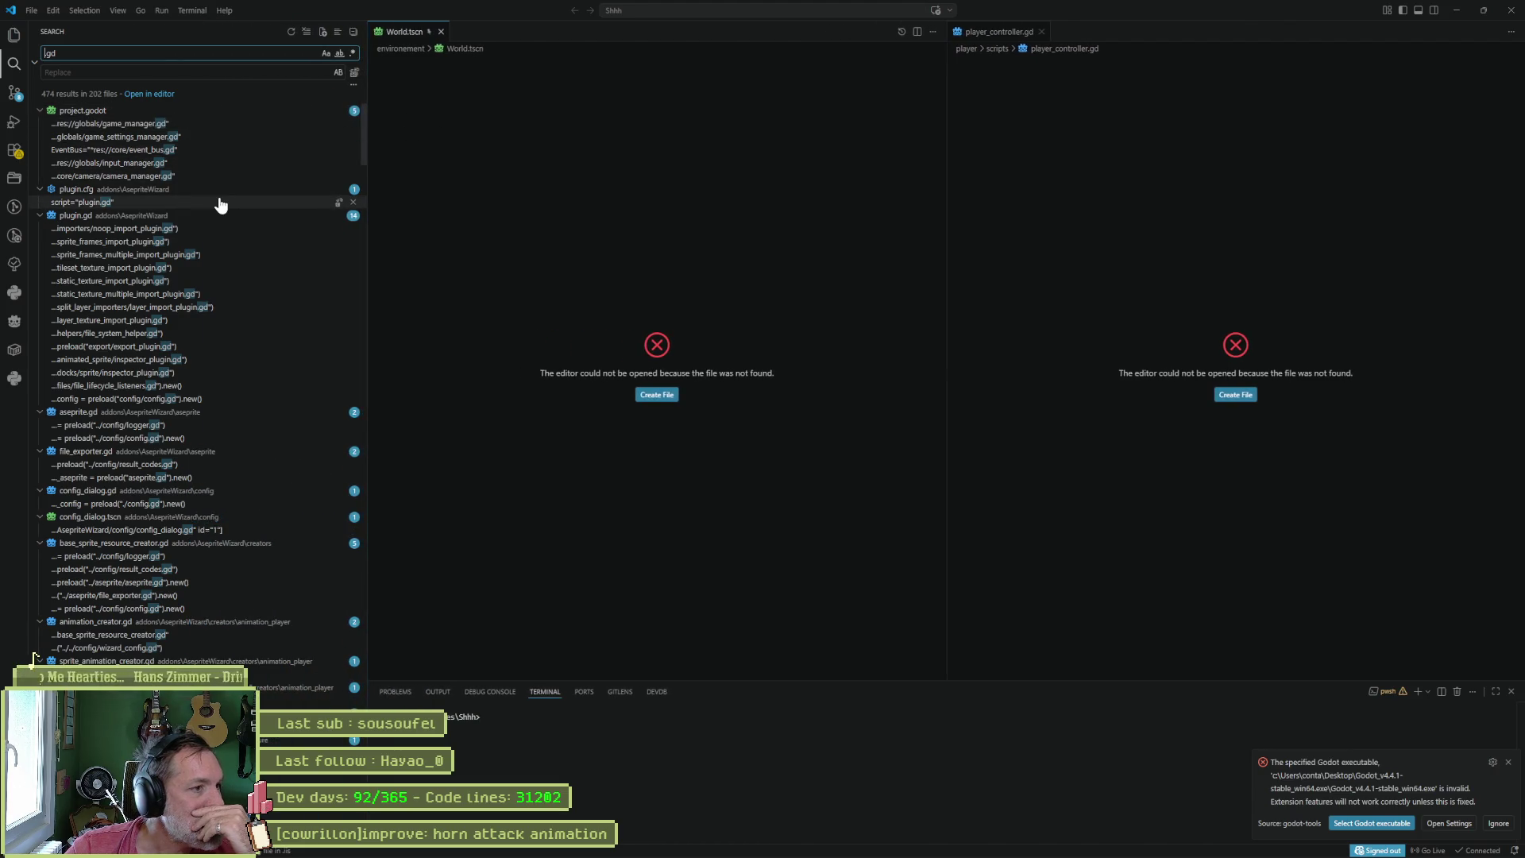
click(41, 413)
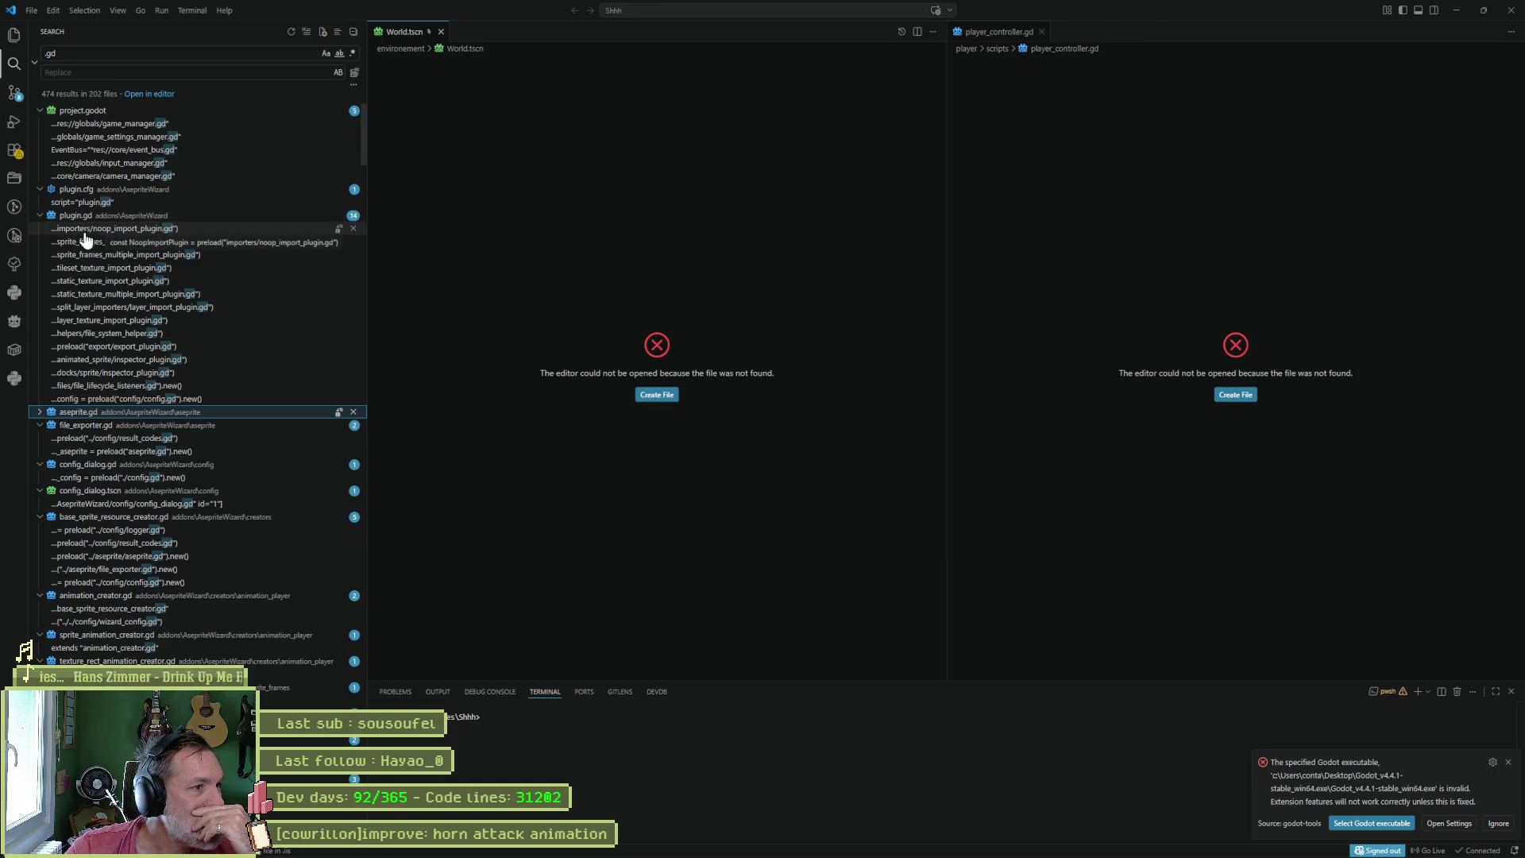
click(40, 215)
click(40, 189)
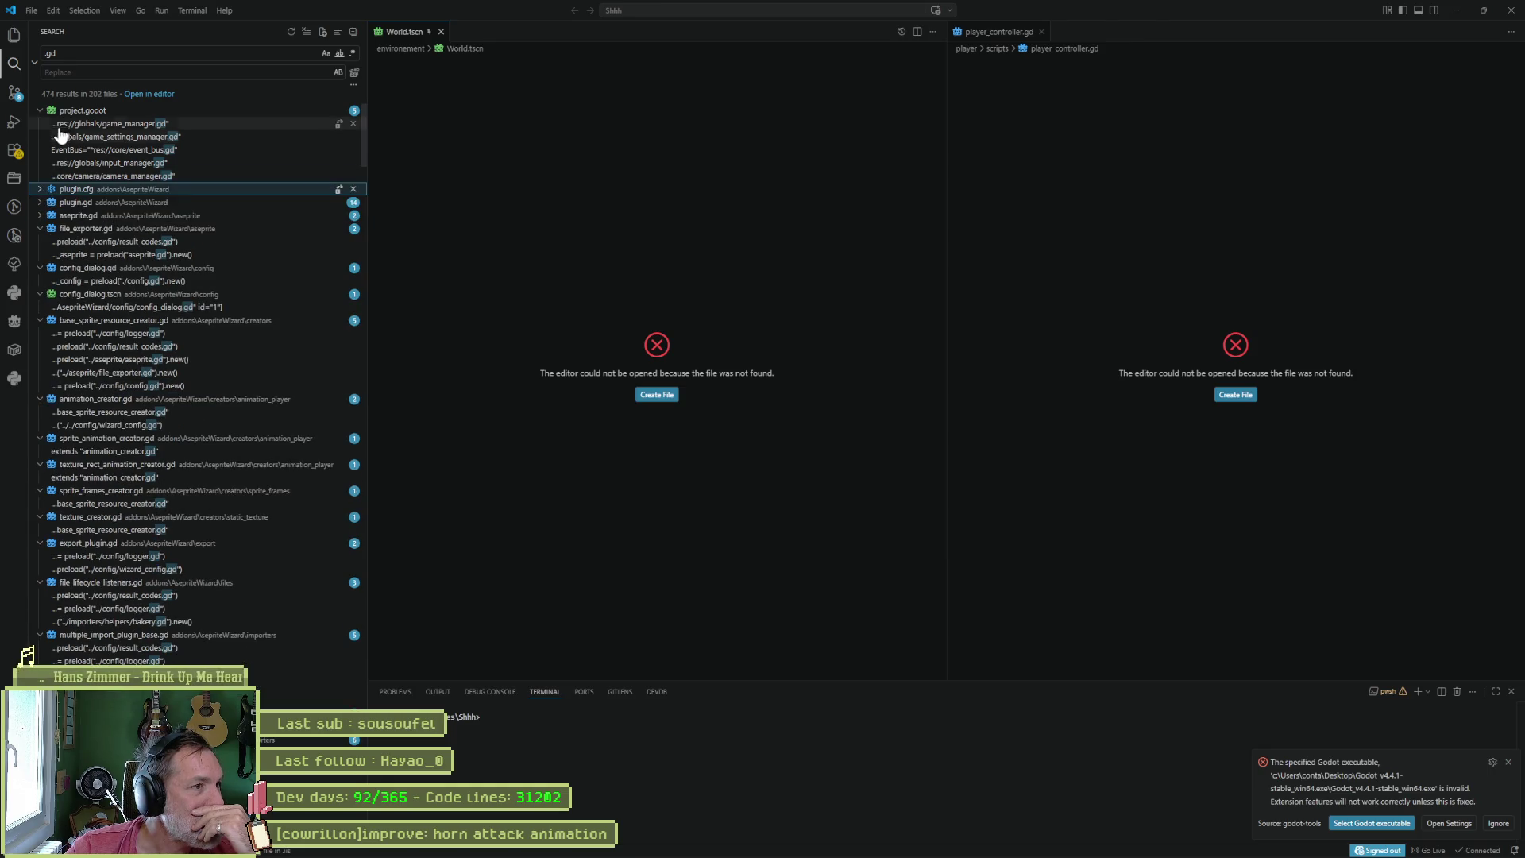
click(40, 112)
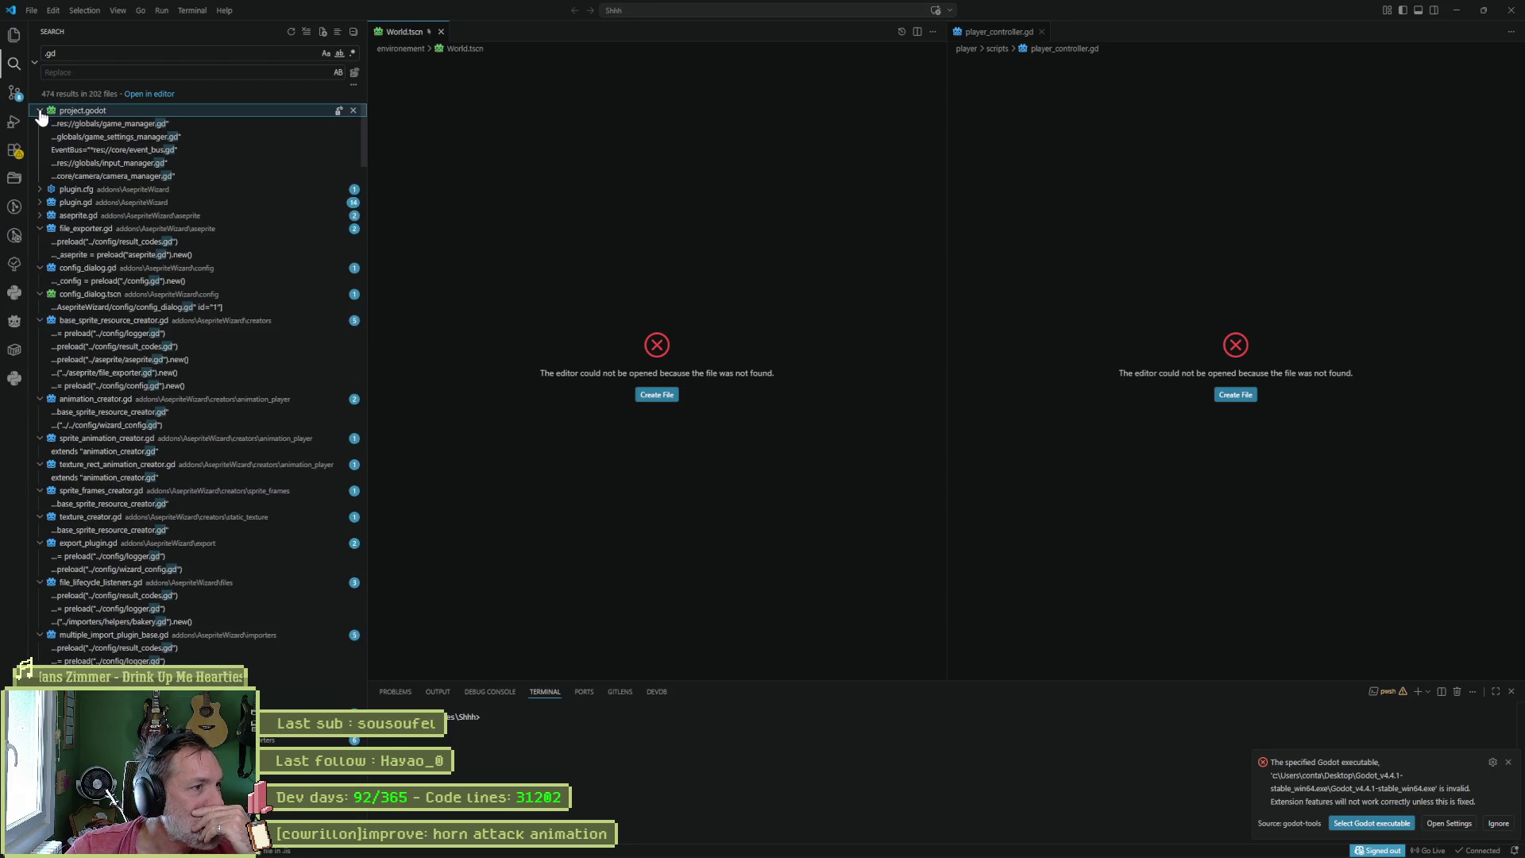
click(103, 136)
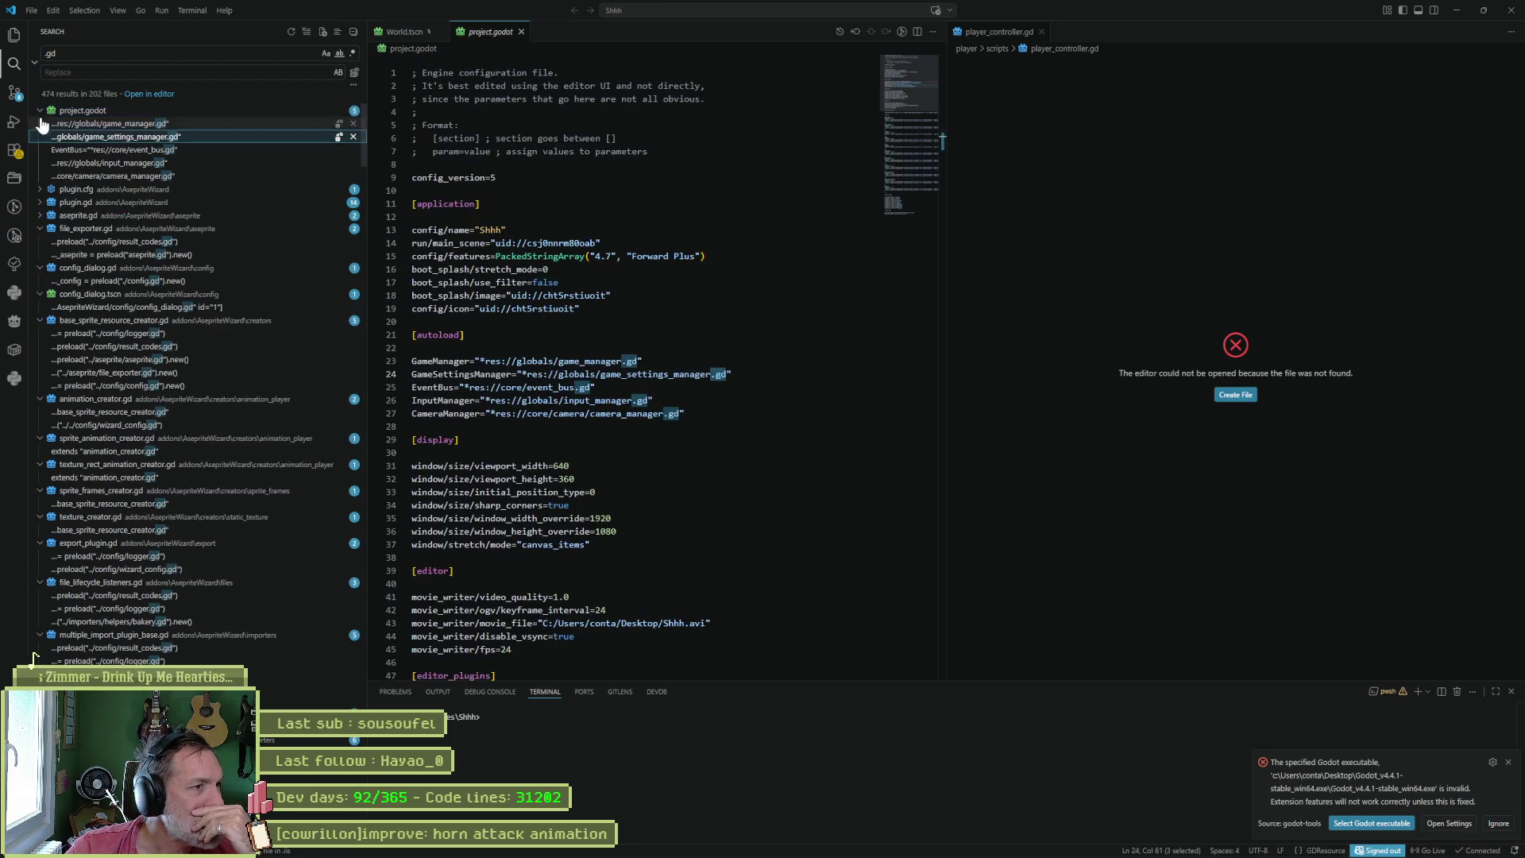
- Collapse the project.godot and file_exporter.gd result groups and scroll through the remaining .gd matches
click(40, 112)
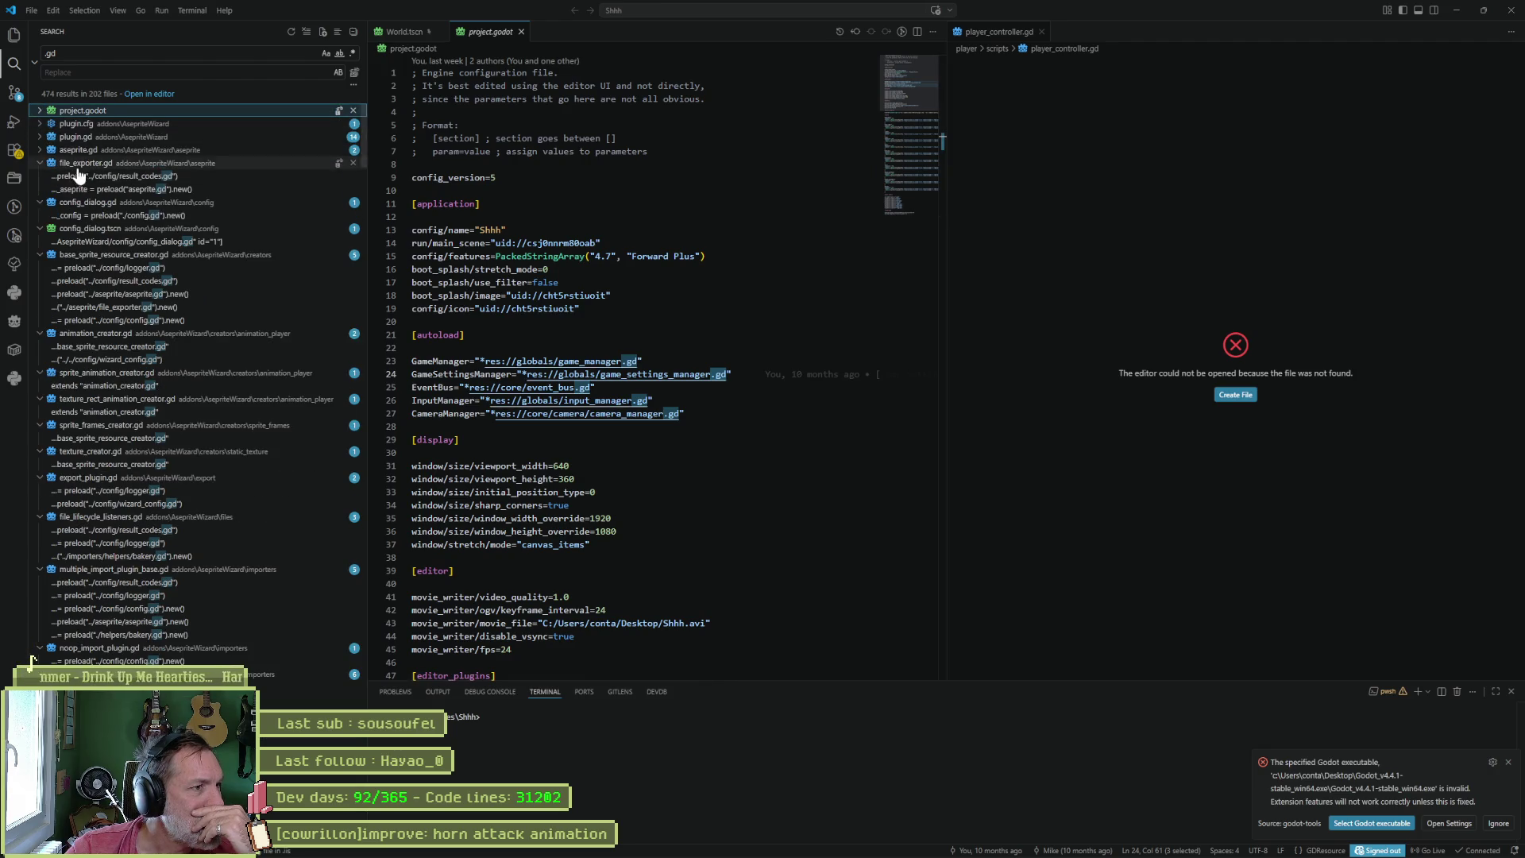
click(41, 163)
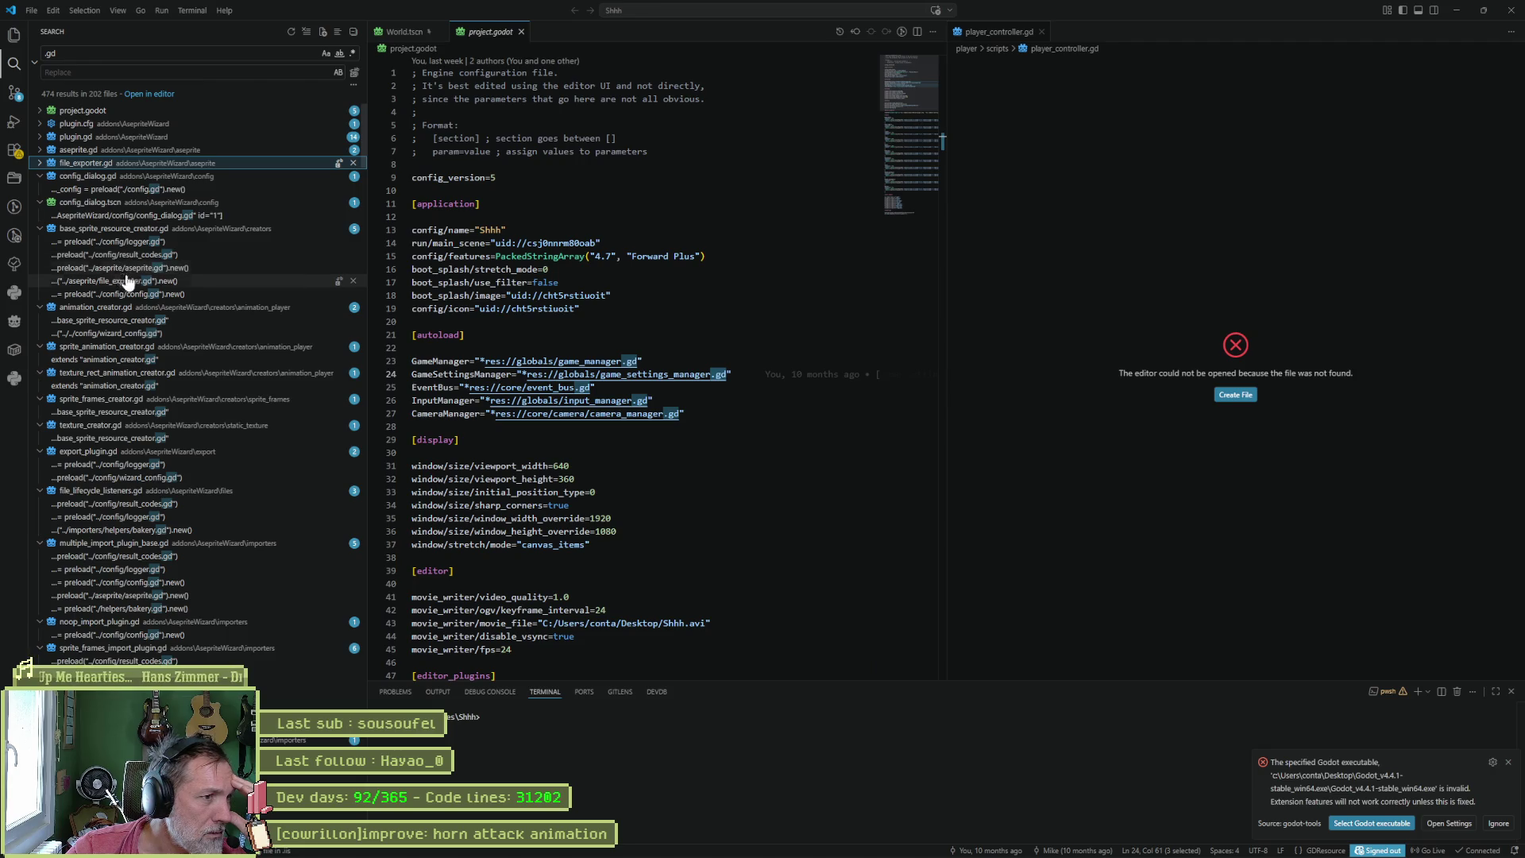
scroll(163, 320, down, 3)
scroll(163, 319, down, 10)
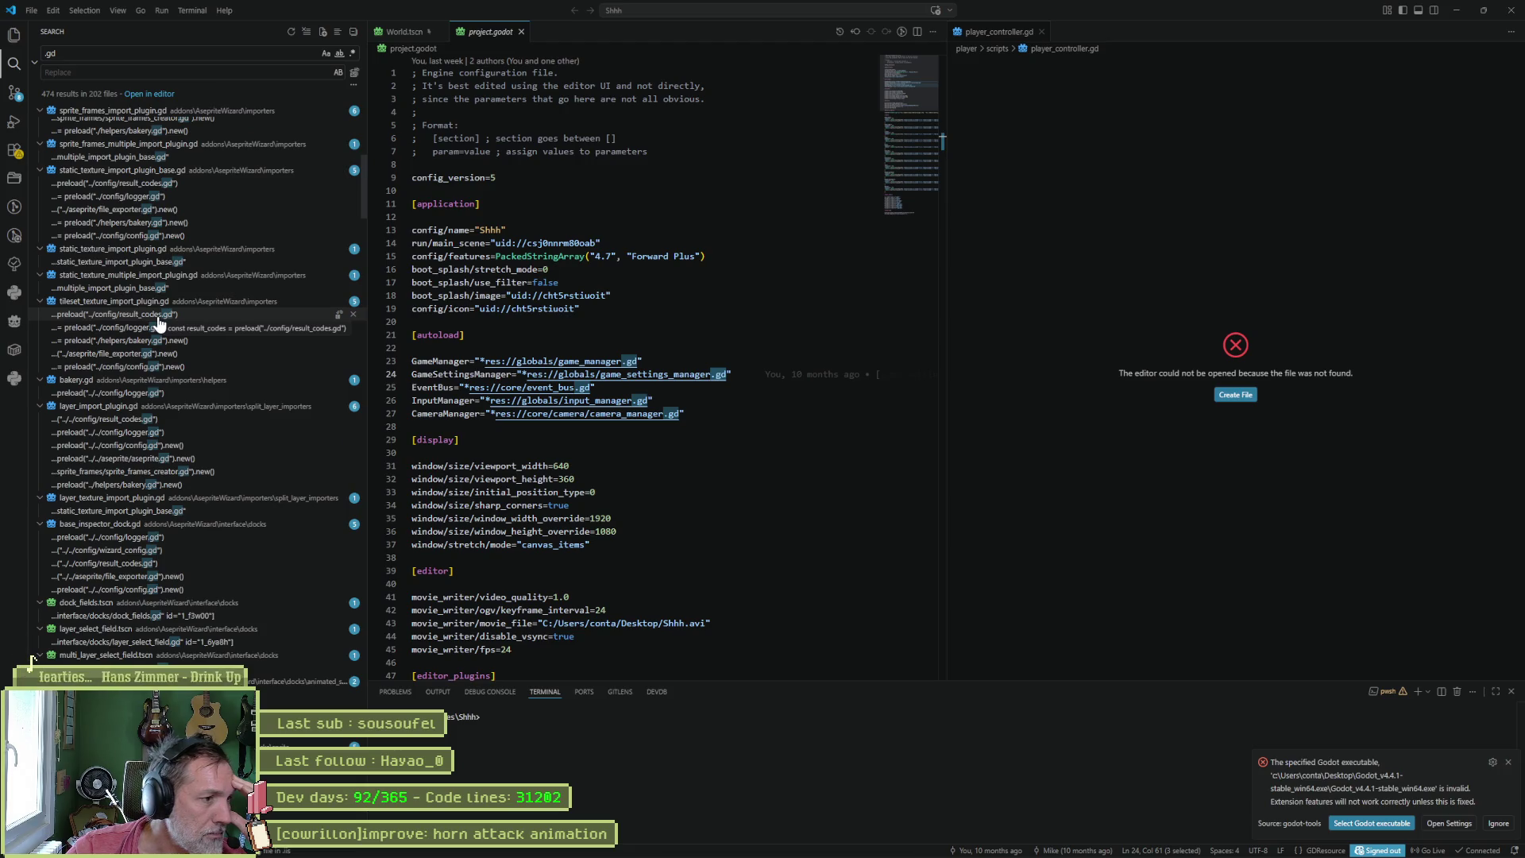
scroll(183, 313, up, 1)
scroll(183, 313, up, 12)
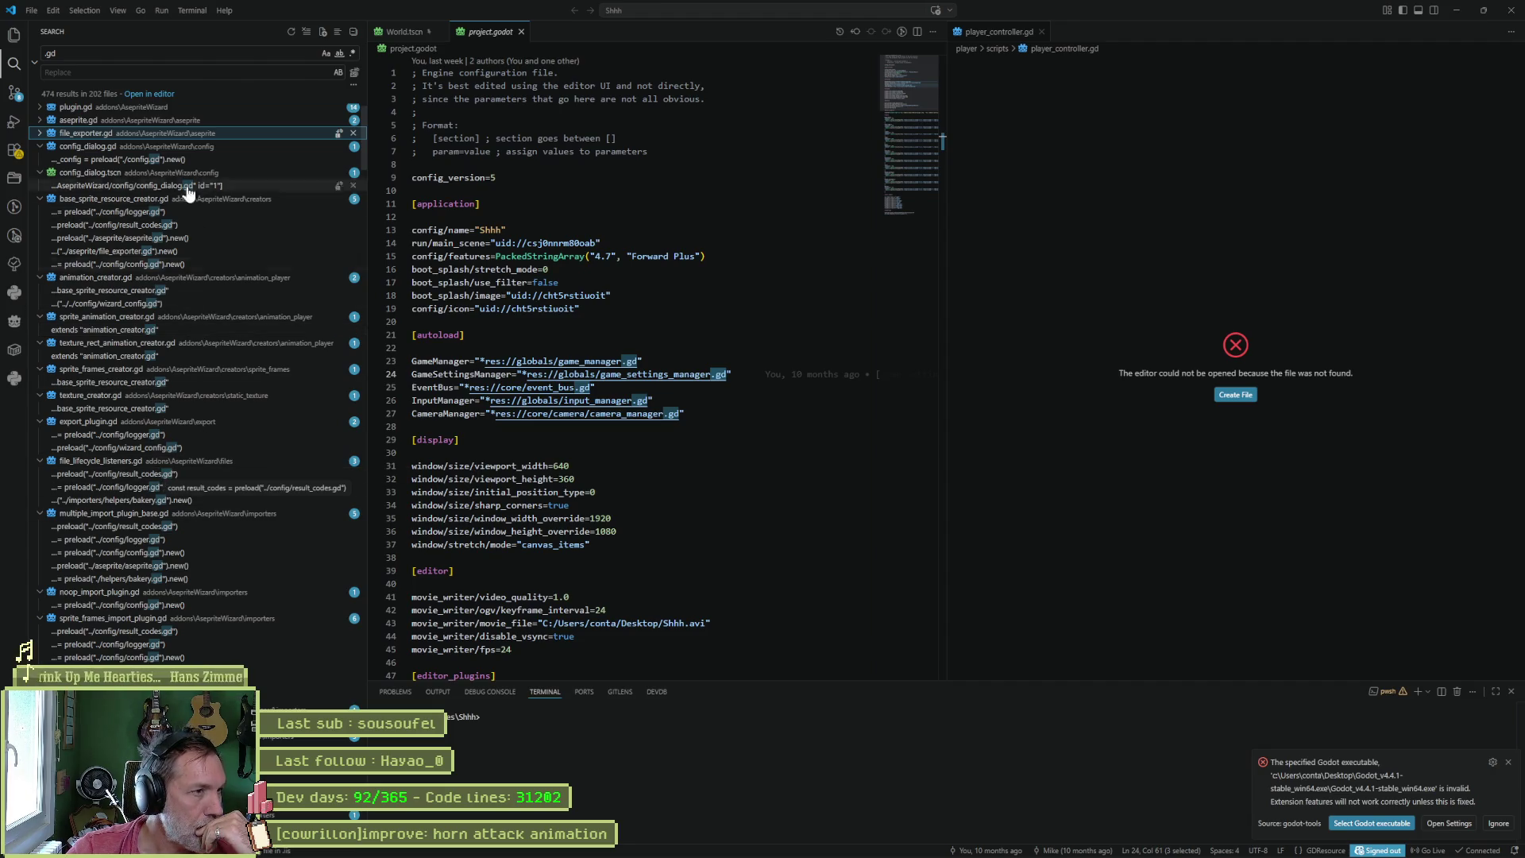
click(282, 56)
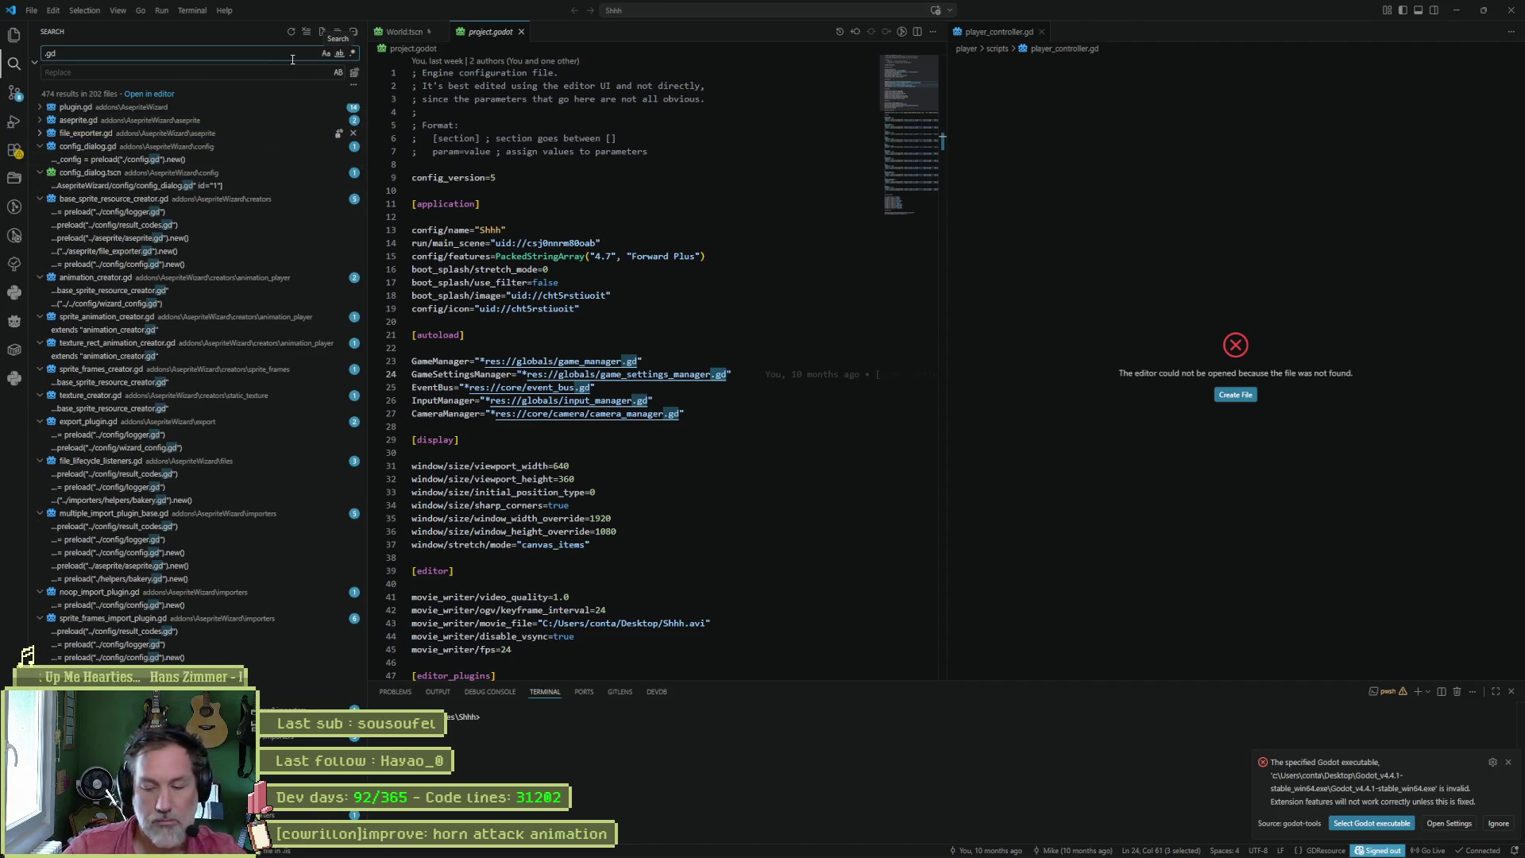
click(19, 43)
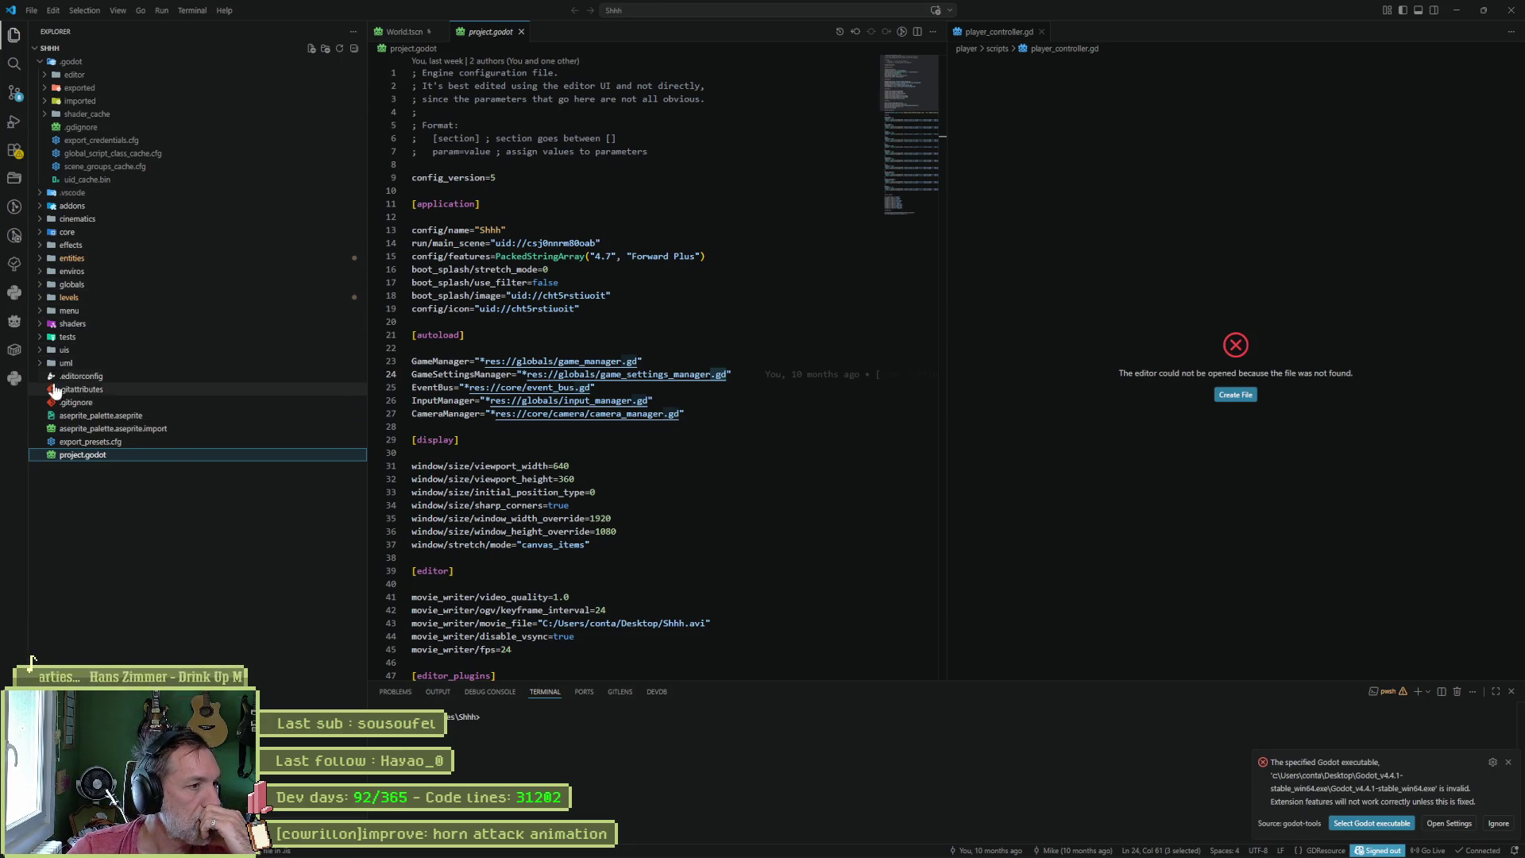
- Expand menu, levels, globals, enviros and entities, peek into npc_template's state_machines/states, then collapse npc_template
click(42, 312)
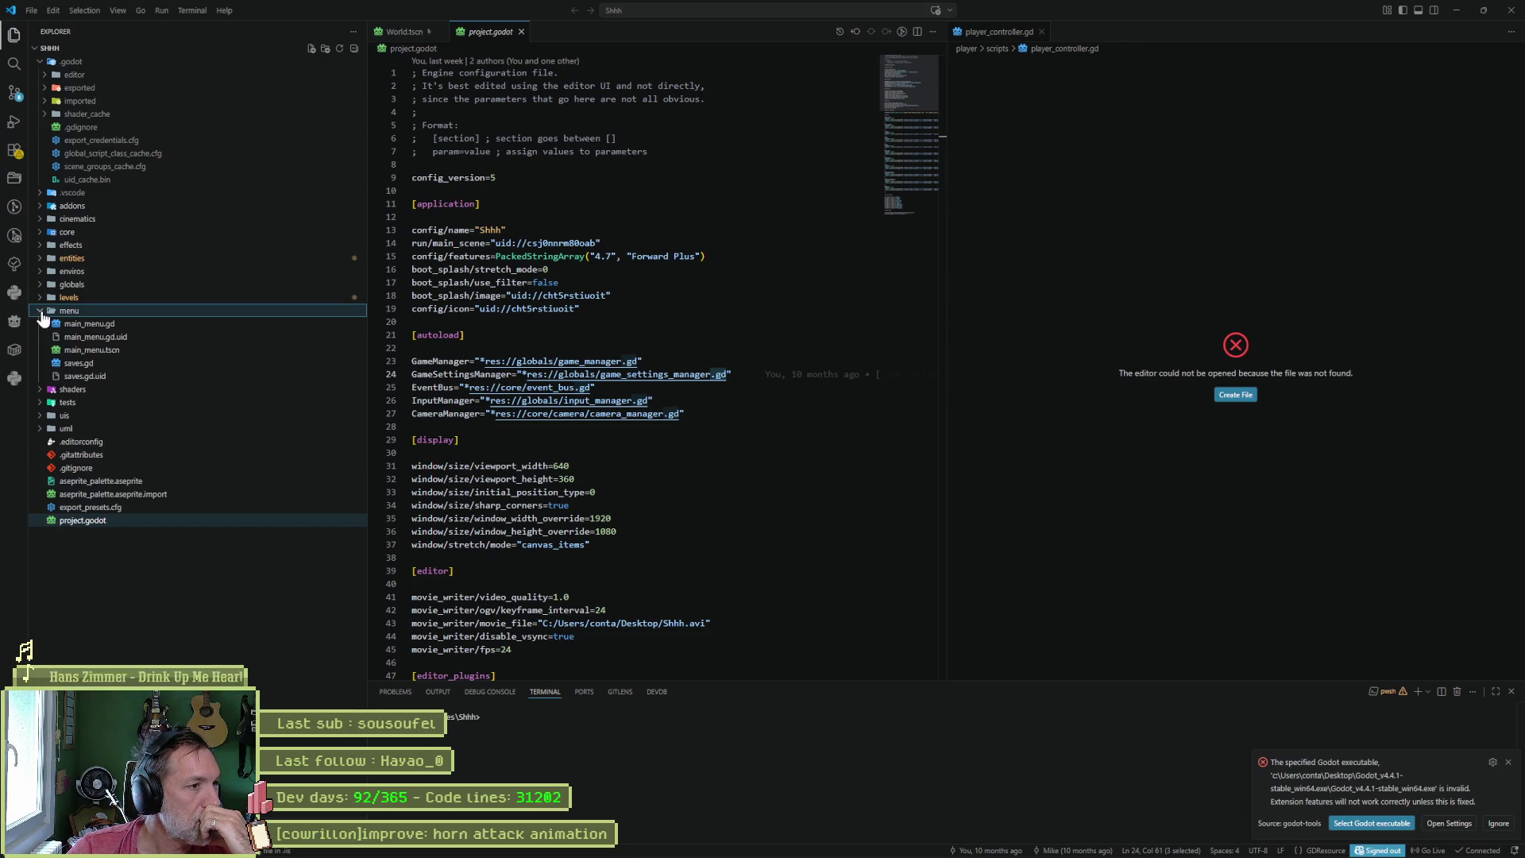
click(42, 302)
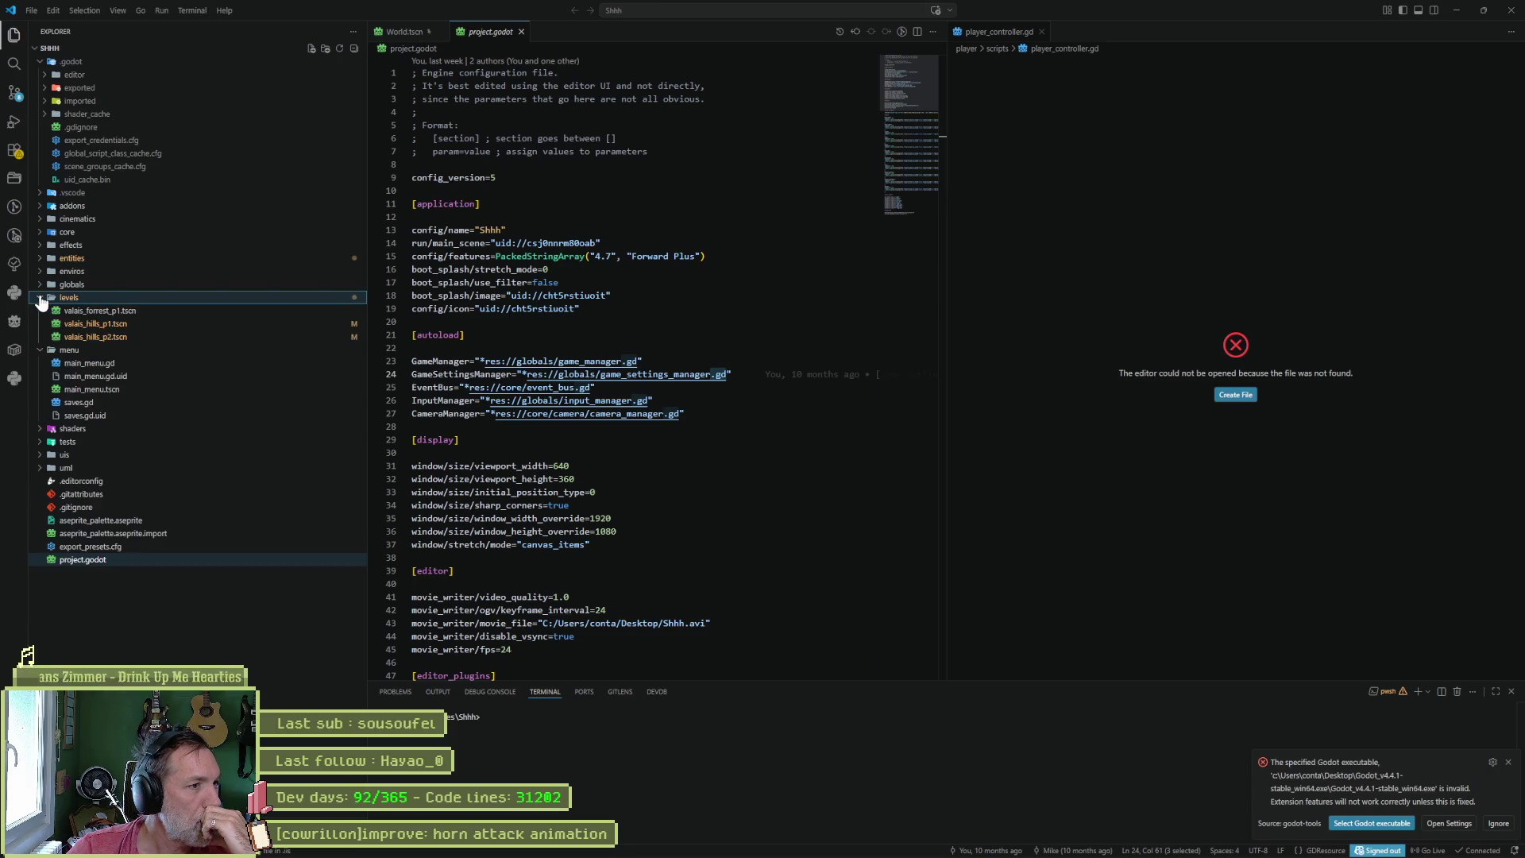
click(42, 285)
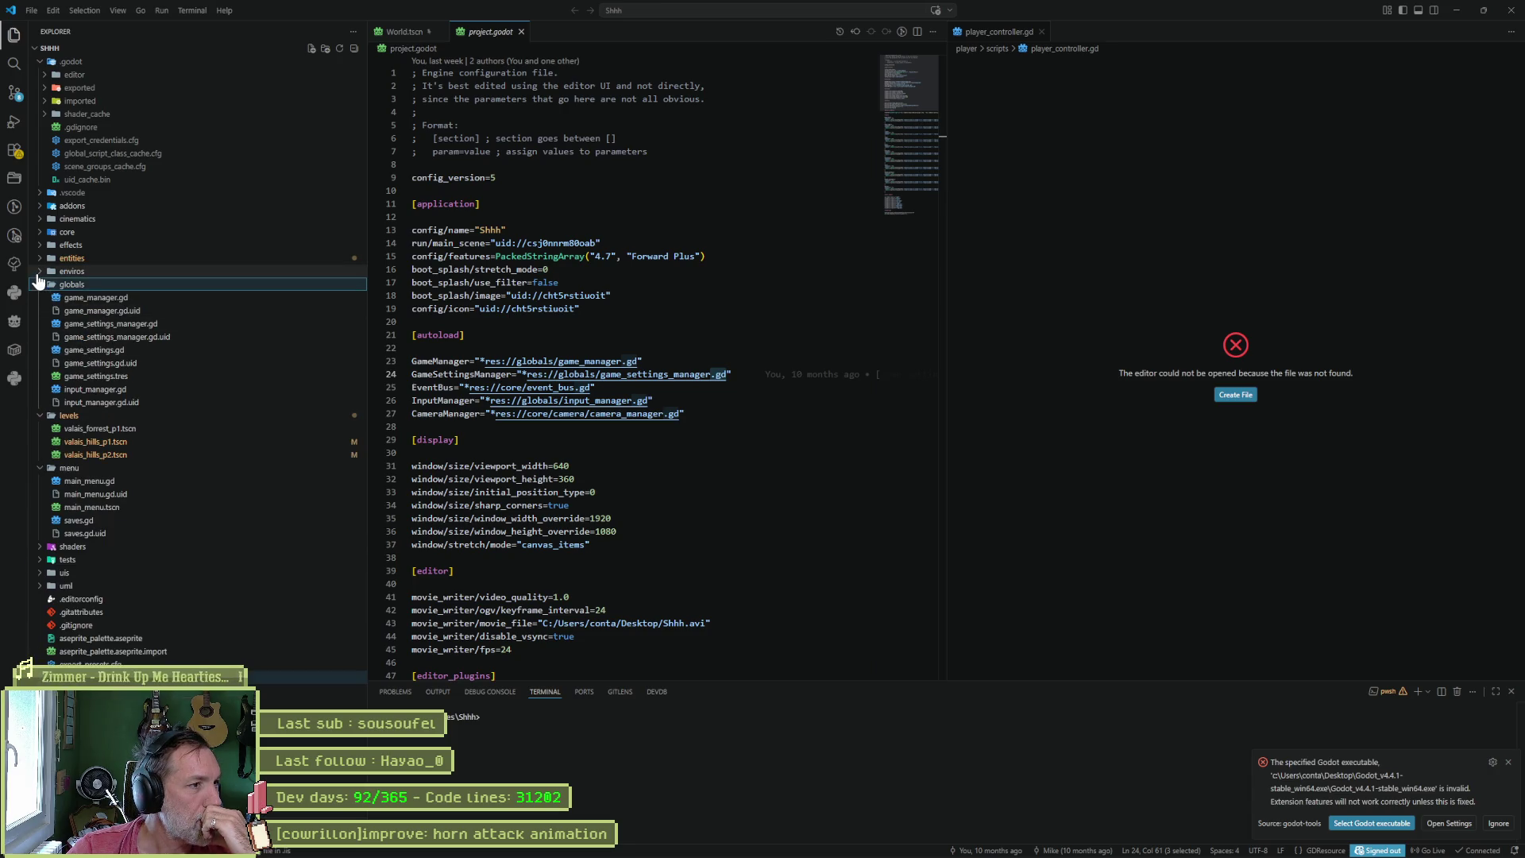
click(42, 271)
click(38, 260)
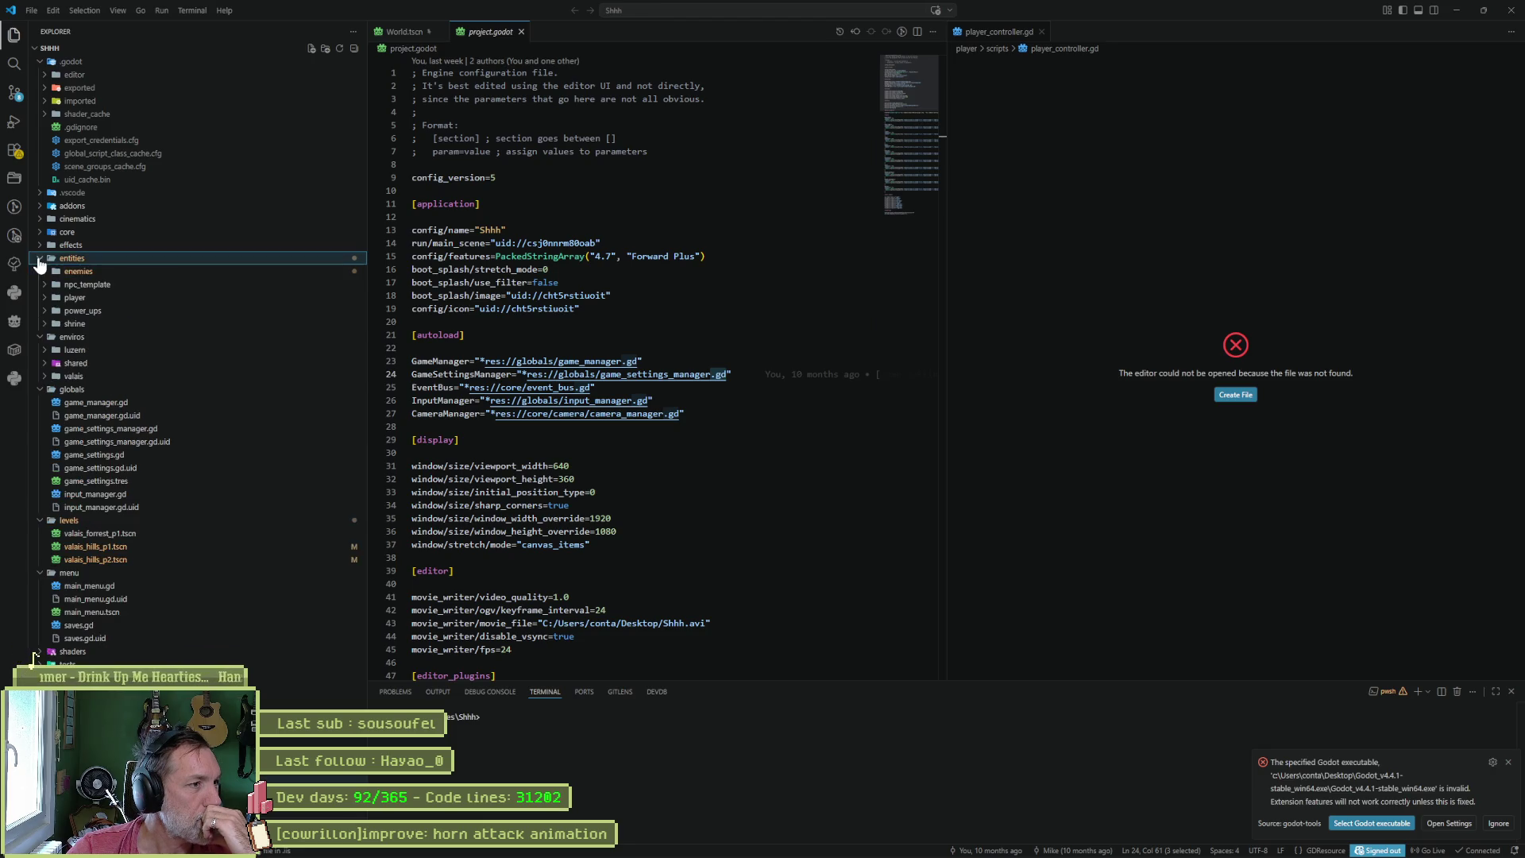
click(46, 286)
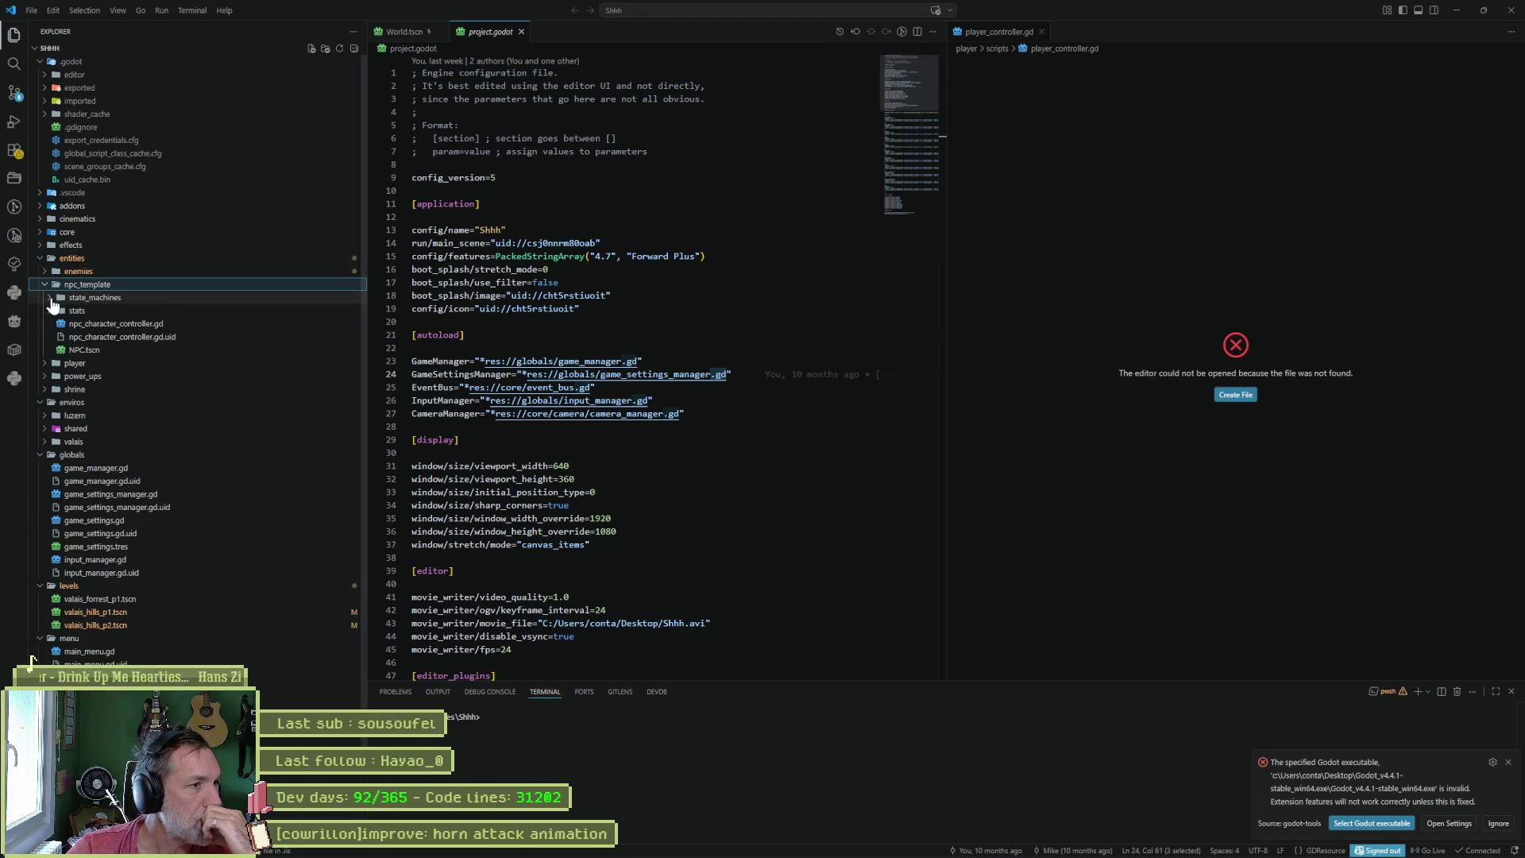
click(52, 299)
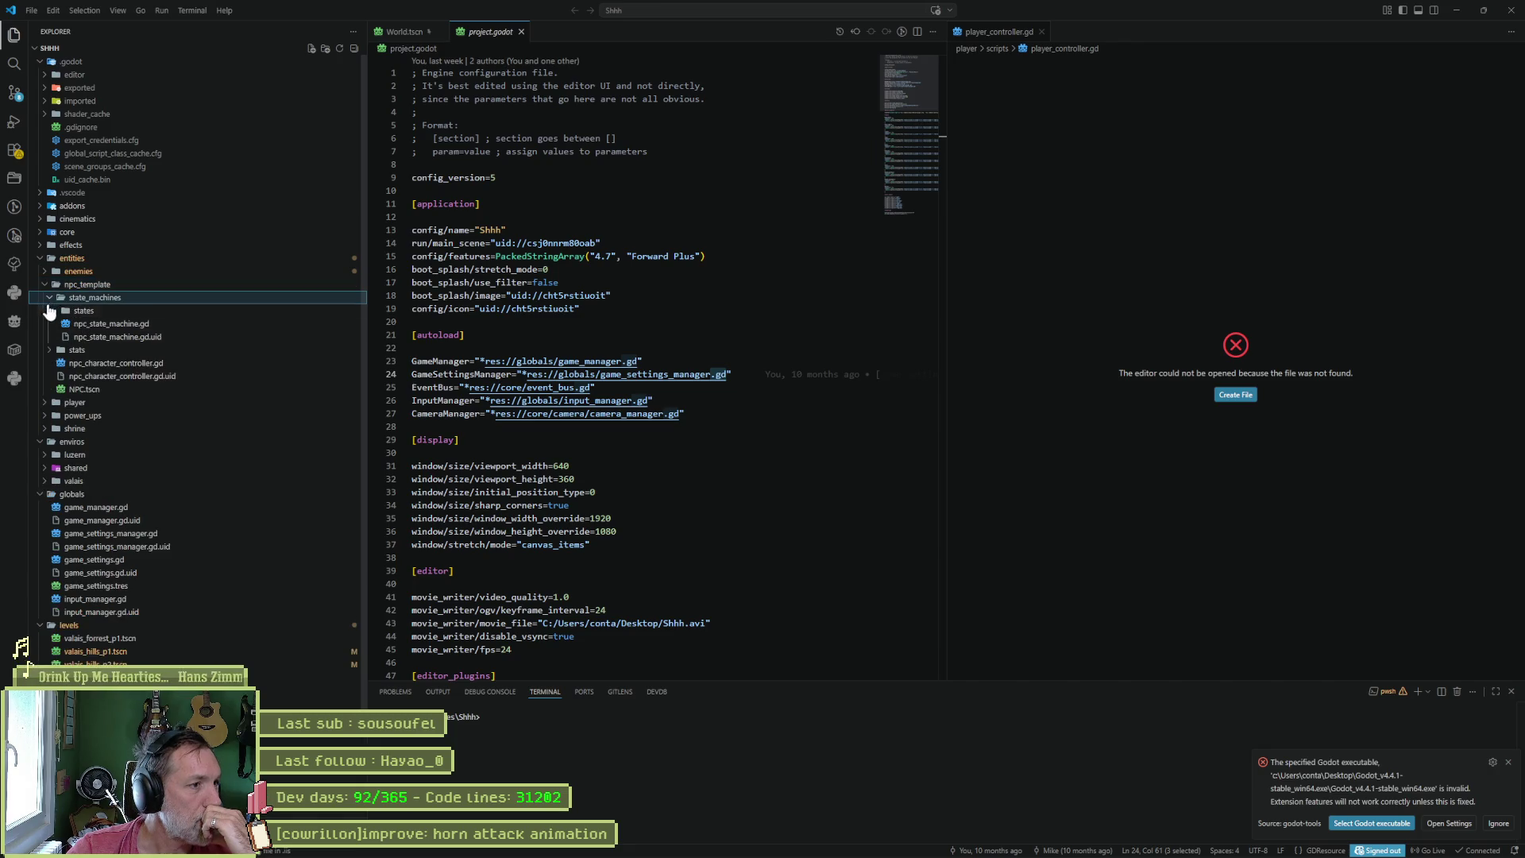
click(57, 310)
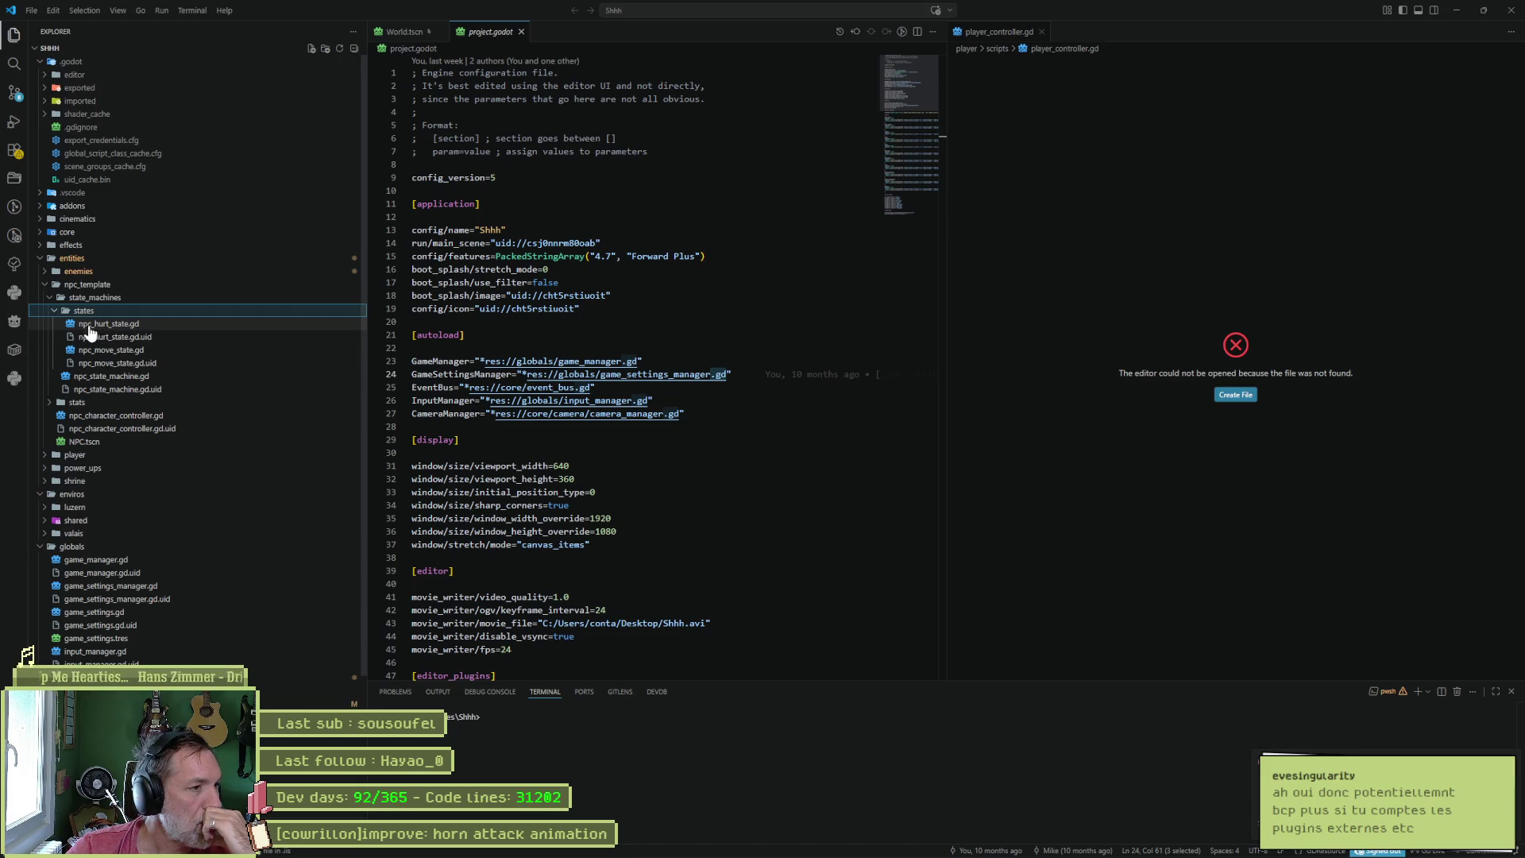
click(54, 285)
- Expand enemies > cor_alpes and the core folder, and collapse .godot
click(55, 271)
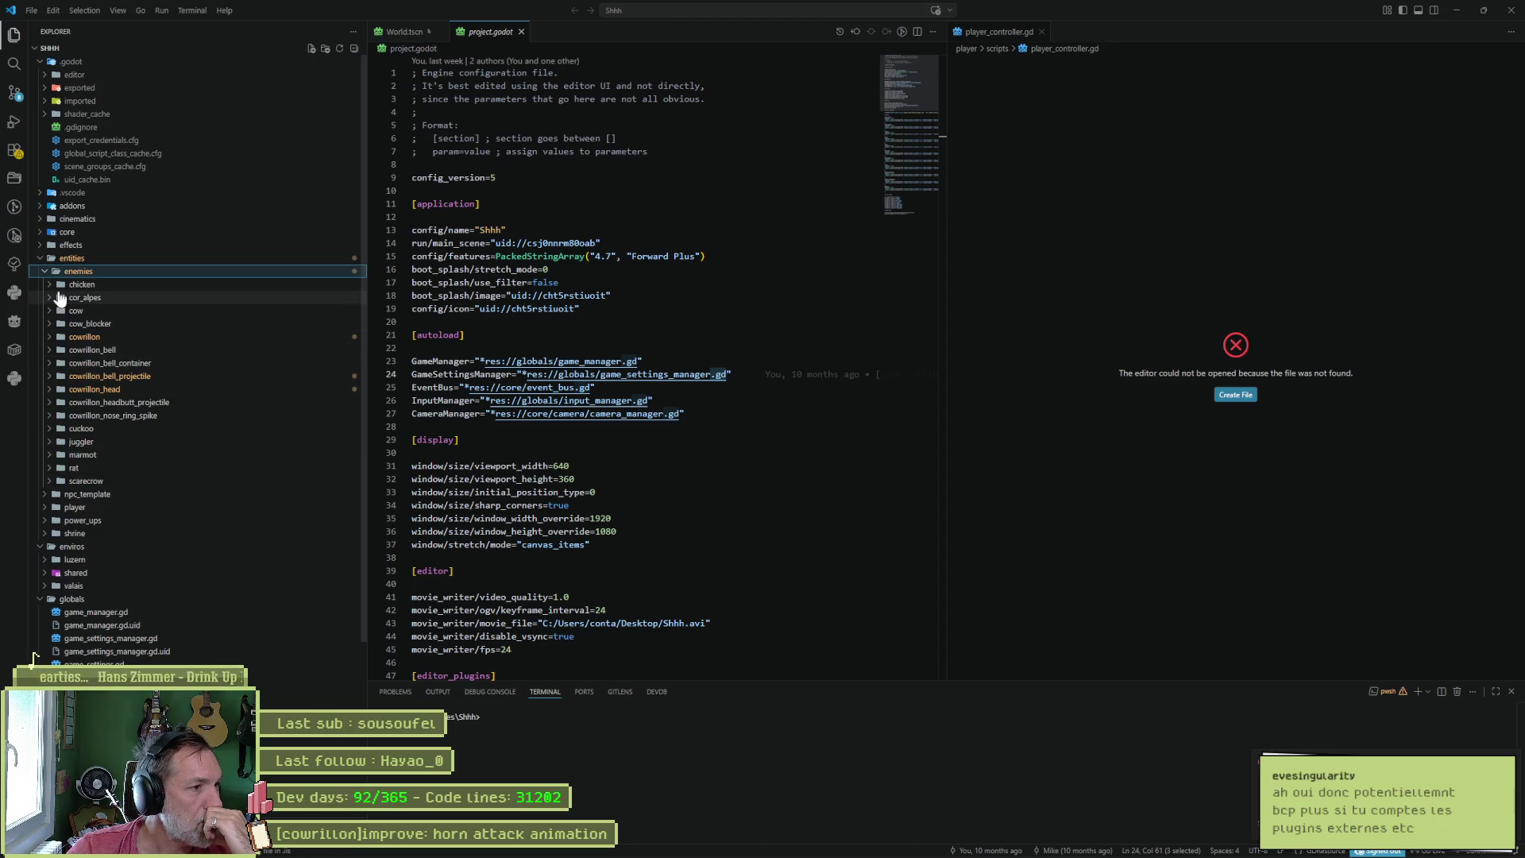
click(61, 298)
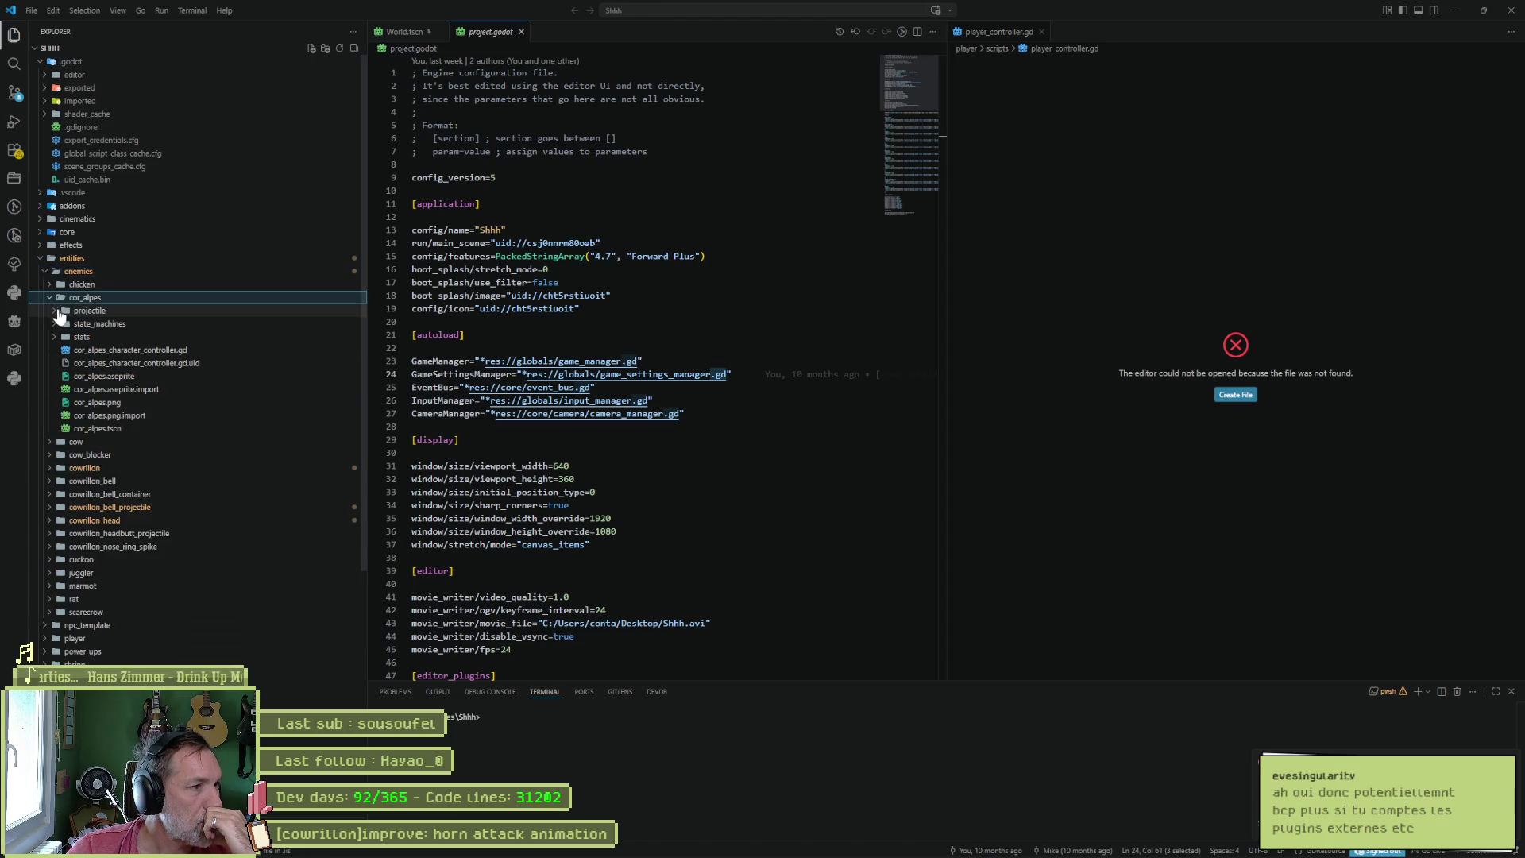
click(41, 232)
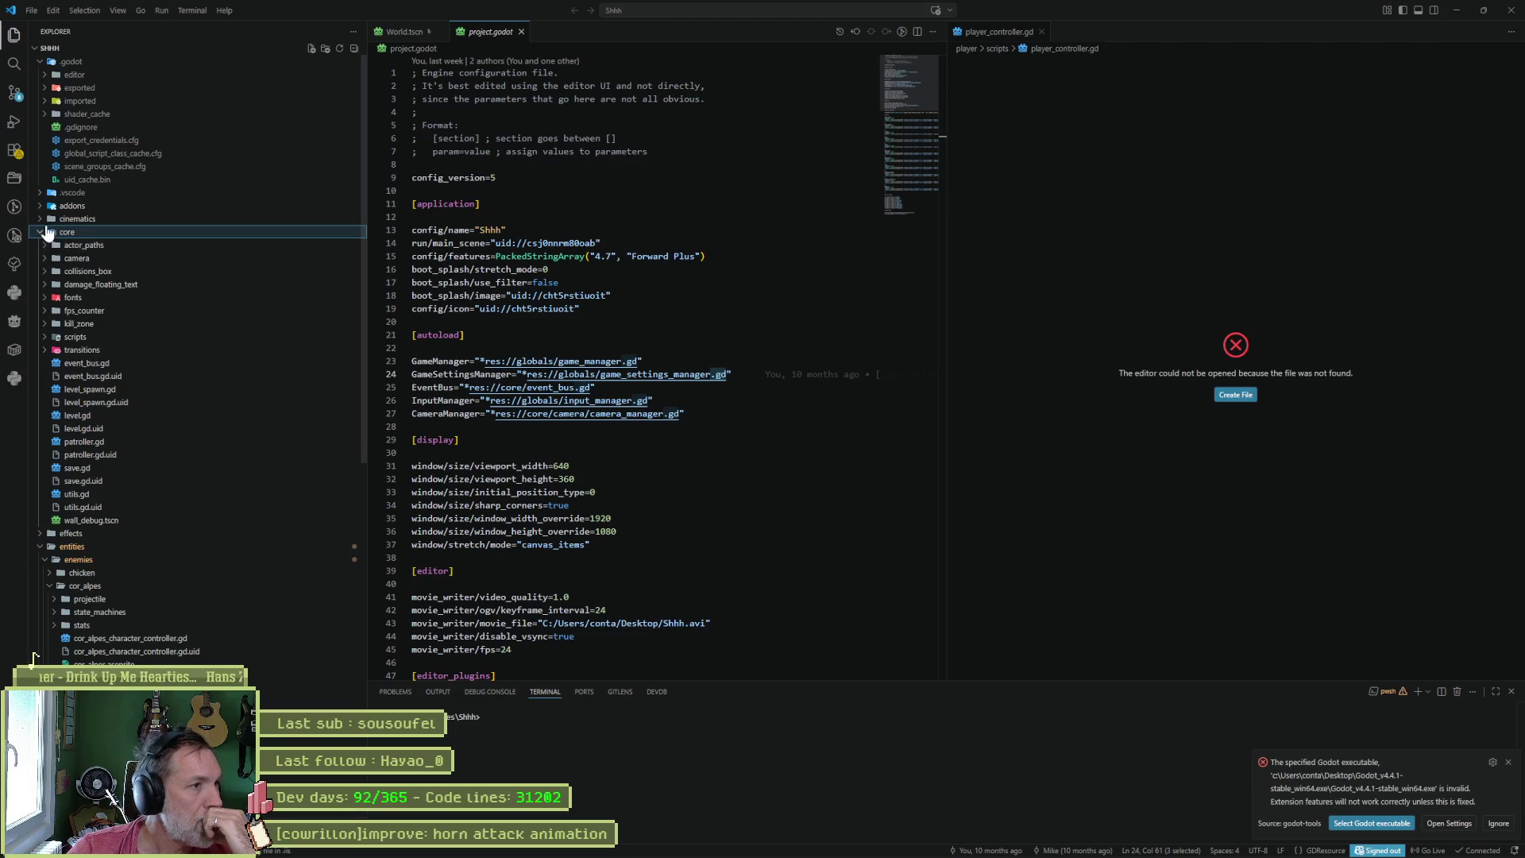
click(40, 64)
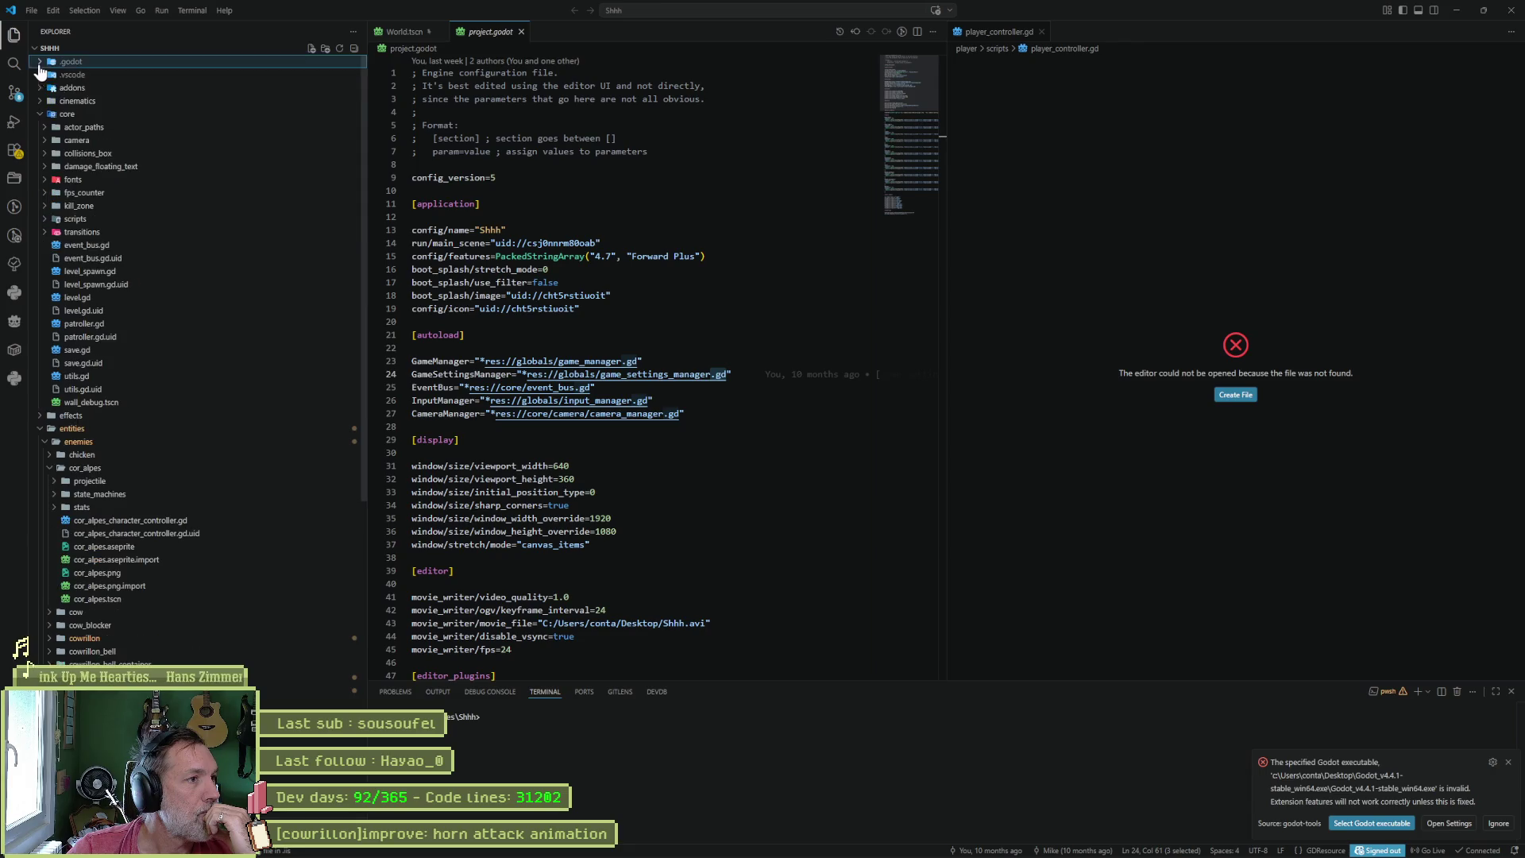
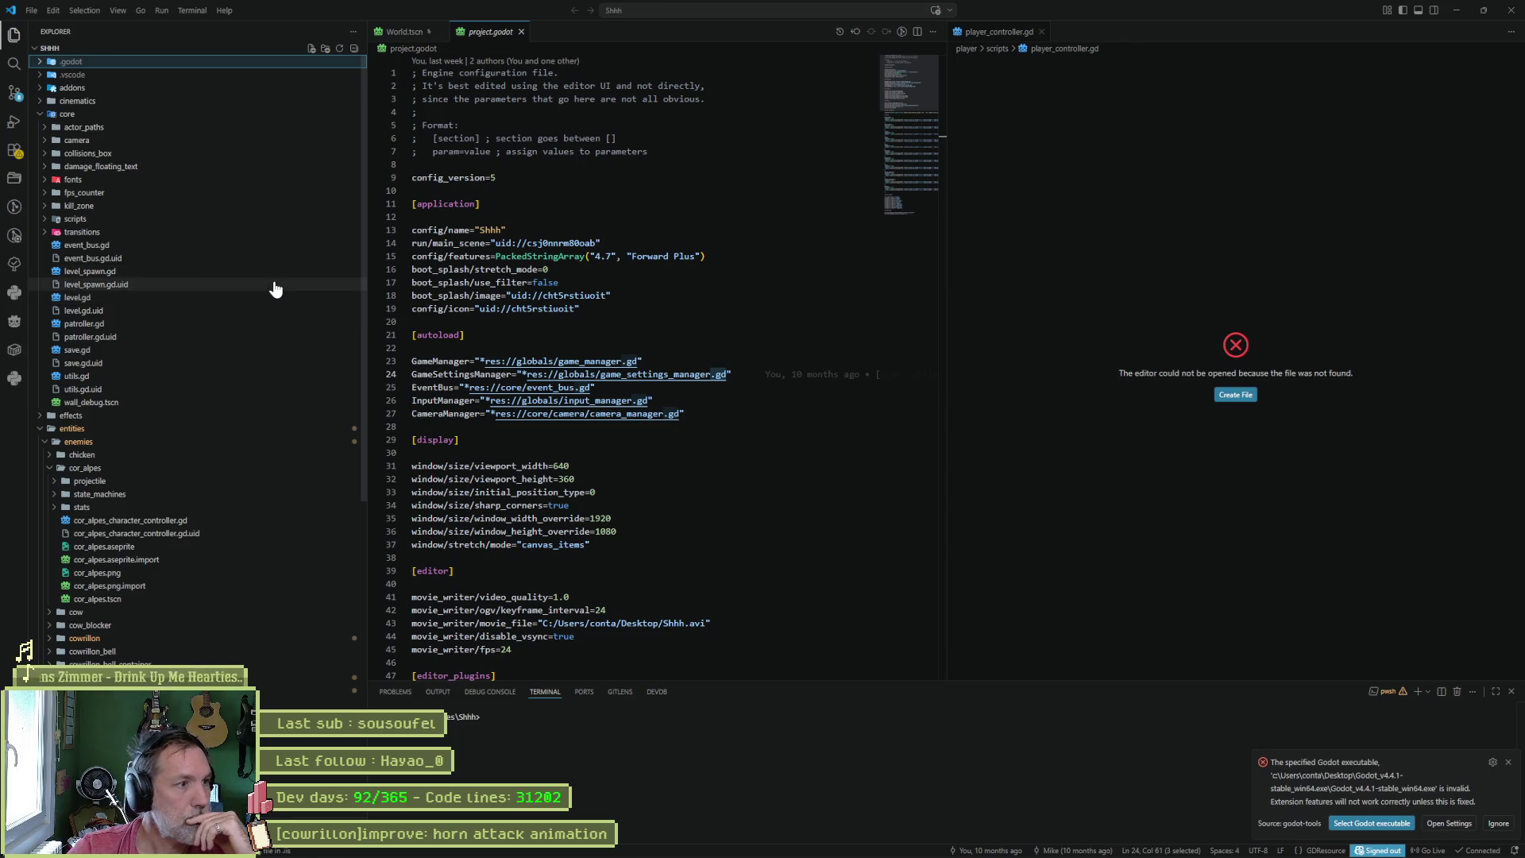
- Expand the chicken enemy folder and open its state machine script
scroll(208, 353, down, 4)
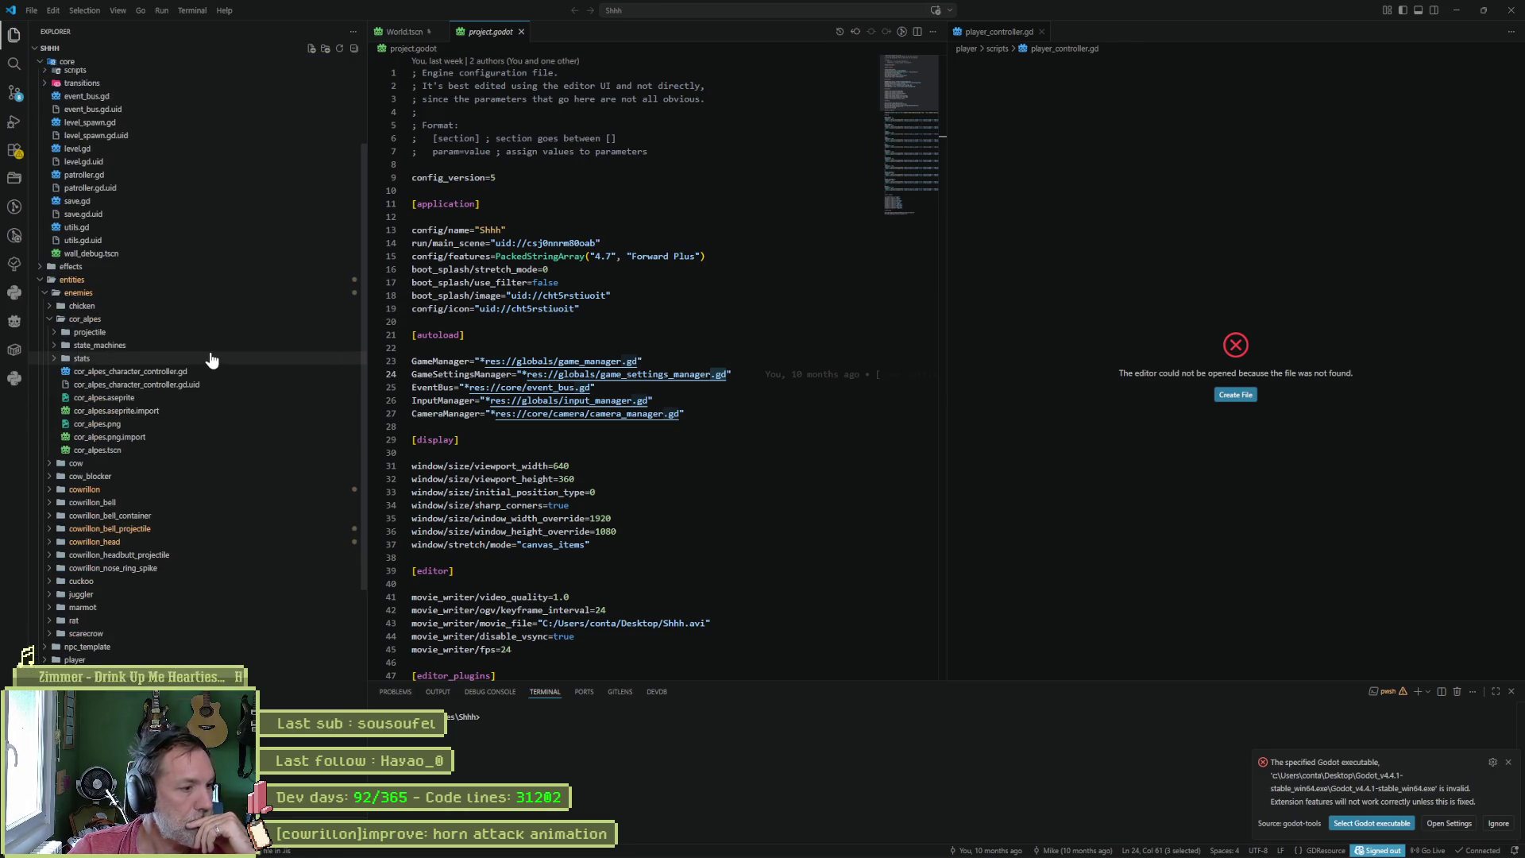
scroll(231, 394, down, 1)
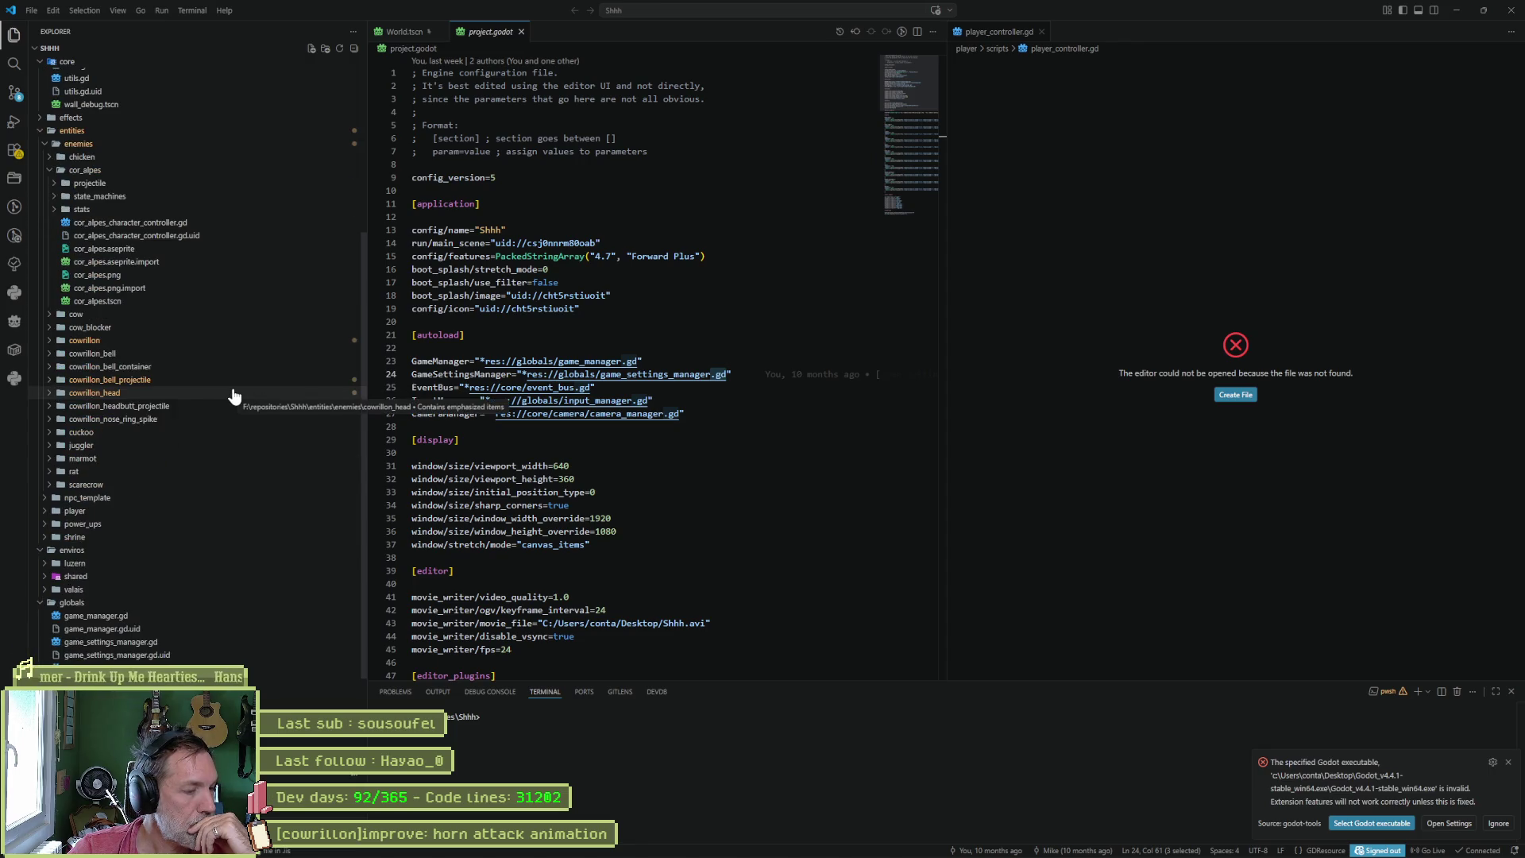
scroll(232, 393, up, 4)
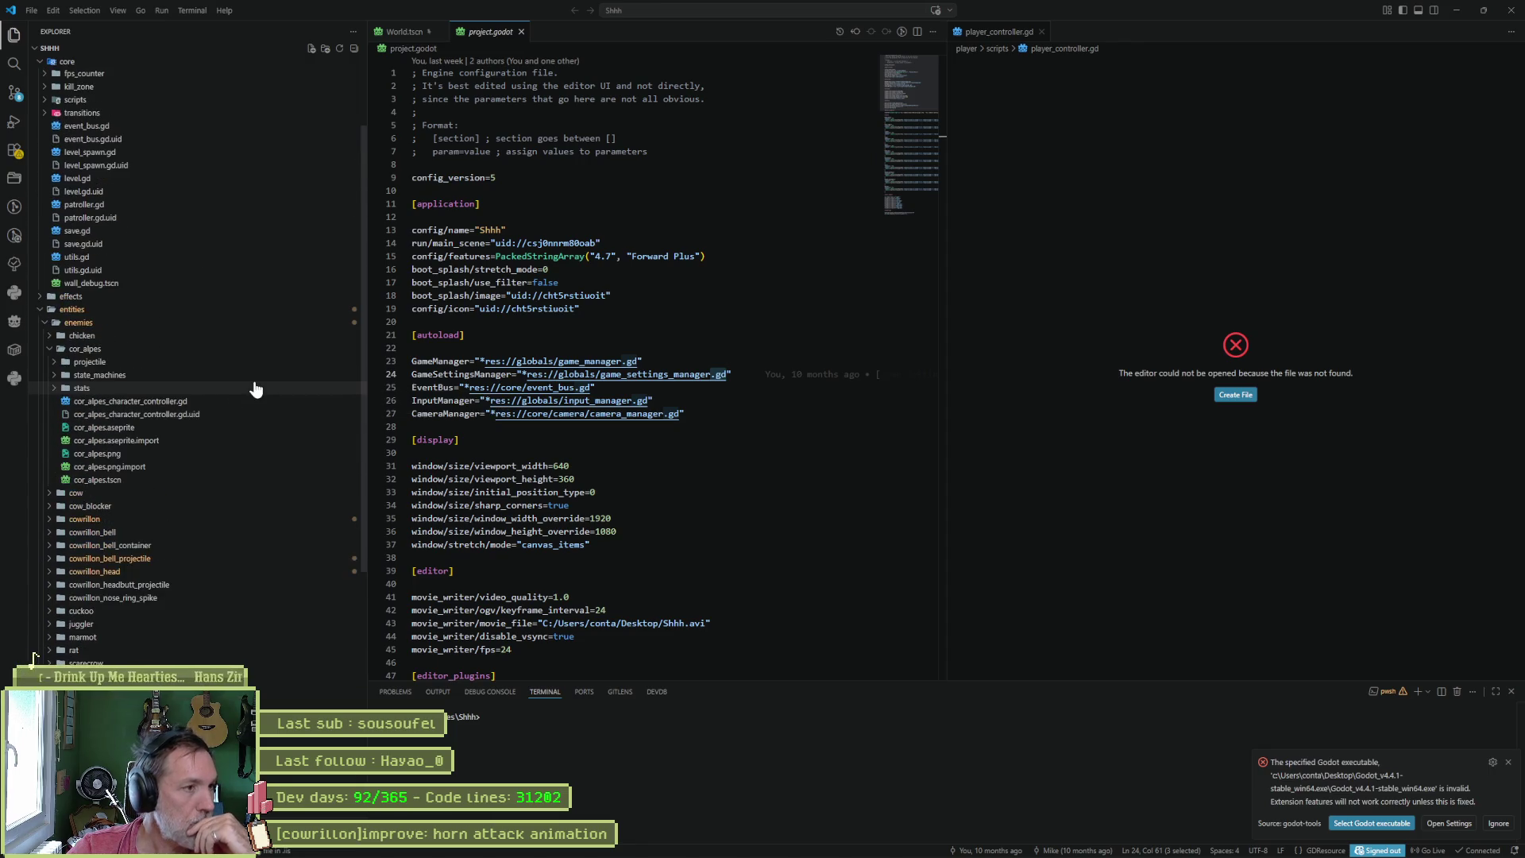
scroll(170, 439, down, 5)
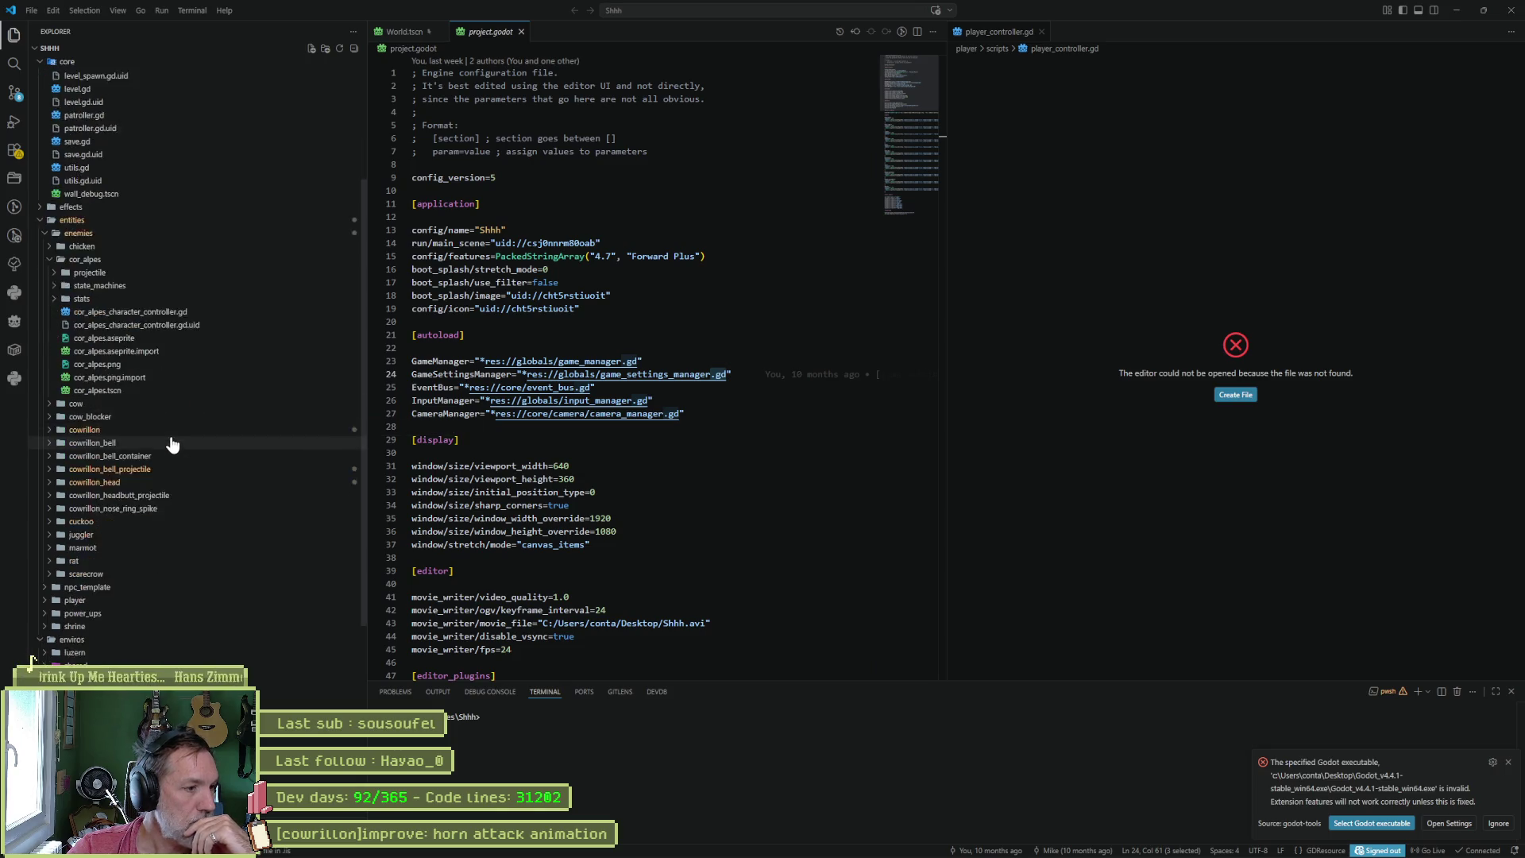
scroll(137, 554, up, 3)
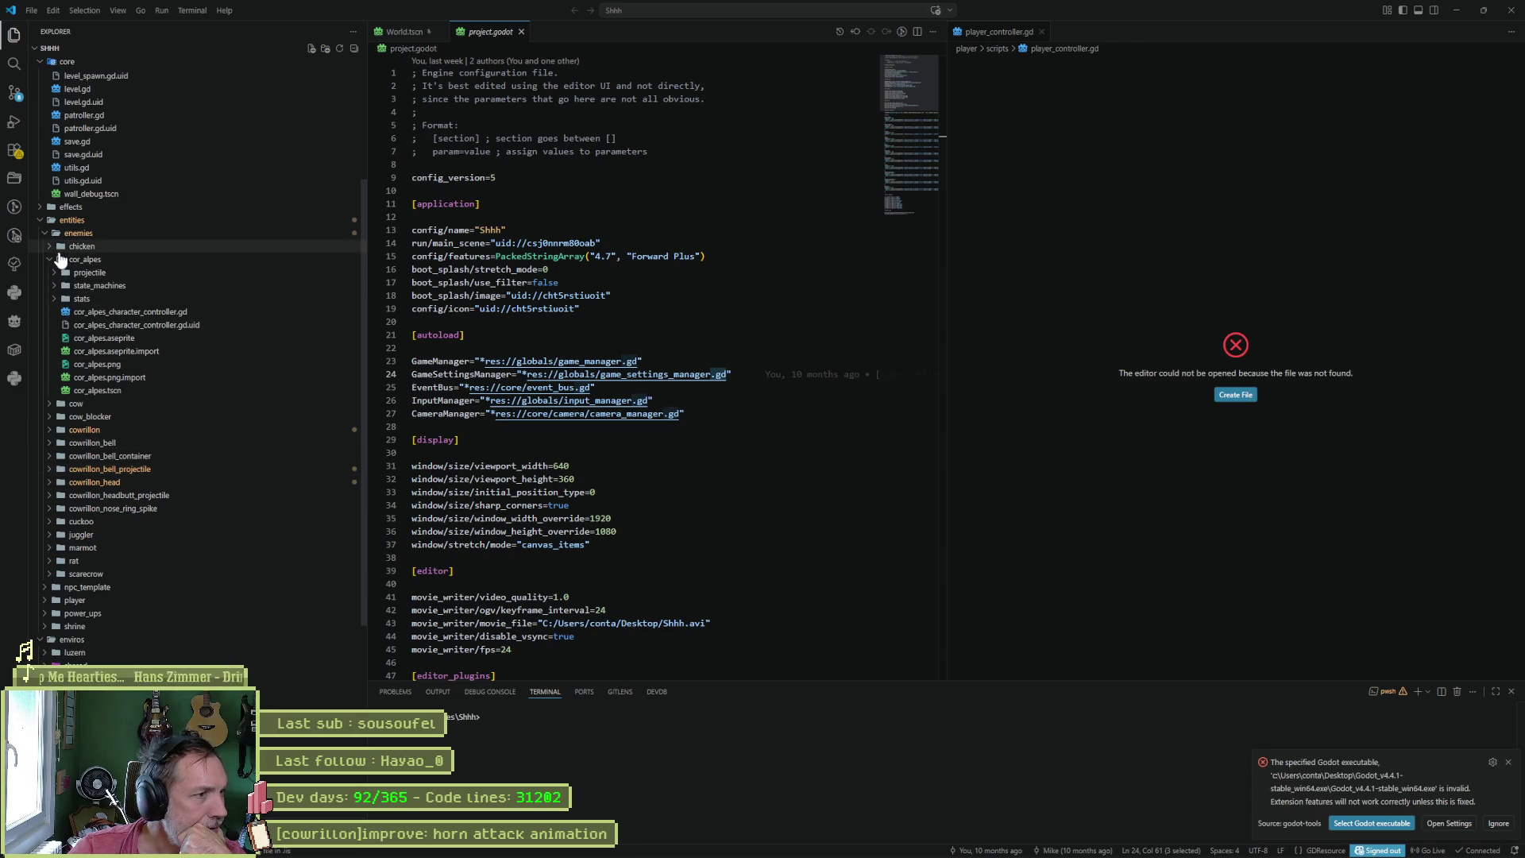
click(64, 248)
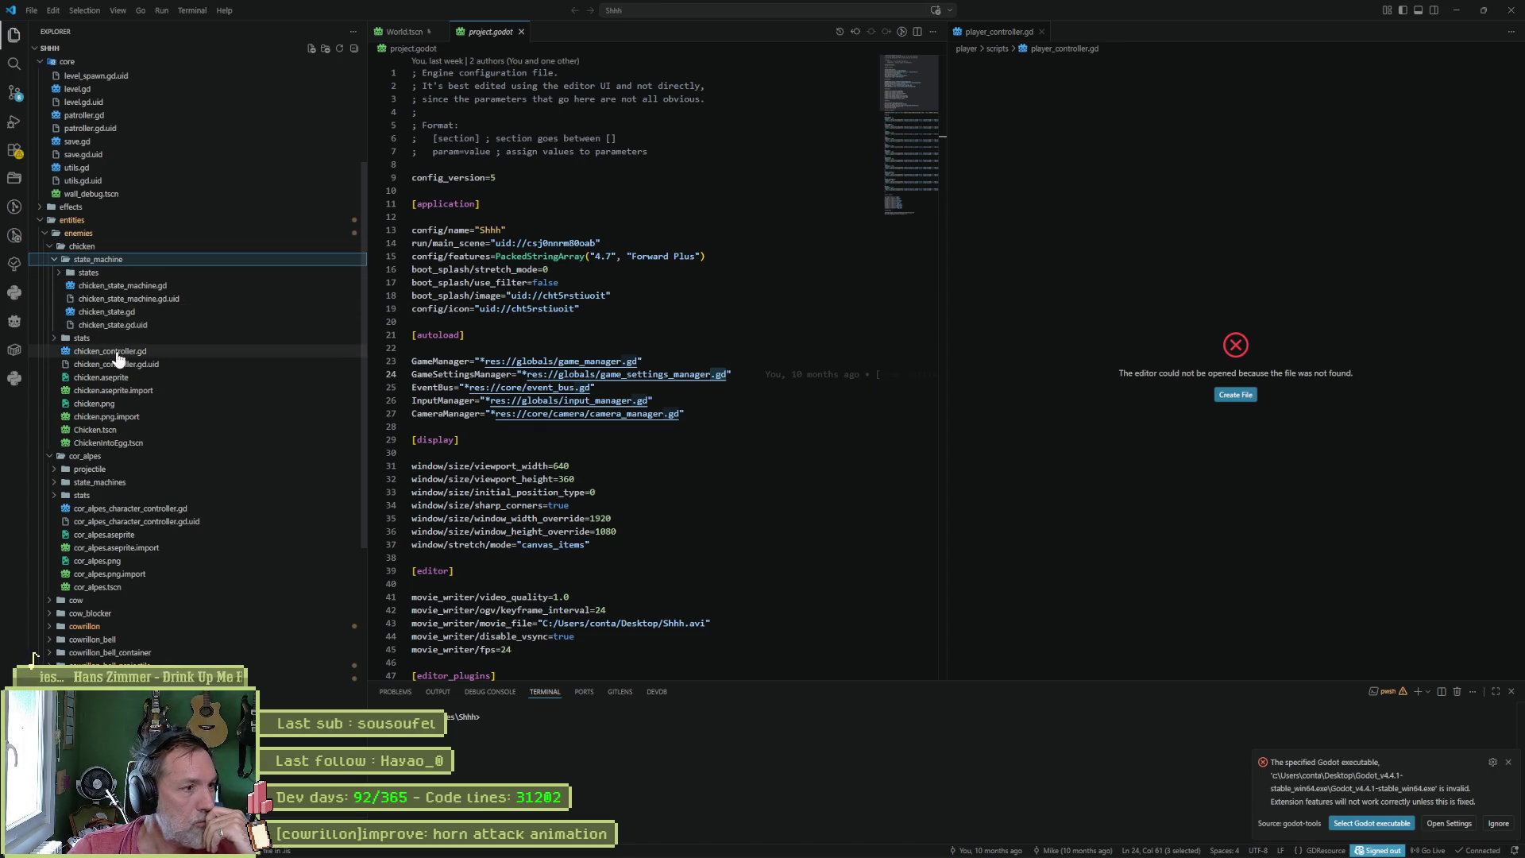
click(118, 287)
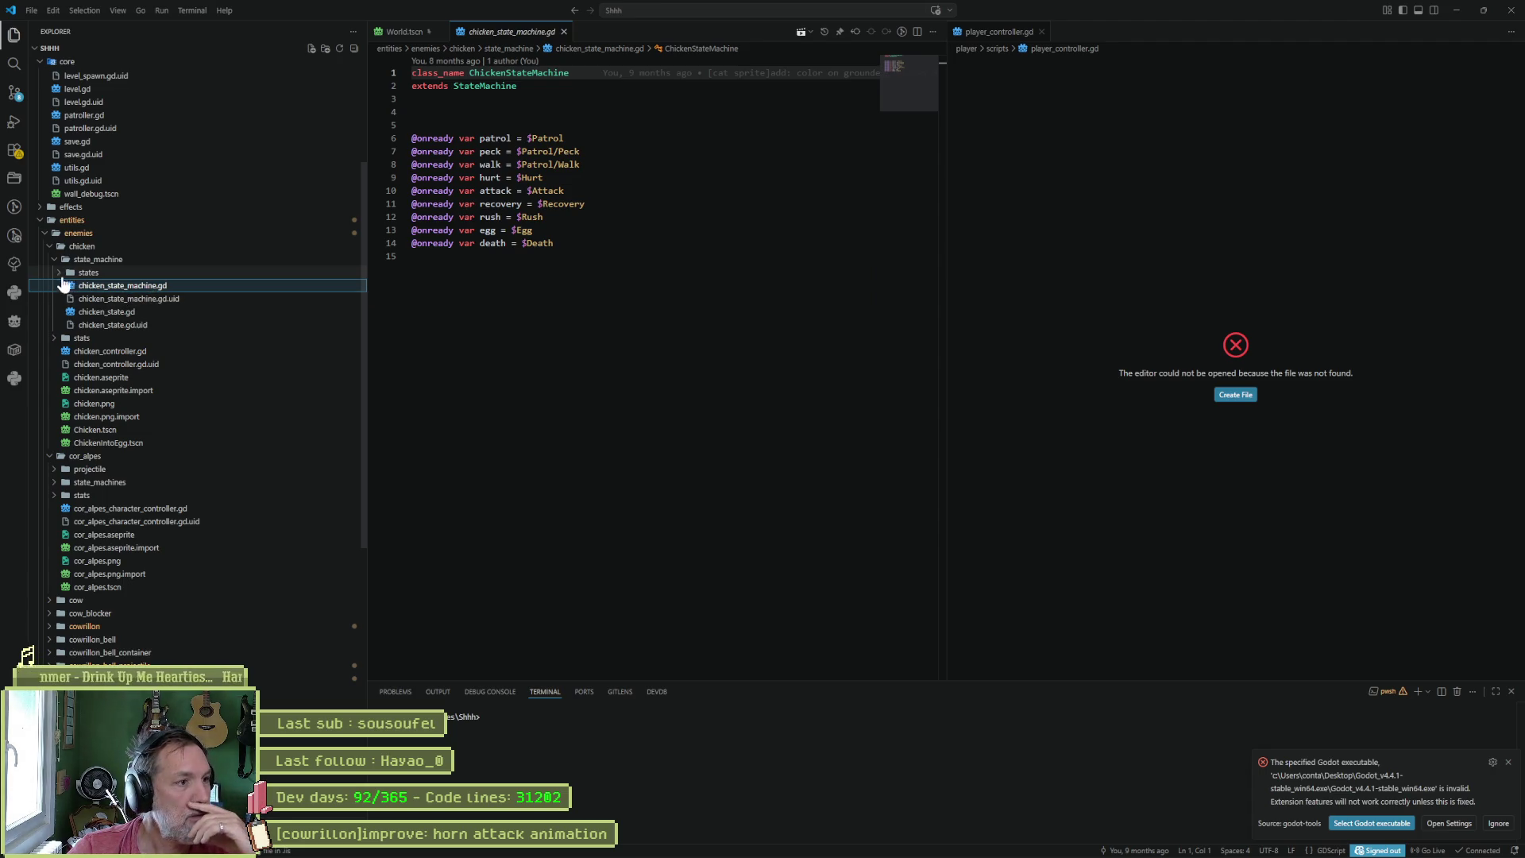
- Open the chicken's attack and death state scripts
click(76, 274)
click(108, 286)
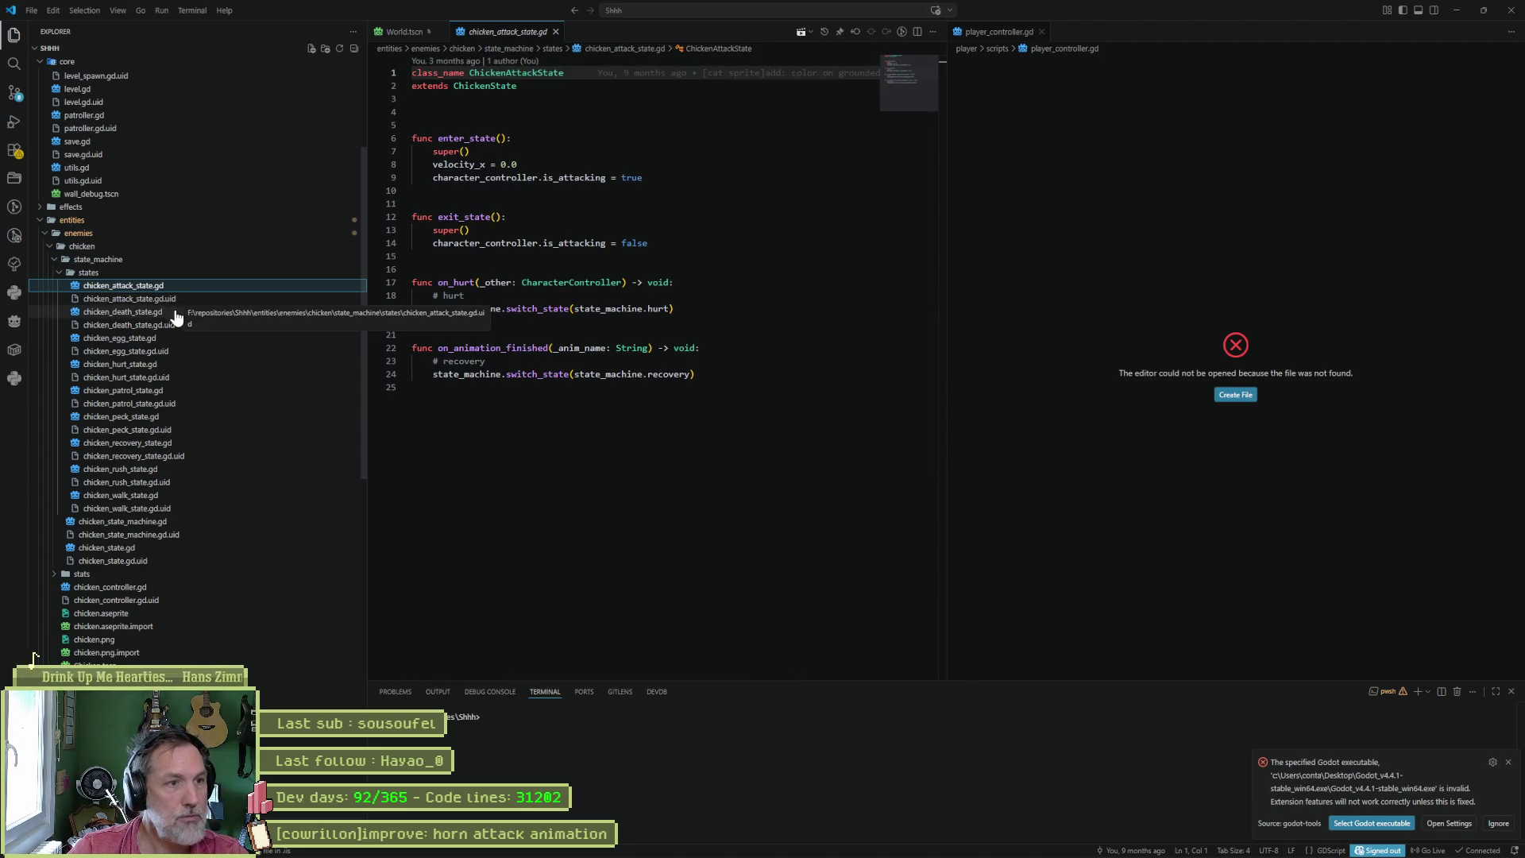
click(165, 313)
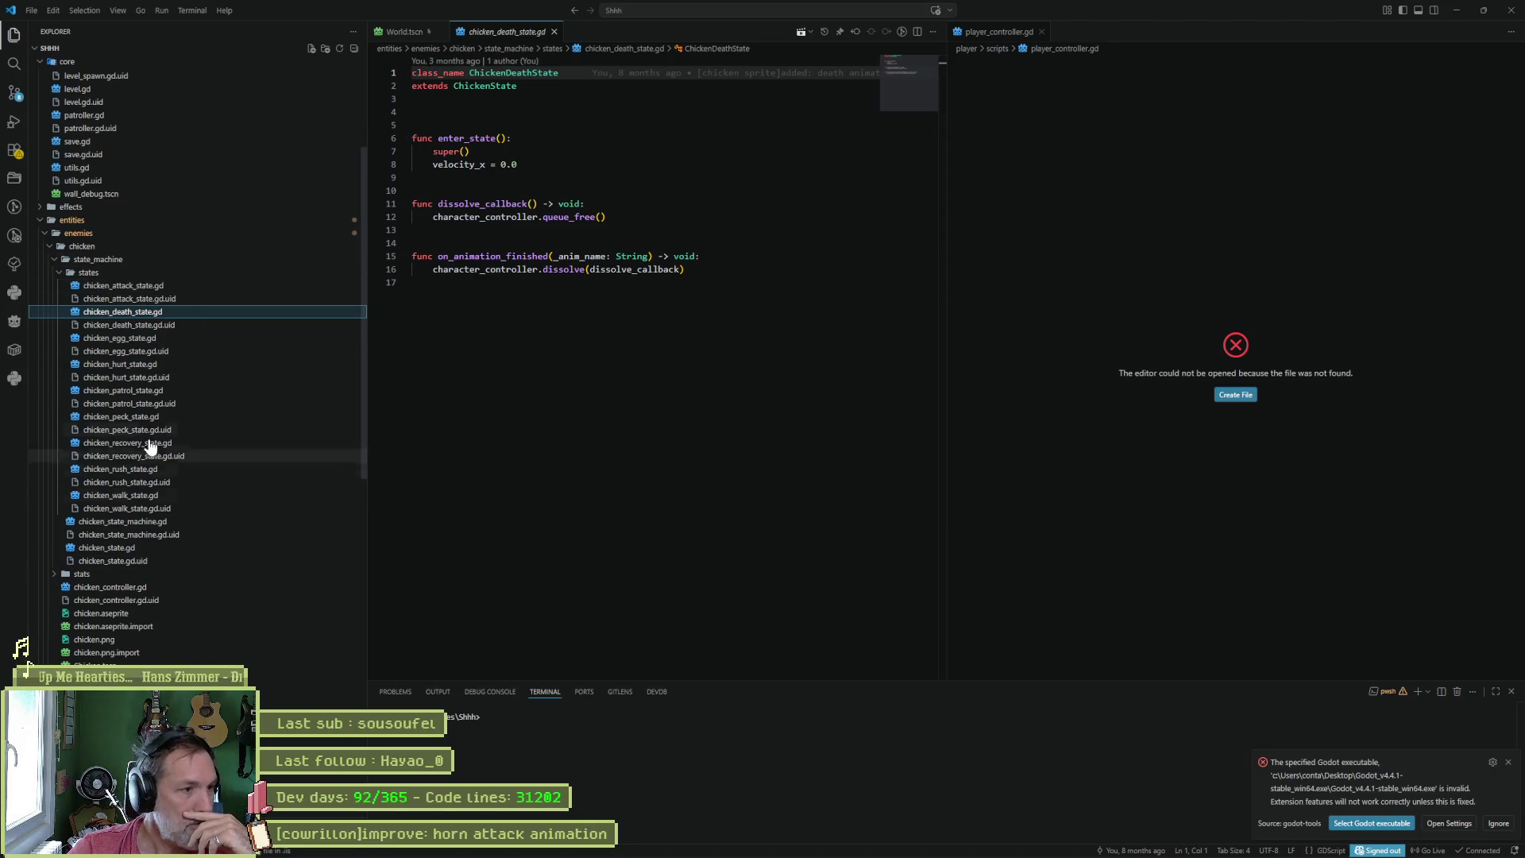
click(62, 273)
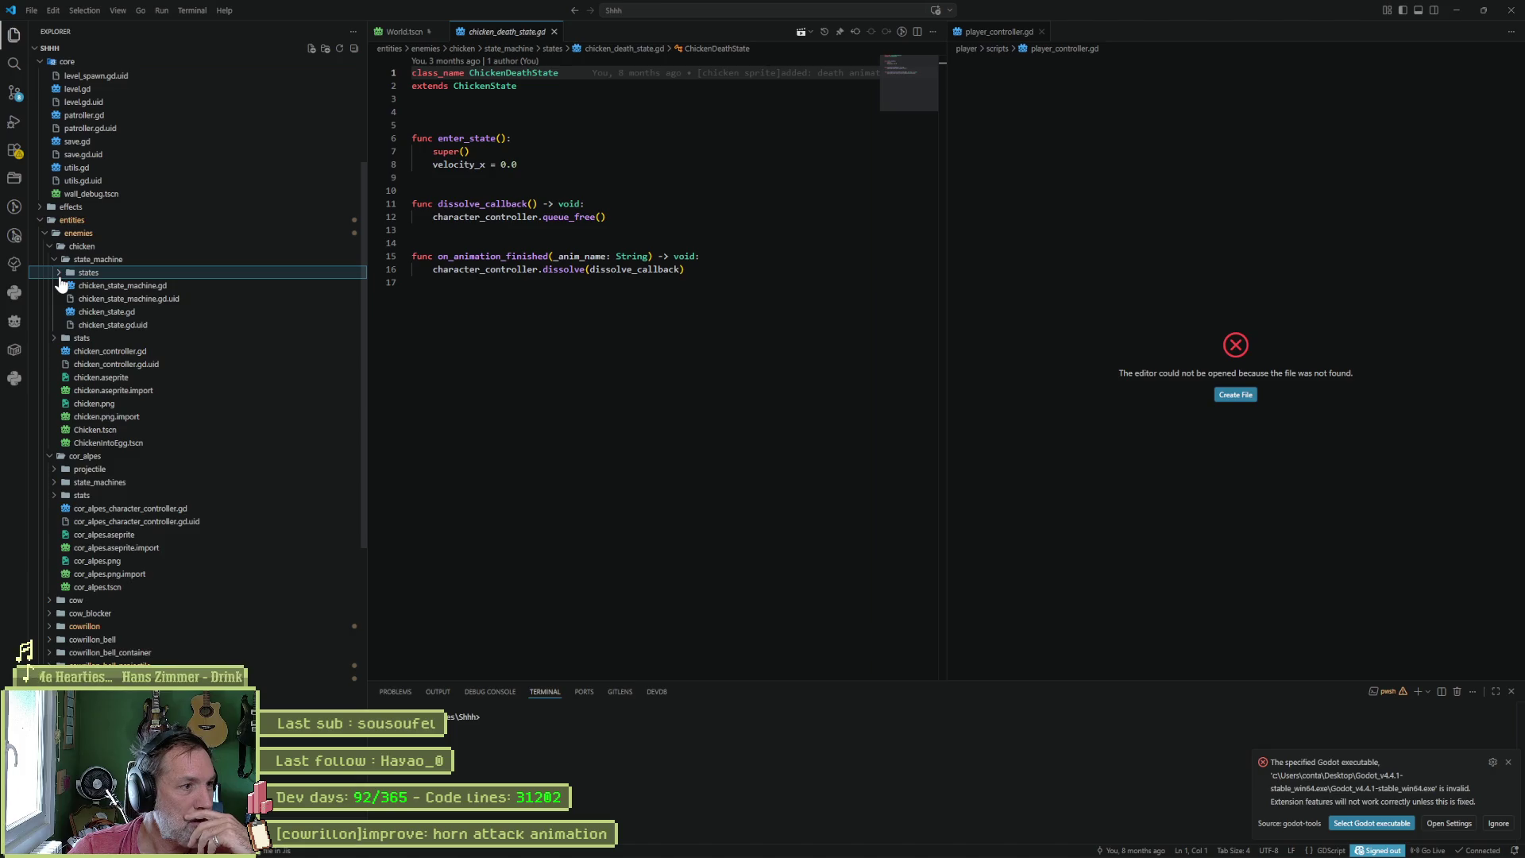
- Open the chicken stats resource and chicken_controller.gd, then collapse the entities folder
click(58, 340)
click(121, 354)
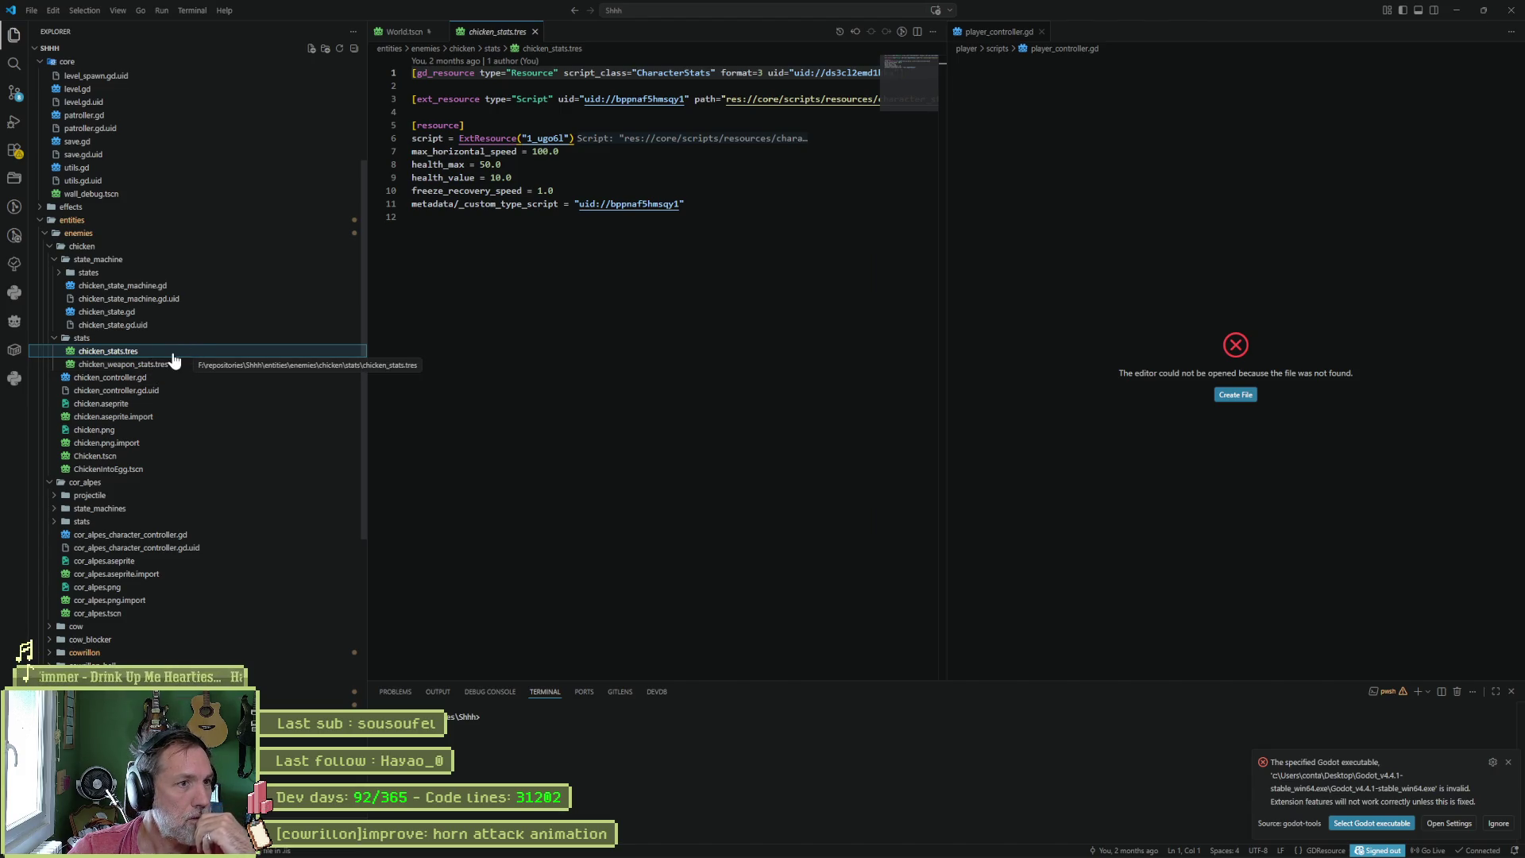
click(139, 379)
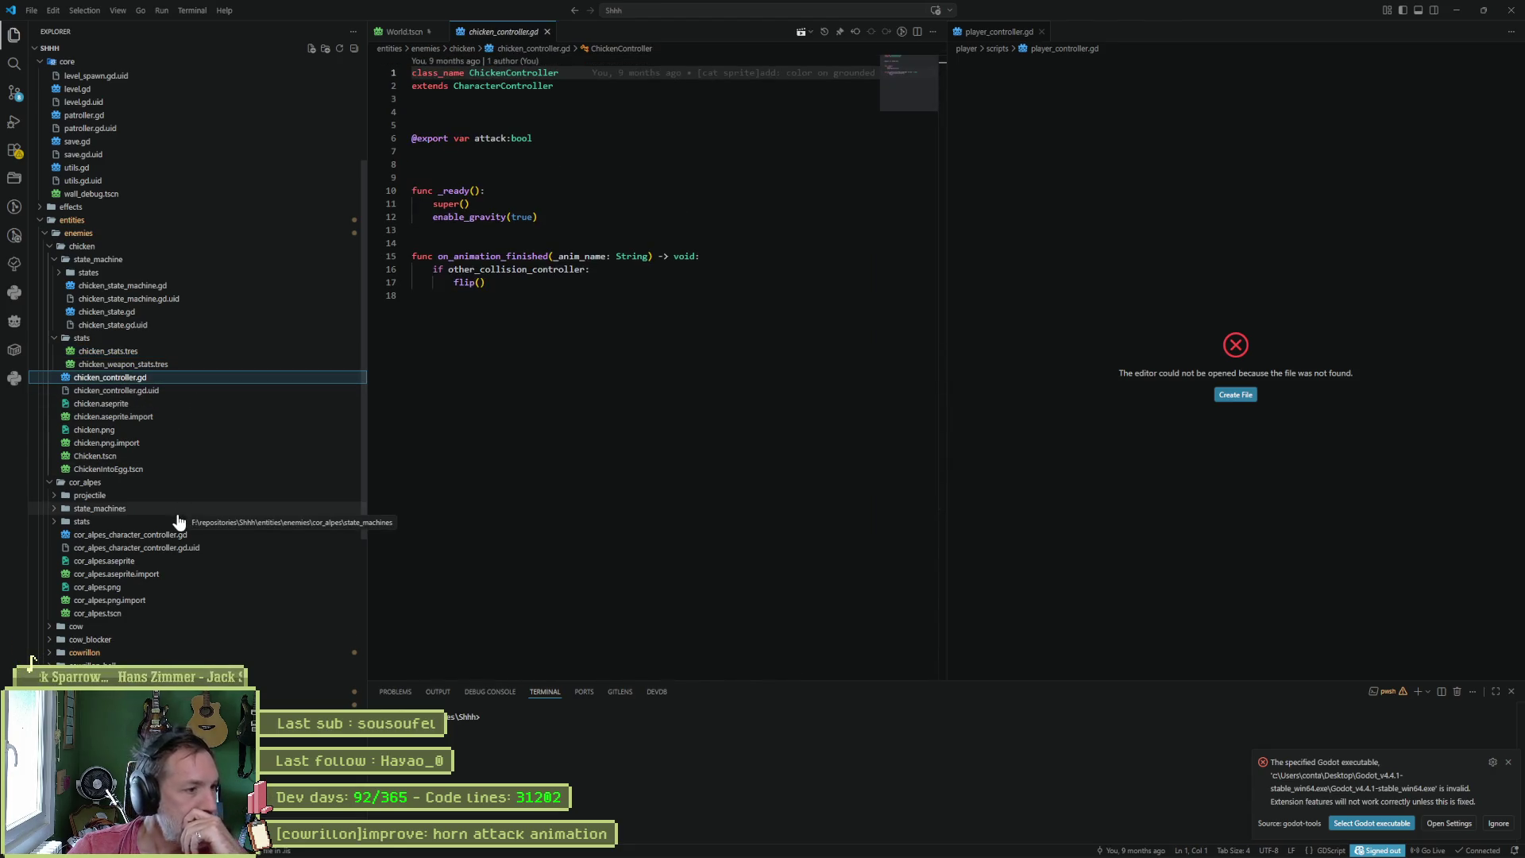
click(49, 220)
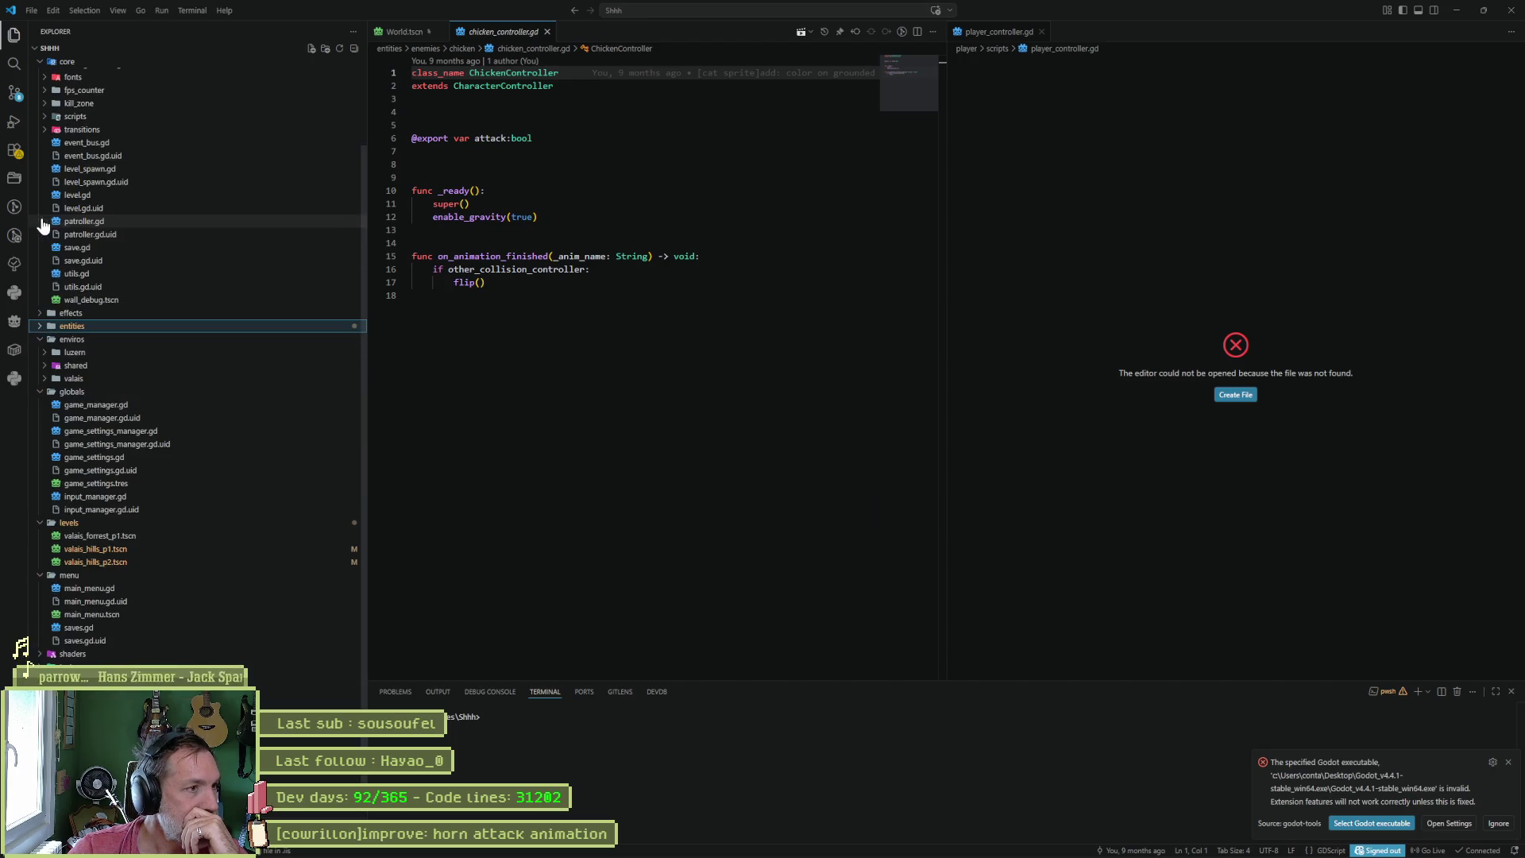
- Open level.gd, patroller.gd, save.gd, utils.gd, event_bus.gd and level_spawn.gd in turn
click(49, 196)
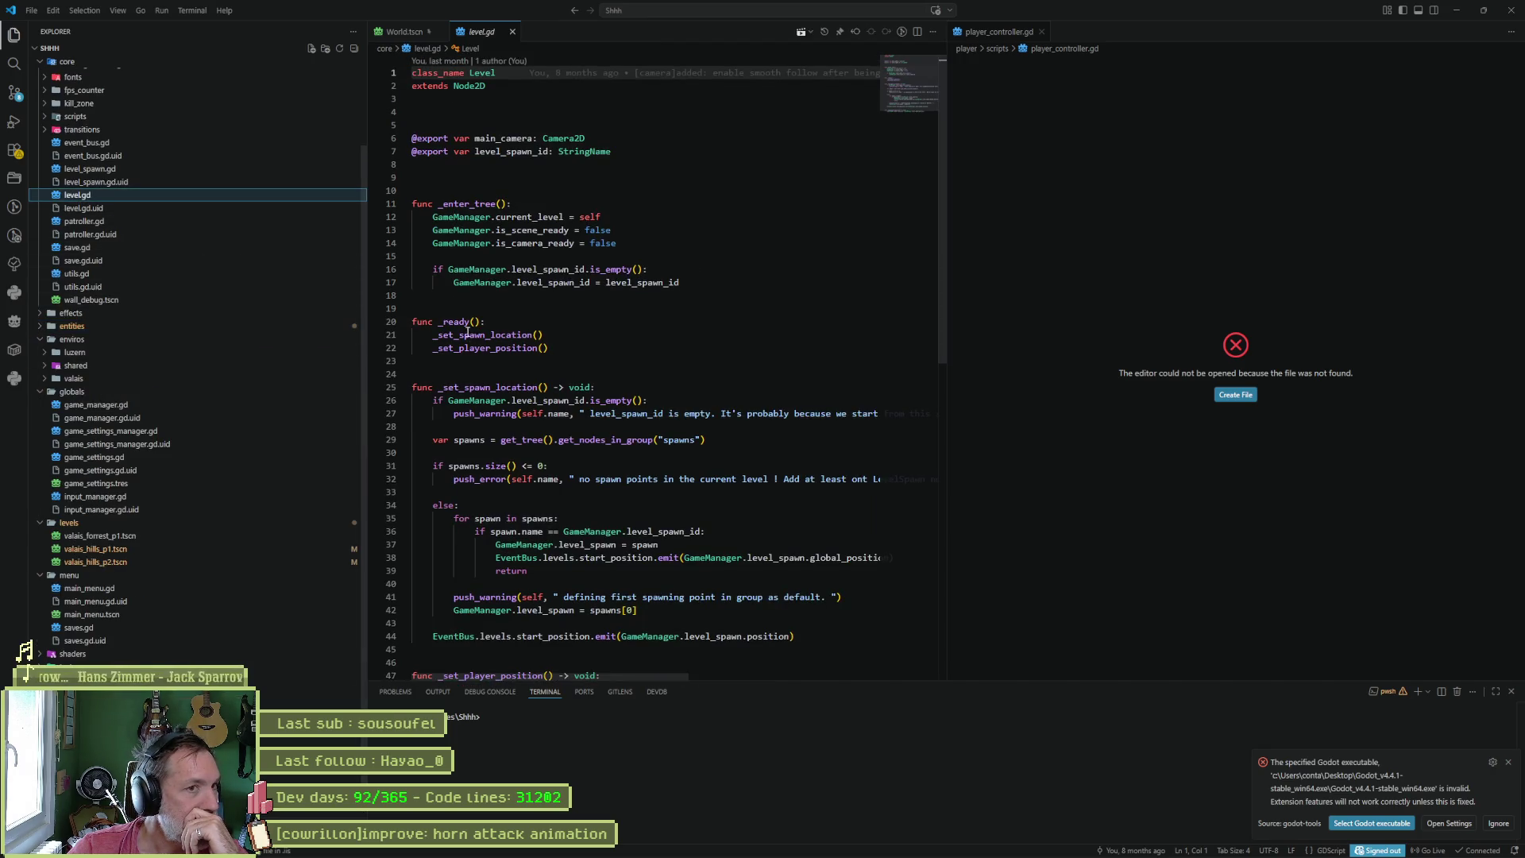
click(135, 223)
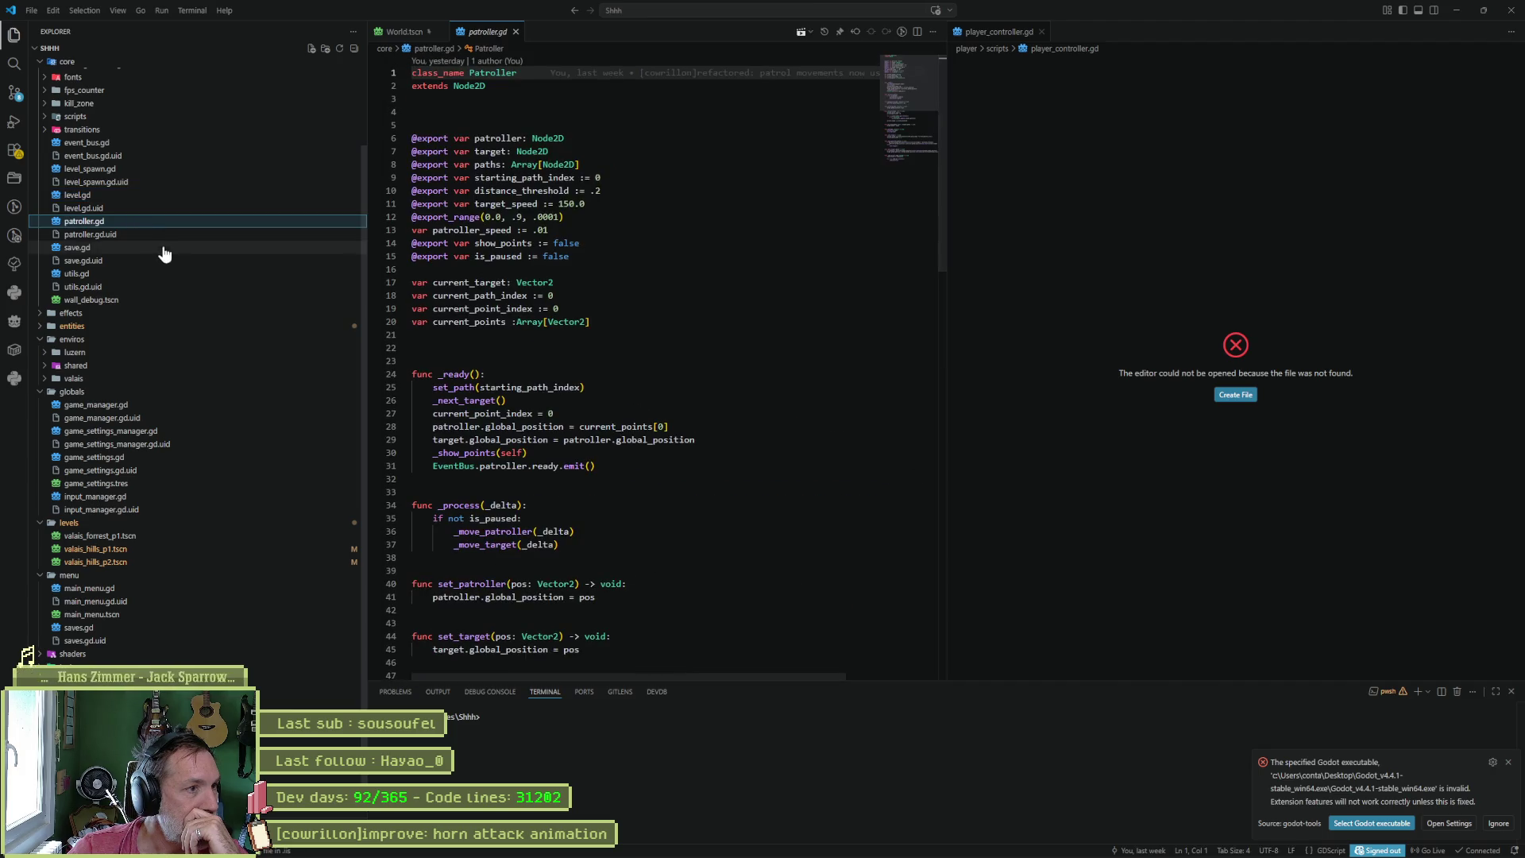
click(157, 248)
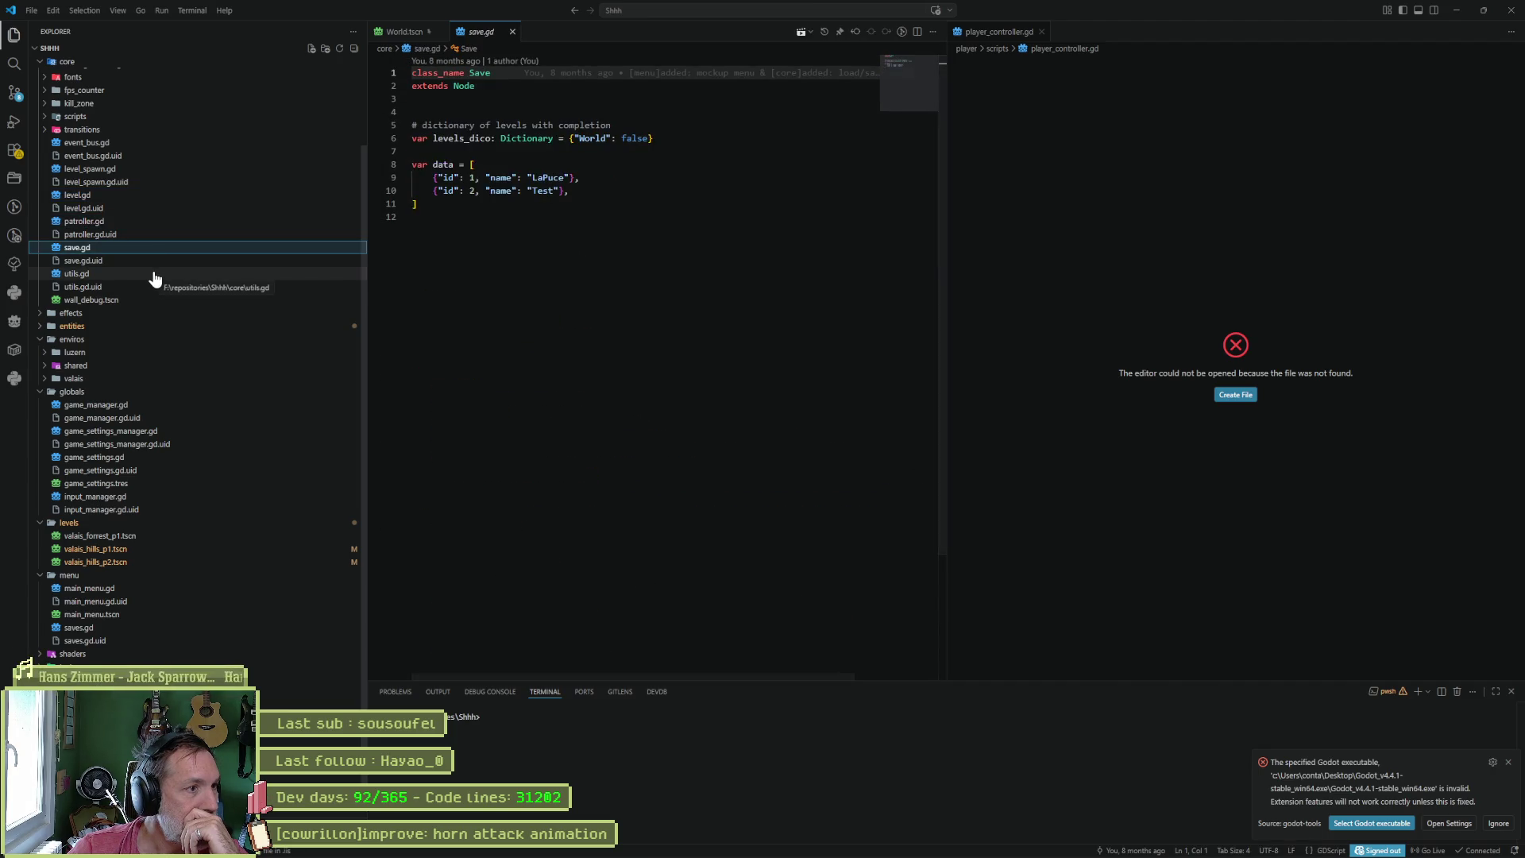
click(155, 275)
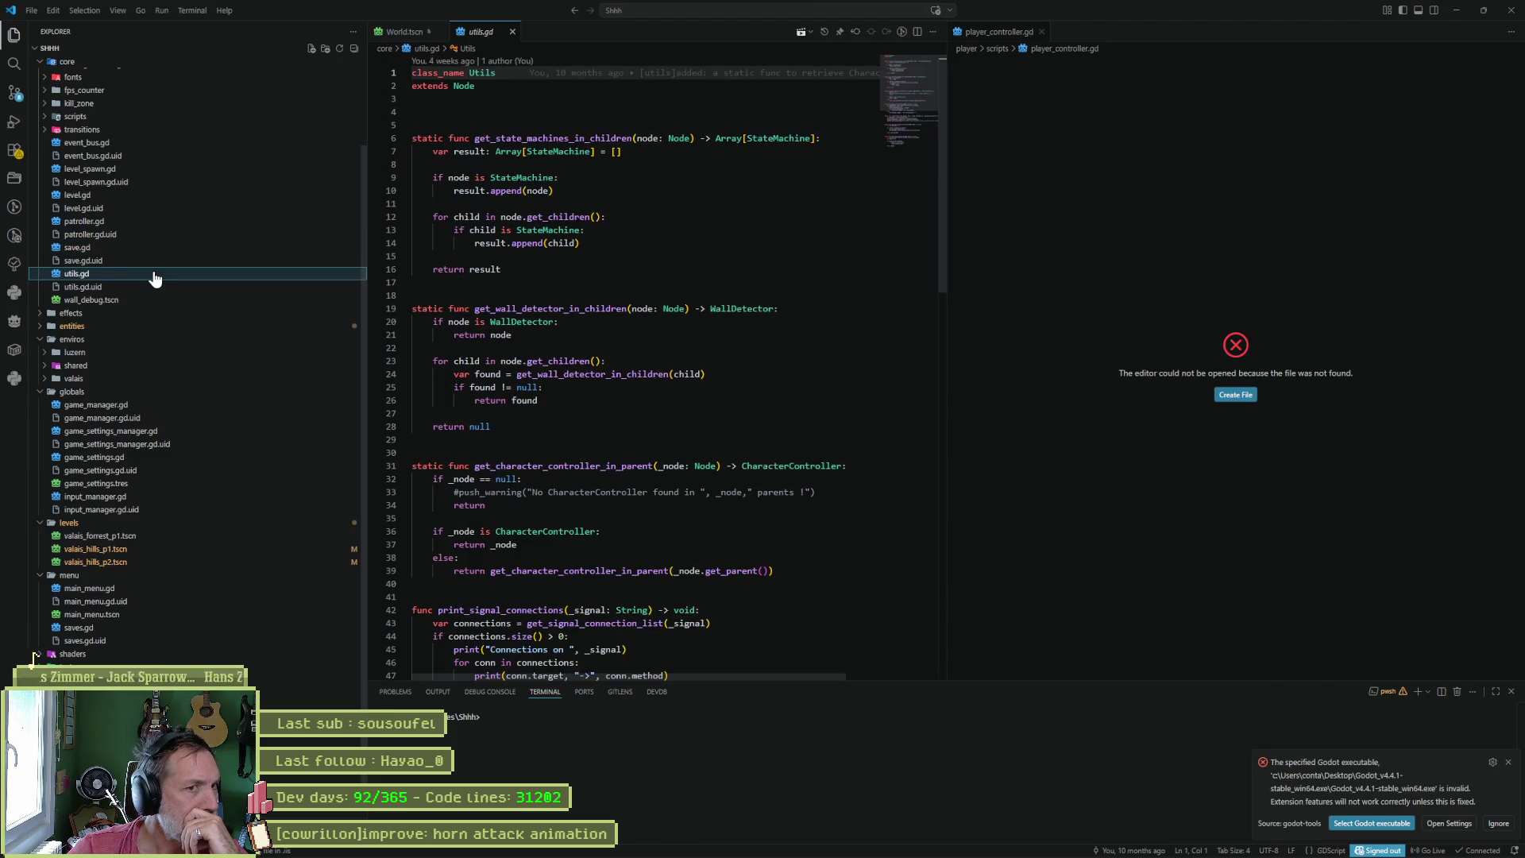
click(130, 147)
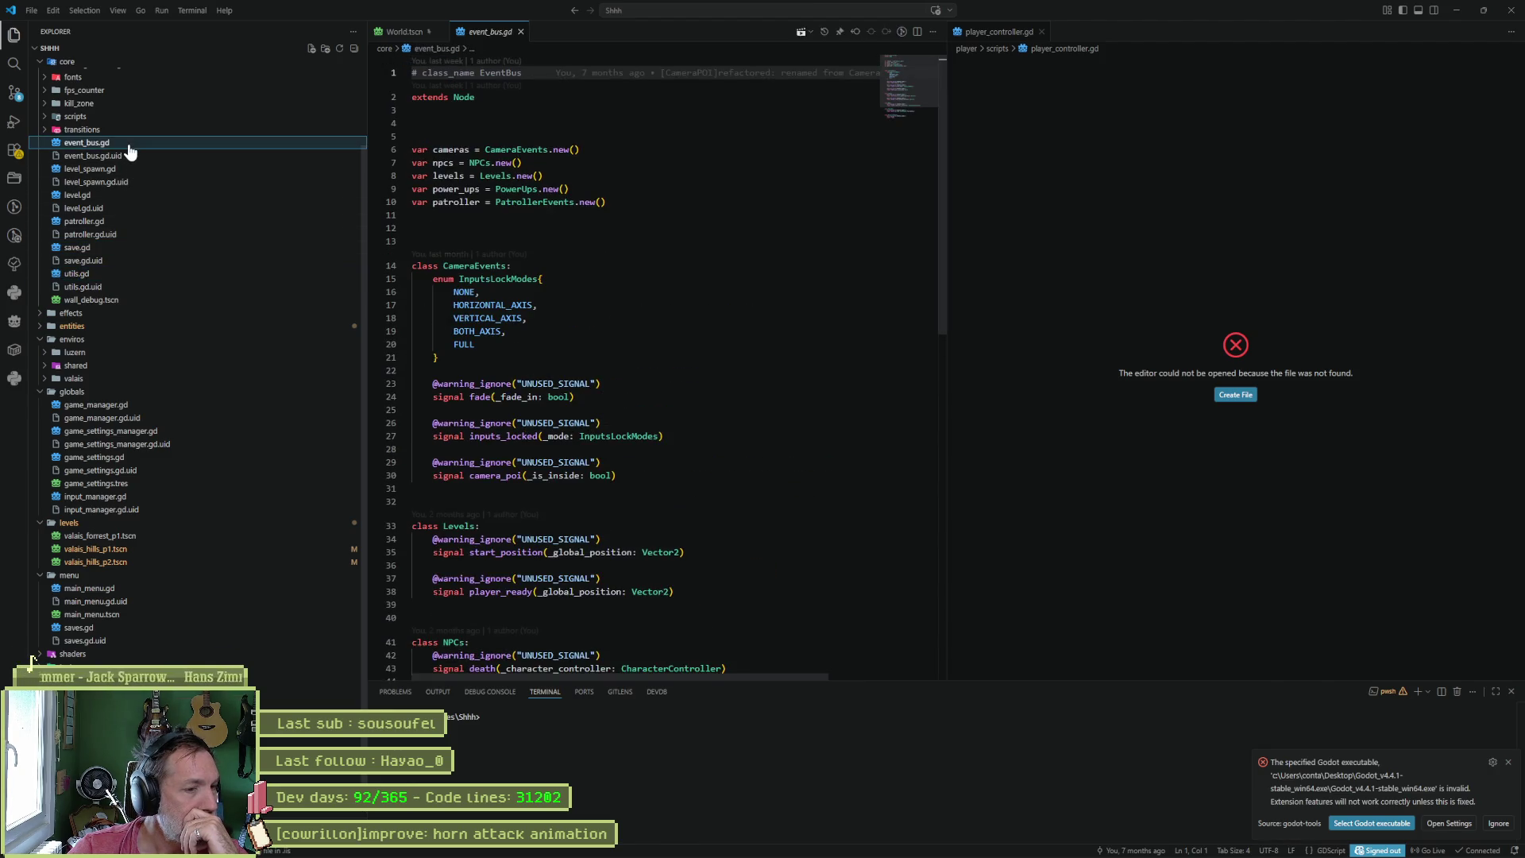
click(130, 170)
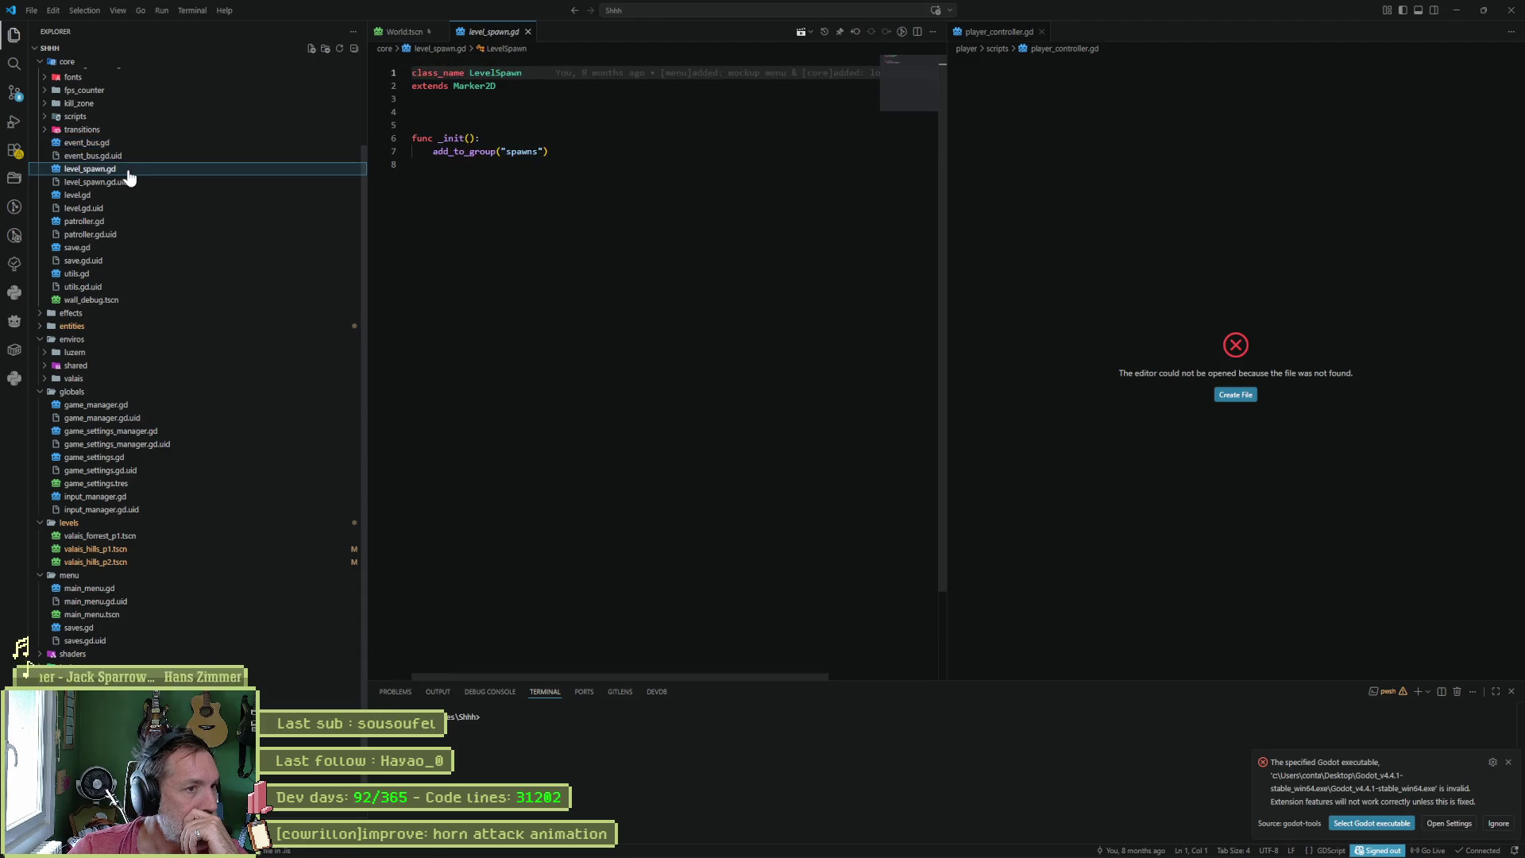
- Expand kill_zone, open killzone.gd, then minimize the code editor
click(51, 105)
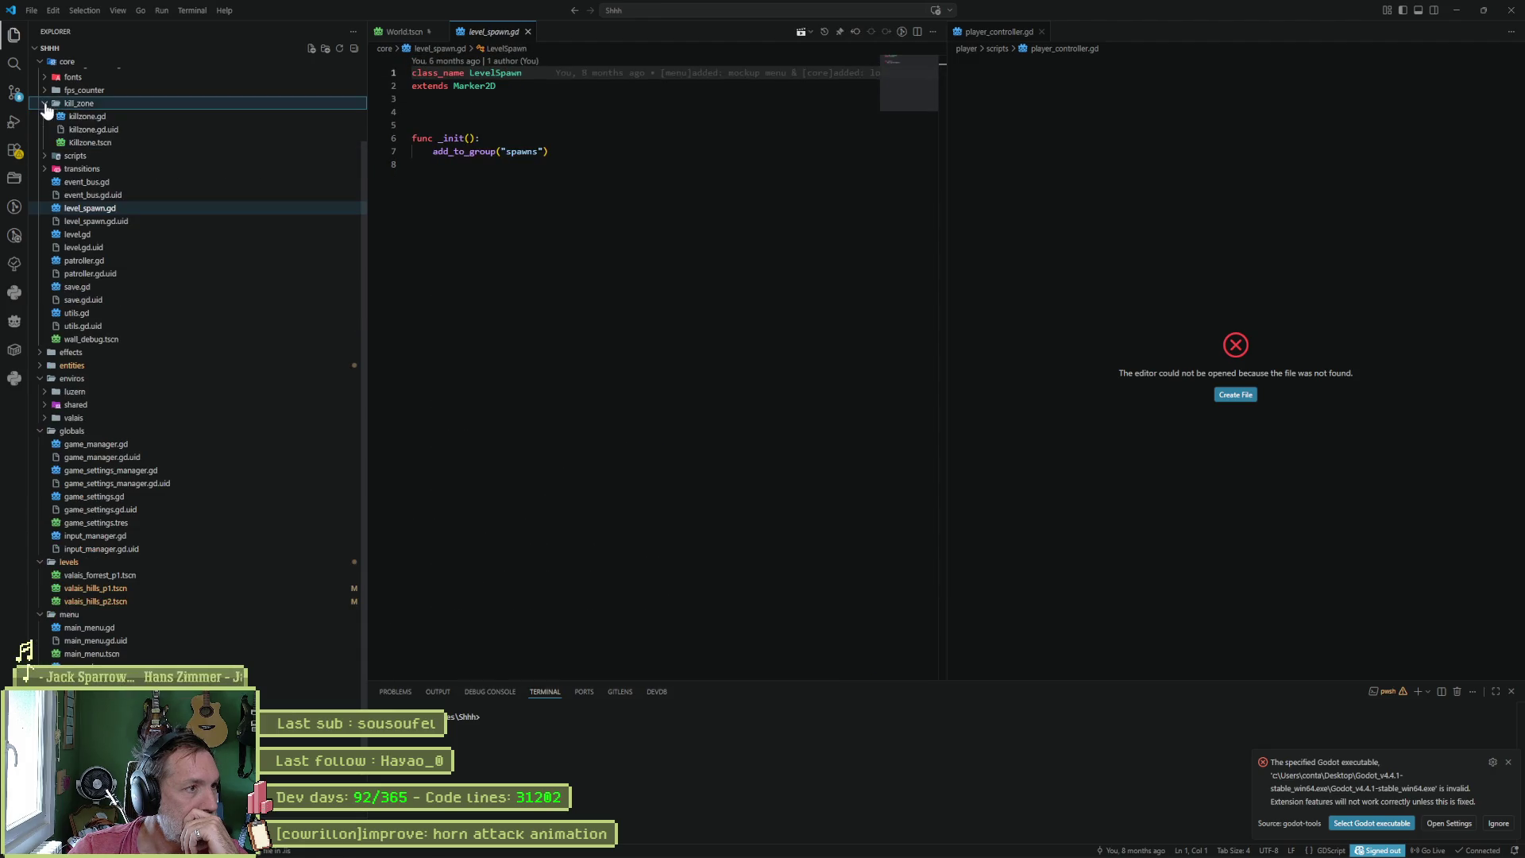
click(80, 117)
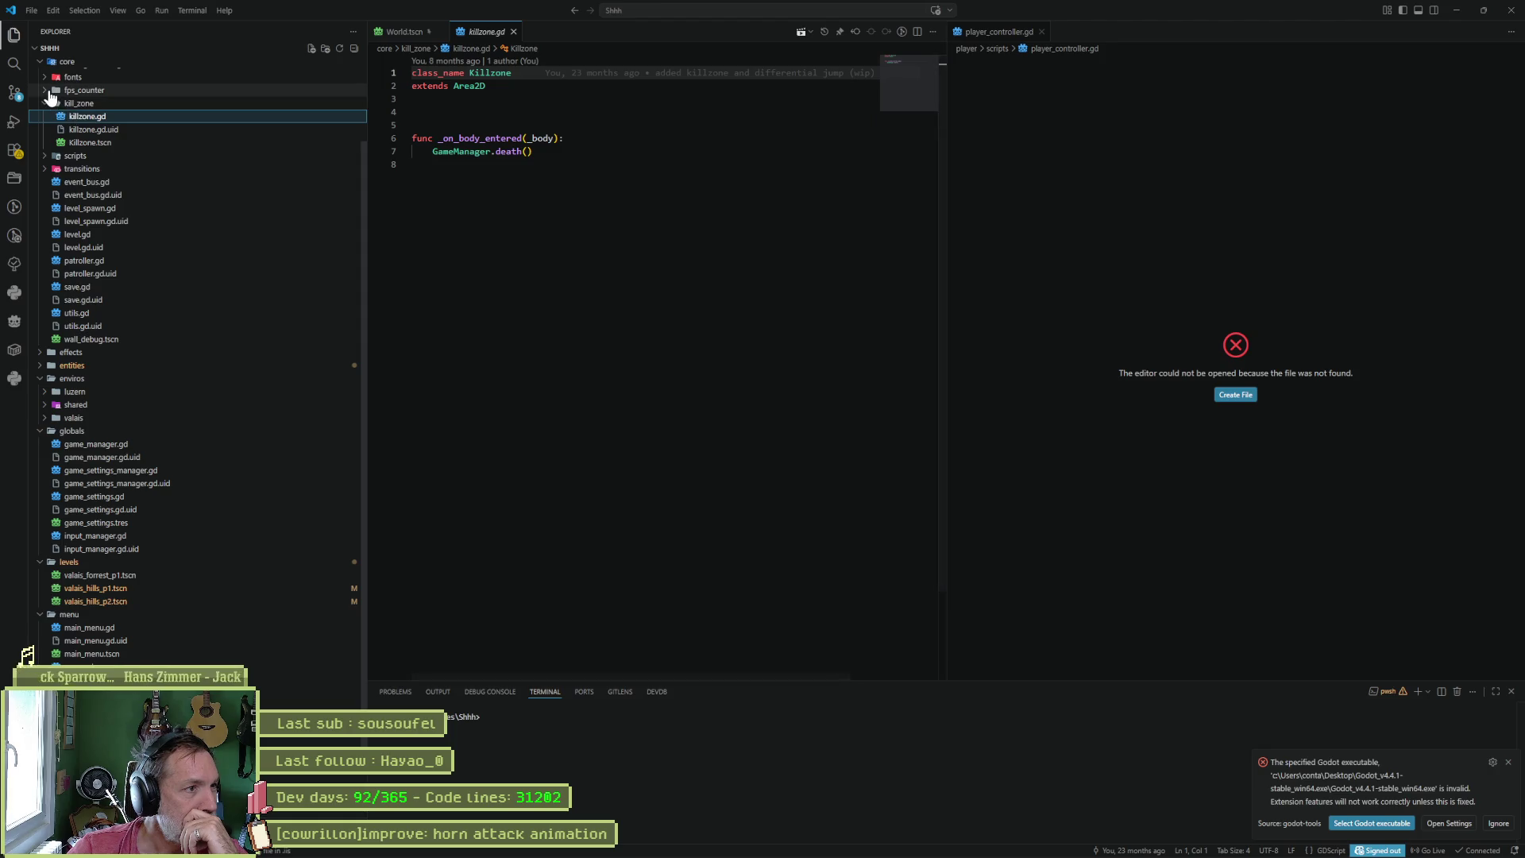
scroll(143, 238, down, 1)
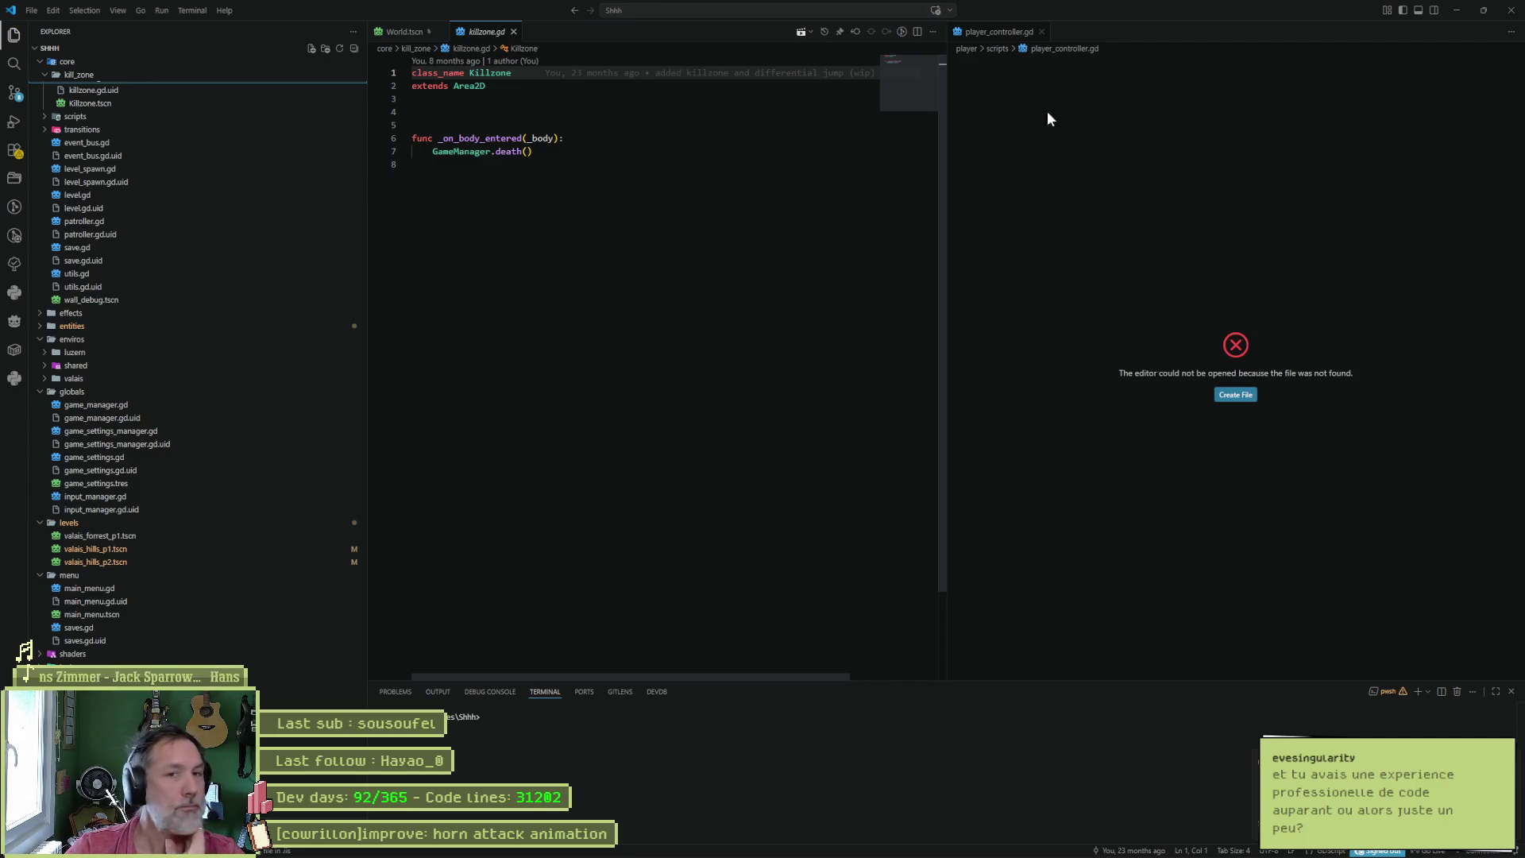
click(1457, 10)
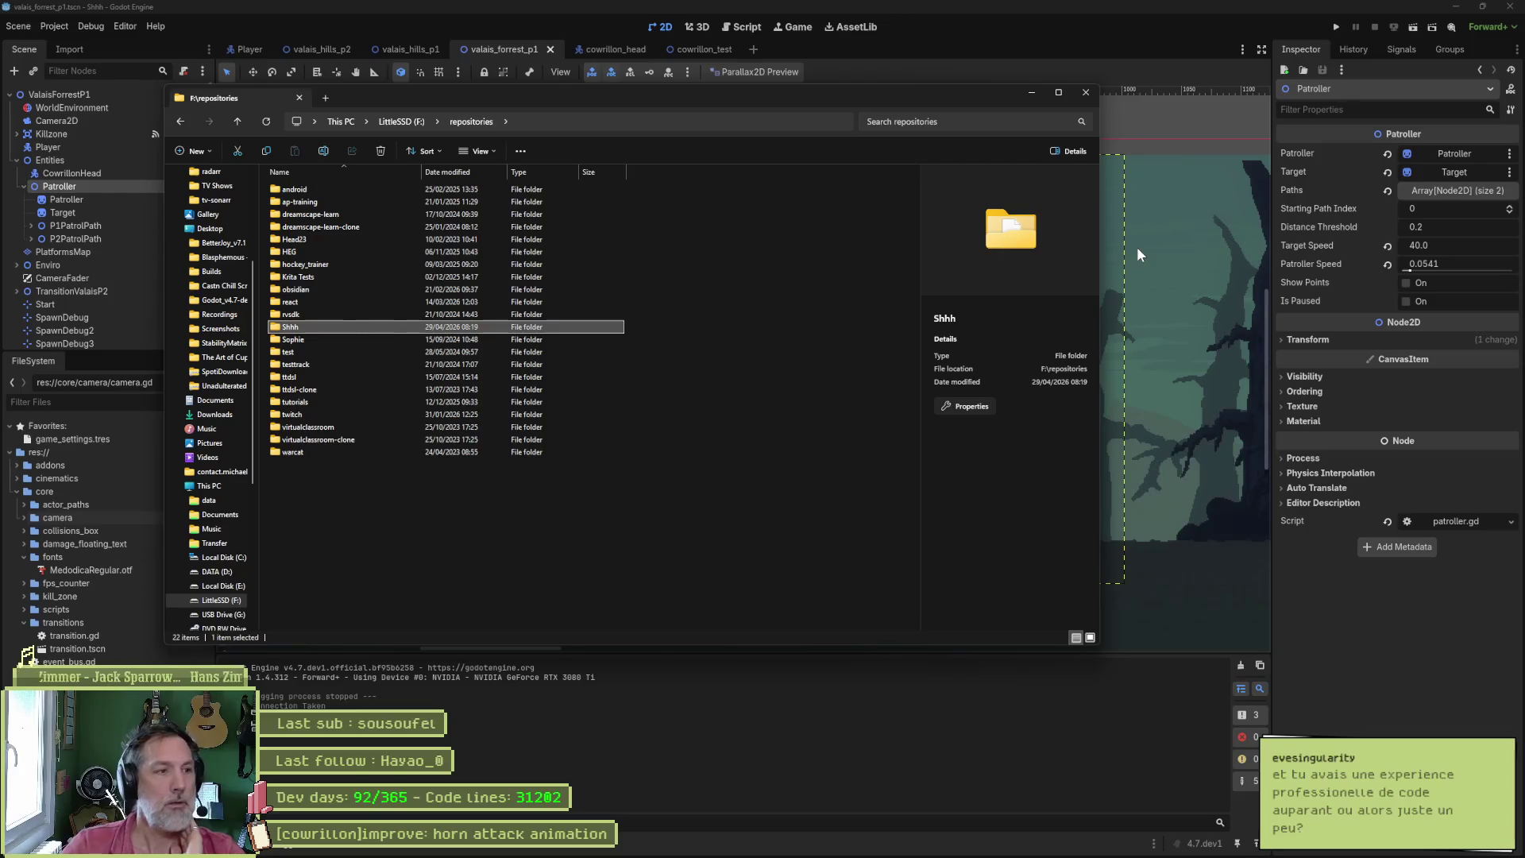
- Close the stray file browser window and switch to the cowrillon_test scene
click(1087, 93)
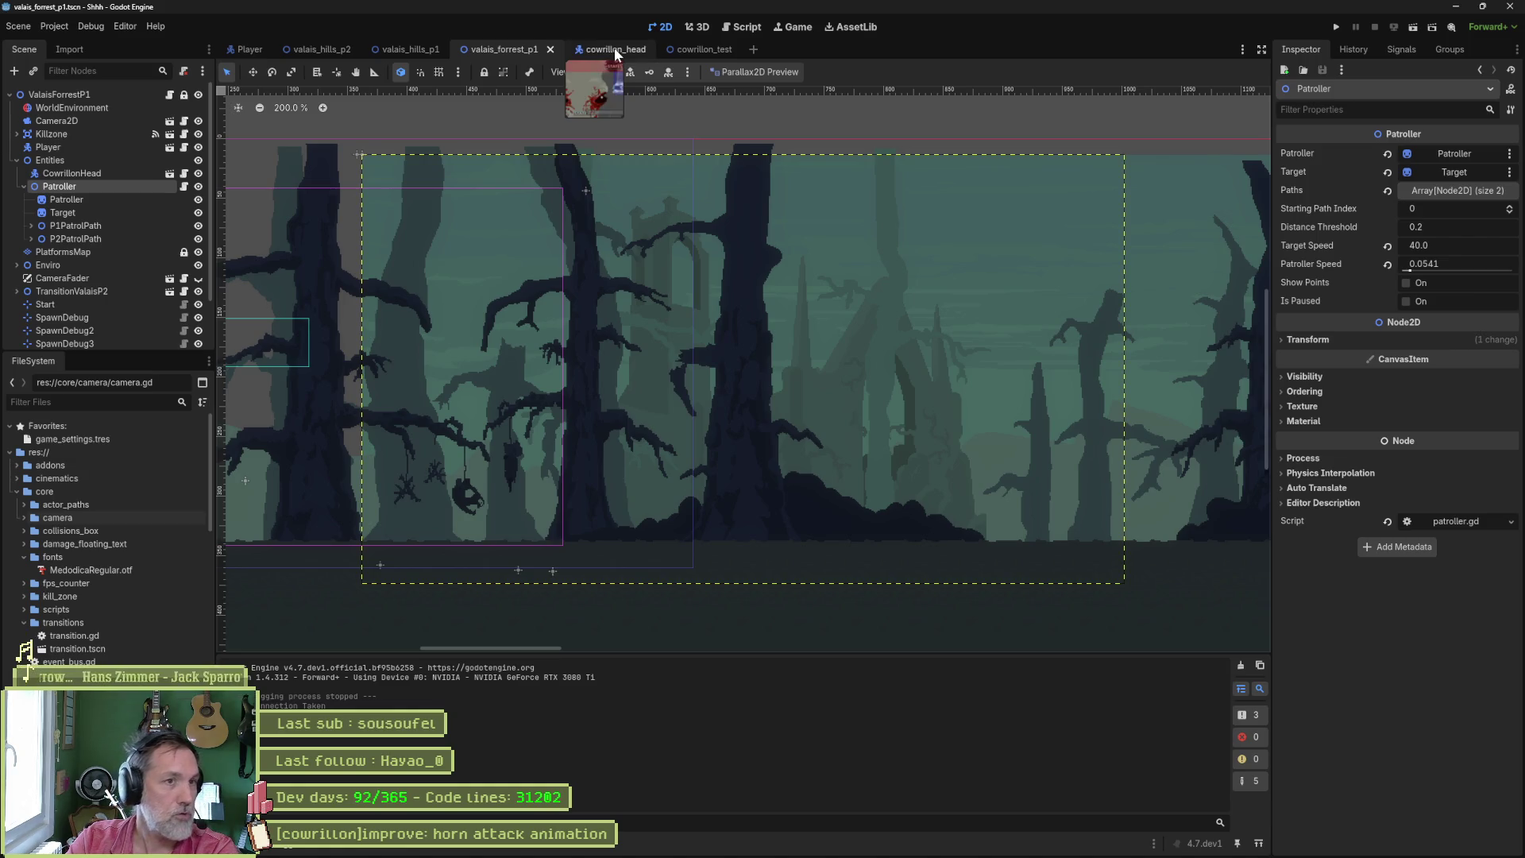
click(690, 48)
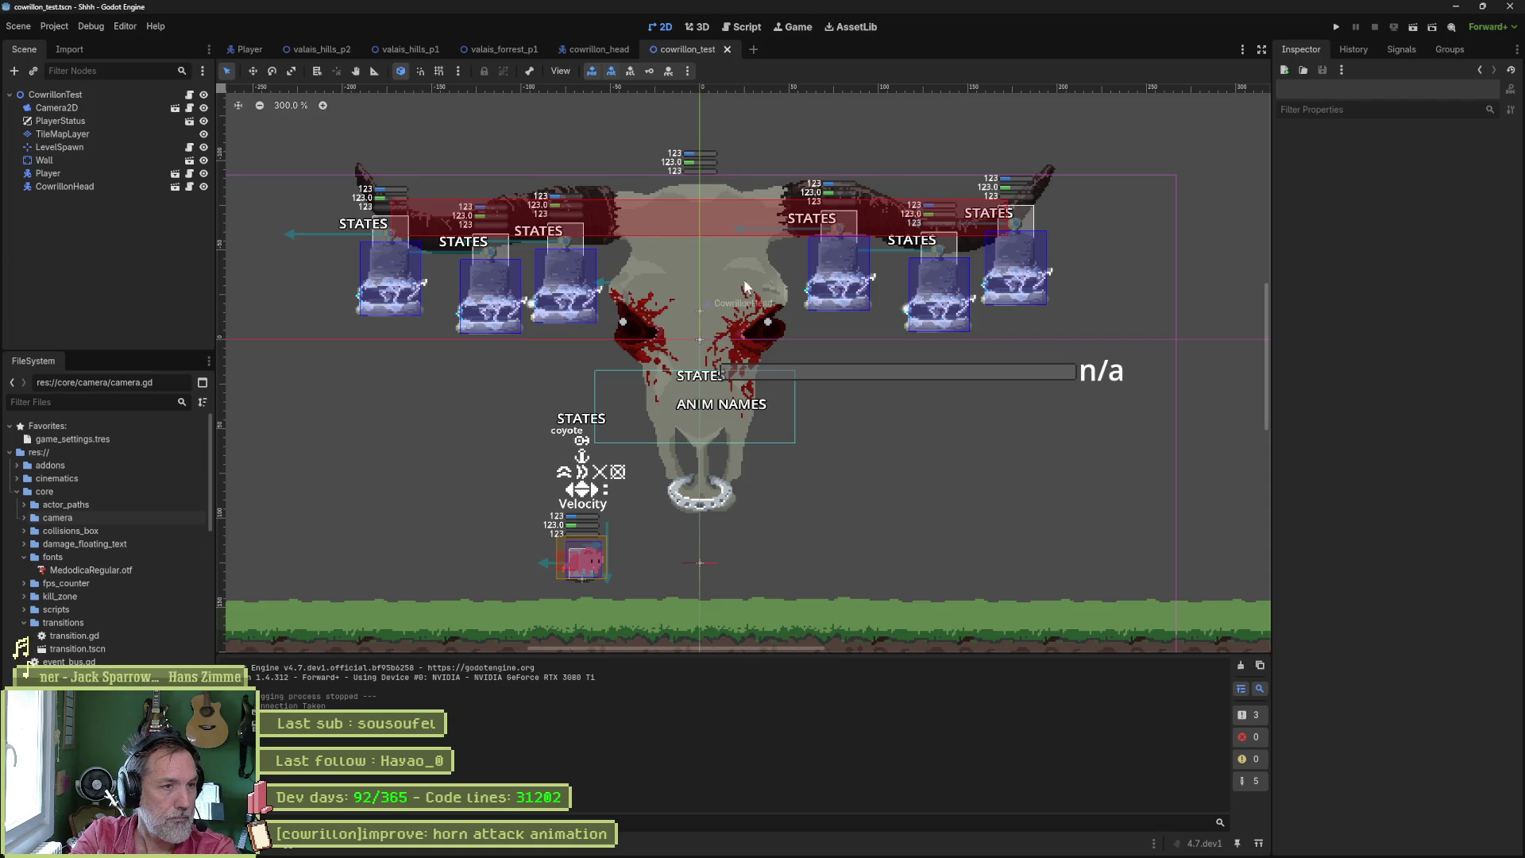
- Bring Aseprite with cowrillon.aseprite to the front
click(869, 847)
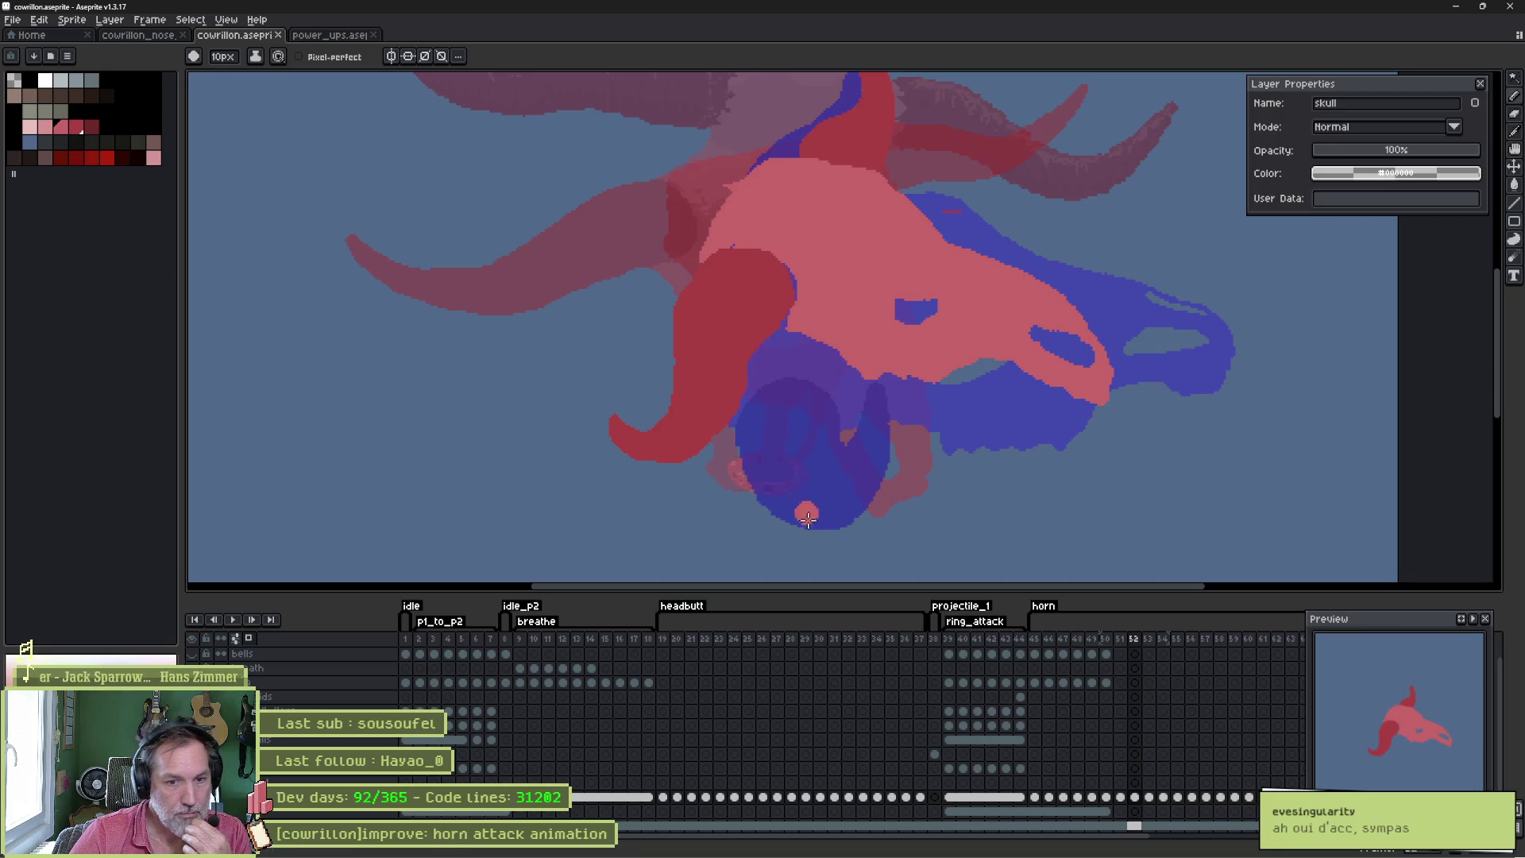
mouse_move(895, 849)
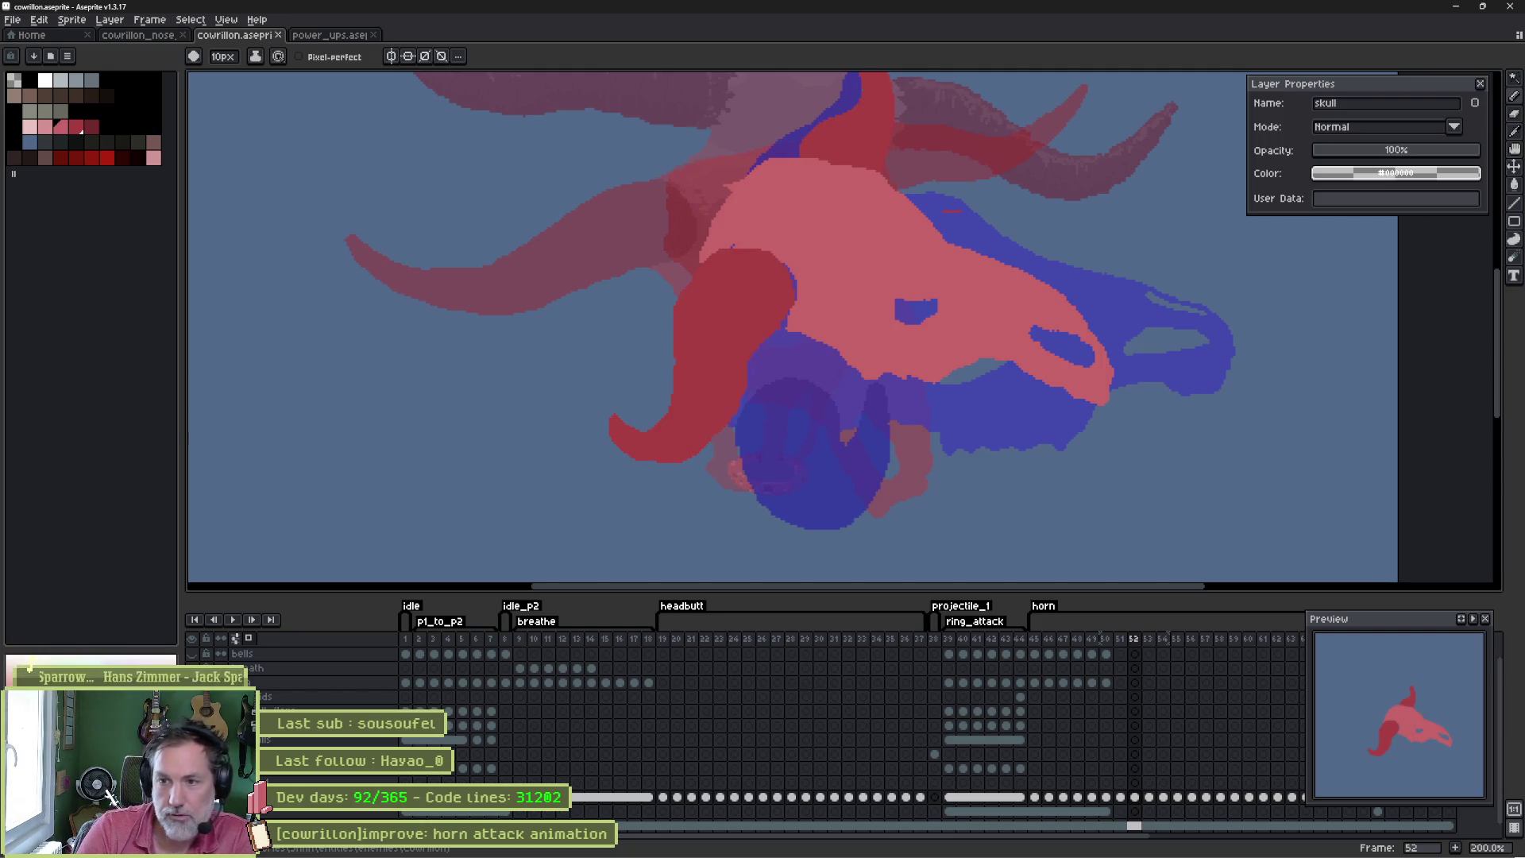
mouse_move(920, 844)
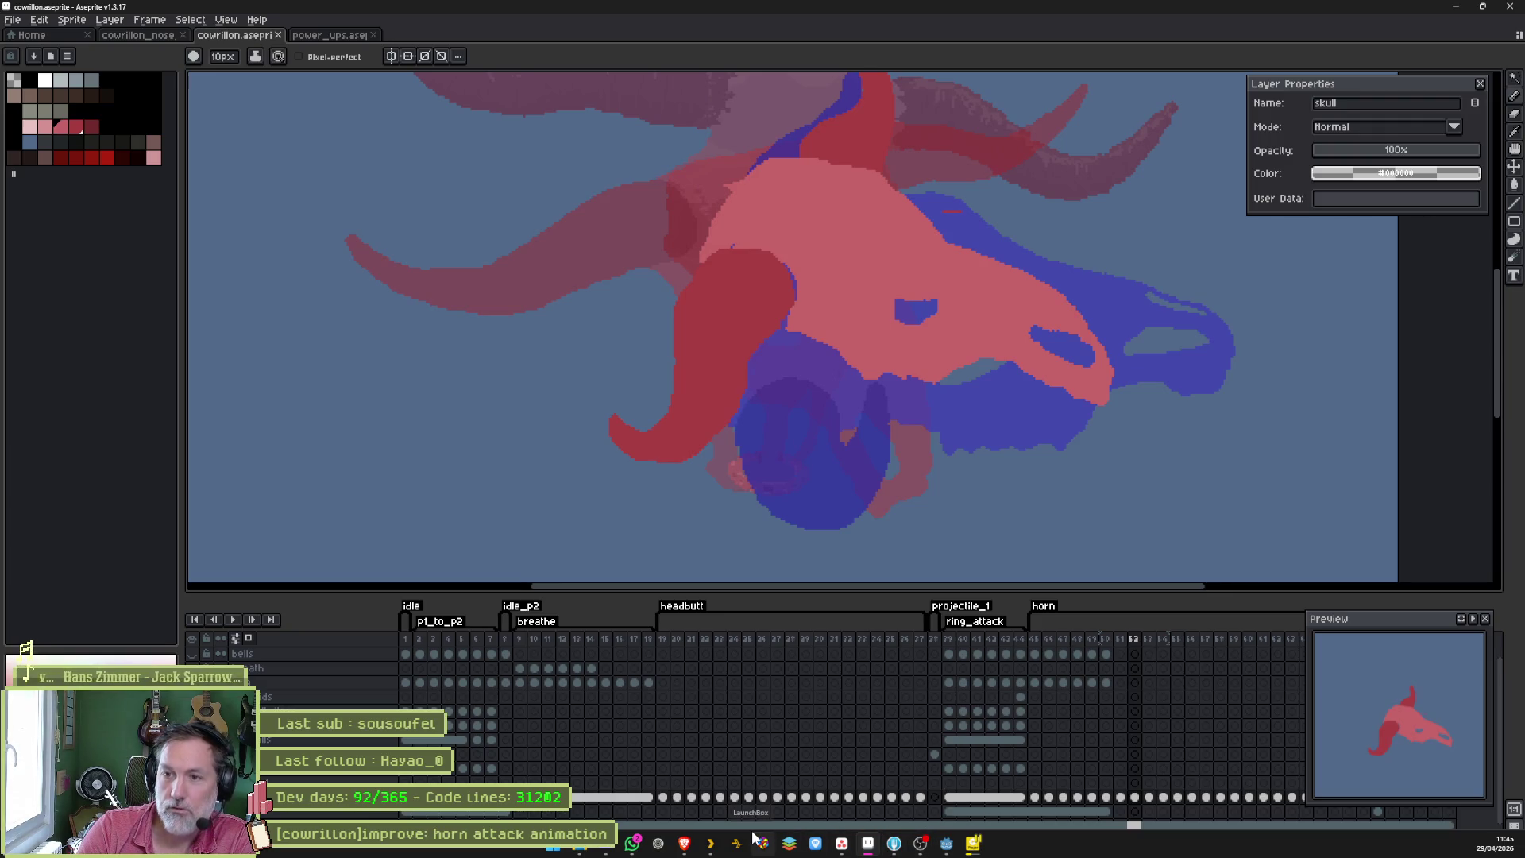
click(842, 844)
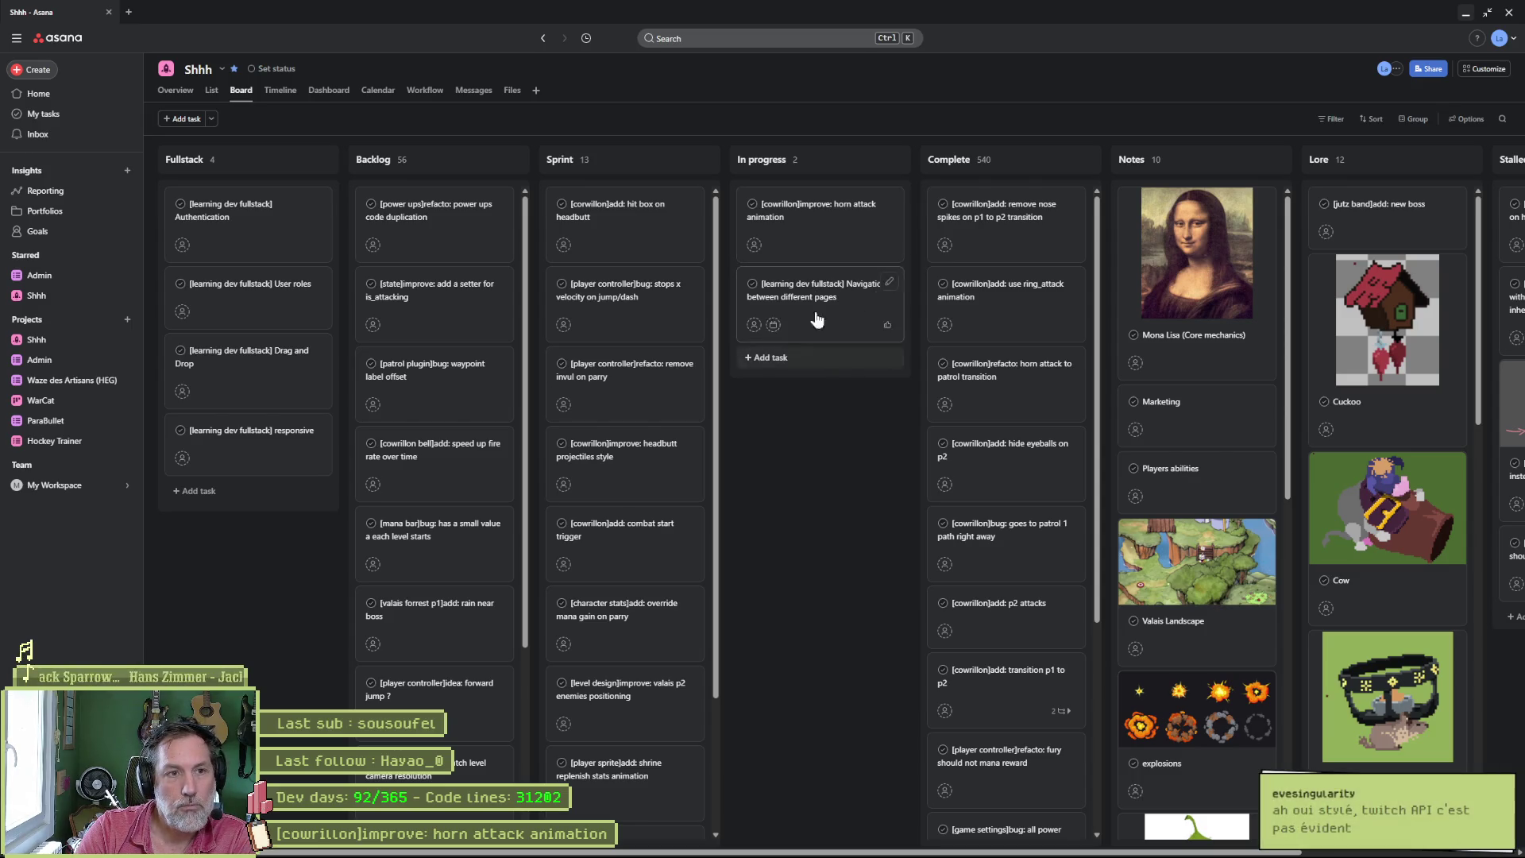
- Open the details of the in-progress horn attack animation task
click(811, 208)
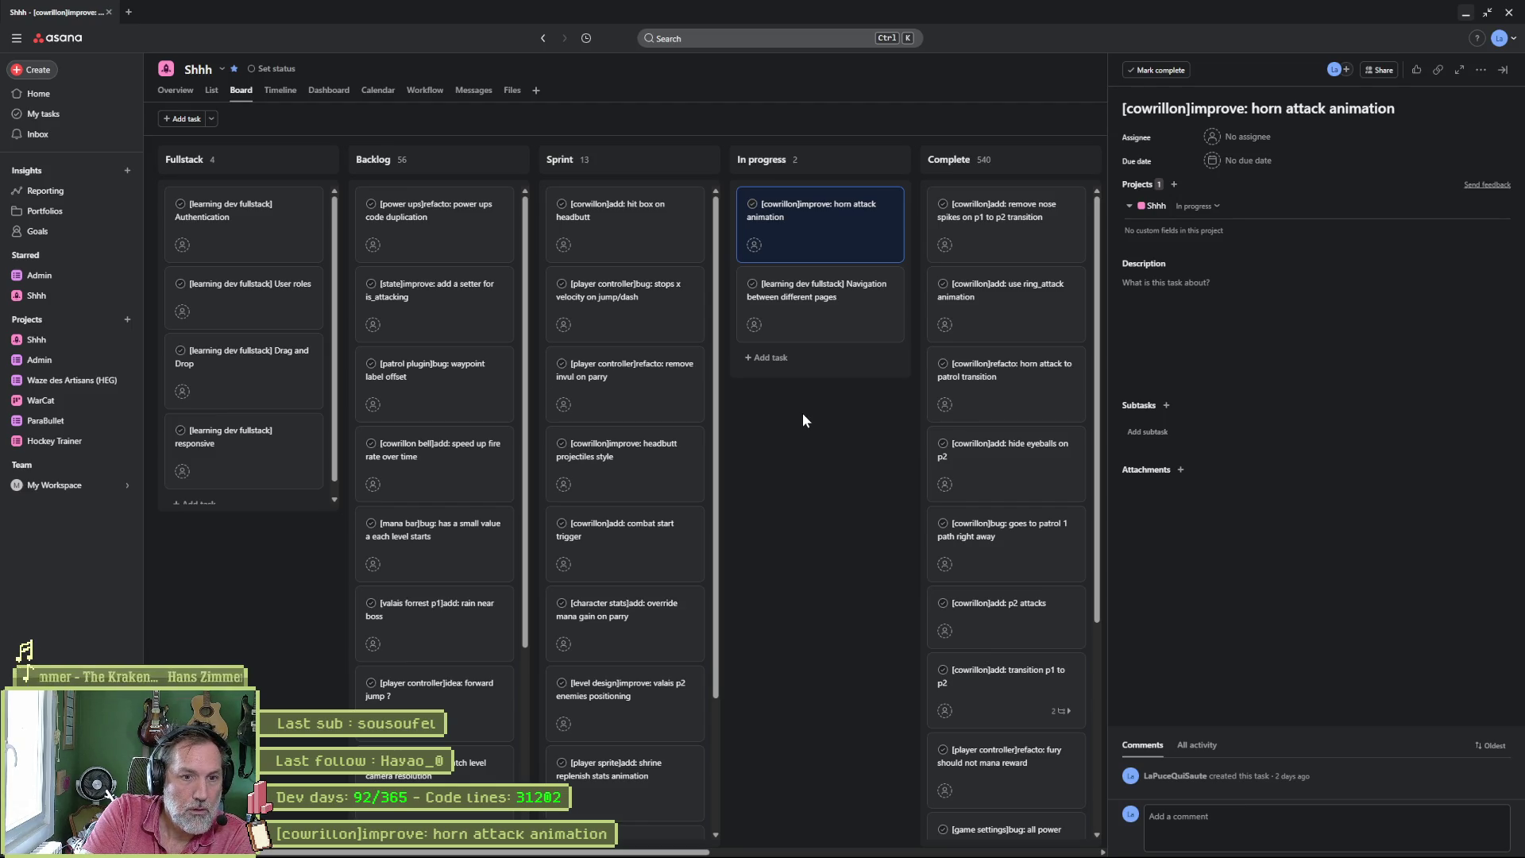
- Glance at the Navigation between different pages task, close the details, and return to Aseprite
click(803, 299)
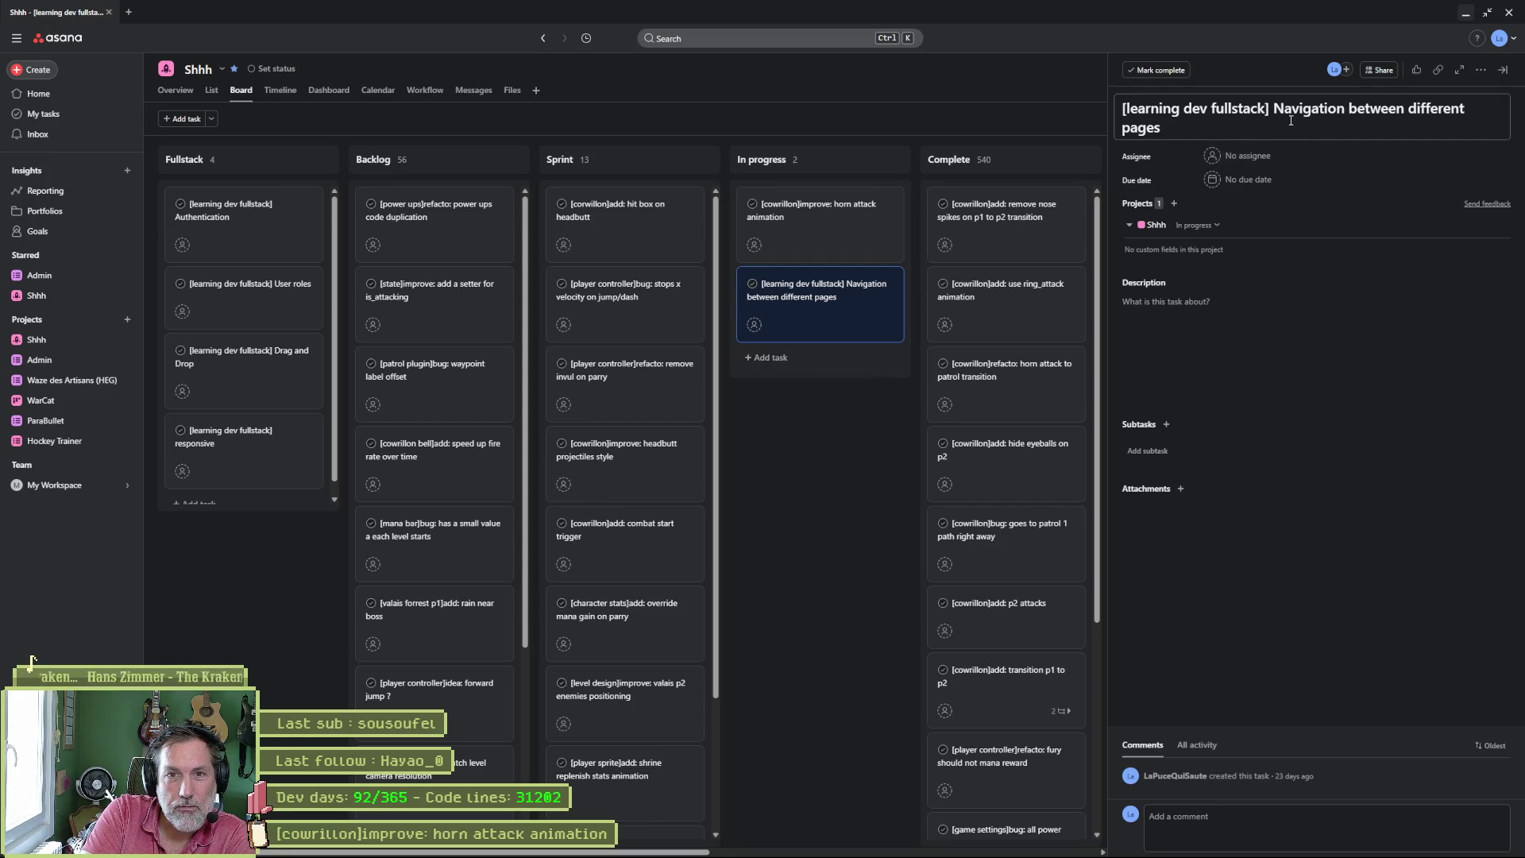
click(841, 417)
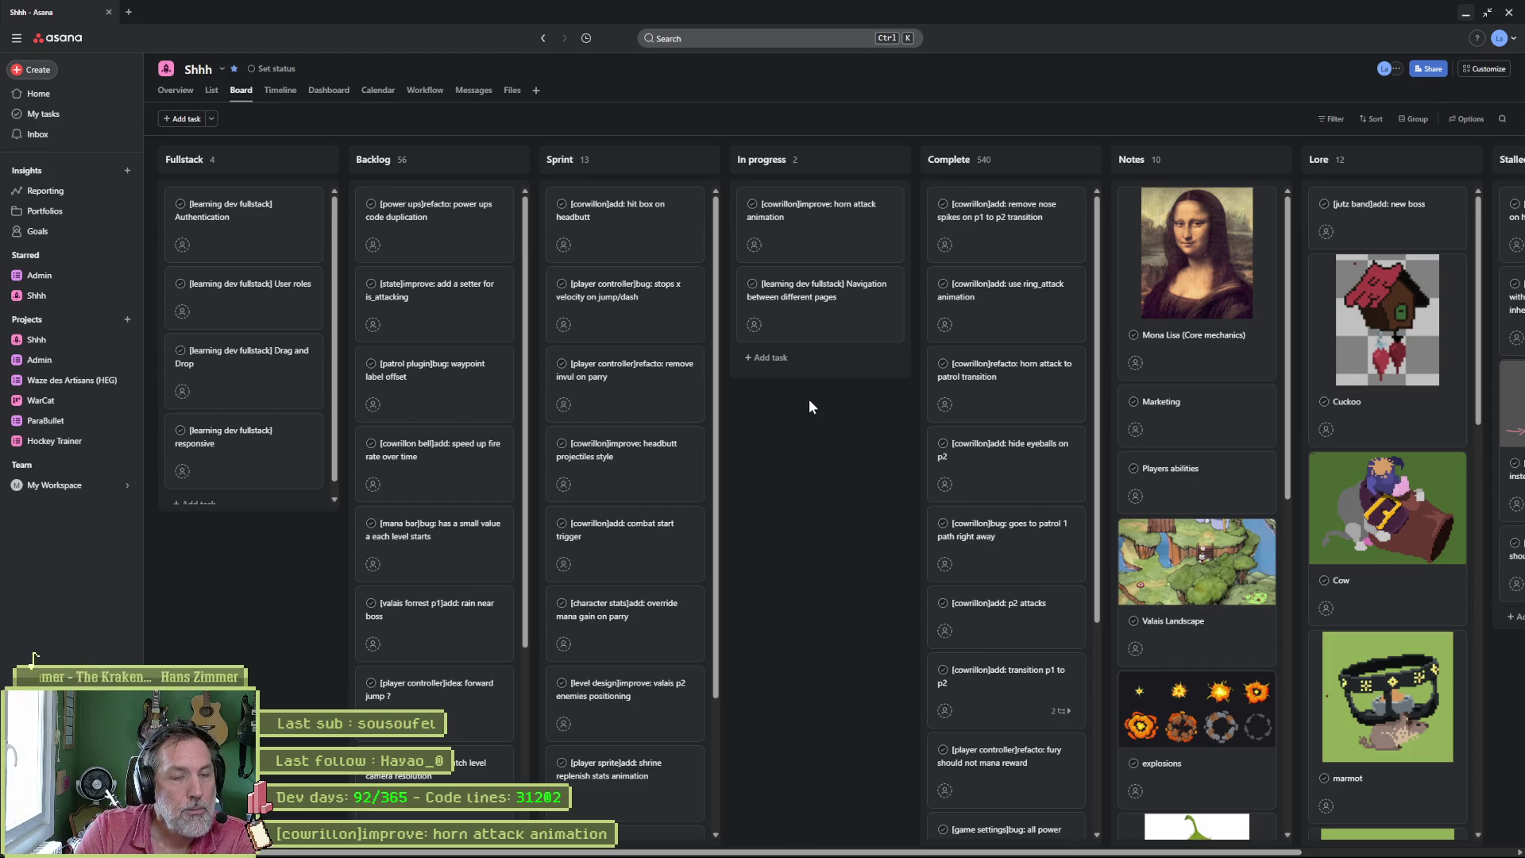
click(1466, 11)
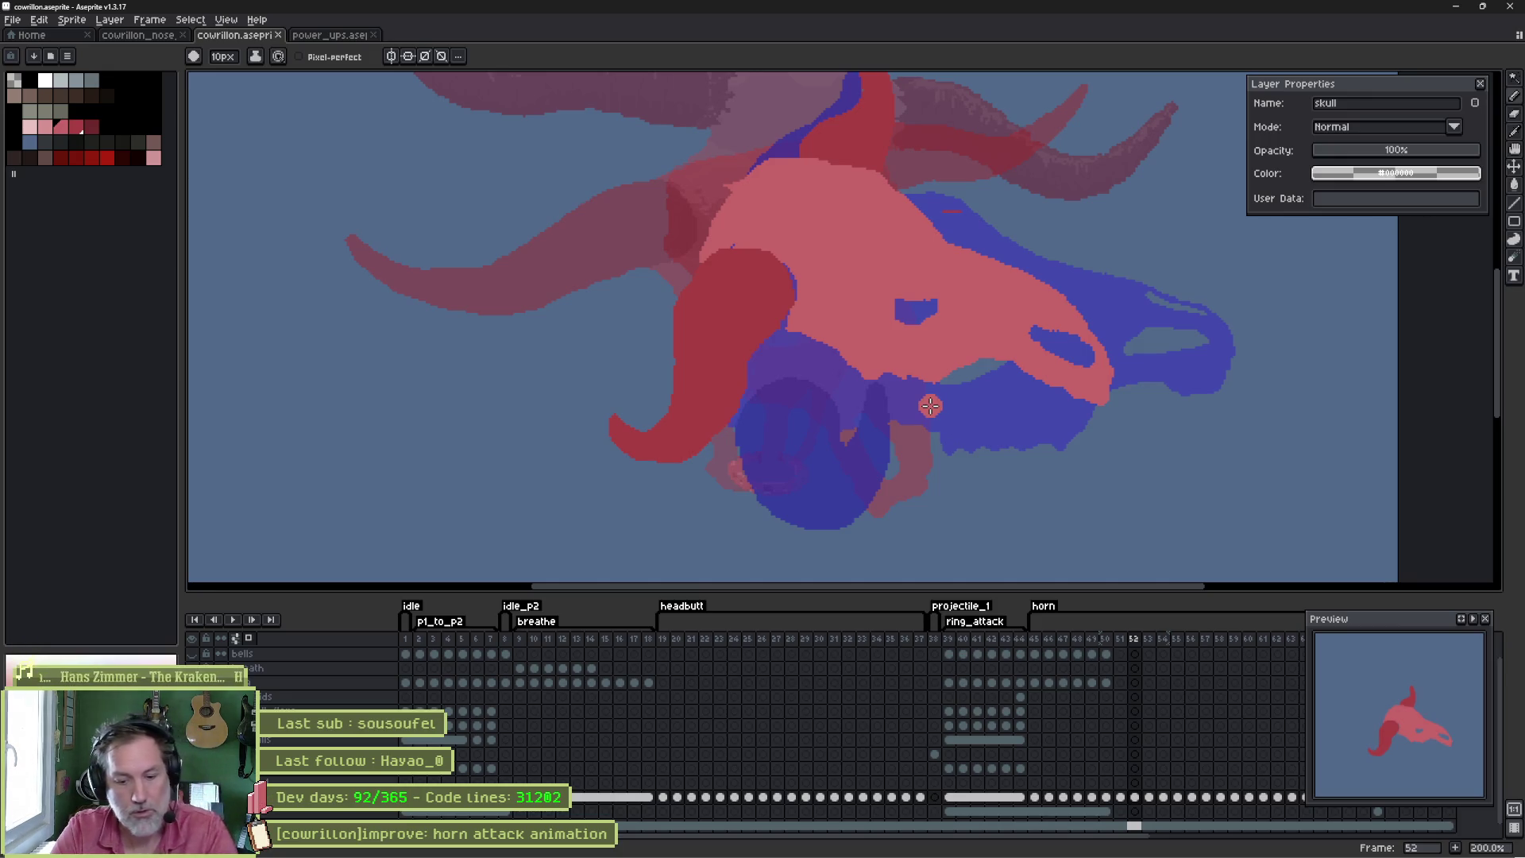
- Pick the skull's pink from the canvas near the horns, then play the animation
key(alt)
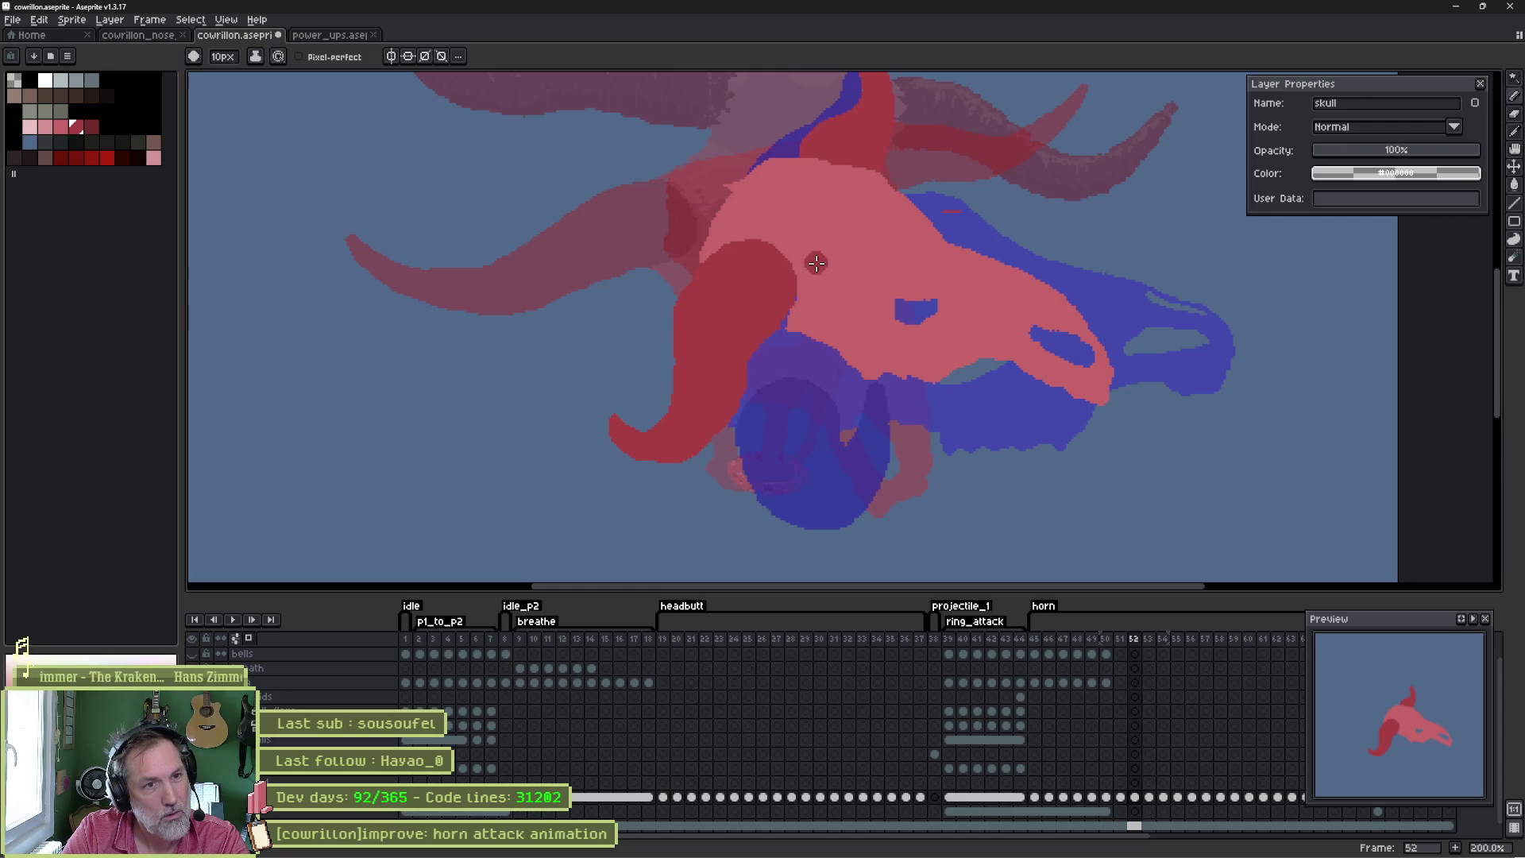
drag(792, 305, 738, 361)
scroll(737, 350, up, 3)
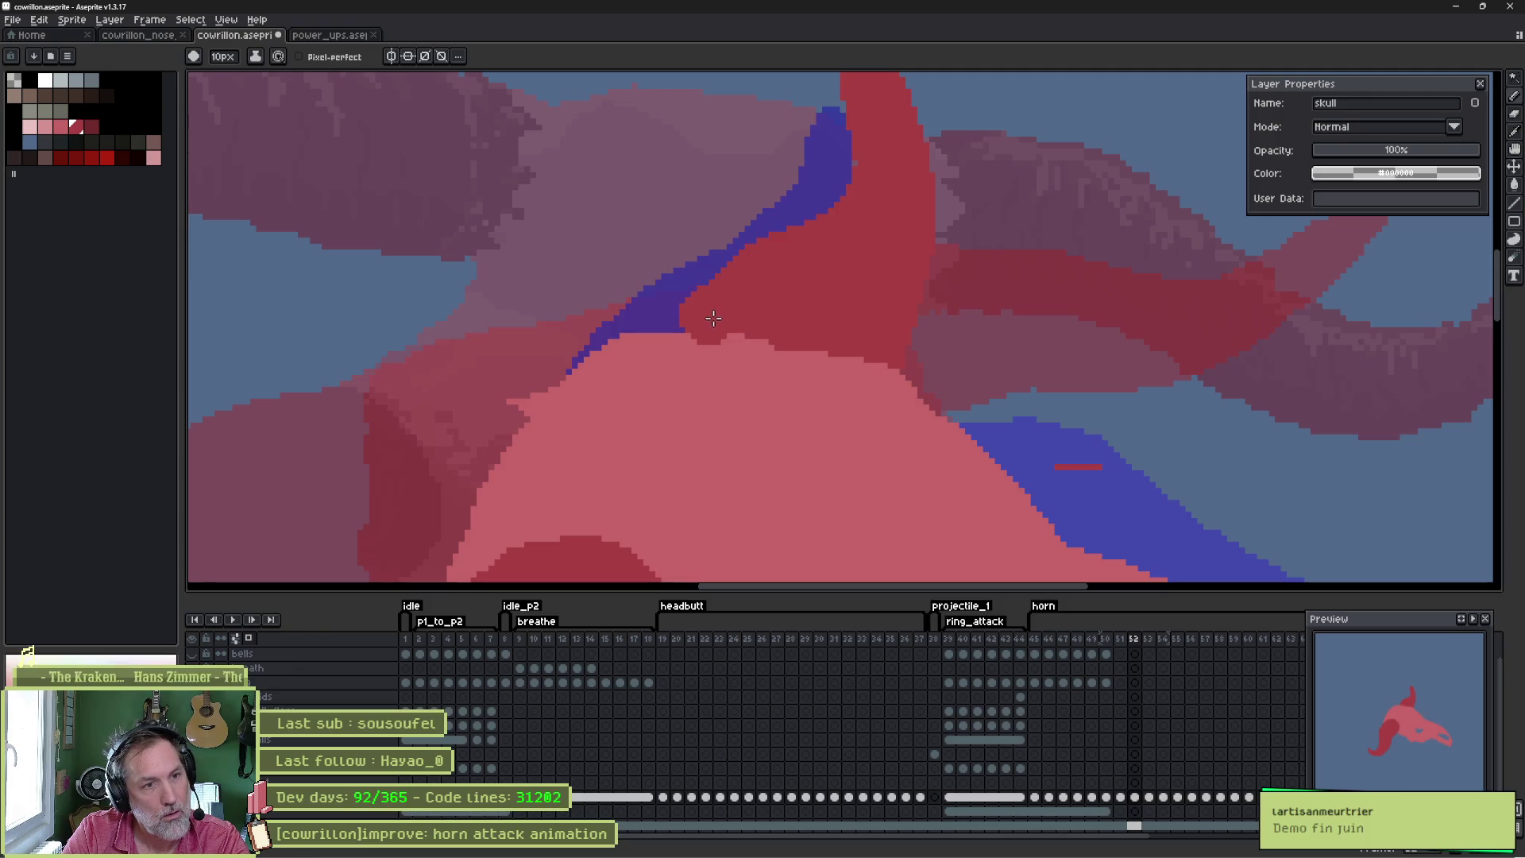
alt+click(681, 363)
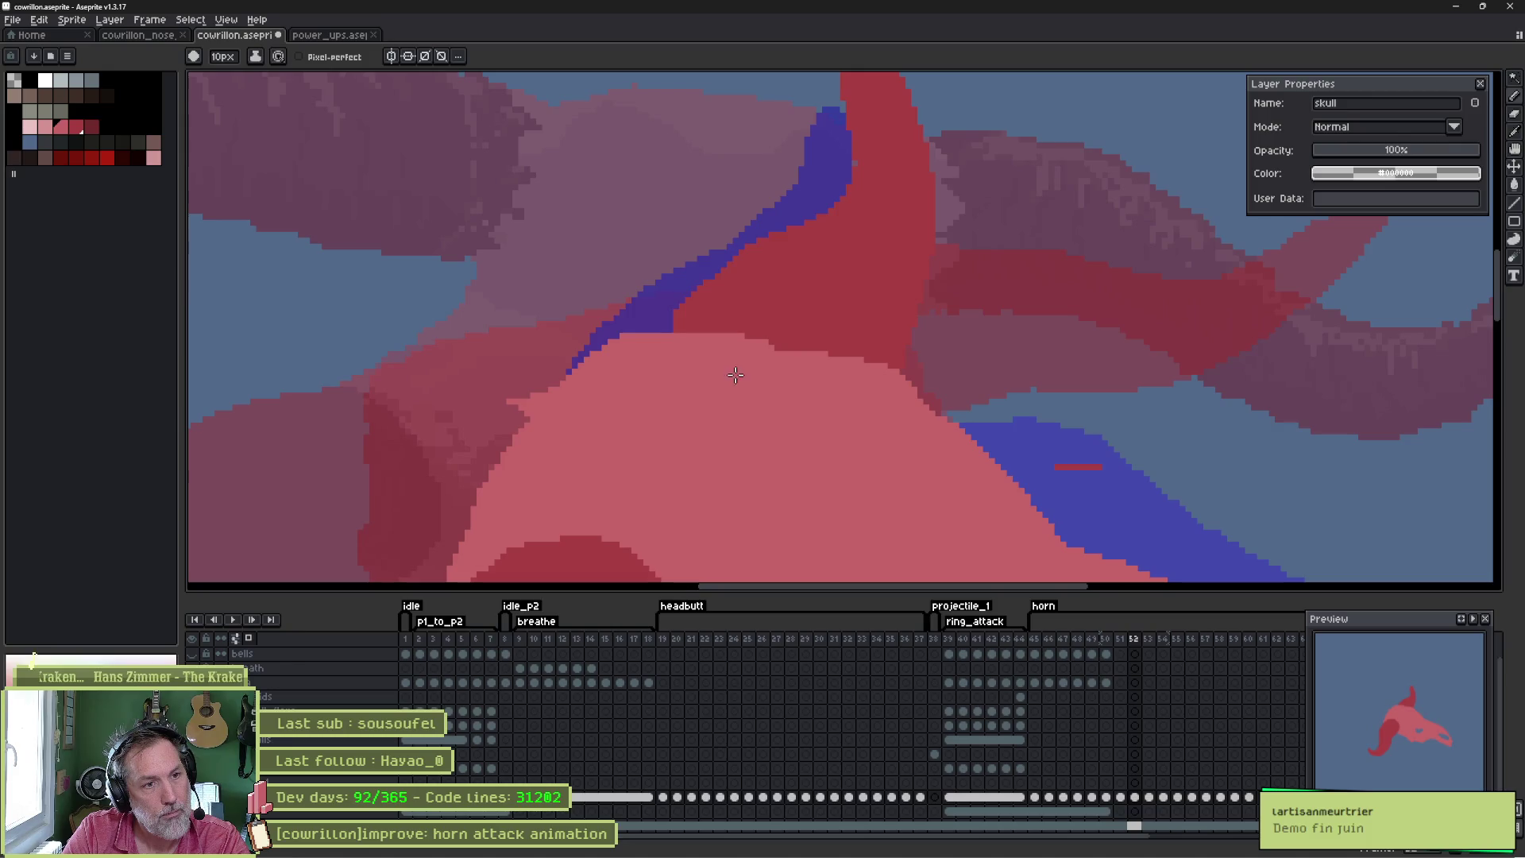
scroll(697, 356, down, 3)
key(Return)
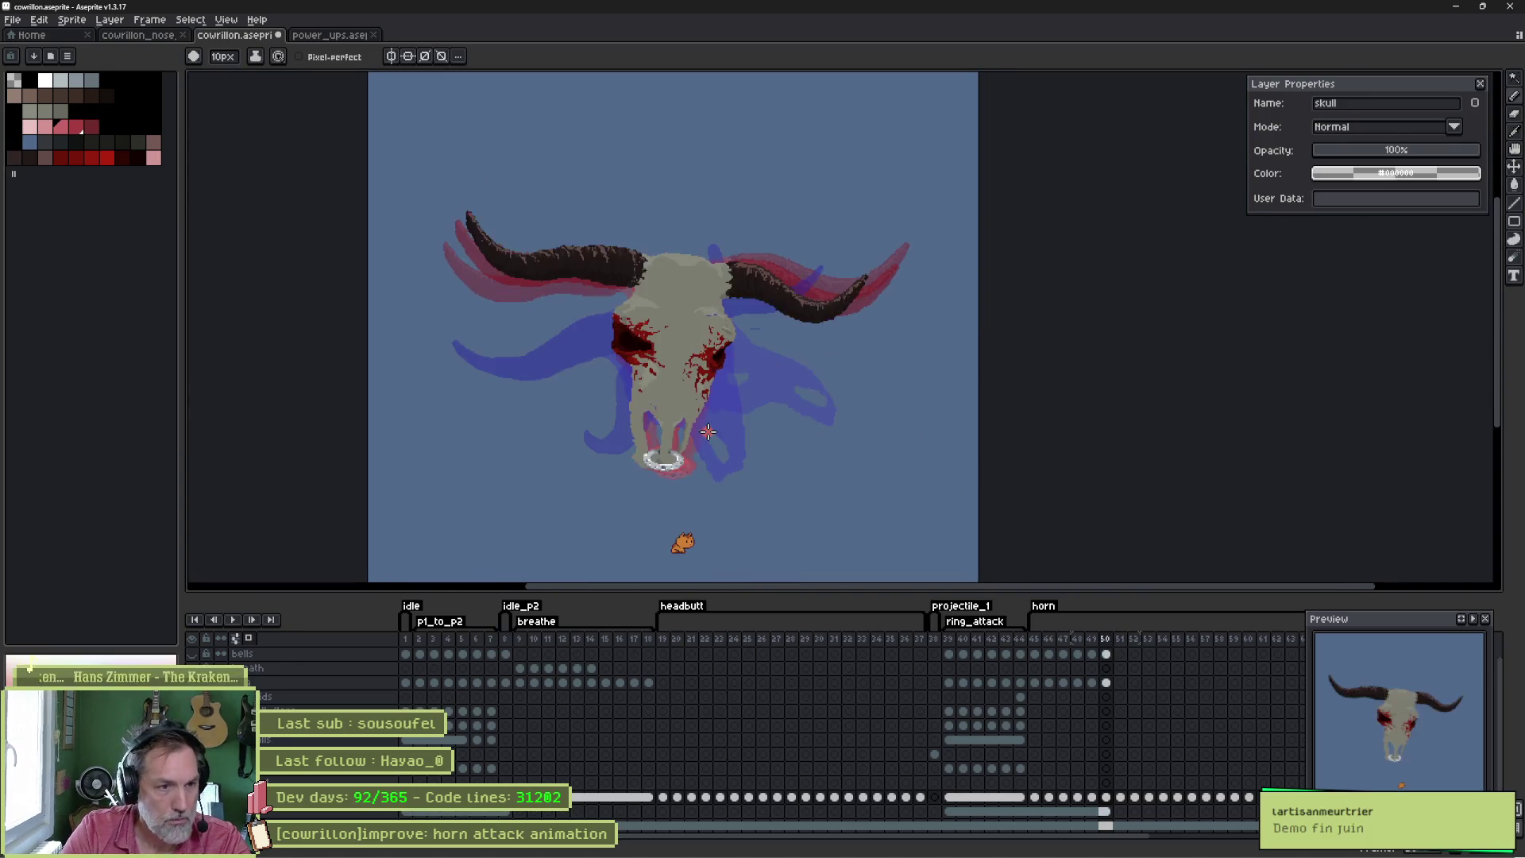
key(Return)
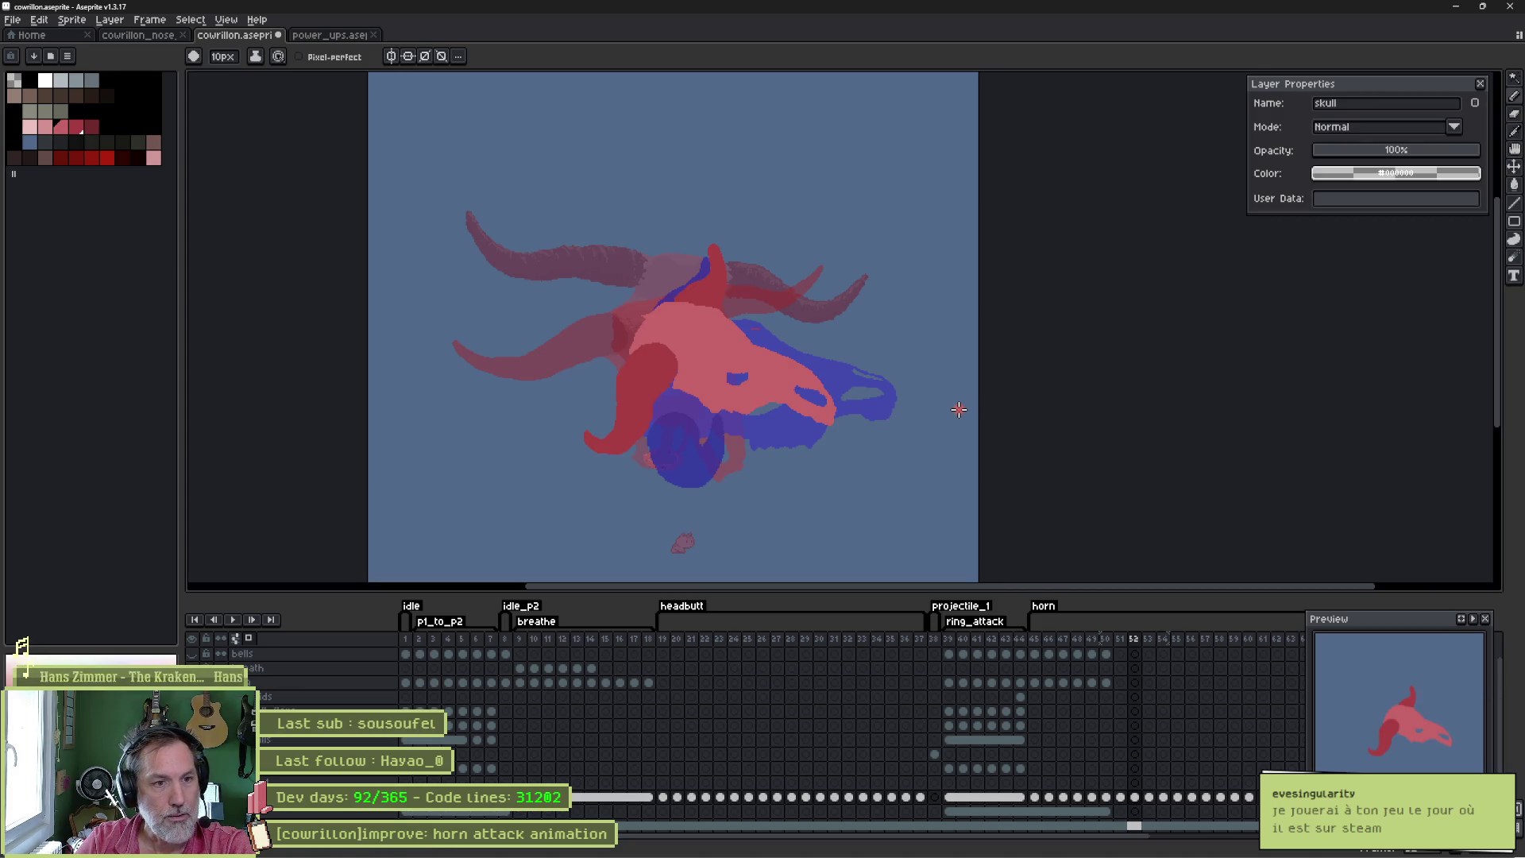
- Zoom and pan the view onto the frame 52 skull and its raised horn
scroll(772, 339, up, 2)
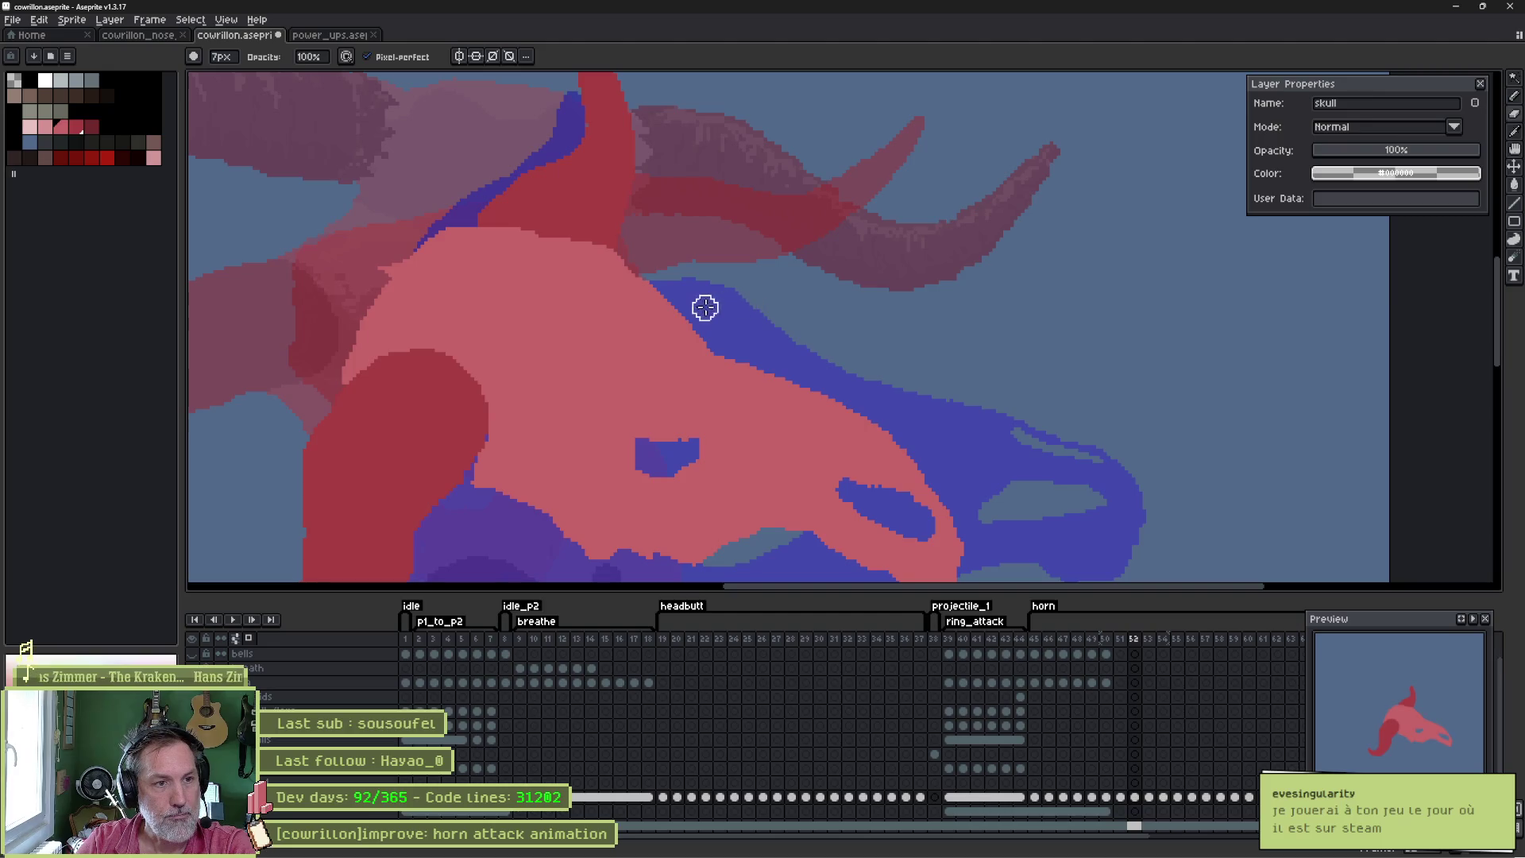
scroll(705, 307, down, 3)
scroll(701, 325, up, 4)
drag(627, 133, 562, 317)
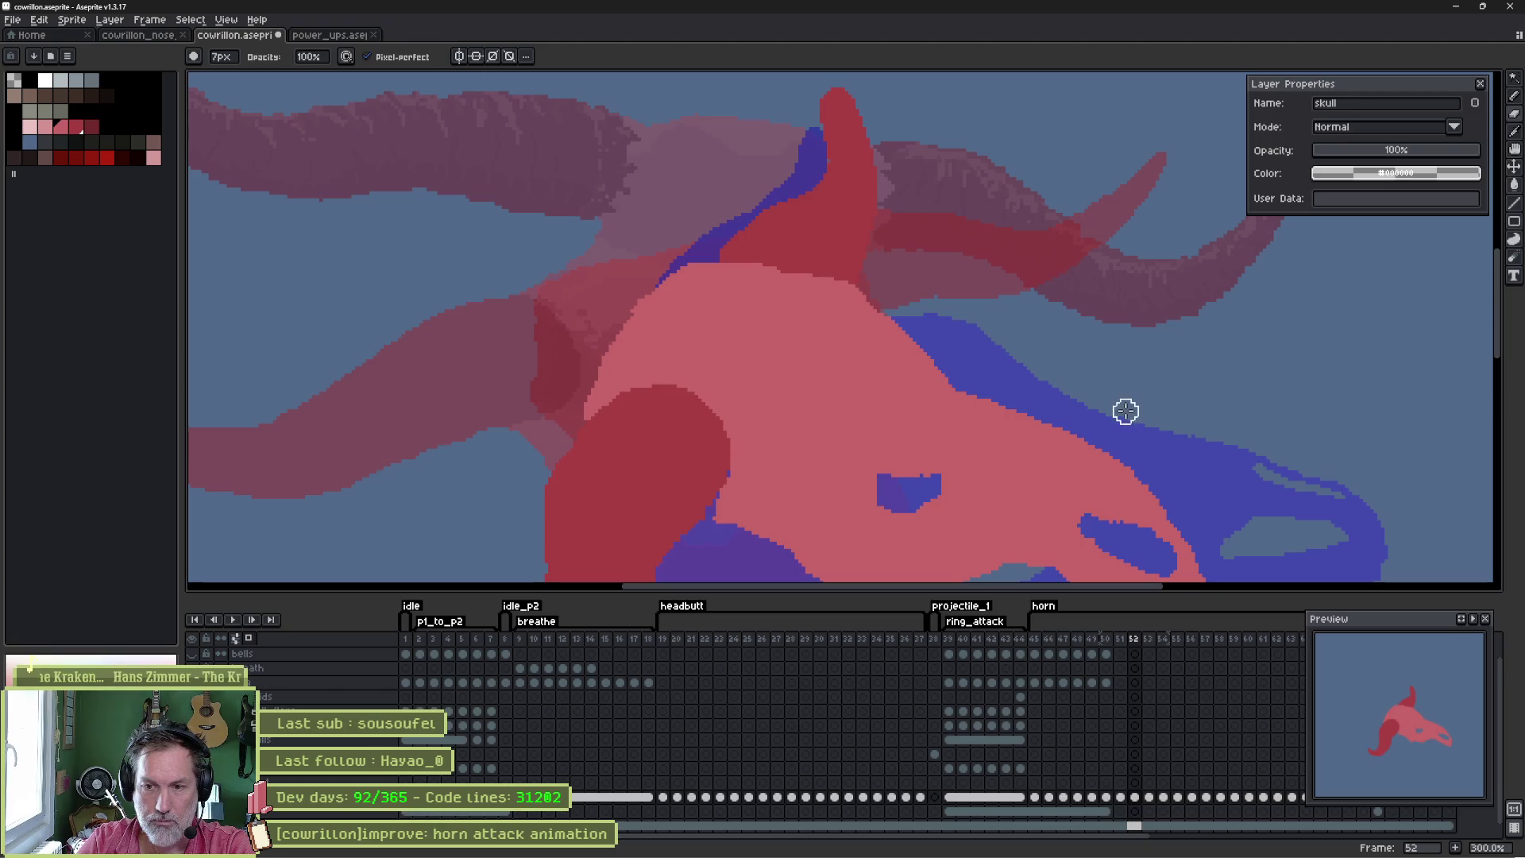
drag(1110, 437, 964, 364)
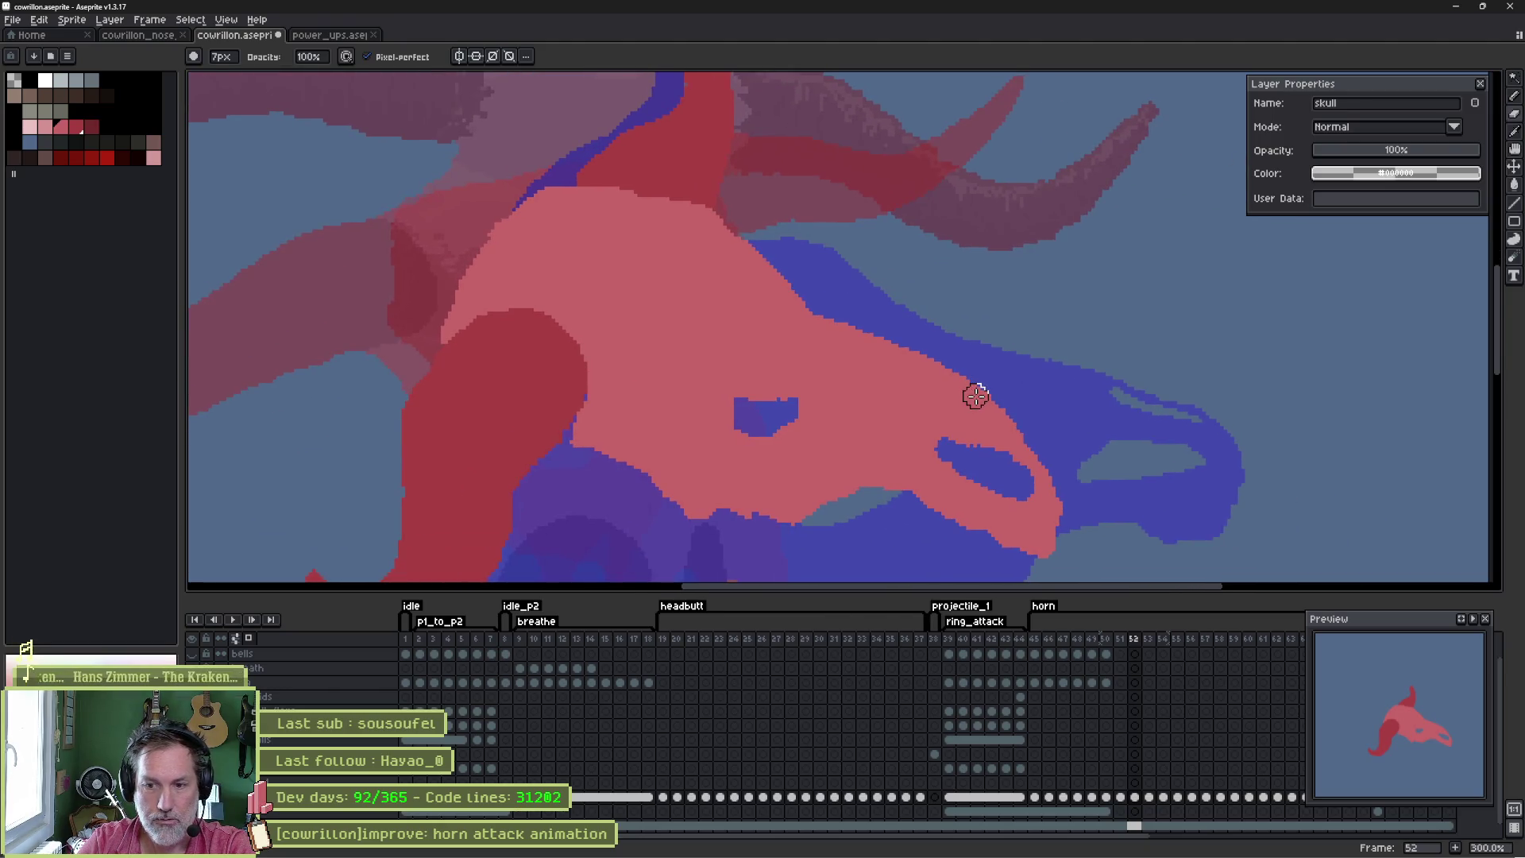
- Play and stop the horn attack repeatedly, checking poses around frames 54–62
scroll(850, 405, down, 1)
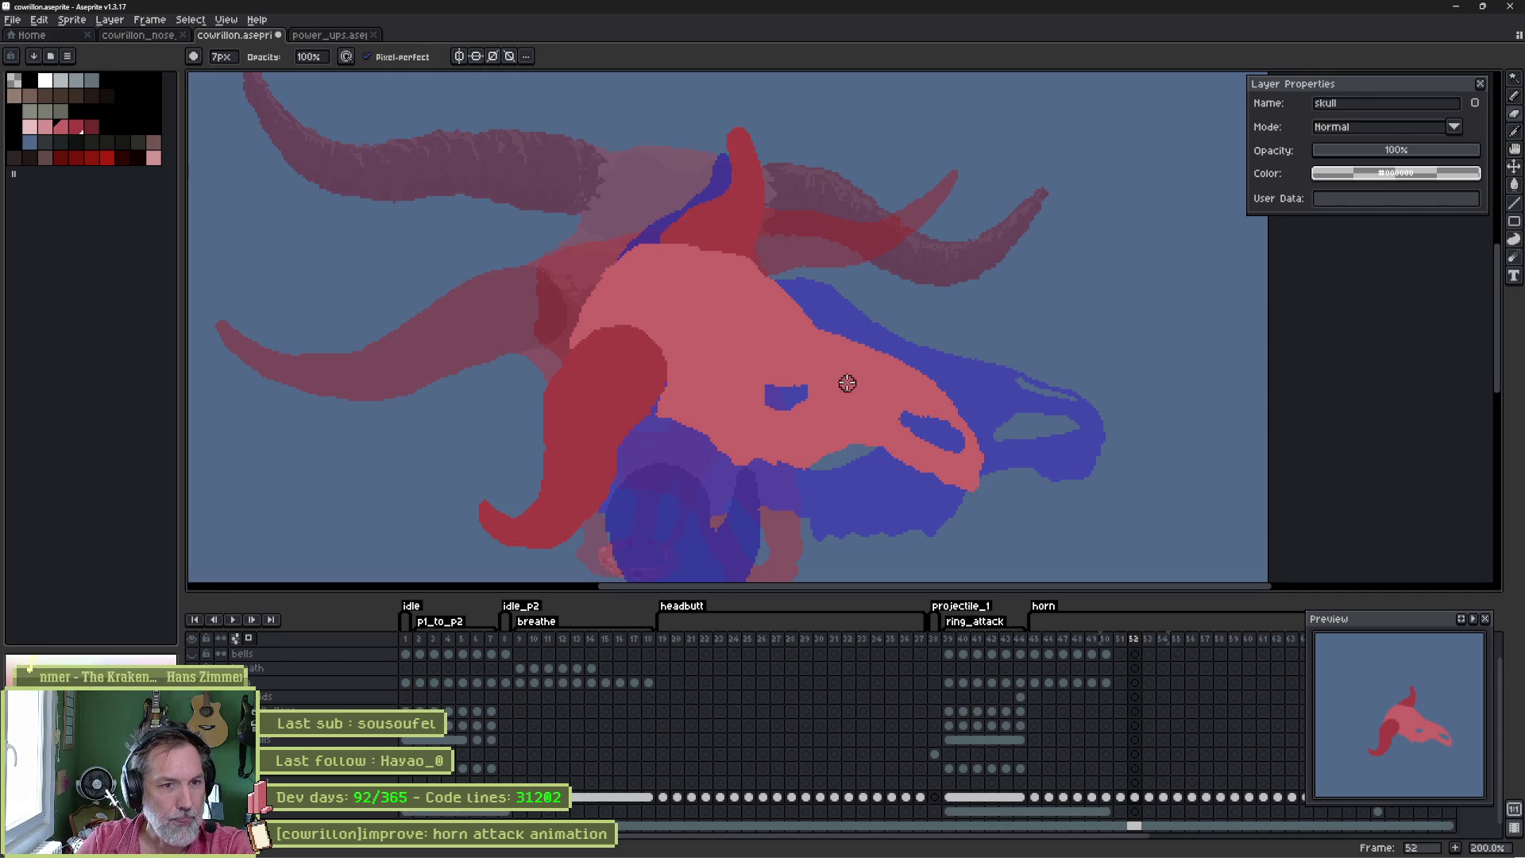
key(Return)
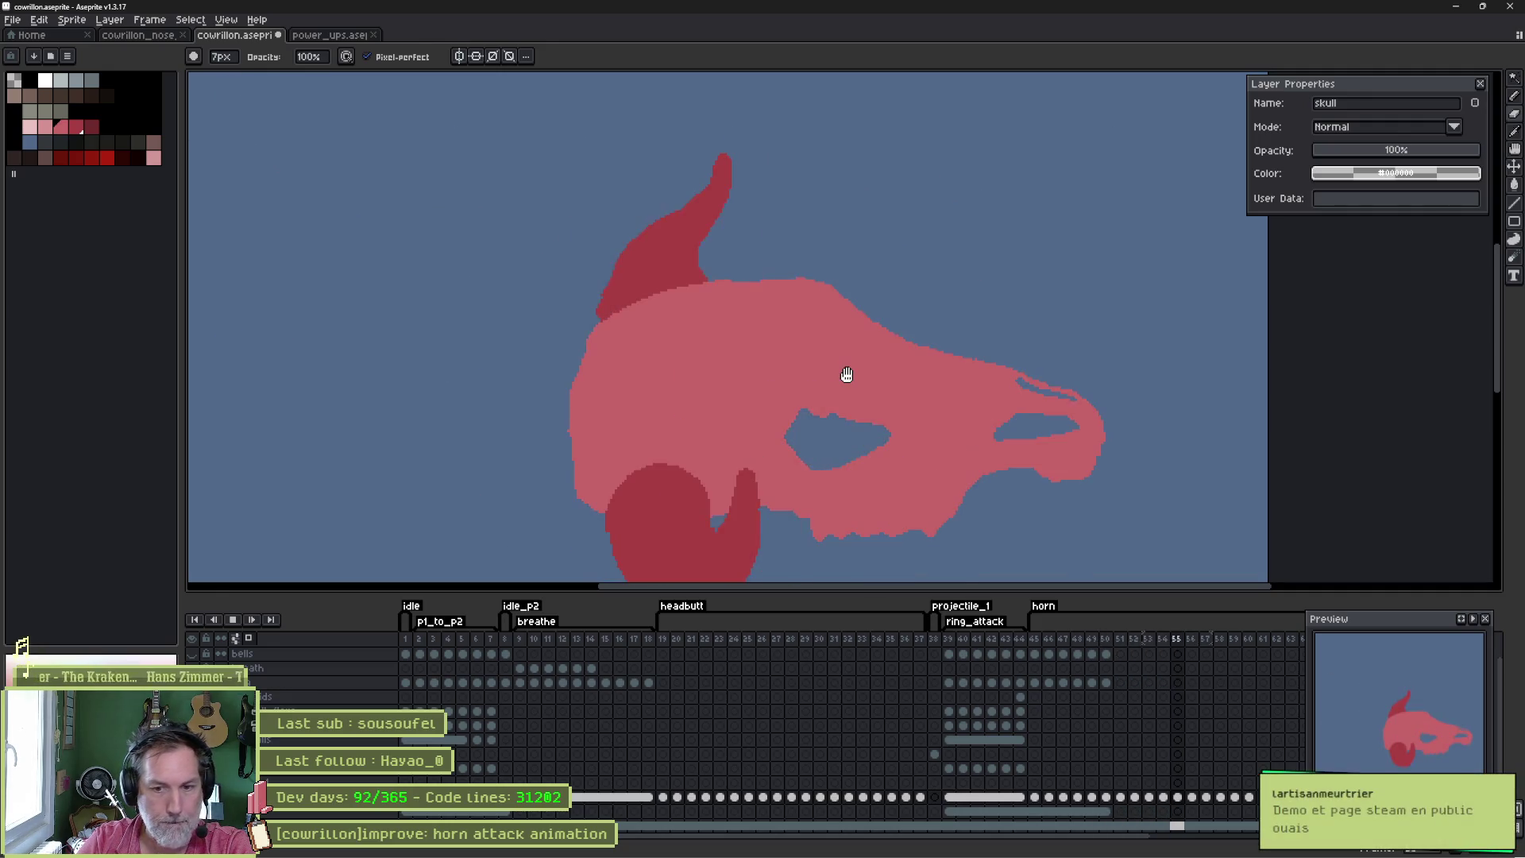
key(Return)
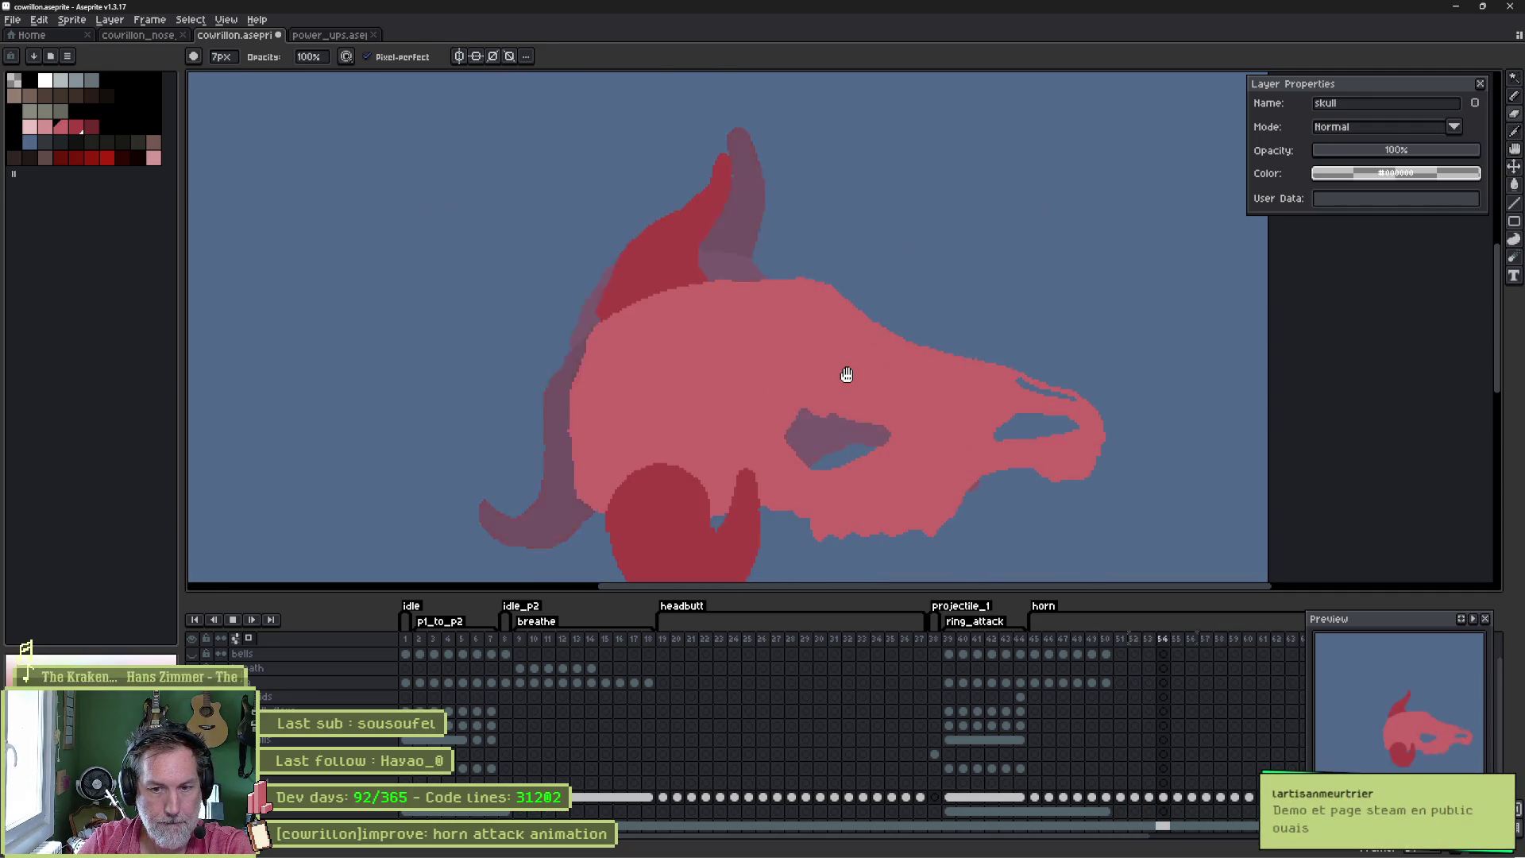
key(Return)
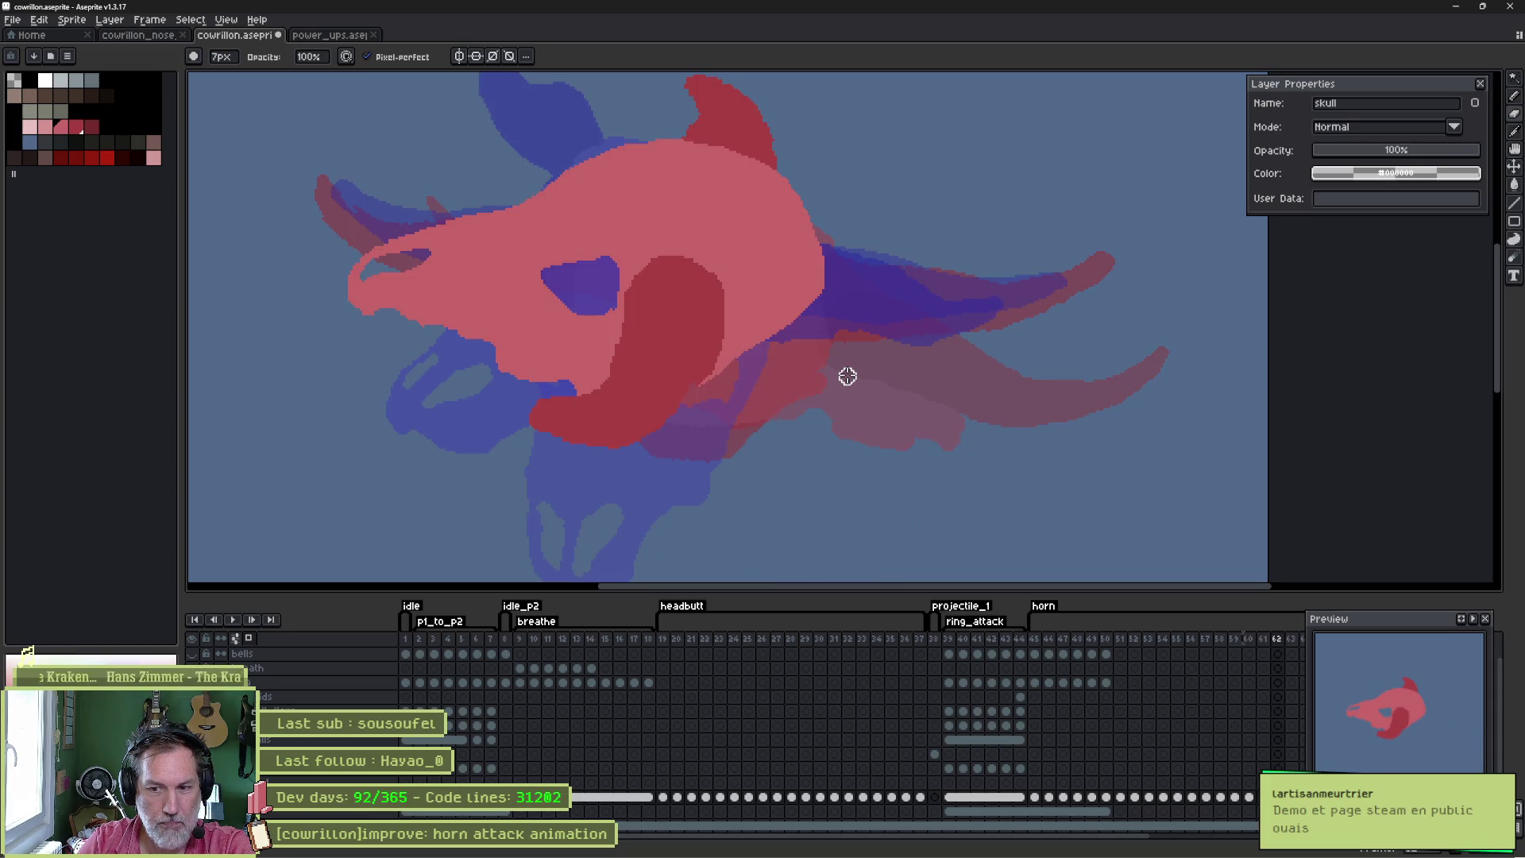
key(Return)
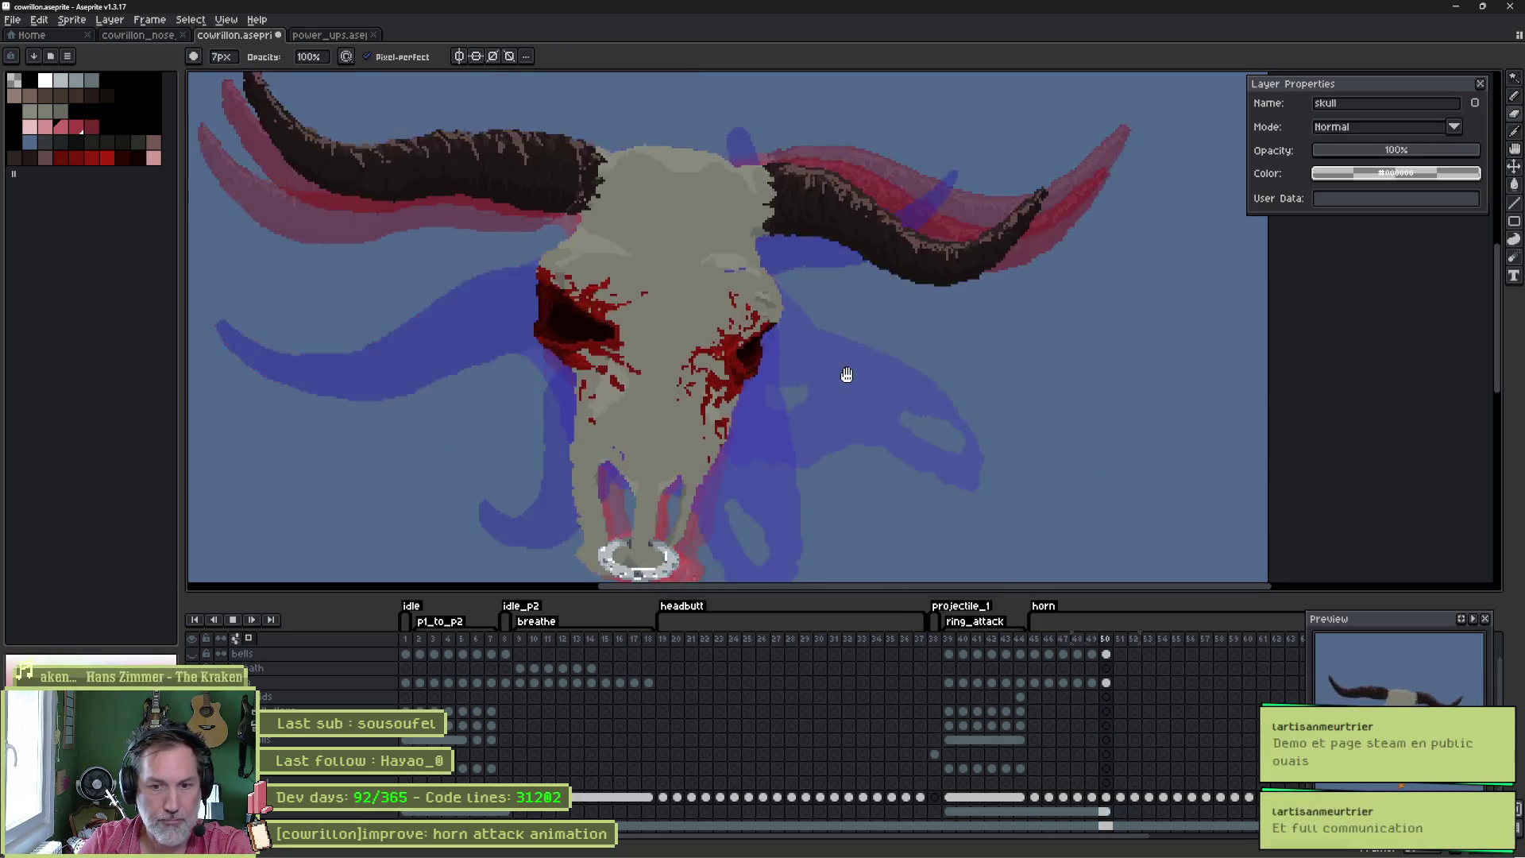
key(Return)
key(Return)
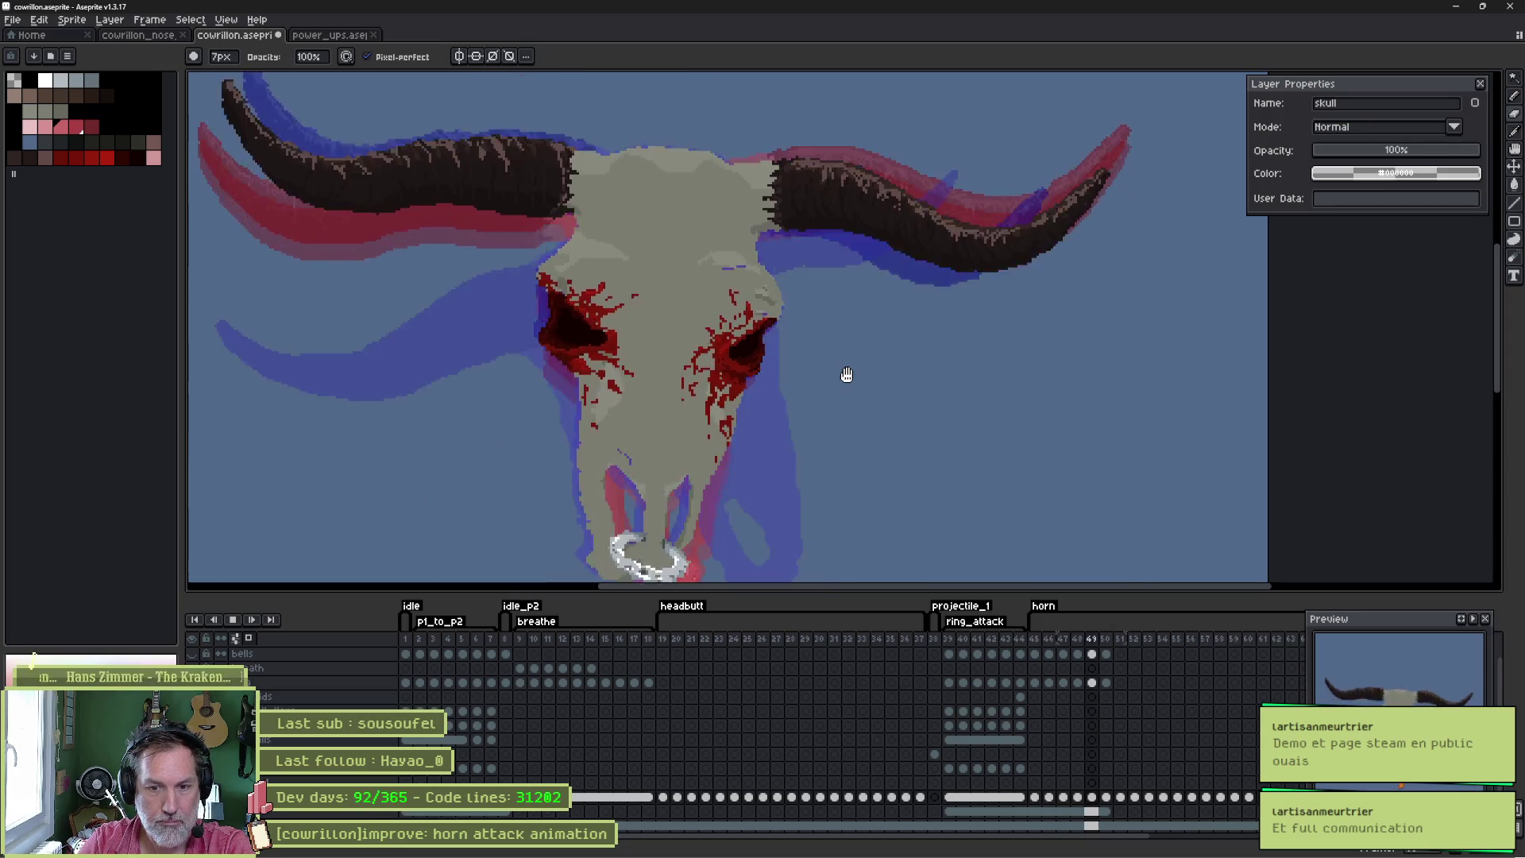
key(Return)
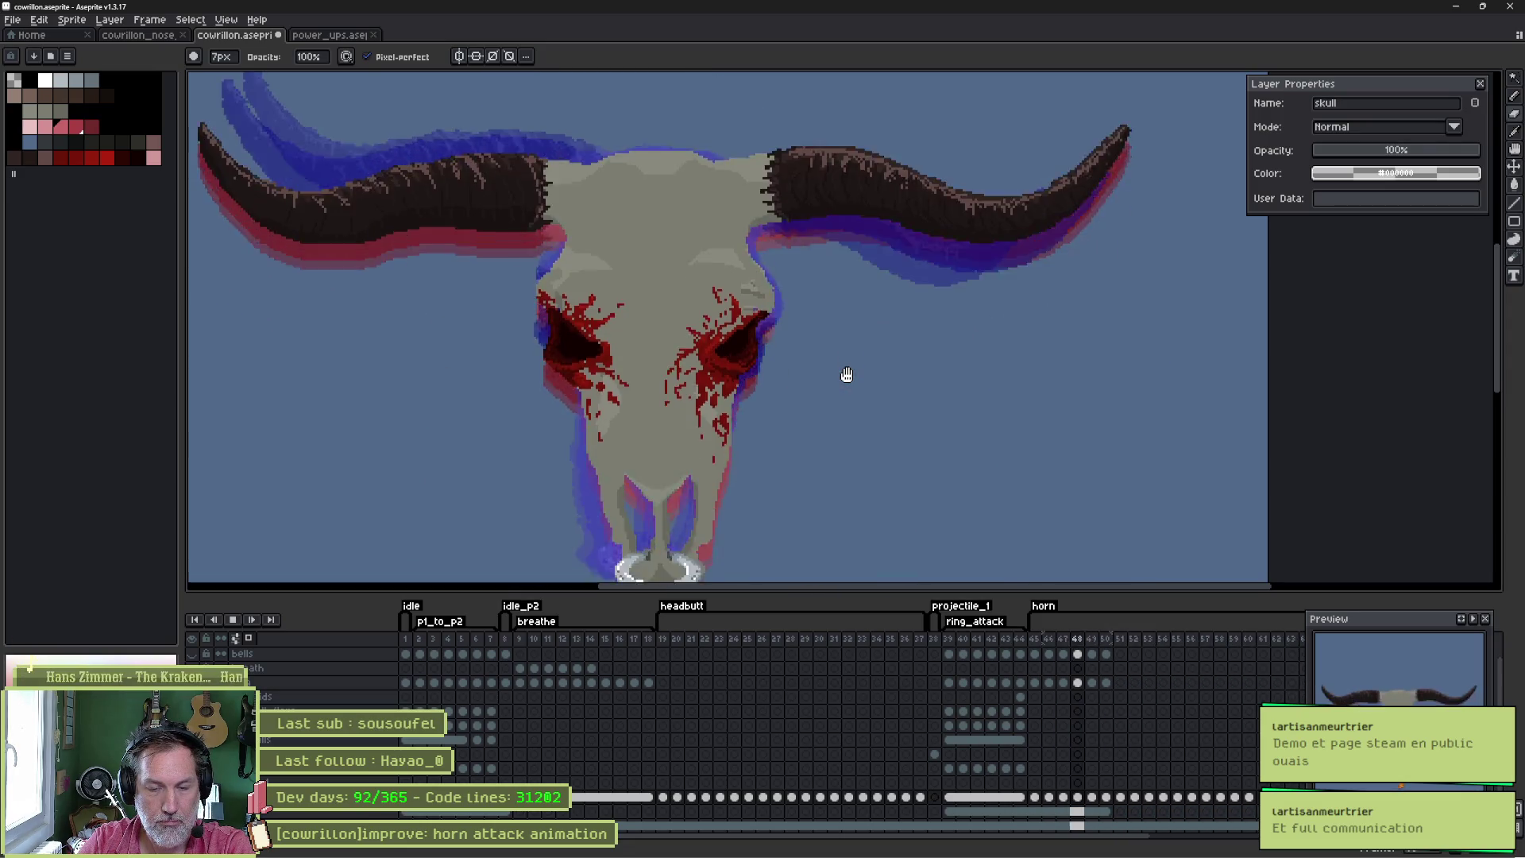
key(Return)
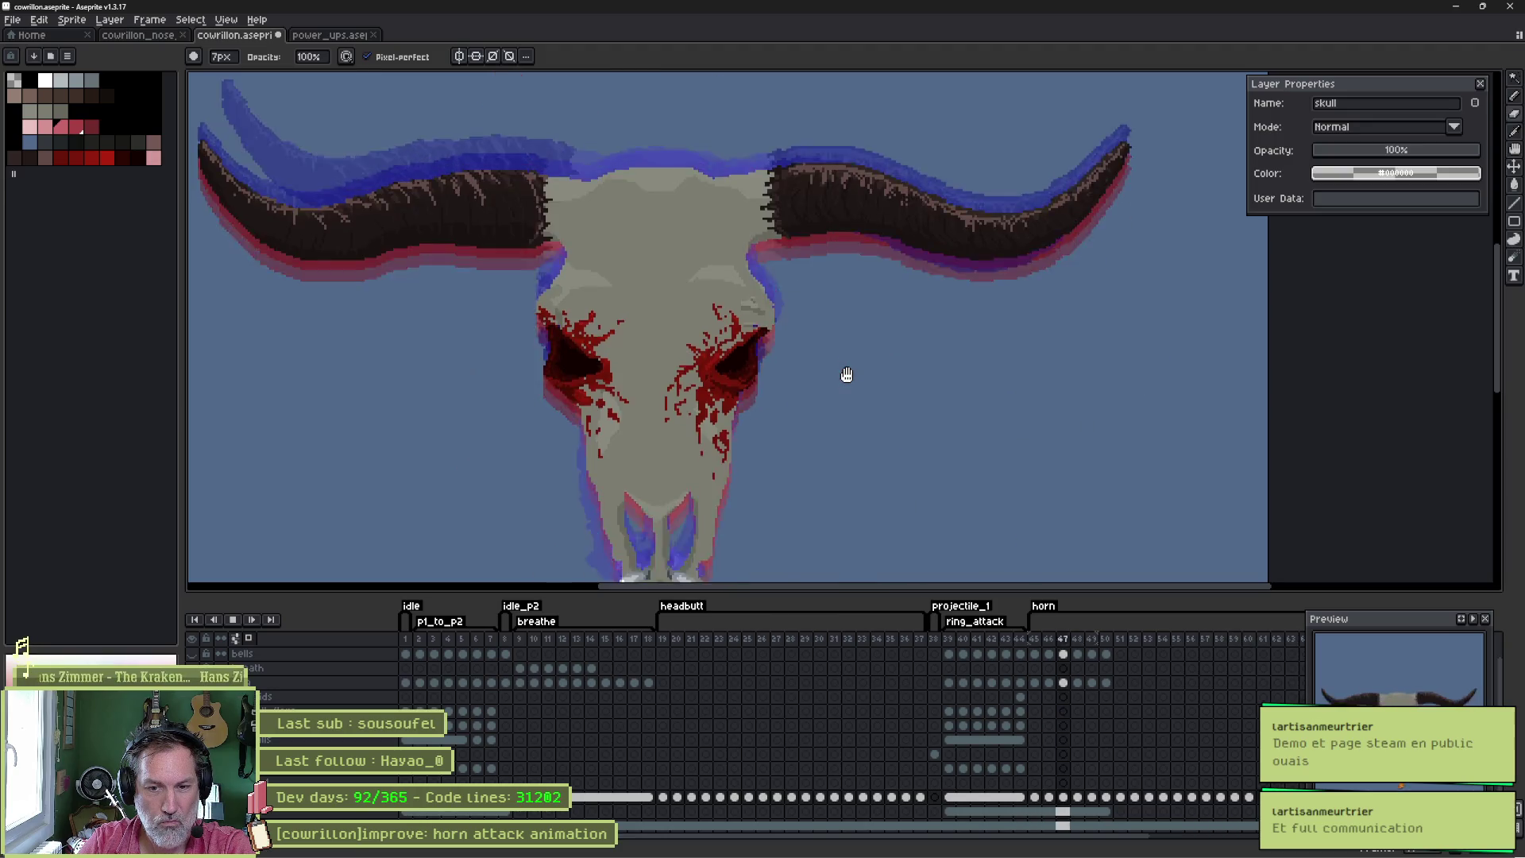
key(Return)
key(Return)
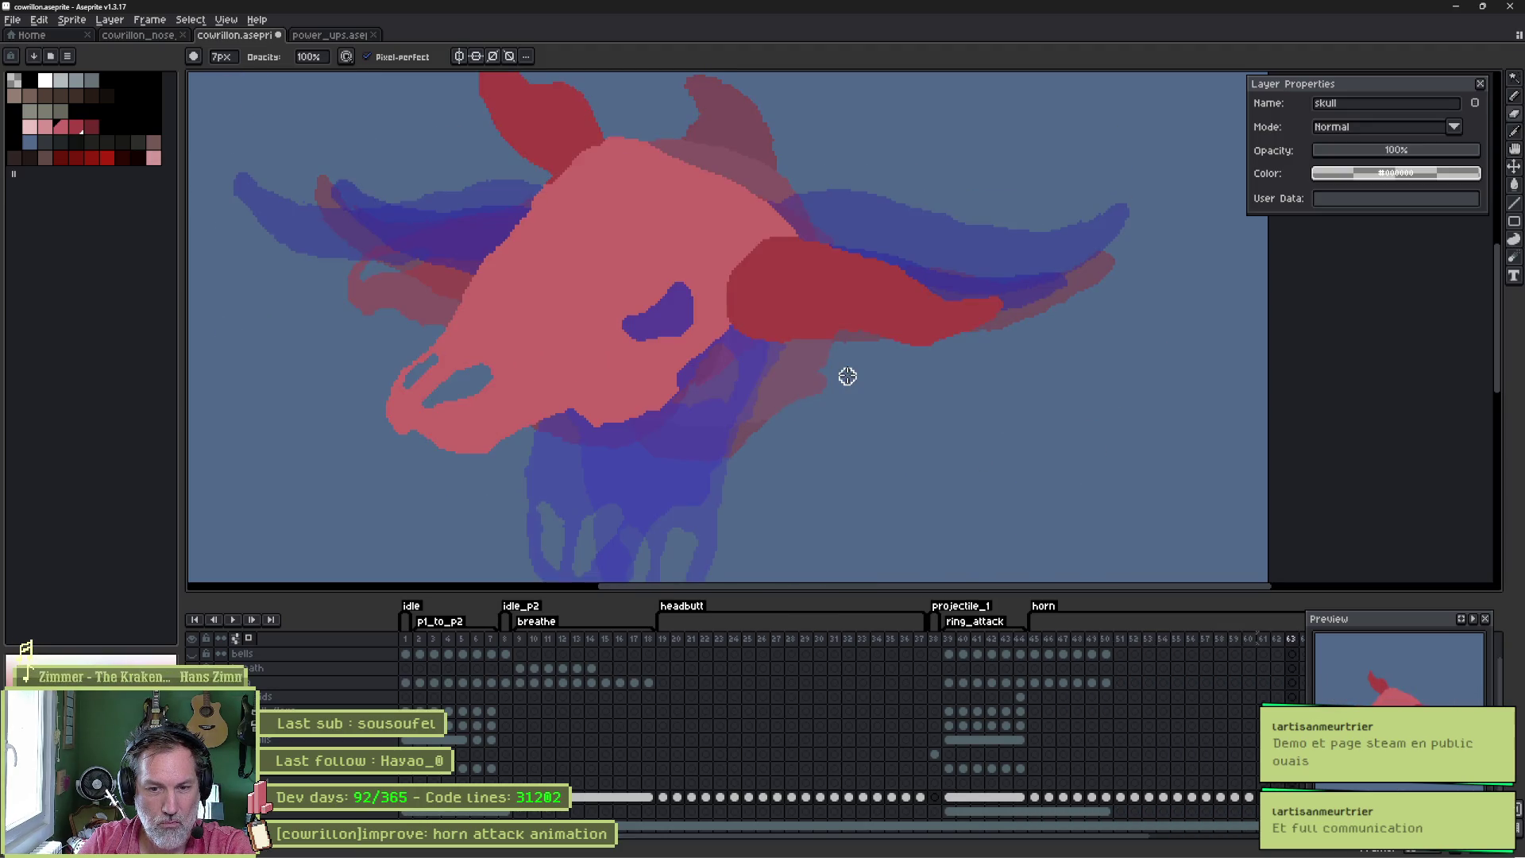
key(Return)
key(Return)
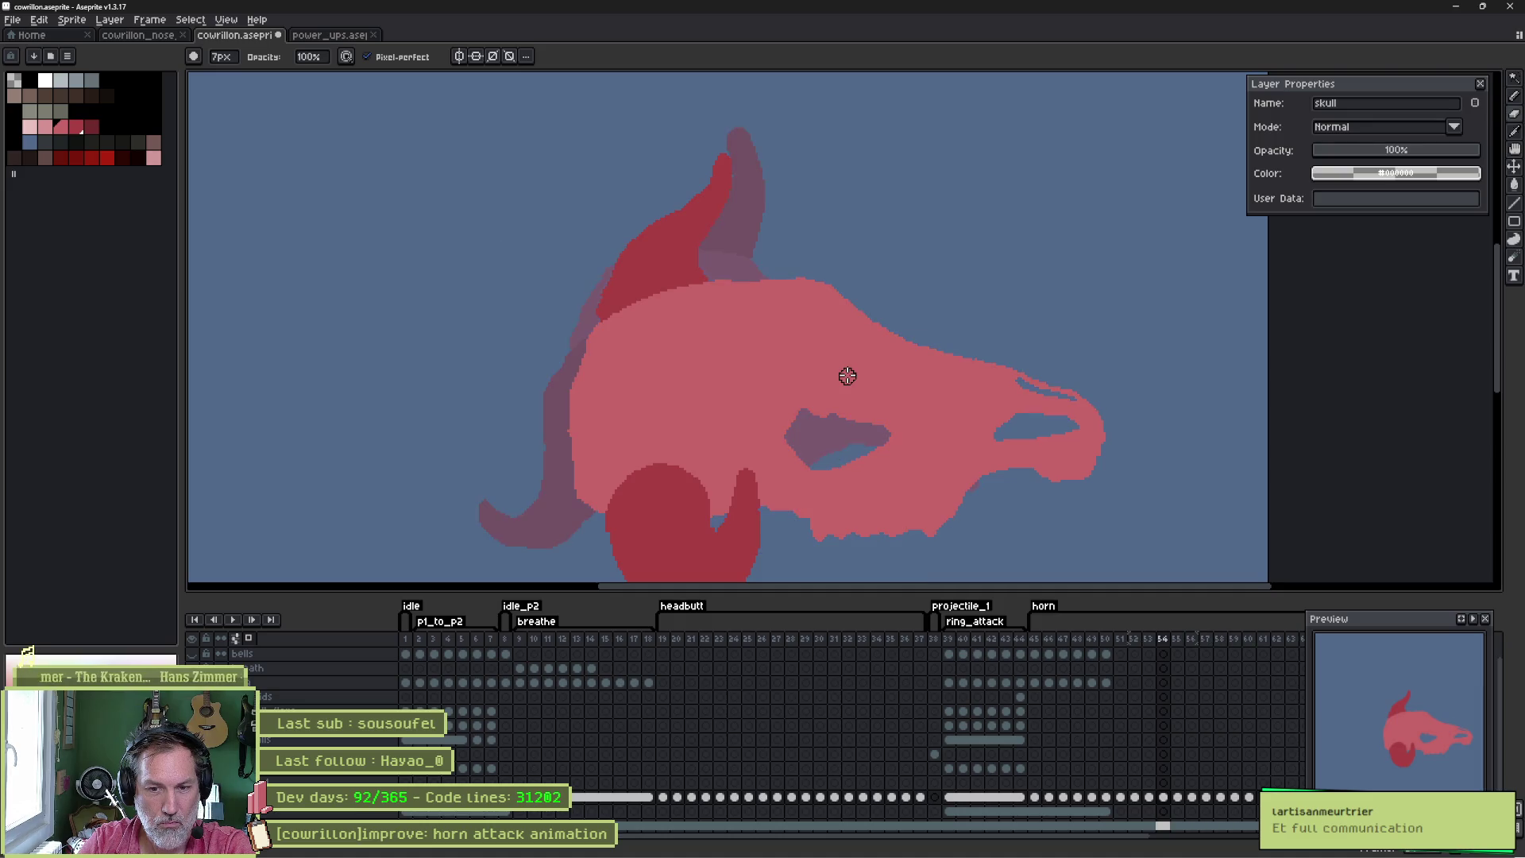
key(Return)
- Step back and forth between frames 59 and 62 to compare horn poses, ending on 62
key(Right)
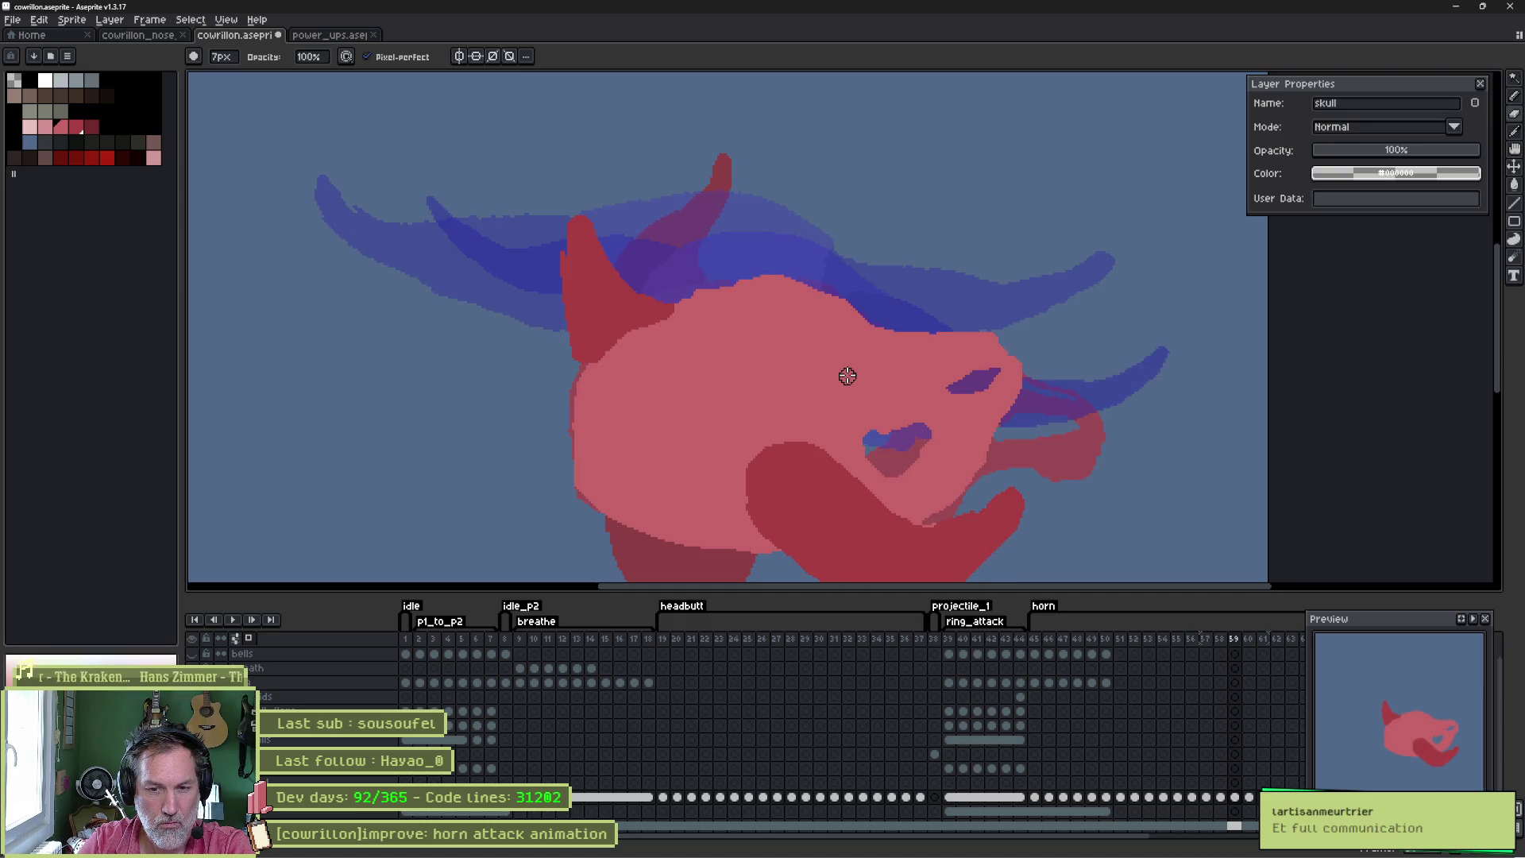
key(Right)
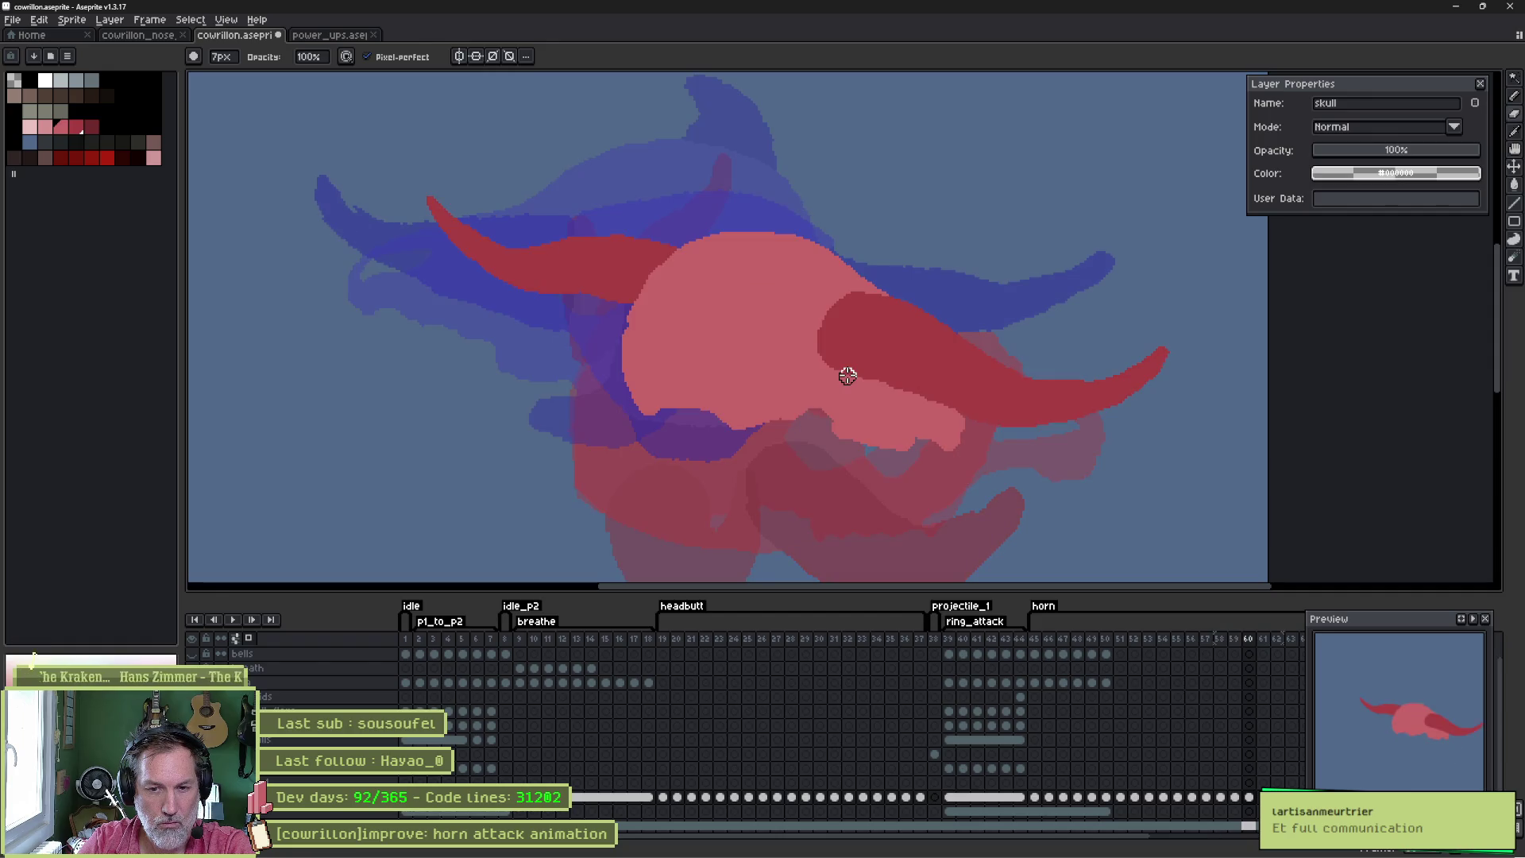
key(Right)
key(Right)
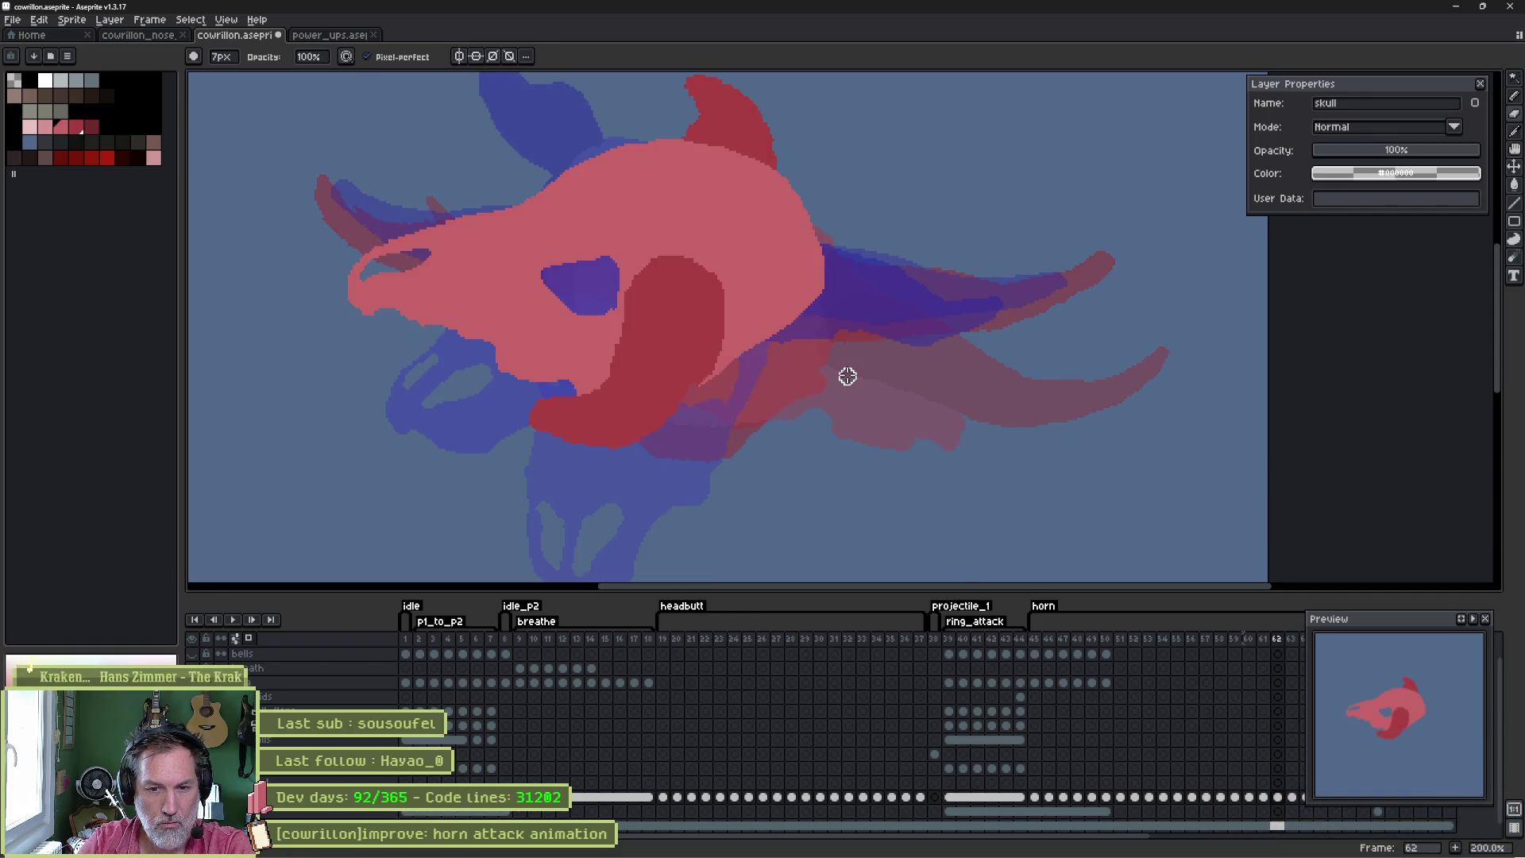
key(Left)
key(Right)
key(Left)
key(Left)
key(Right)
key(Right)
key(Left)
key(Right)
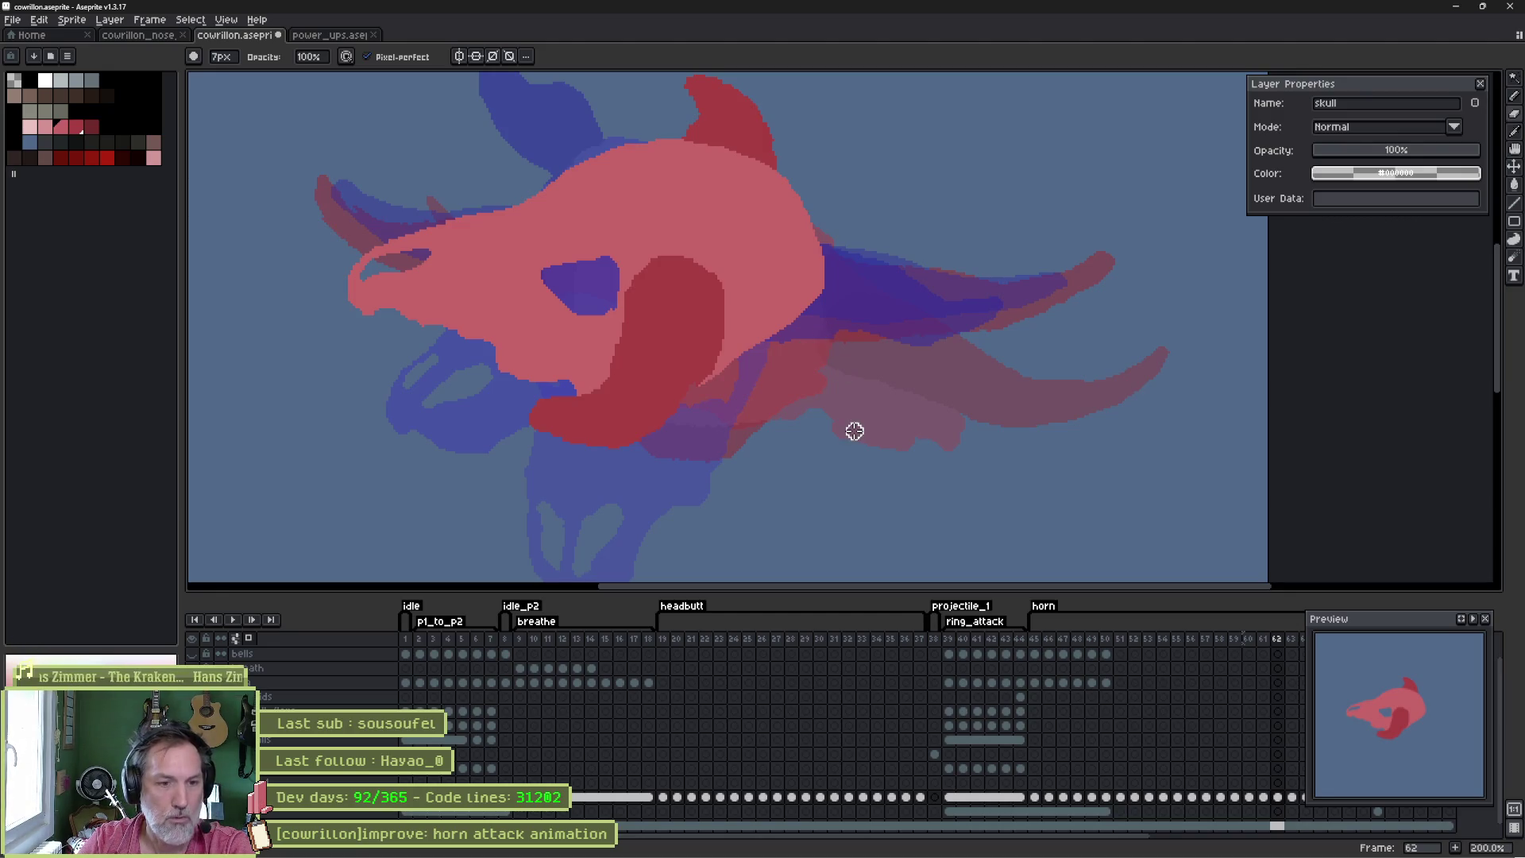
drag(1088, 684, 755, 709)
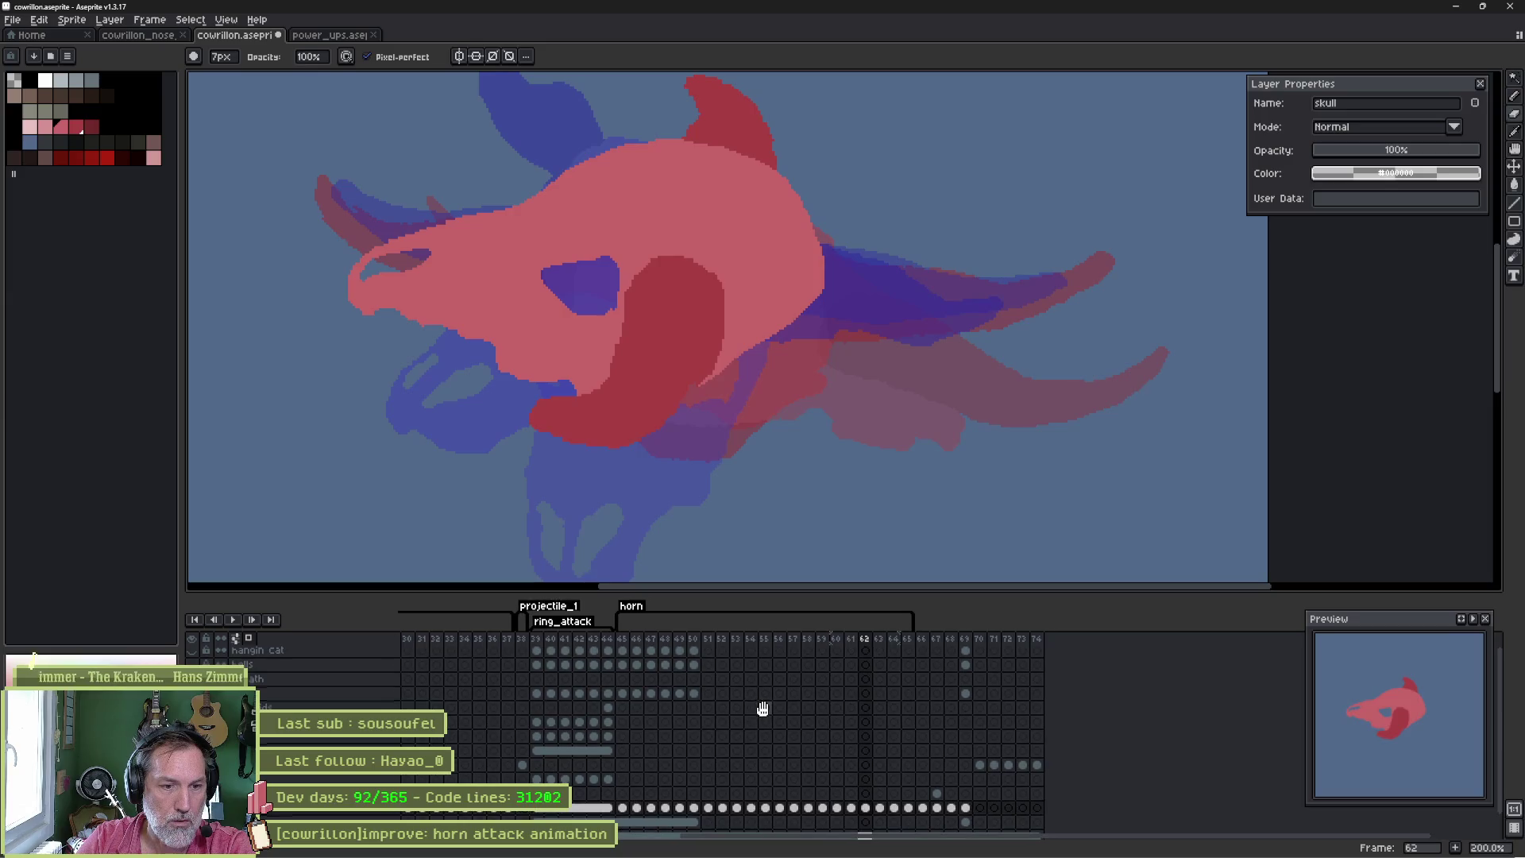
- Insert new frames after frame 62 in the timeline
click(866, 641)
key(alt+n)
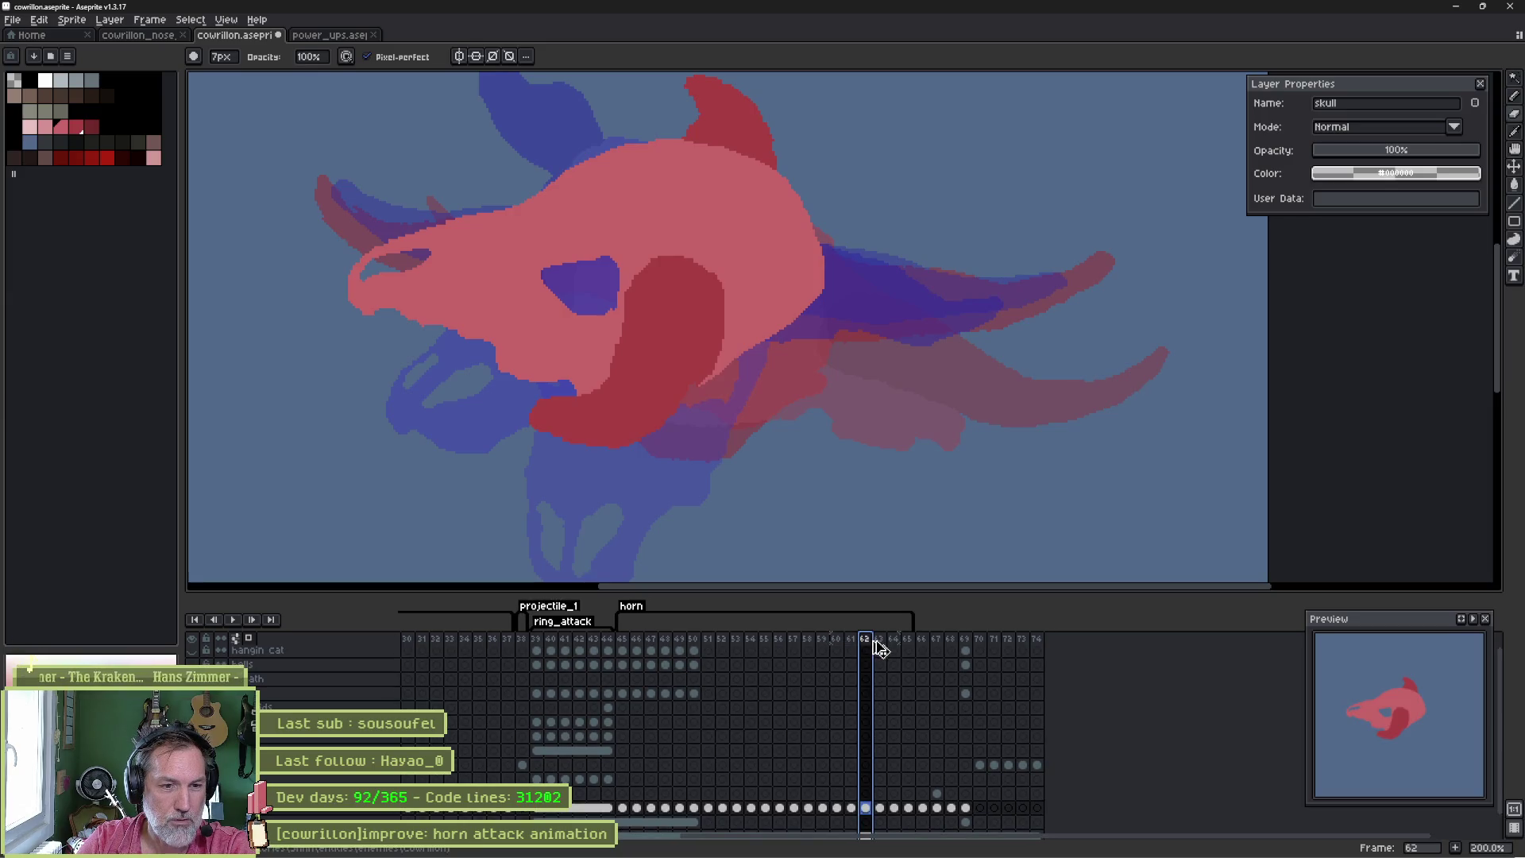
click(922, 640)
click(870, 647)
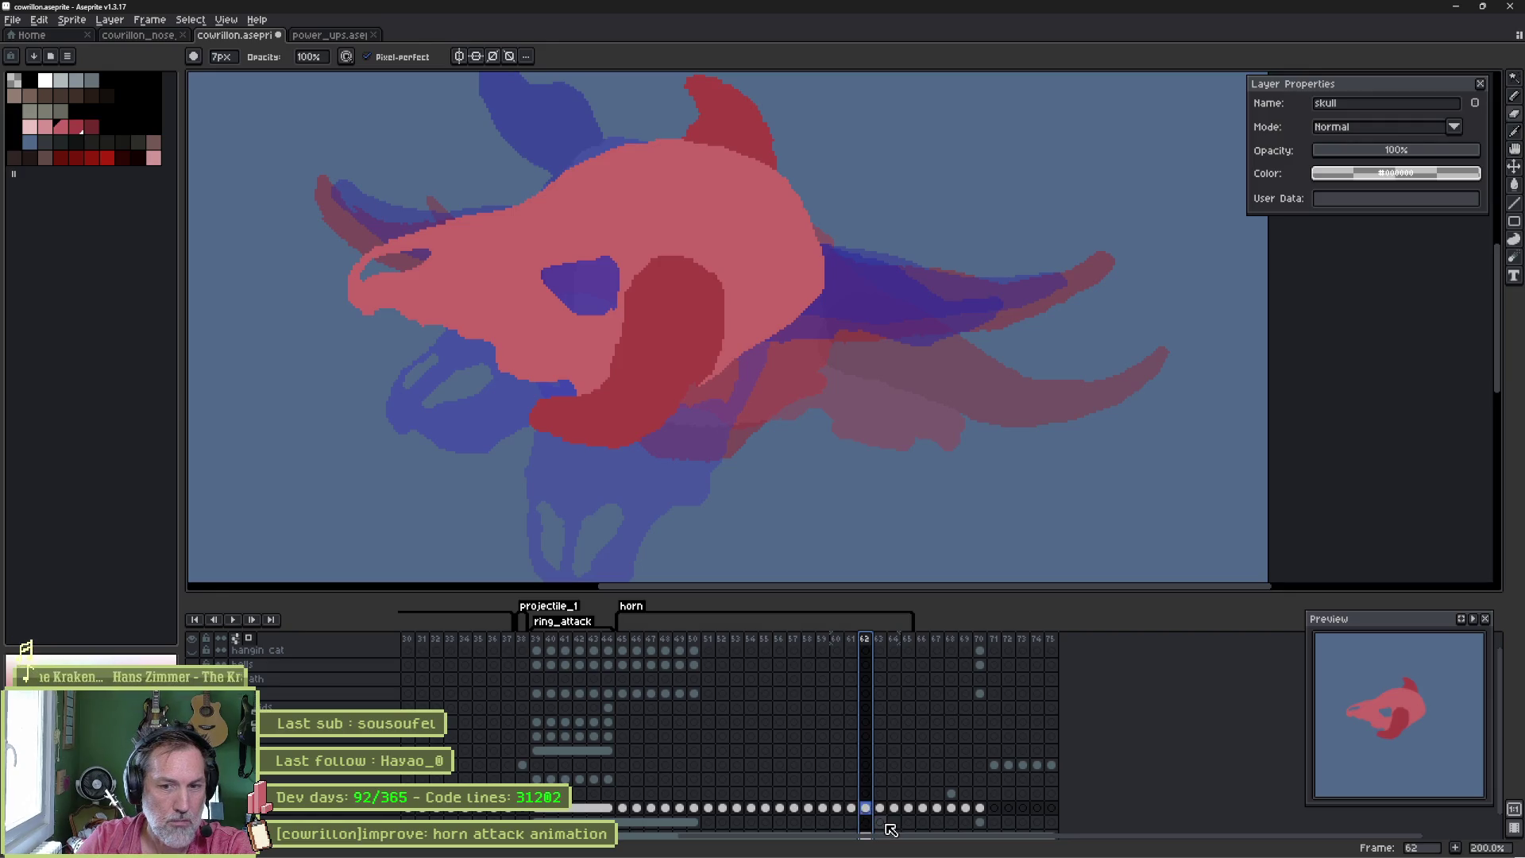
- Step through frames 60 to 63 to compare the skull sketches
key(Left)
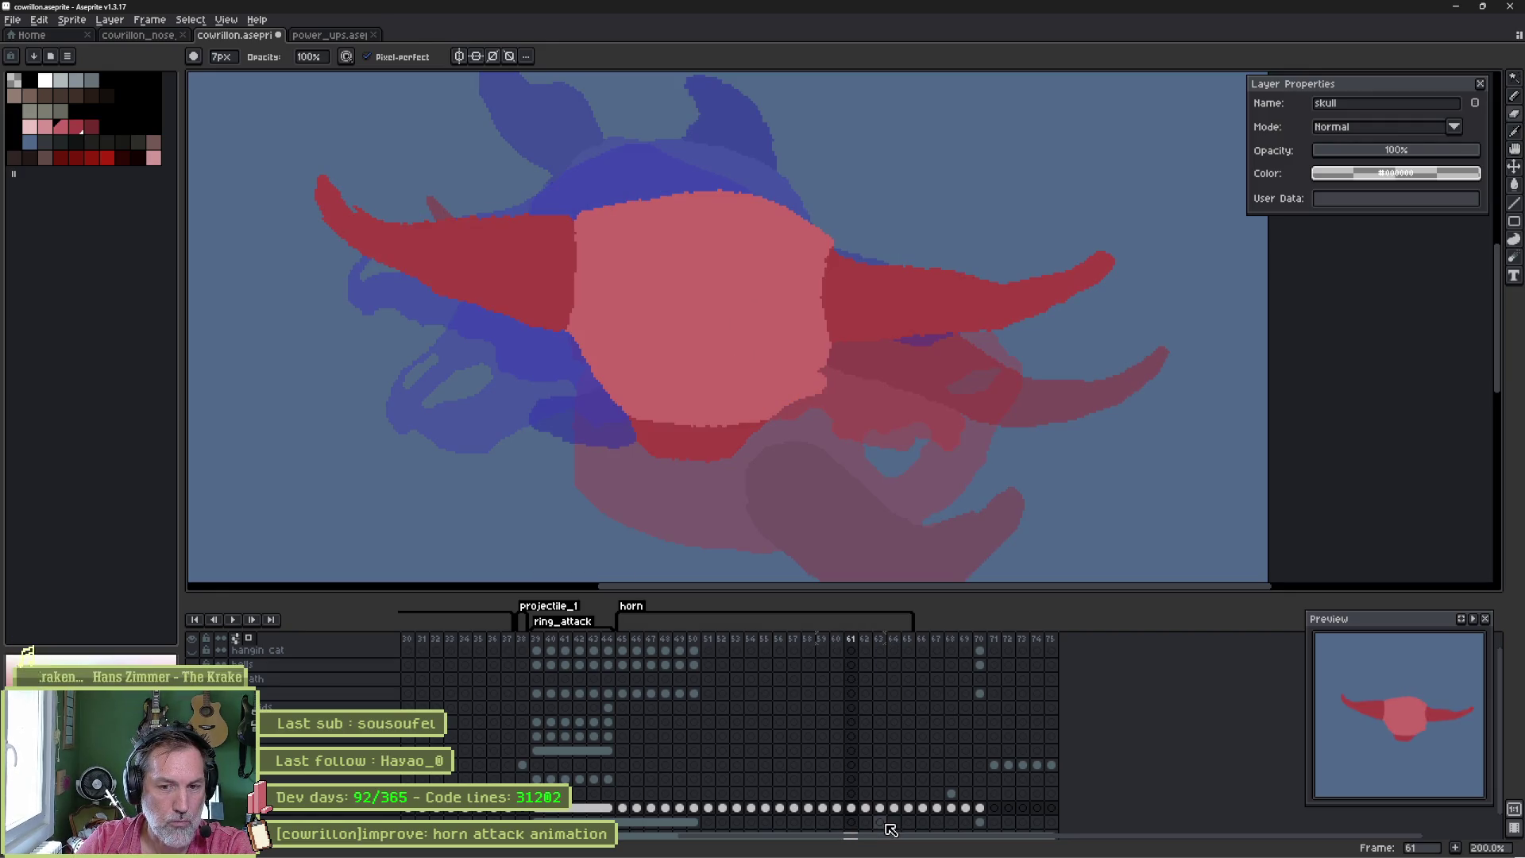
key(Right)
key(Right)
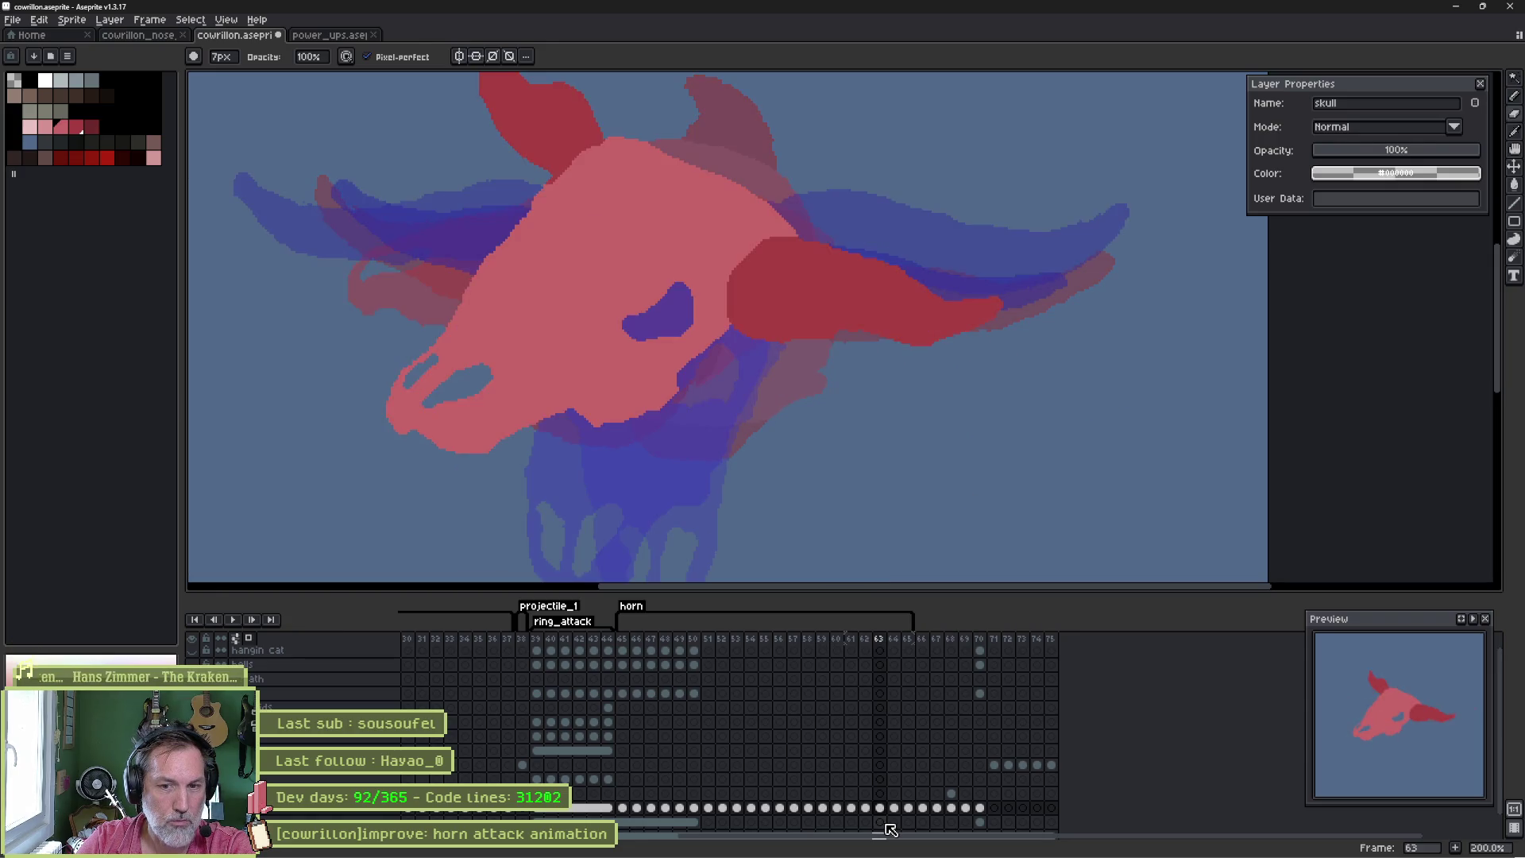
key(Left)
key(Right)
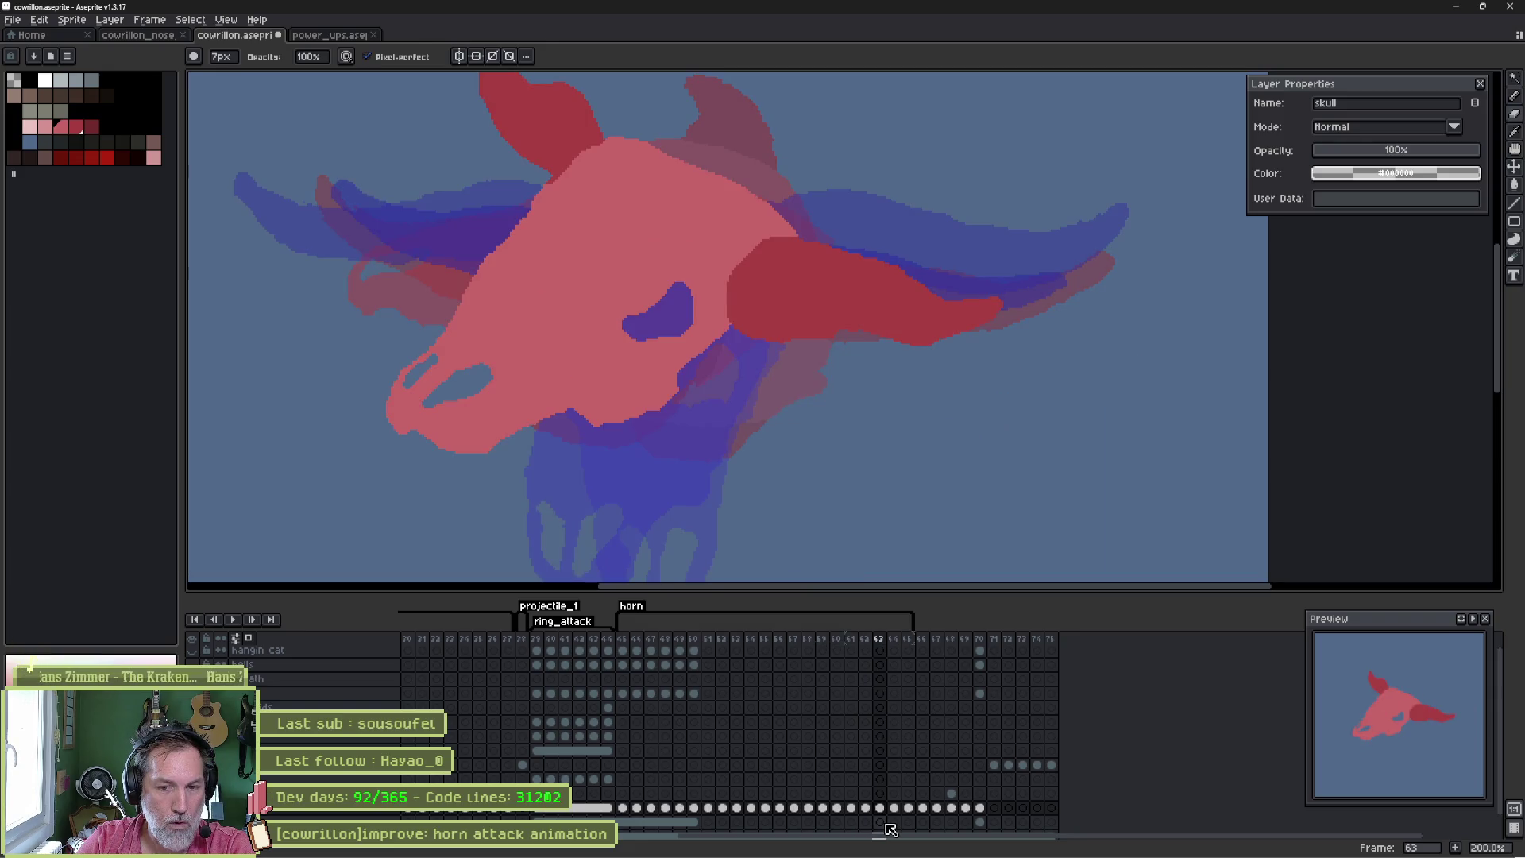
key(Left)
key(Left)
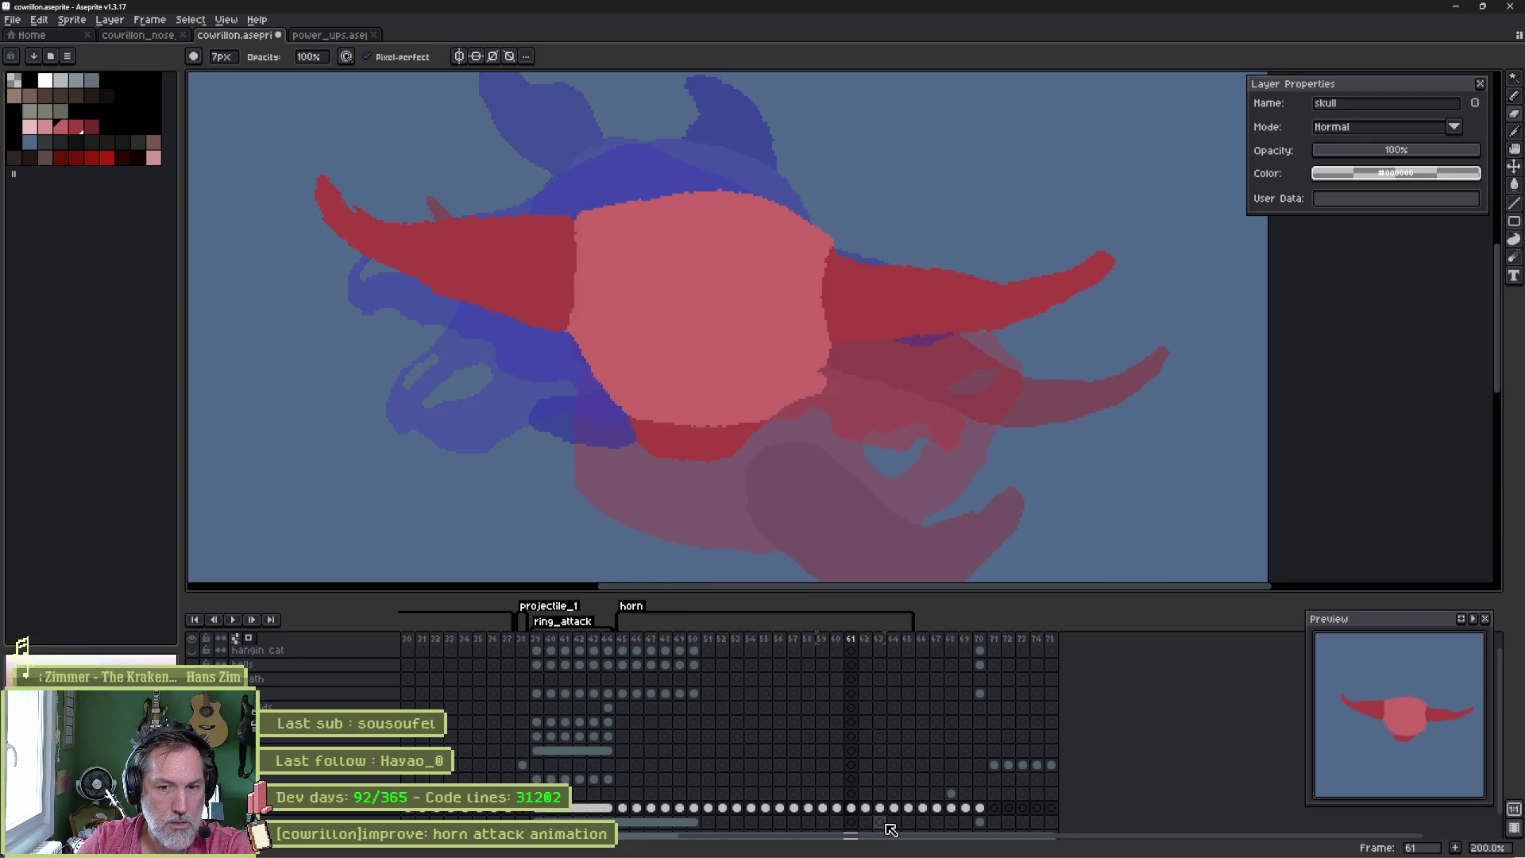
key(Left)
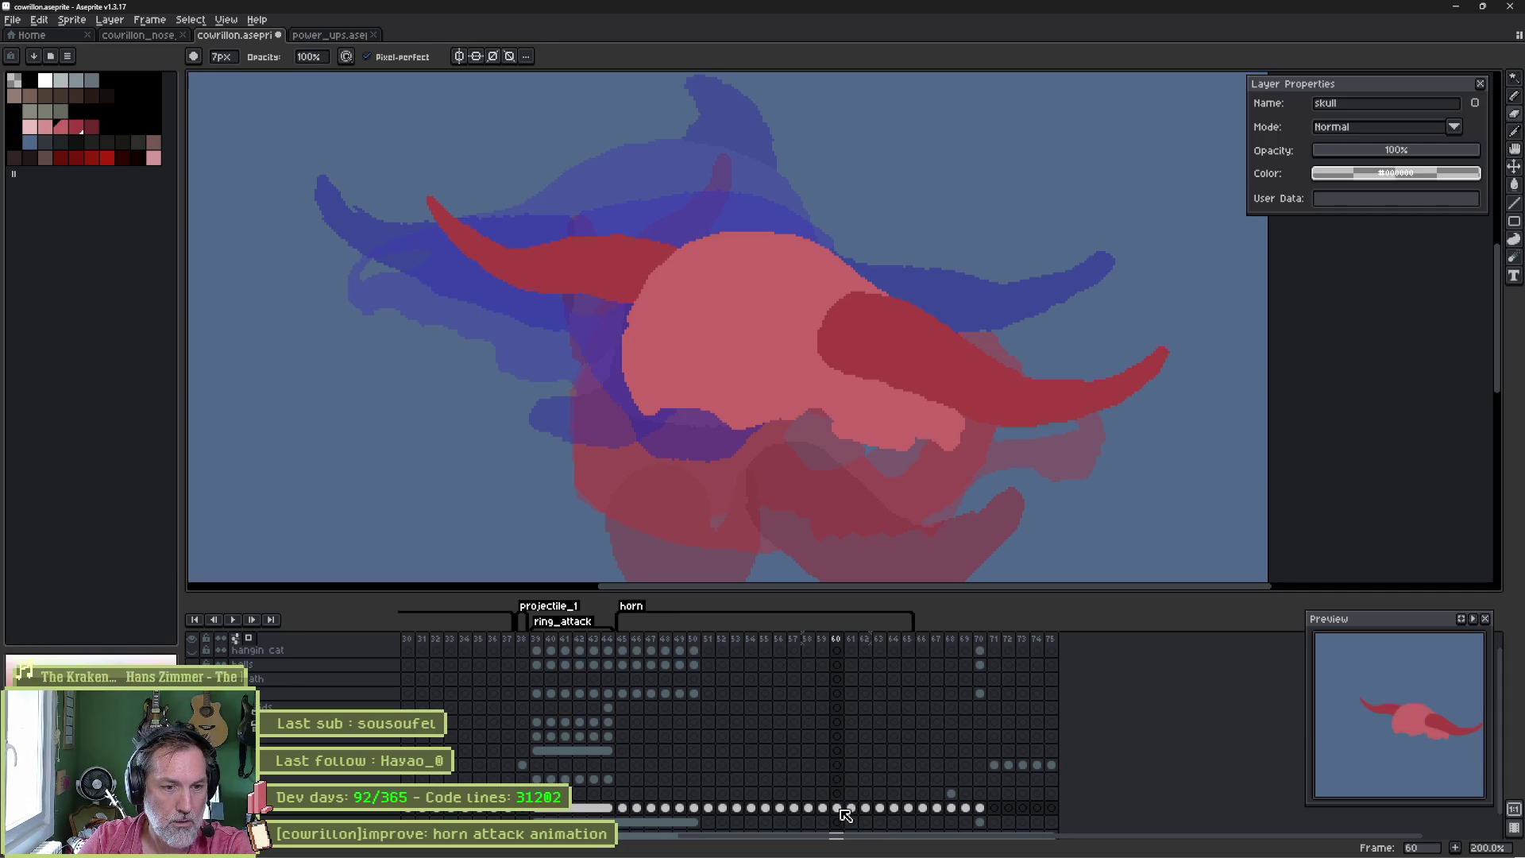
- Undo twice on frame 62 to compare skull versions, then select frames 59–63
click(866, 809)
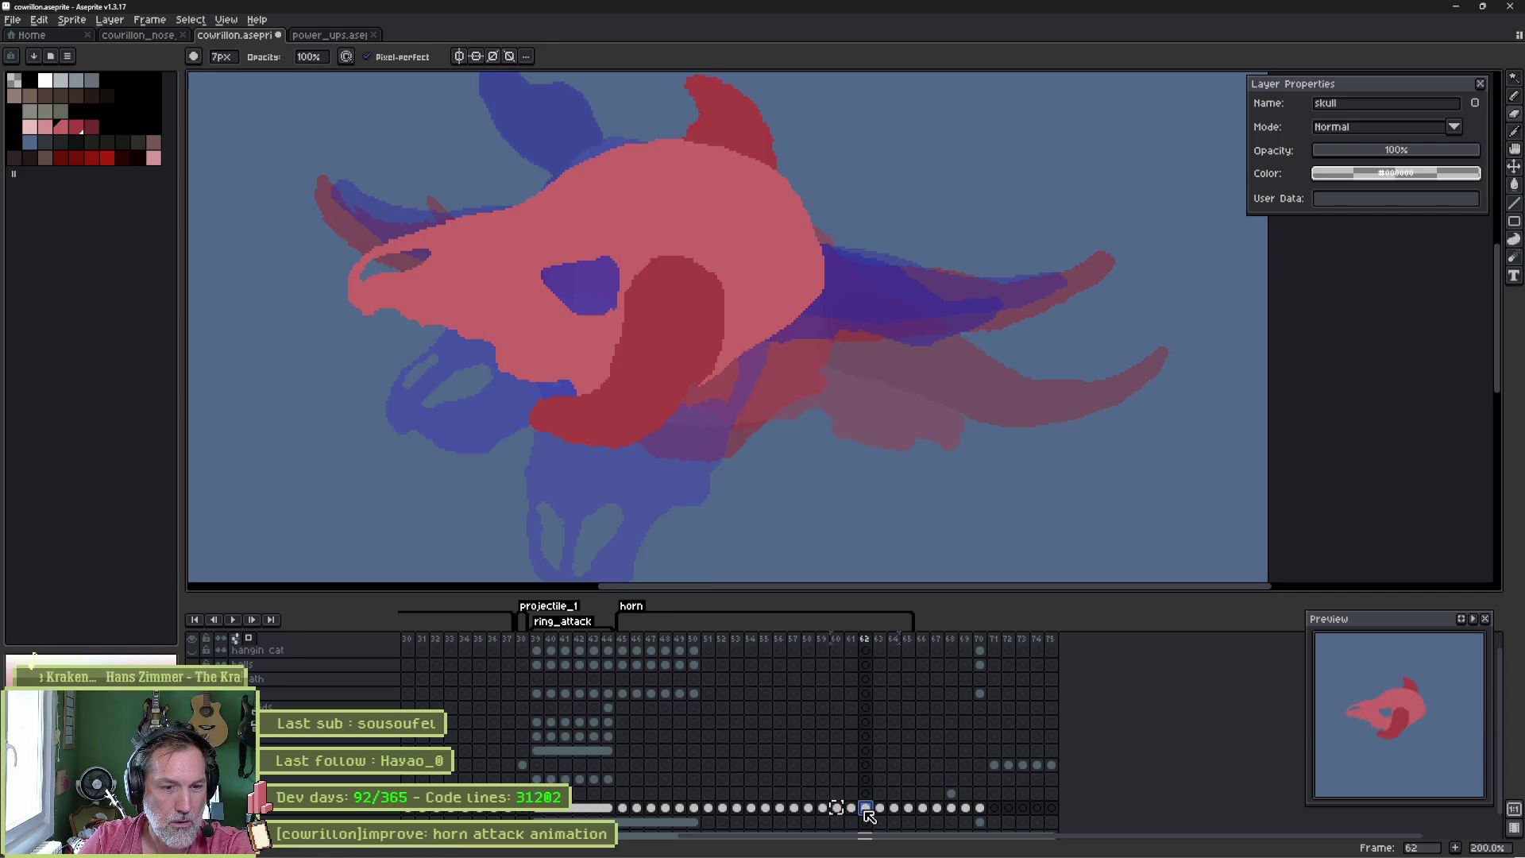
key(ctrl+z)
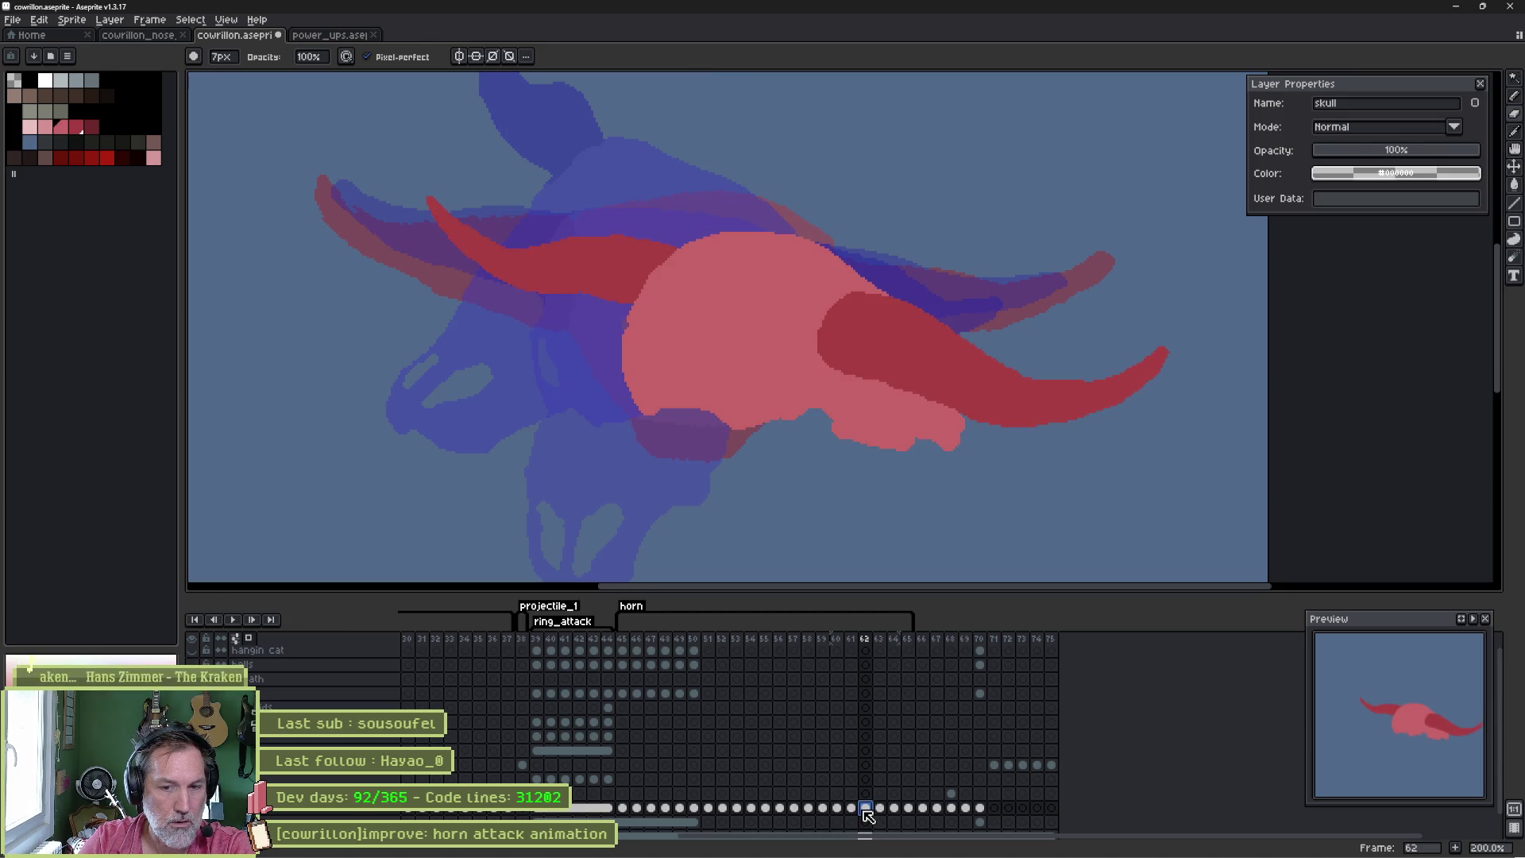
key(ctrl+z)
drag(823, 808, 887, 819)
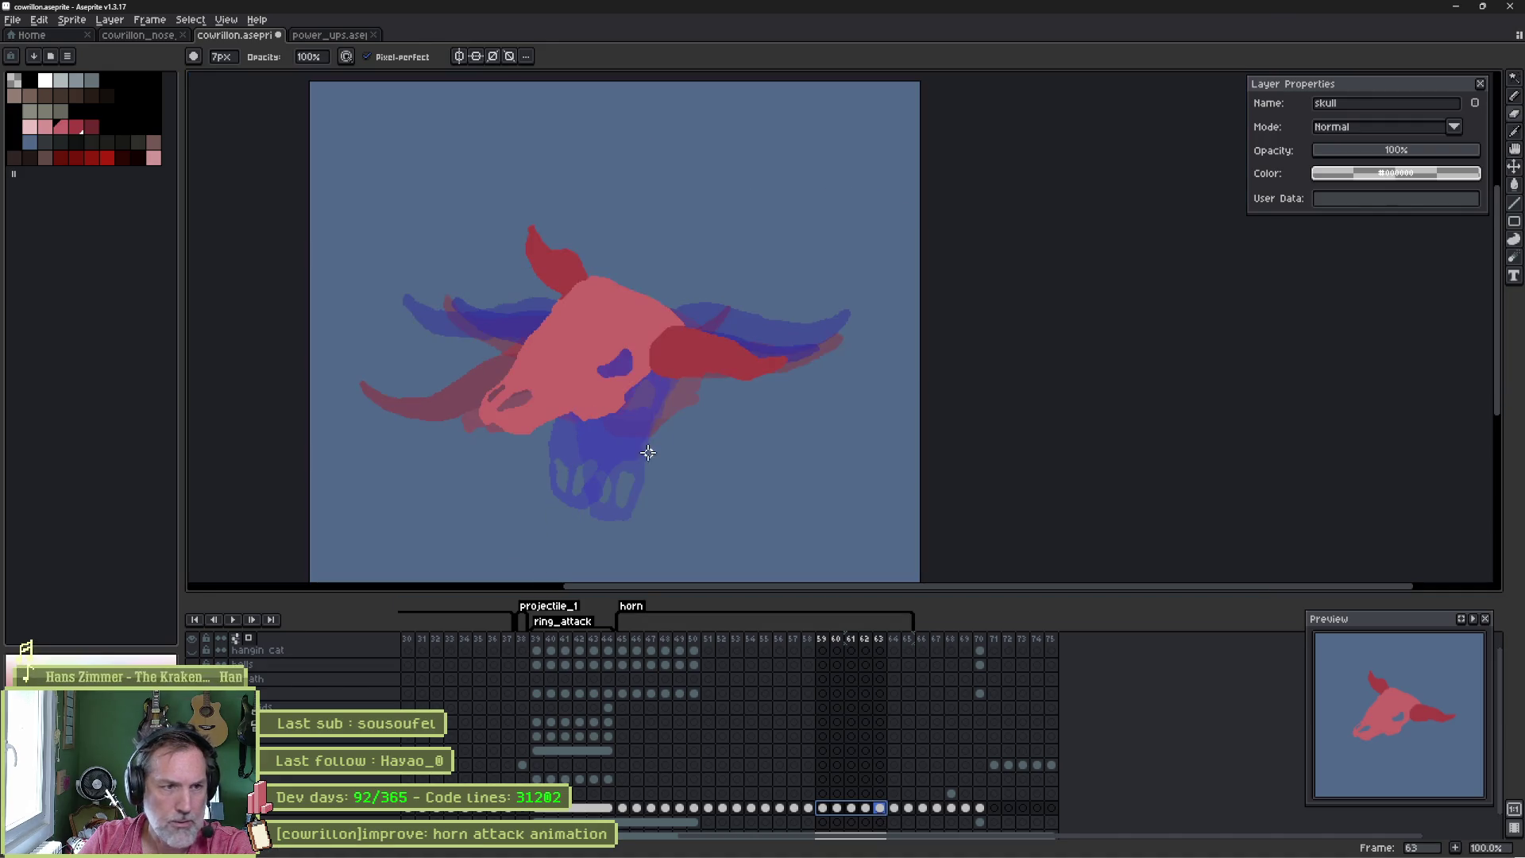
- Move the red skull sketch on frame 63 about 38 px lower
scroll(576, 419, down, 1)
key(v)
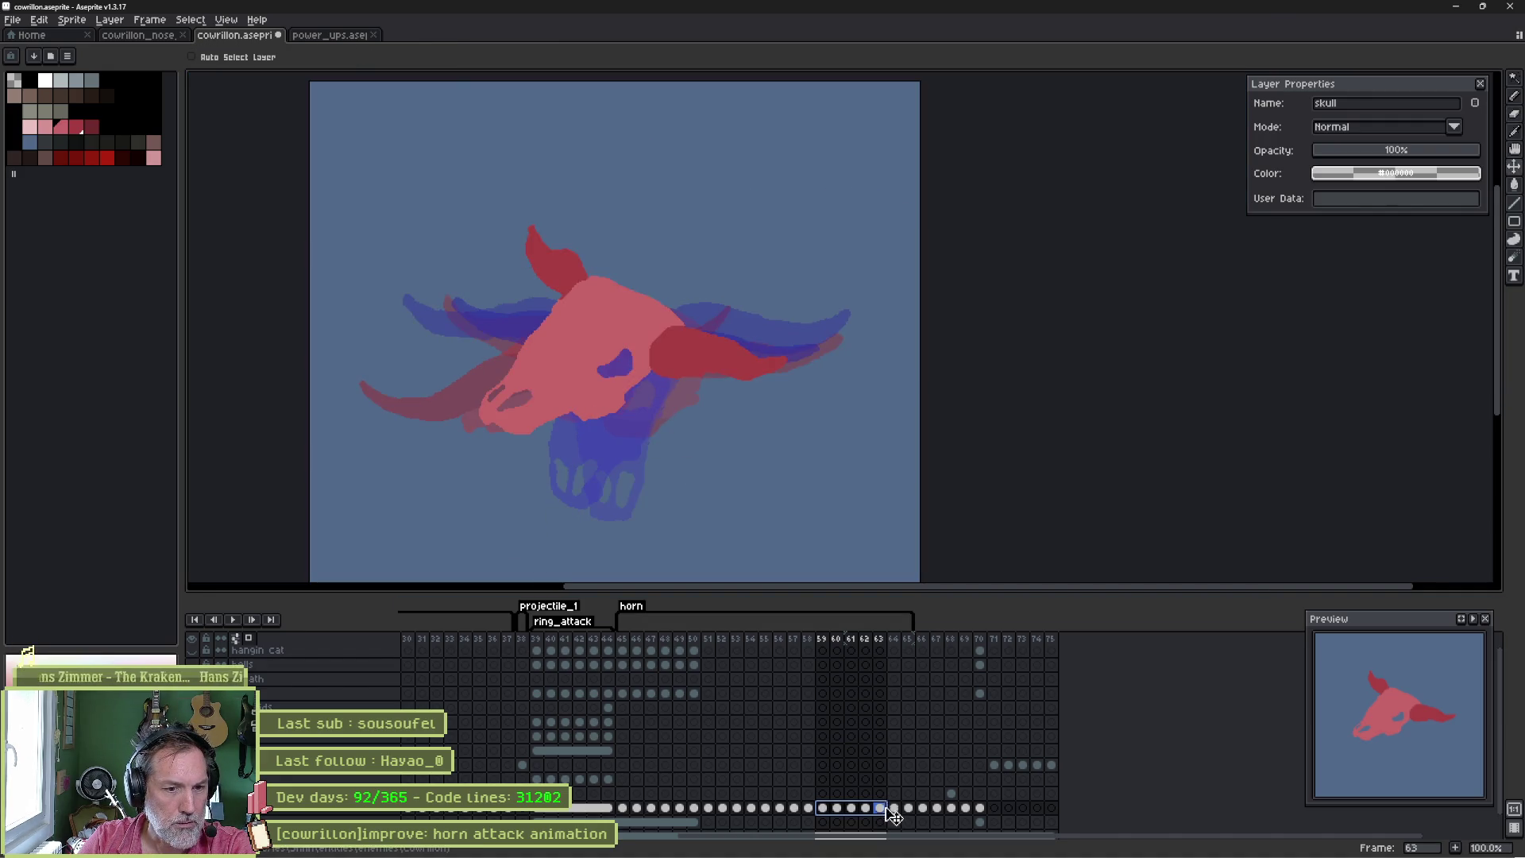
click(880, 808)
drag(619, 397, 617, 429)
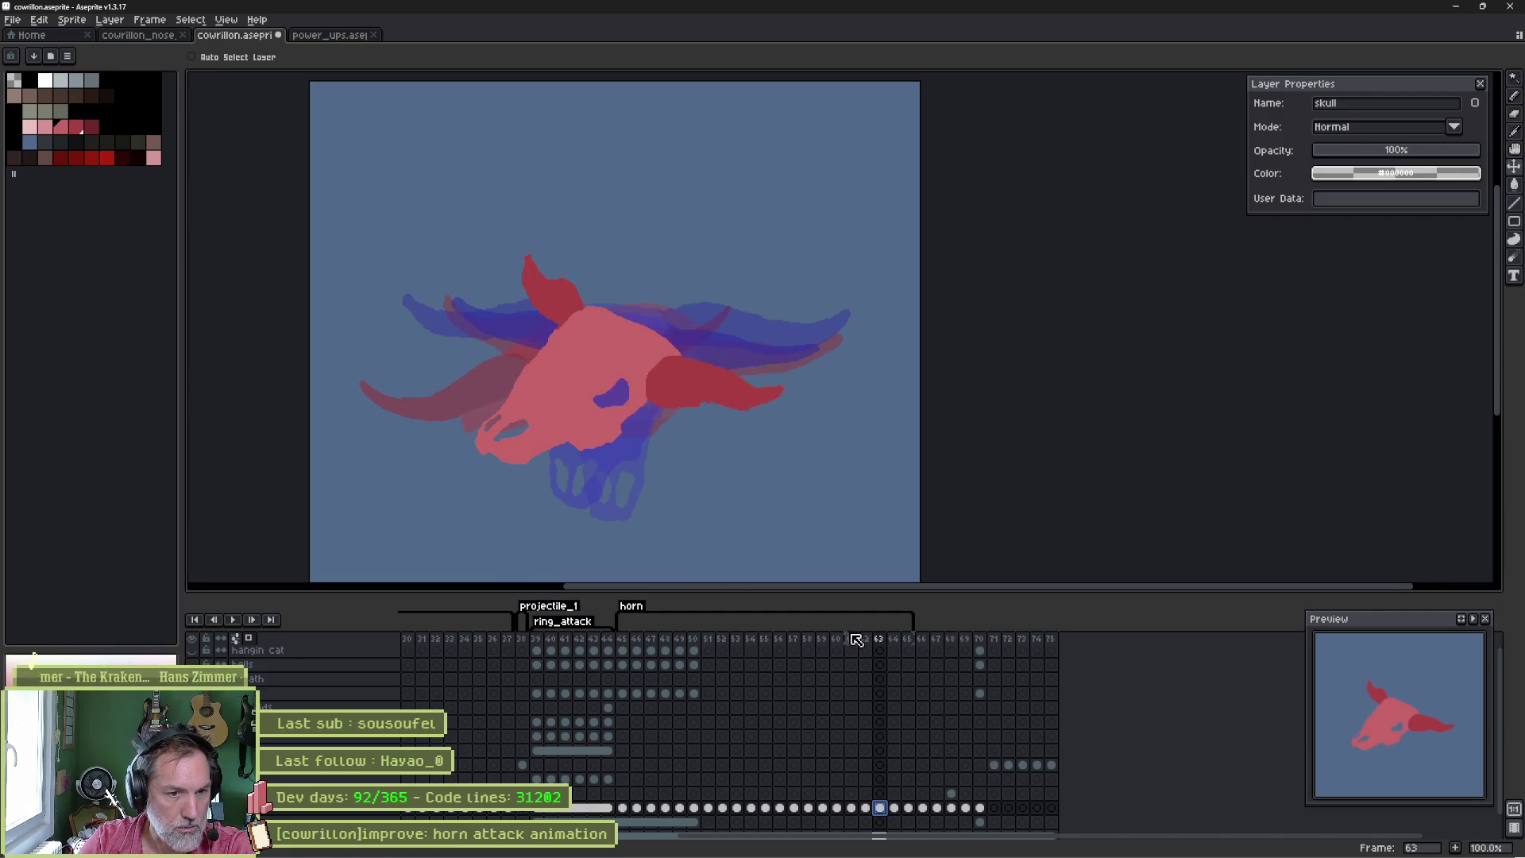
- Narrow the onion-skin range, nudge the skull slightly lower, and play the animation from frame 46
drag(845, 637, 893, 639)
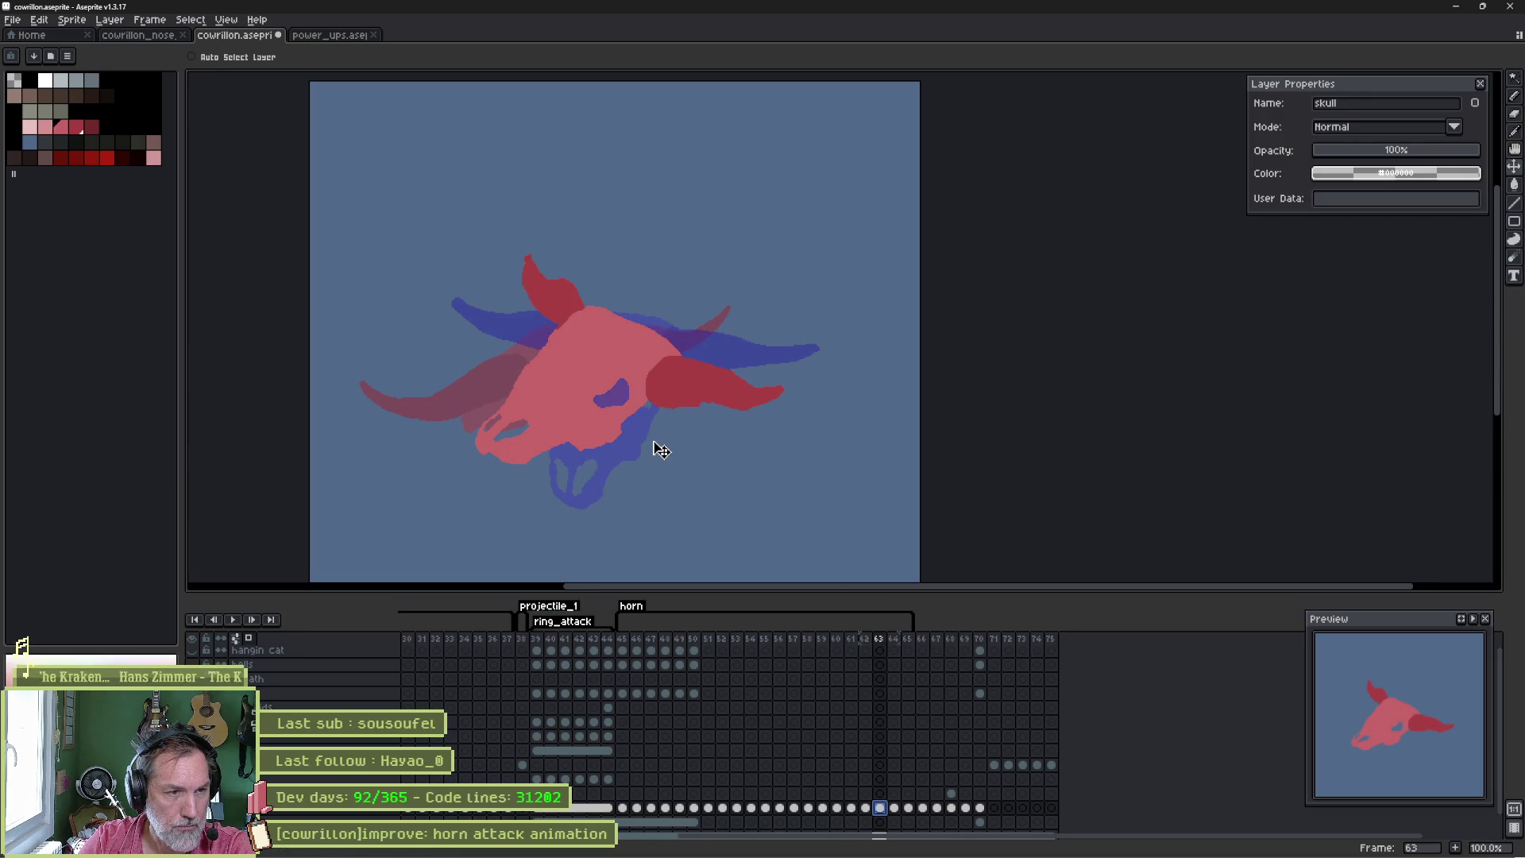
drag(587, 412, 586, 420)
key(ctrl+z)
key(ctrl+y)
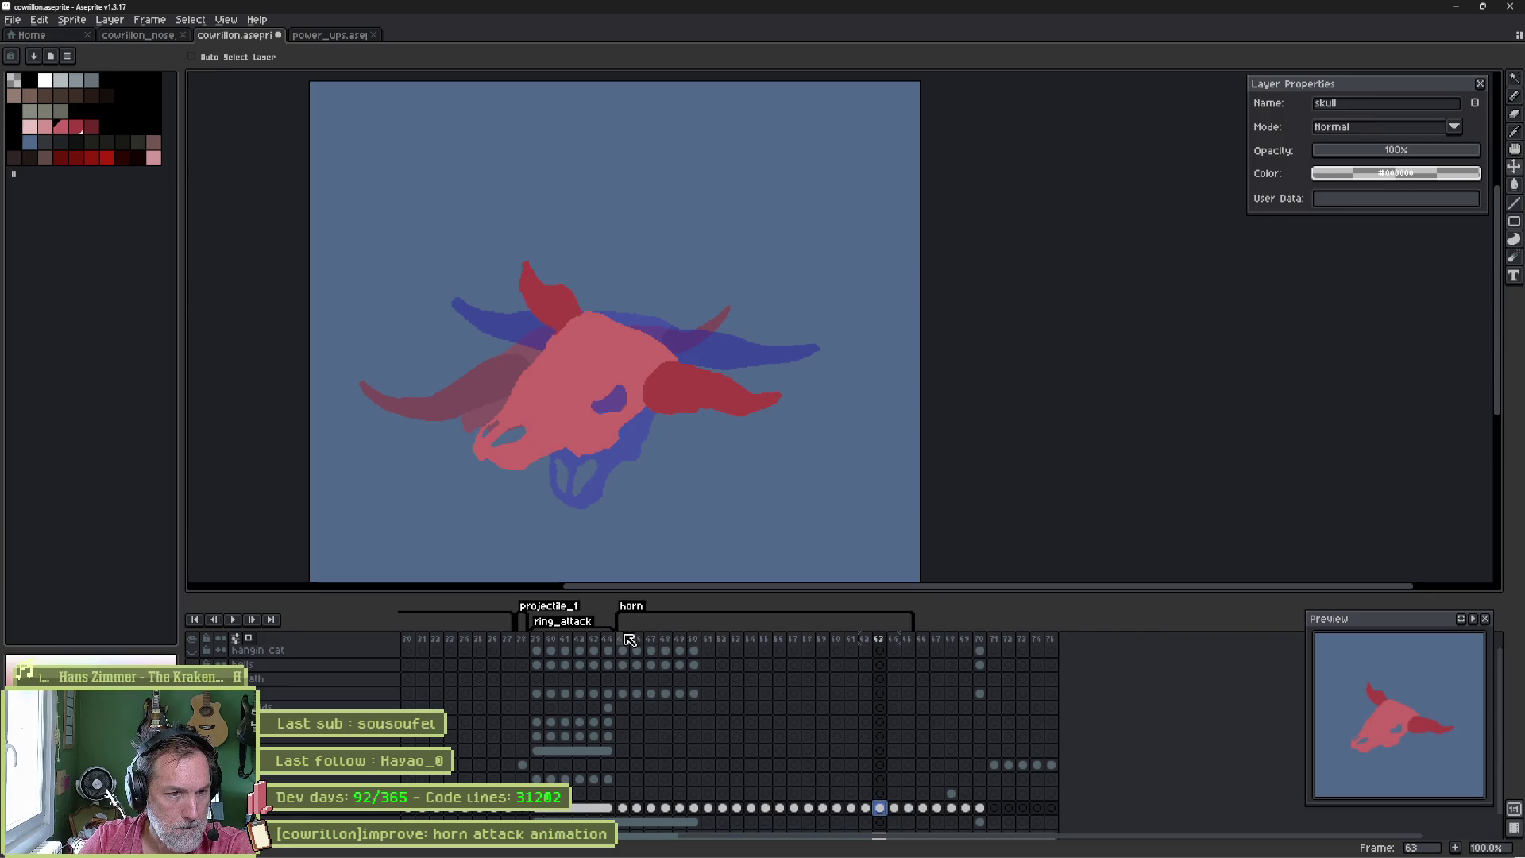
click(635, 638)
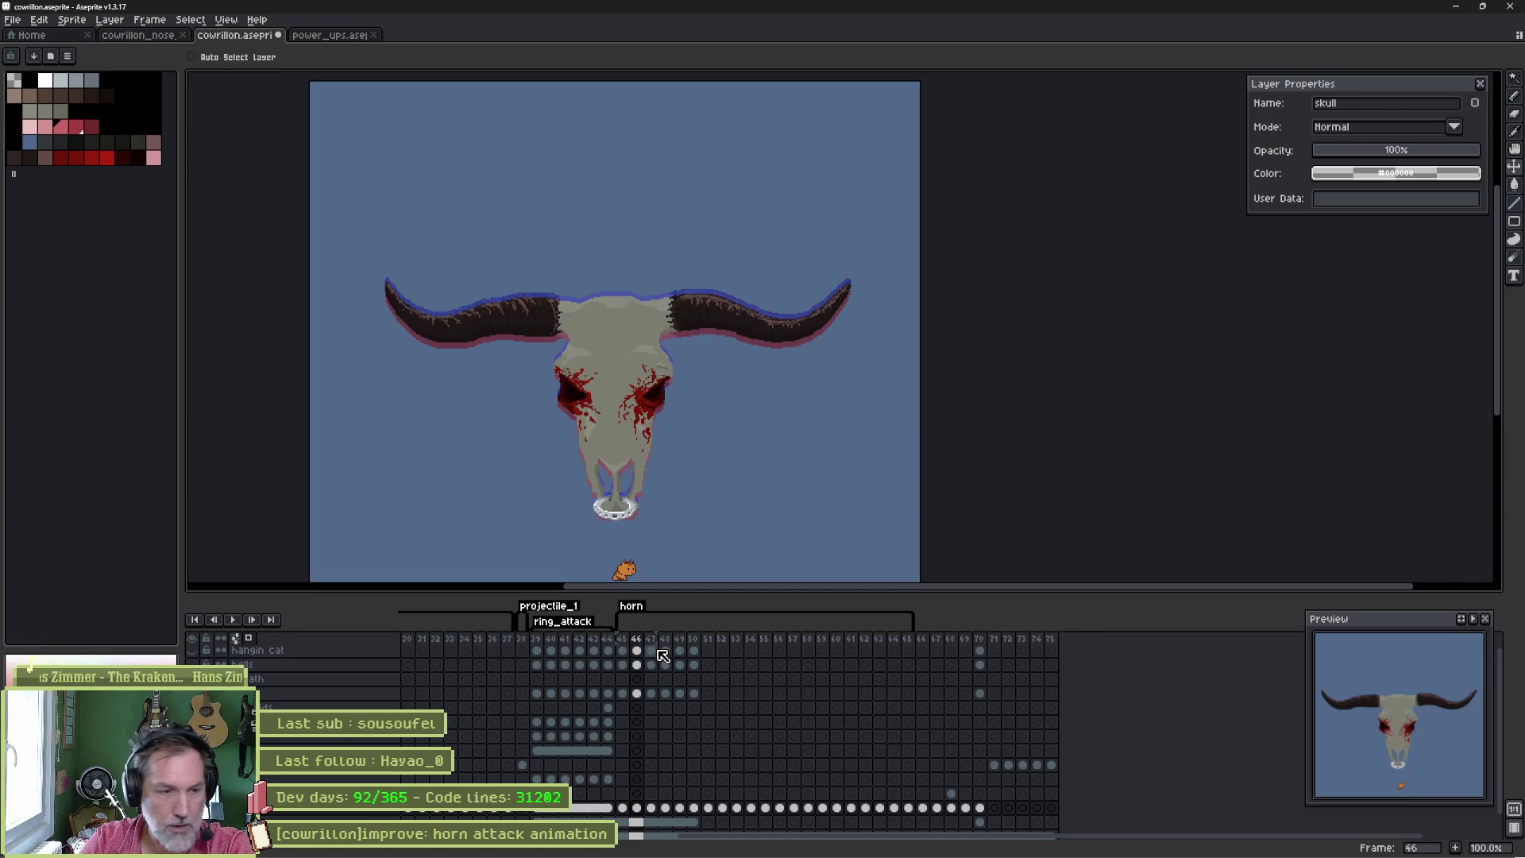
key(Return)
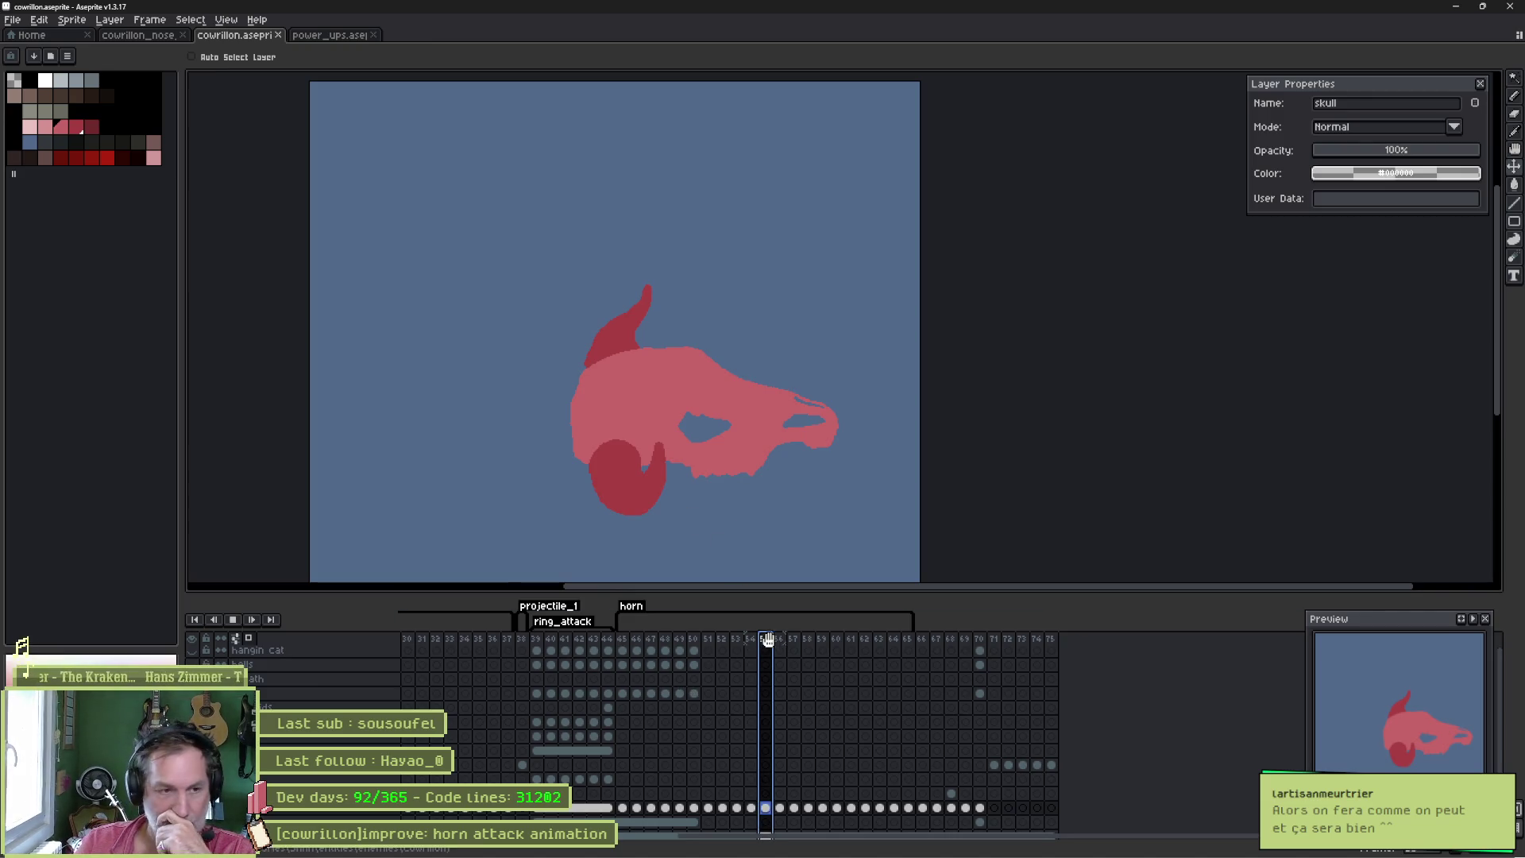
- Review playback, then set the horn tag's Repeat to 1 so it plays only once
key(Return)
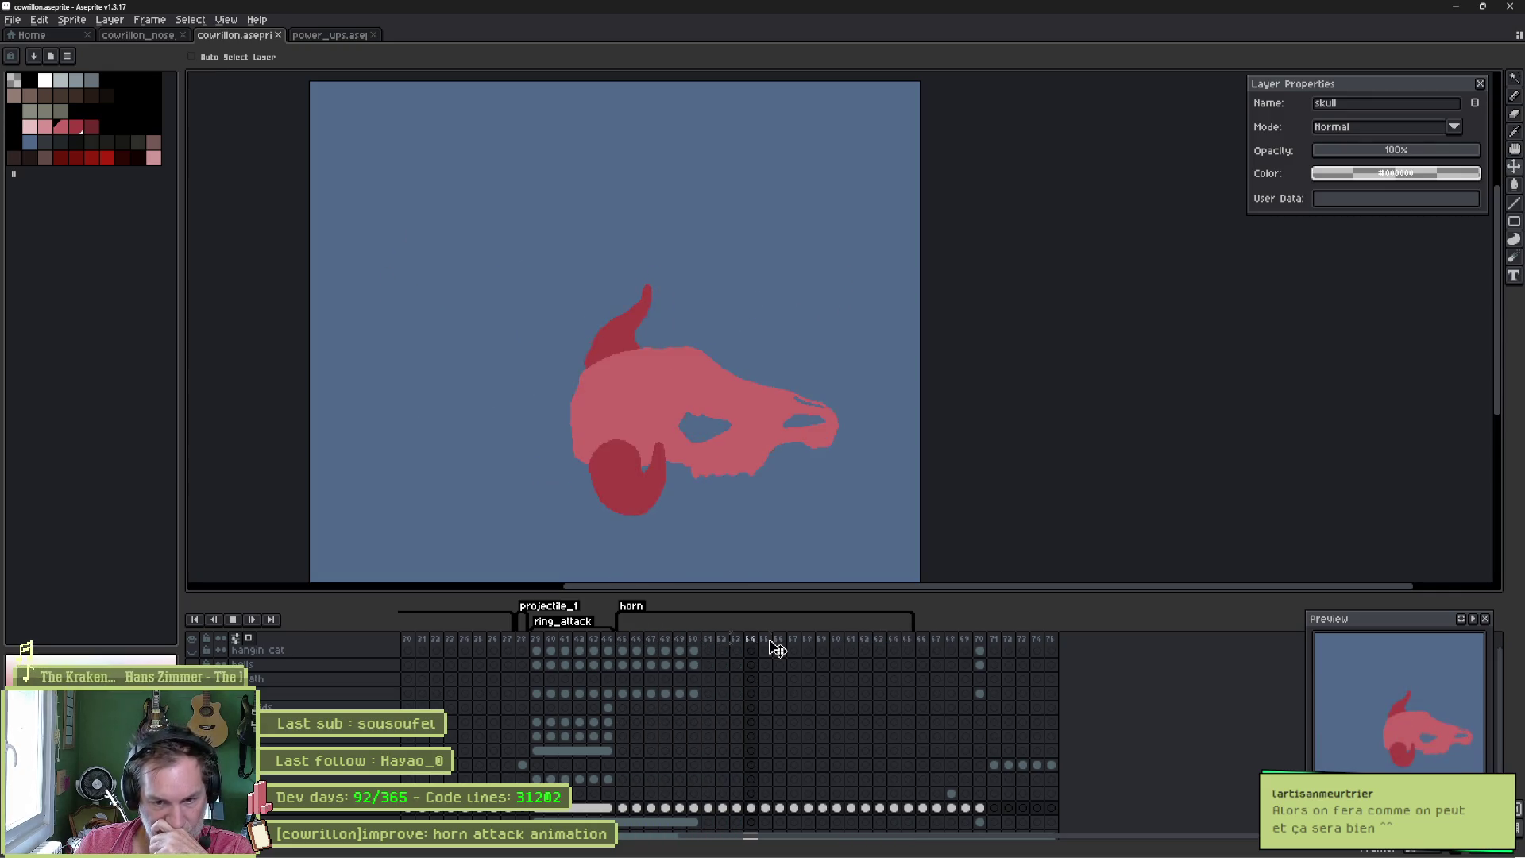
key(Return)
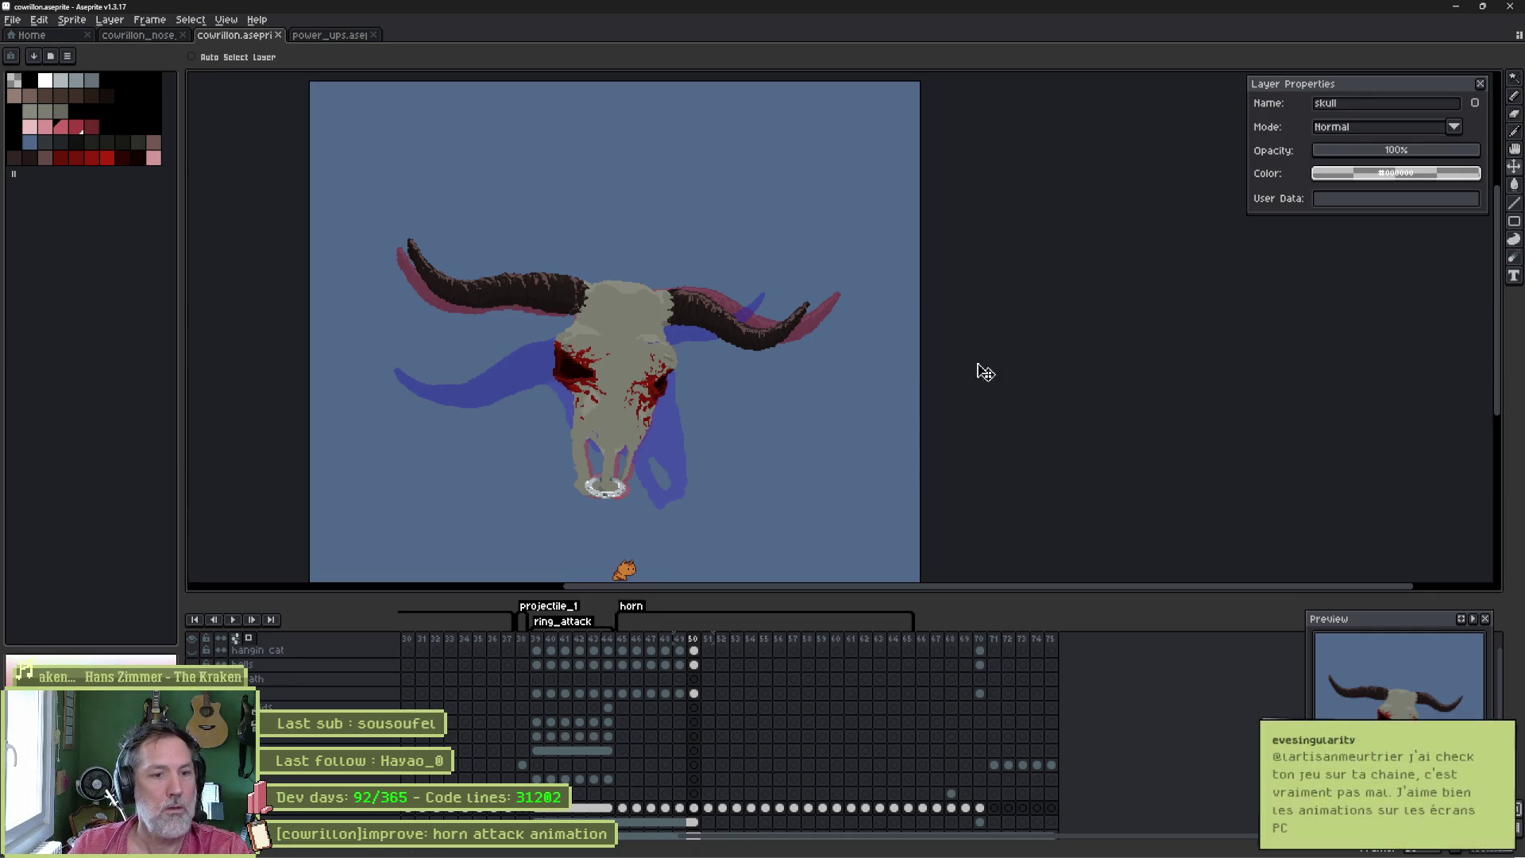
double_click(631, 608)
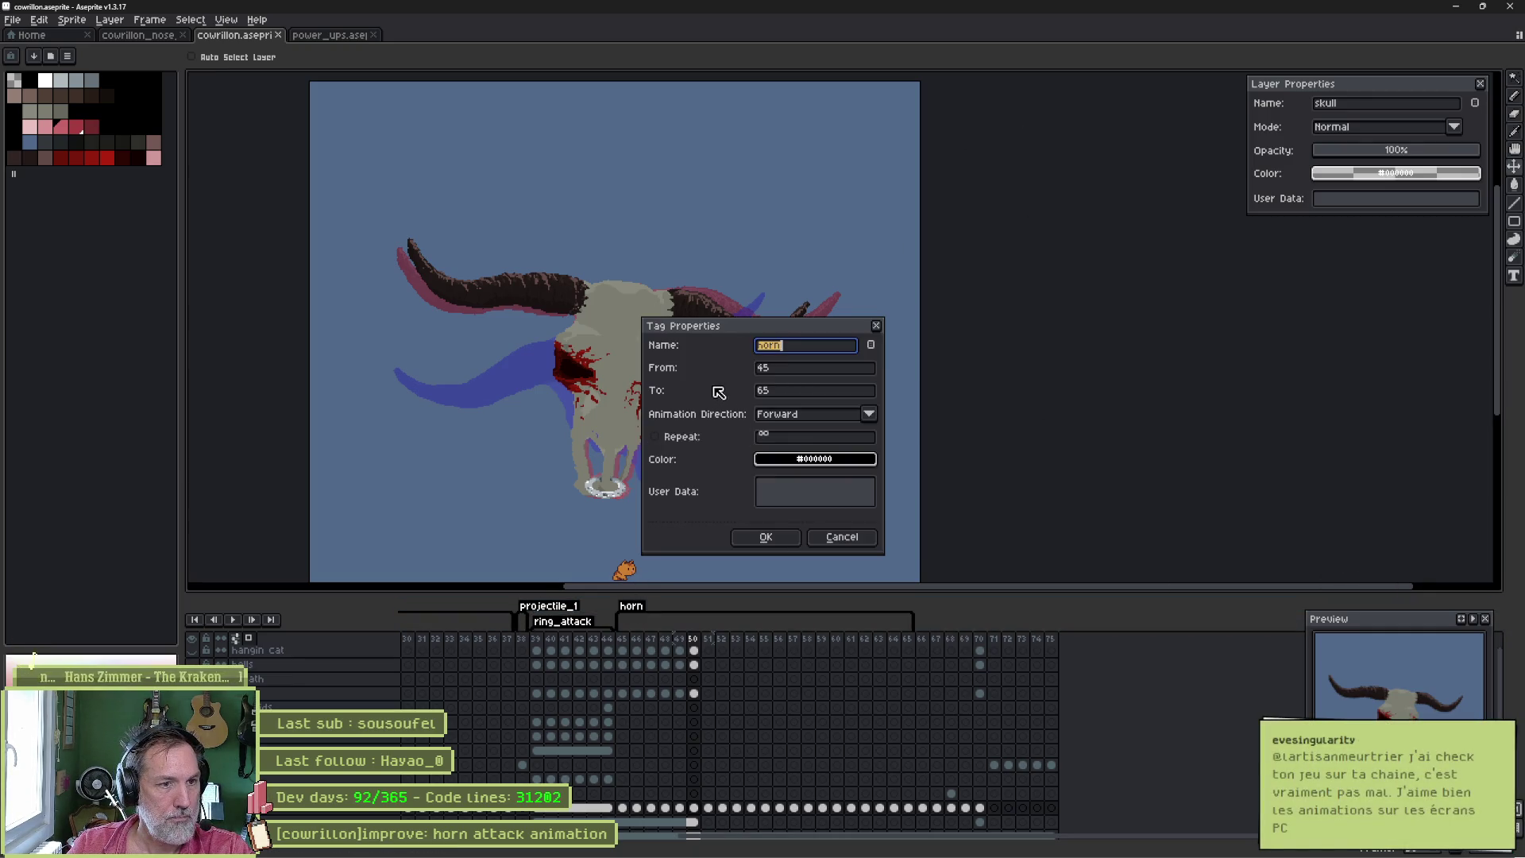
click(766, 537)
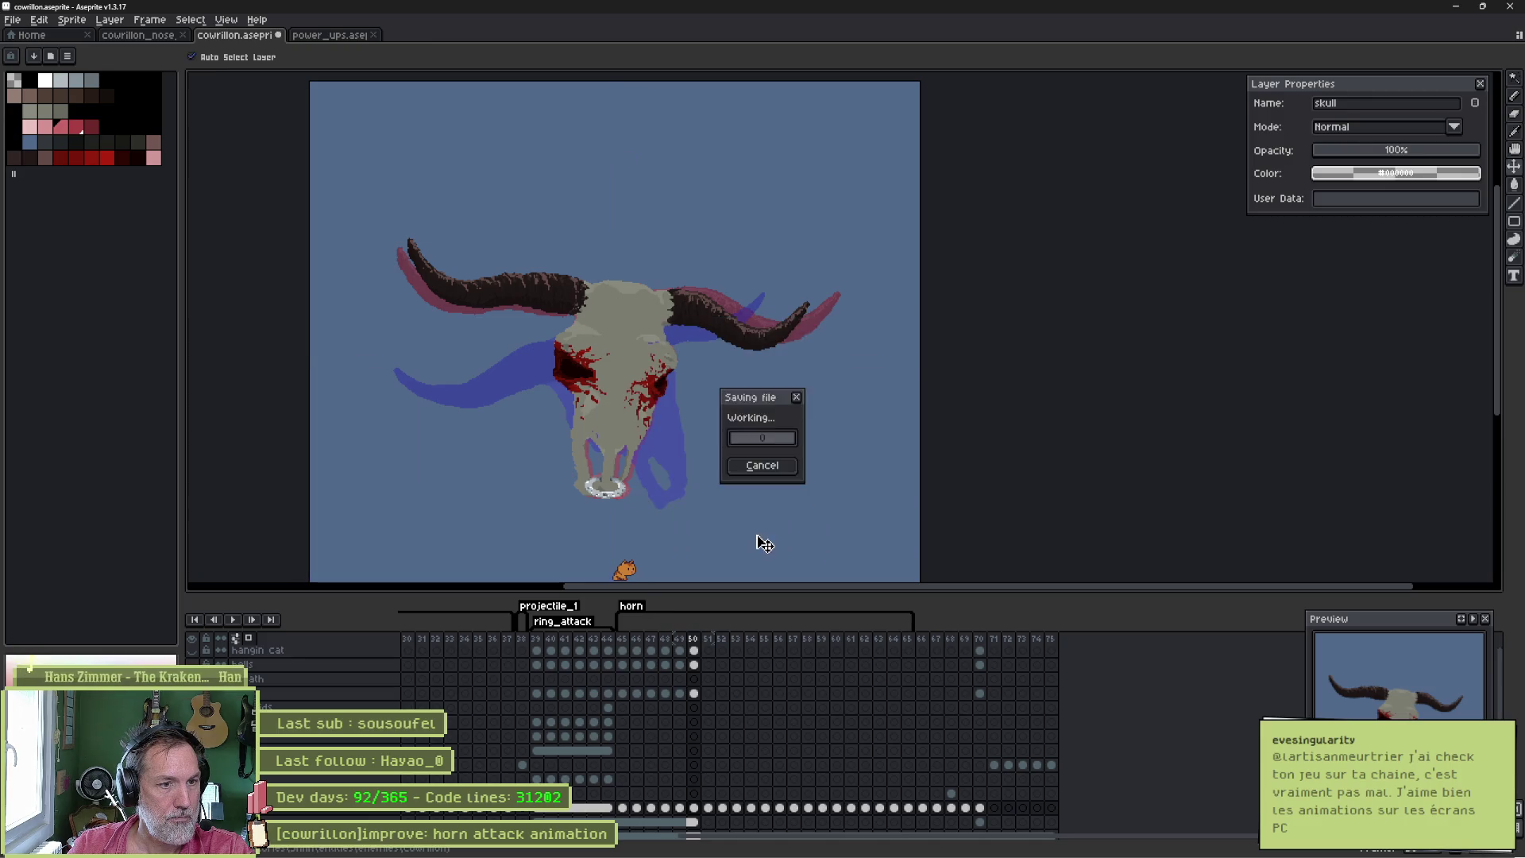
double_click(632, 607)
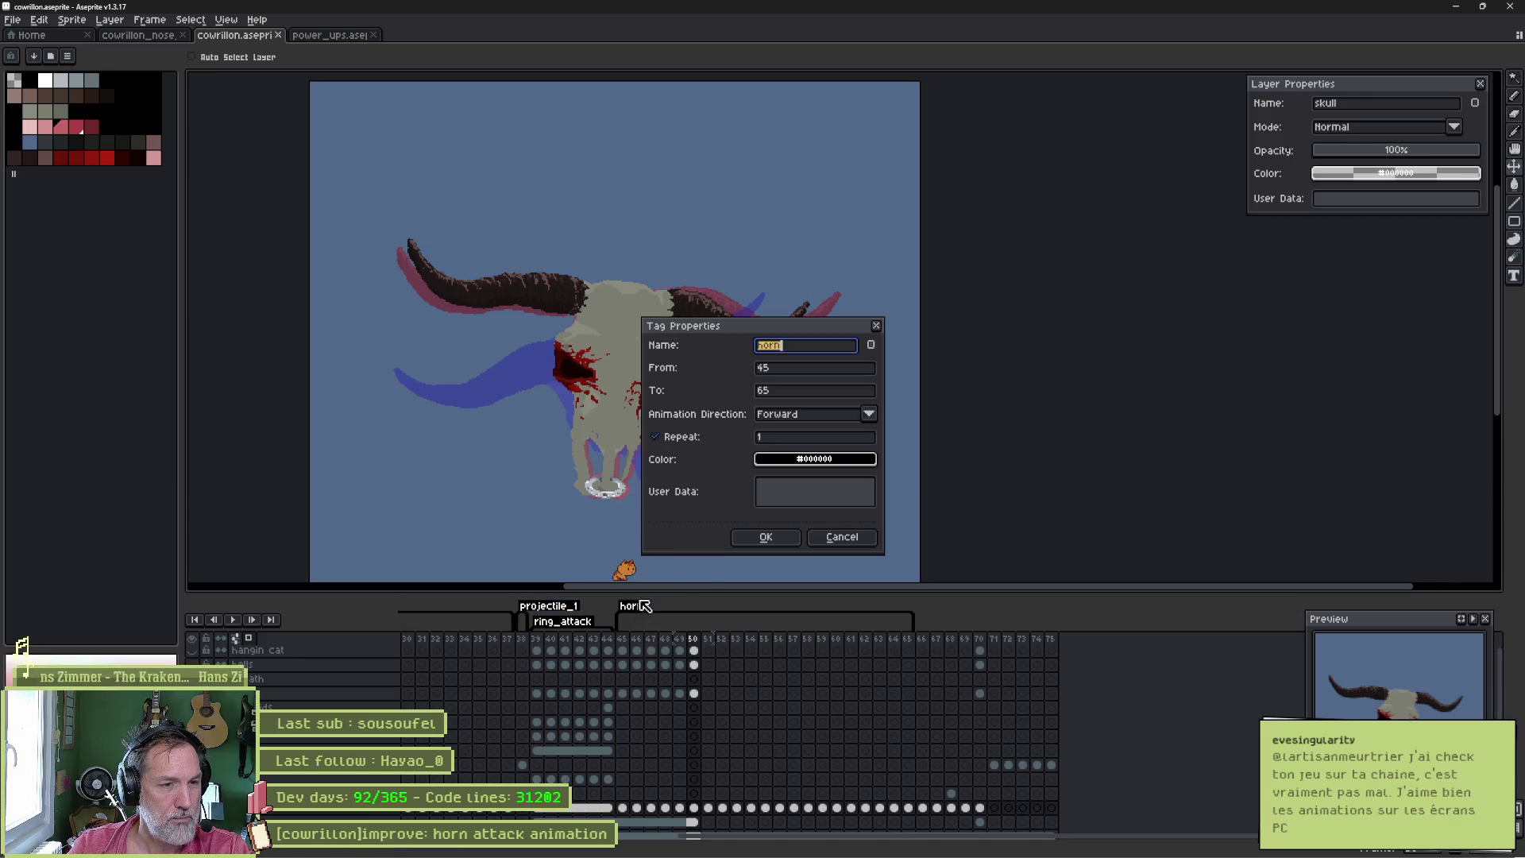
click(765, 537)
key(alt+Tab)
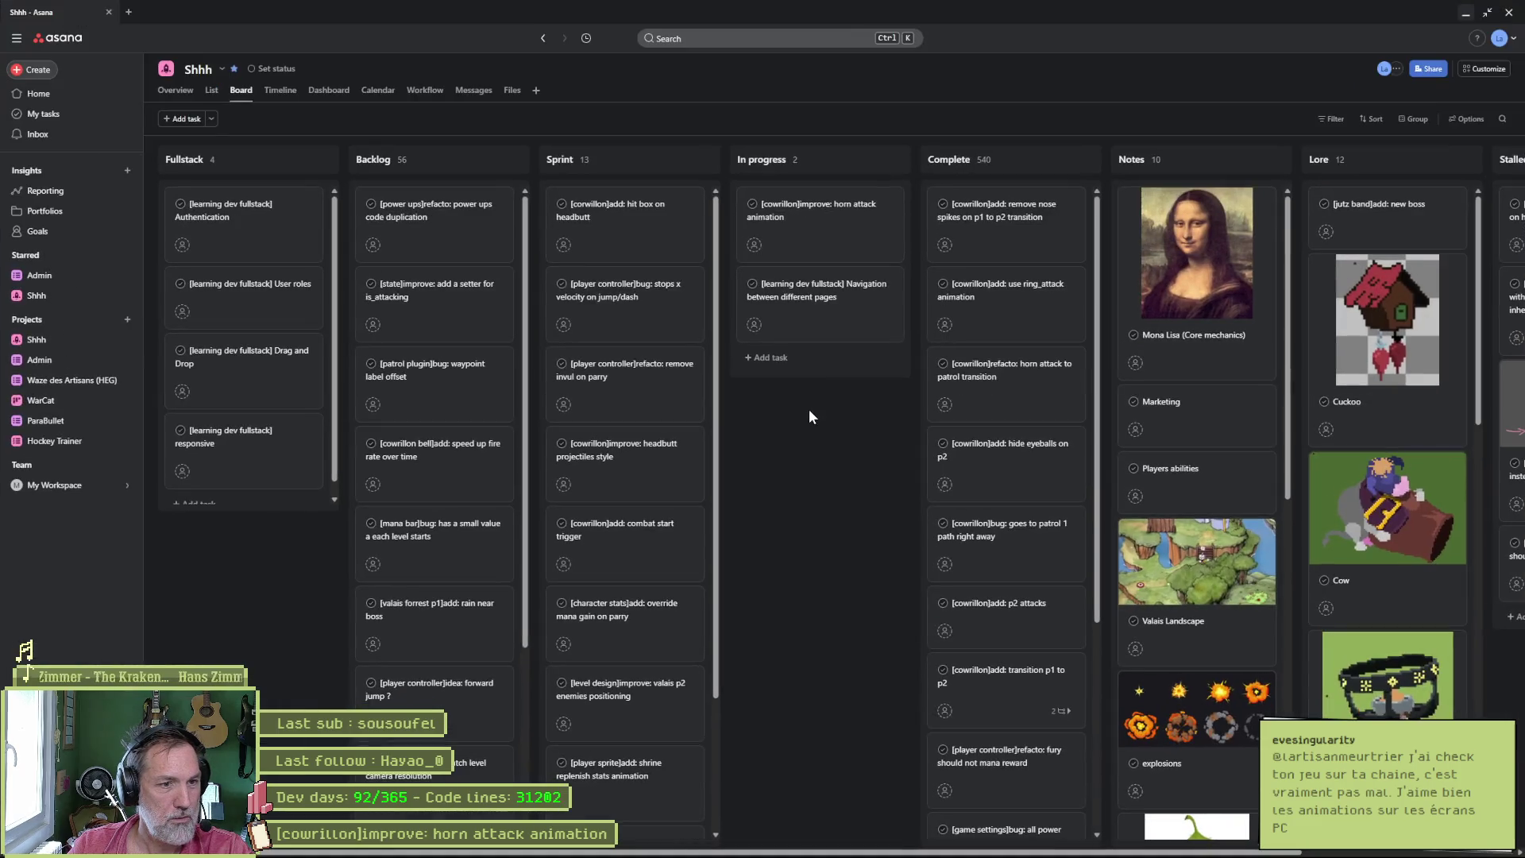
- Switch from the Asana board back to the Godot editor showing the cowrillon_test scene
click(946, 844)
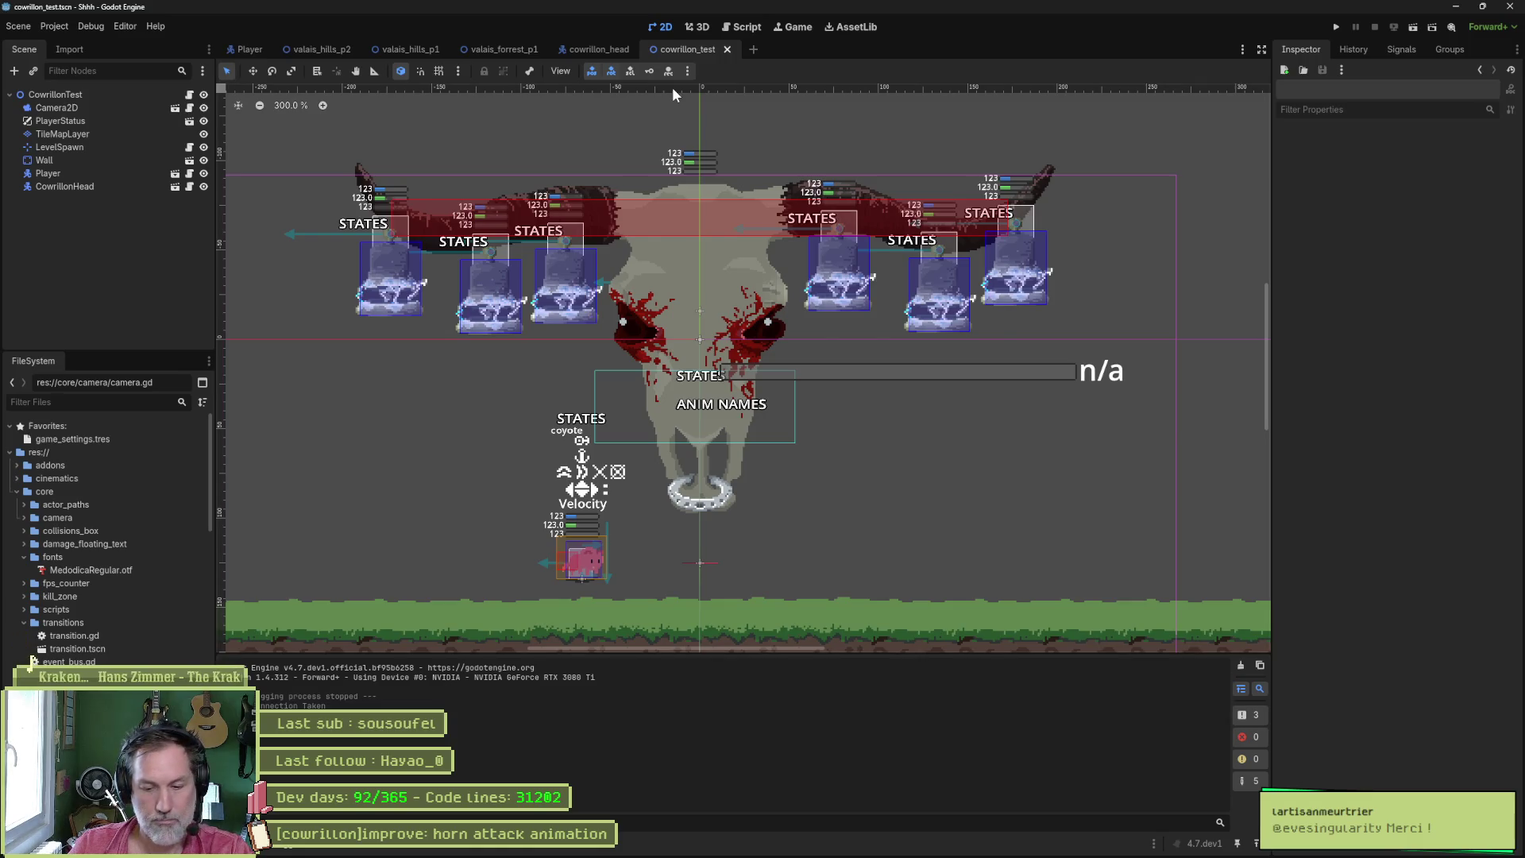
- Run the project with F5 and inspect the CowrillonTest and boss head nodes in the Remote tree
key(F5)
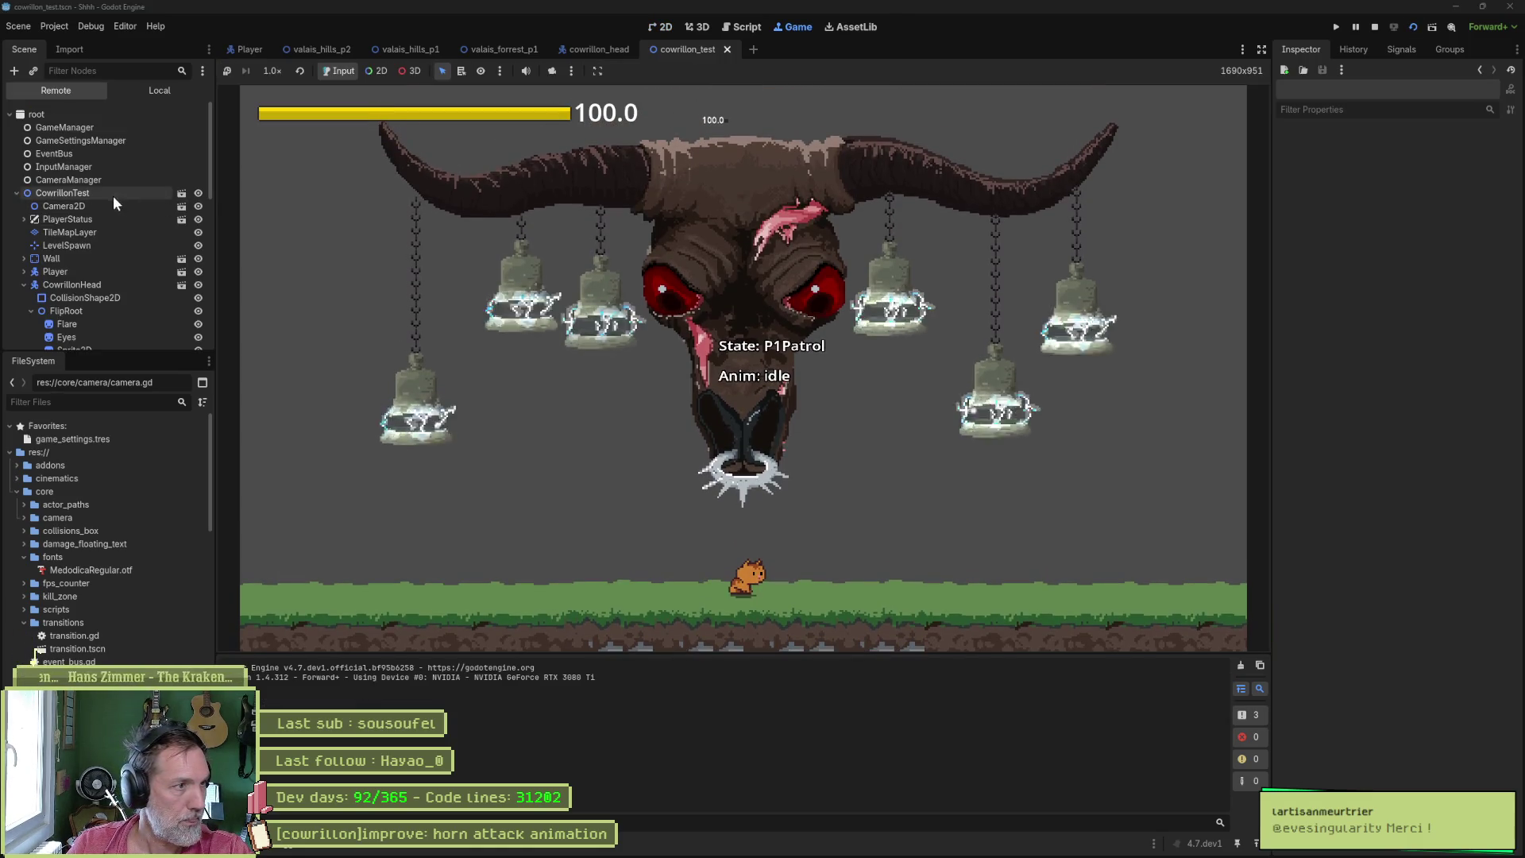
click(79, 193)
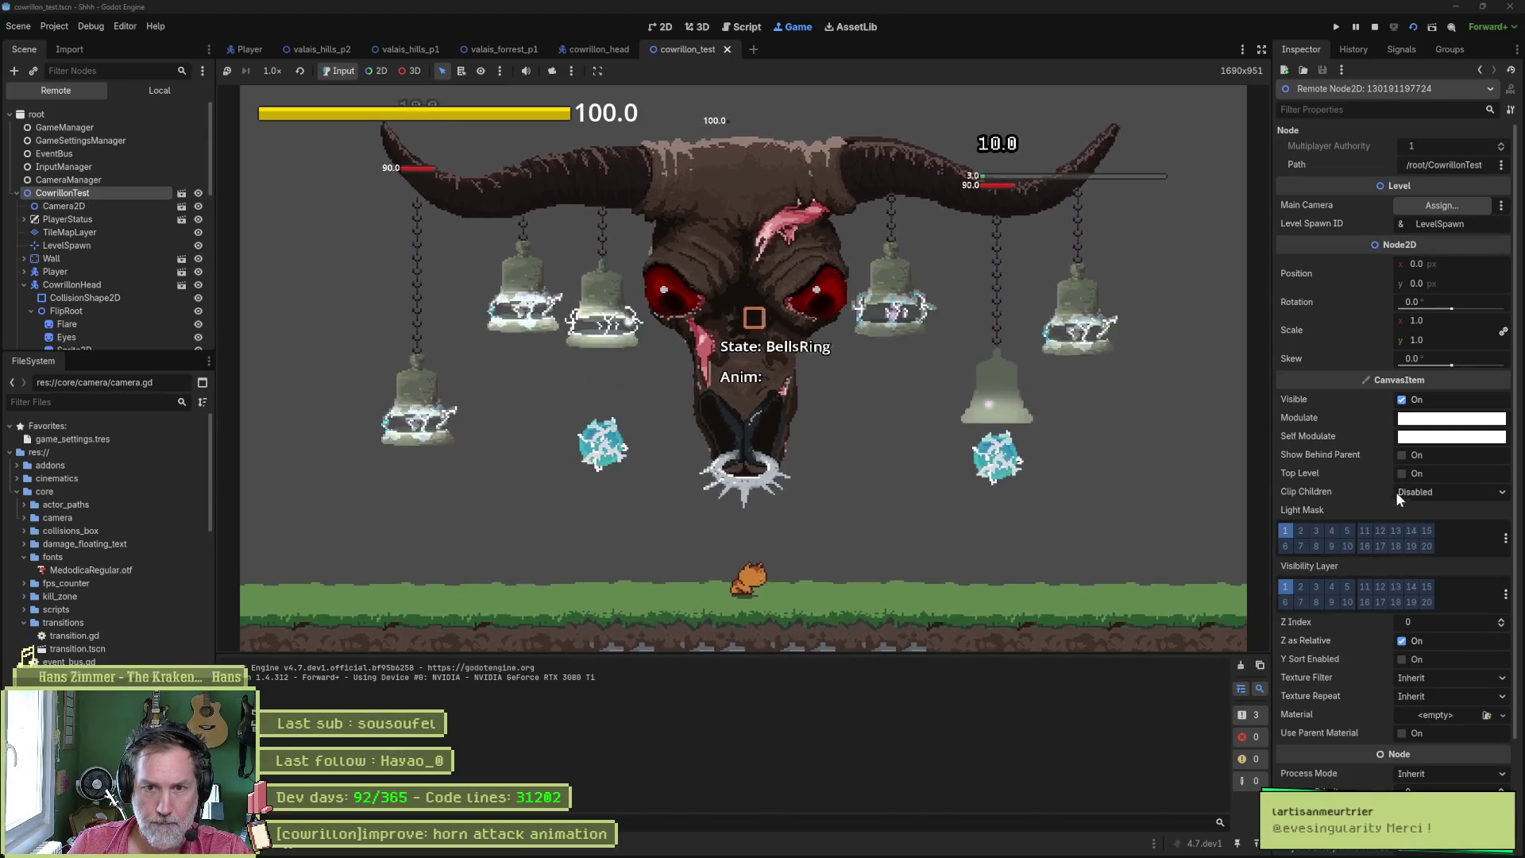
scroll(1395, 491, down, 3)
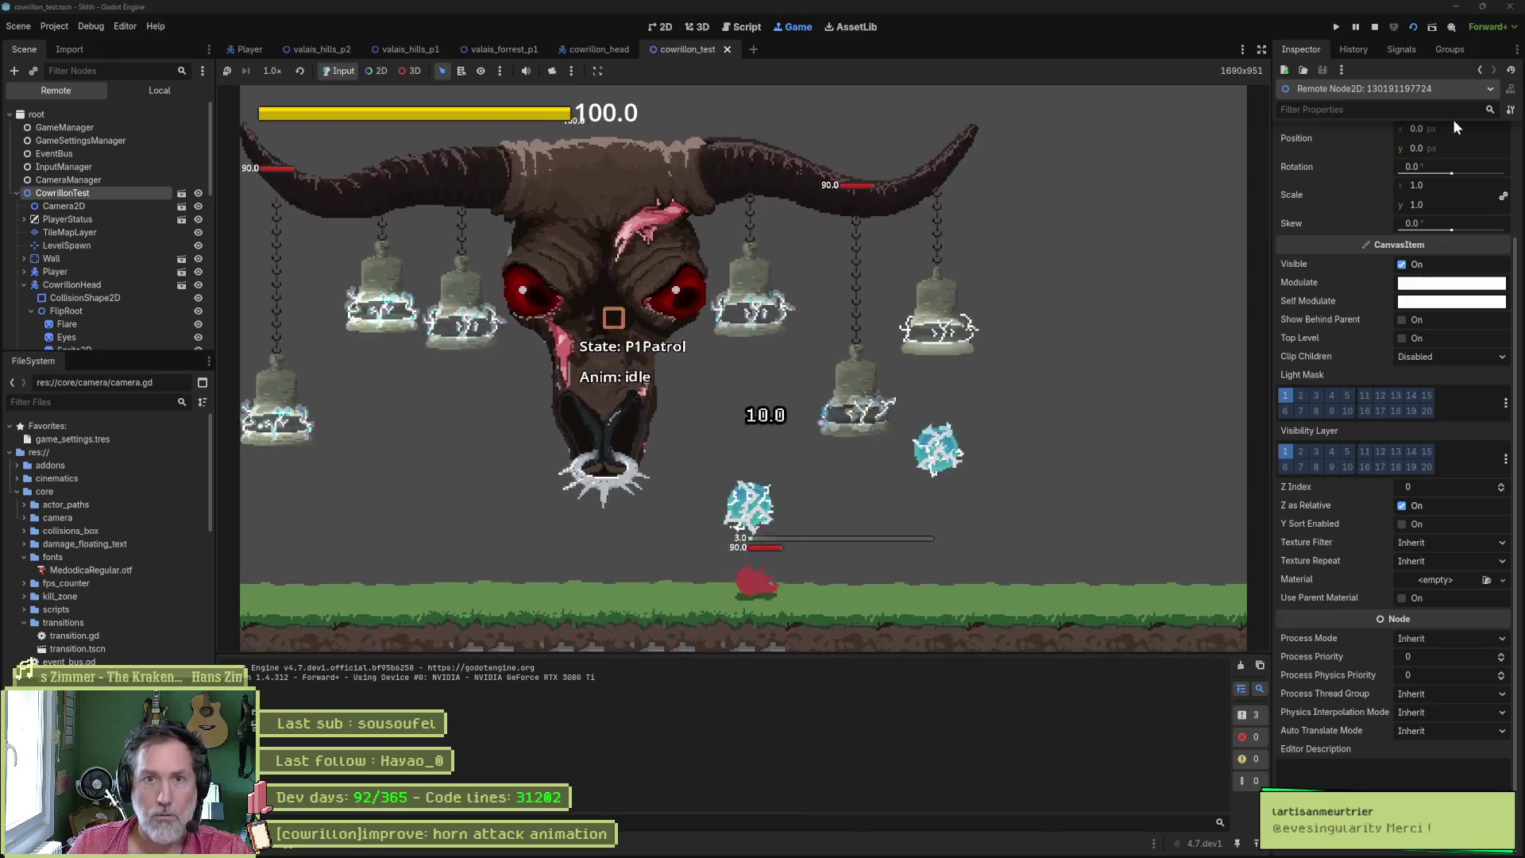
click(93, 280)
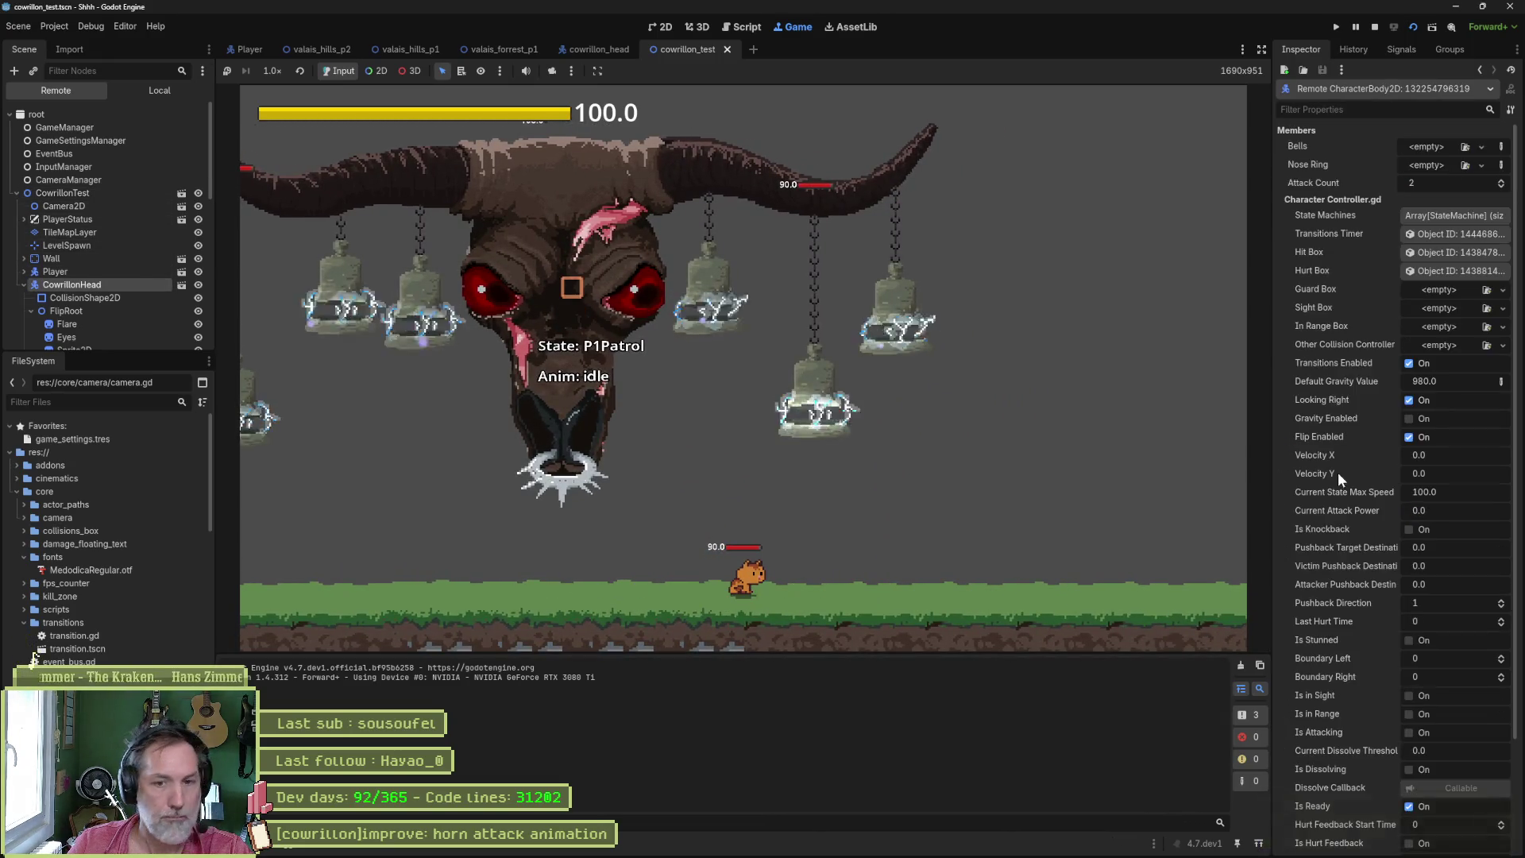
scroll(1358, 487, down, 10)
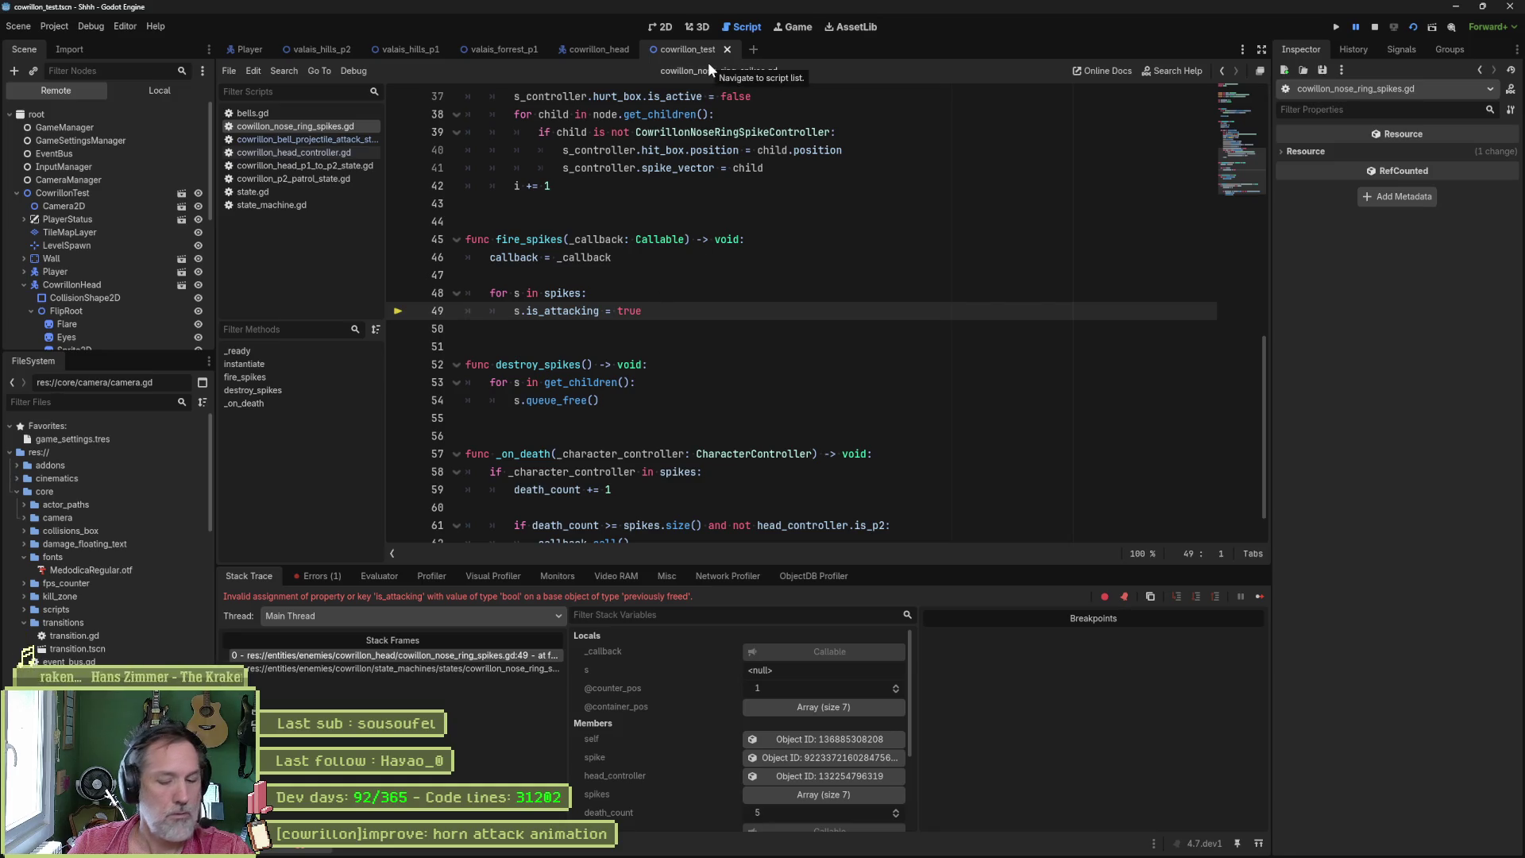
- Relaunch the scene with F6, switch CowrillonHead into phase two, then stop the game
key(F6)
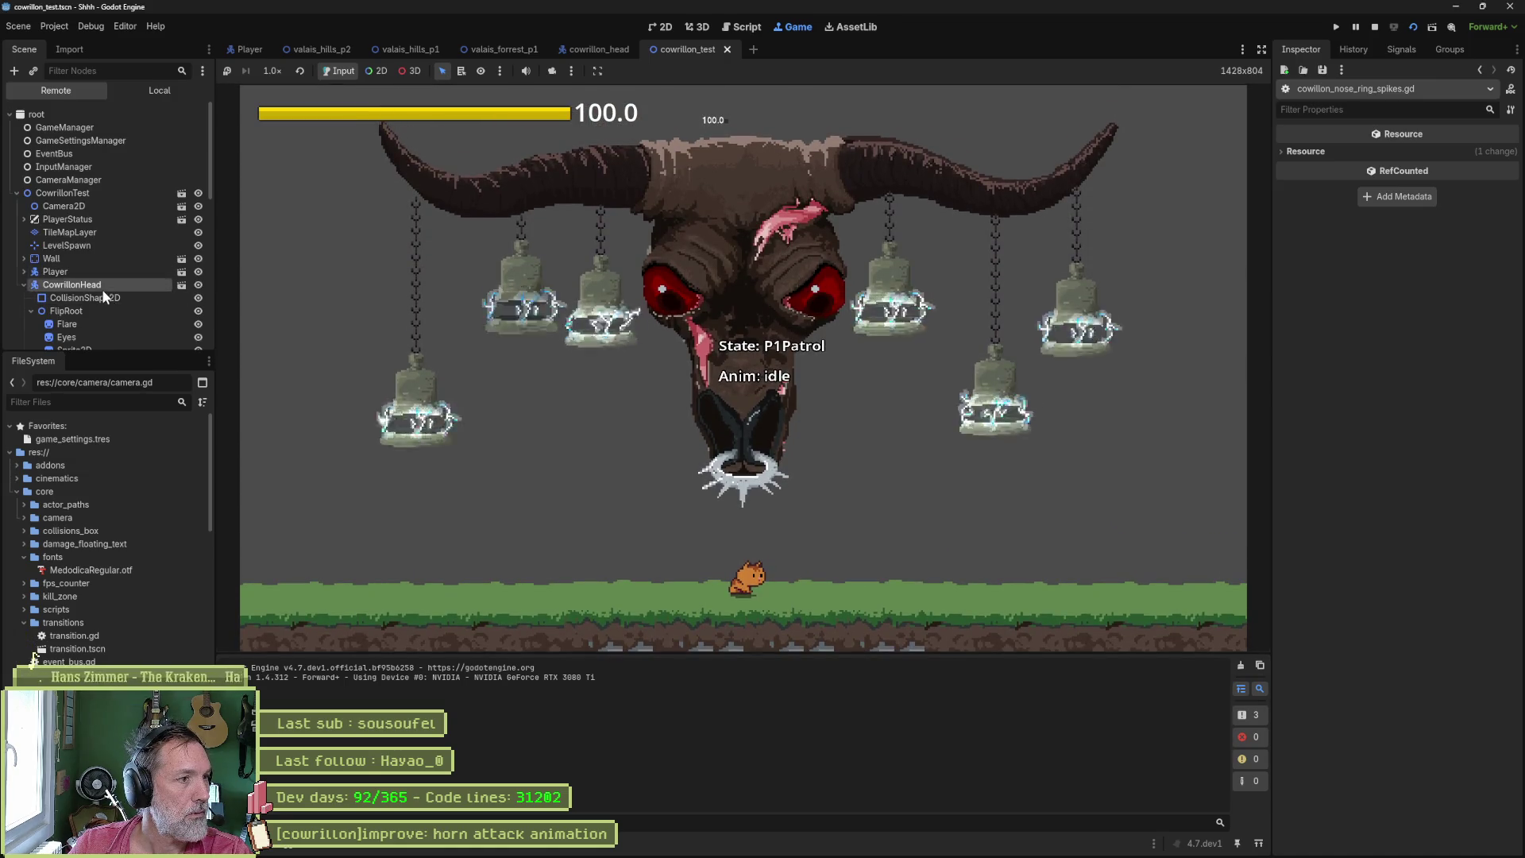
click(102, 286)
scroll(1426, 556, down, 10)
click(1403, 566)
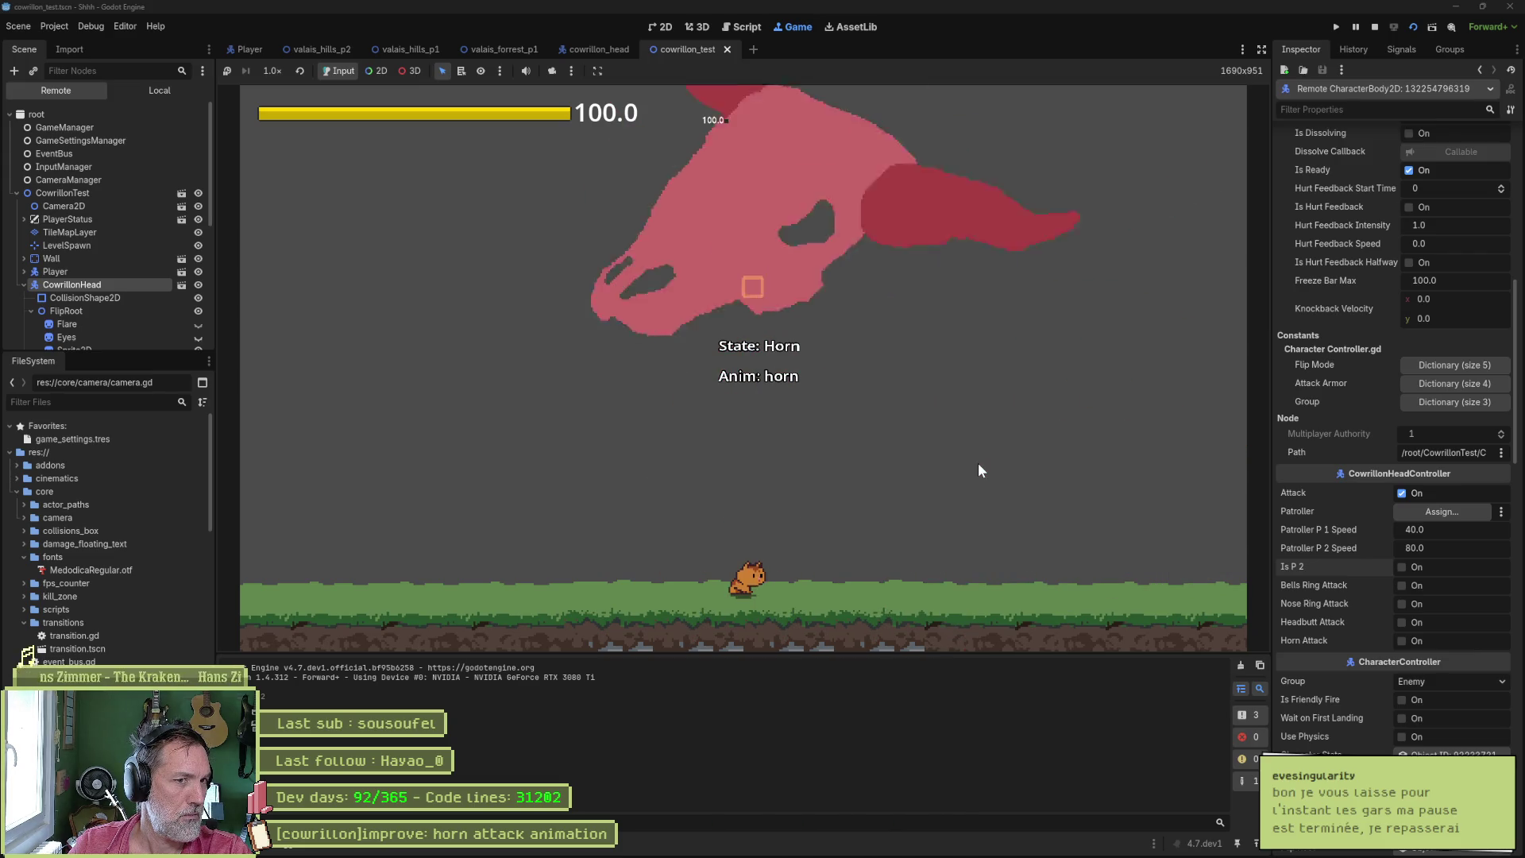
key(F8)
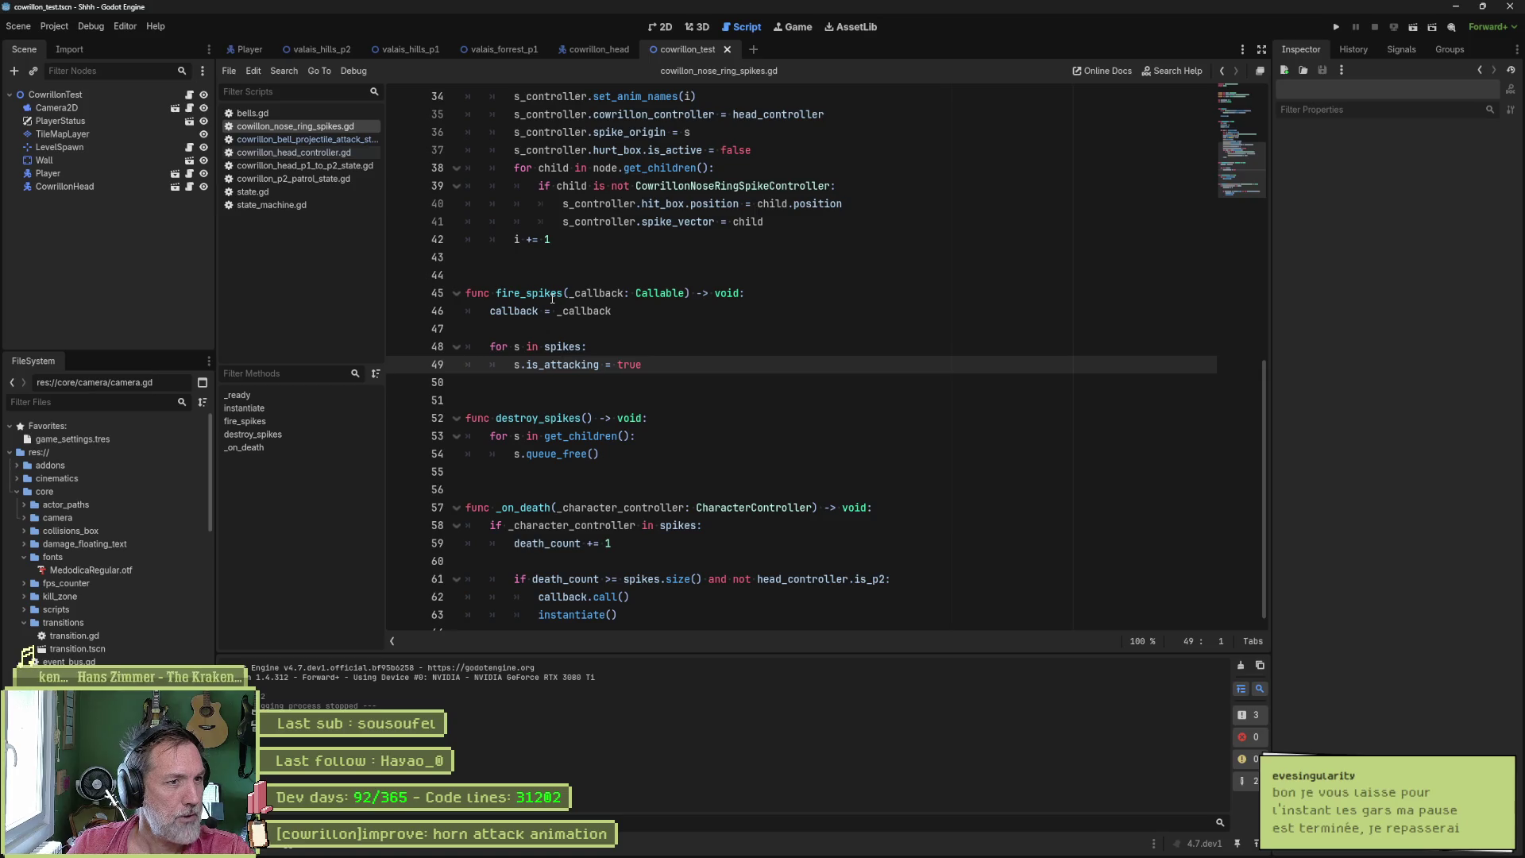
- Examine the spikes loop and is_attacking line on lines 48–49, then open the cowrillon_head scene
click(562, 362)
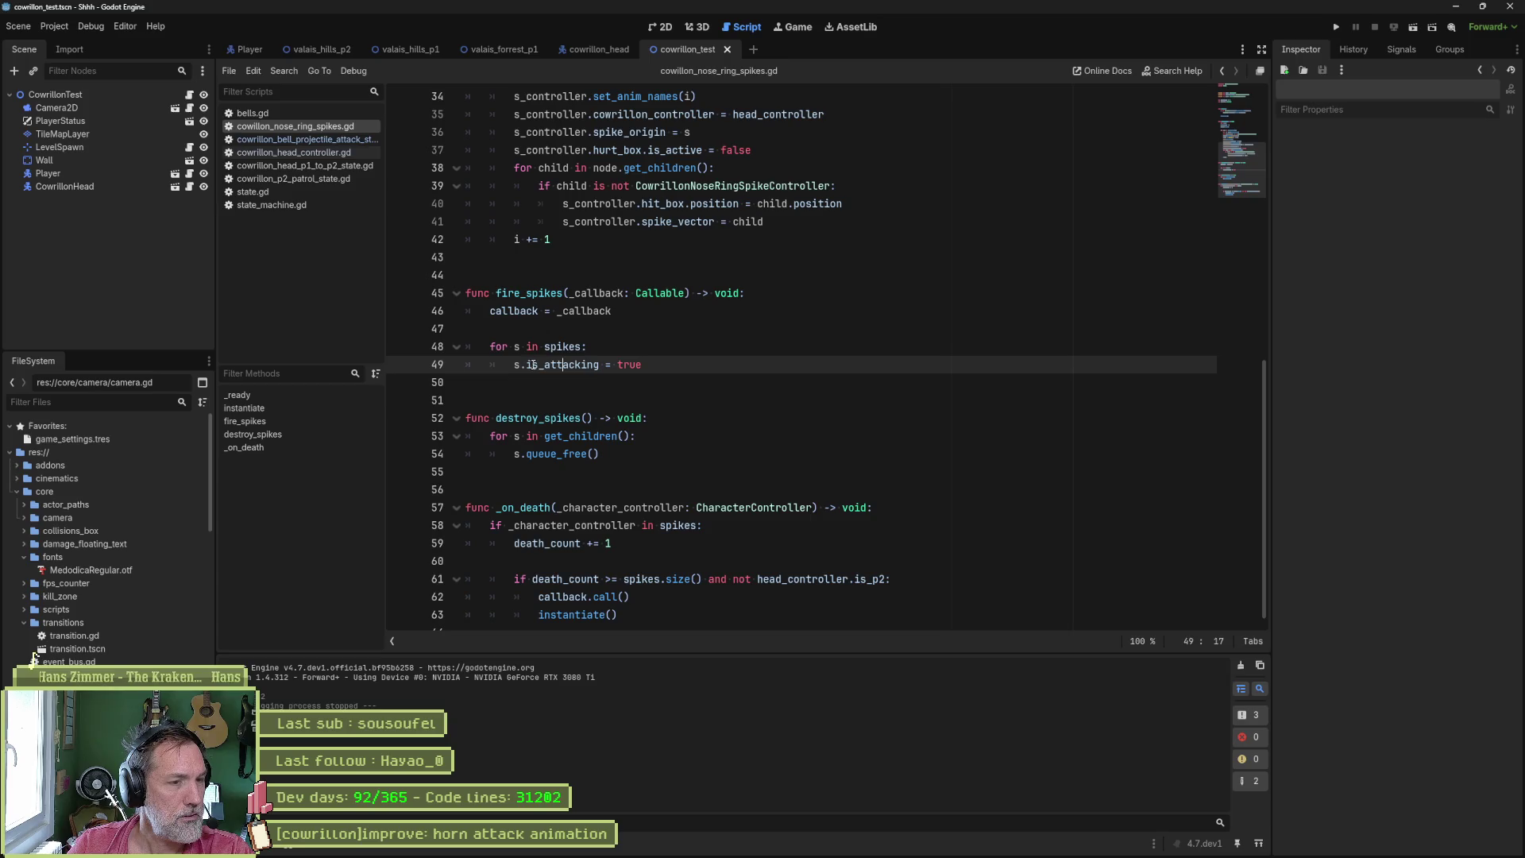
double_click(561, 349)
click(582, 365)
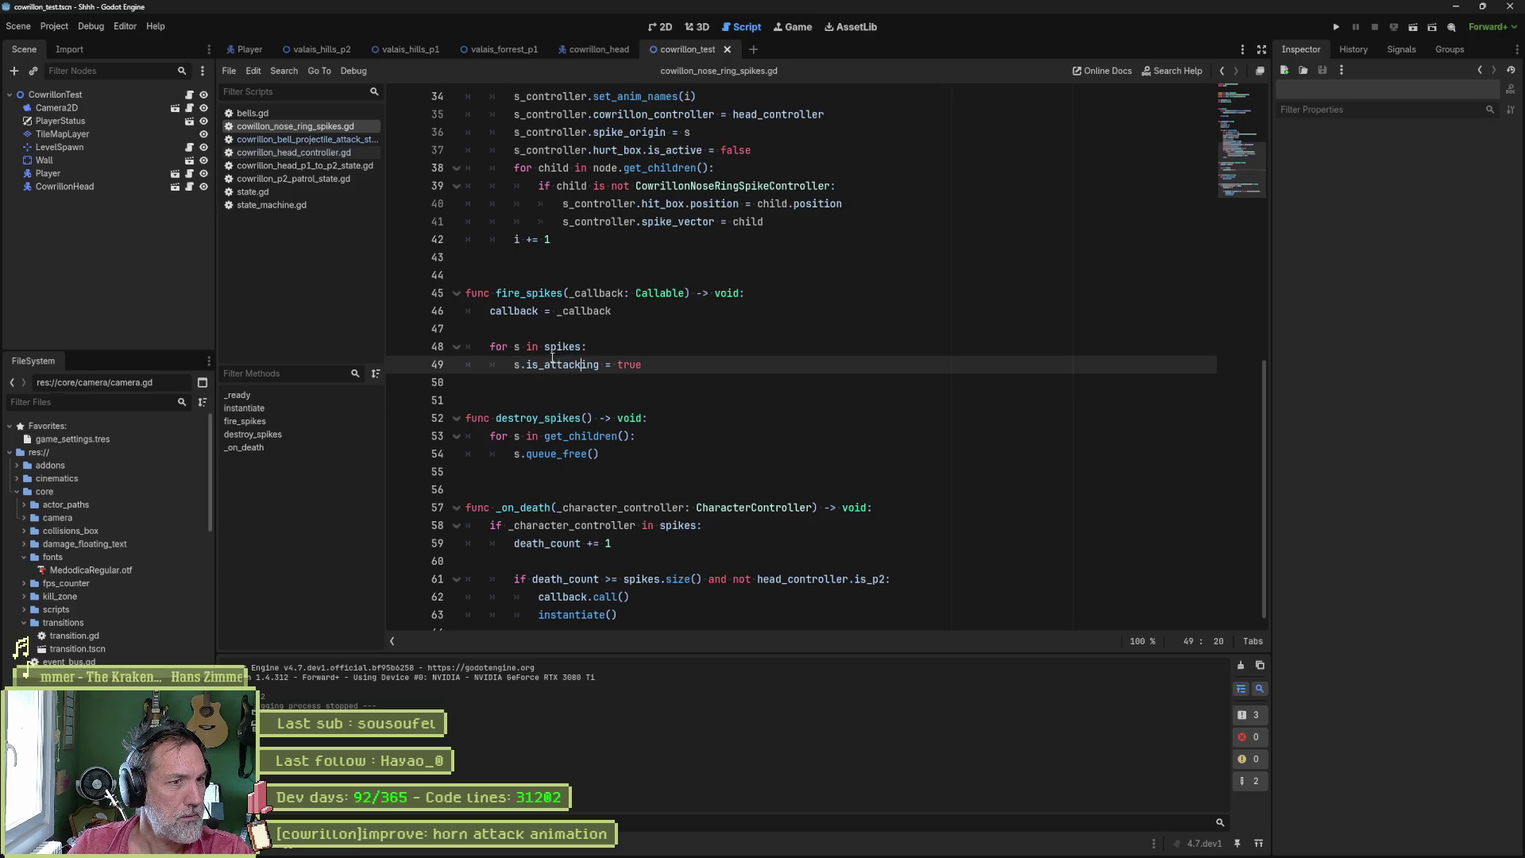
mouse_move(569, 348)
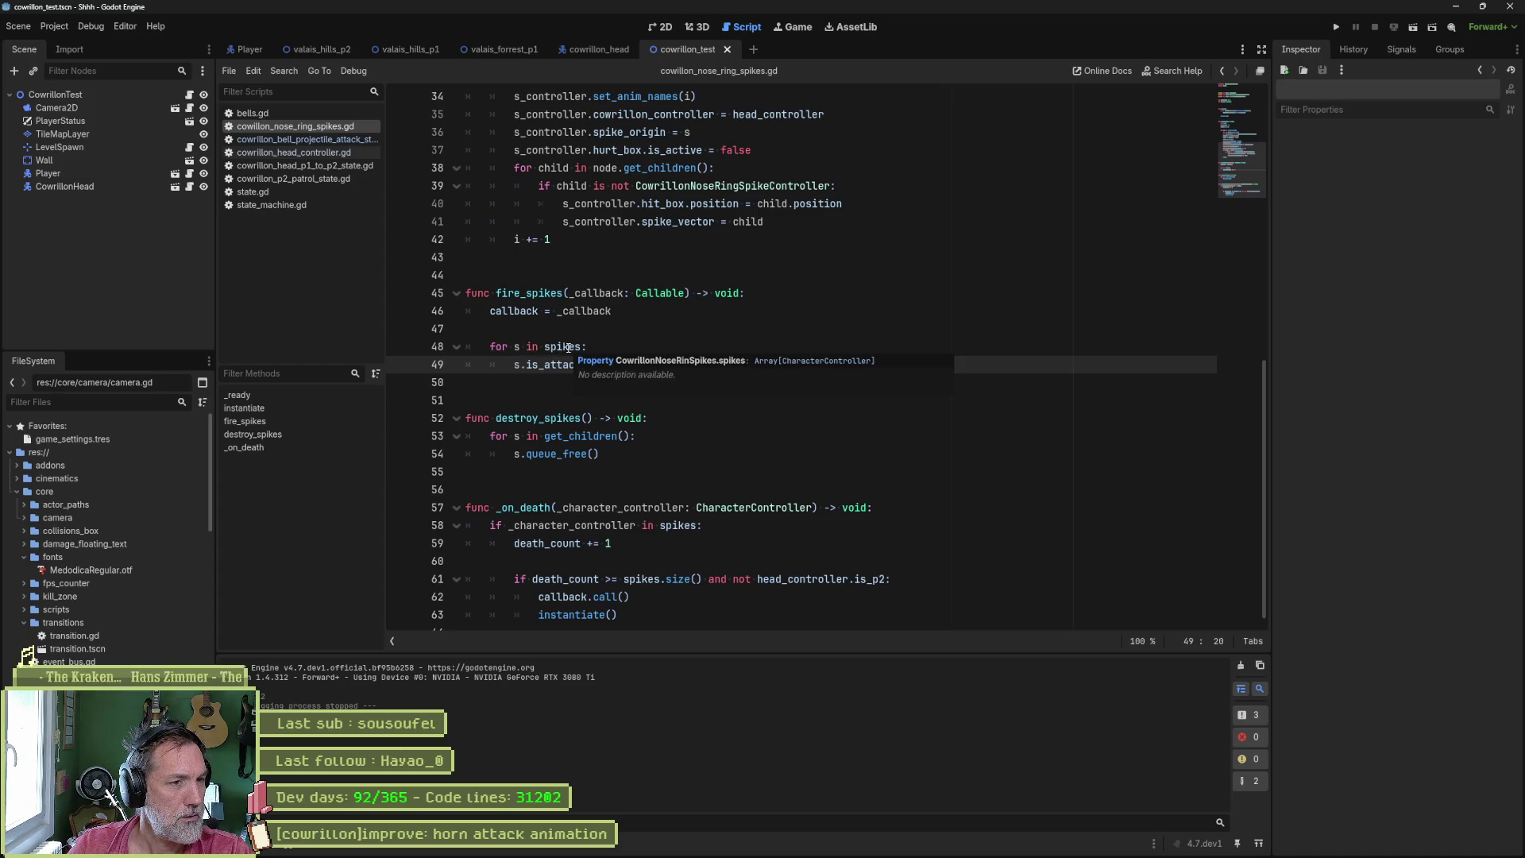
drag(559, 347, 559, 365)
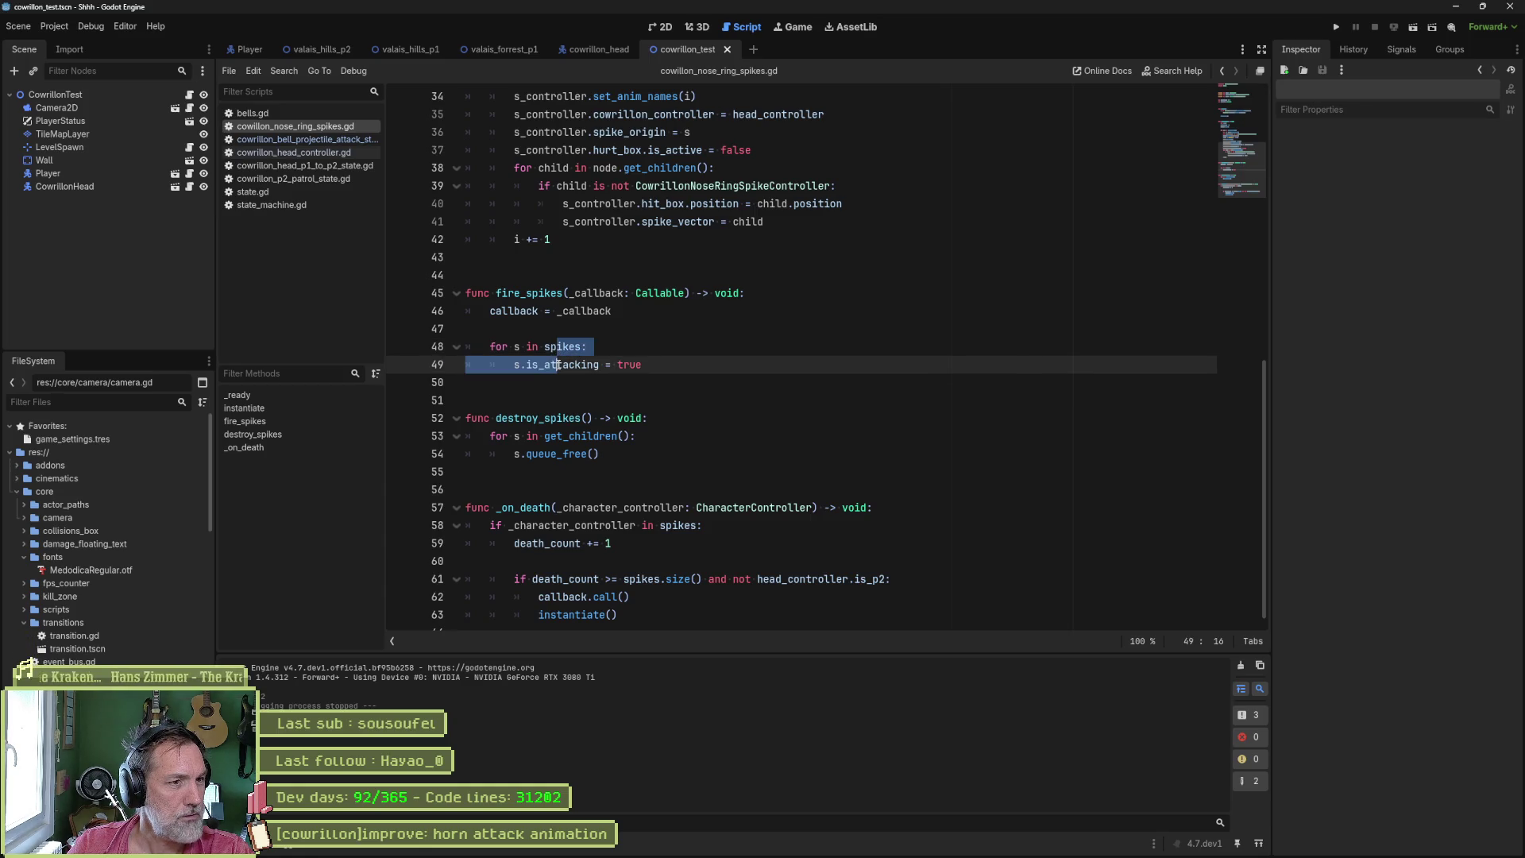
click(556, 328)
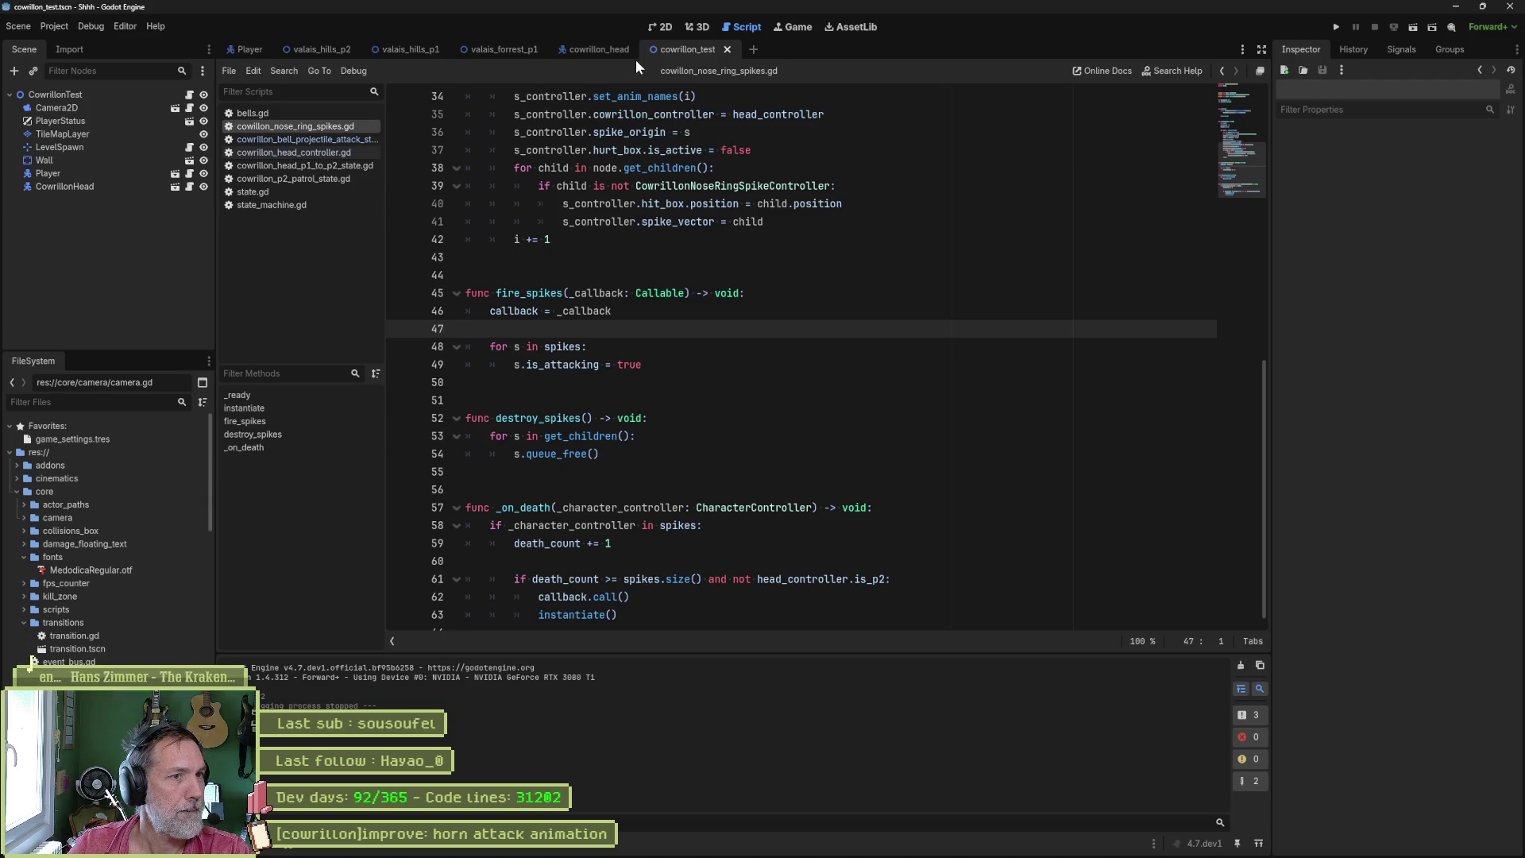
click(609, 46)
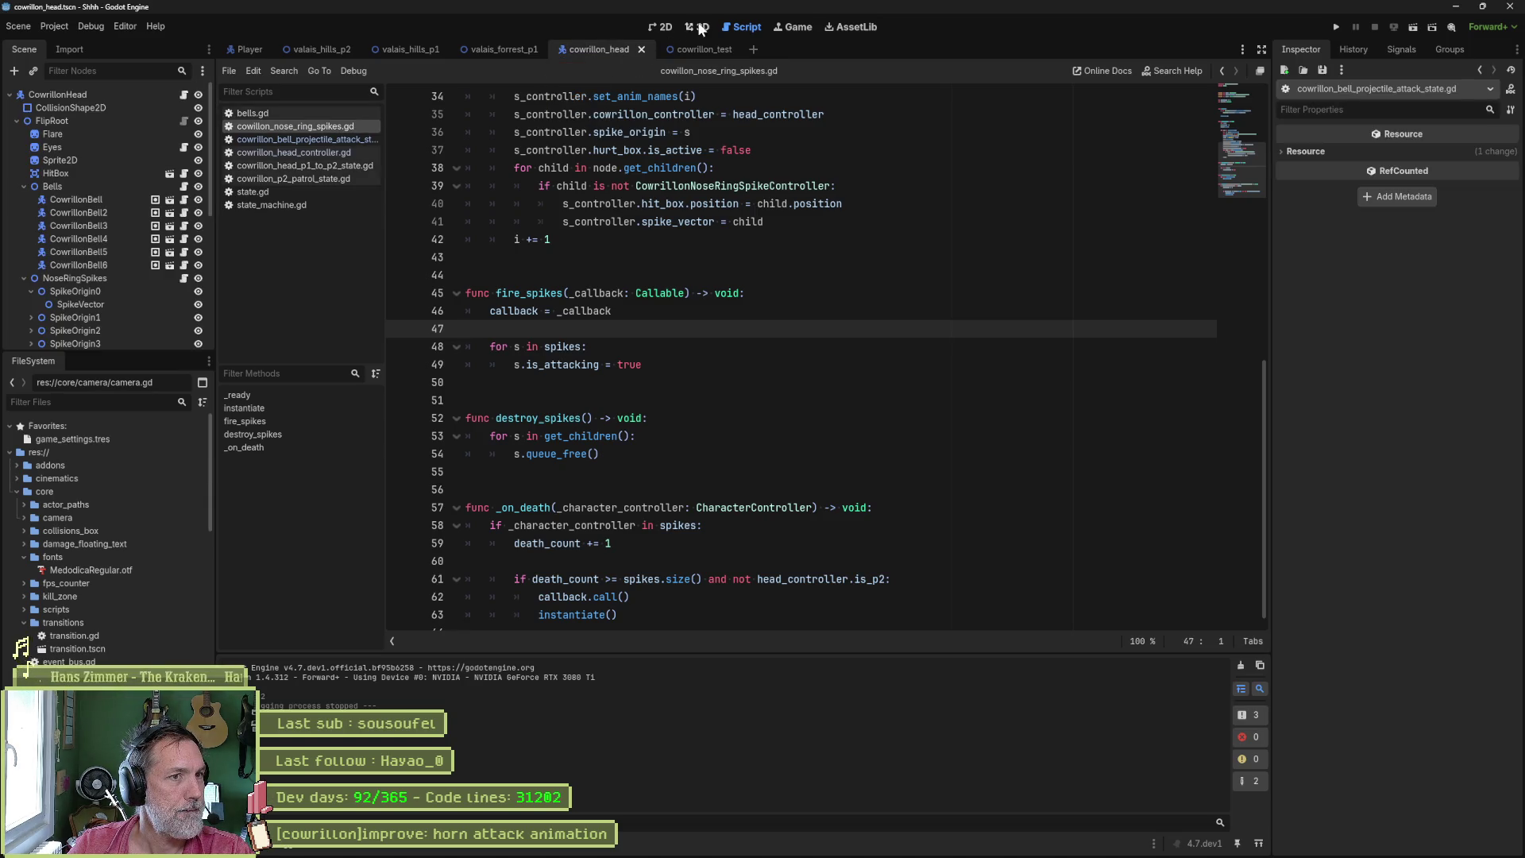
- In 2D view, select the AnimationPlayer, collapse Bells and NoseRingSpikes, and scrub the horn animation
click(666, 26)
drag(161, 393, 145, 527)
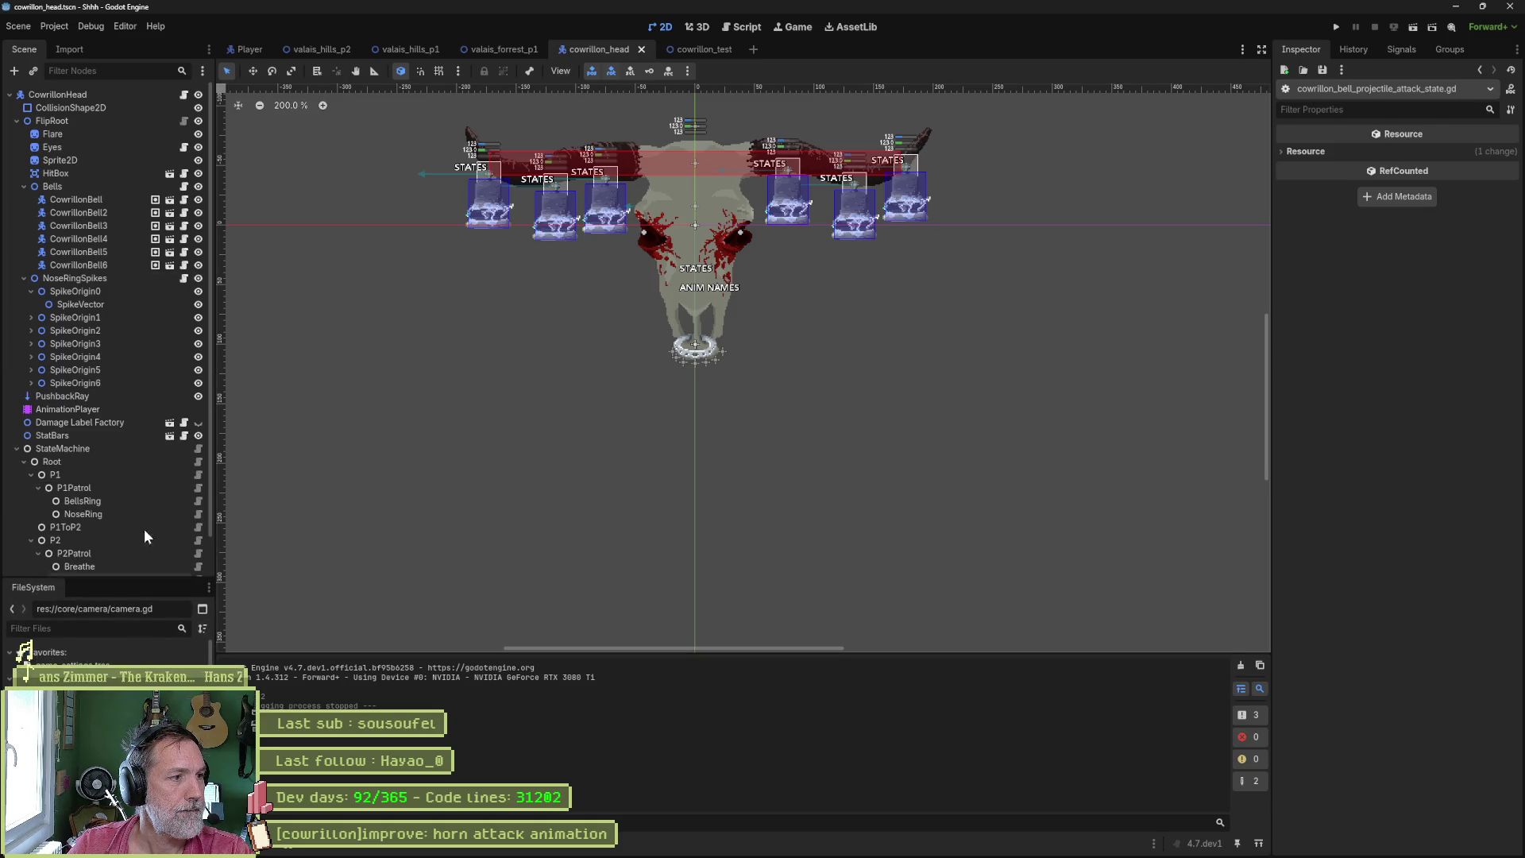
click(68, 409)
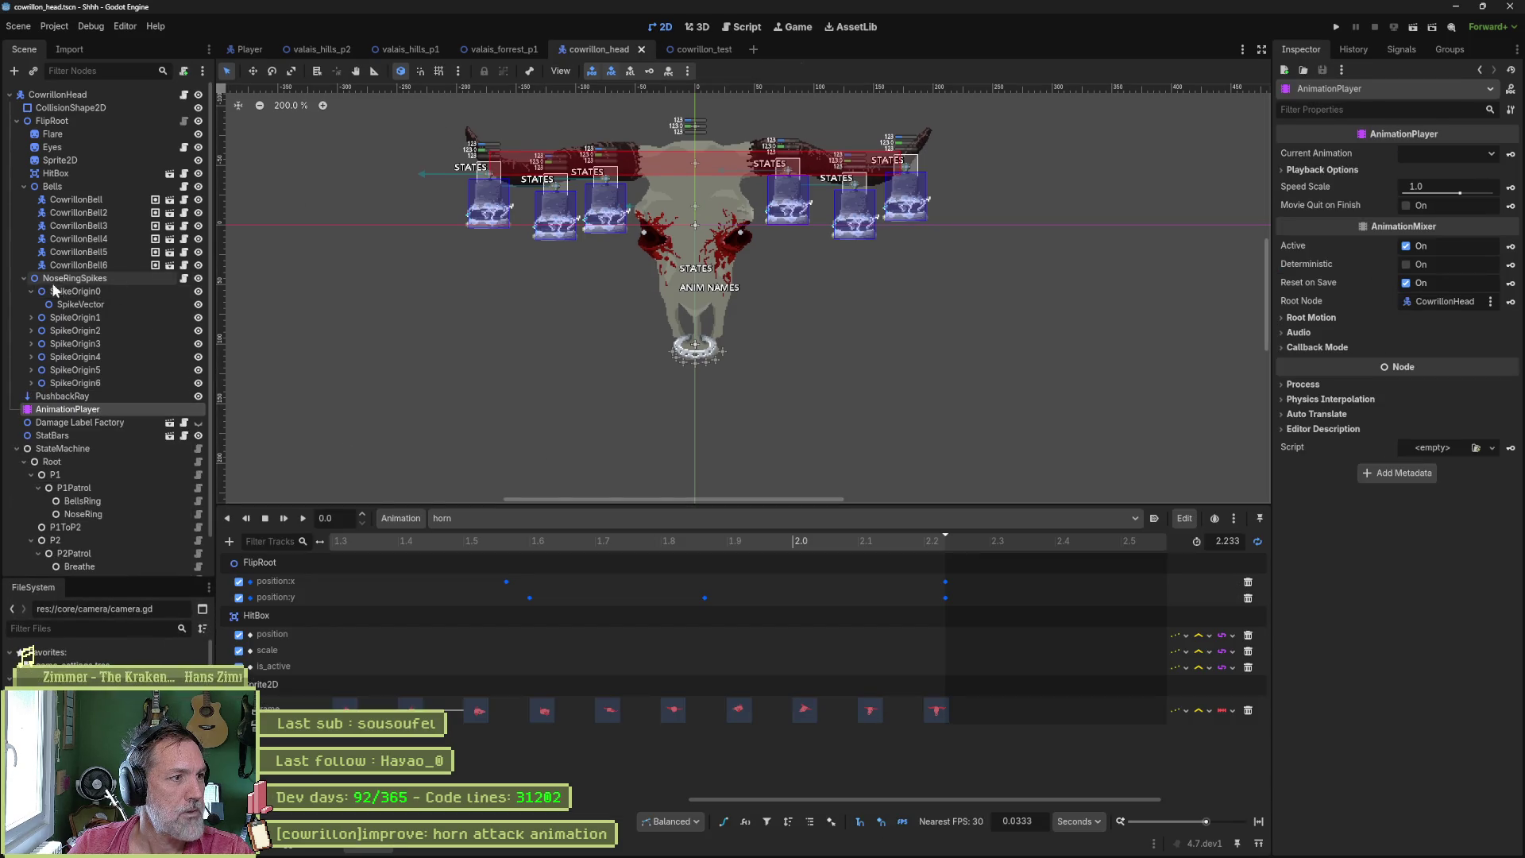
click(24, 278)
click(24, 186)
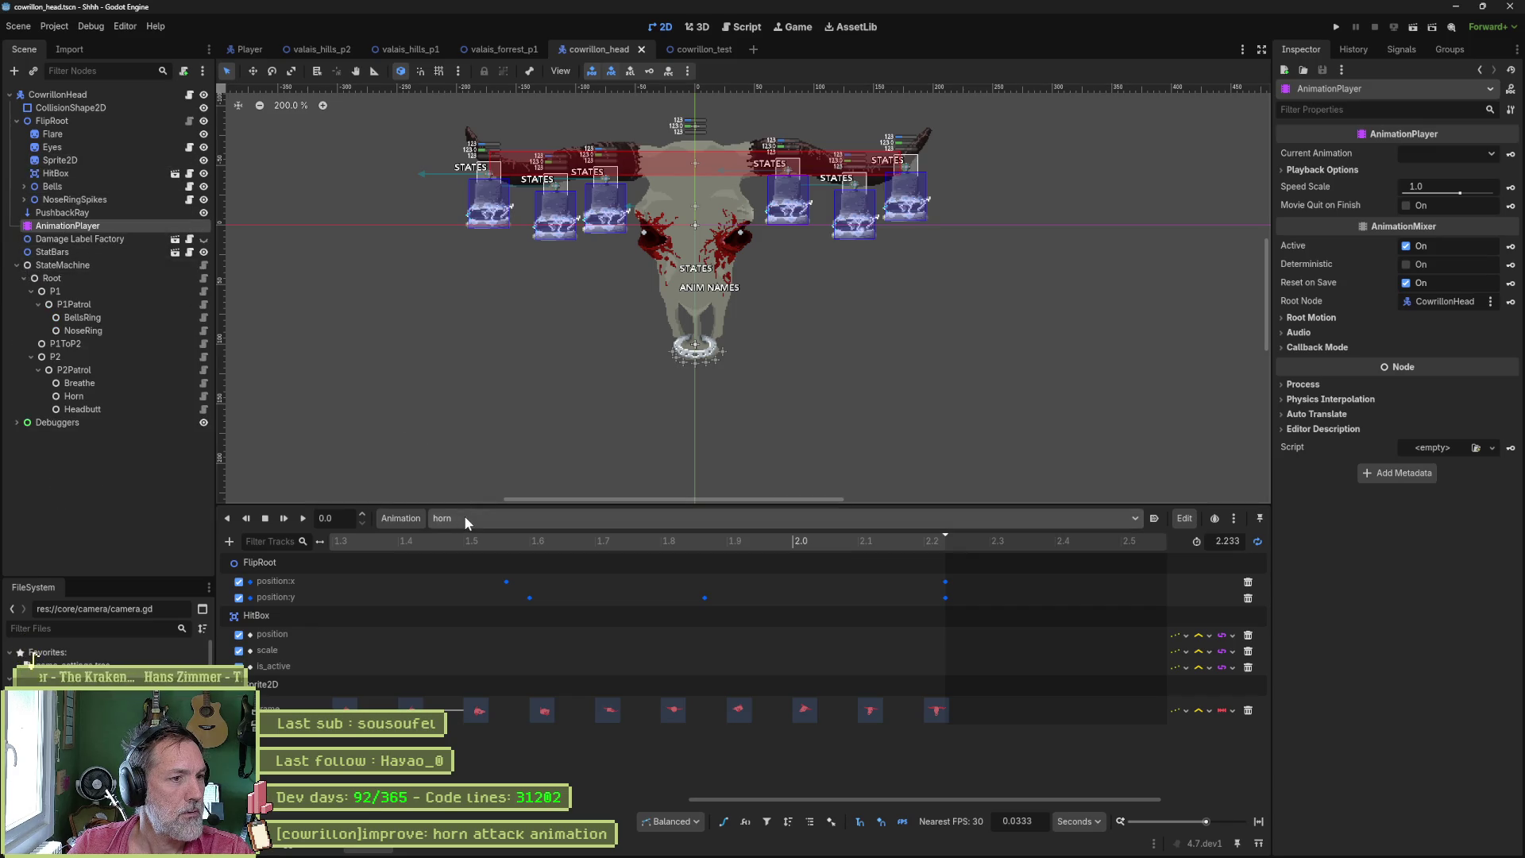
mouse_move(509, 542)
mouse_down()
mouse_move(317, 542)
mouse_move(860, 586)
mouse_up()
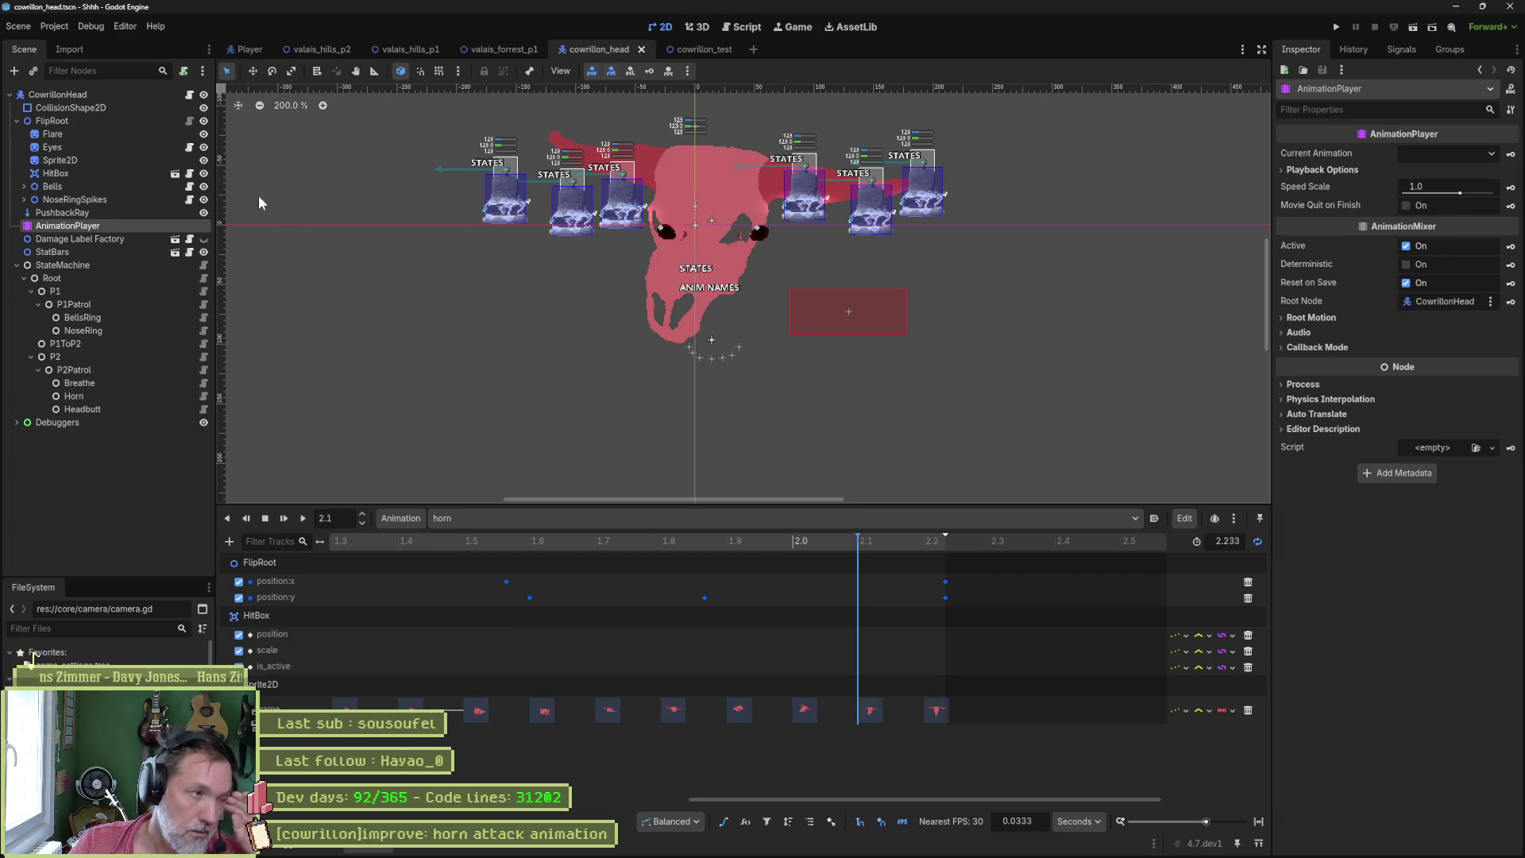
- Shift the Sprite2D frame keys later in the horn animation and save the scene
click(92, 161)
scroll(1362, 532, down, 1)
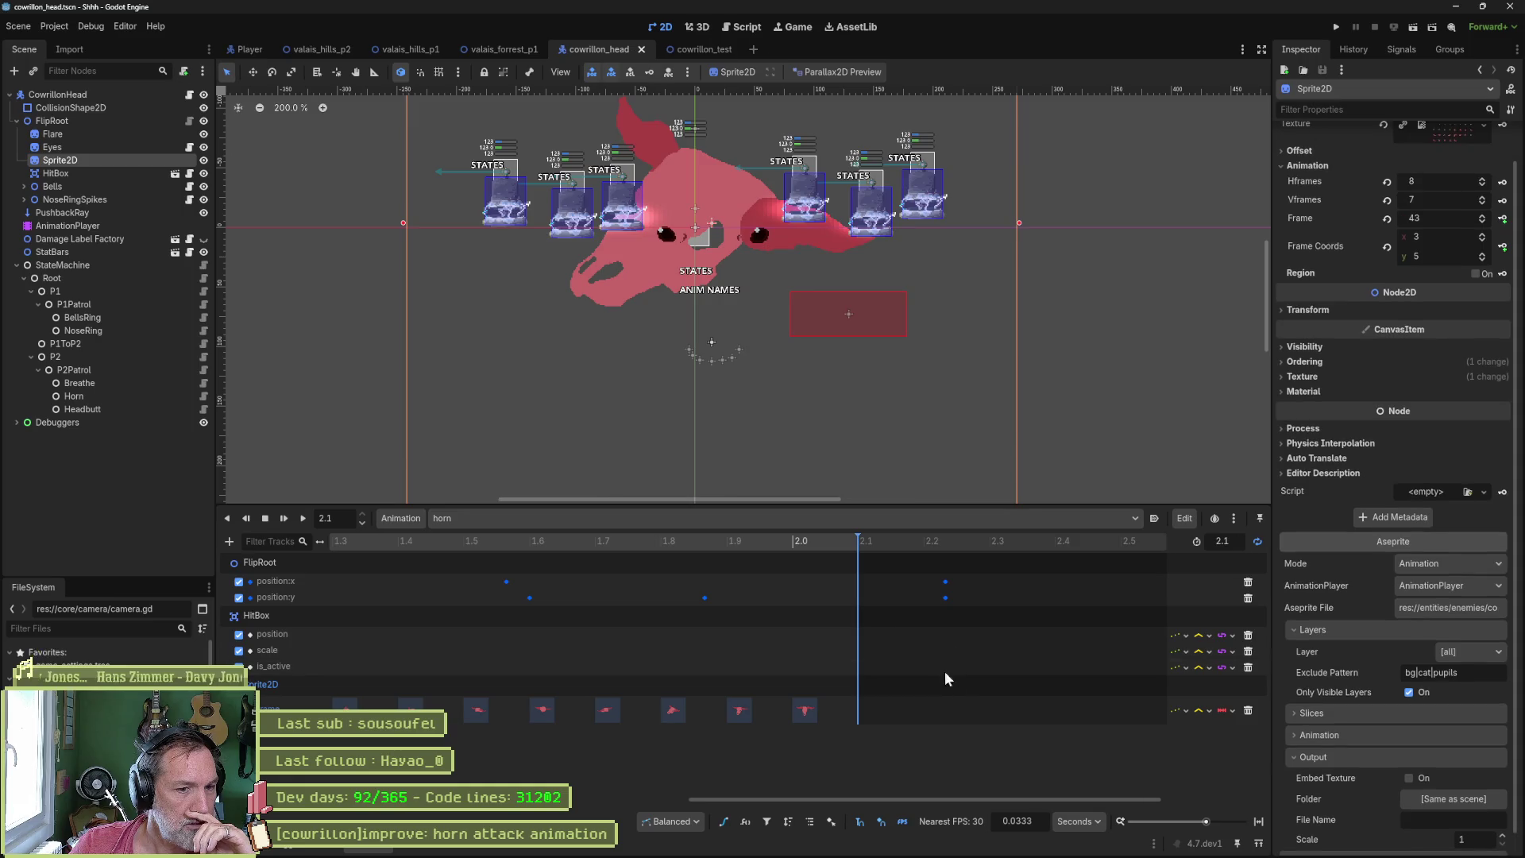
scroll(715, 688, down, 2)
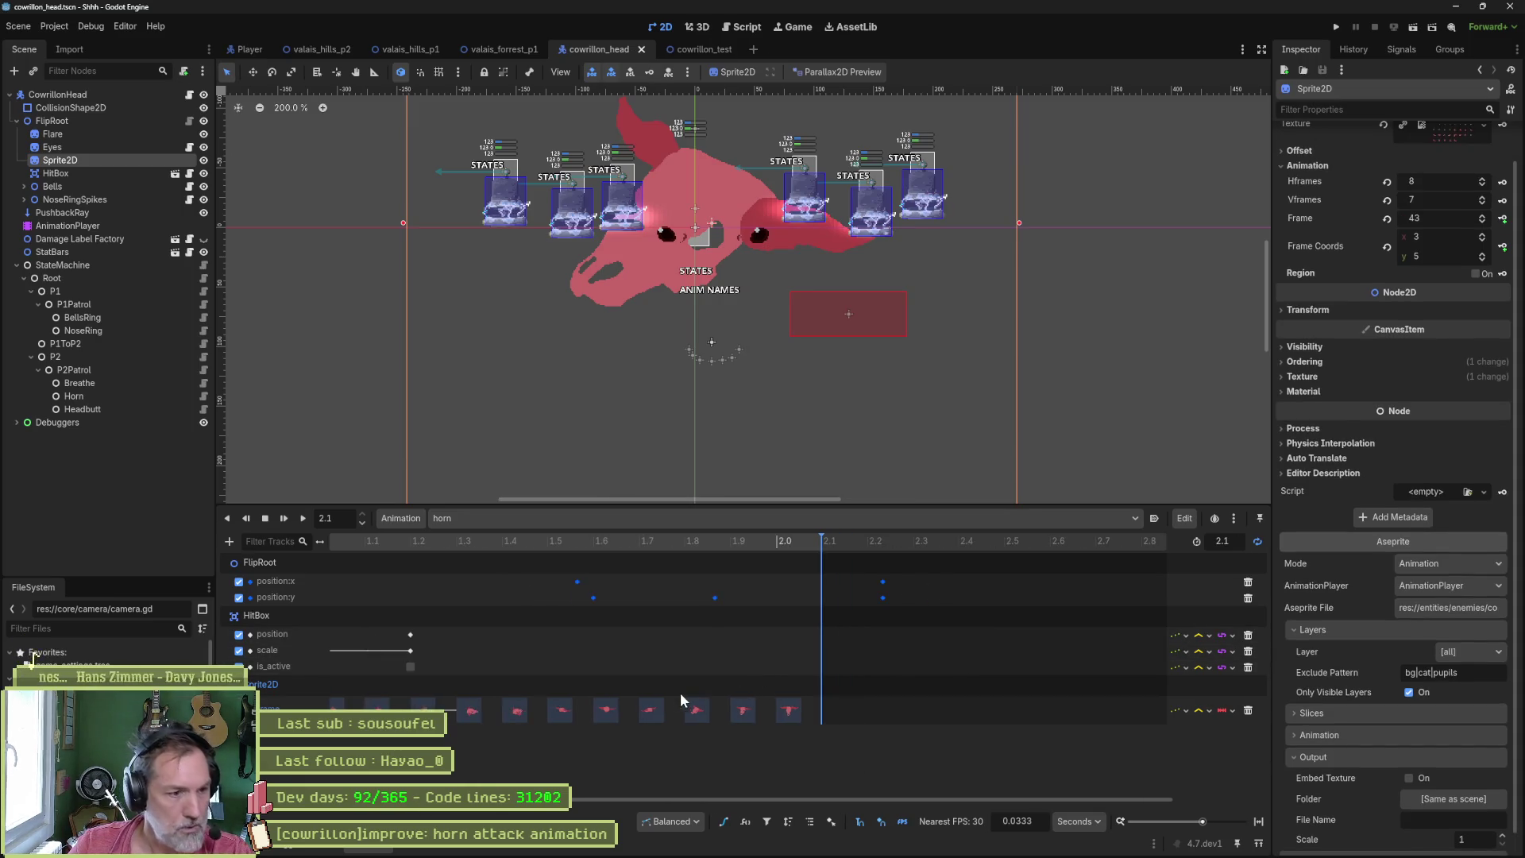
scroll(525, 698, left, 3)
scroll(866, 677, left, 3)
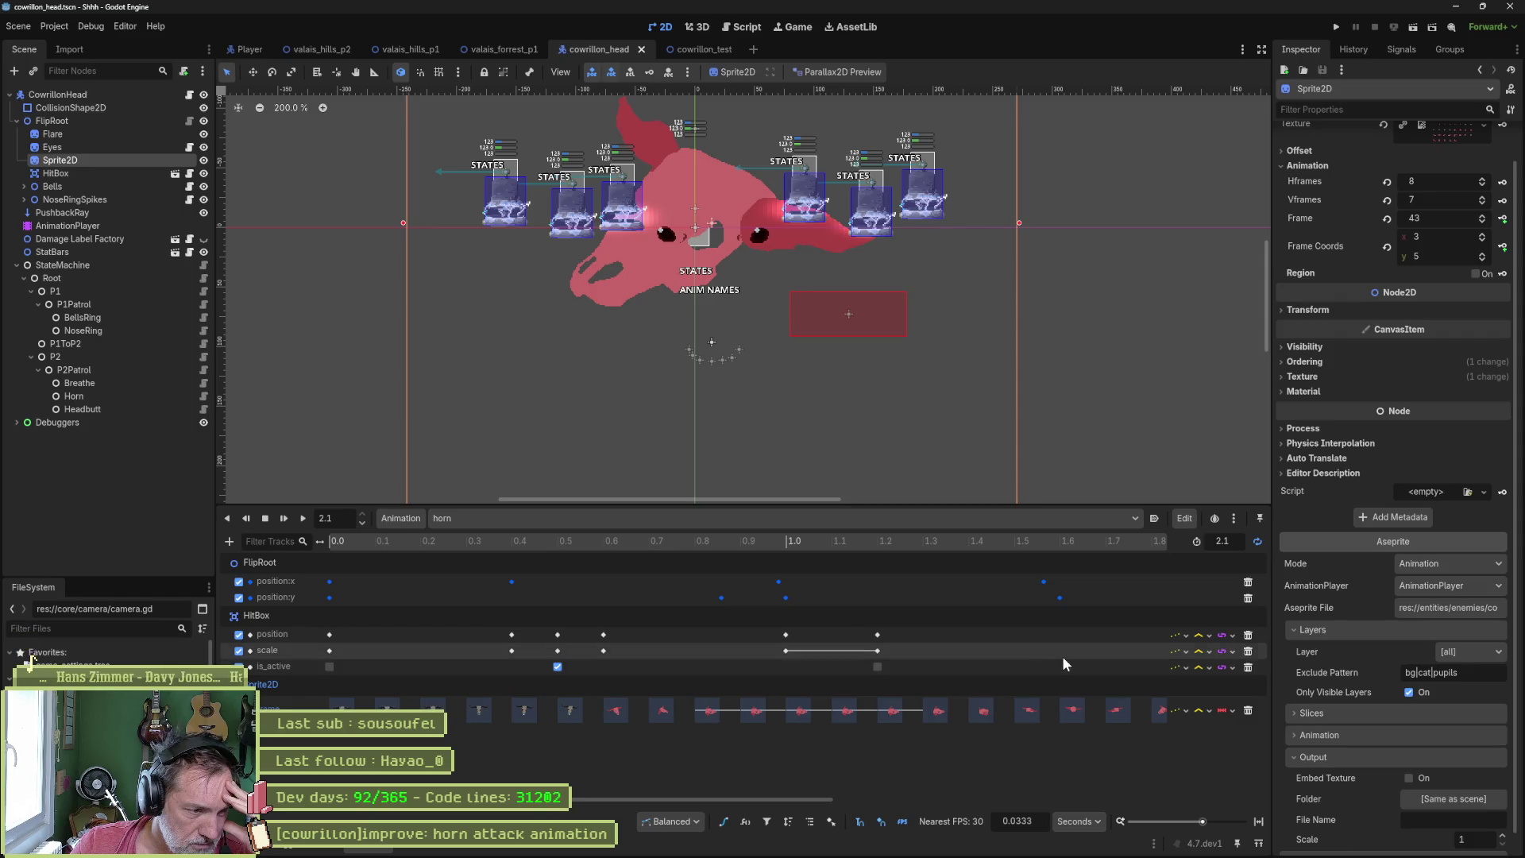
mouse_move(542, 542)
mouse_down()
mouse_move(350, 539)
mouse_move(608, 550)
mouse_move(364, 549)
mouse_move(513, 550)
mouse_up()
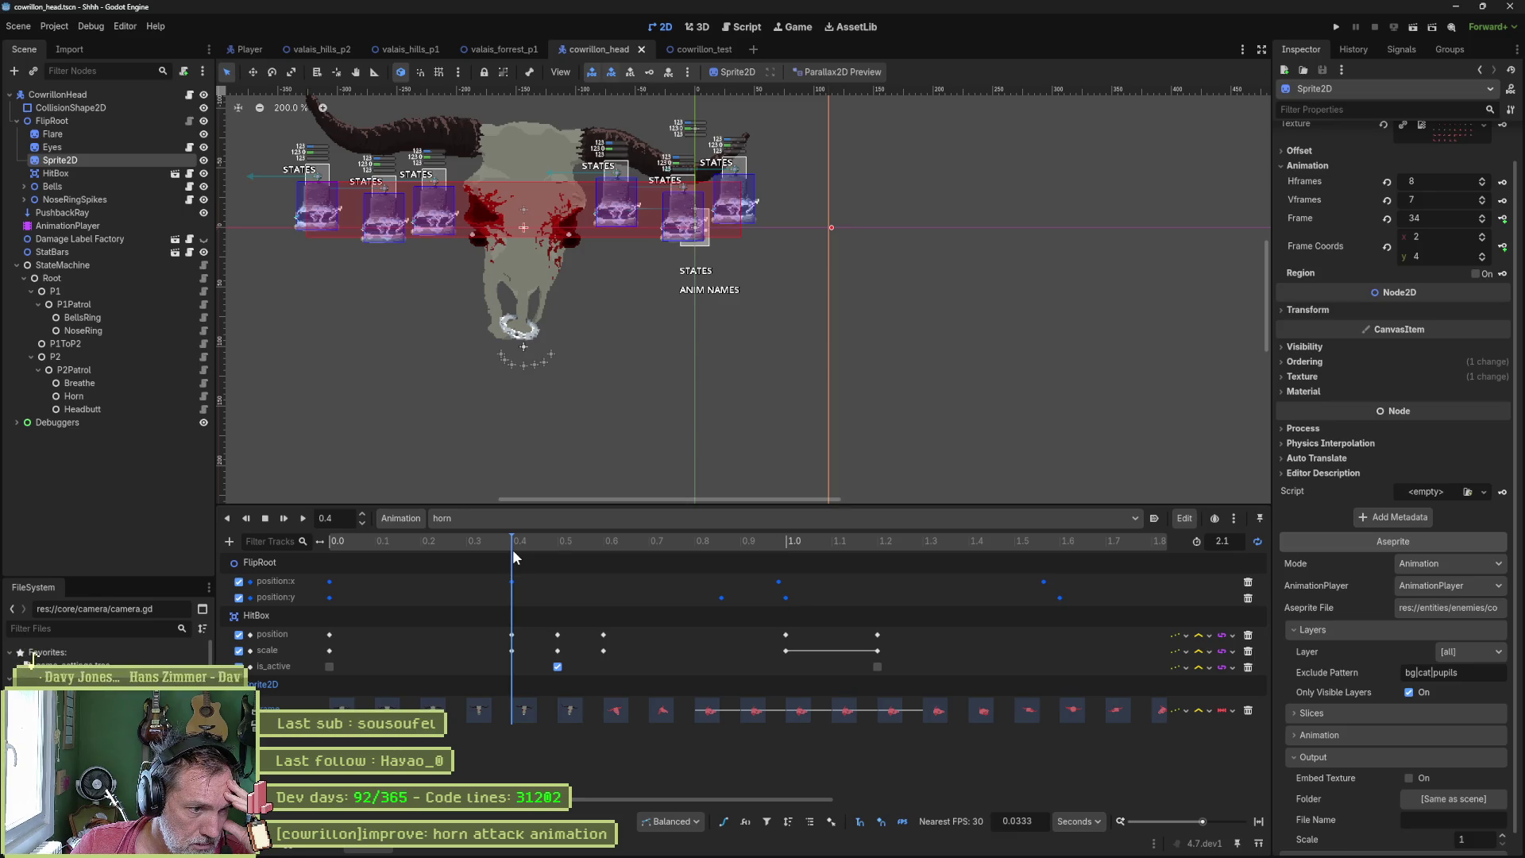
scroll(693, 658, down, 5)
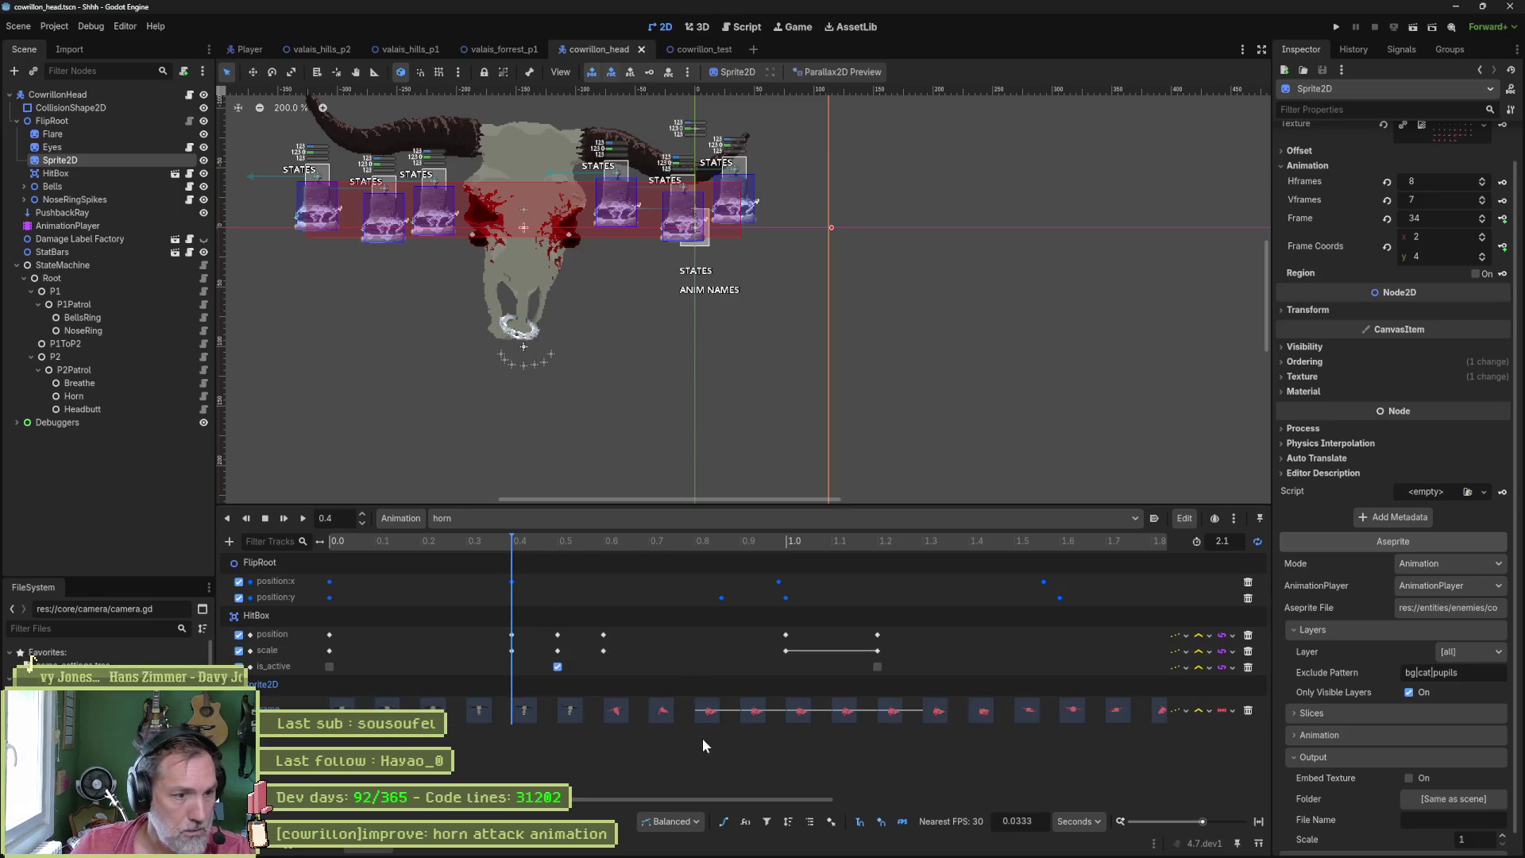
mouse_move(1088, 696)
mouse_down()
mouse_move(468, 745)
mouse_move(573, 714)
mouse_up()
mouse_move(474, 541)
mouse_down()
mouse_move(697, 556)
mouse_move(531, 551)
mouse_move(651, 565)
mouse_up()
key(ctrl+s)
click(678, 50)
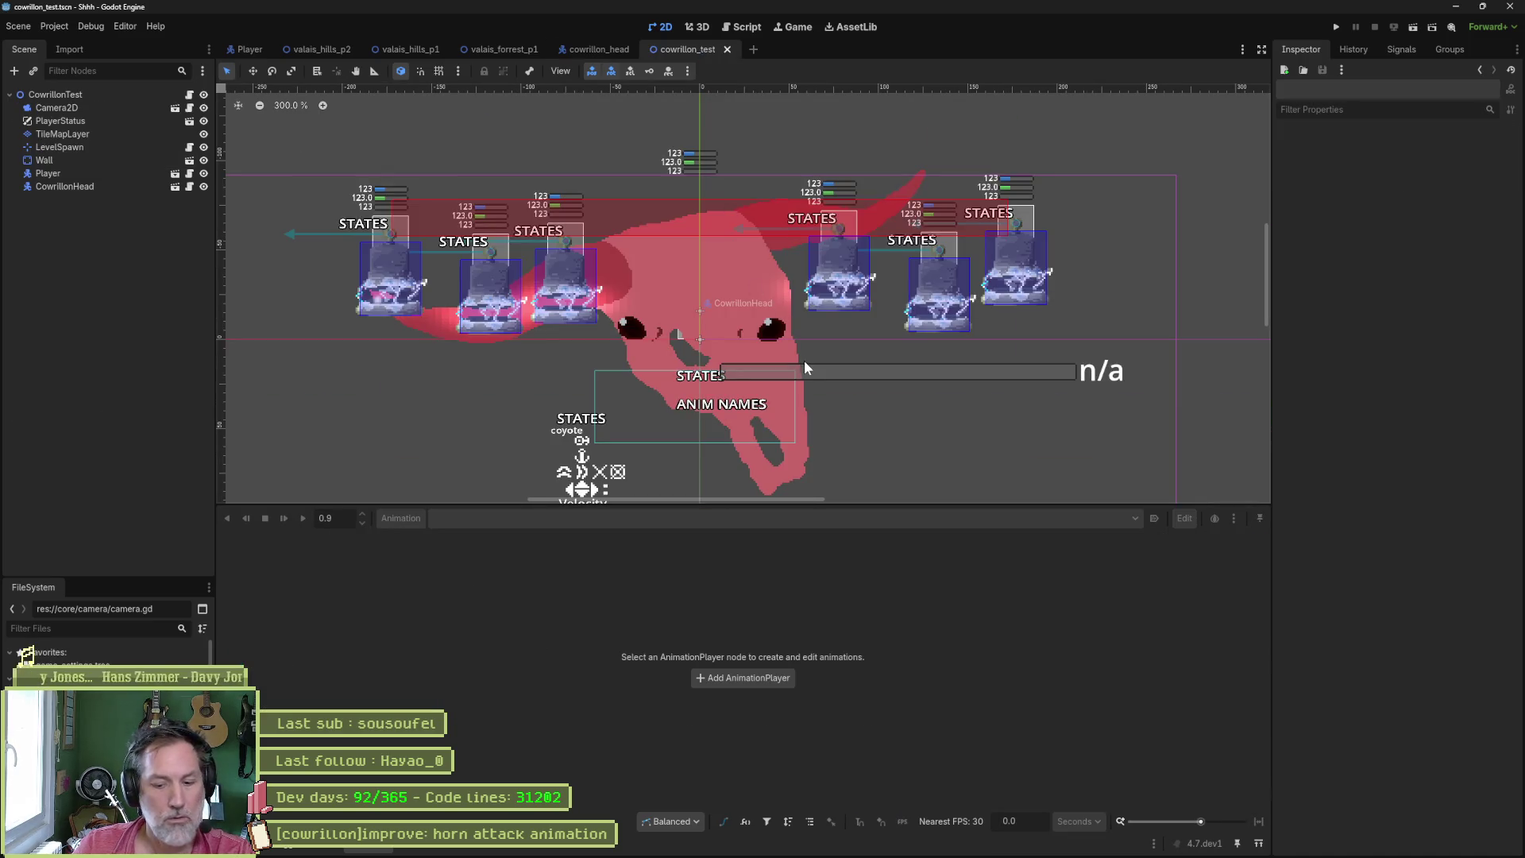
- Run the test scene with F6, put CowrillonHead into phase two, watch the horn attack, and stop
key(F6)
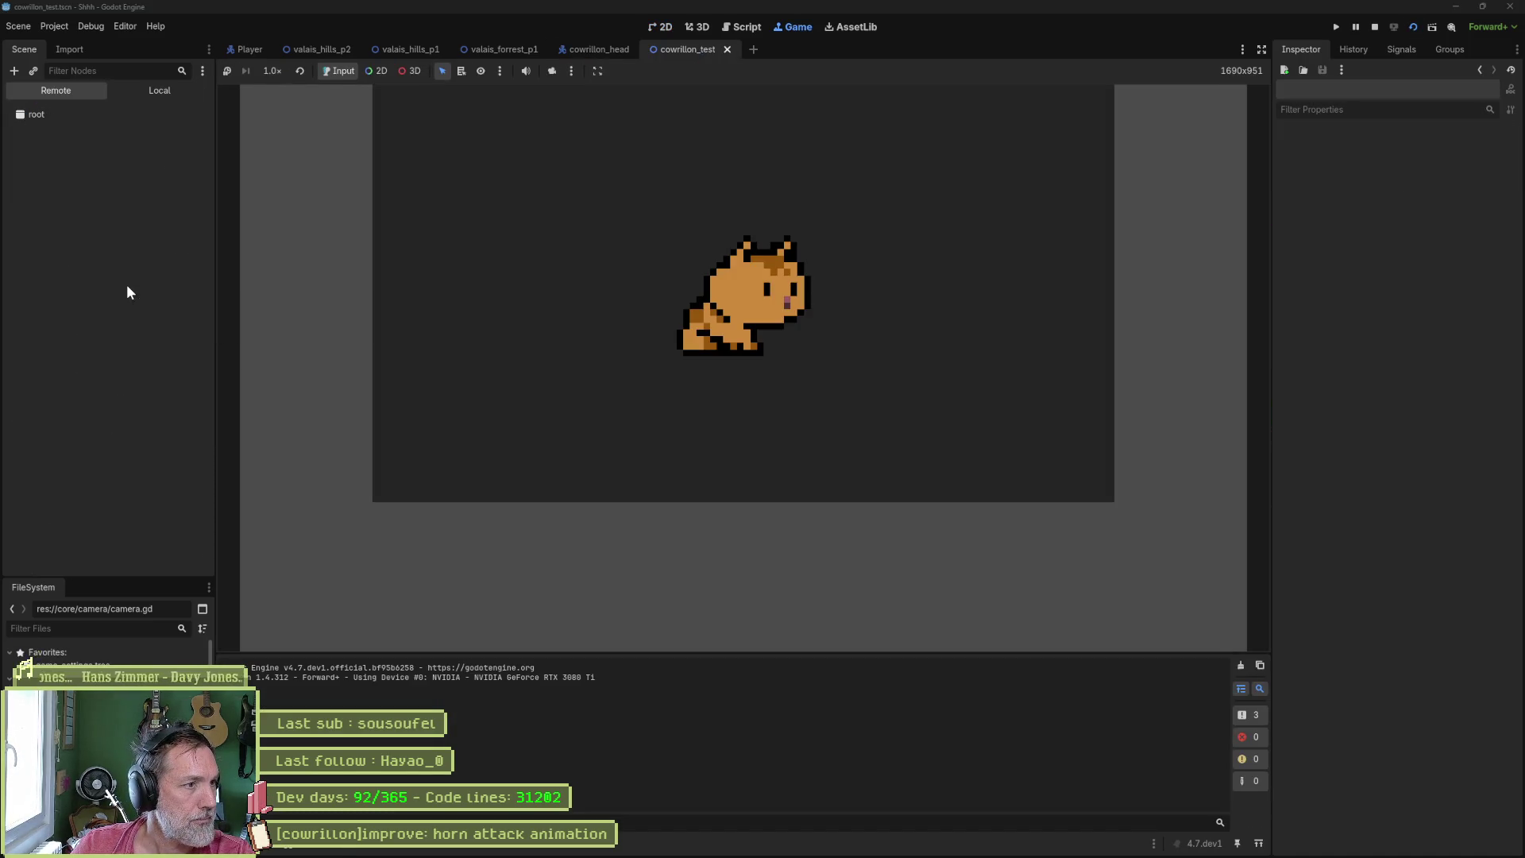
click(126, 284)
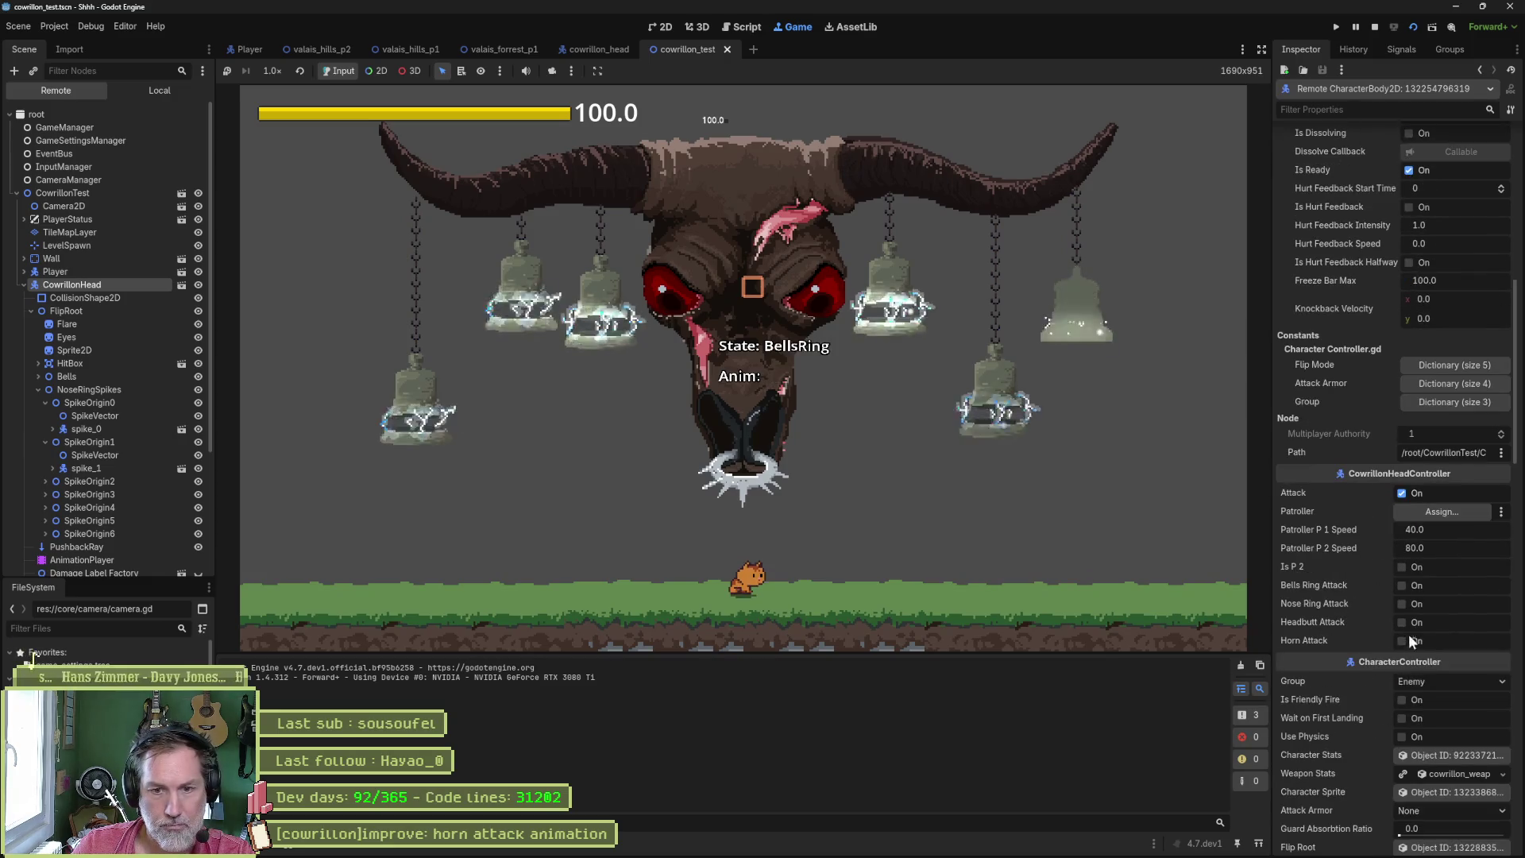
click(1402, 567)
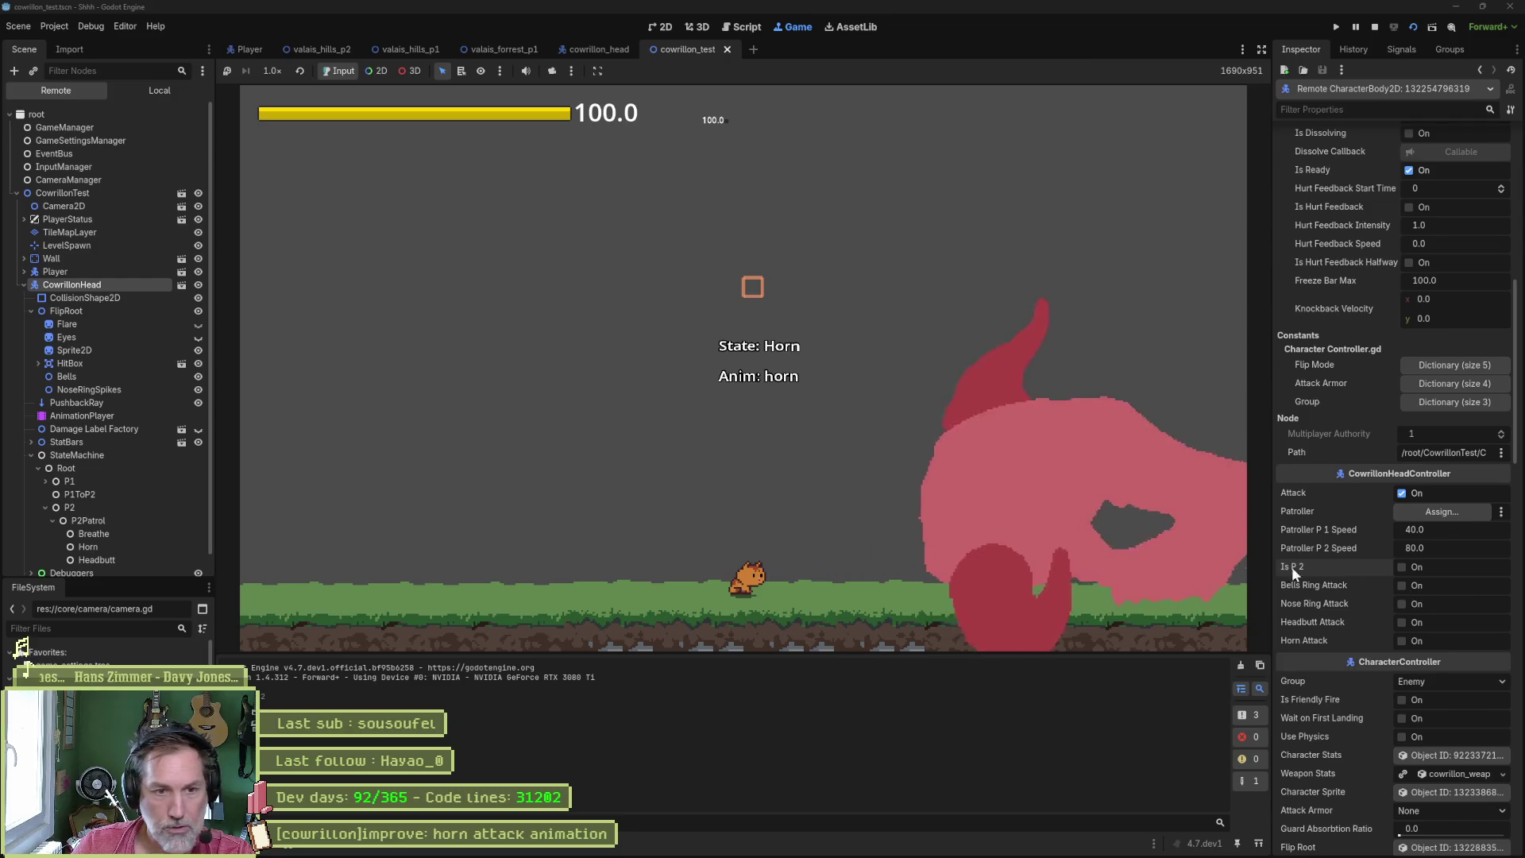
click(1375, 26)
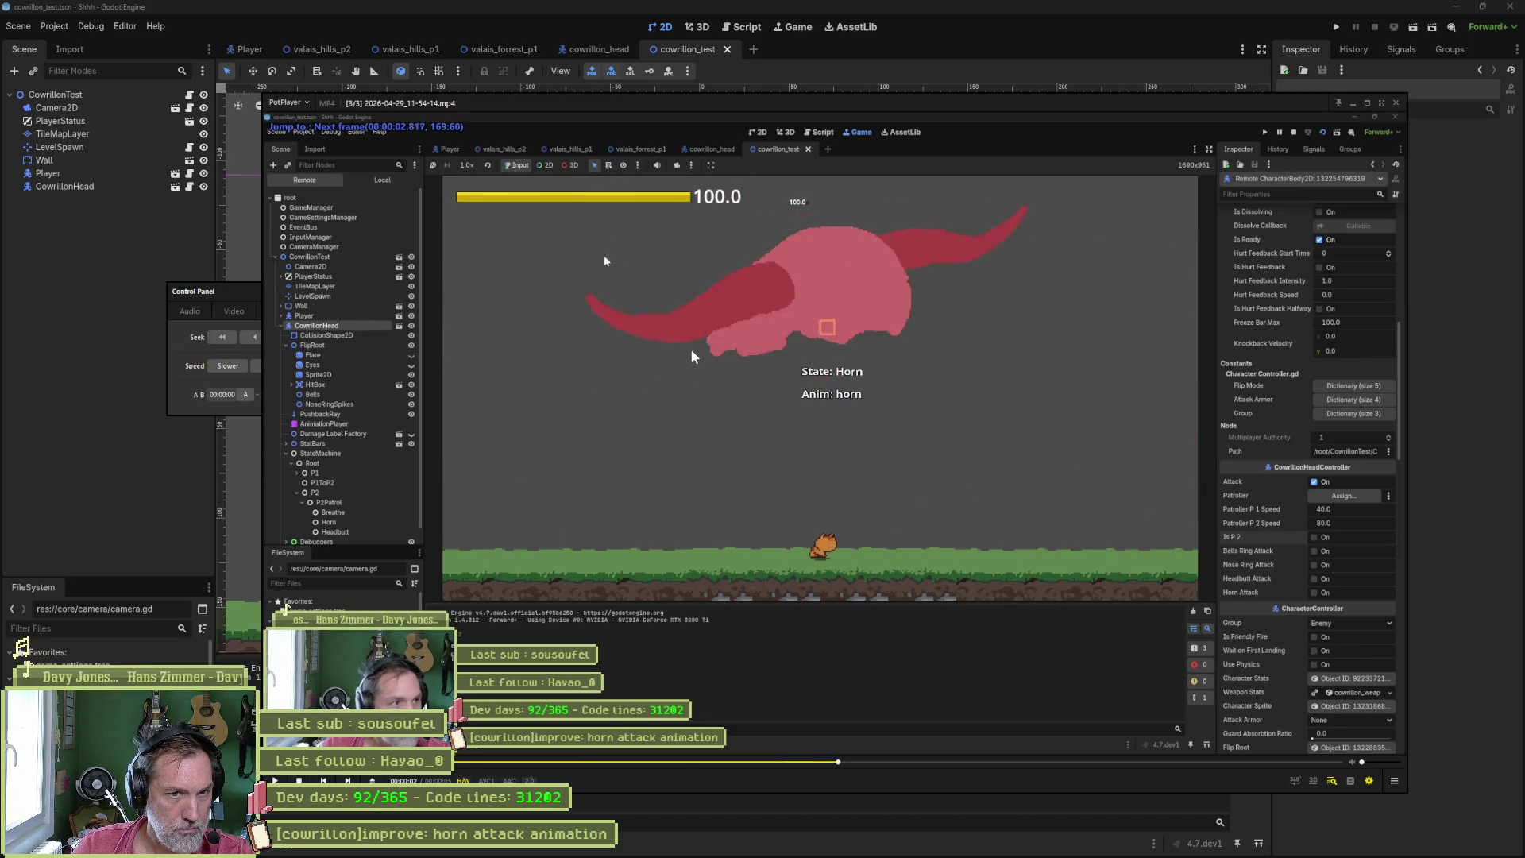
- Step the recorded horn attack back and forth frame by frame
key(f)
key(d)
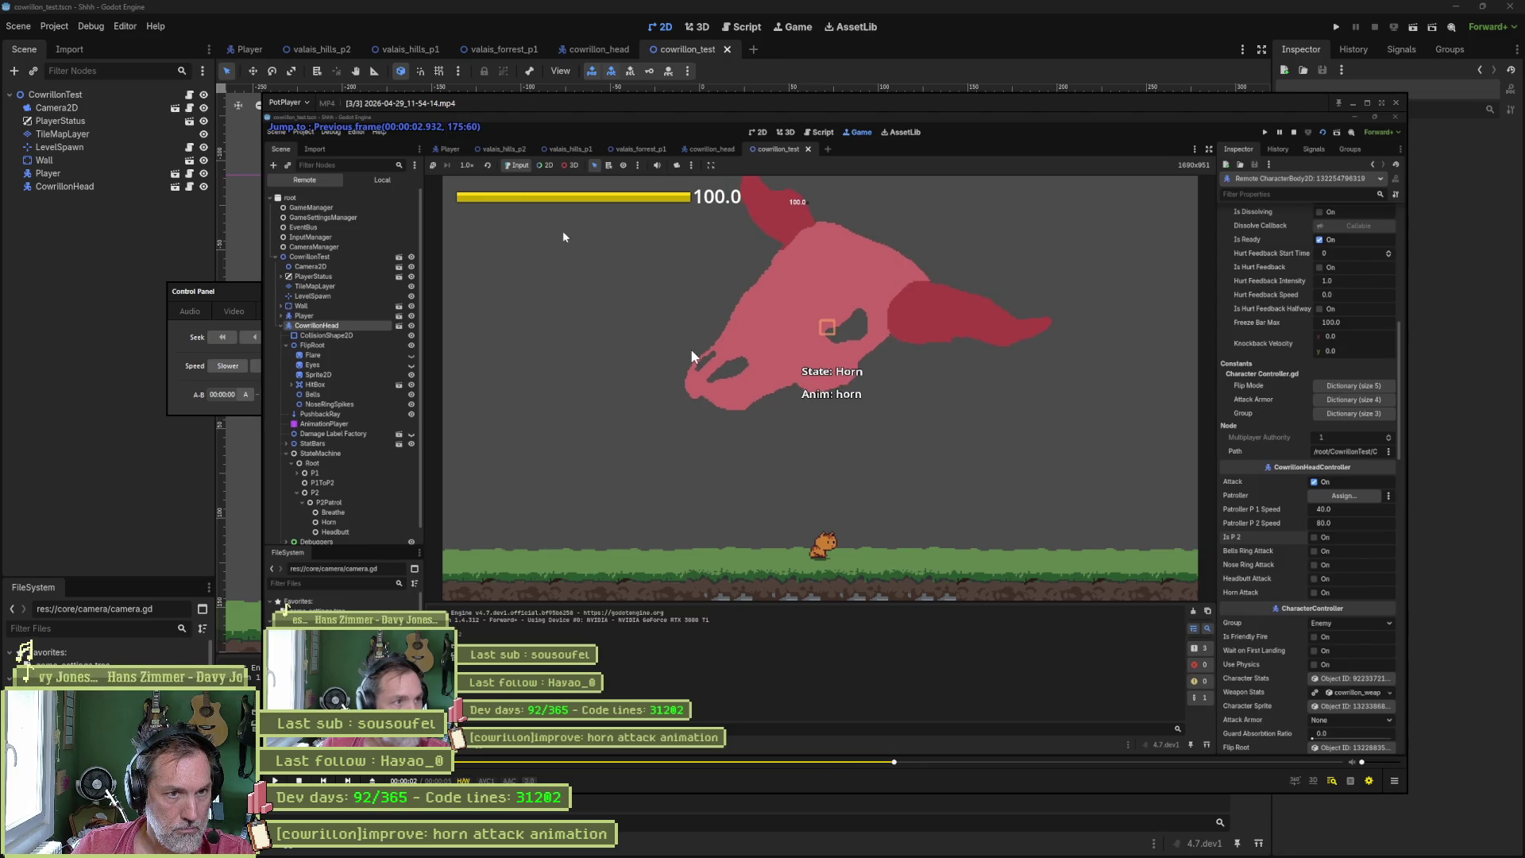
key(d)
key(d)
key(d)
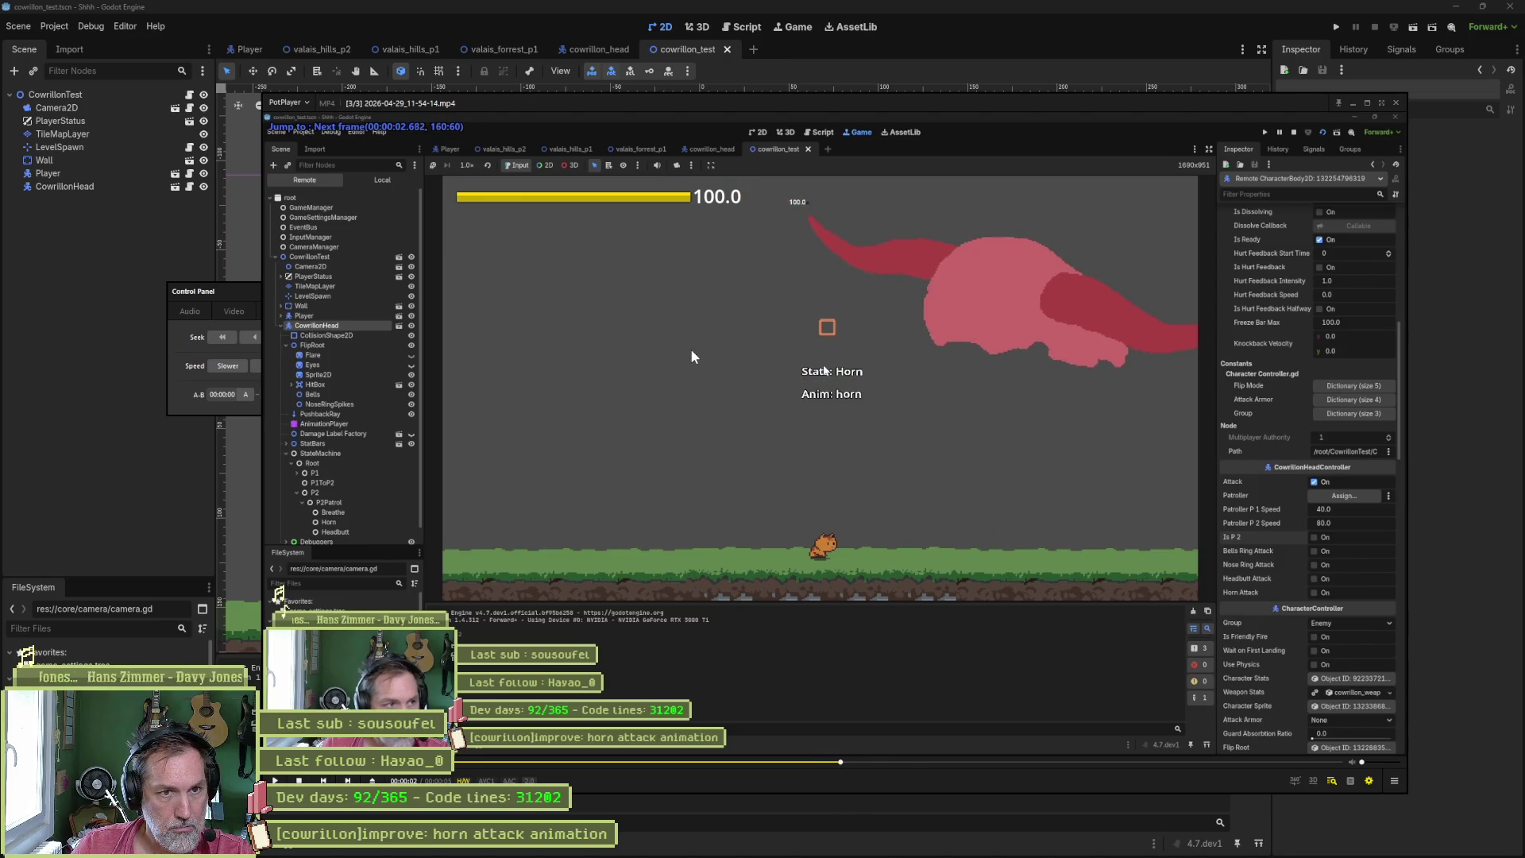
key(f)
key(f)
key(f)
key(f)
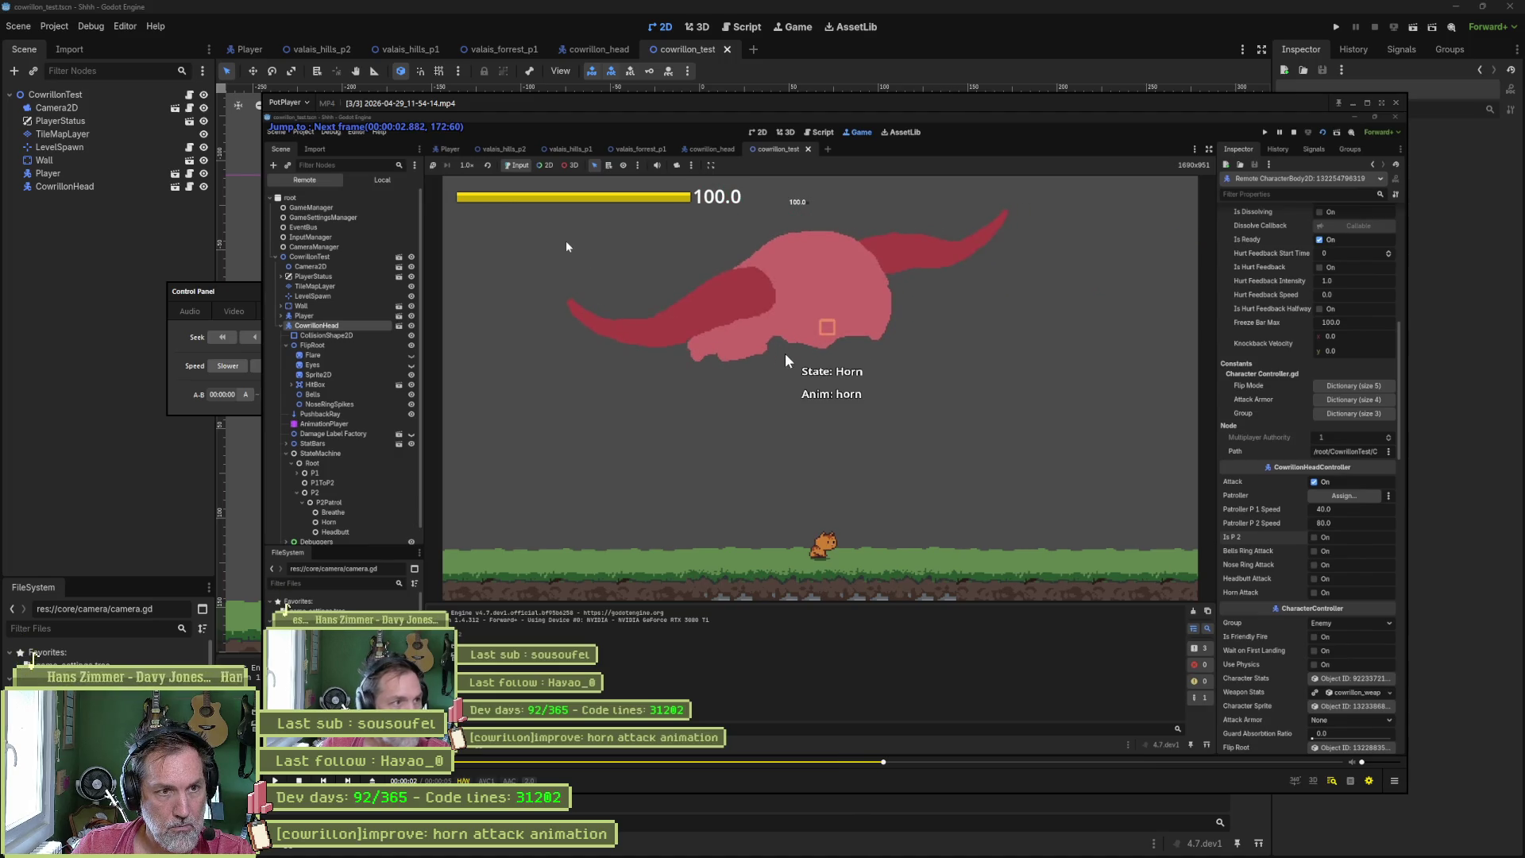
key(f)
key(f)
key(f)
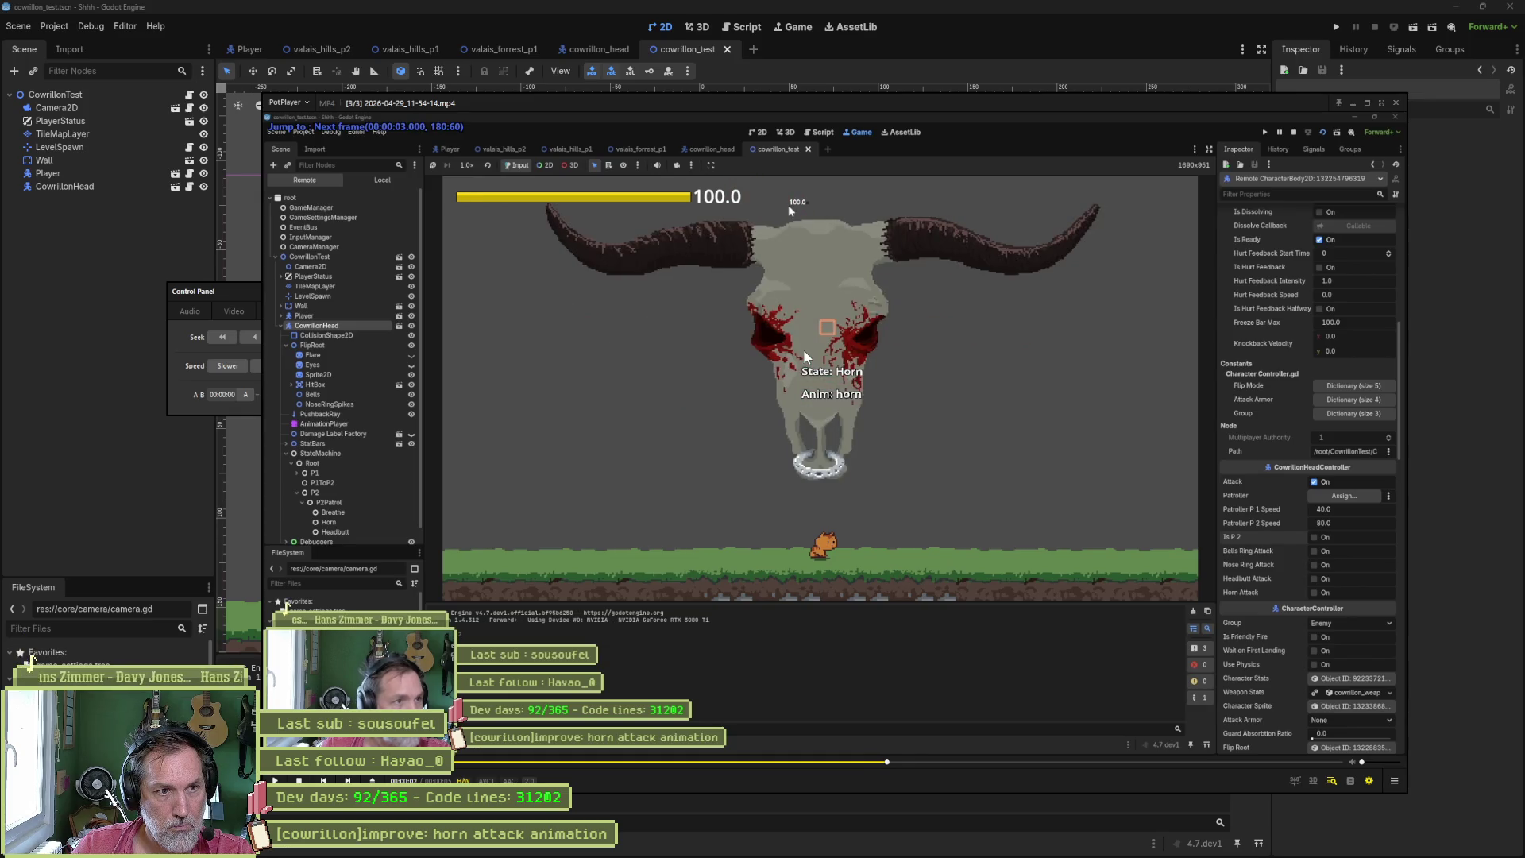
key(d)
key(d)
key(d)
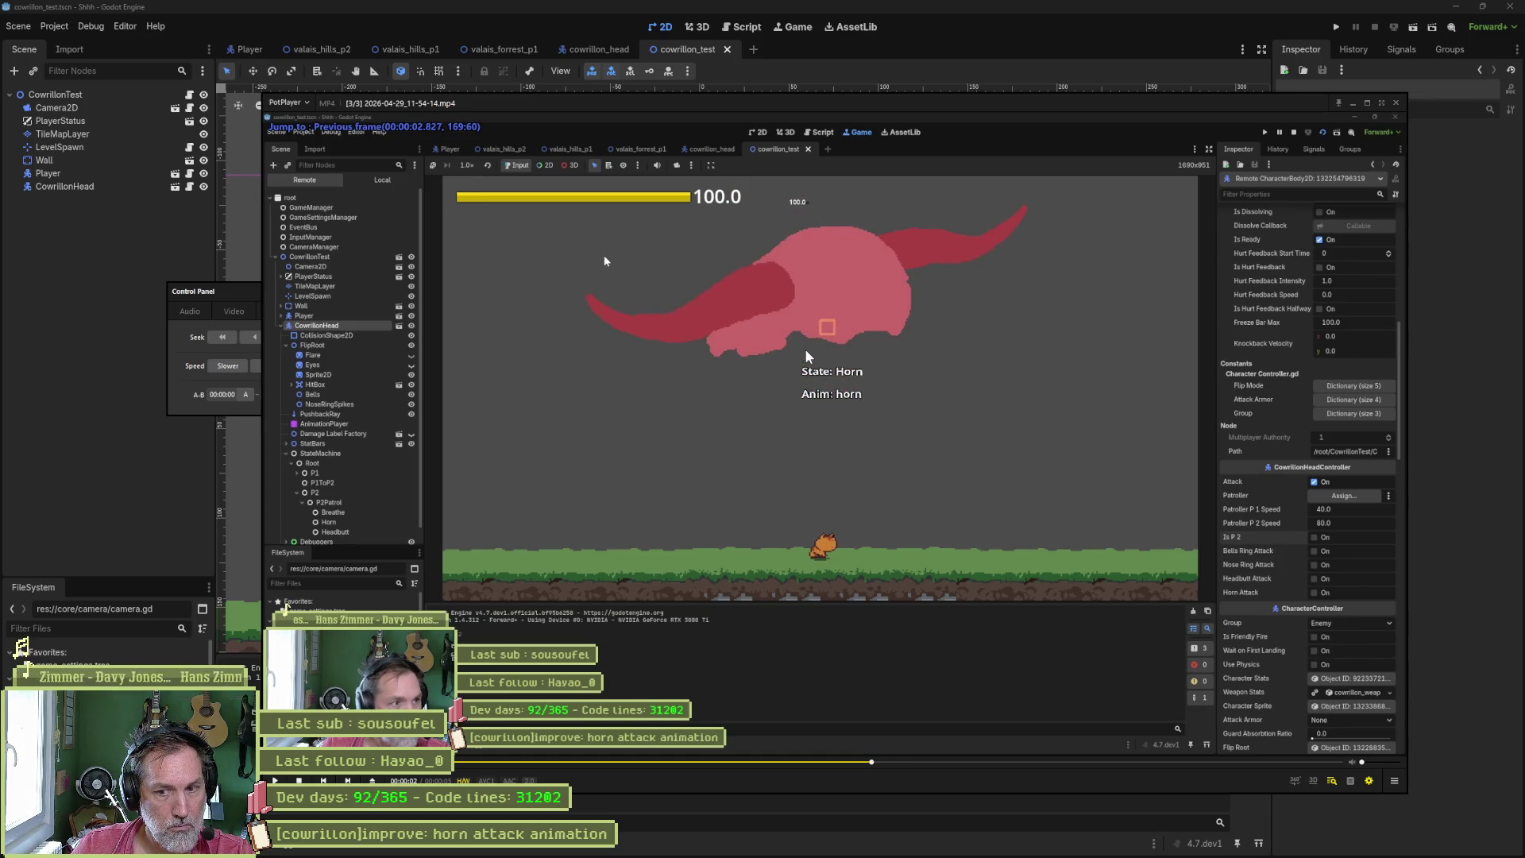
key(f)
key(f)
key(f)
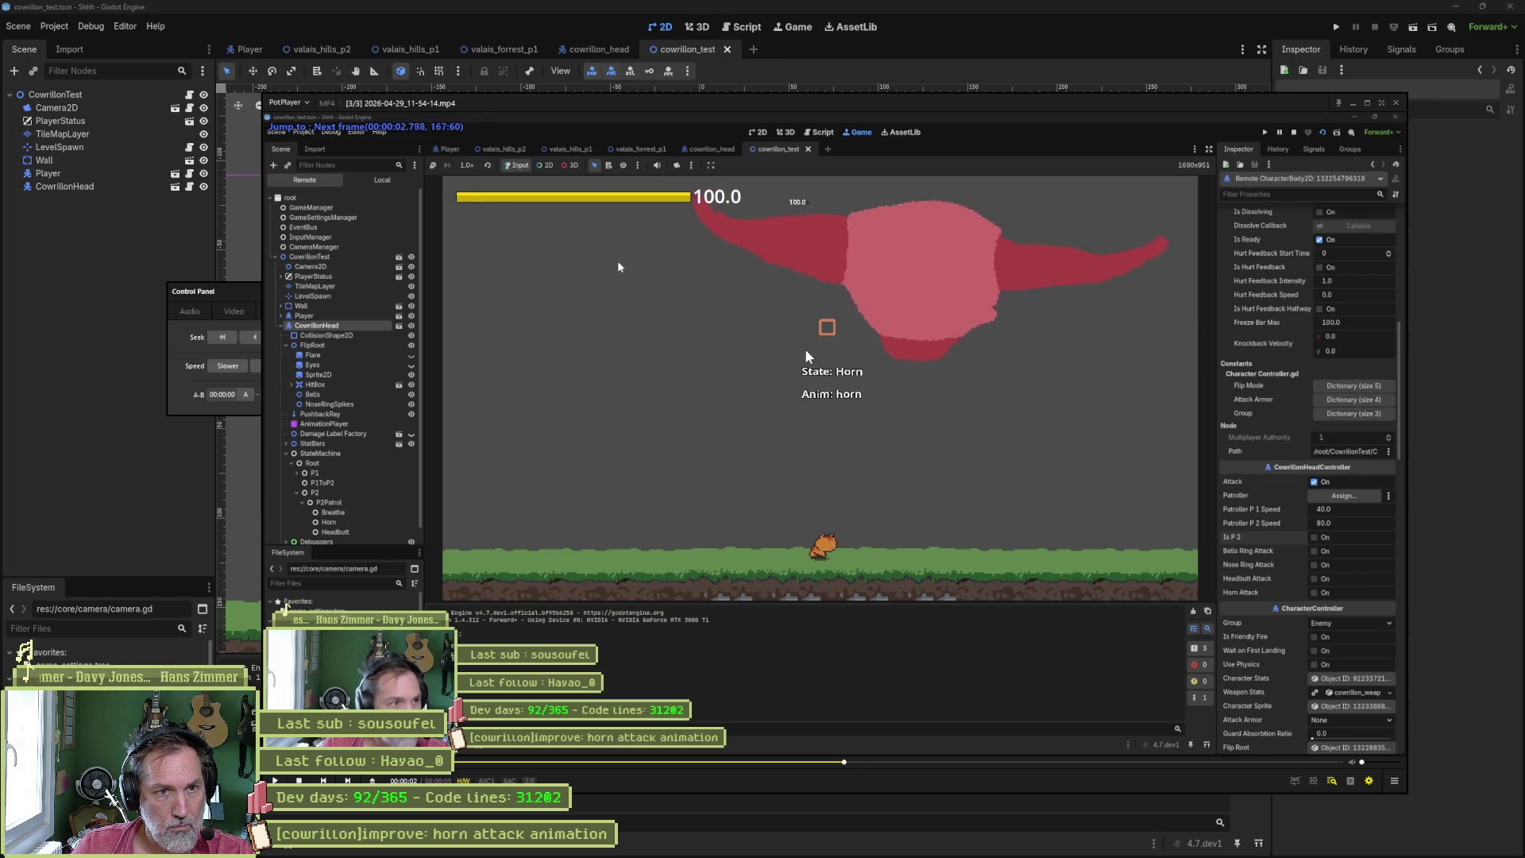
key(d)
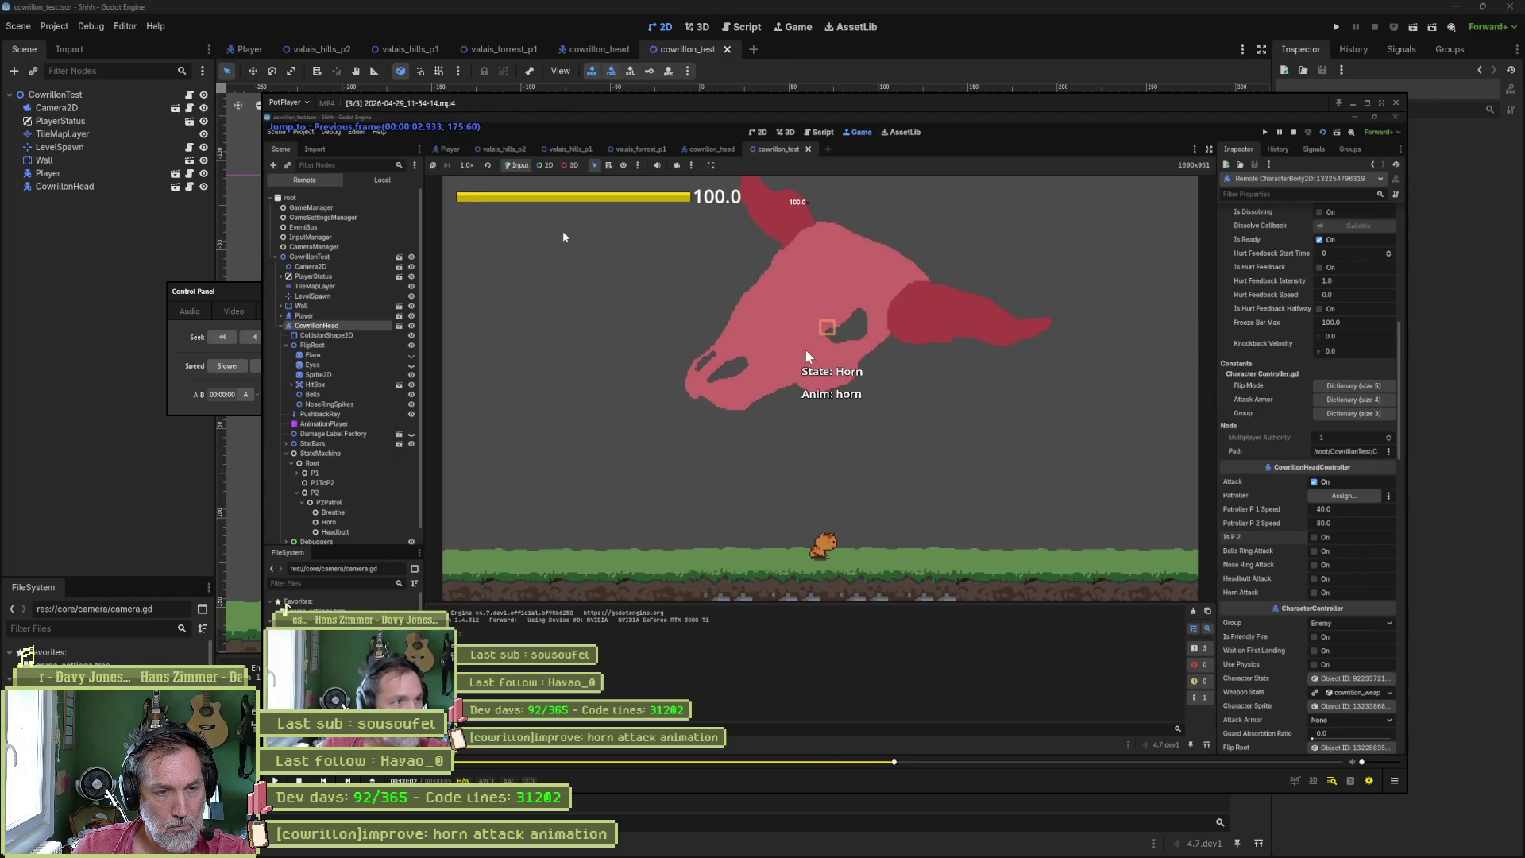
key(d)
key(d)
key(d)
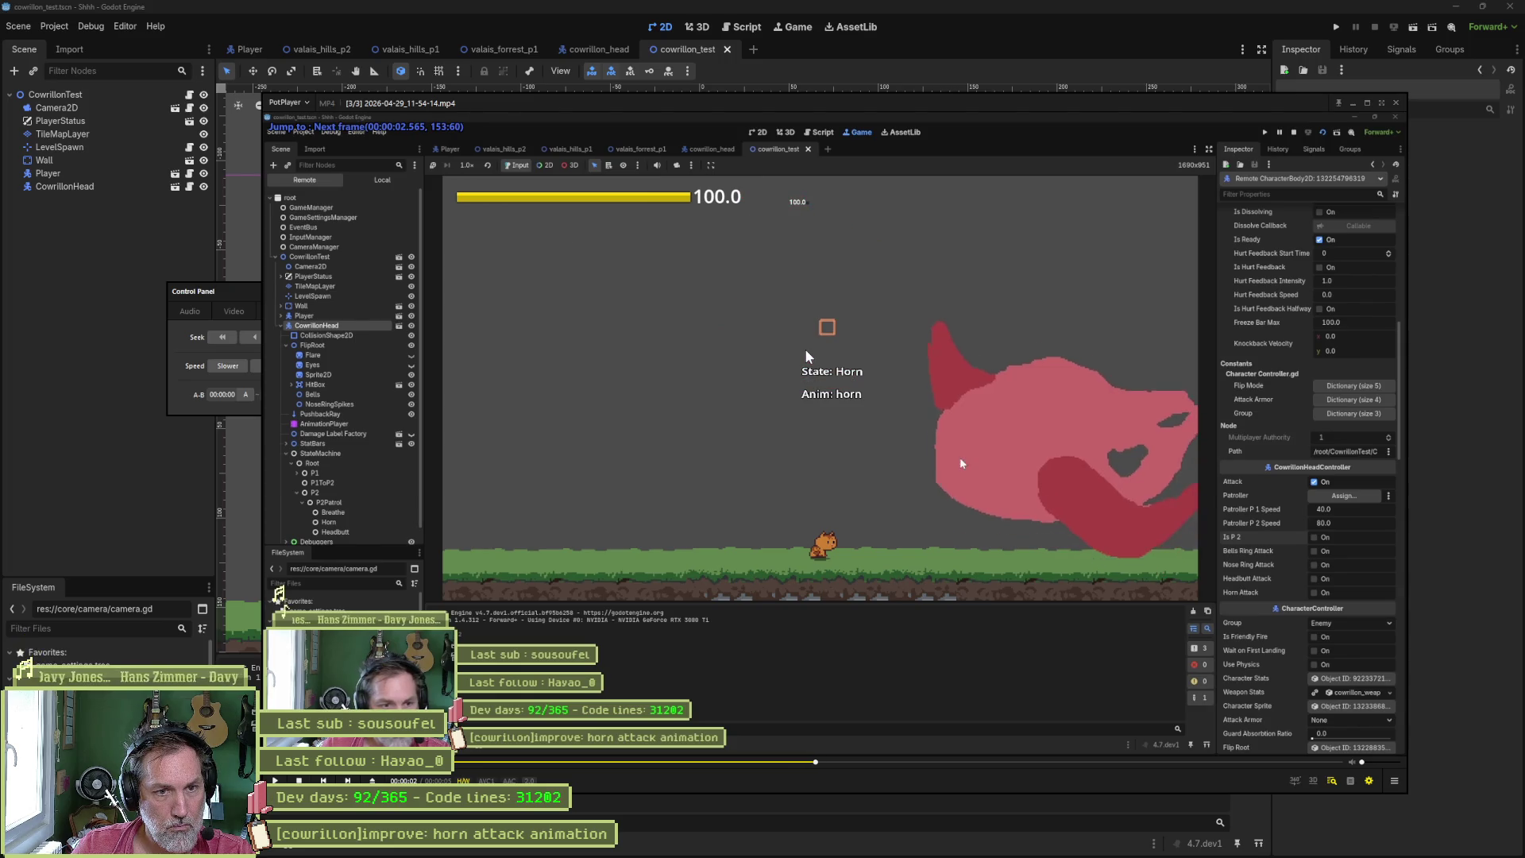
key(f)
key(f)
key(f)
key(f)
key(d)
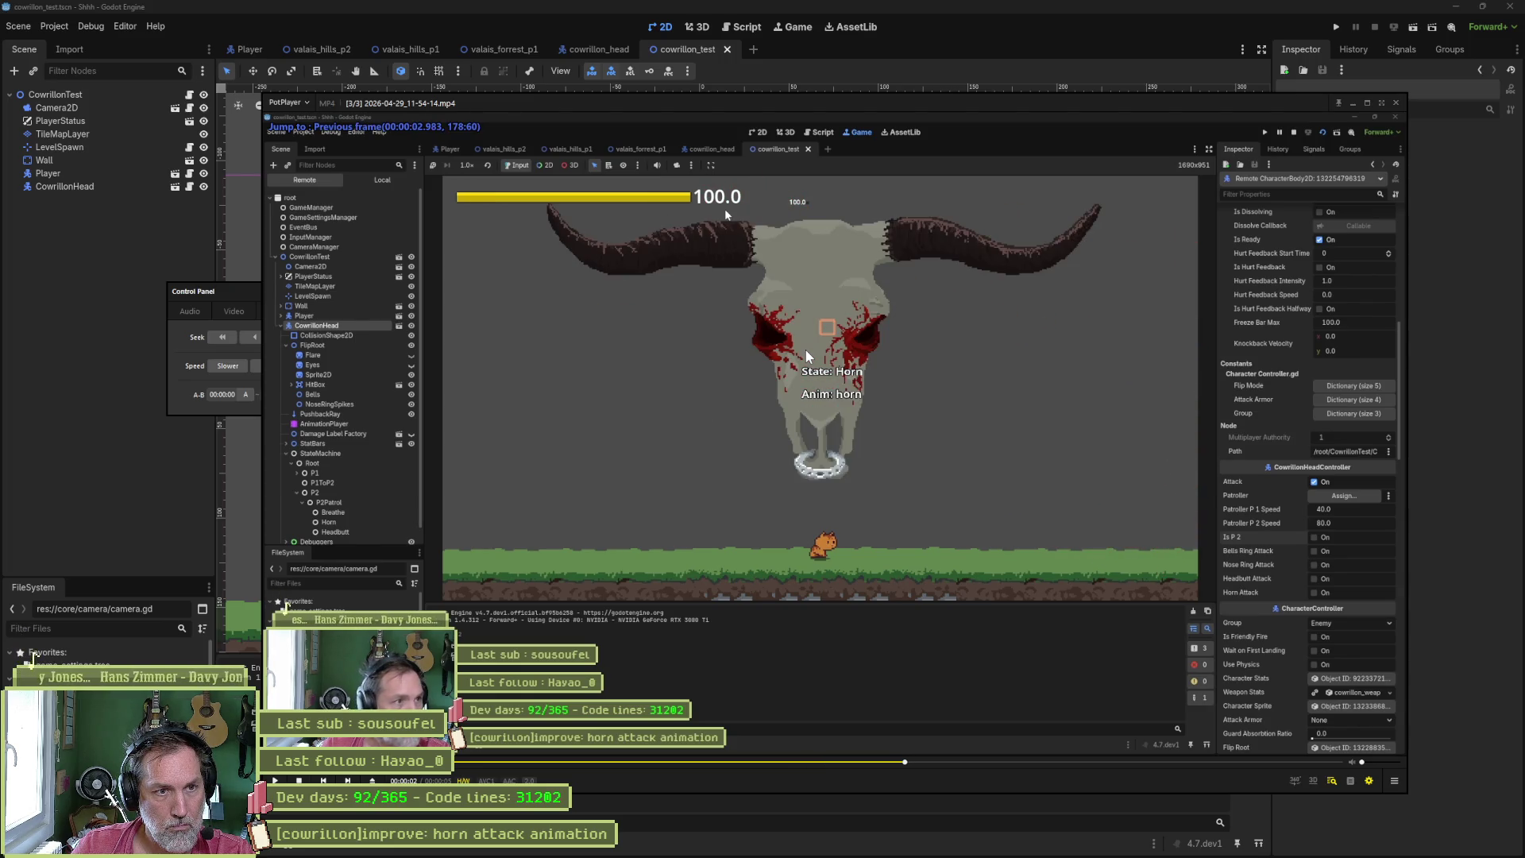
key(f)
key(f)
key(f)
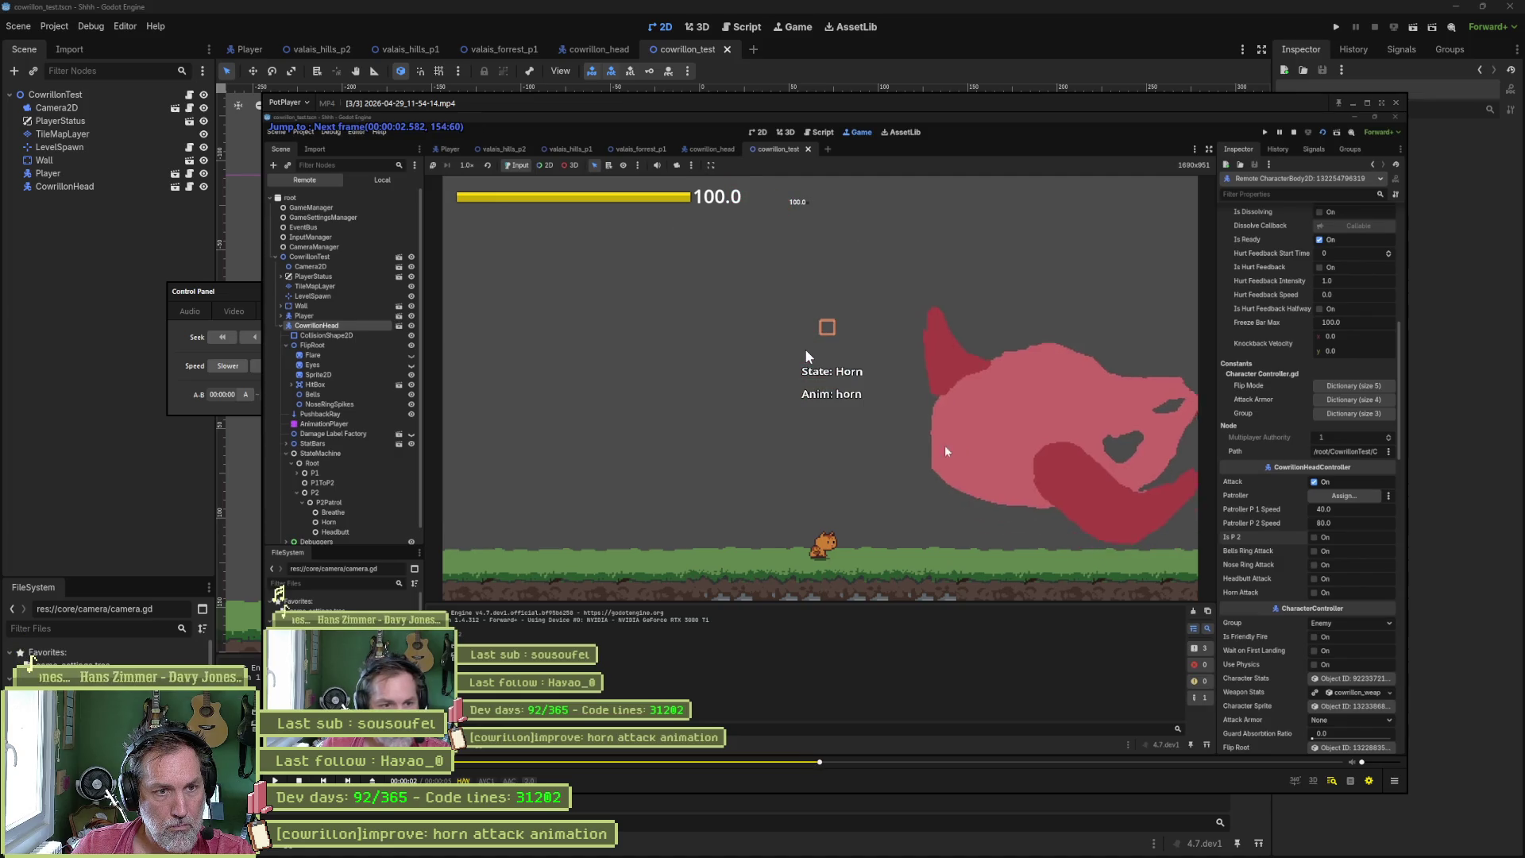
key(f)
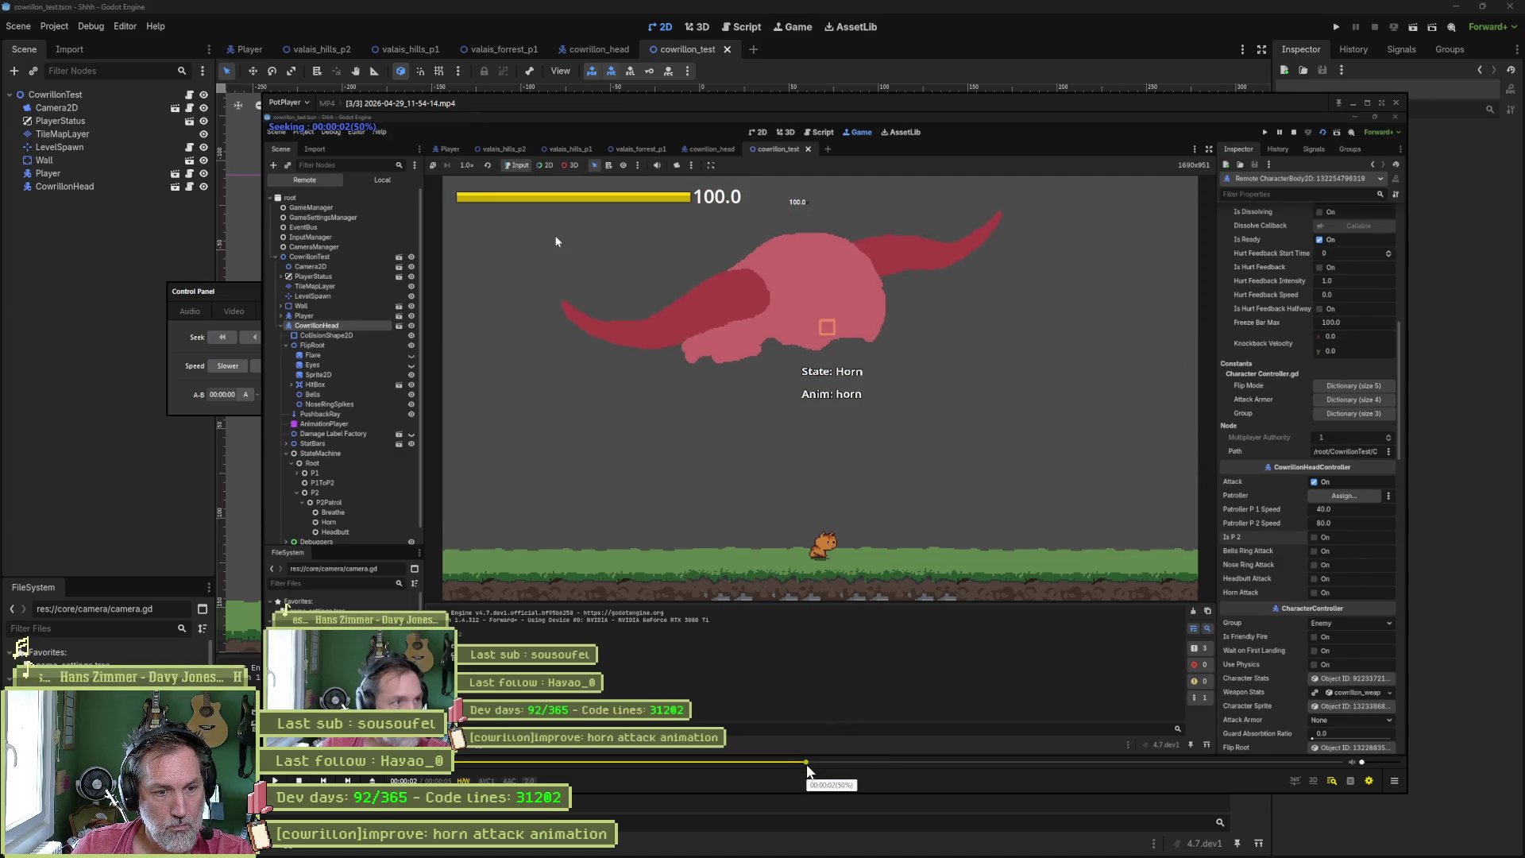
key(f)
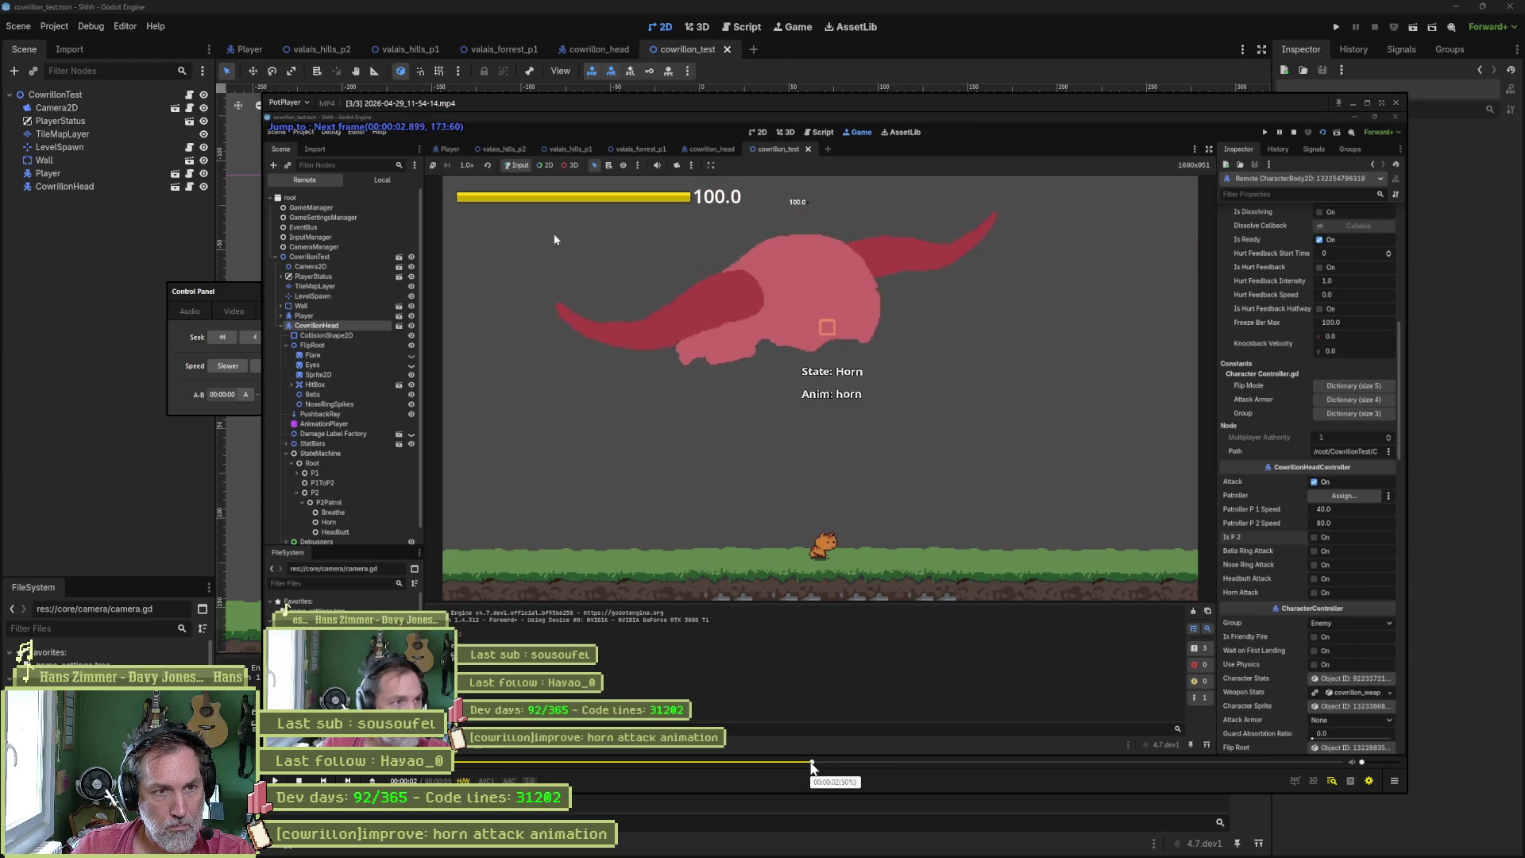
- Repeatedly replay the horn attack from the pink horn pose to the front-facing skull
click(812, 765)
key(f)
key(f)
key(f)
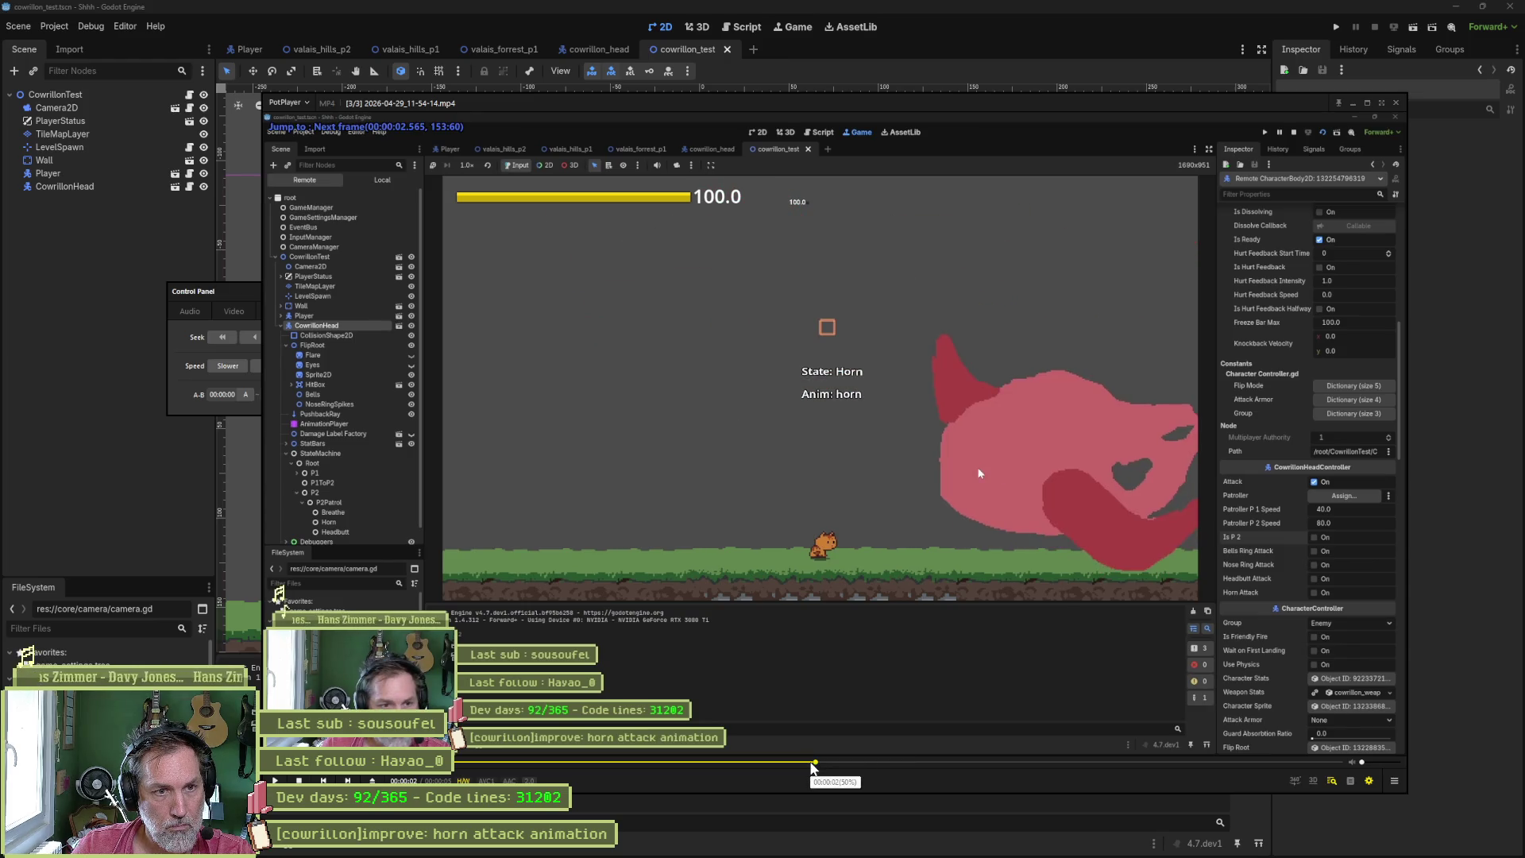
click(812, 765)
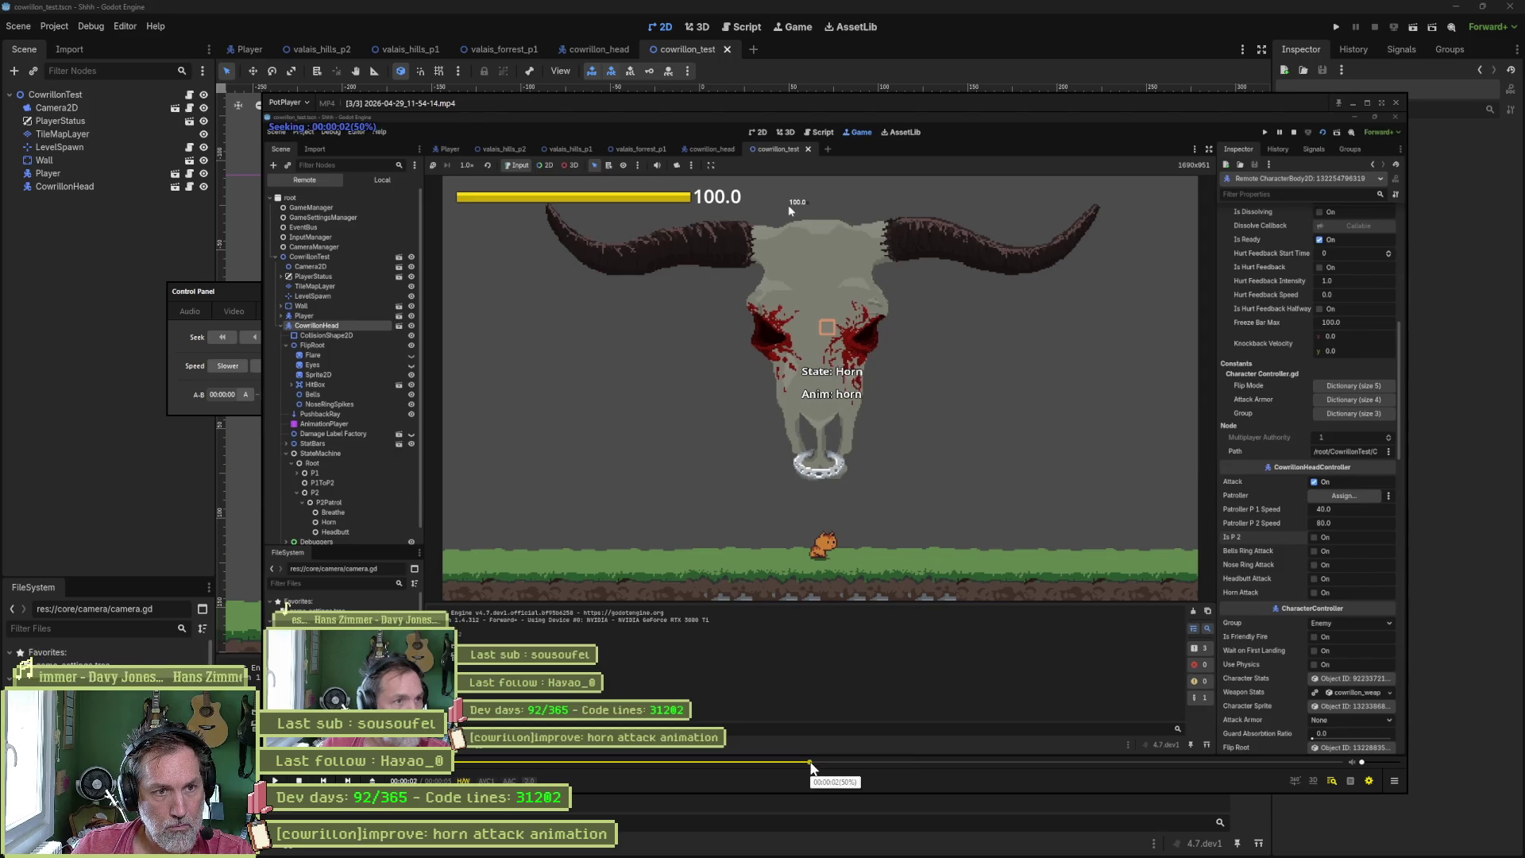
key(f)
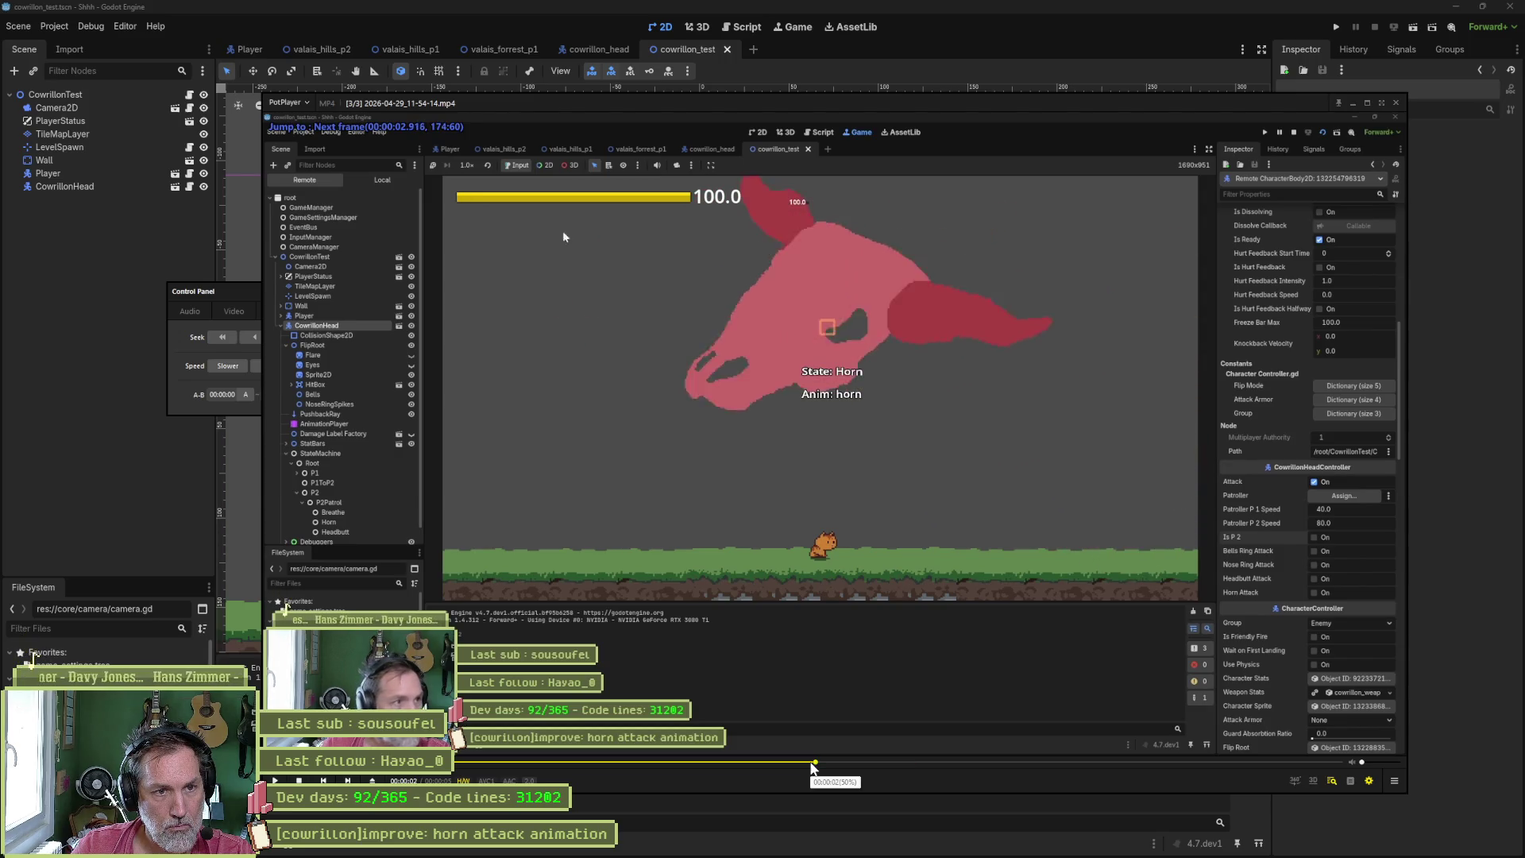
click(812, 765)
key(f)
key(f)
key(f)
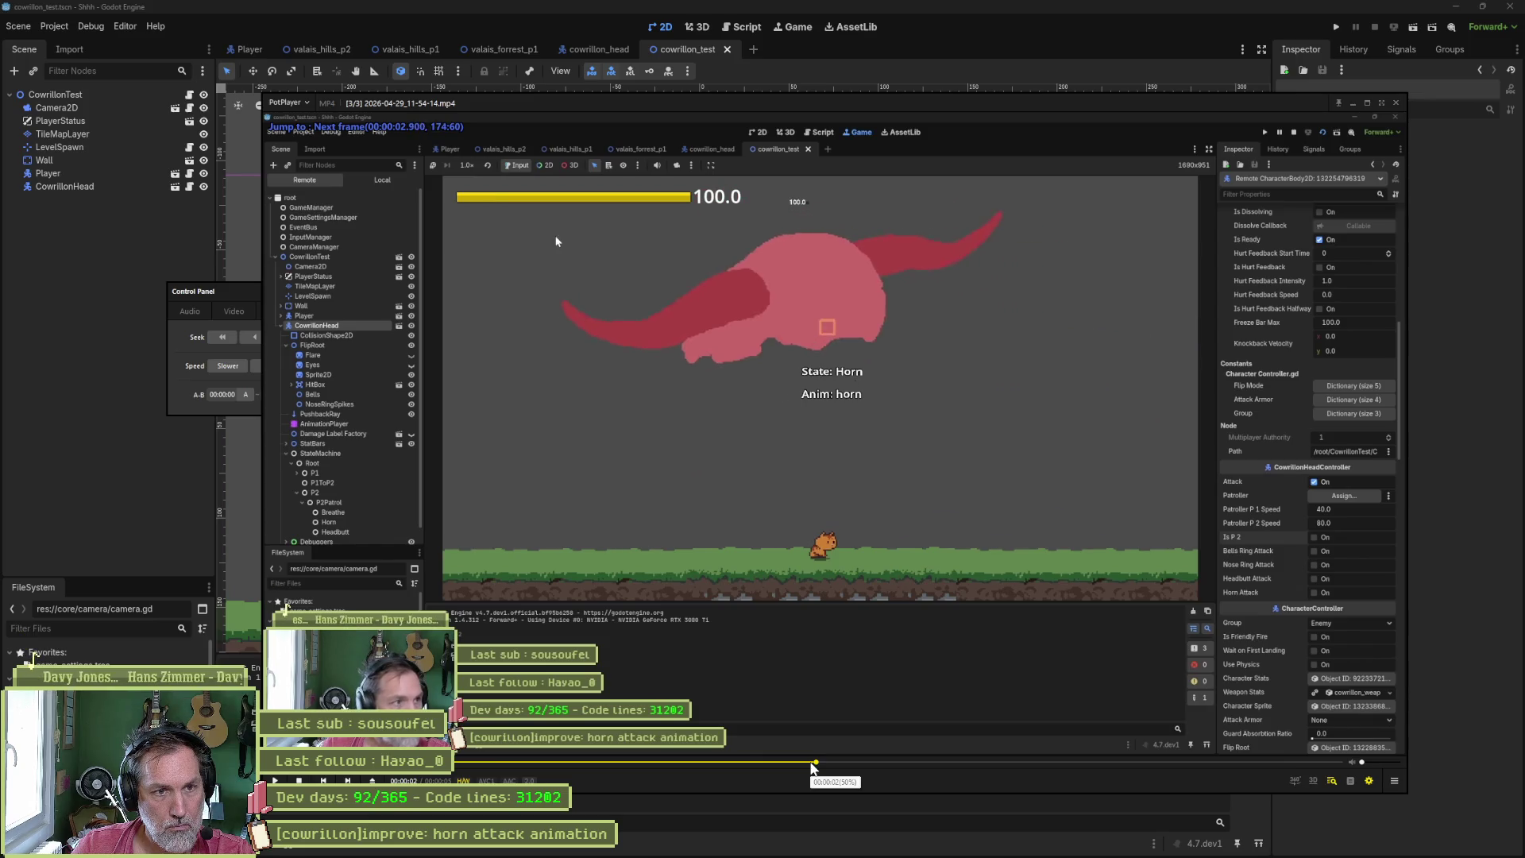
click(812, 765)
key(f)
key(f)
key(f)
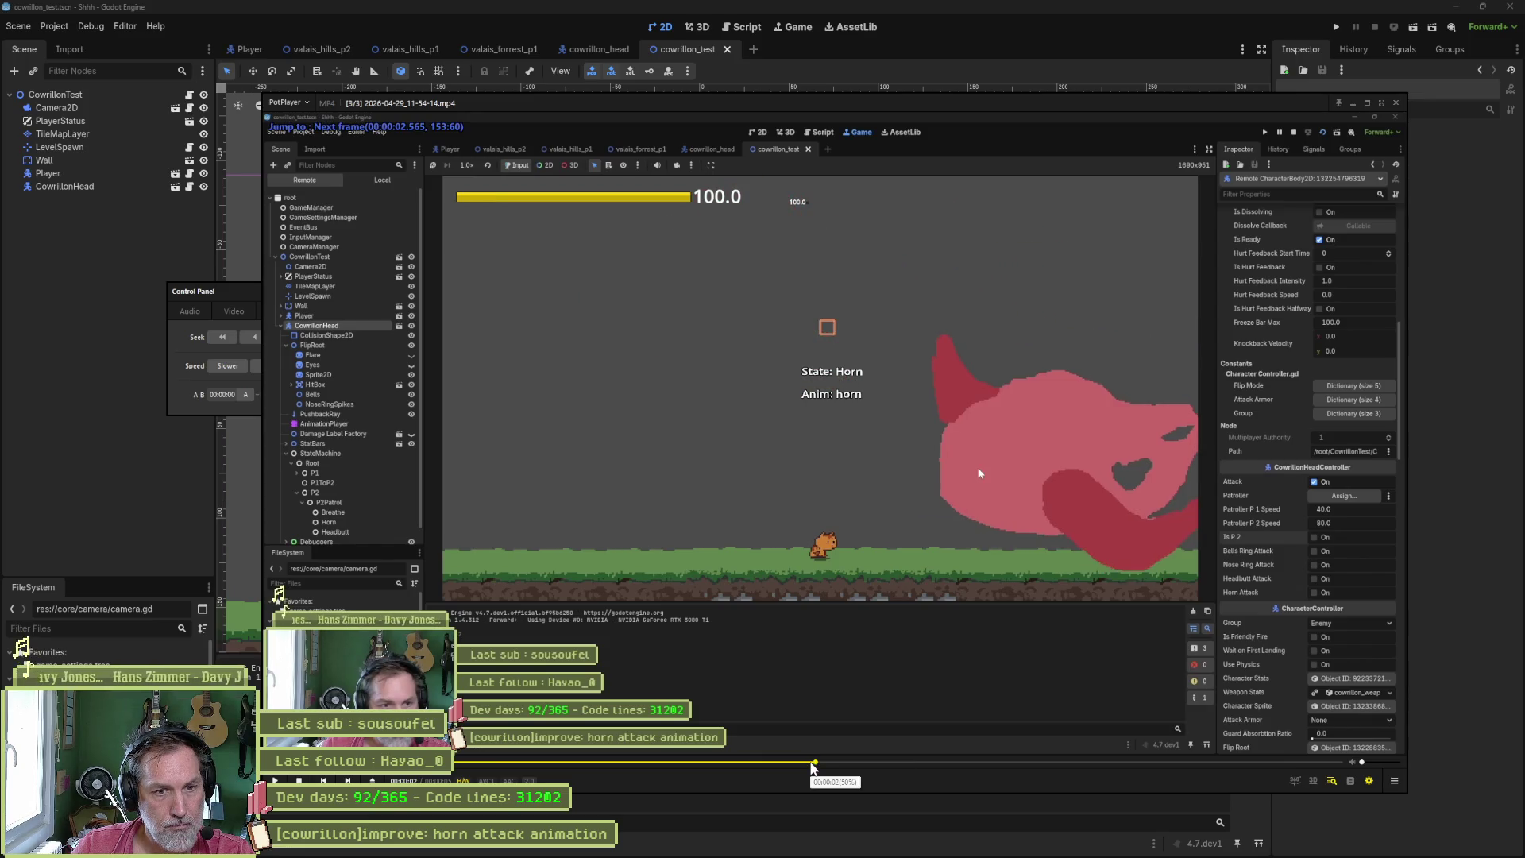
key(f)
key(f)
key(f)
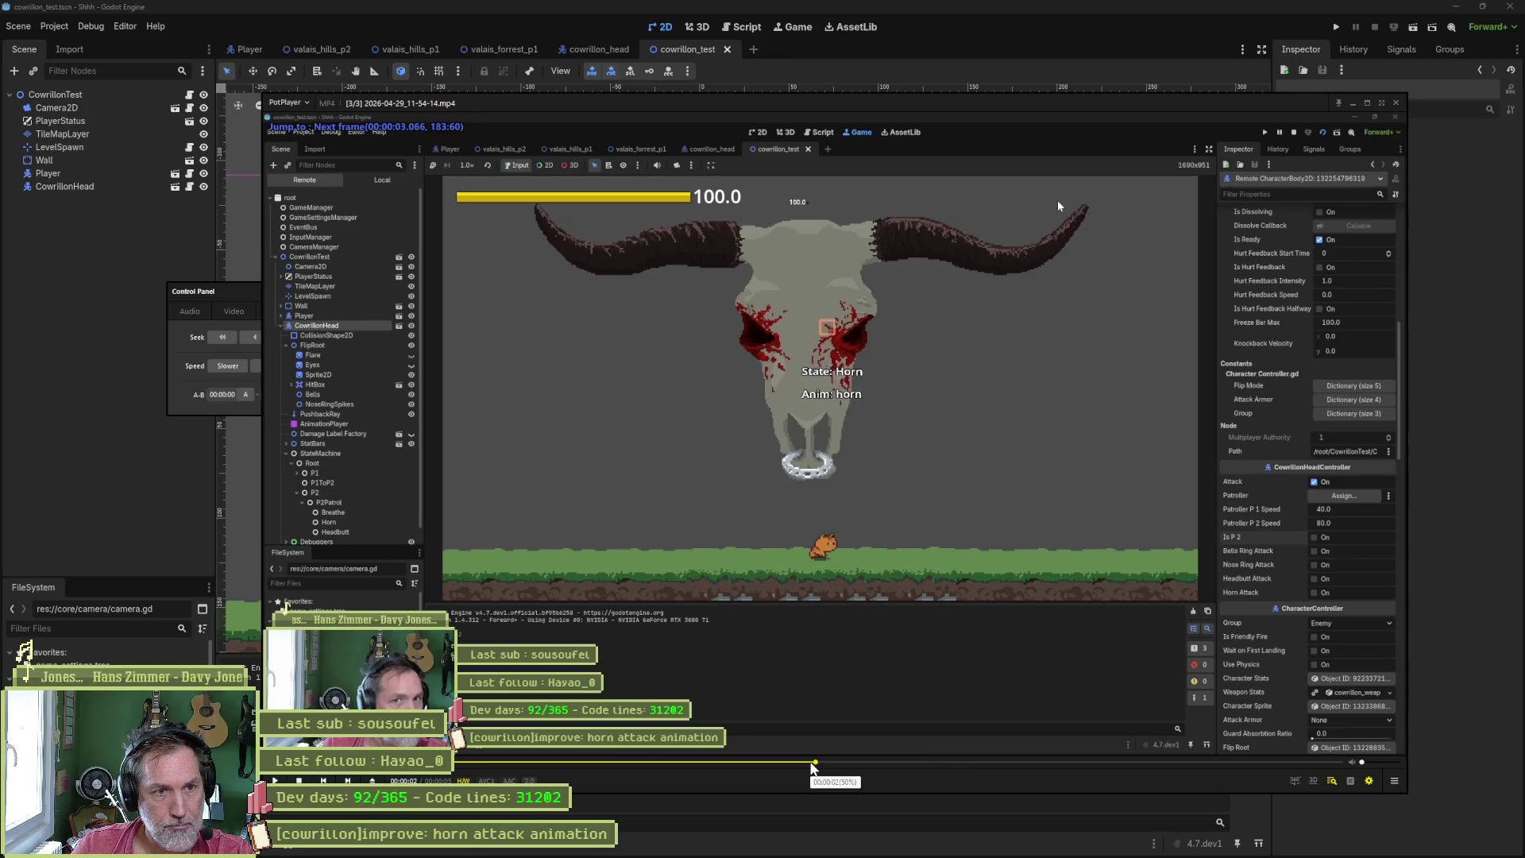
click(812, 765)
key(f)
key(f)
key(f)
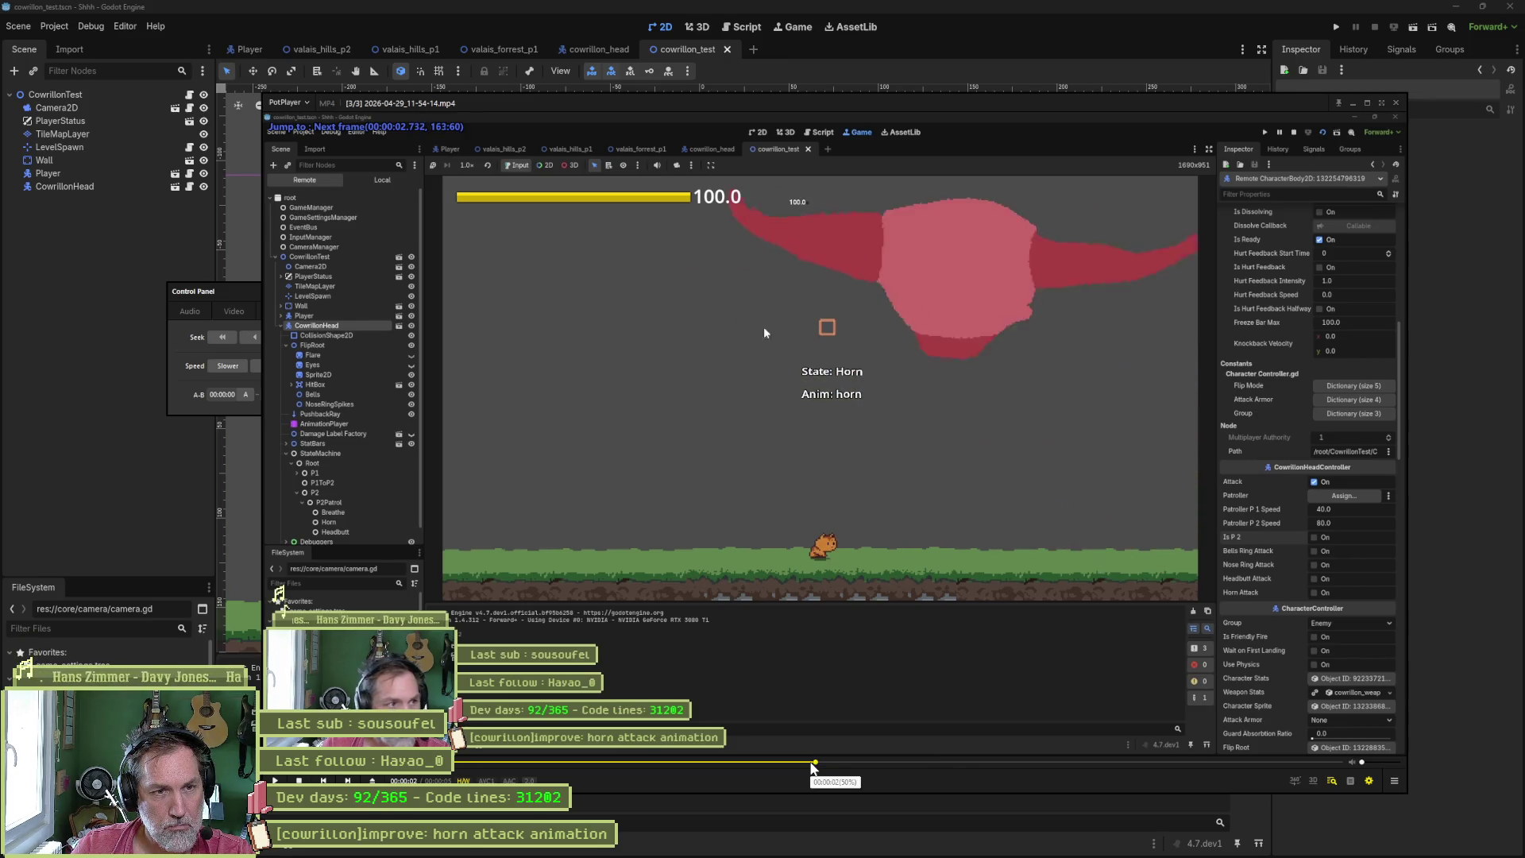
key(f)
key(f)
key(f)
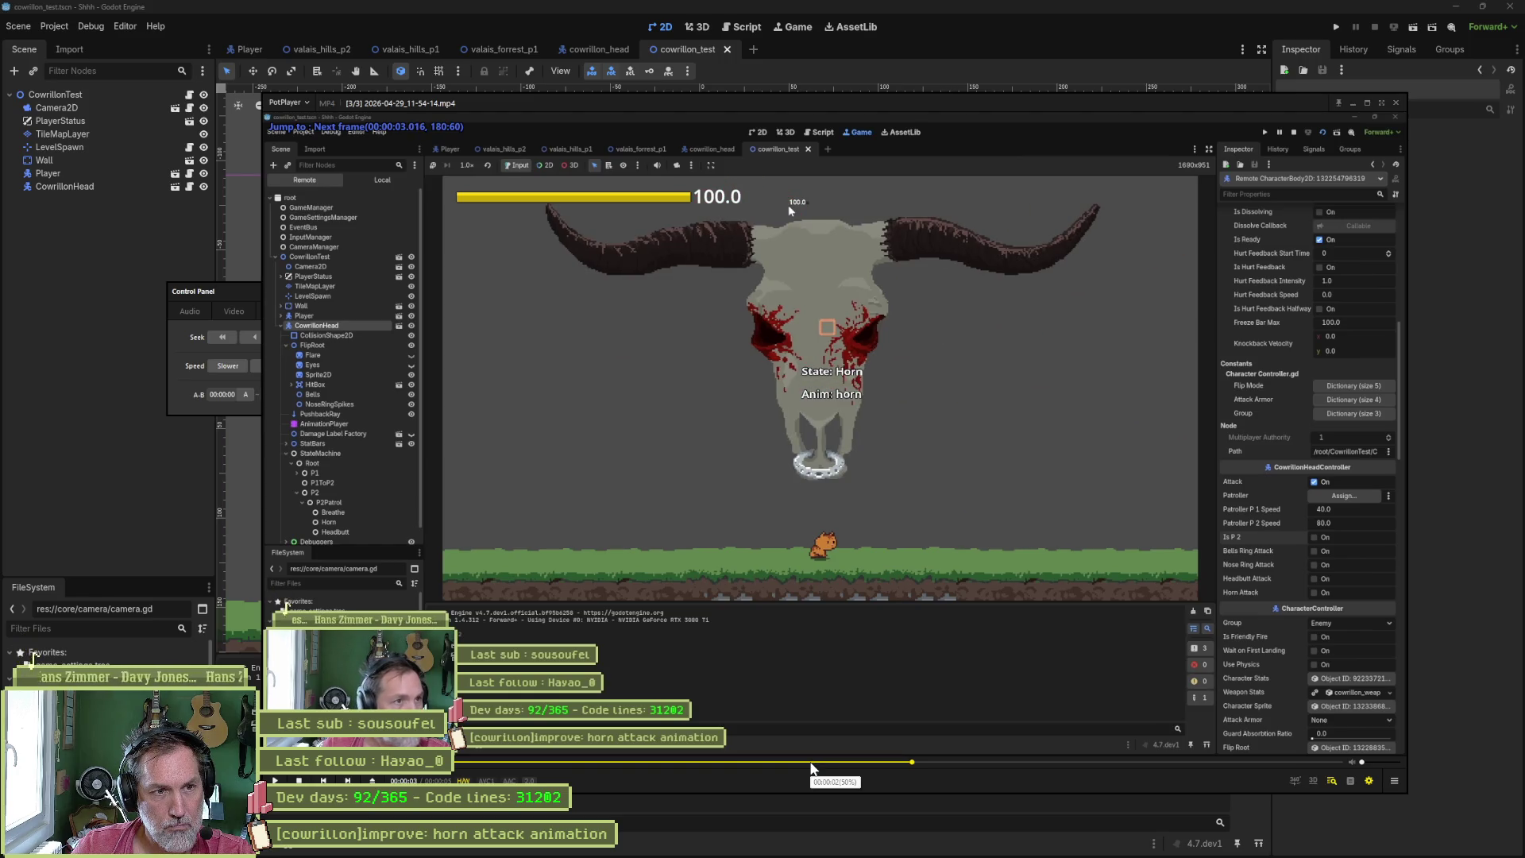
click(812, 765)
key(f)
key(f)
key(f)
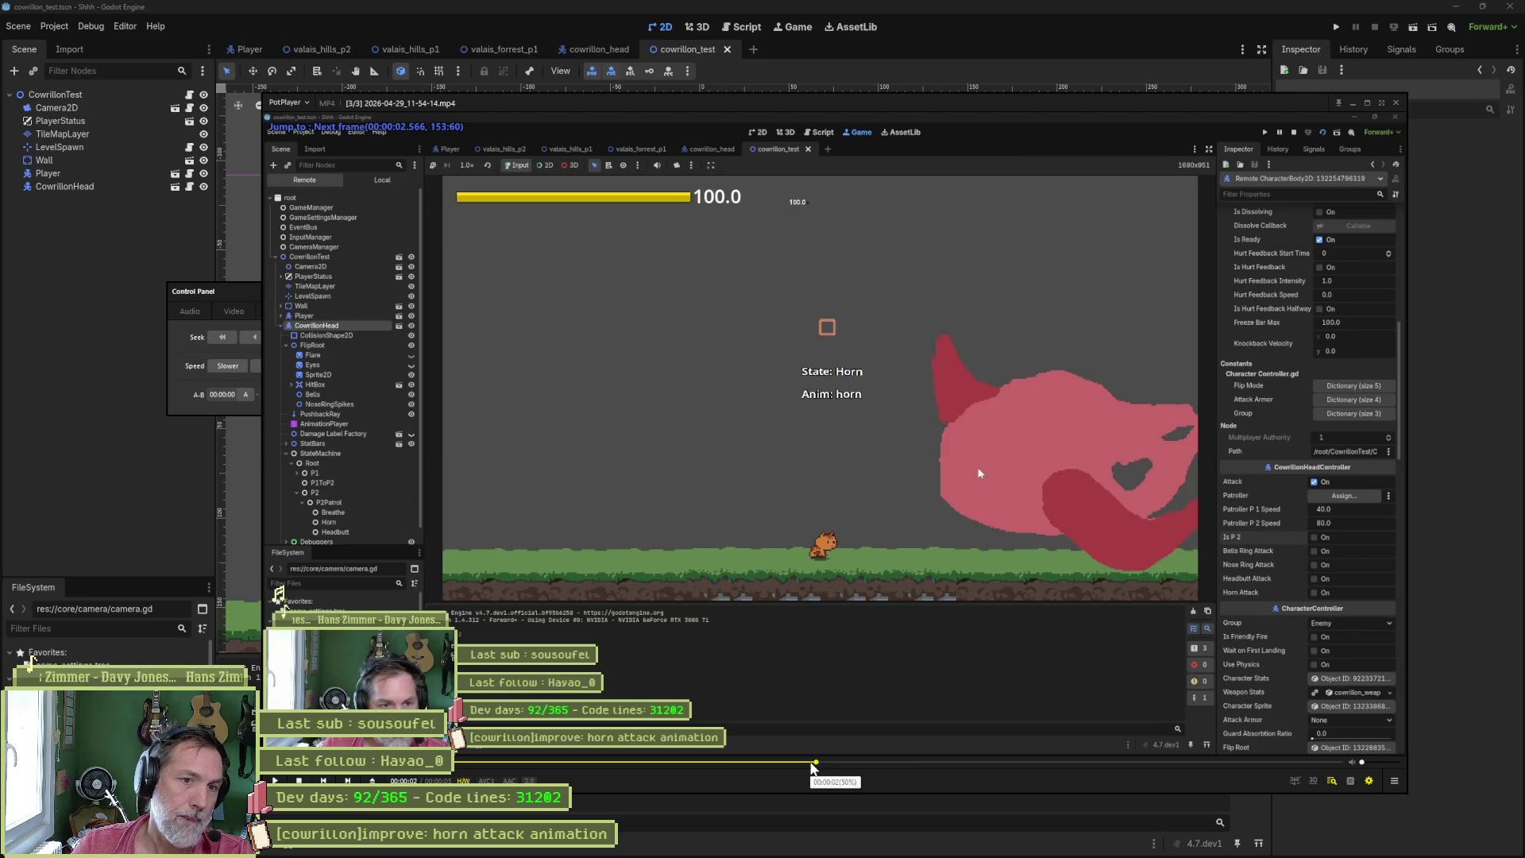
key(f)
key(f)
key(f)
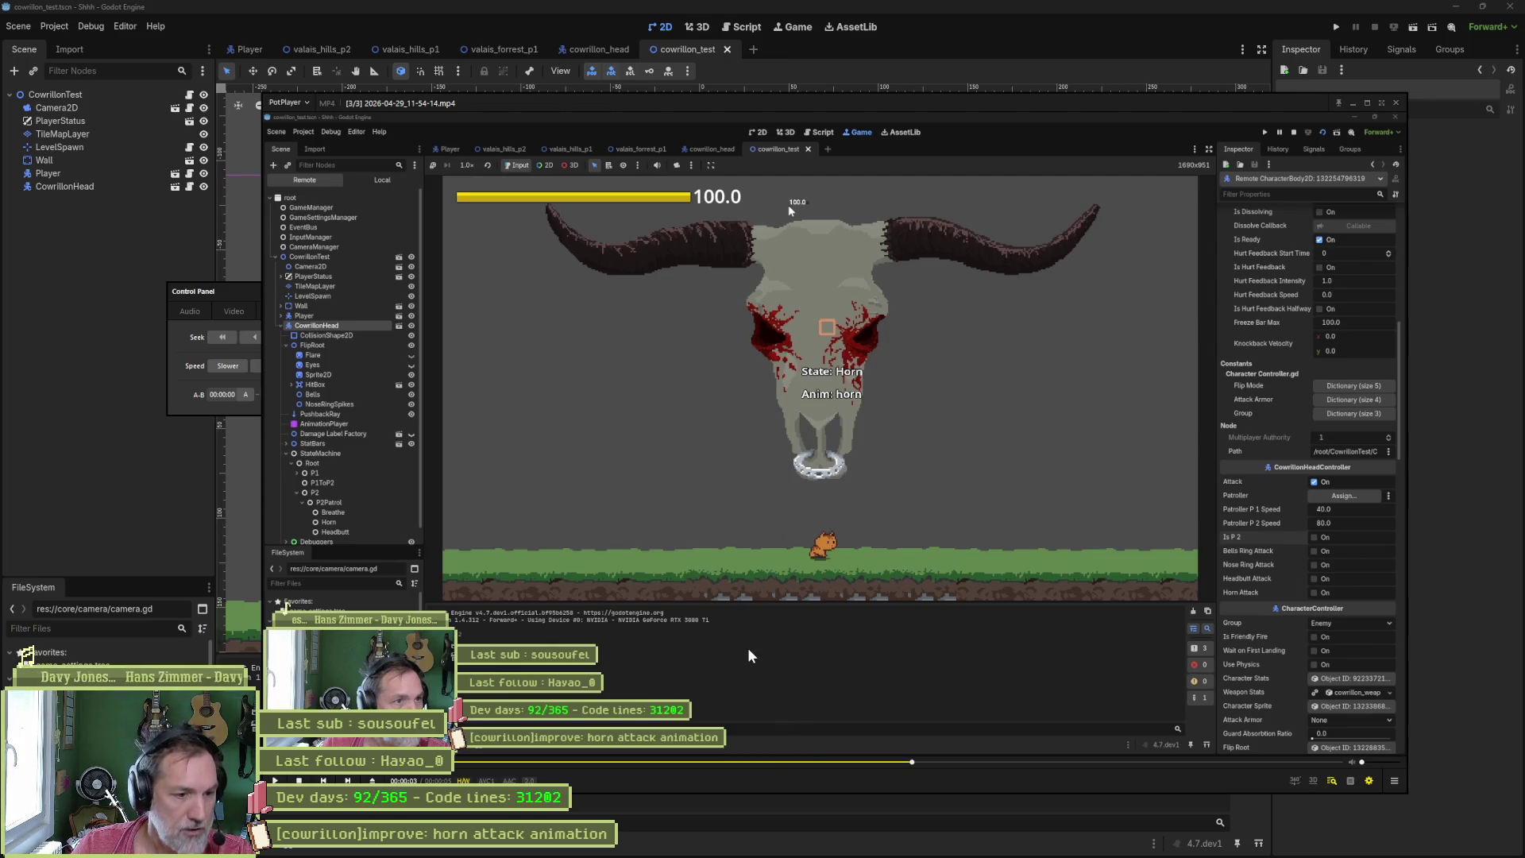
click(868, 845)
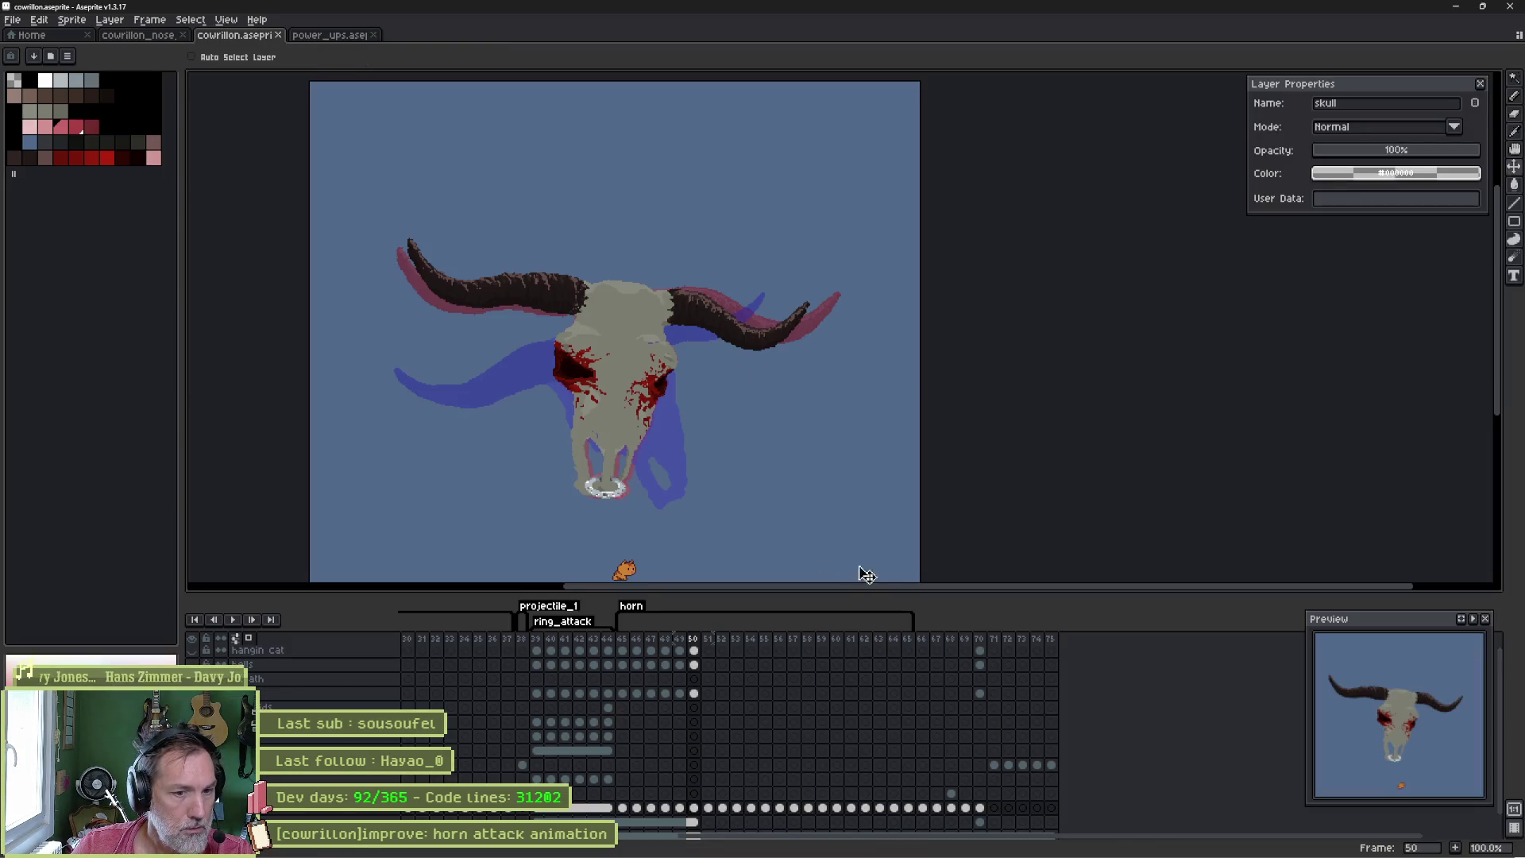
- Browse frames 59–64, try moving frames 60–63 after frame 65, then return to frame 60
mouse_move(849, 648)
mouse_down()
mouse_move(823, 642)
mouse_move(842, 640)
mouse_up()
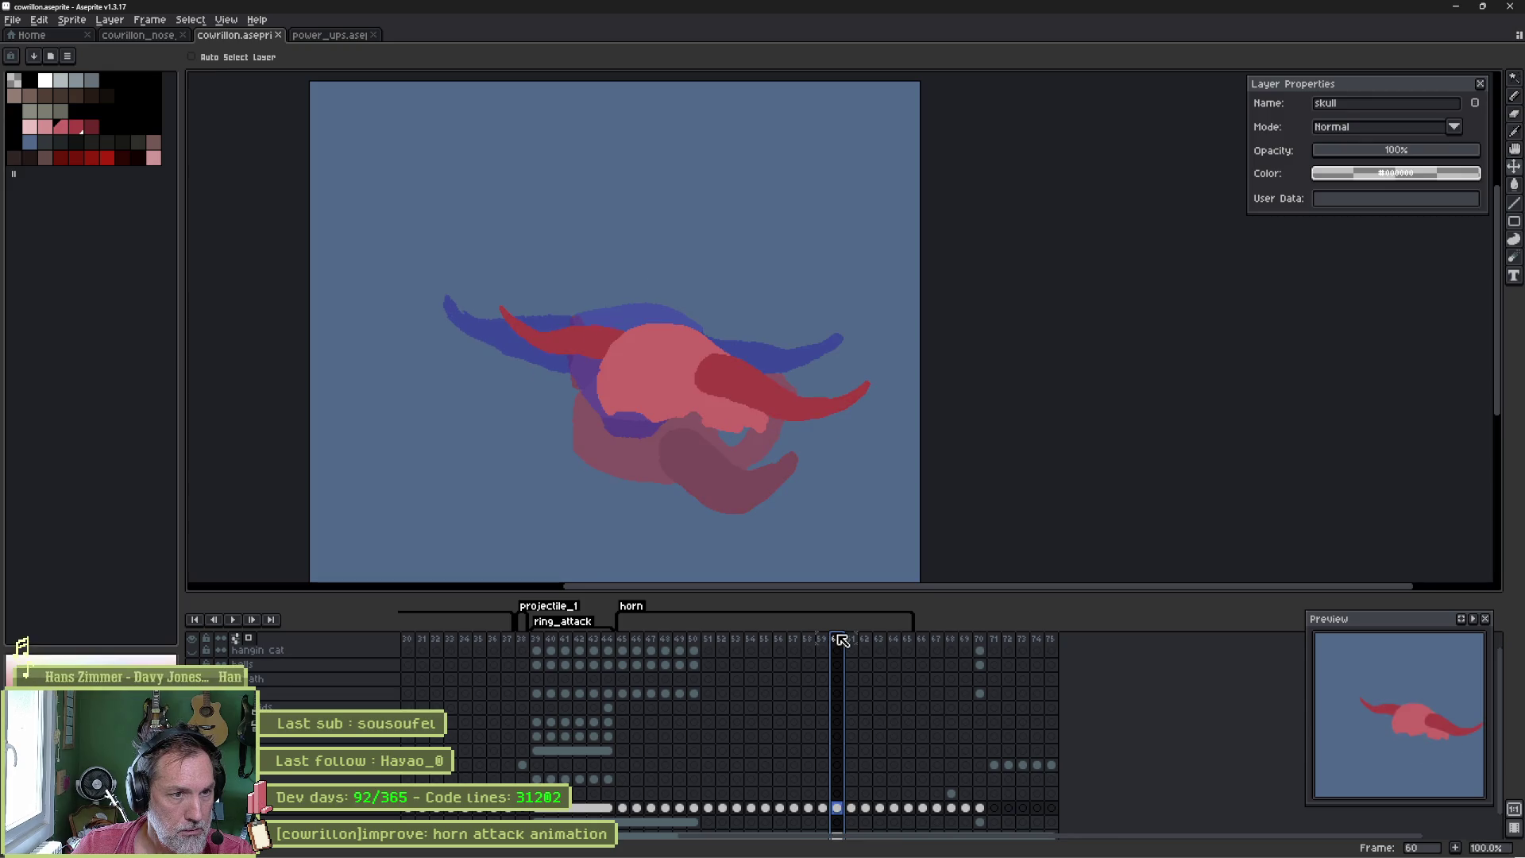
drag(842, 640, 884, 641)
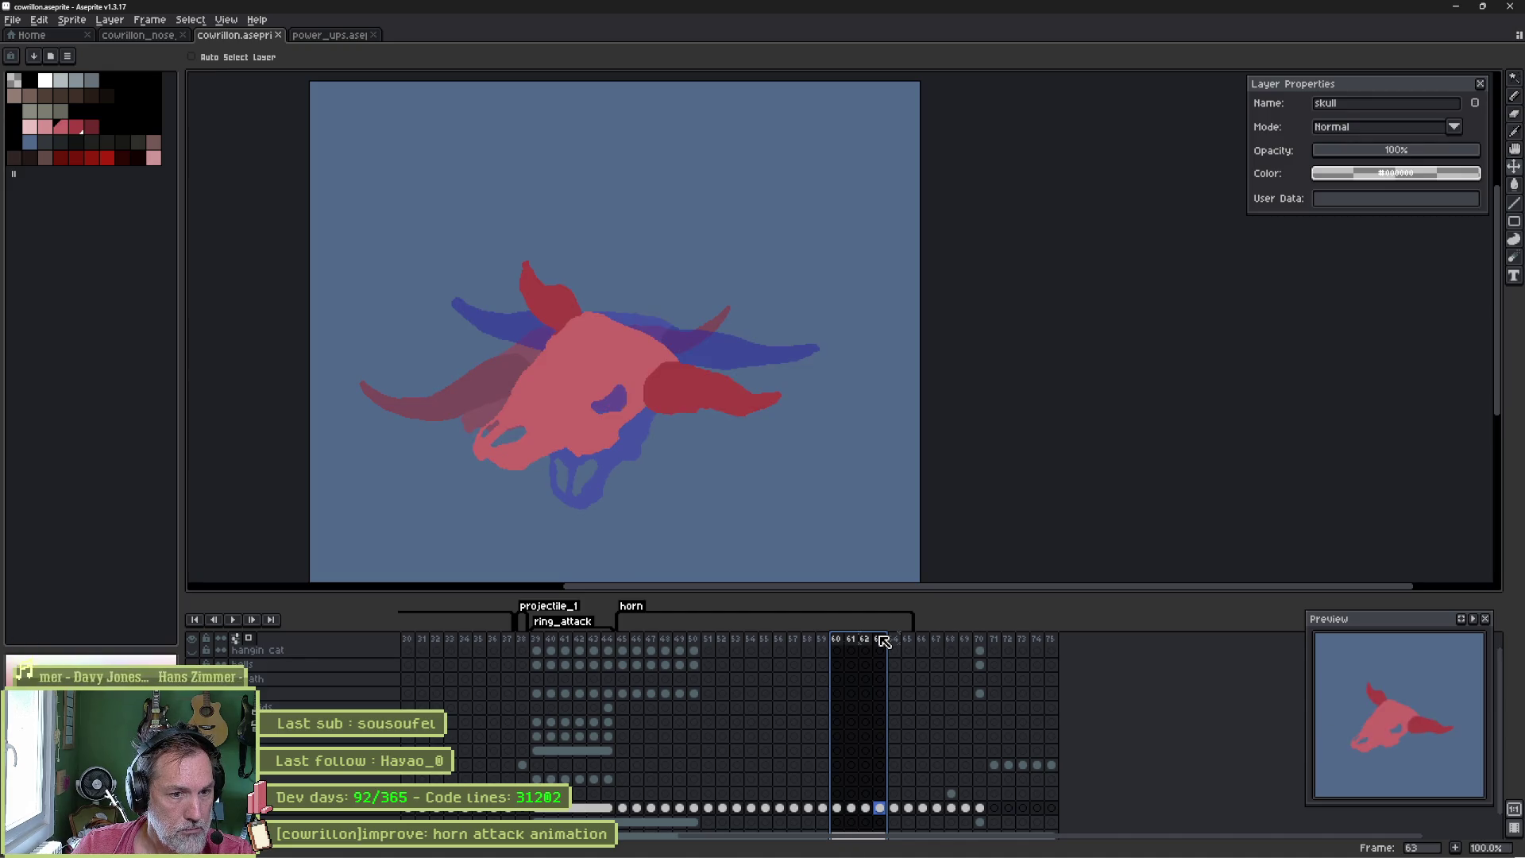
mouse_move(889, 643)
mouse_down()
mouse_move(907, 643)
mouse_move(882, 642)
mouse_up()
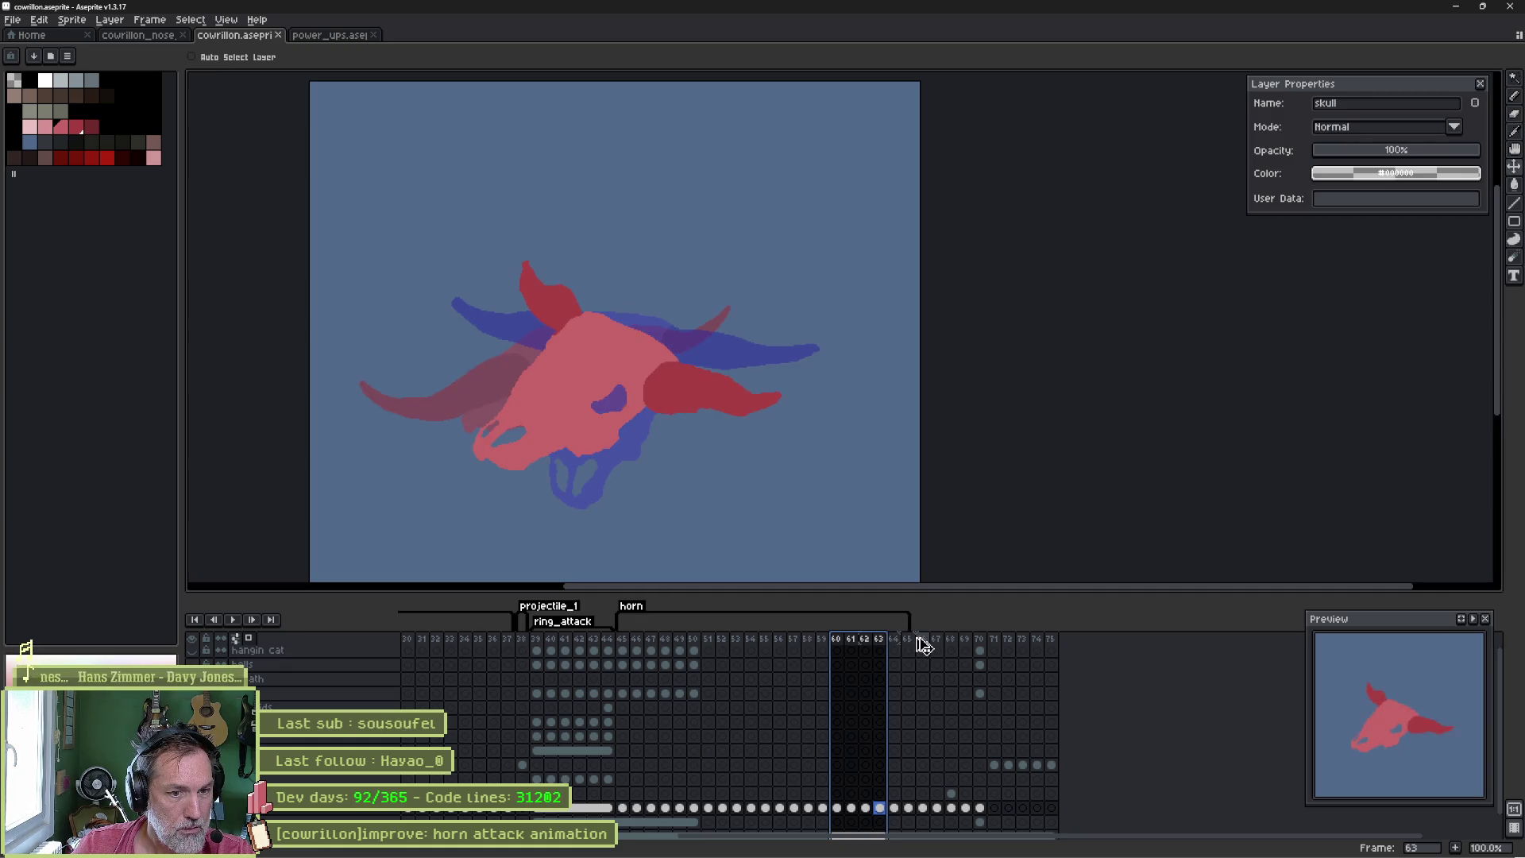
drag(924, 644, 923, 643)
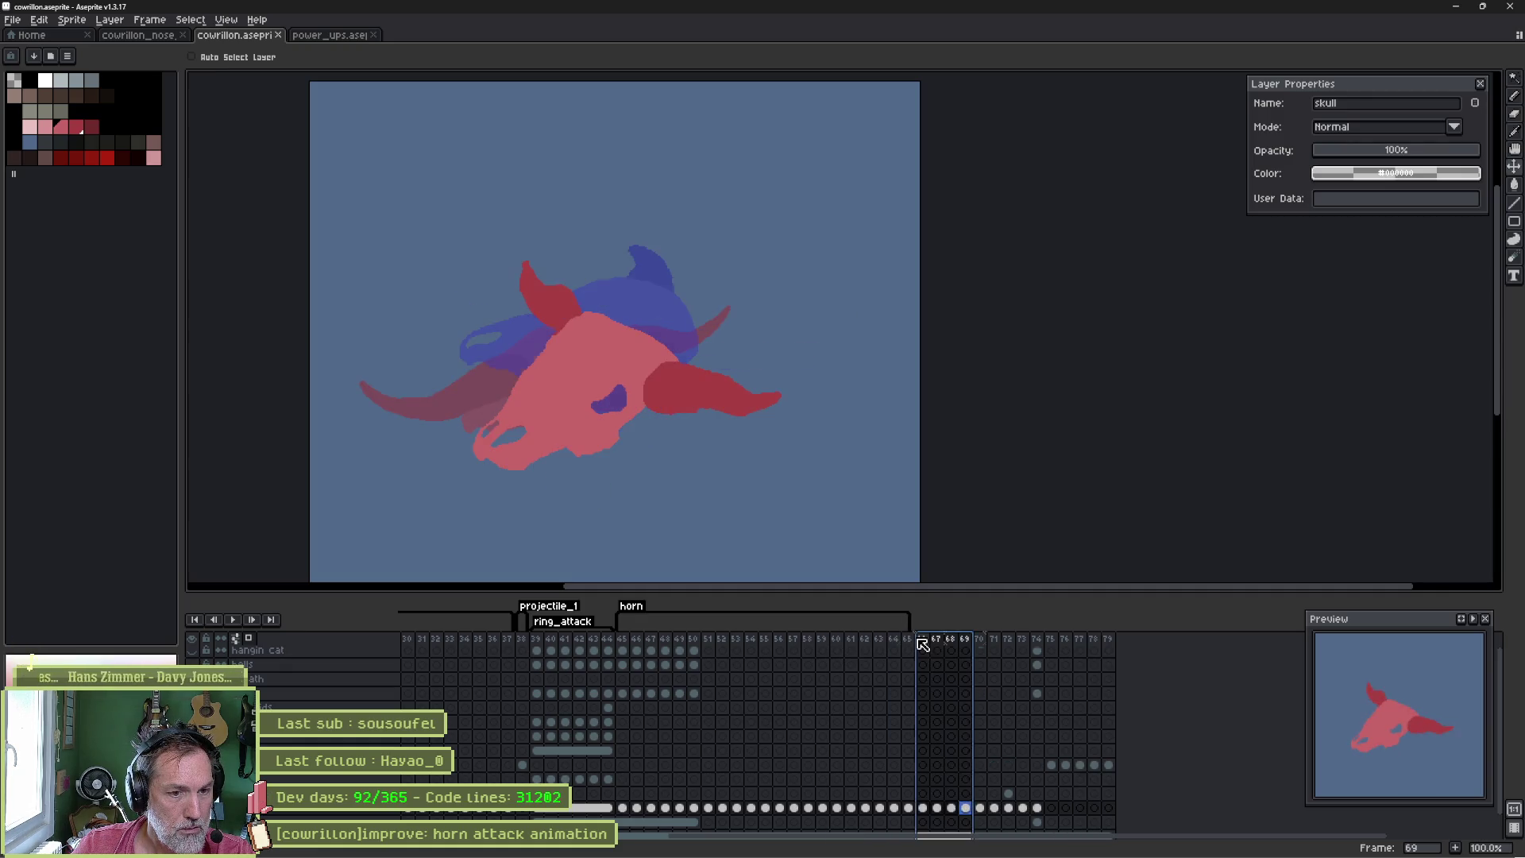
click(839, 641)
key(m)
key(ctrl+shift+d)
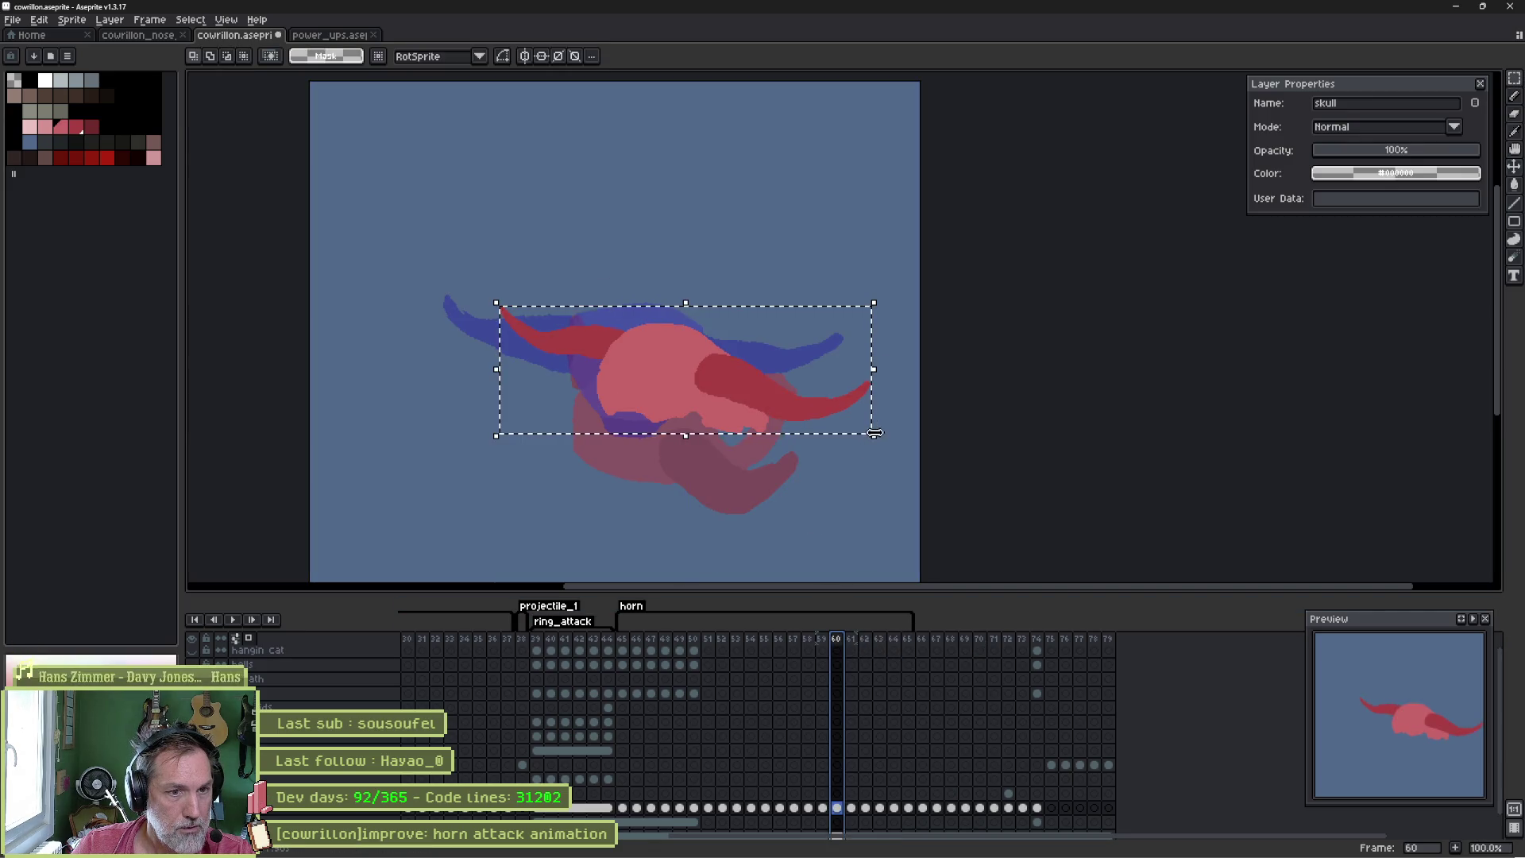
- Try shrinking the horns on frame 60, compare neighbouring frames, then undo the resize
drag(875, 435, 845, 428)
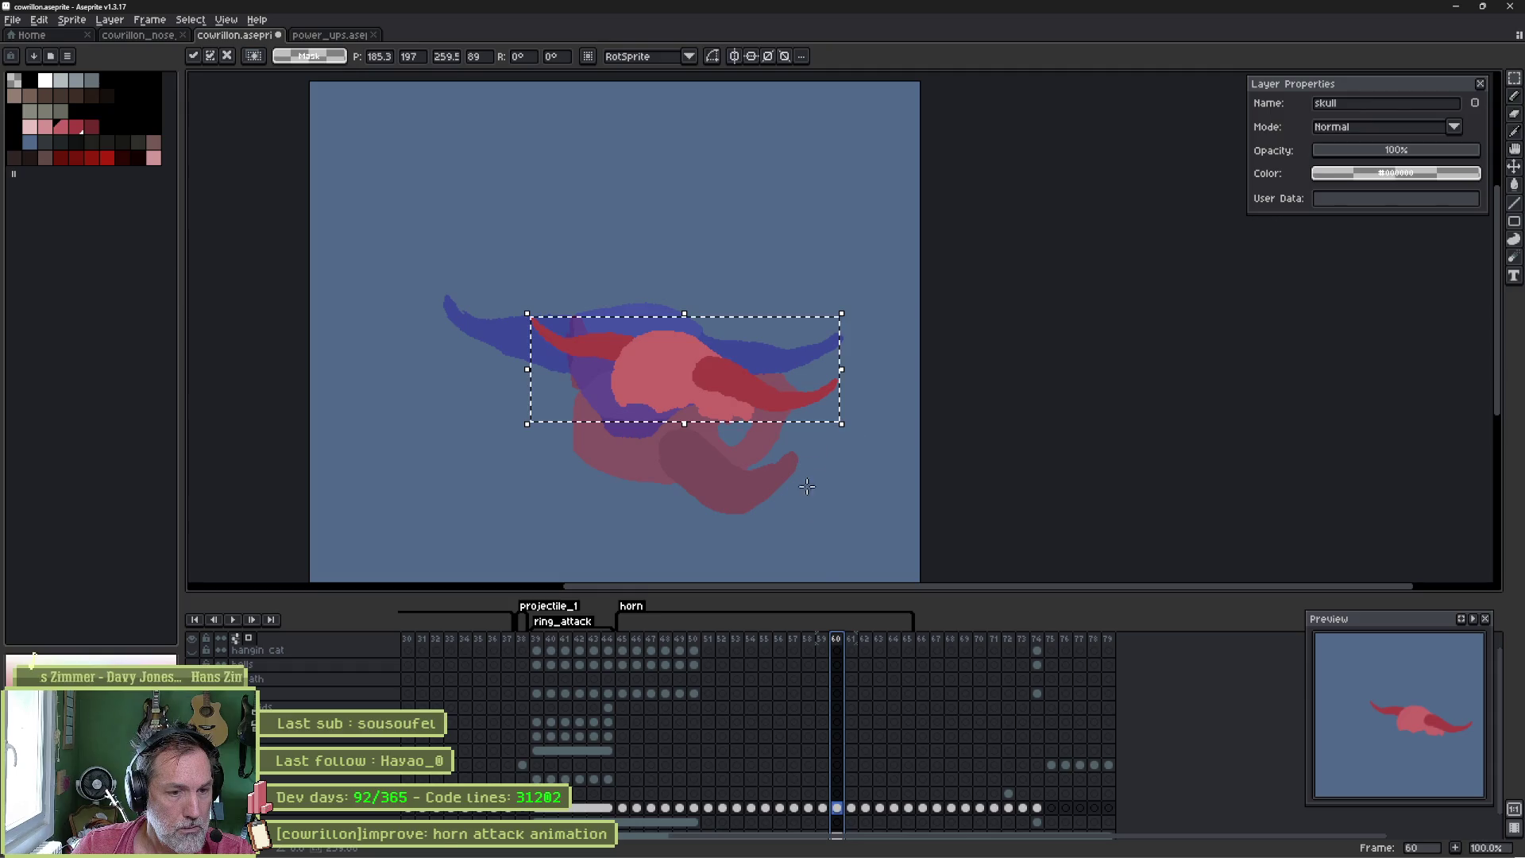
key(period)
key(ctrl+a)
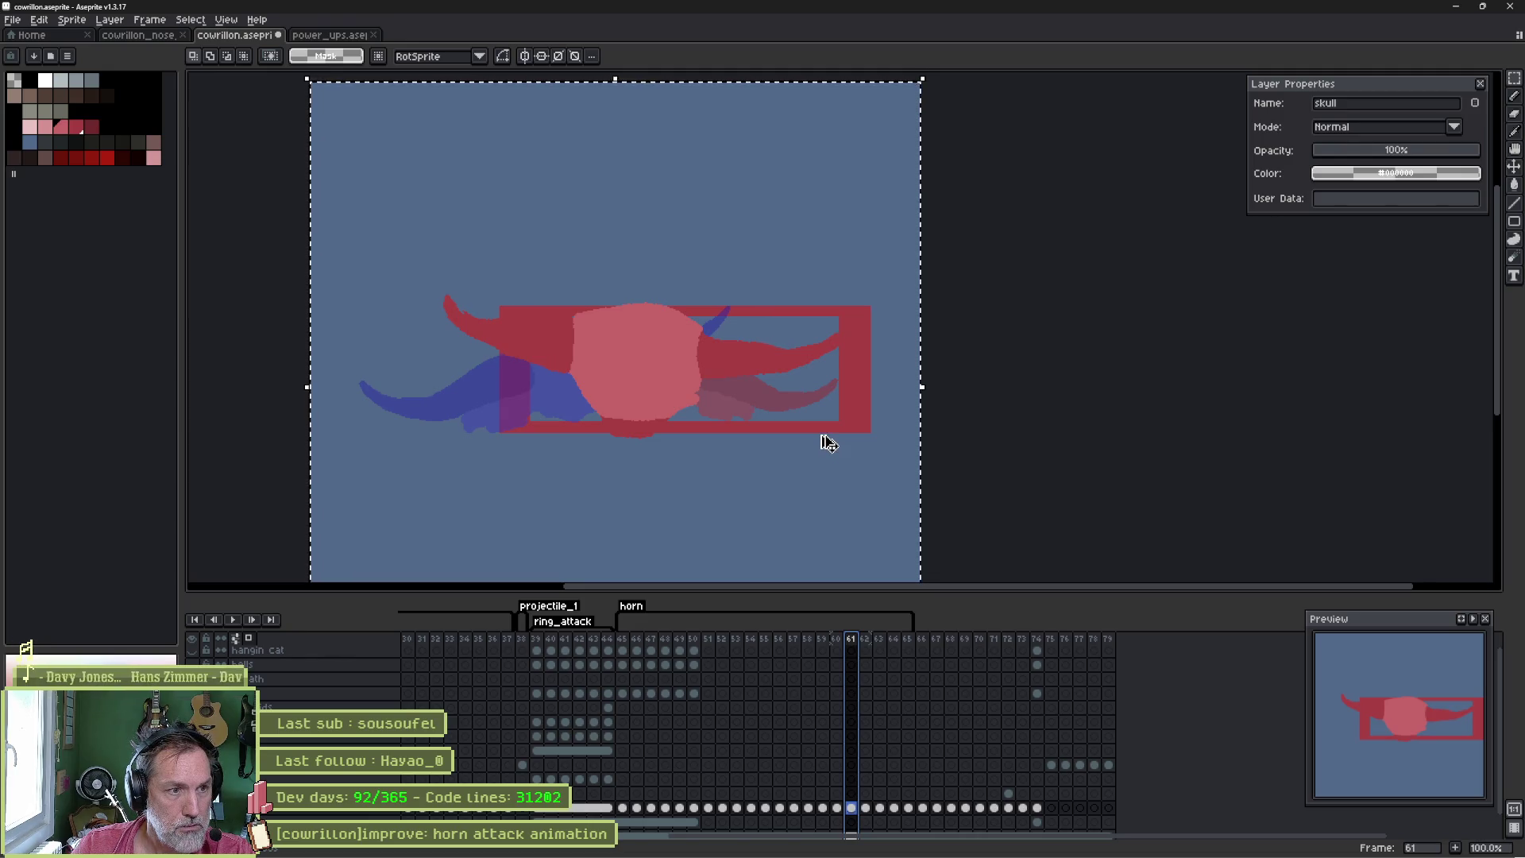
key(ctrl+d)
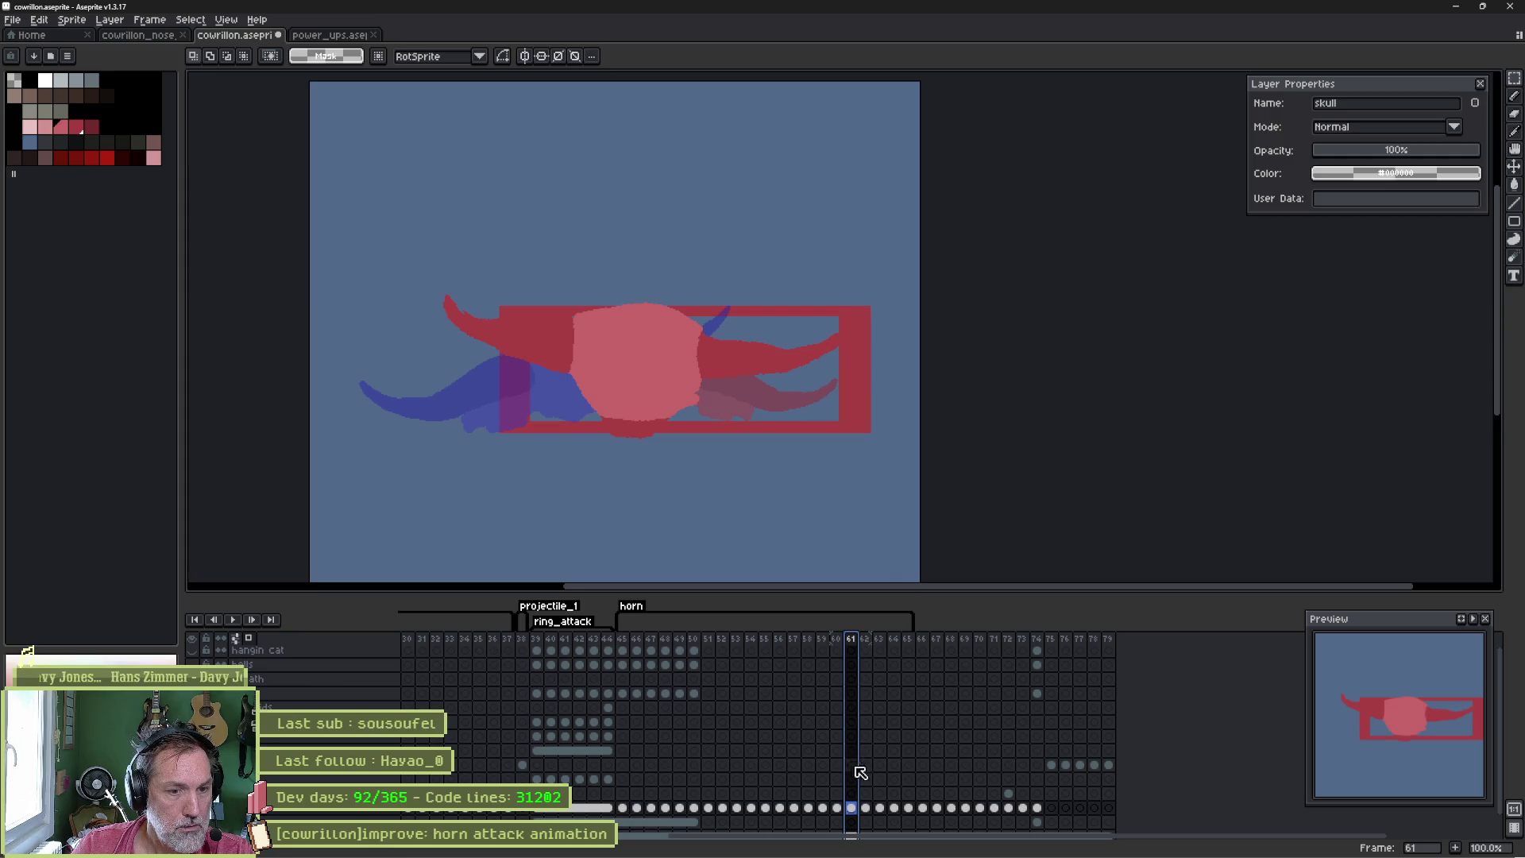
click(836, 807)
click(824, 807)
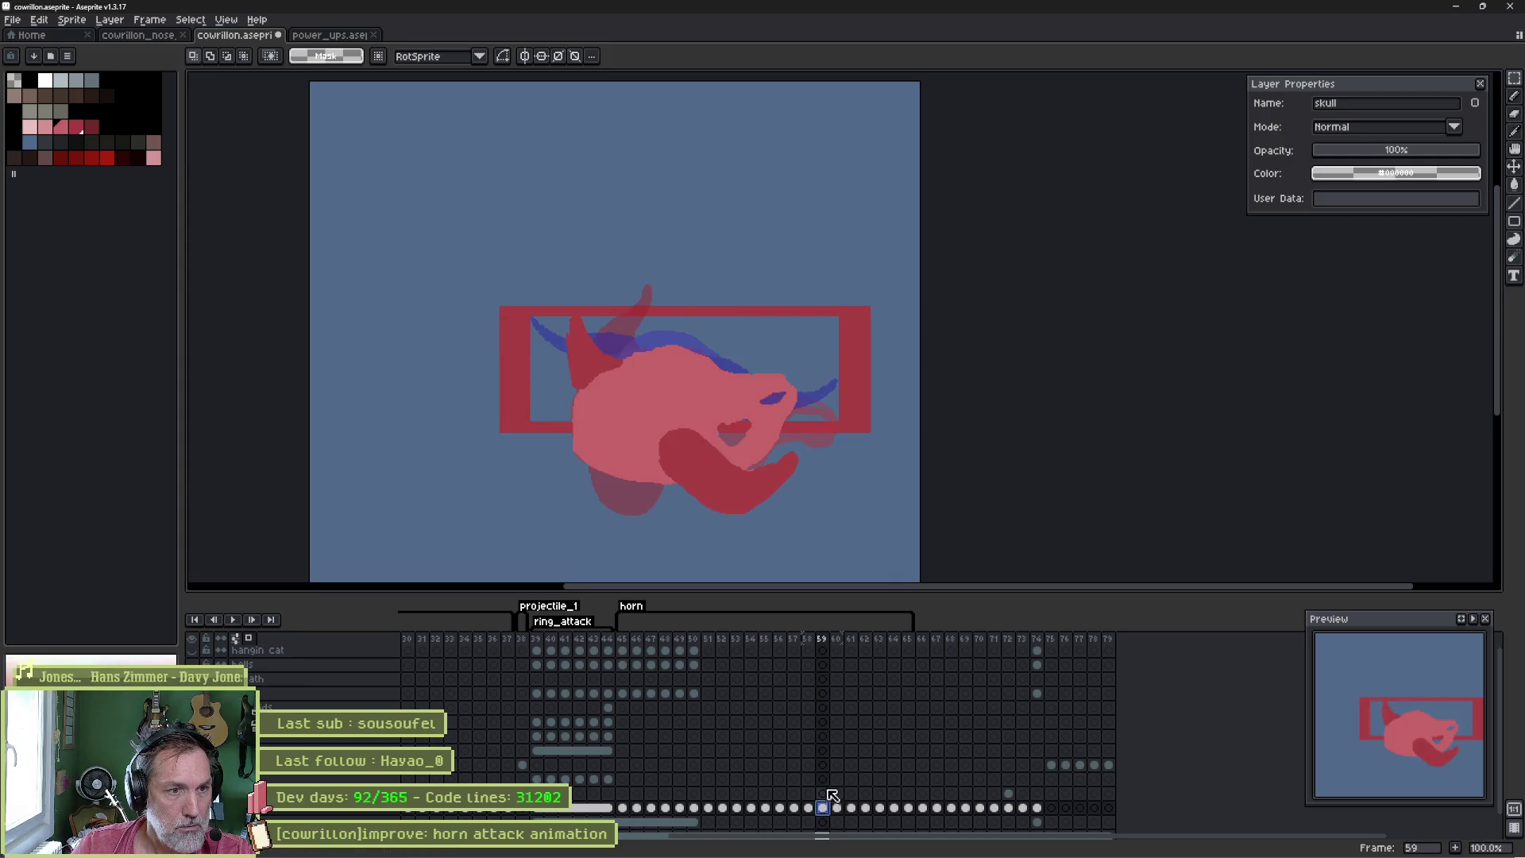
key(Right)
key(Right)
key(Right)
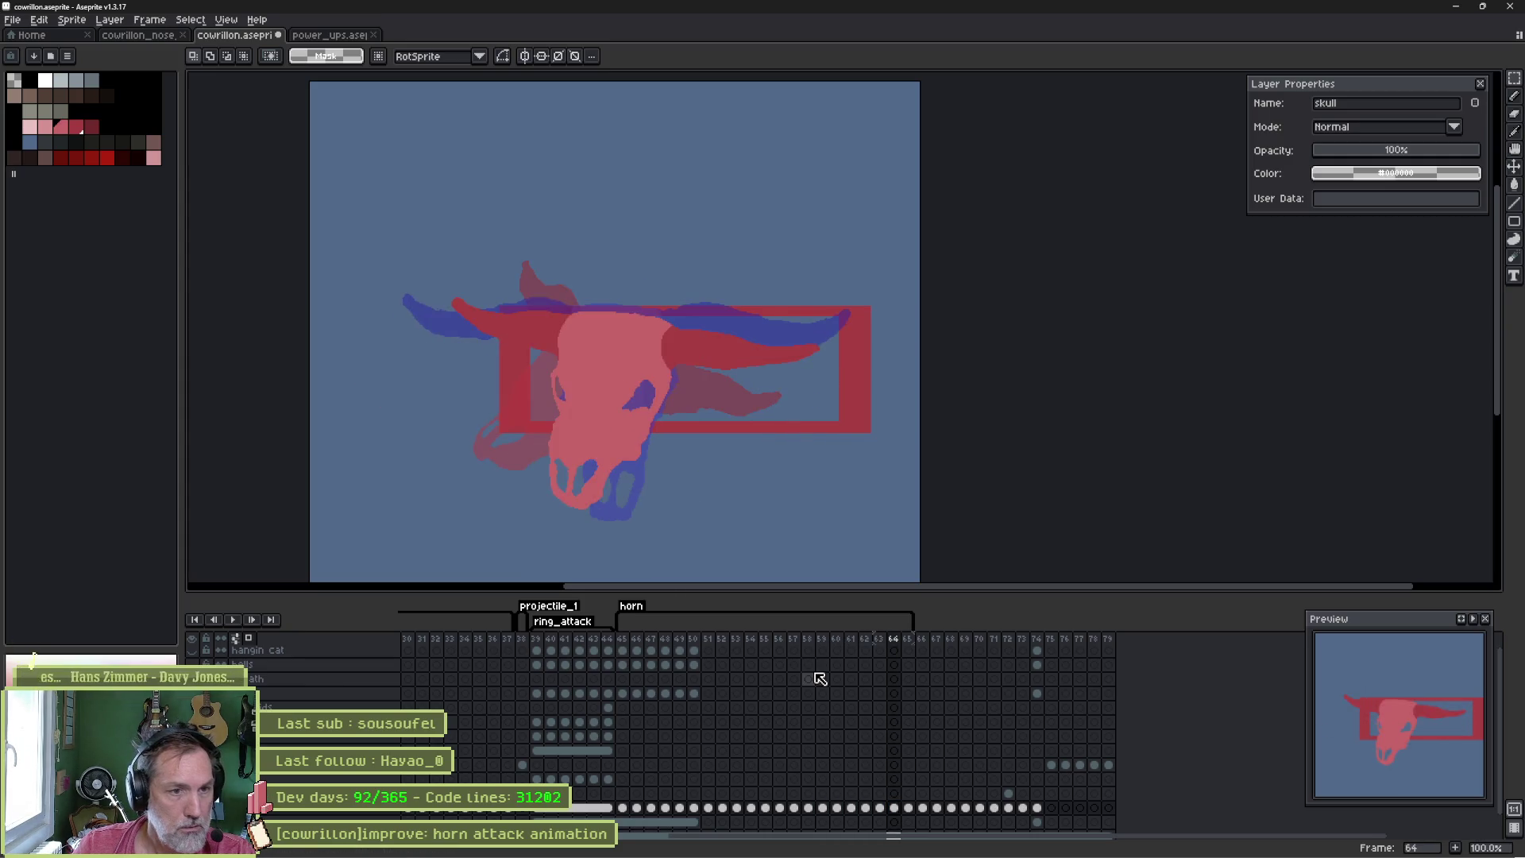
key(ctrl+z)
key(ctrl+z)
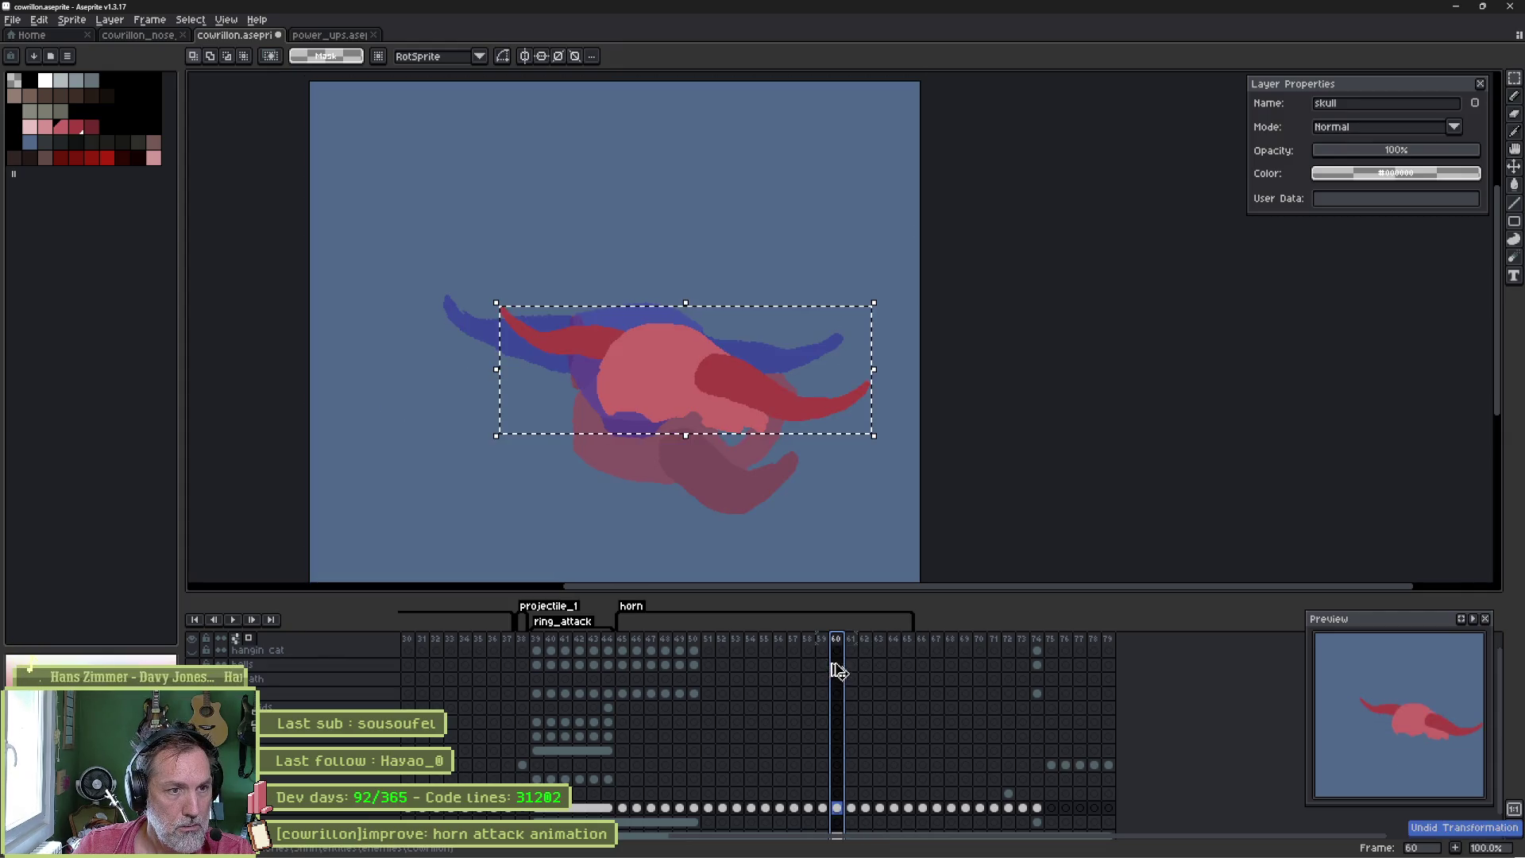
- Reselect the skull cel on frame 60 and scale it down slightly
click(839, 808)
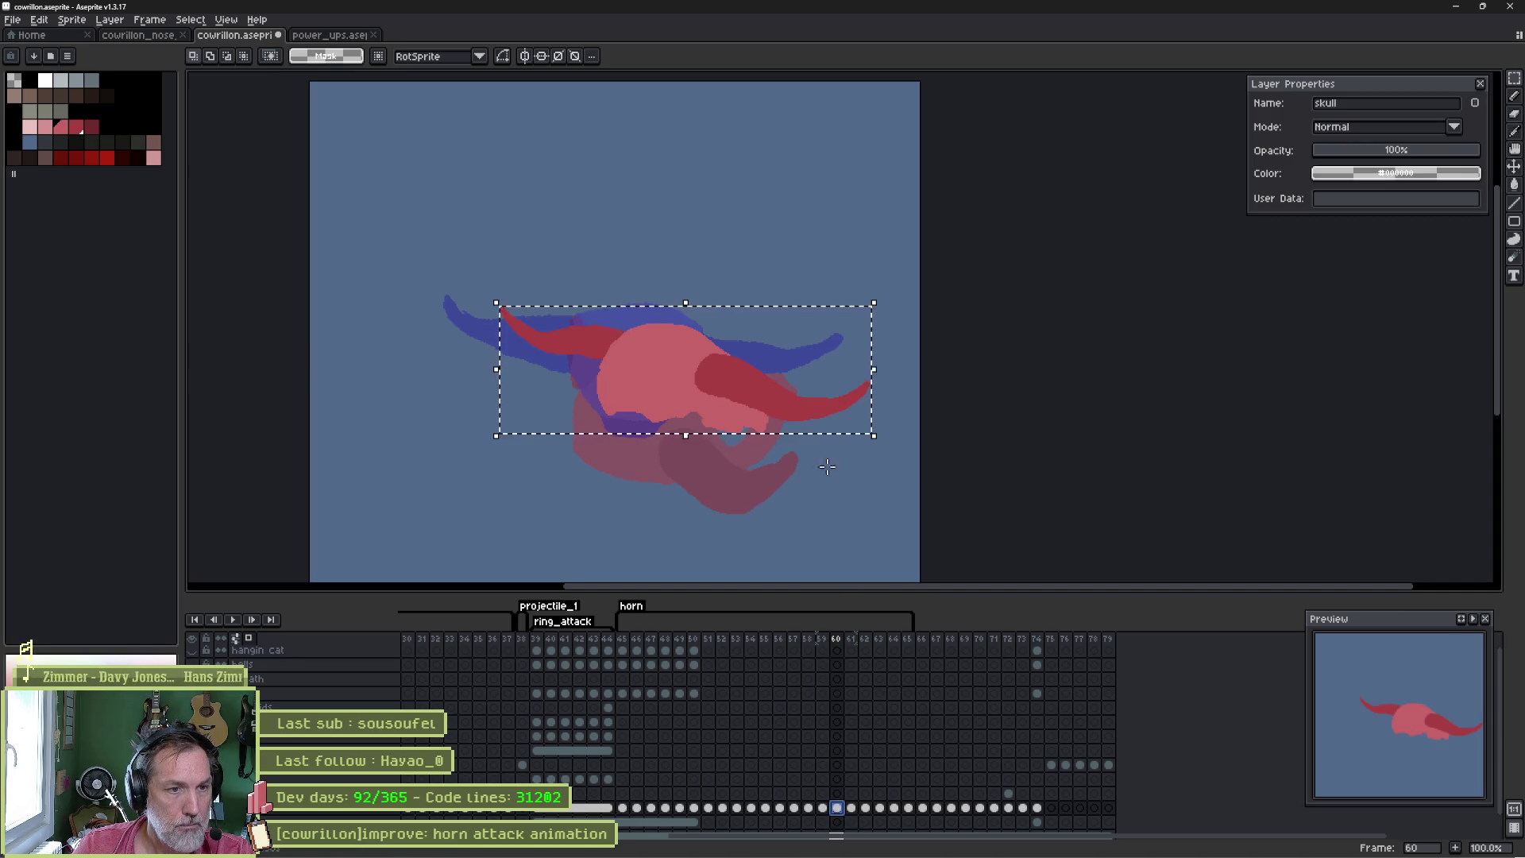
click(876, 437)
drag(869, 444, 859, 445)
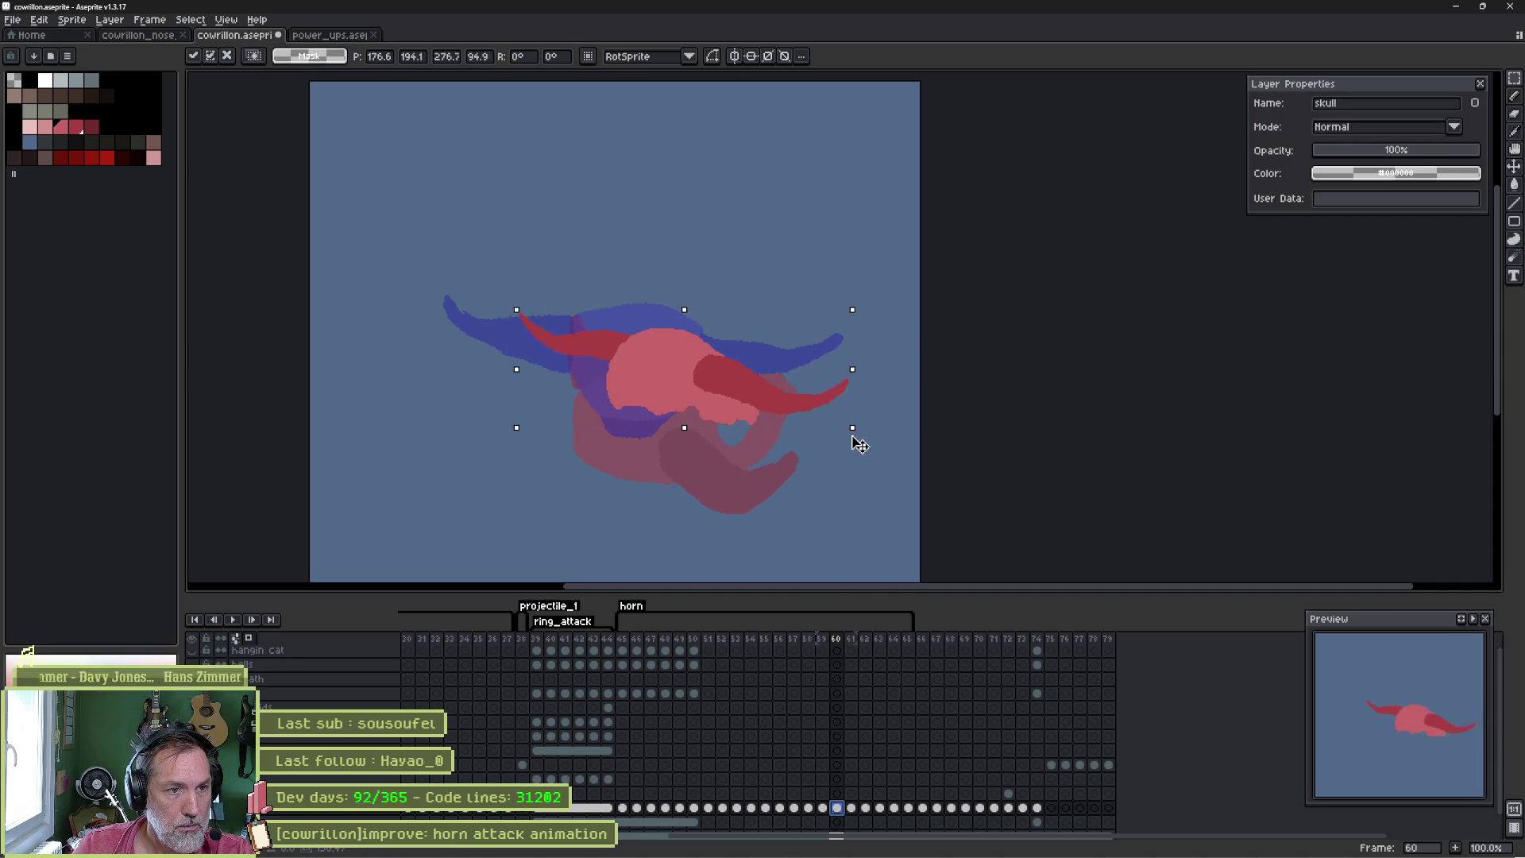
click(851, 808)
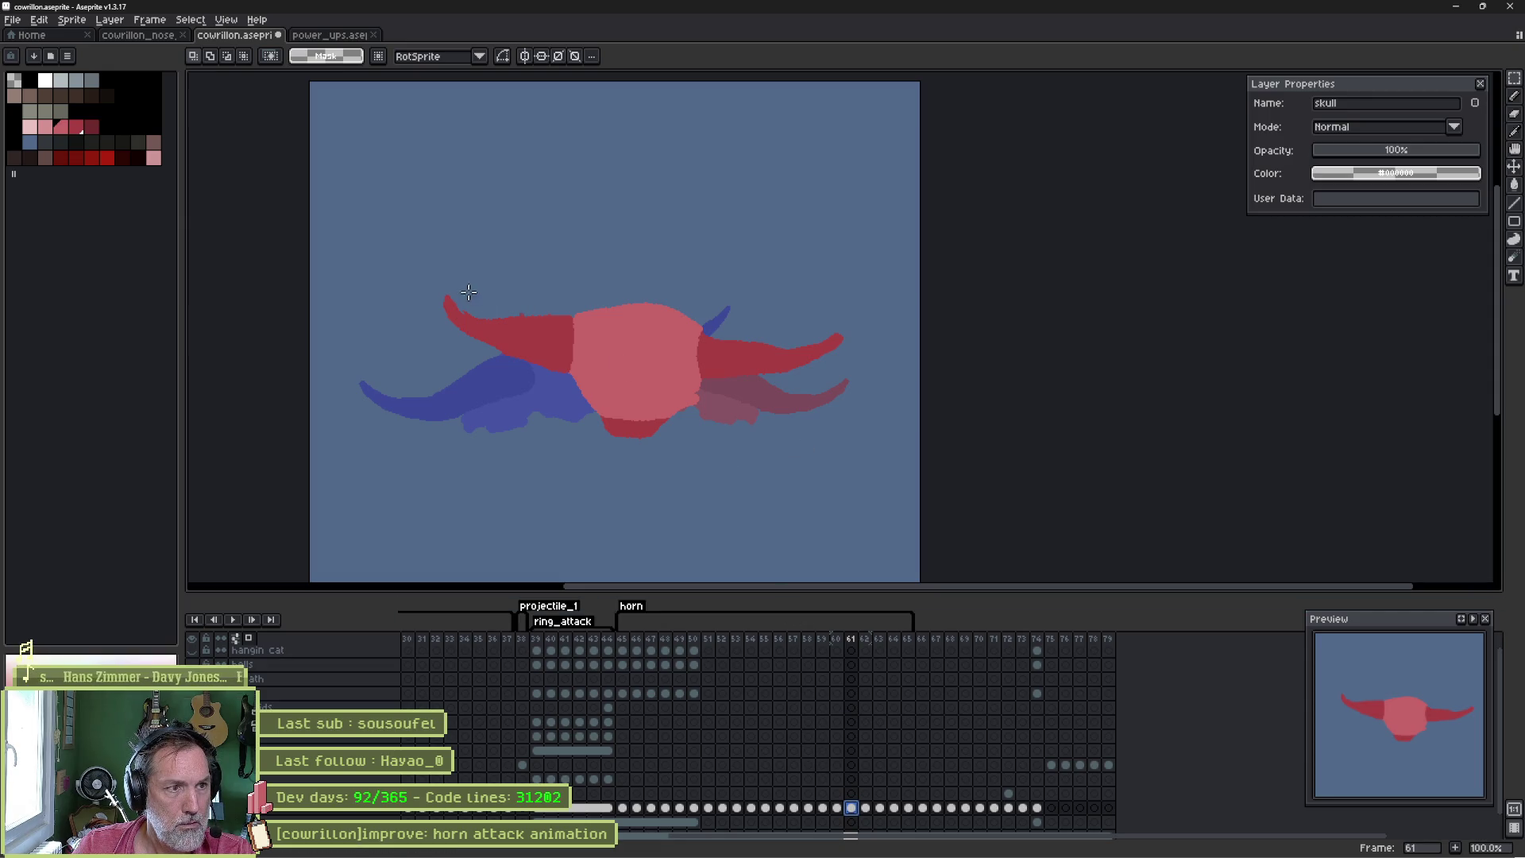
- Shrink the skull and horns on frame 61 and apply the resize
key(ctrl+shift+d)
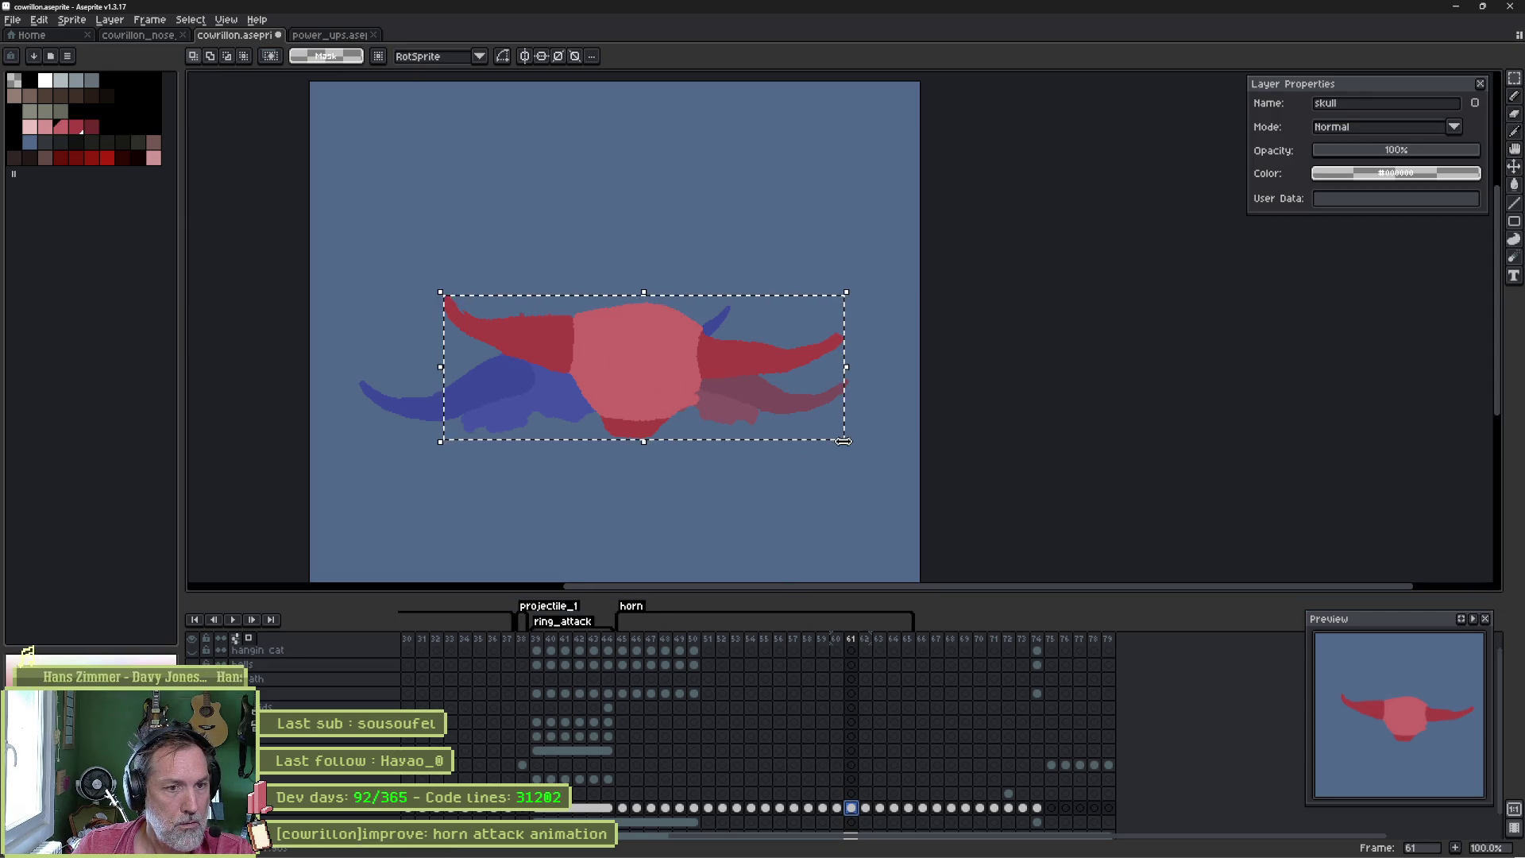
click(844, 441)
drag(842, 443, 801, 435)
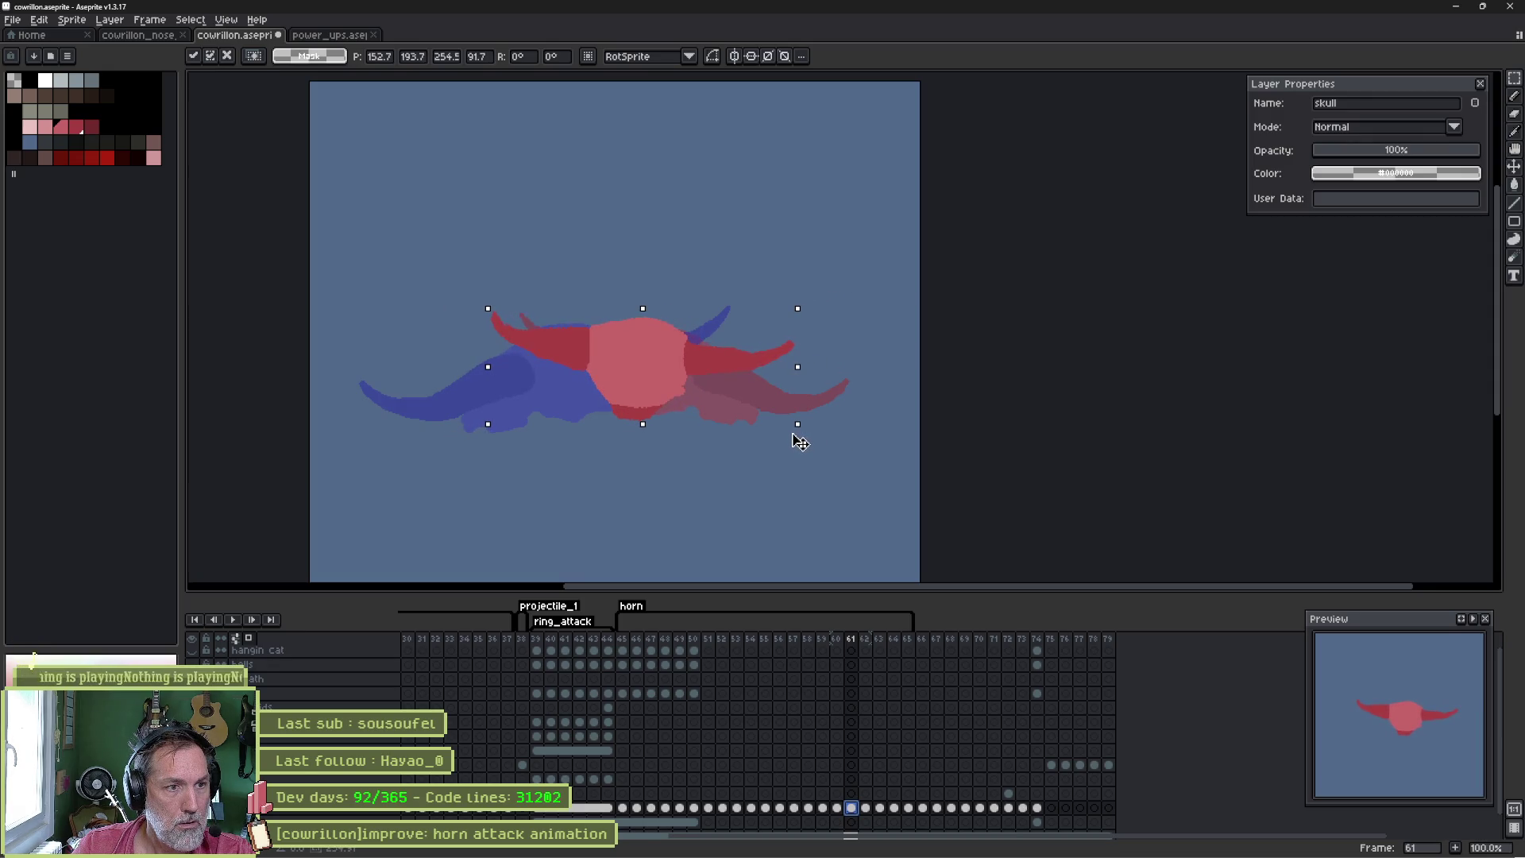
key(Return)
- Scale the skull on frame 62 down slightly, then replay and stop the animation
click(866, 808)
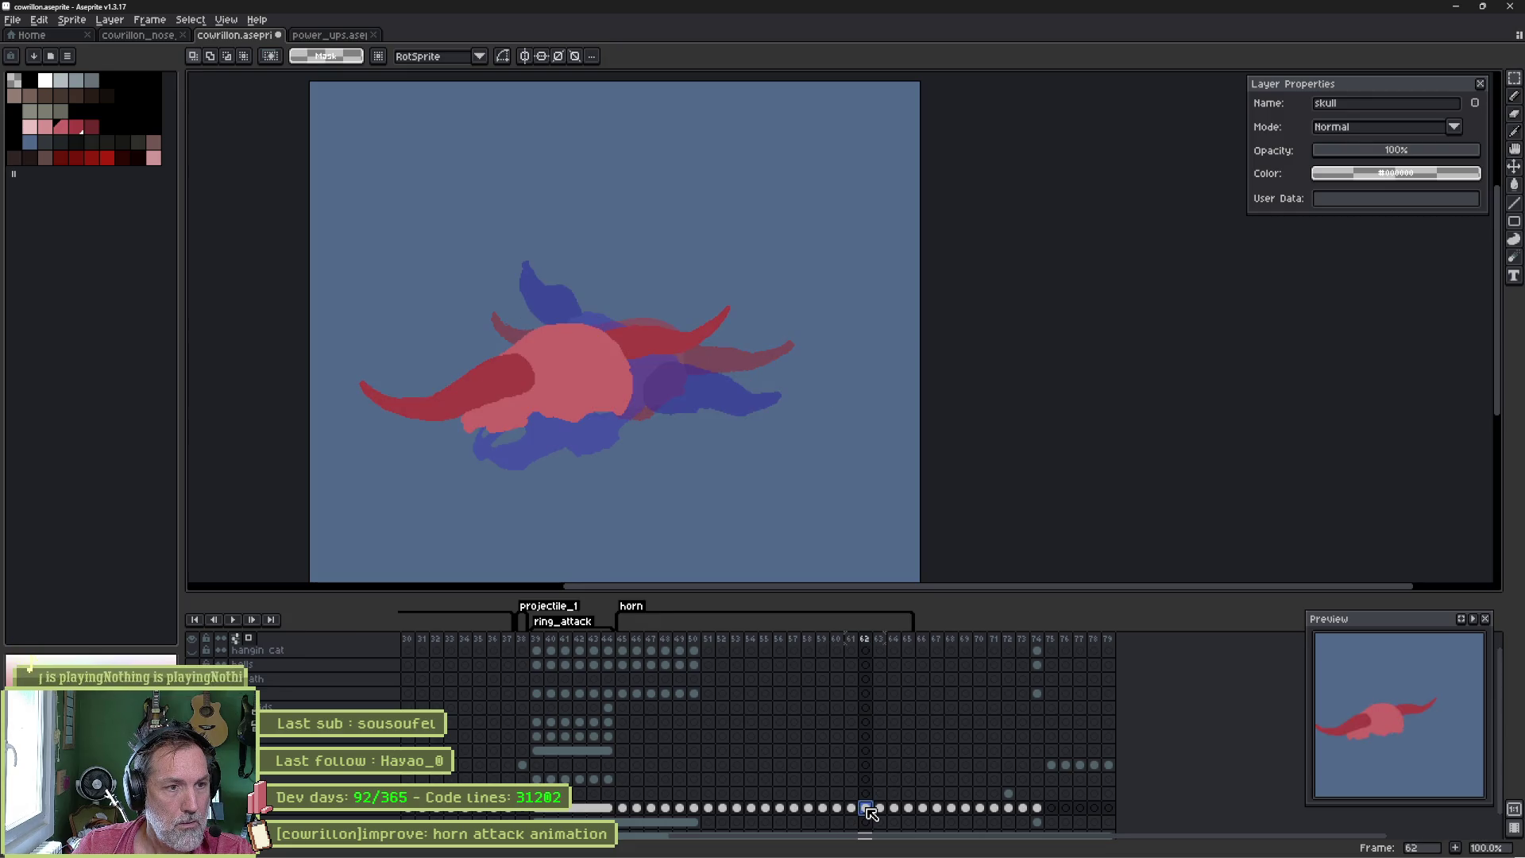
key(ctrl+shift+d)
drag(355, 437, 370, 443)
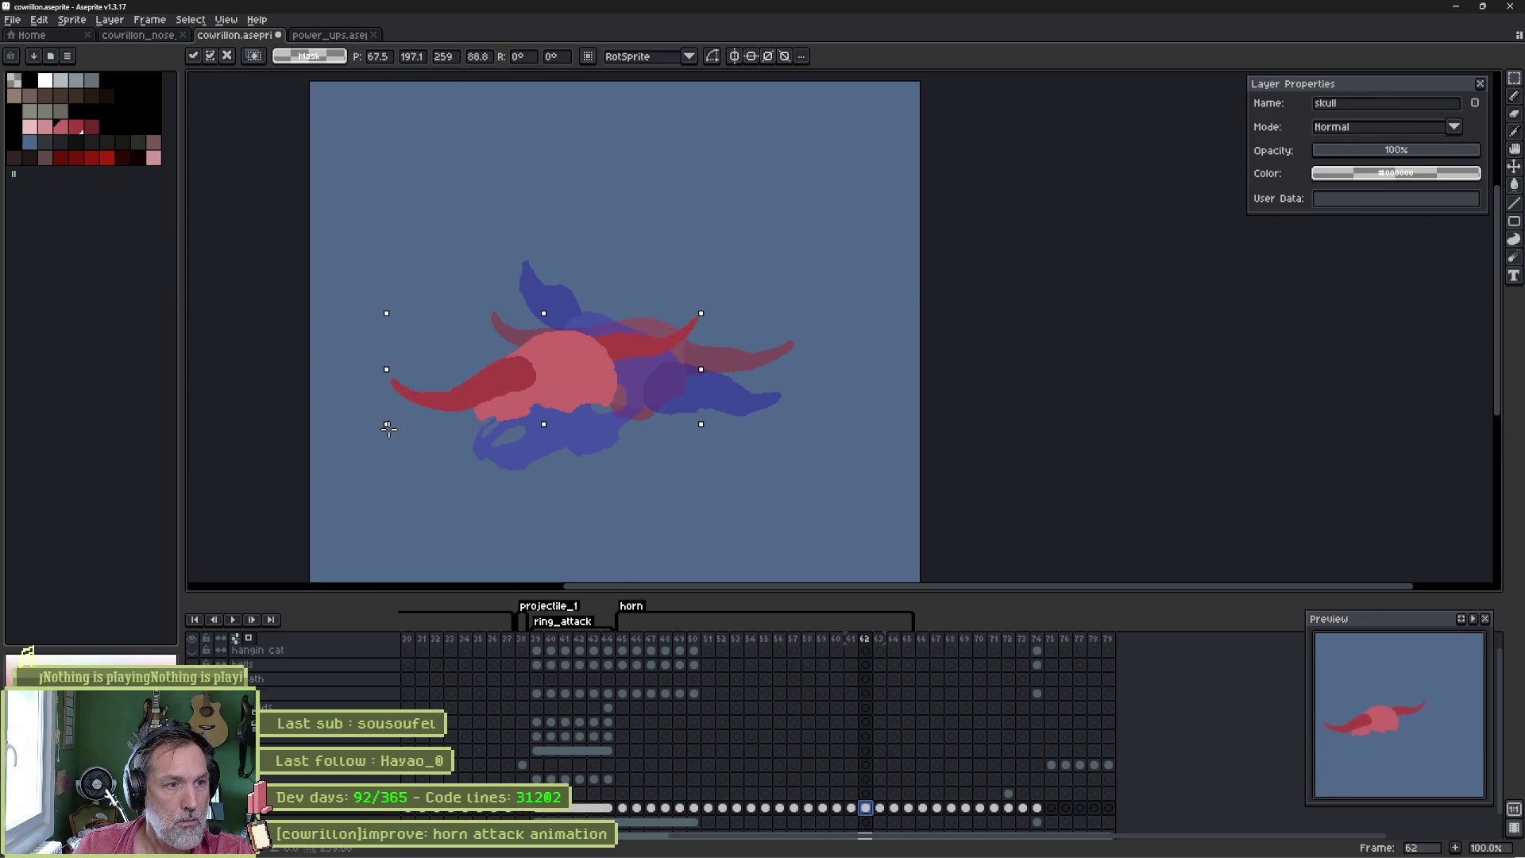
key(Return)
key(Return)
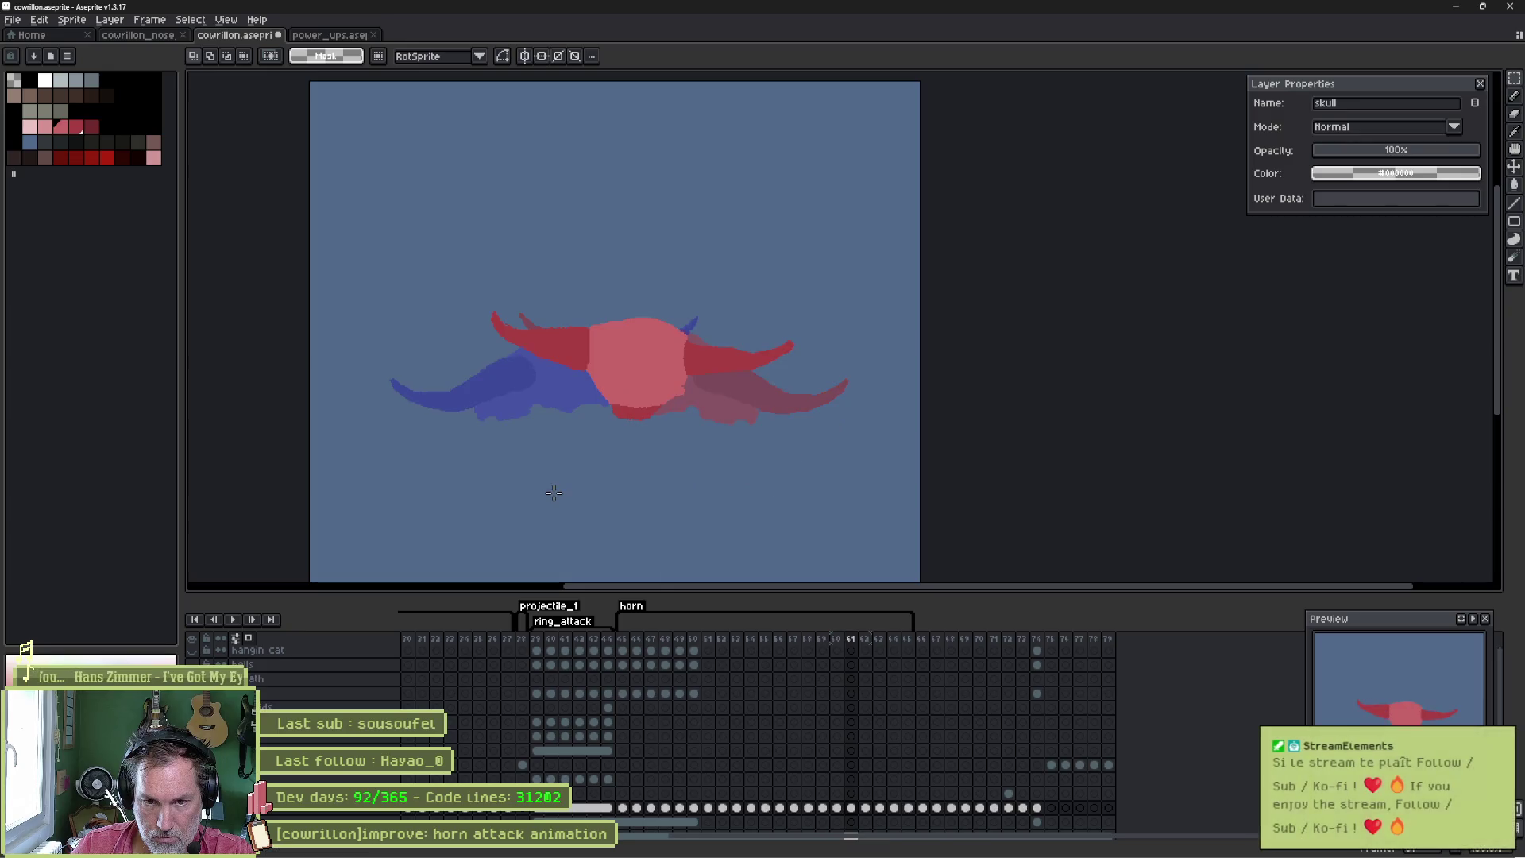
key(Return)
- Shrink the skull on frame 63 slightly and replay the animation
key(Right)
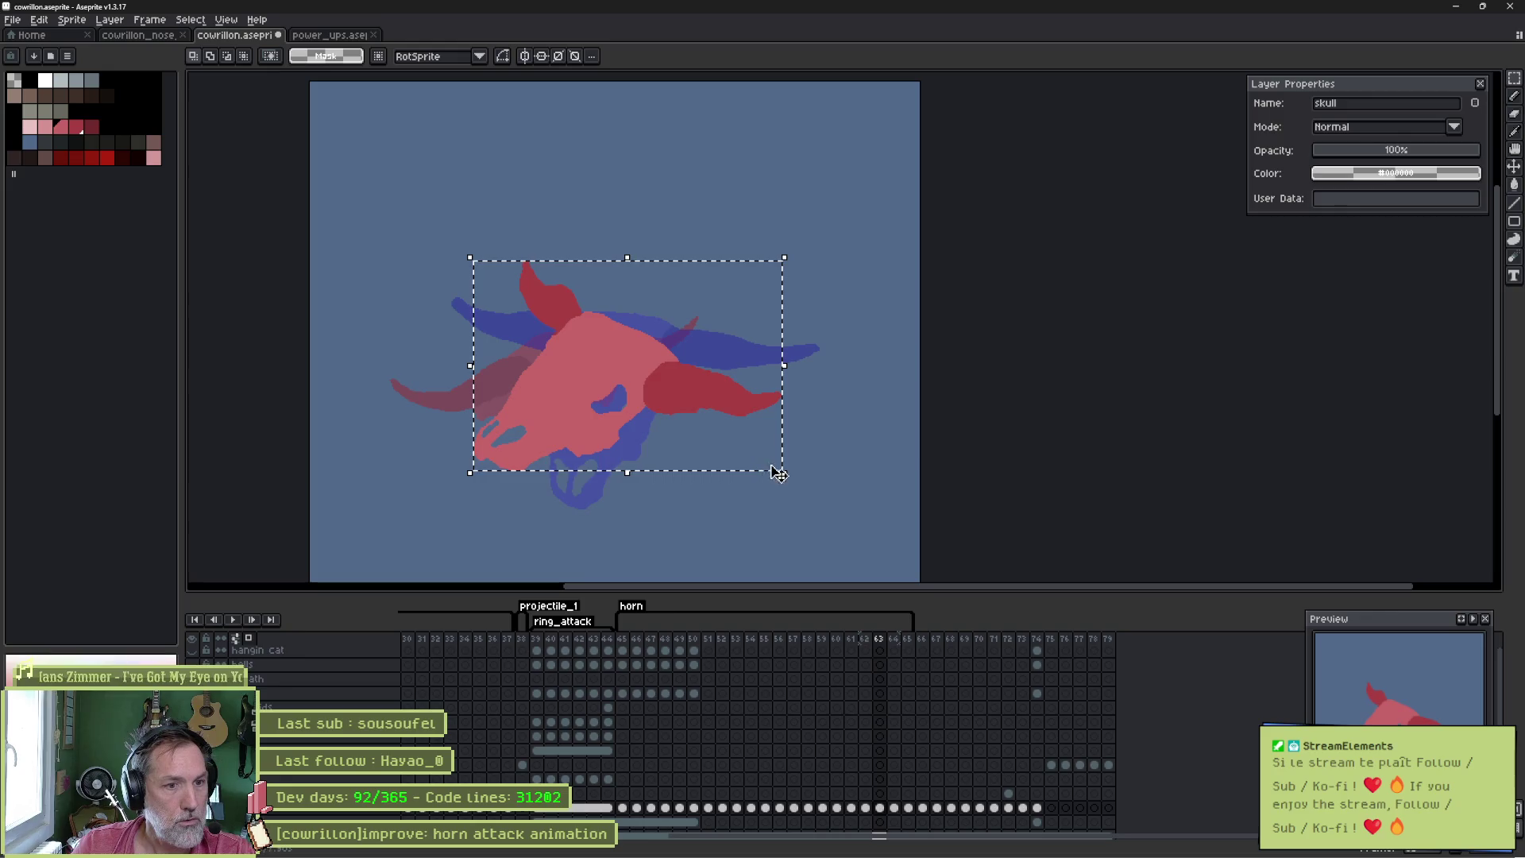
drag(782, 472, 778, 475)
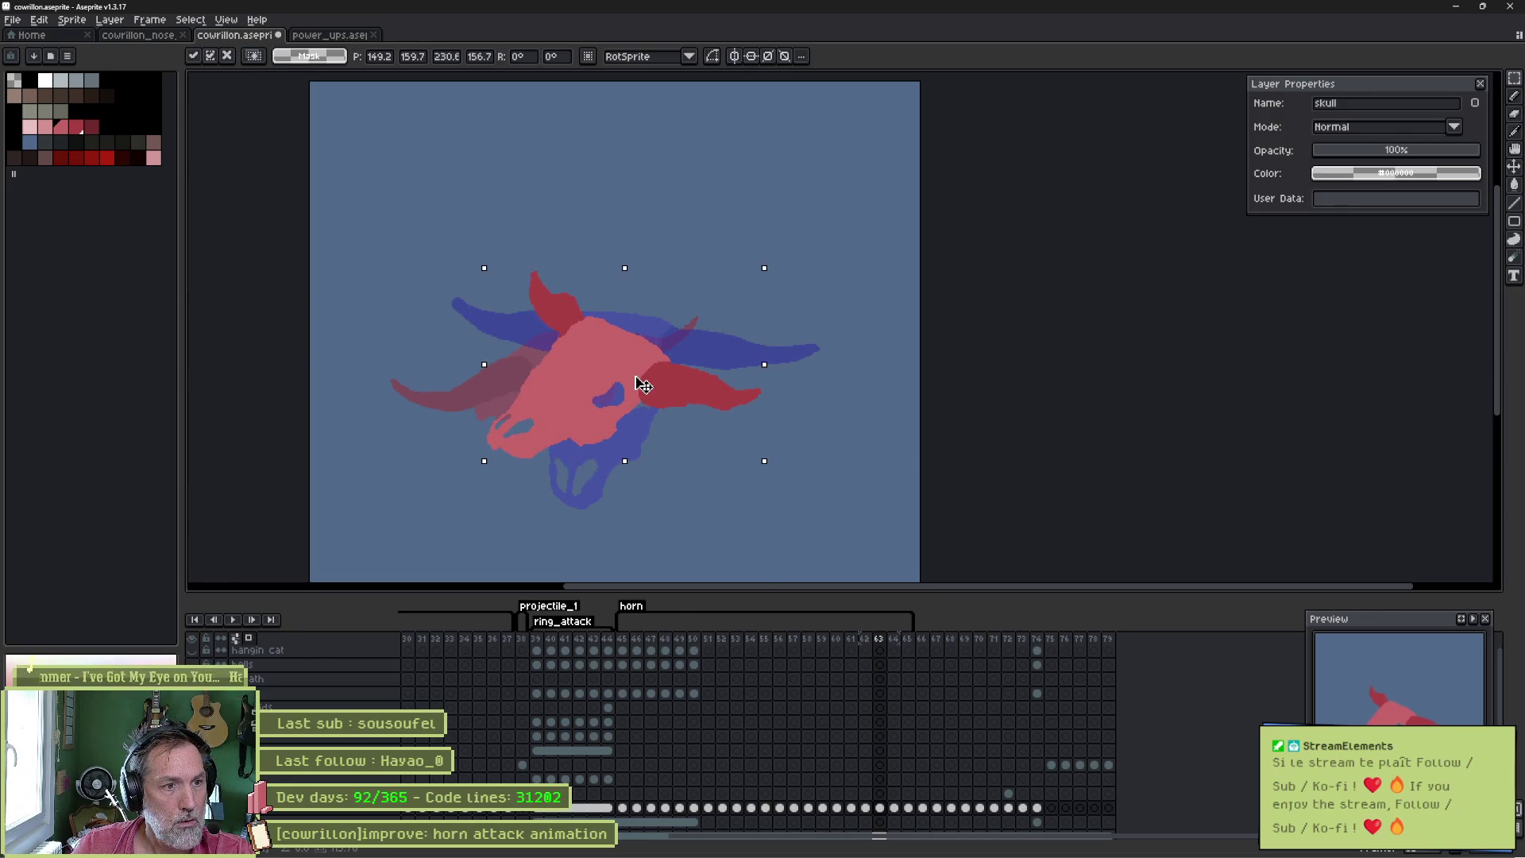
key(Return)
key(Return)
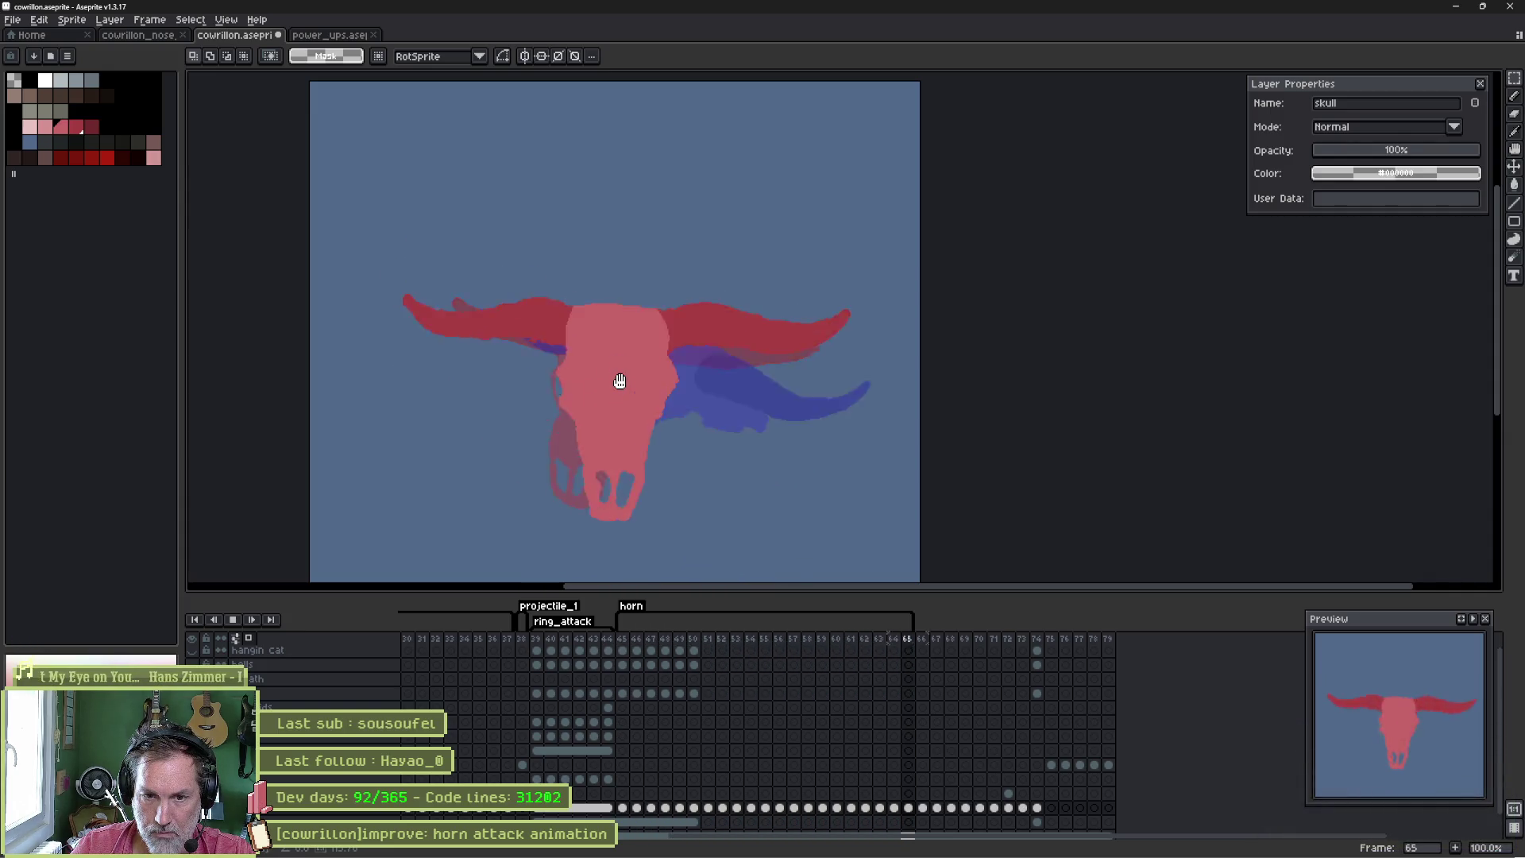
key(Return)
key(Return)
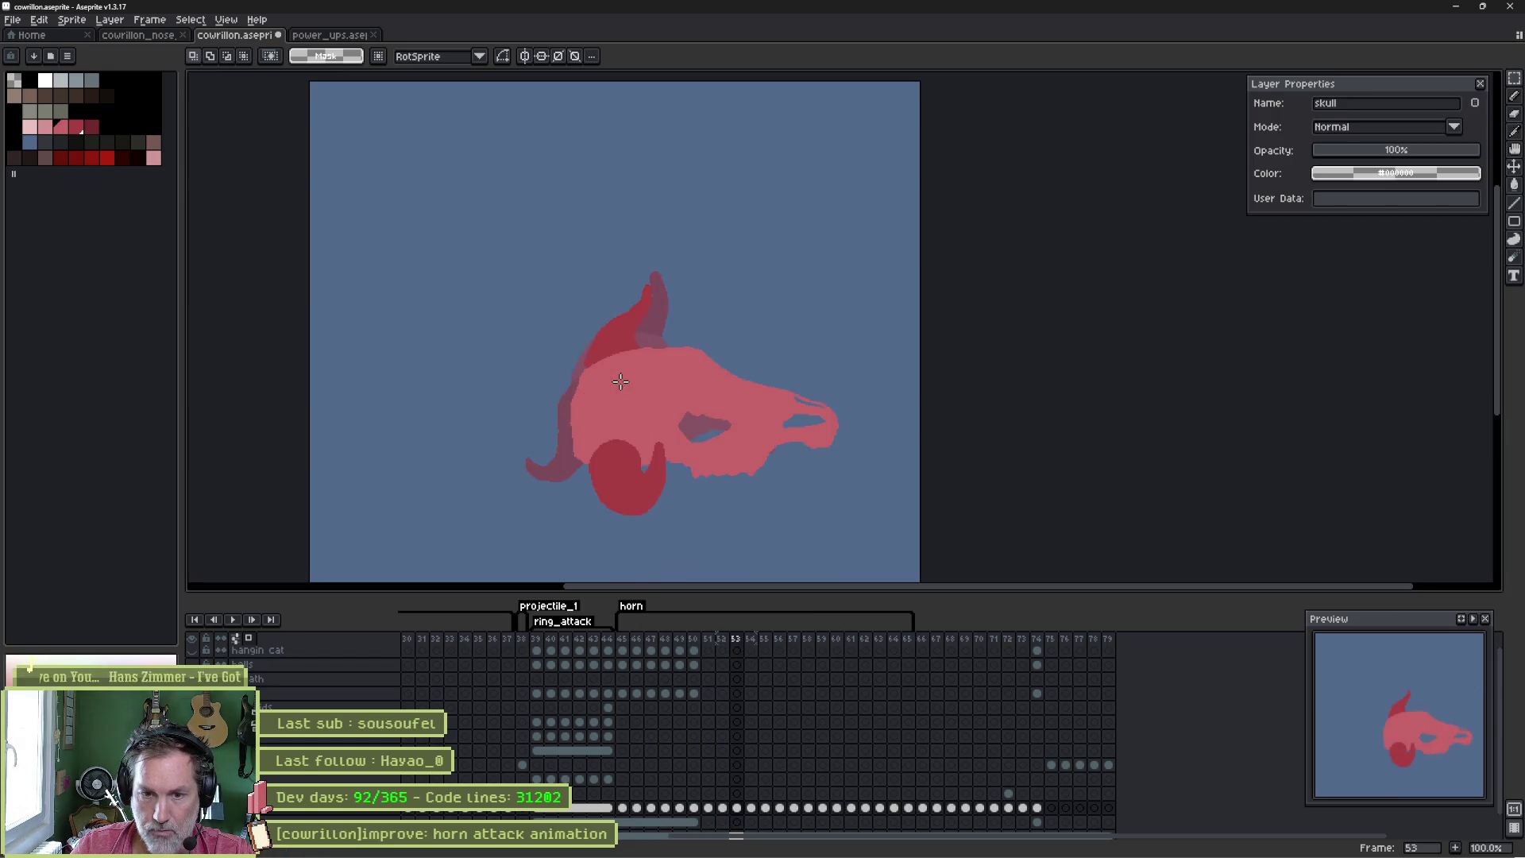
key(Return)
key(Return)
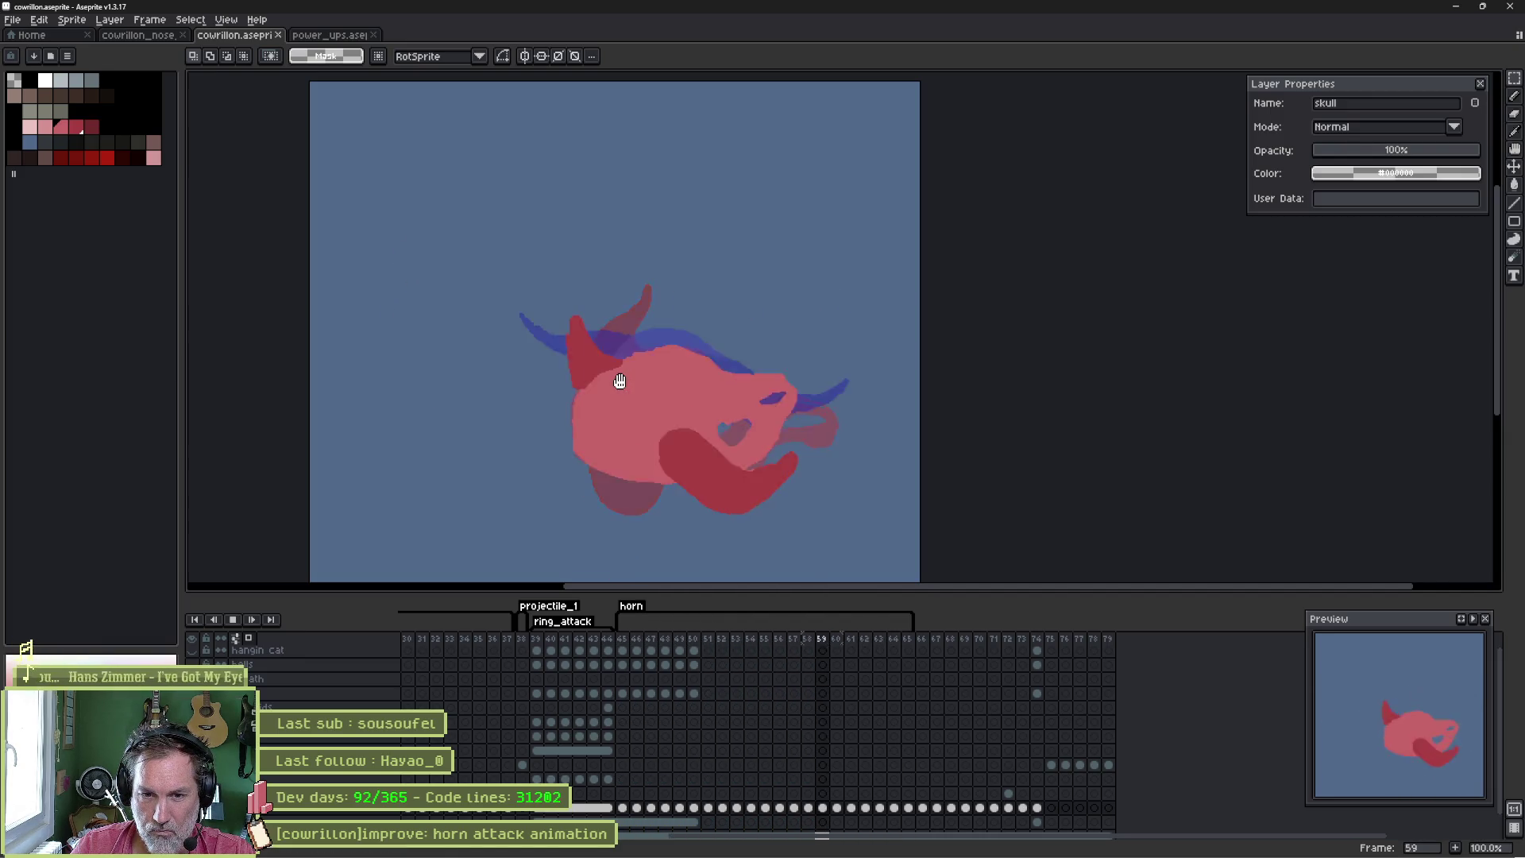
key(Return)
key(Return)
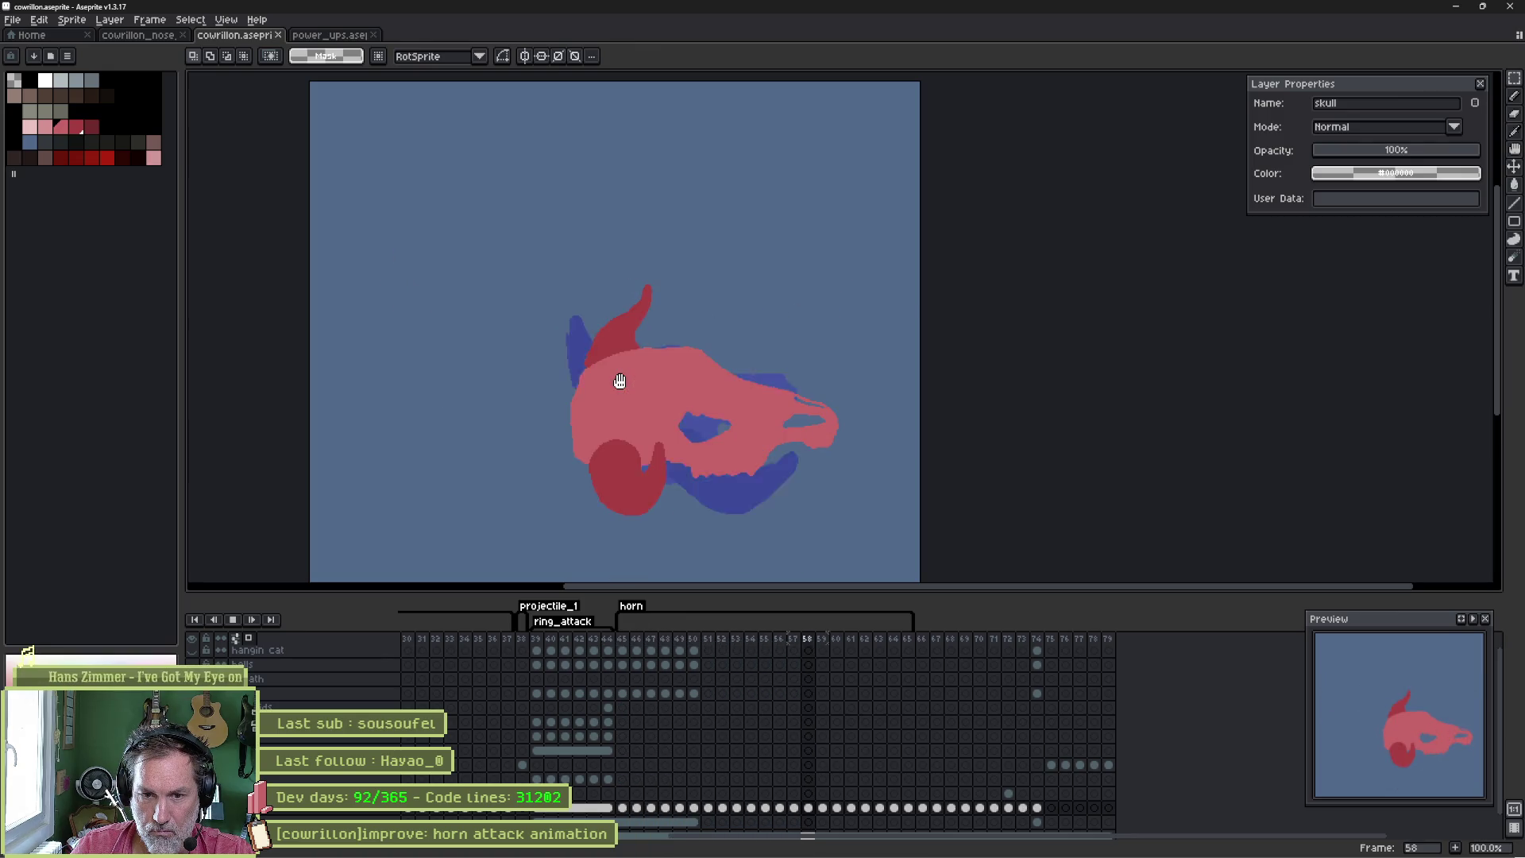
key(Return)
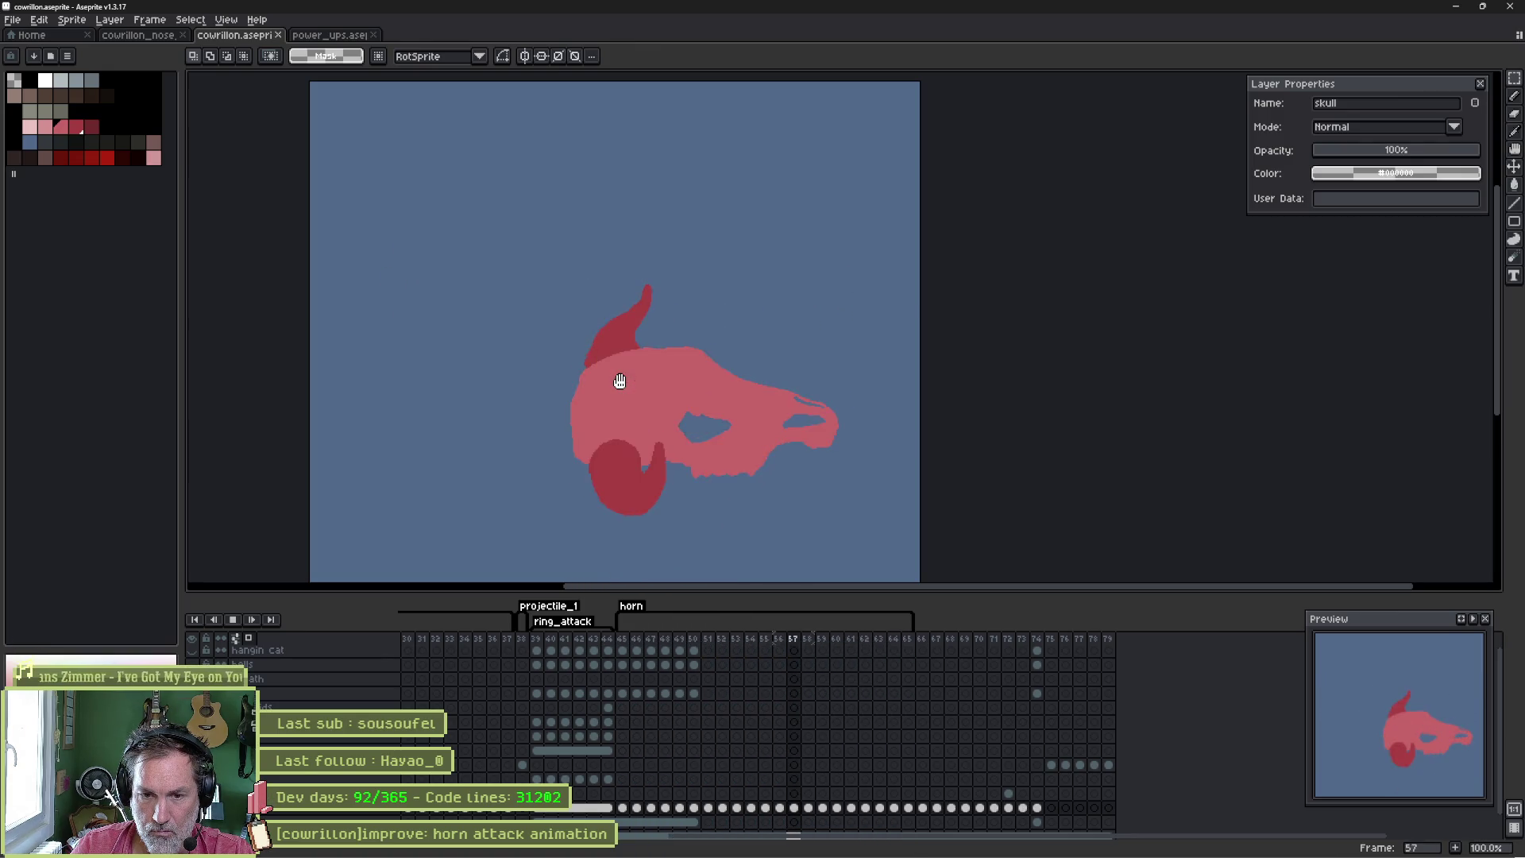
key(Return)
key(Return)
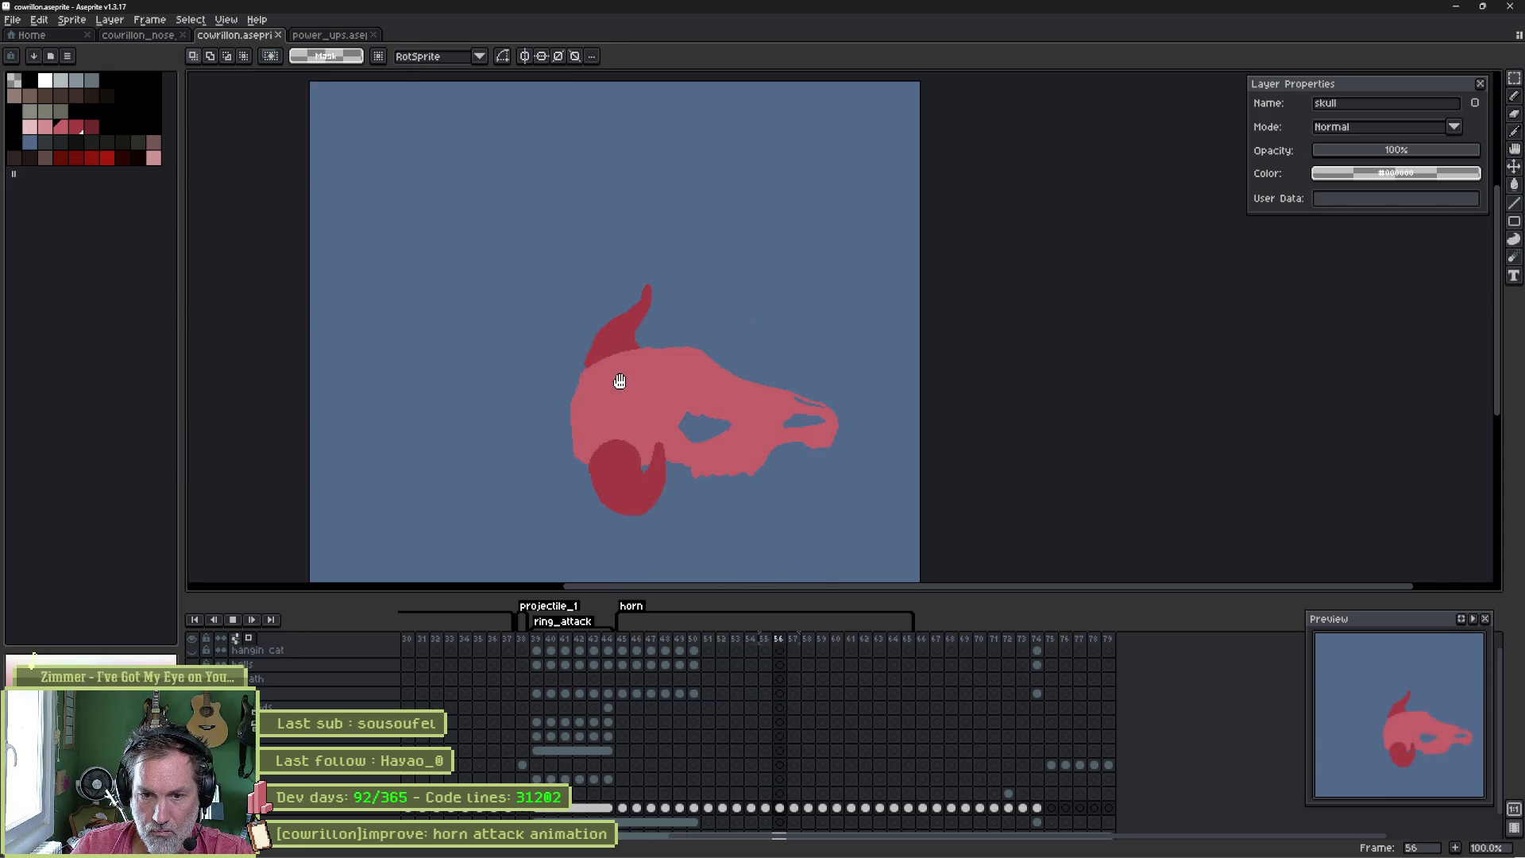
key(Return)
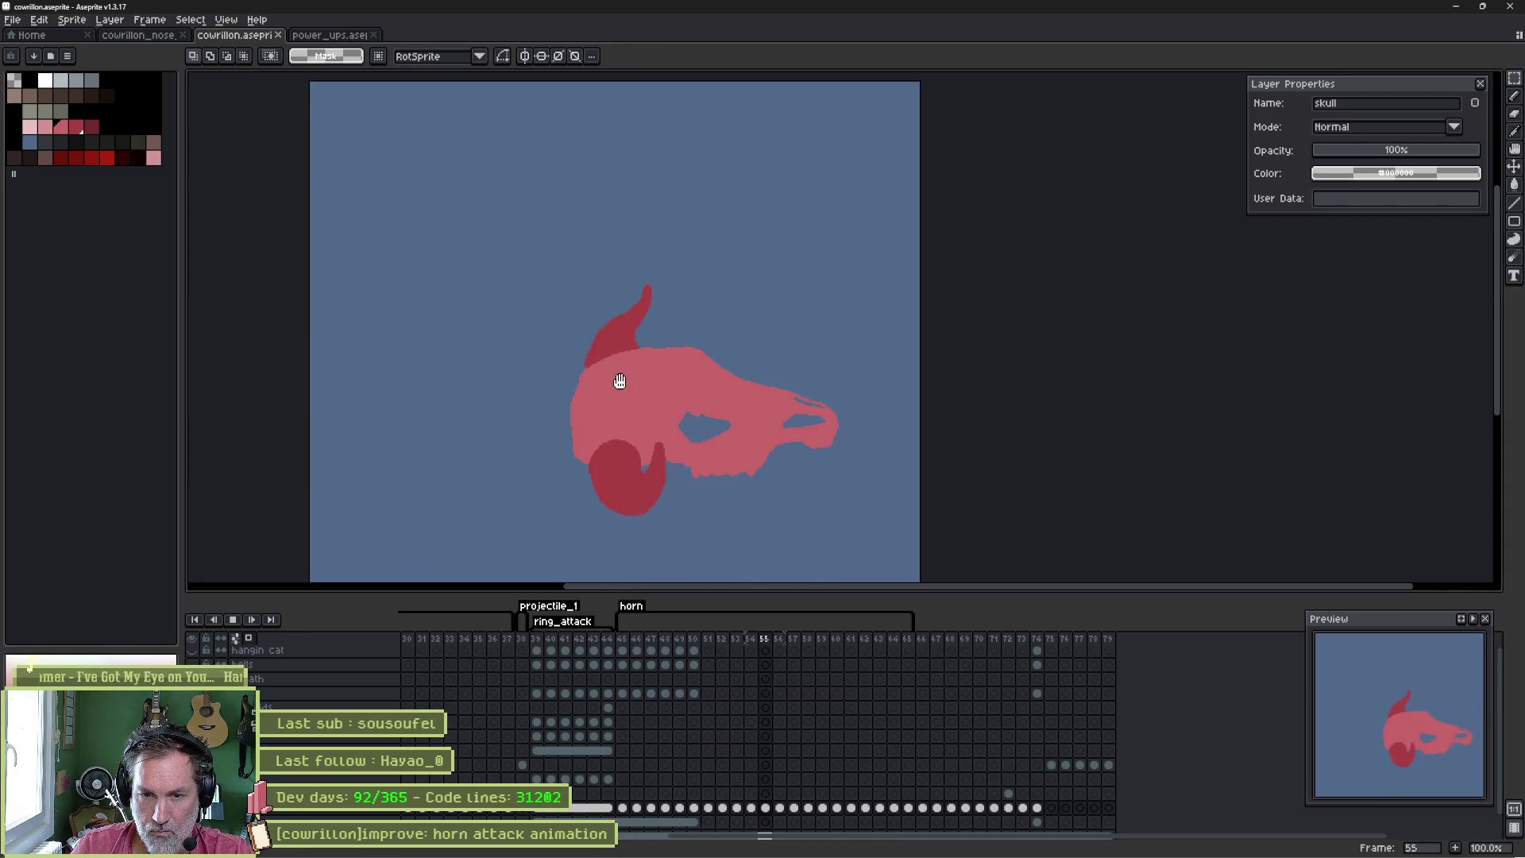
key(Return)
key(Left)
key(Left)
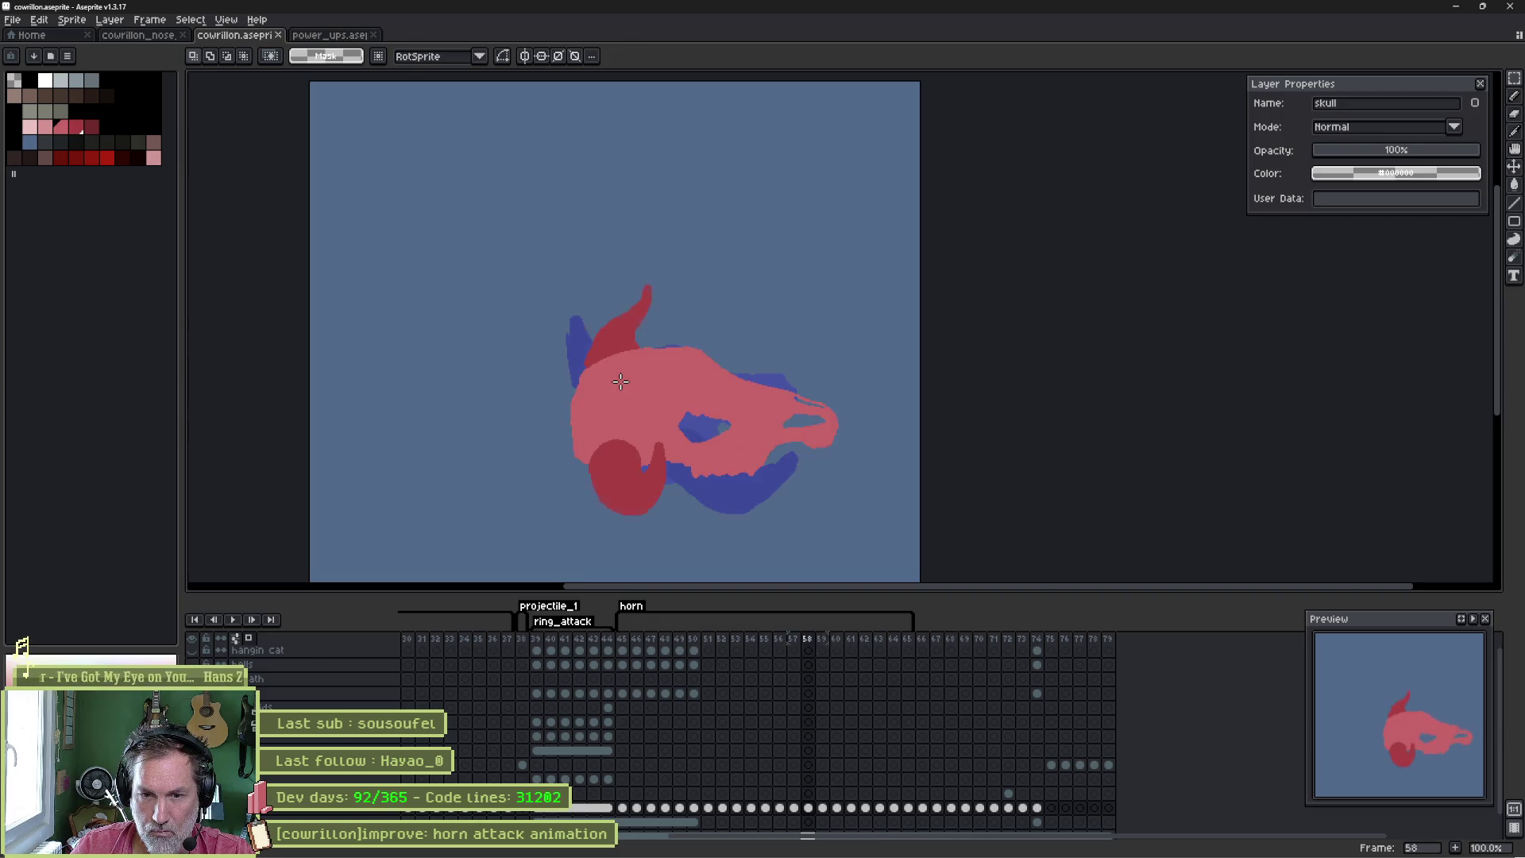
key(Right)
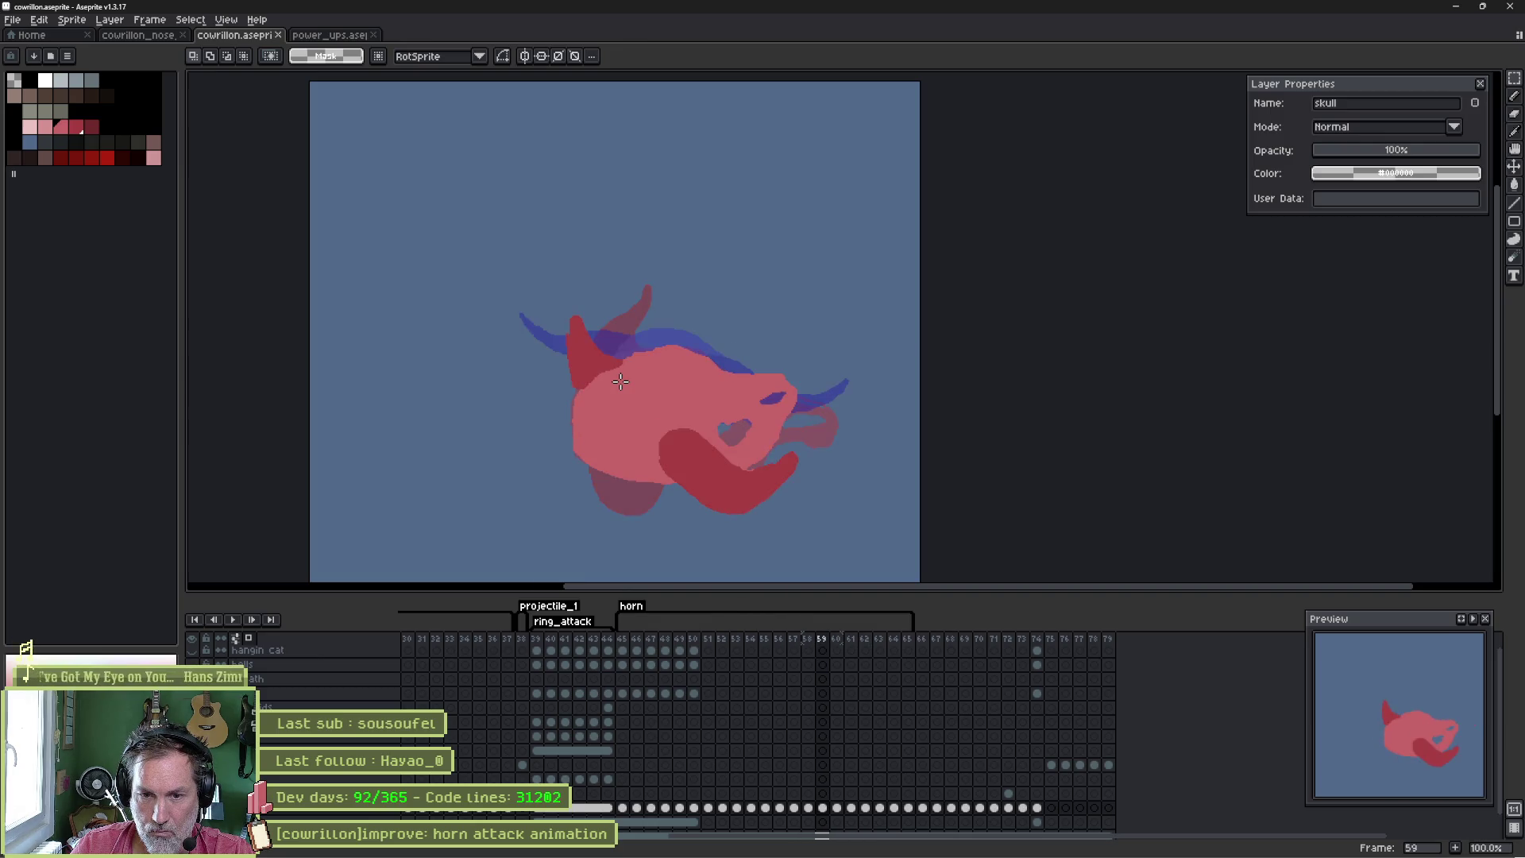
key(Right)
key(Left)
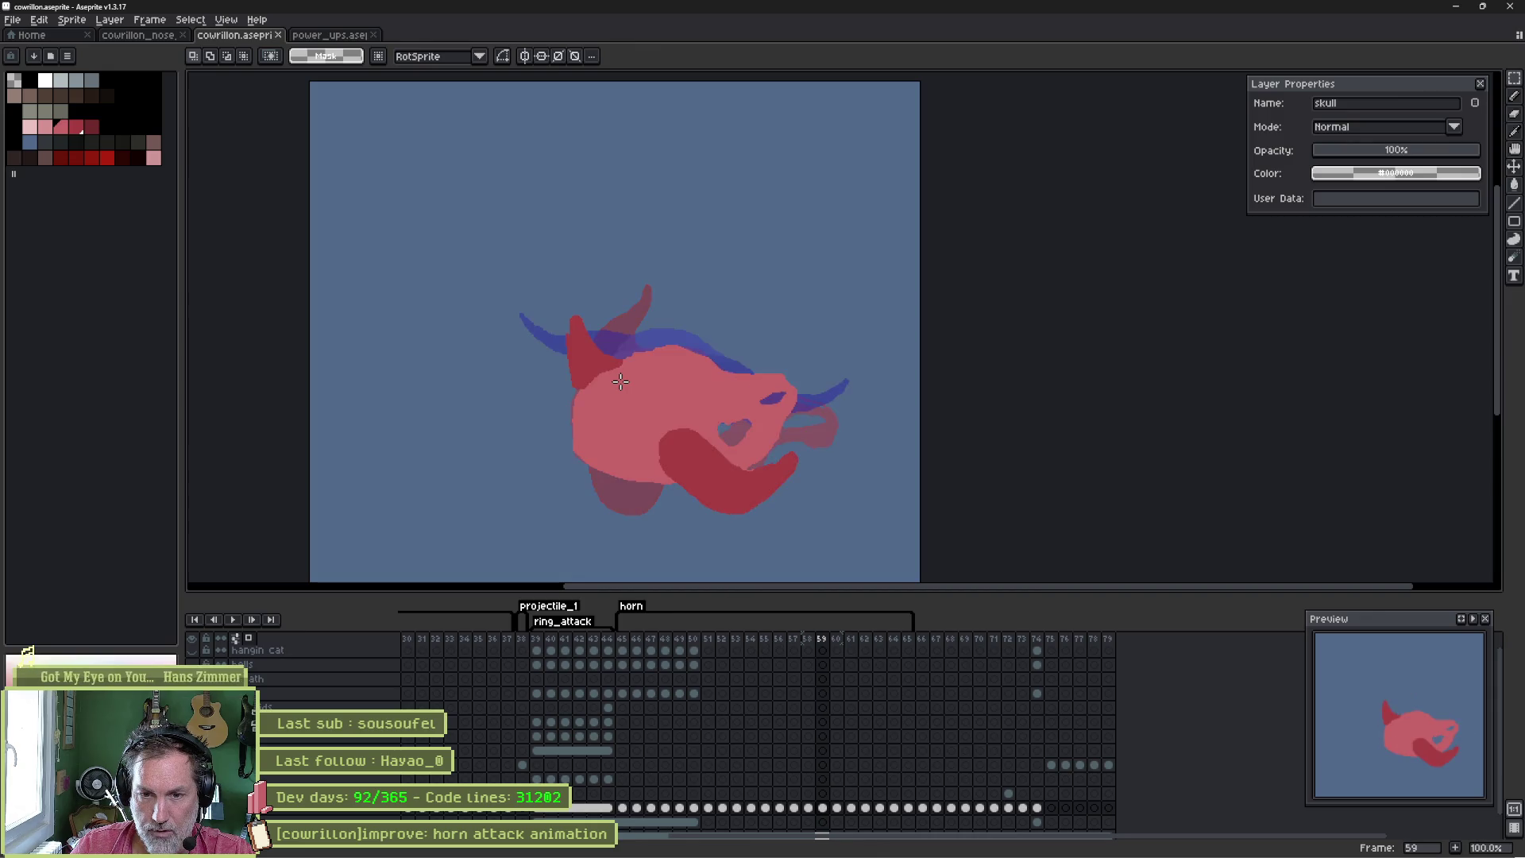
key(Right)
key(Right)
key(Left)
key(Right)
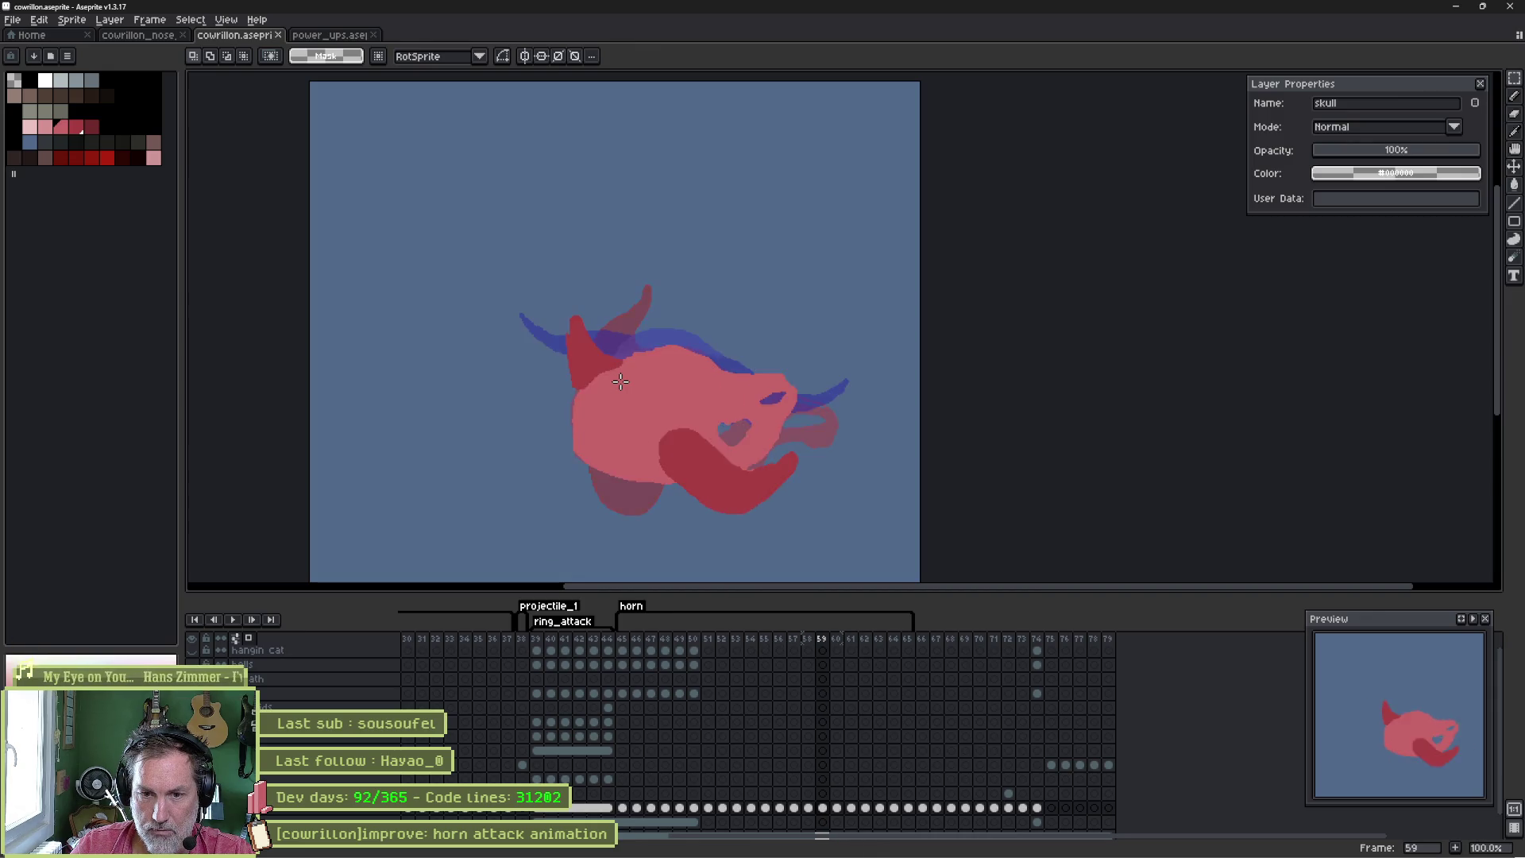
key(Left)
key(Left)
key(Right)
key(Left)
key(Right)
key(Right)
key(Left)
key(Left)
key(Right)
key(Left)
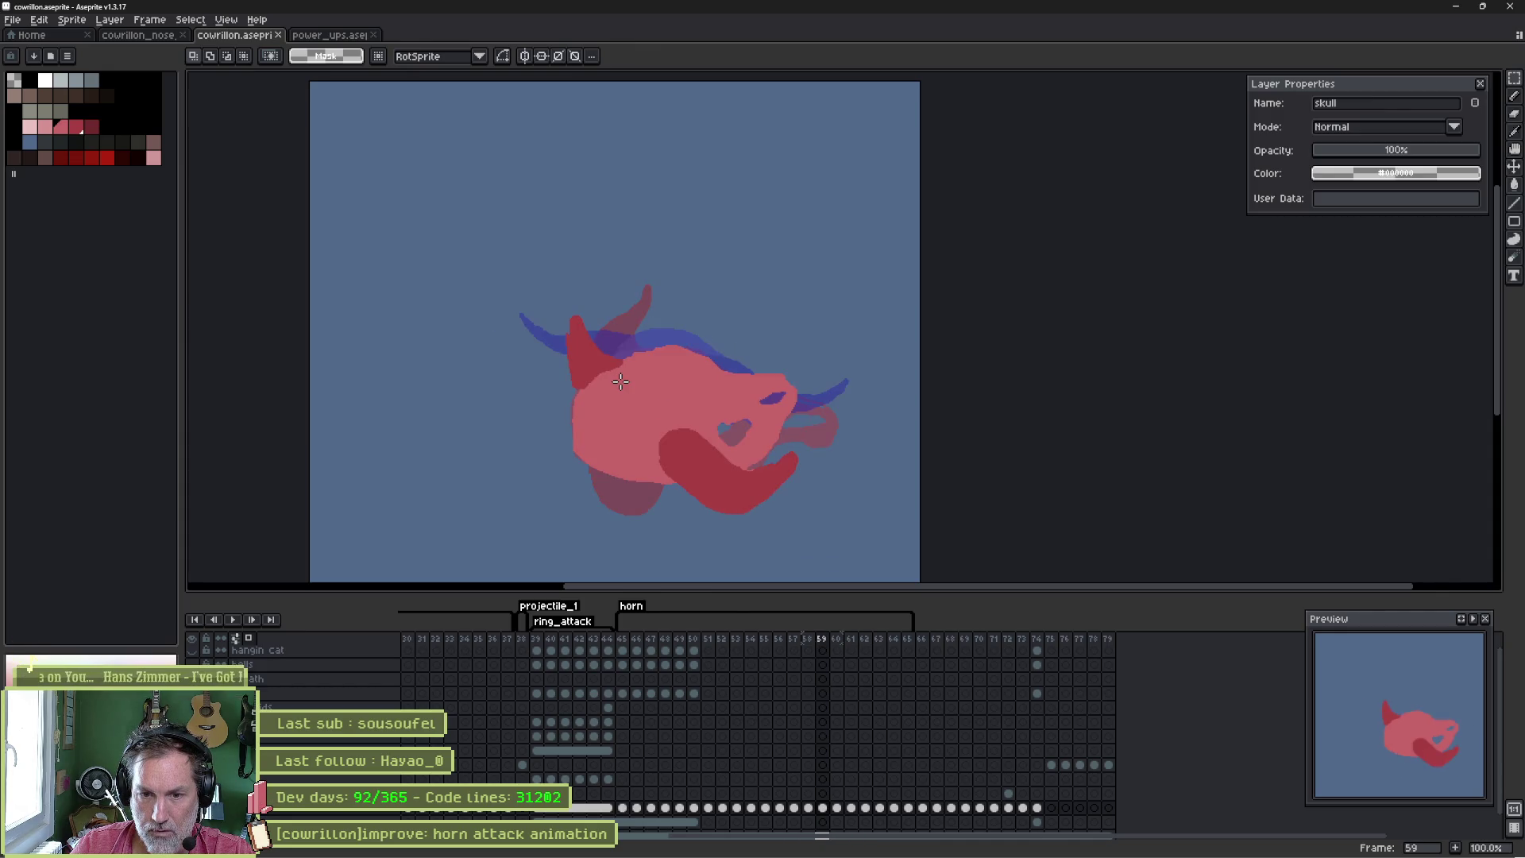
key(Left)
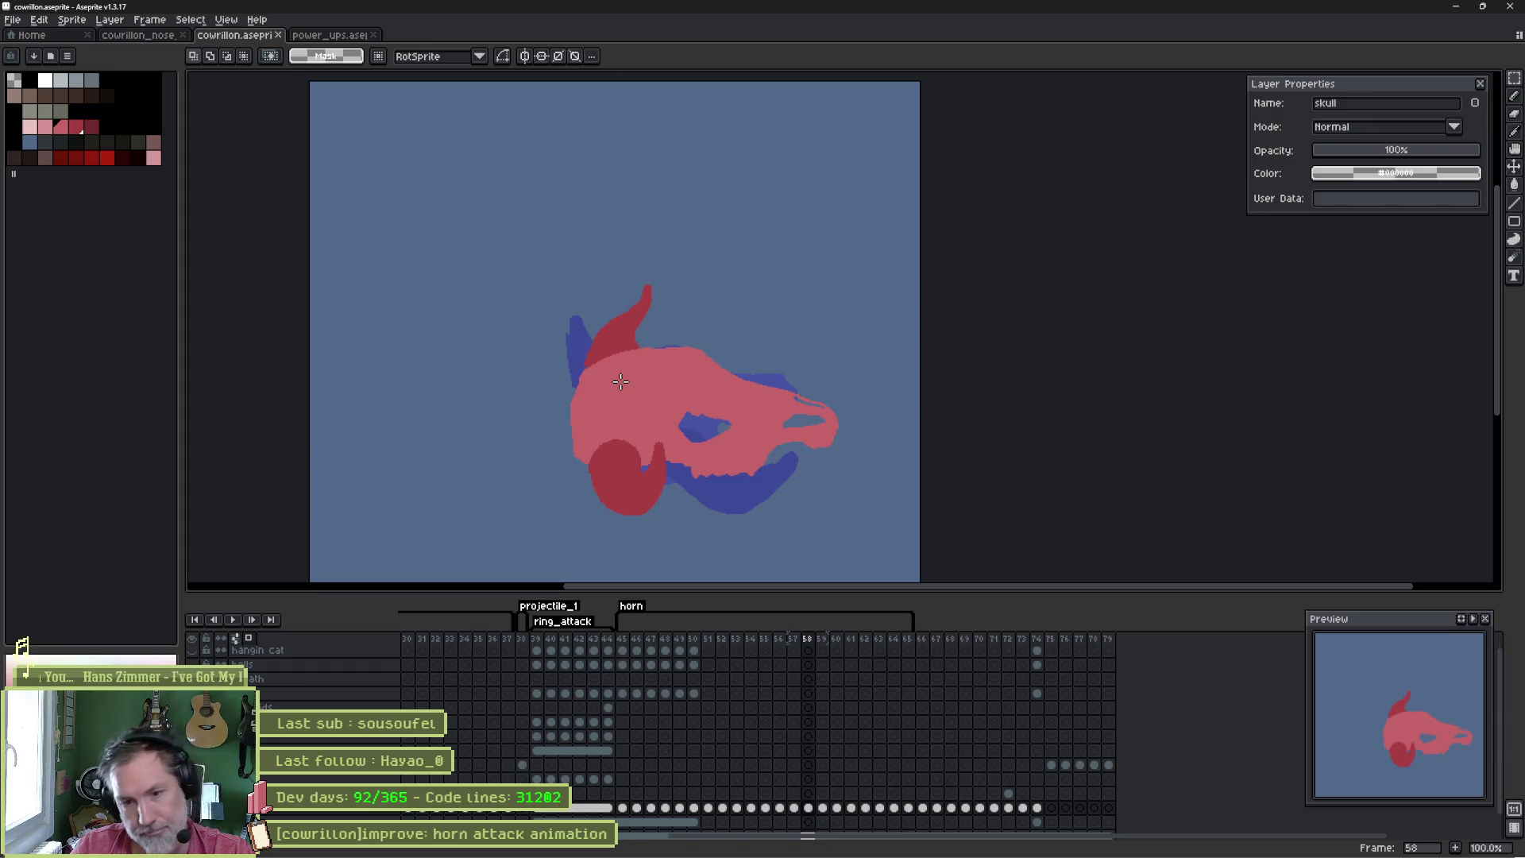
key(Right)
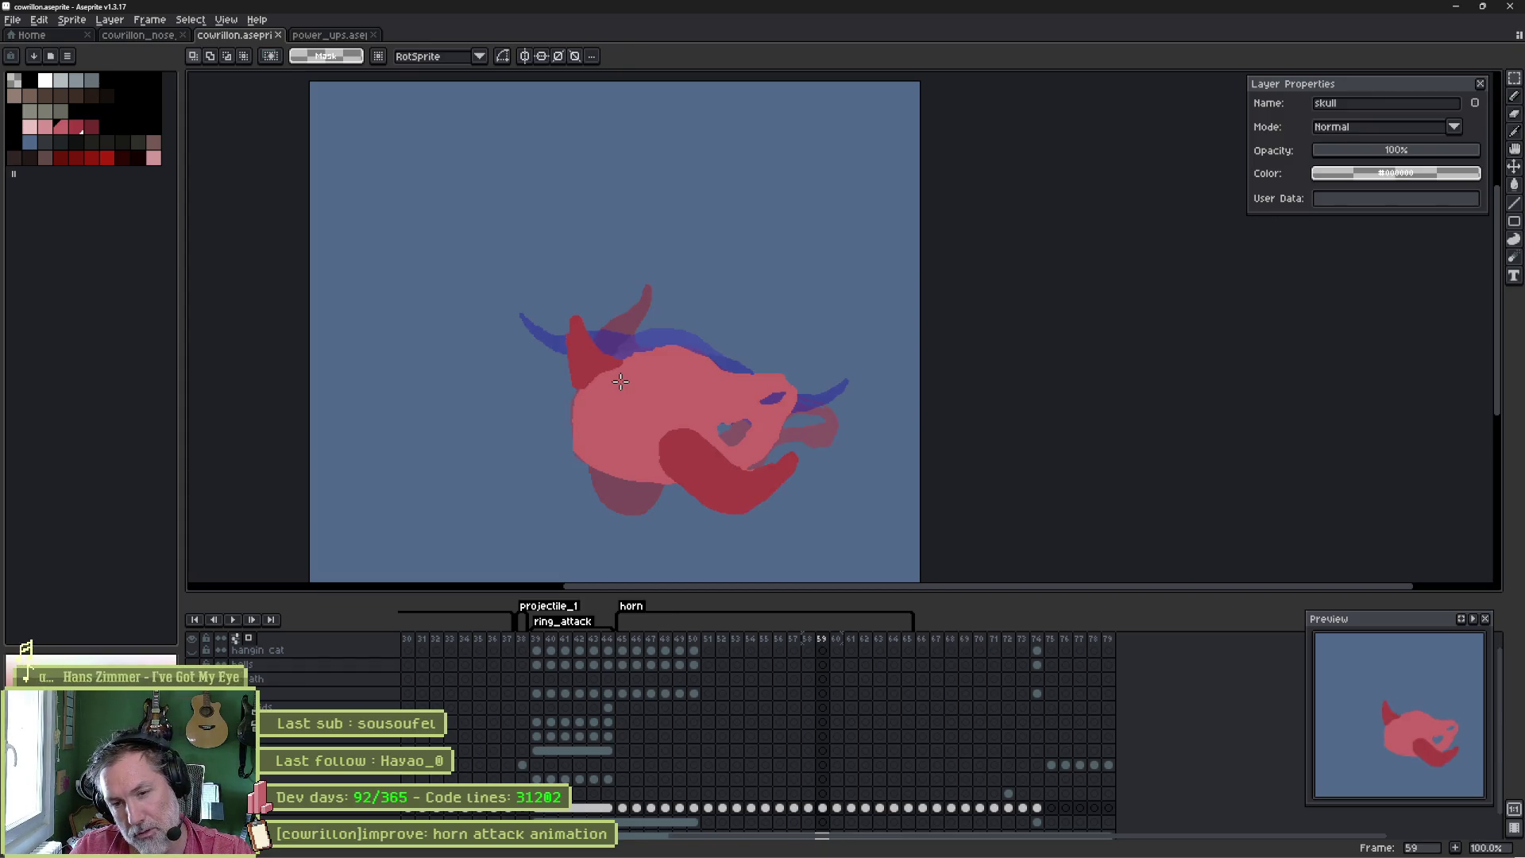
key(Right)
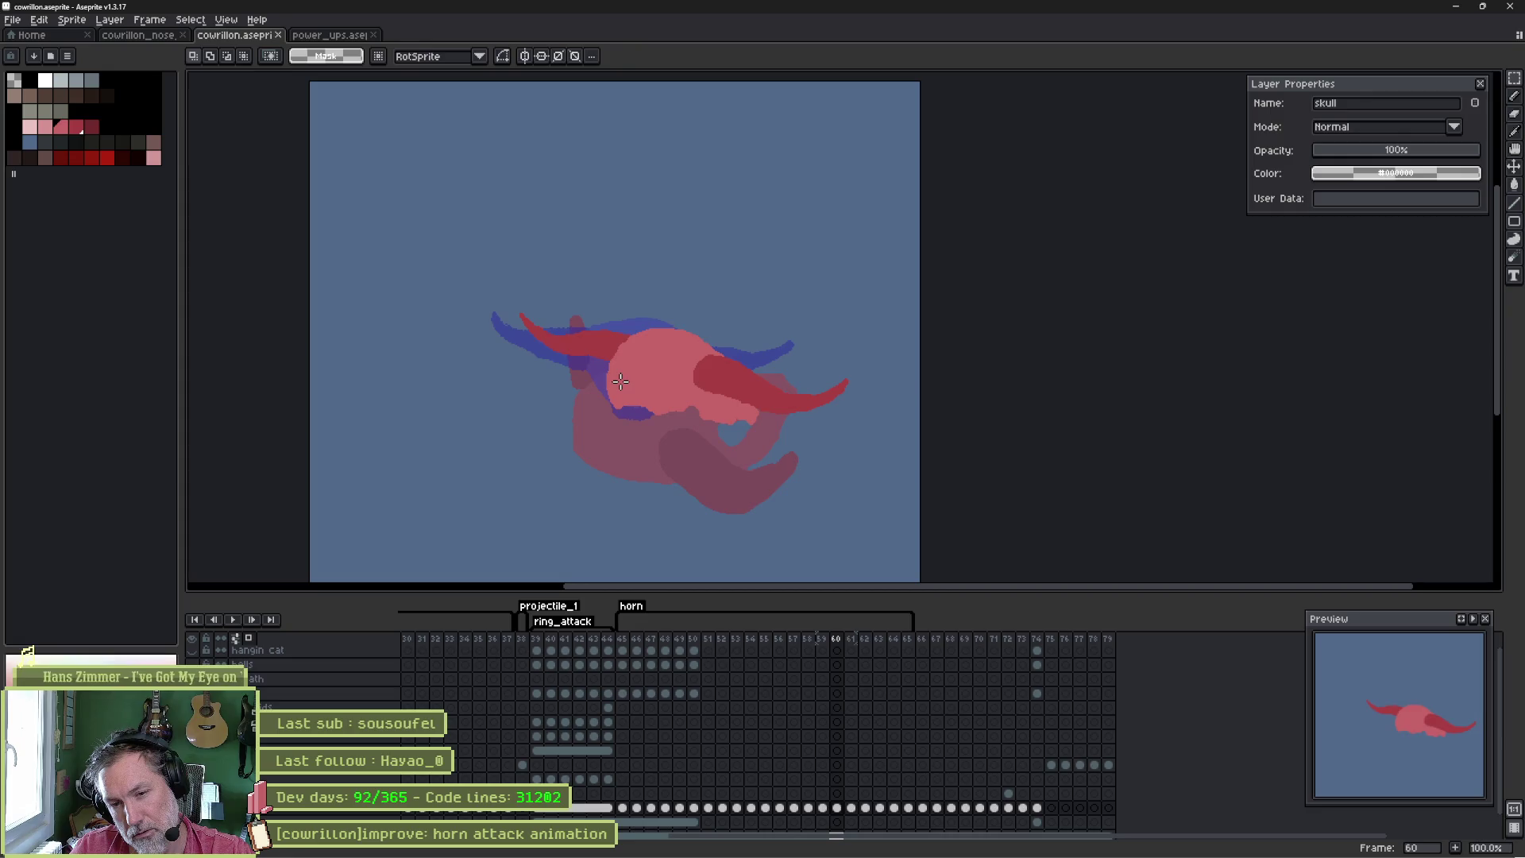
key(ctrl+z)
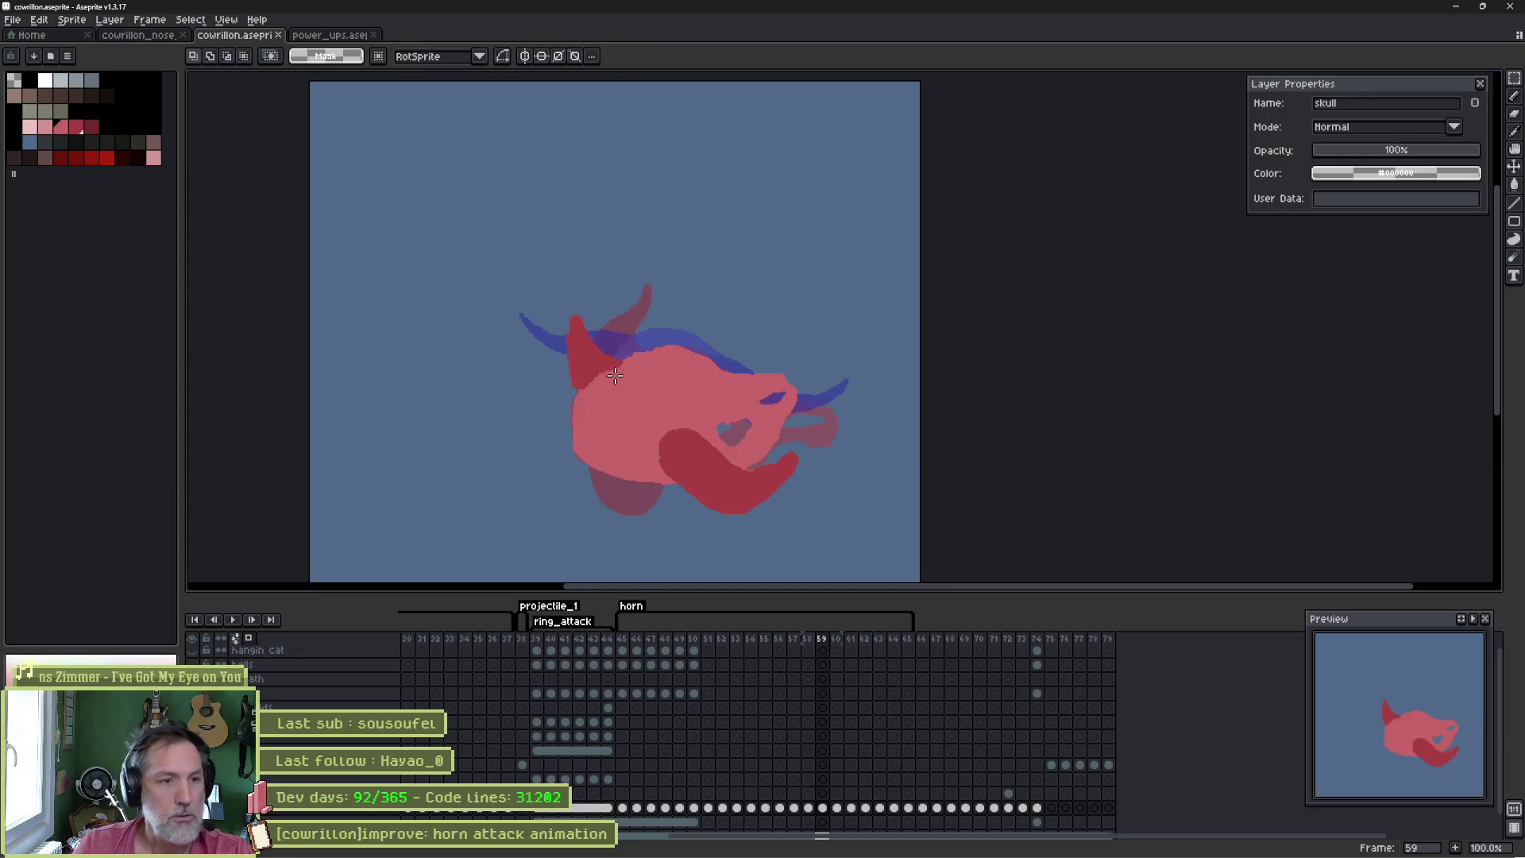
drag(563, 517, 577, 513)
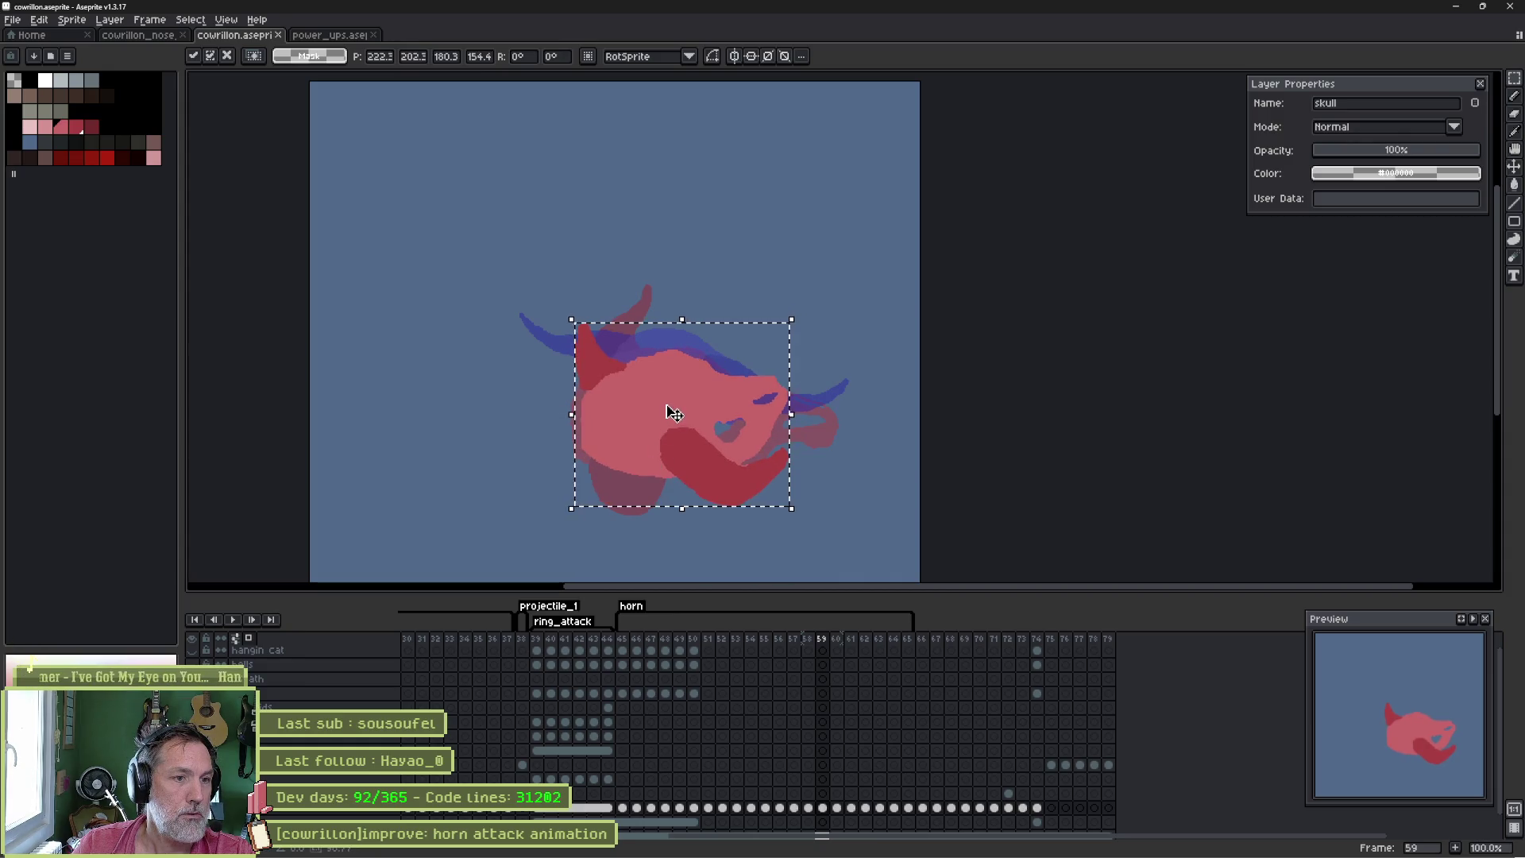
- Commit the frame 59 skull resize and flip across frames 58–60 to compare
key(ctrl+d)
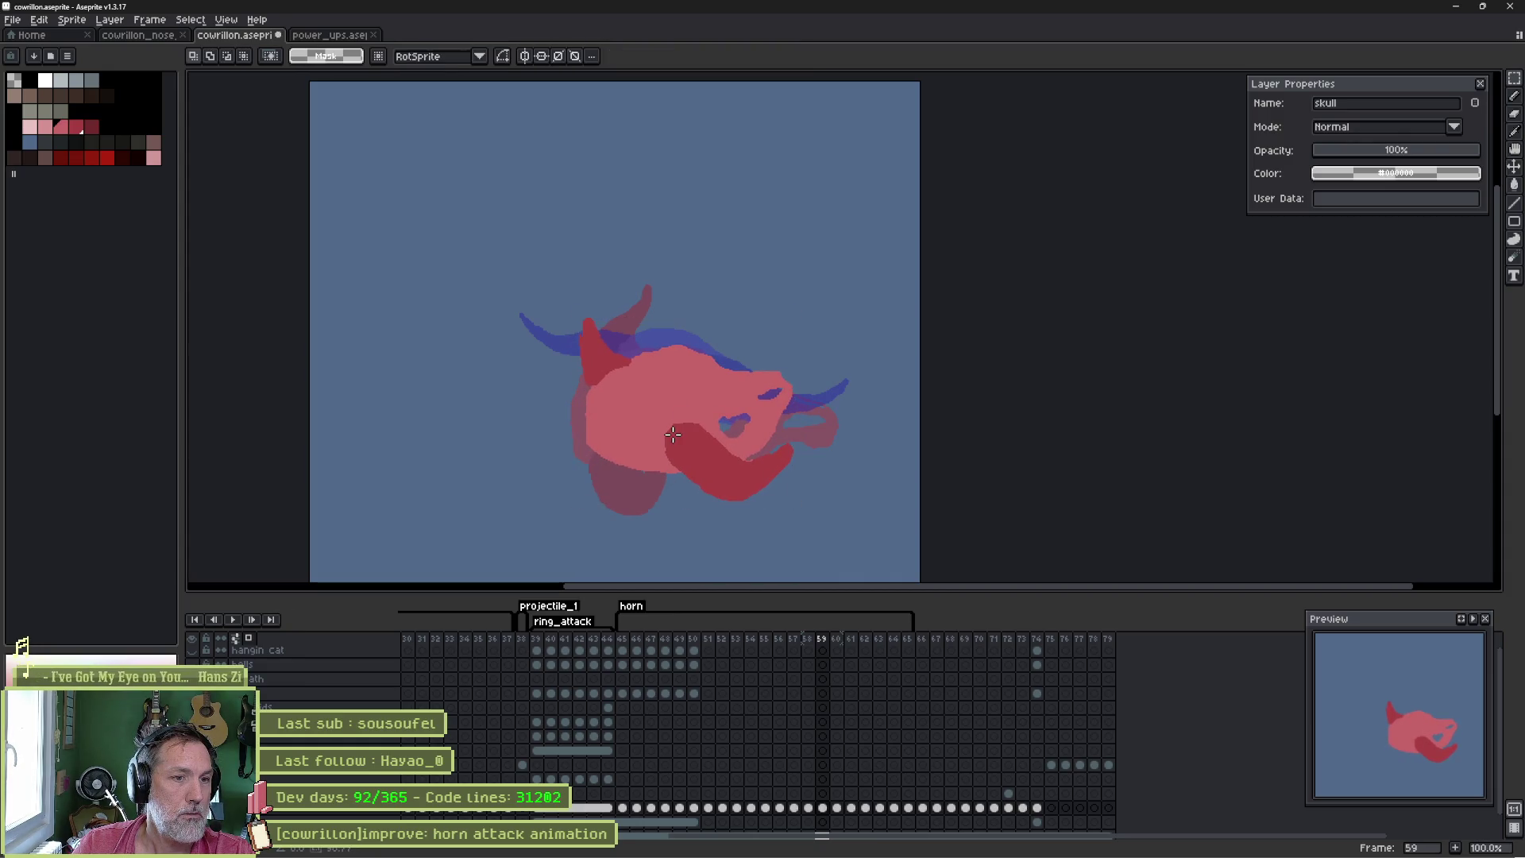
key(Right)
key(Left)
key(Left)
key(Right)
key(Right)
key(Right)
key(Left)
key(Left)
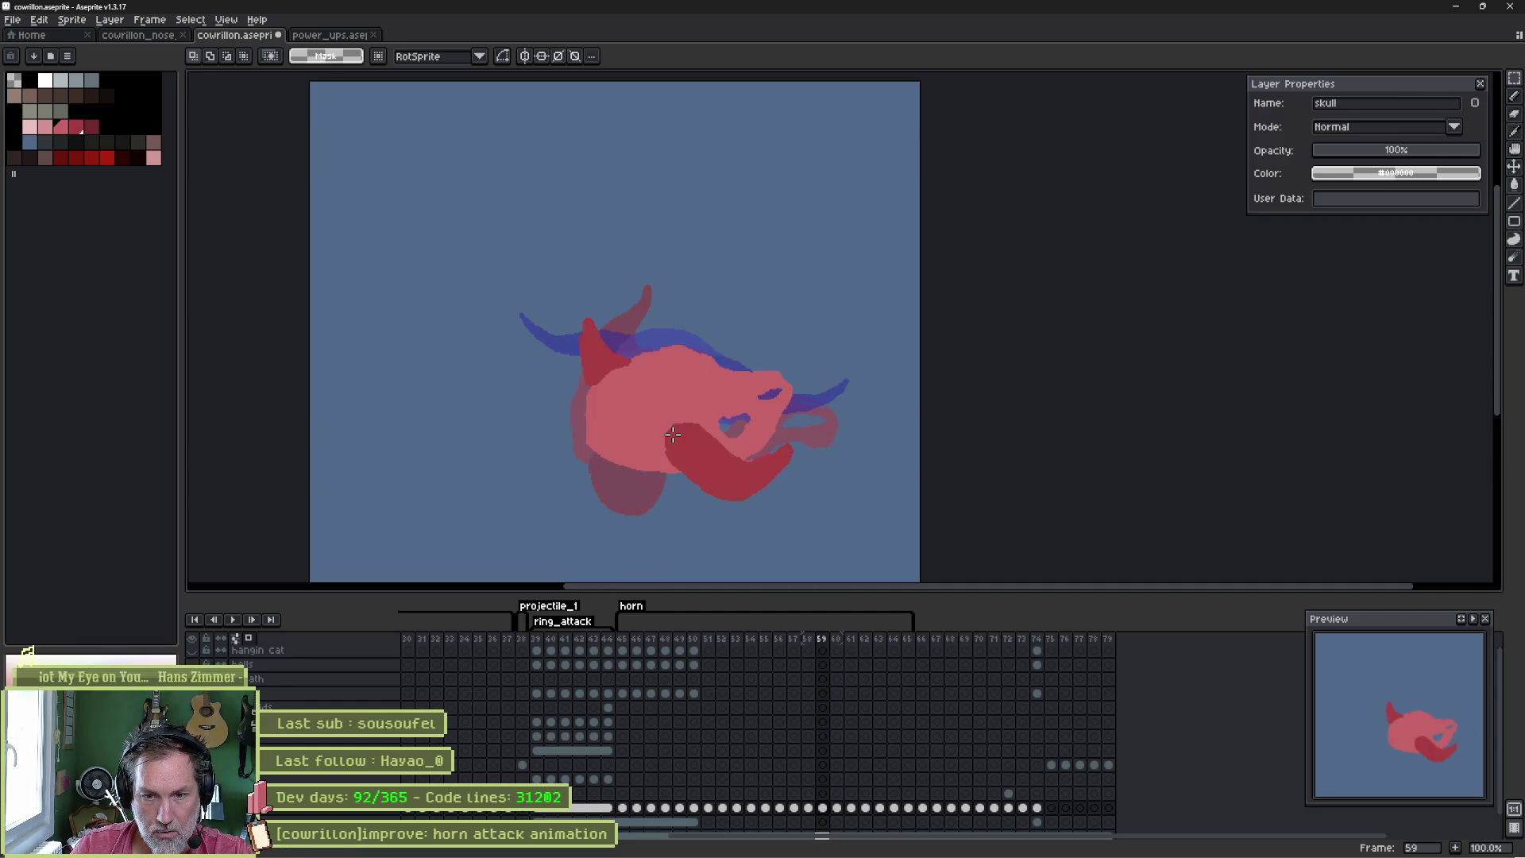
key(Left)
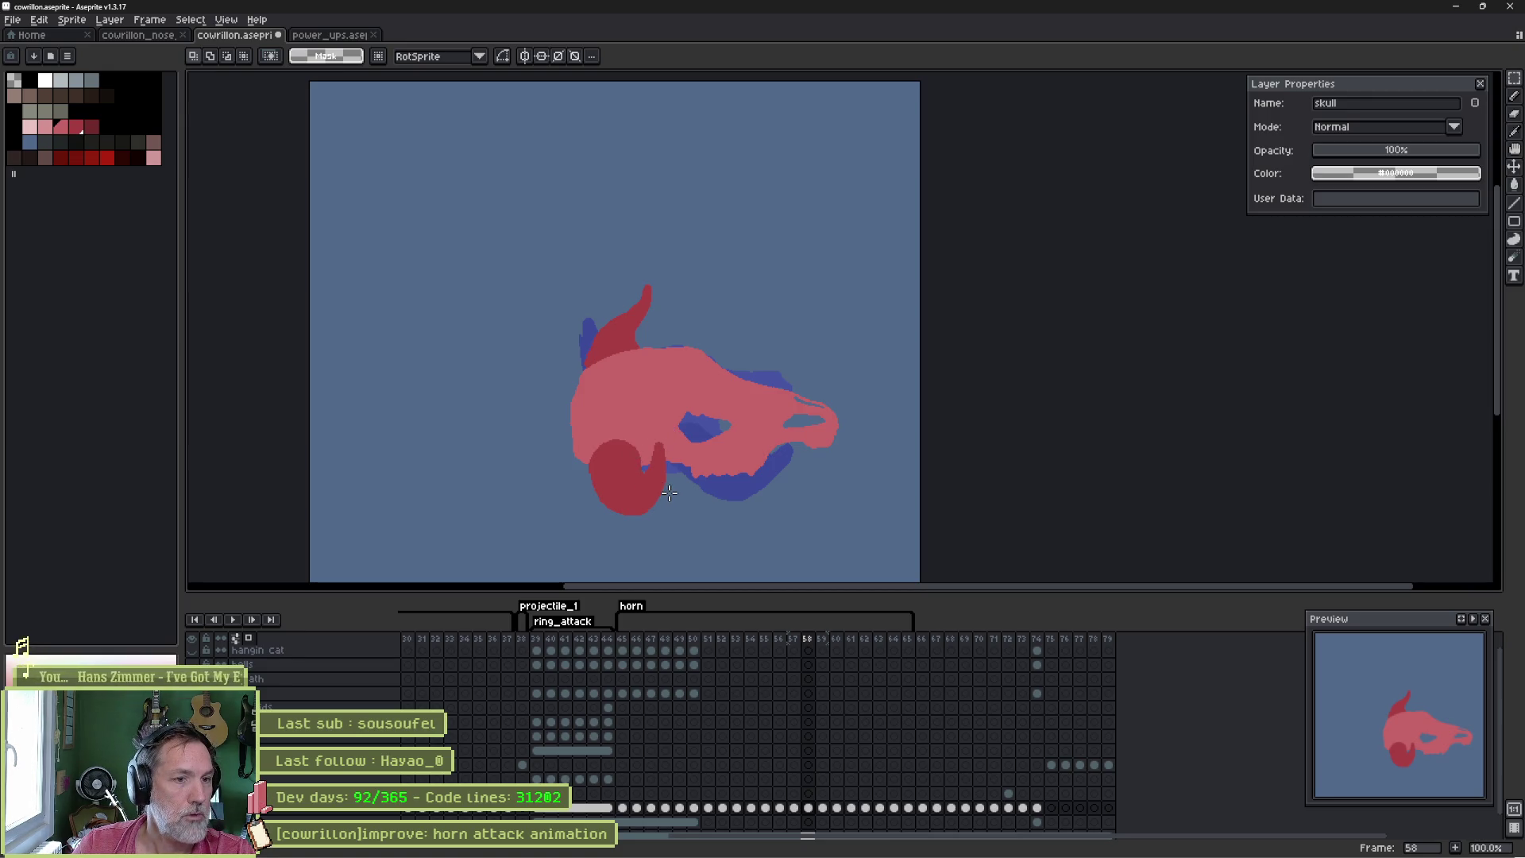
- Pick the horn's dark red and extend the lower horn leftward with the pencil
drag(660, 474, 577, 472)
alt+click(632, 450)
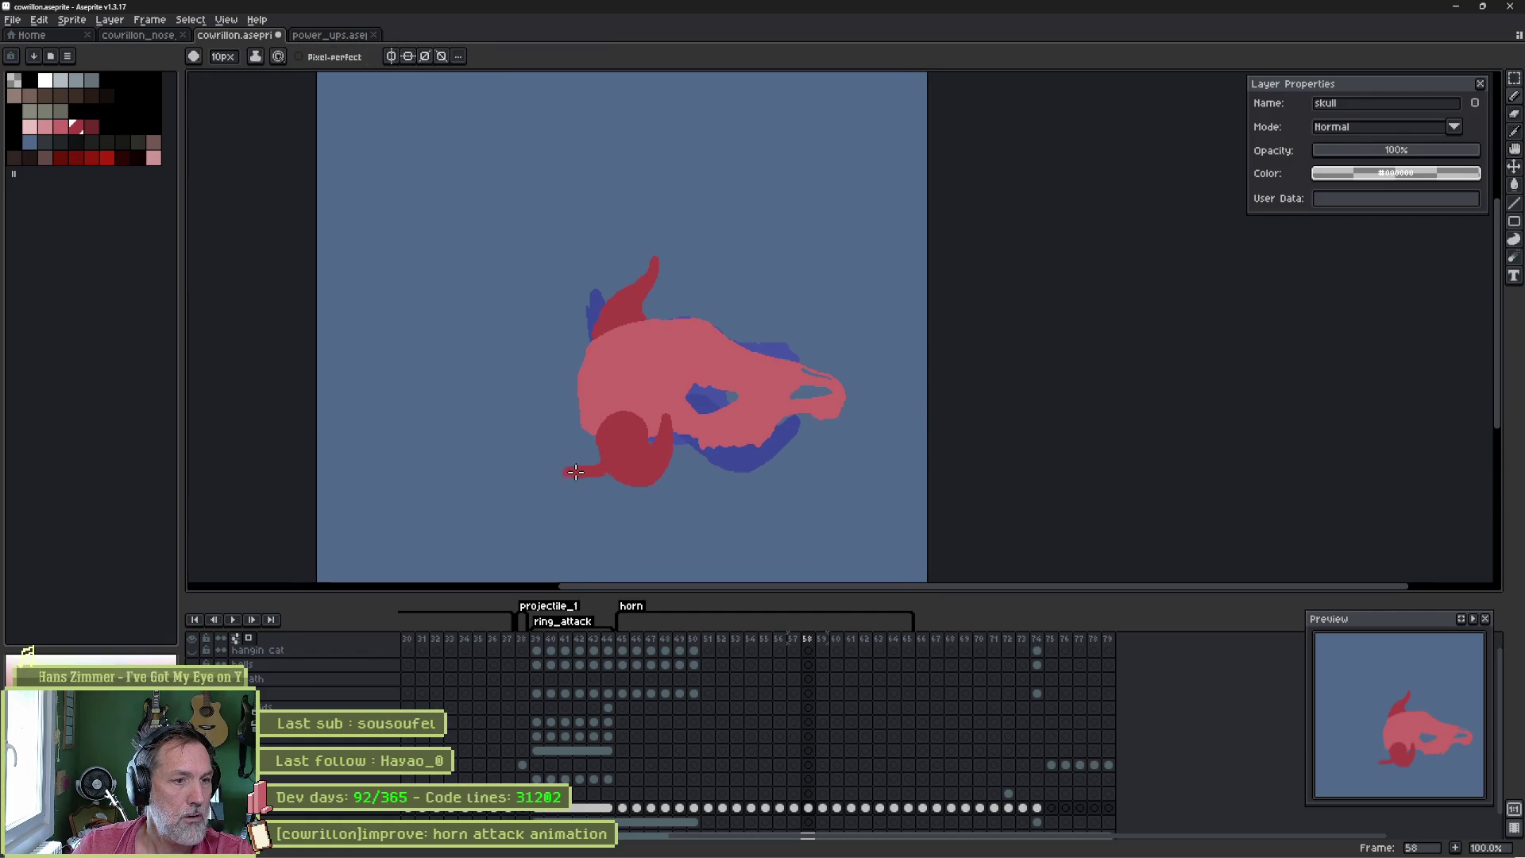
key(b)
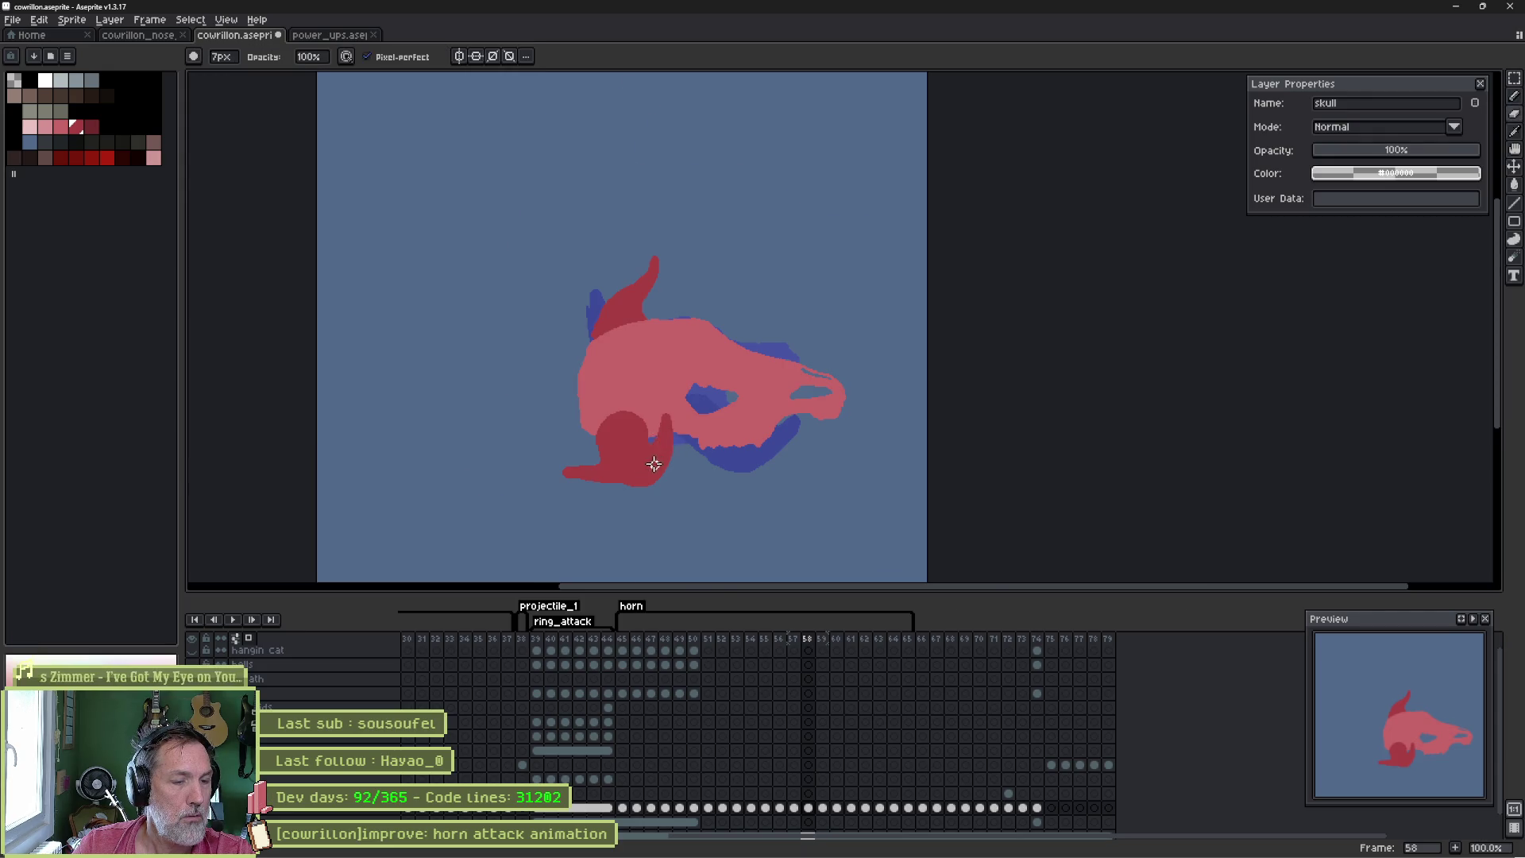
scroll(654, 464, up, 3)
mouse_move(727, 354)
mouse_down()
mouse_move(647, 374)
mouse_move(641, 426)
mouse_move(598, 498)
mouse_move(532, 552)
mouse_move(565, 534)
mouse_up()
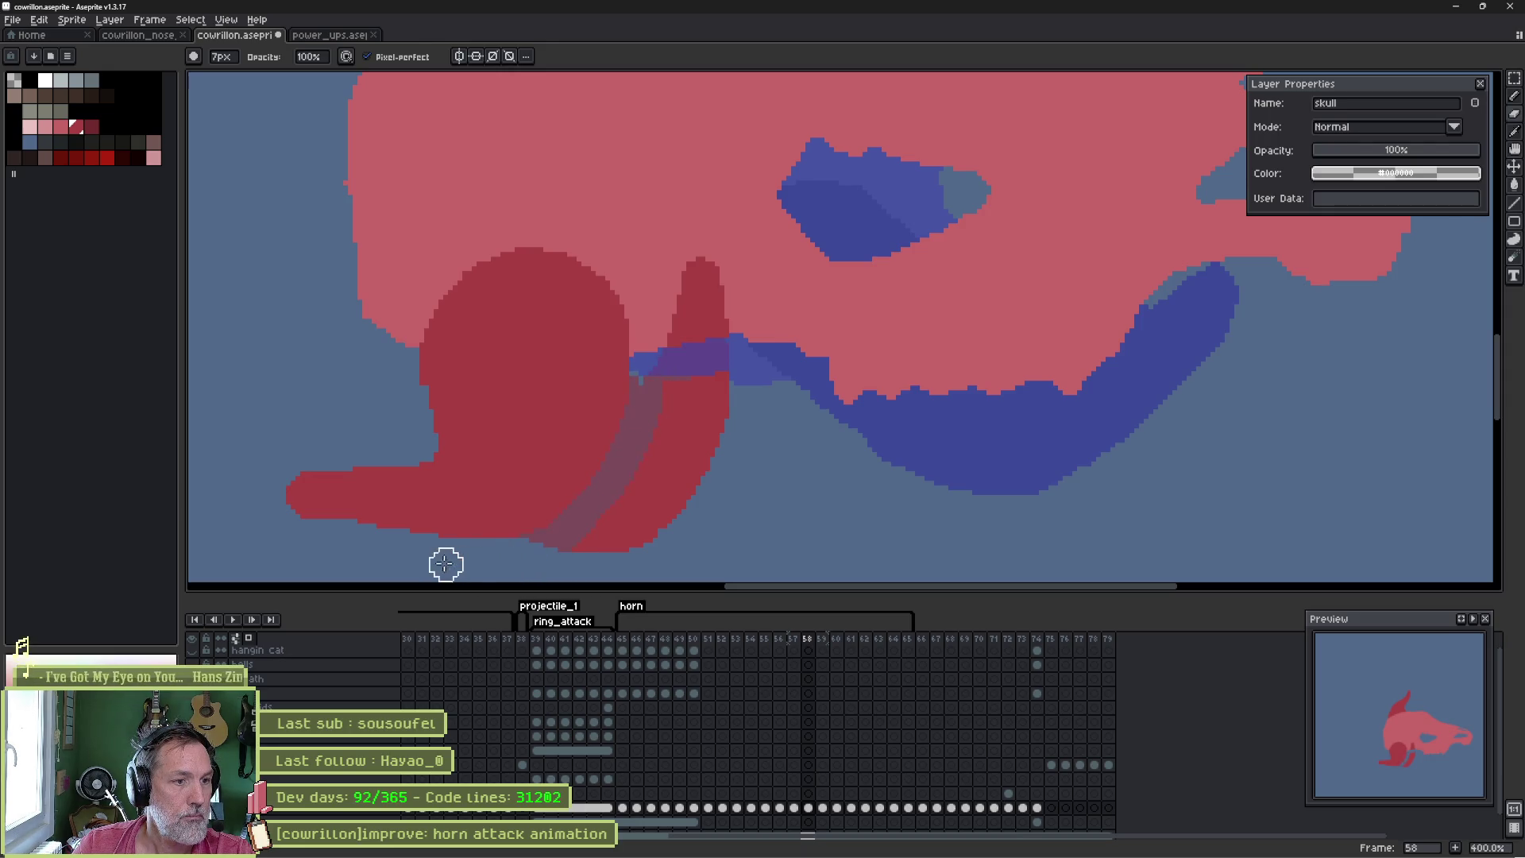
- Magic-wand select and delete the faded area beside the horn
key(w)
click(699, 429)
key(Delete)
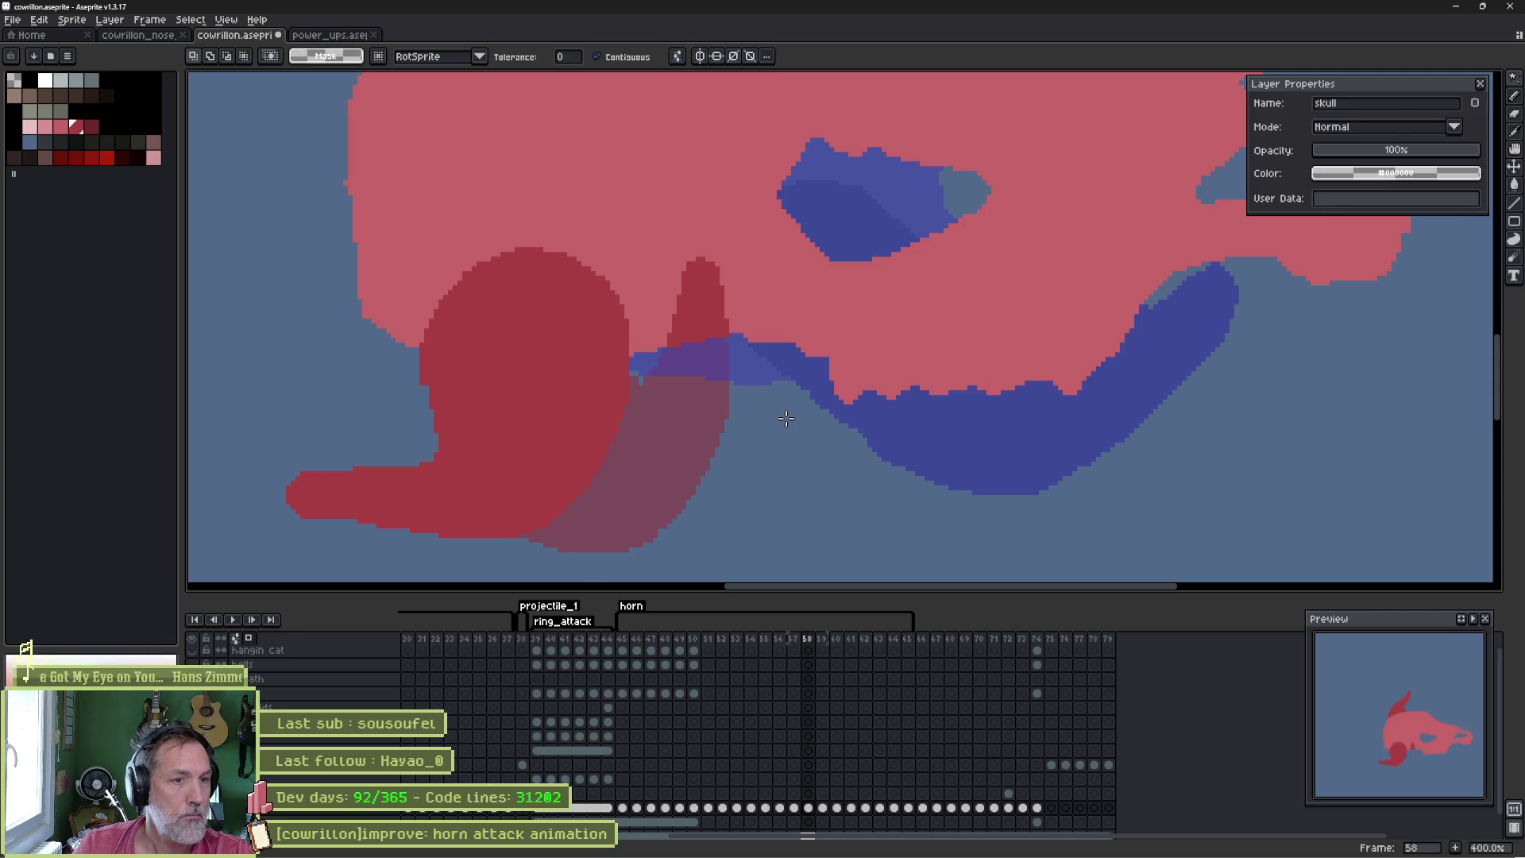
key(b)
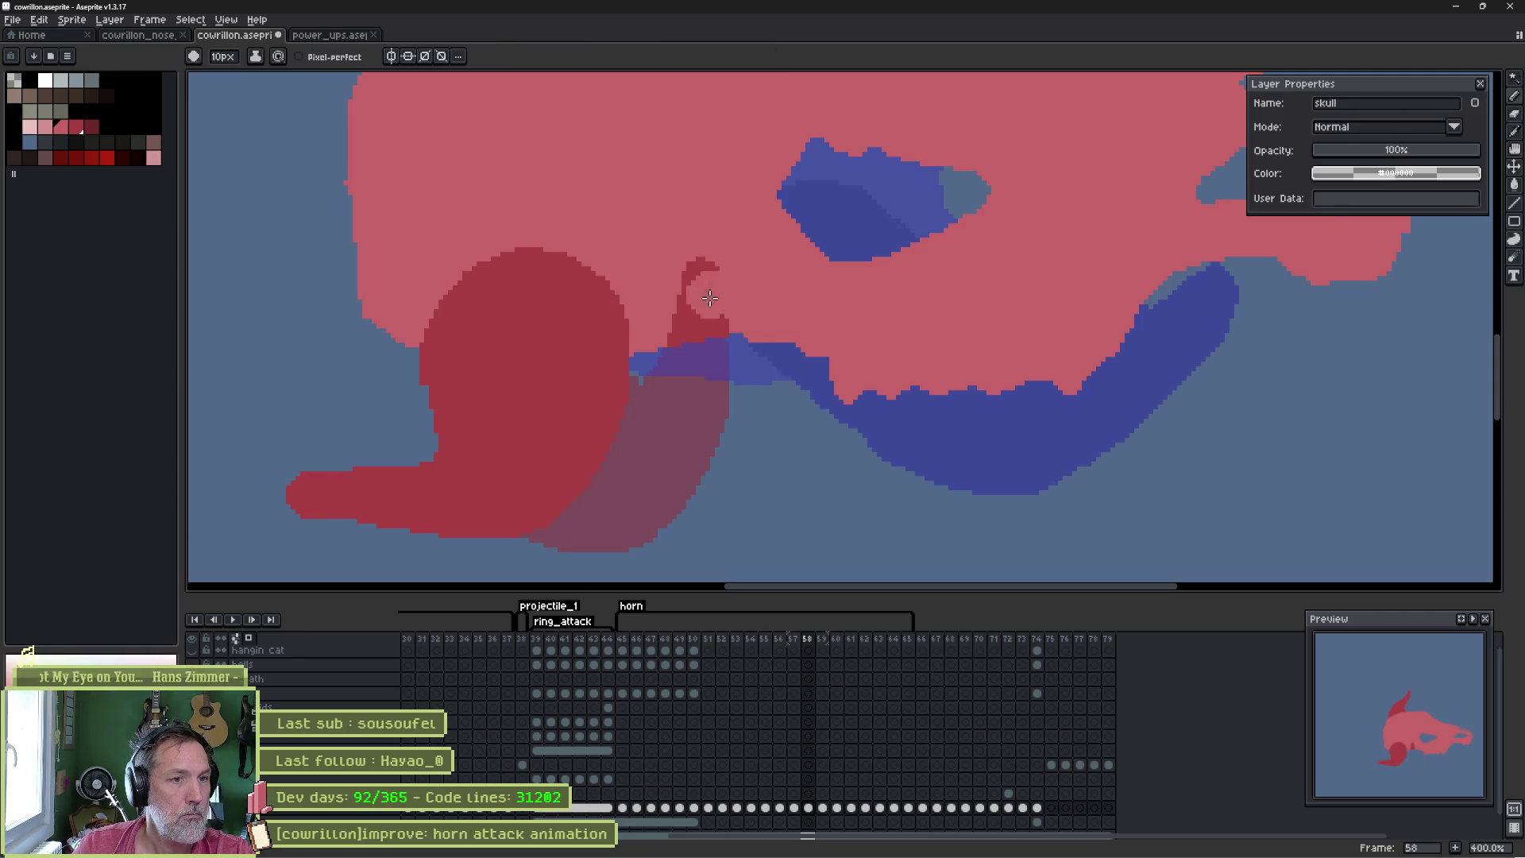
key(w)
scroll(710, 318, down, 1)
mouse_move(717, 334)
mouse_down()
mouse_move(812, 361)
mouse_move(811, 584)
mouse_up()
- Paint a second curled tip onto the top horn
key(b)
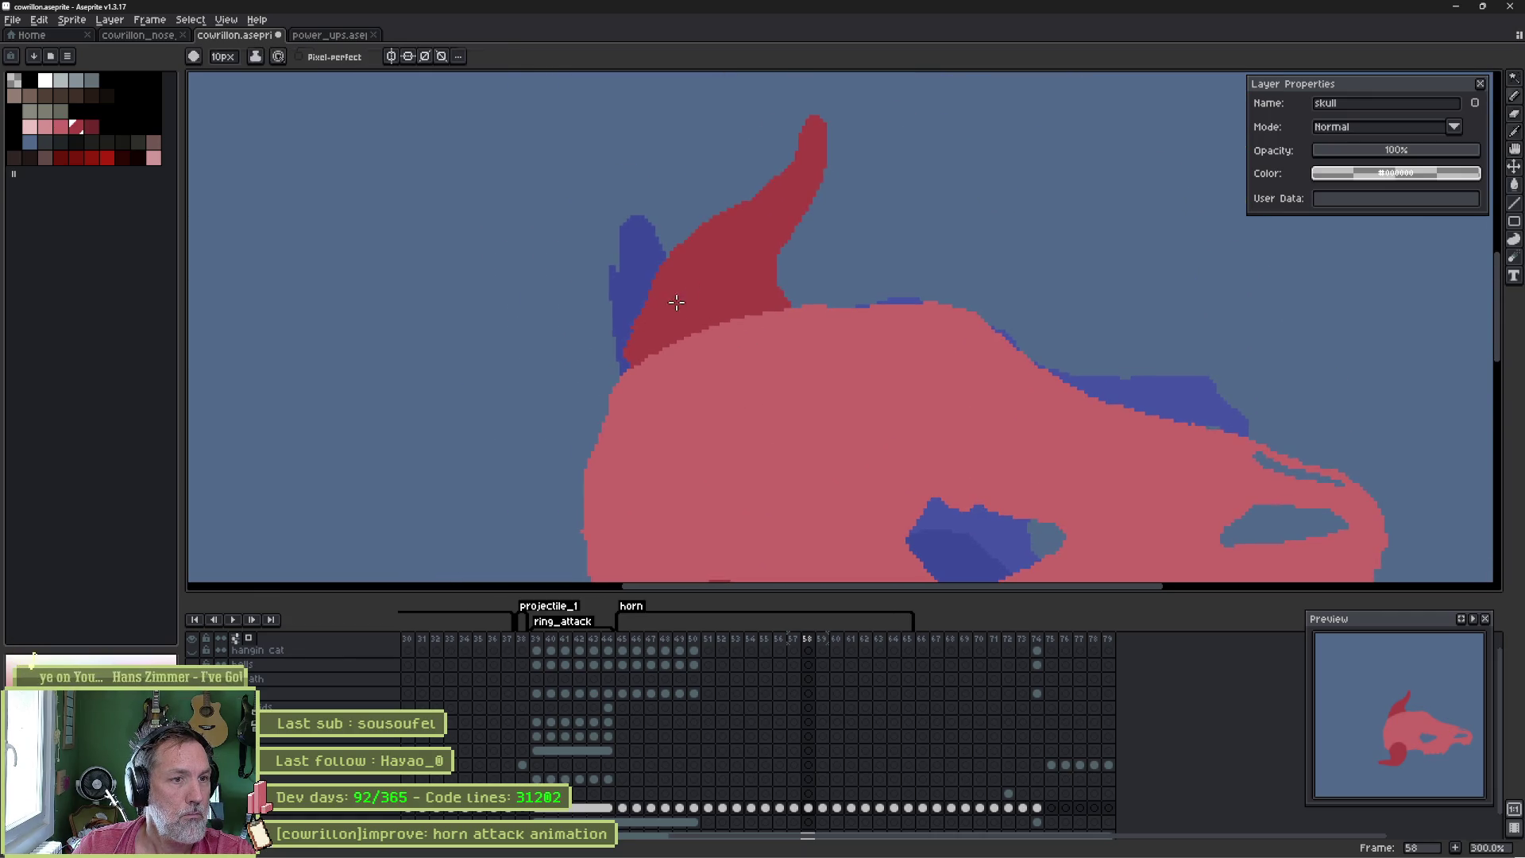
mouse_move(681, 273)
mouse_down()
mouse_move(663, 208)
mouse_move(623, 191)
mouse_move(601, 143)
mouse_up()
scroll(655, 193, down, 2)
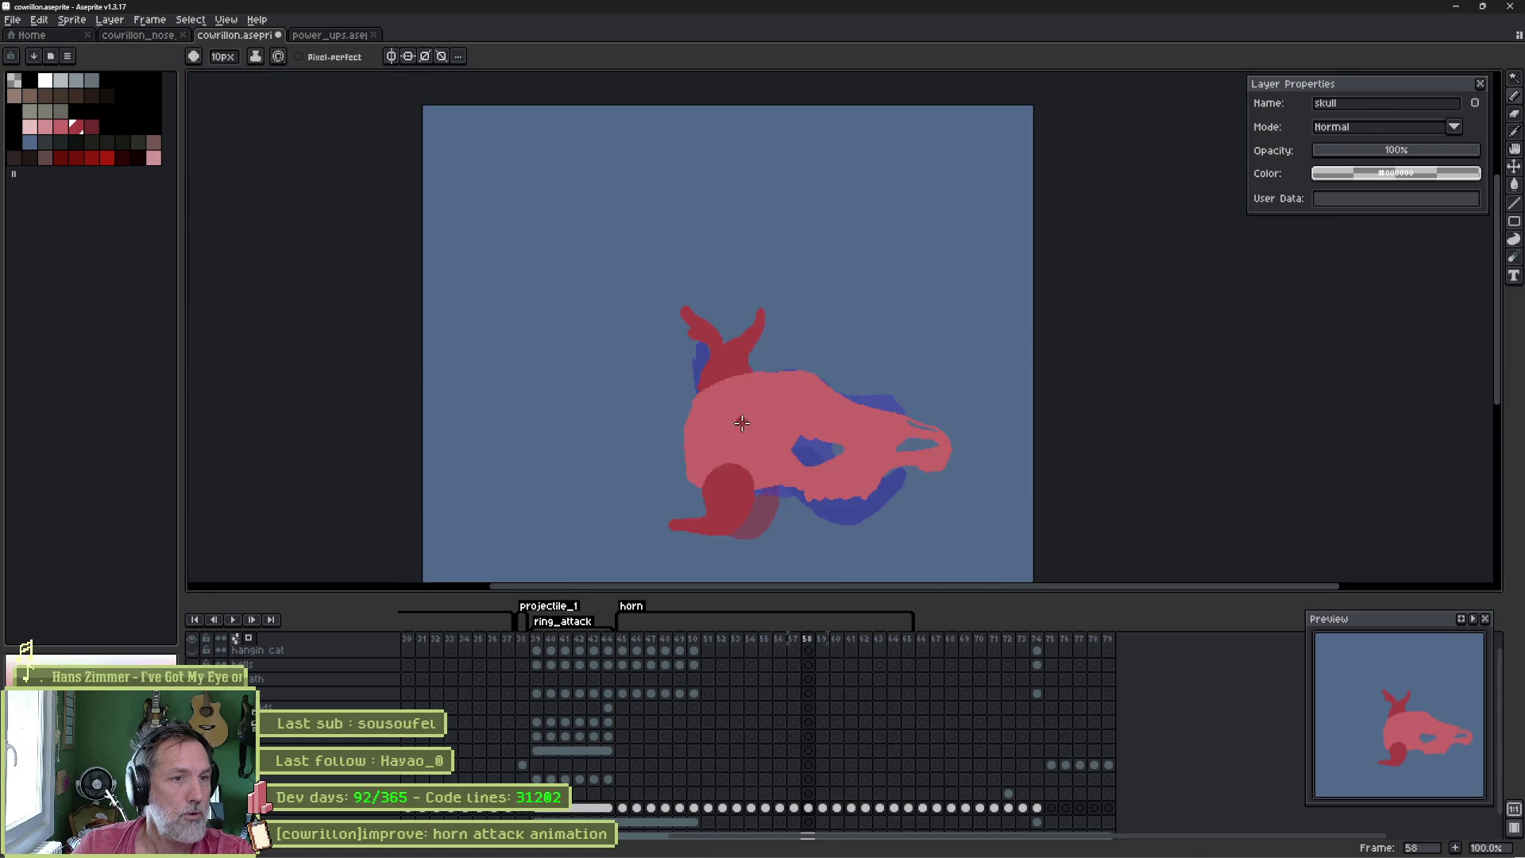
scroll(708, 295, up, 2)
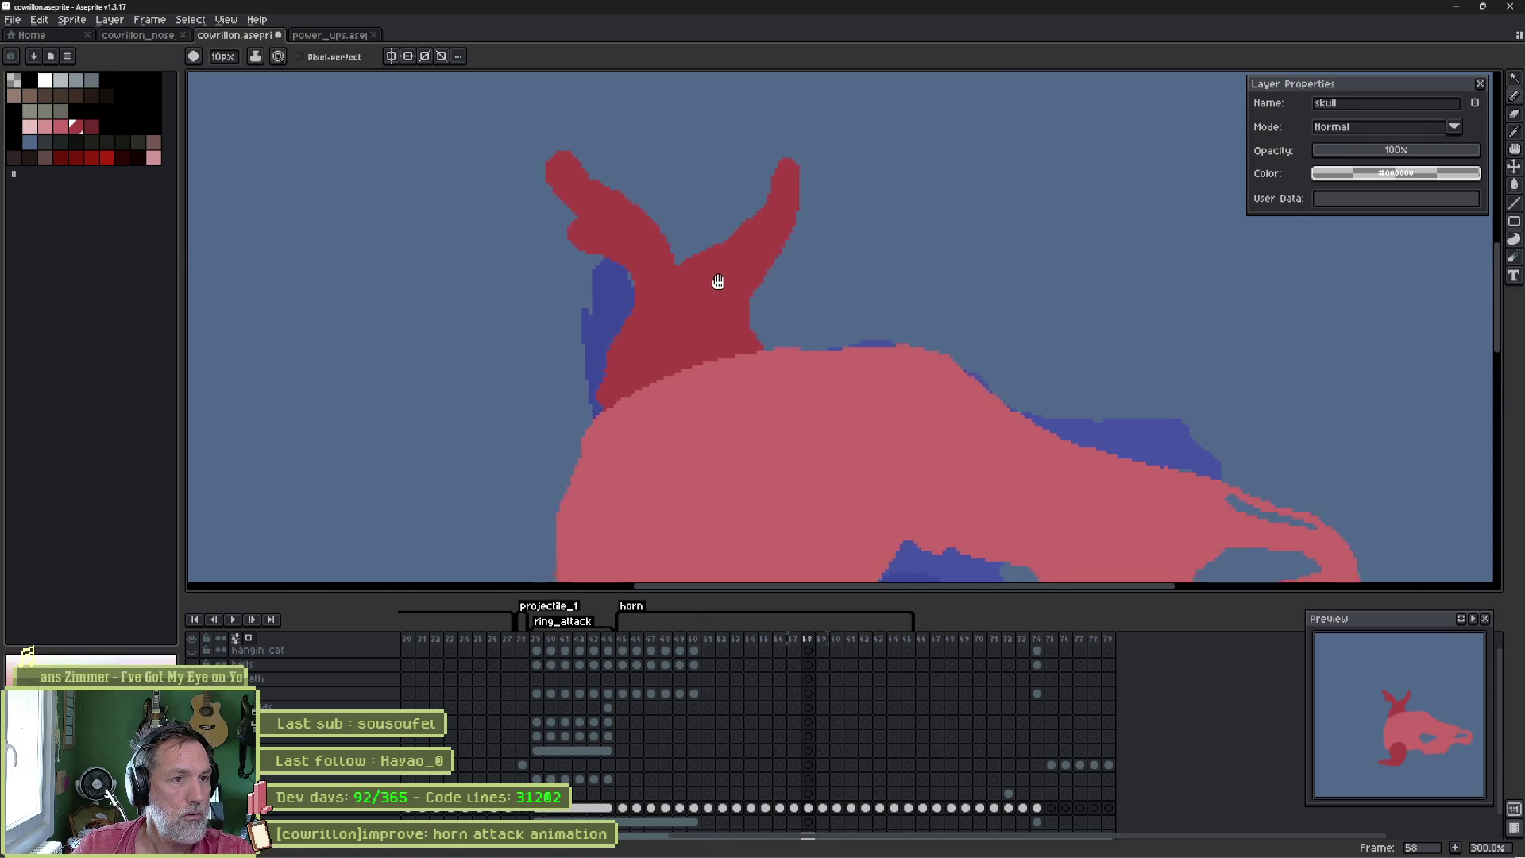
- Refine the top horn's prongs: erase the right prong and smooth the left tip
key(b)
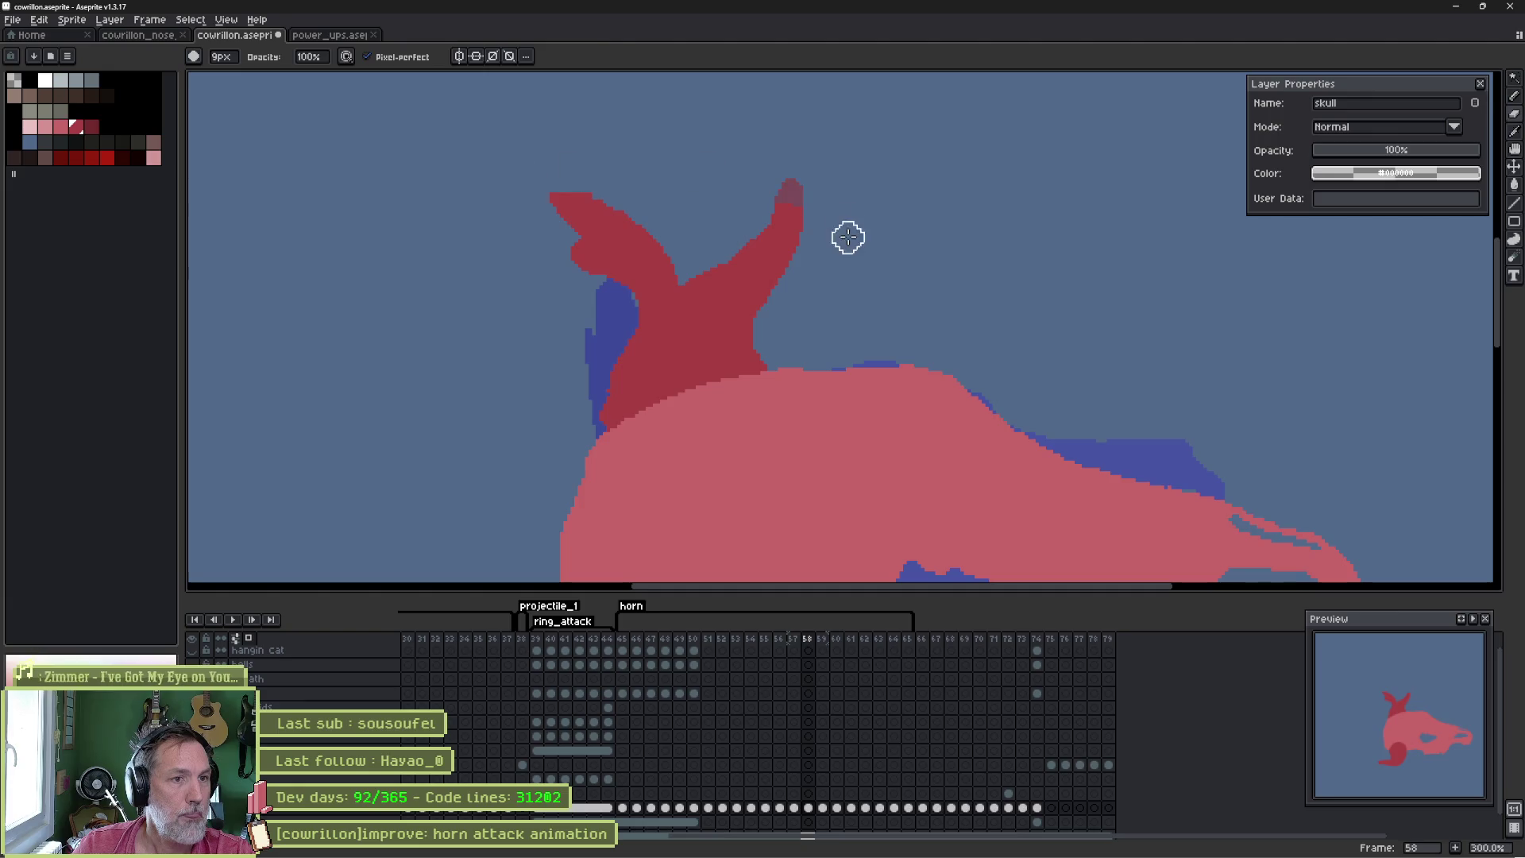
key(e)
mouse_move(651, 253)
mouse_down()
mouse_move(754, 302)
mouse_move(784, 248)
mouse_up()
key(b)
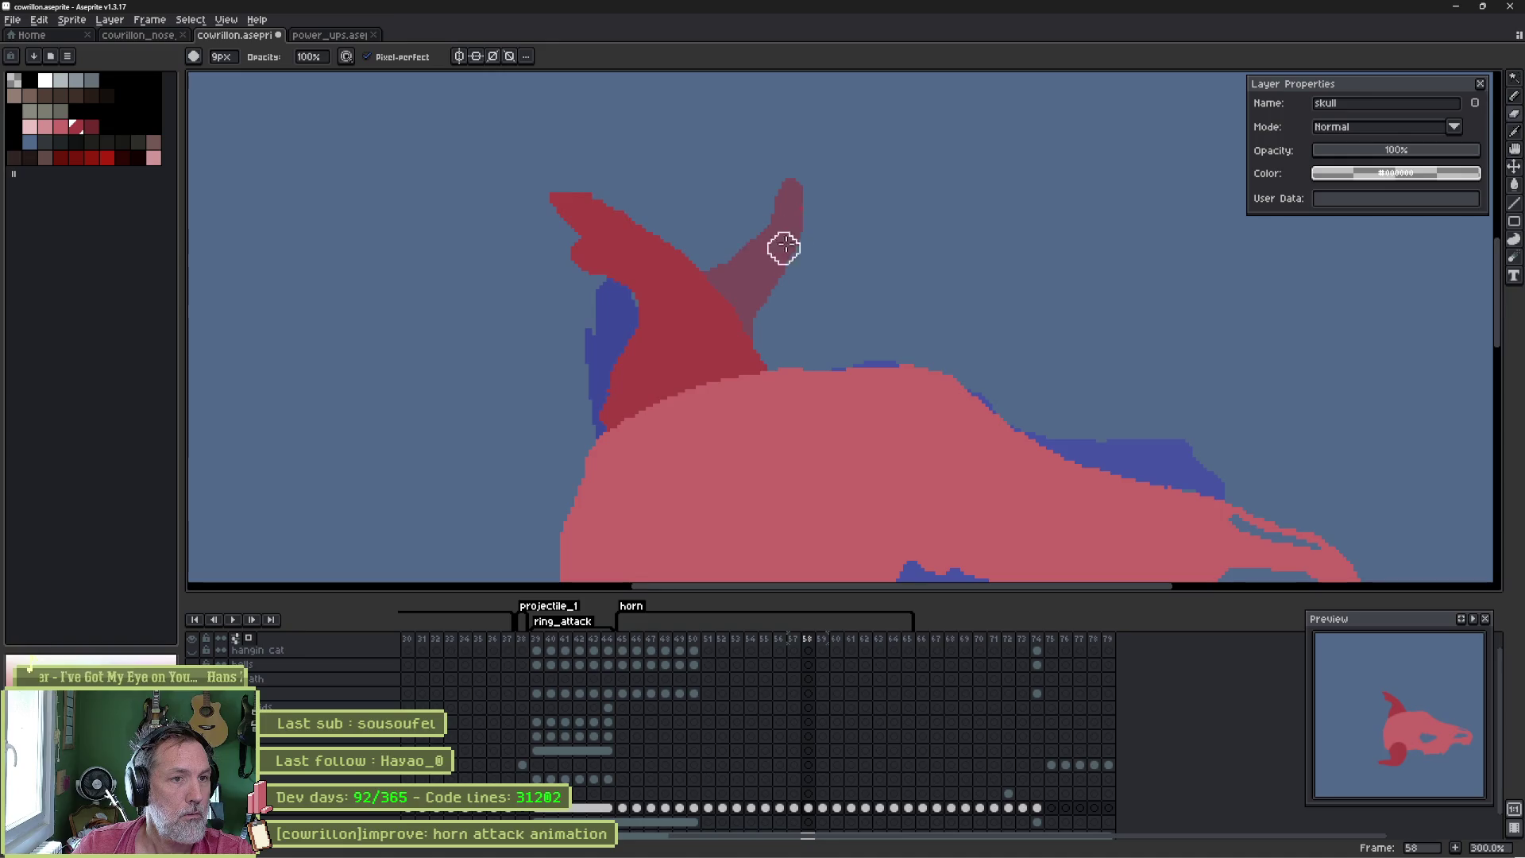
drag(575, 238, 617, 293)
drag(565, 209, 561, 188)
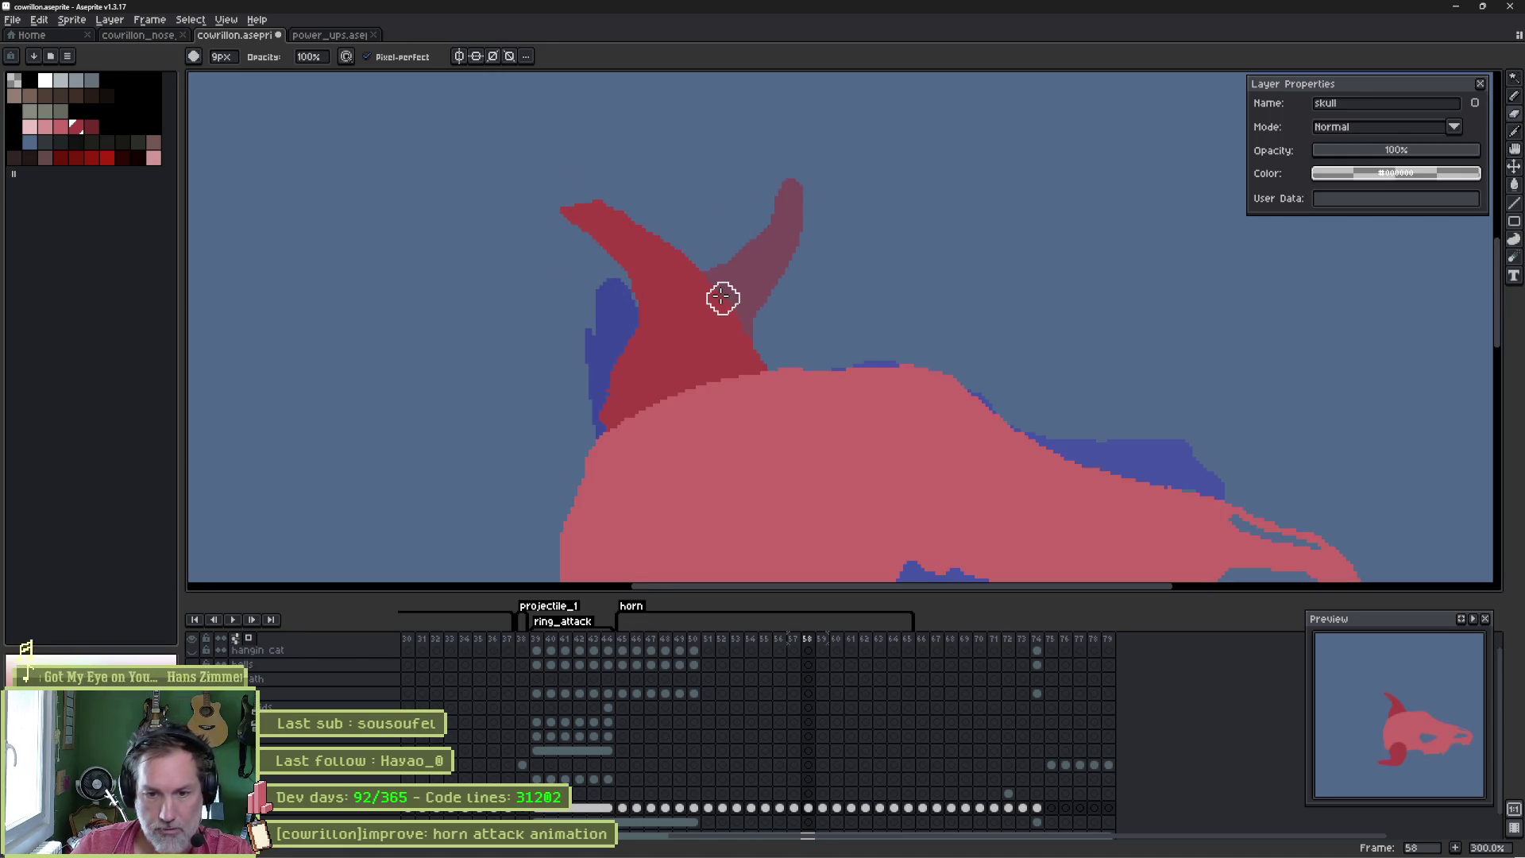
- Flip between frames 57 and 58 to compare the reshaped horns
key(Left)
key(Right)
key(Left)
key(Left)
key(Right)
key(Right)
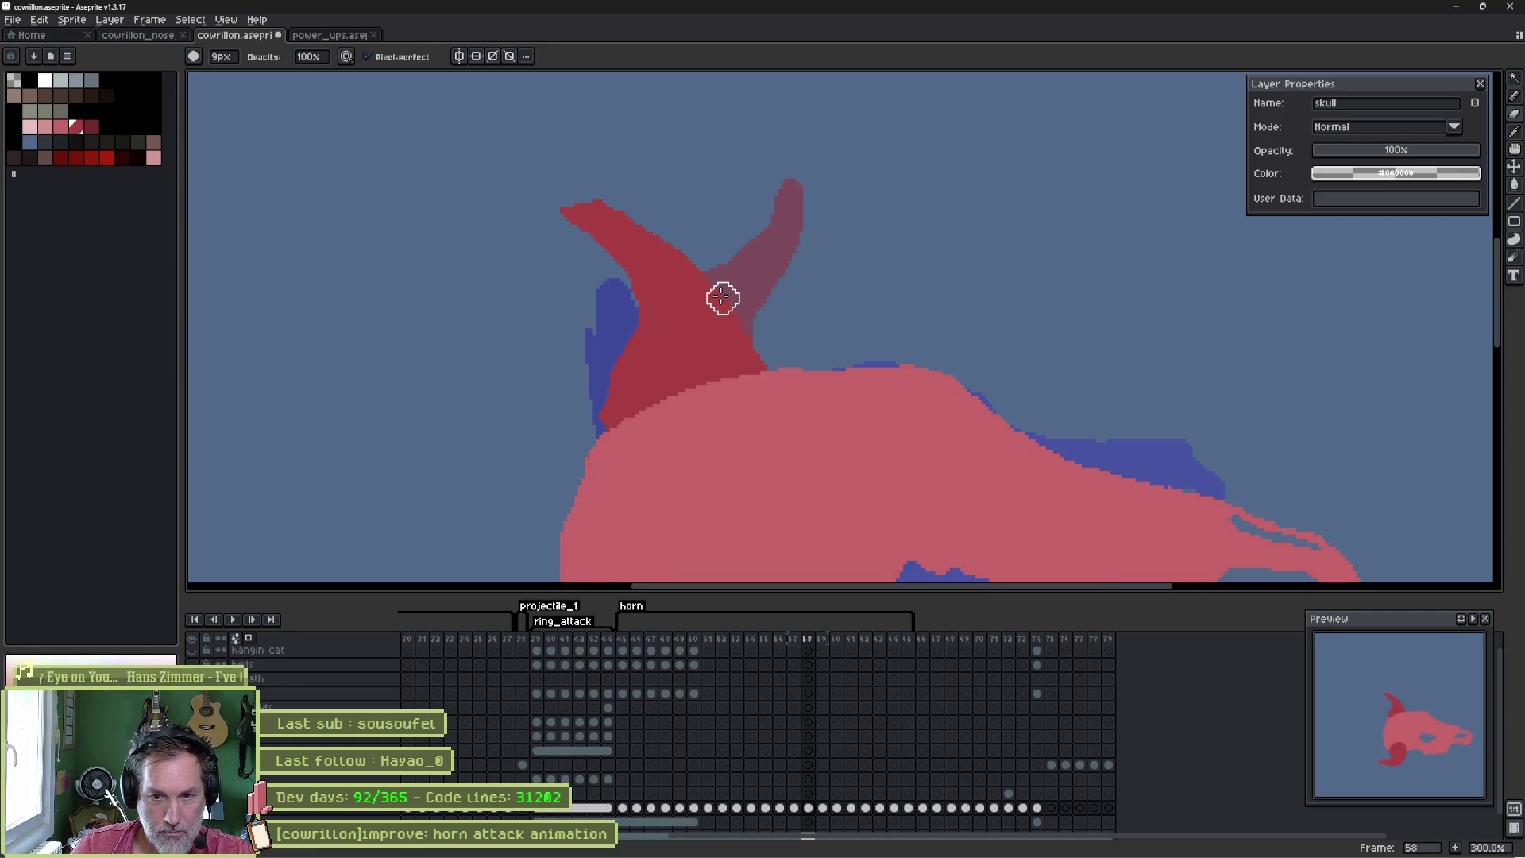
scroll(749, 425, down, 5)
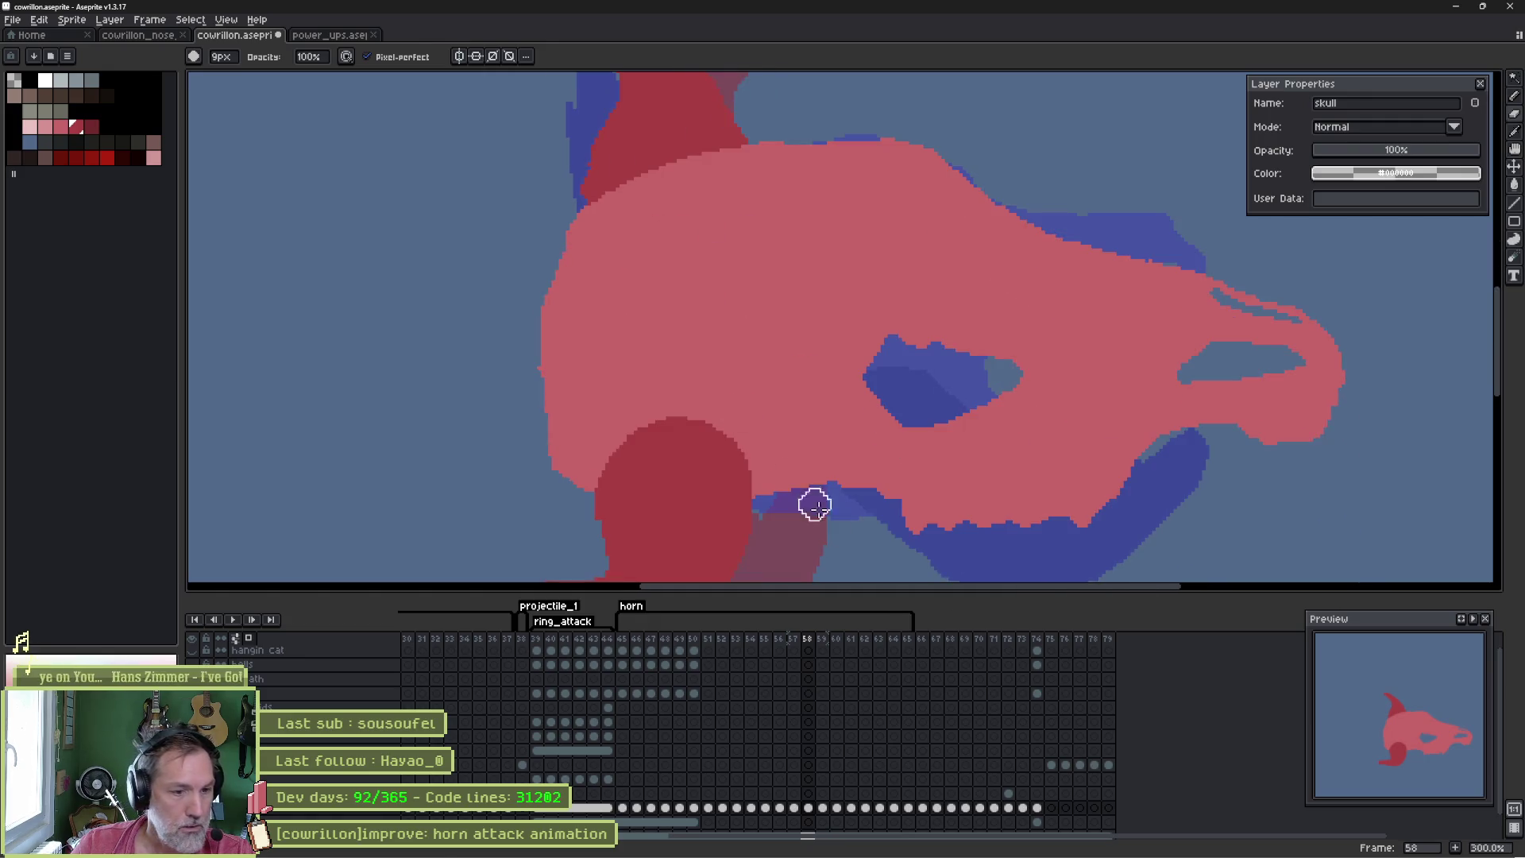
- Scrub back from frame 57 to 52, select cels 53–55, then advance toward frame 59
click(794, 808)
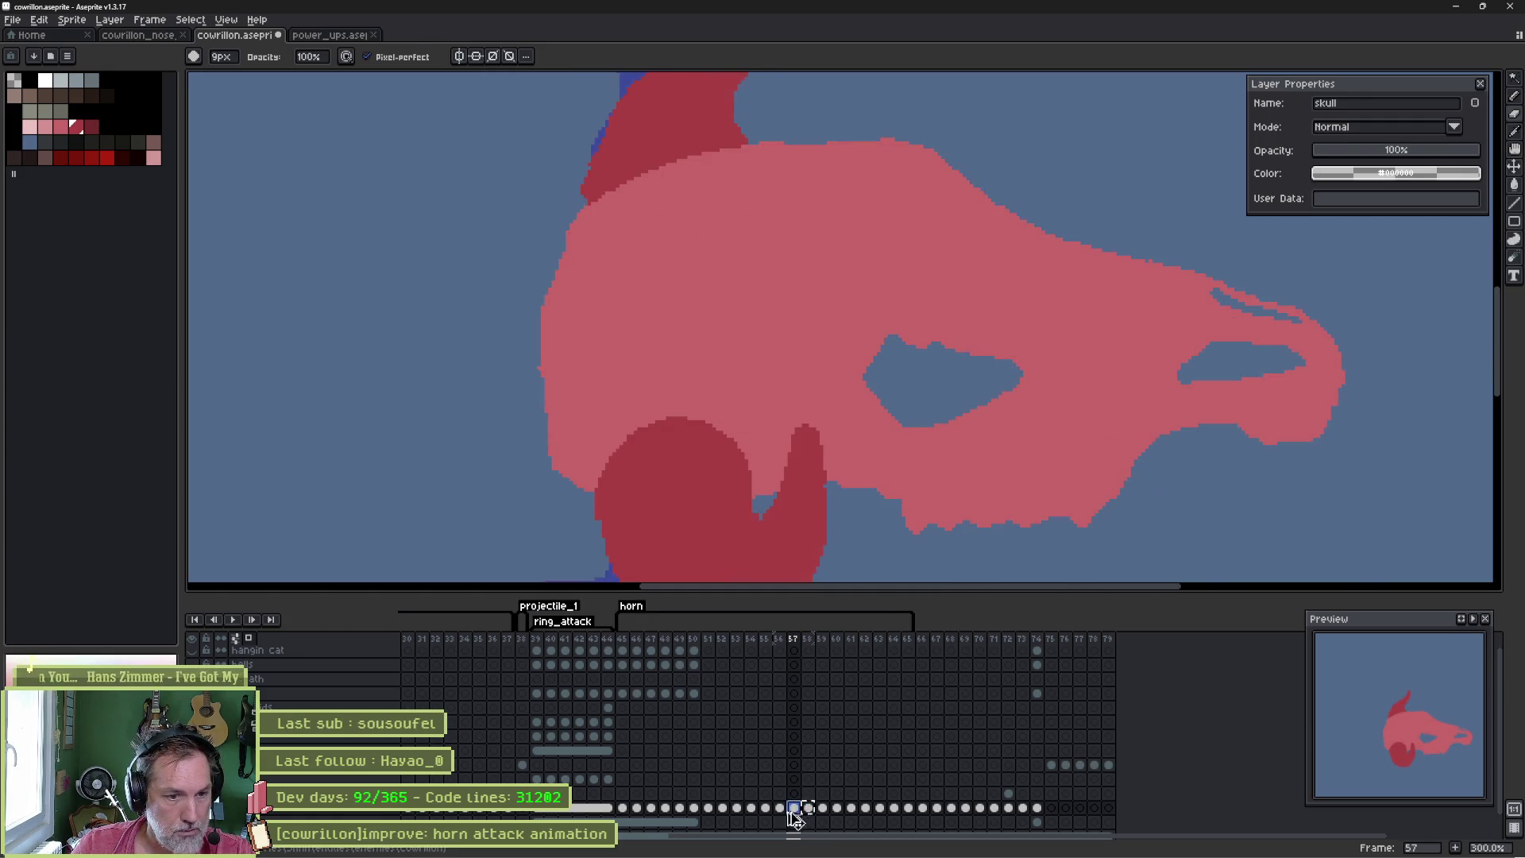
click(780, 809)
click(766, 808)
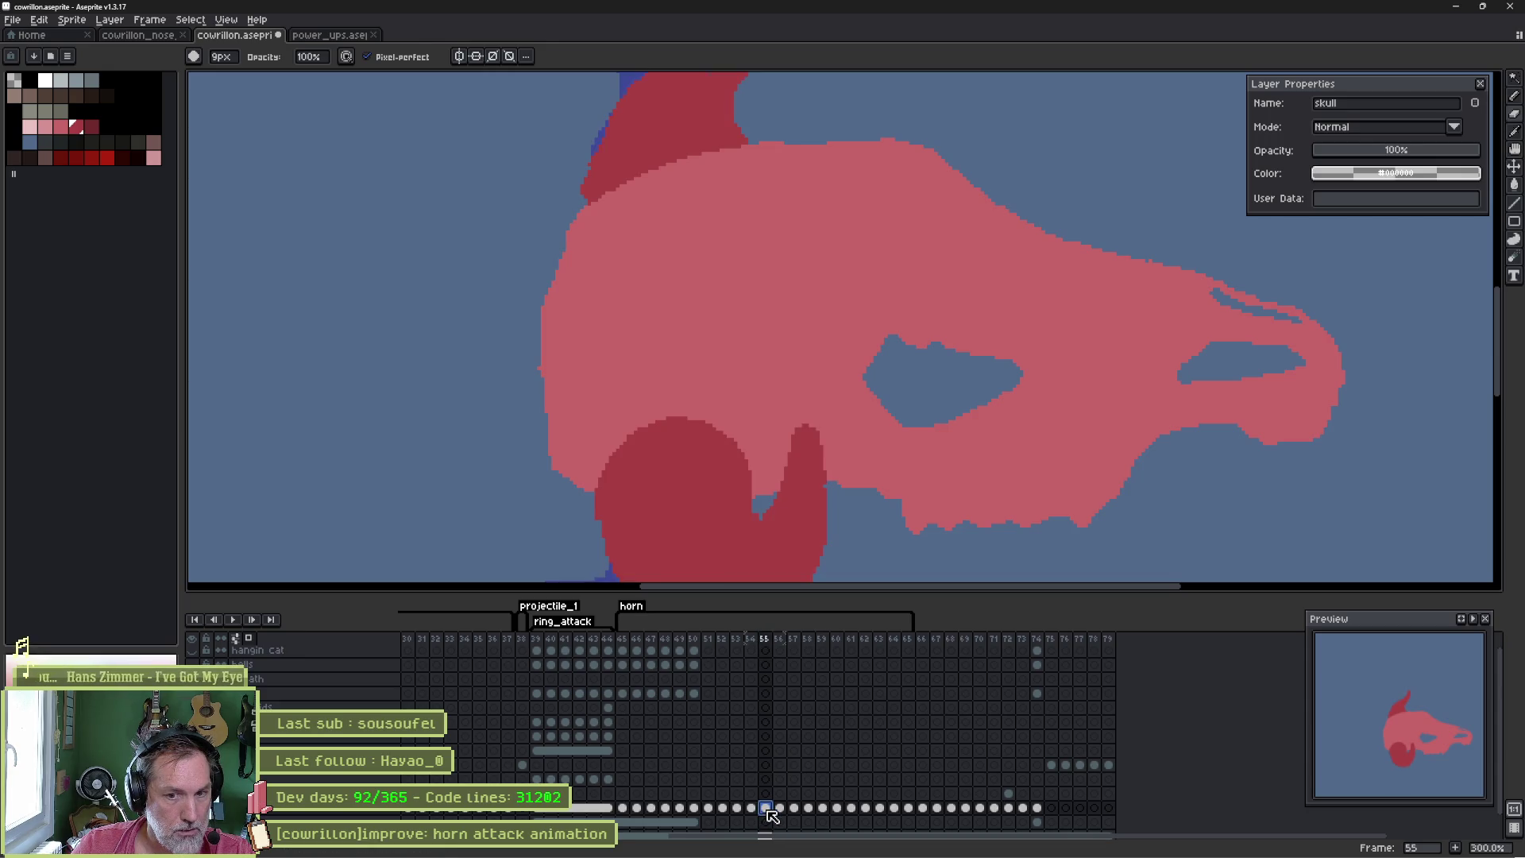
click(754, 810)
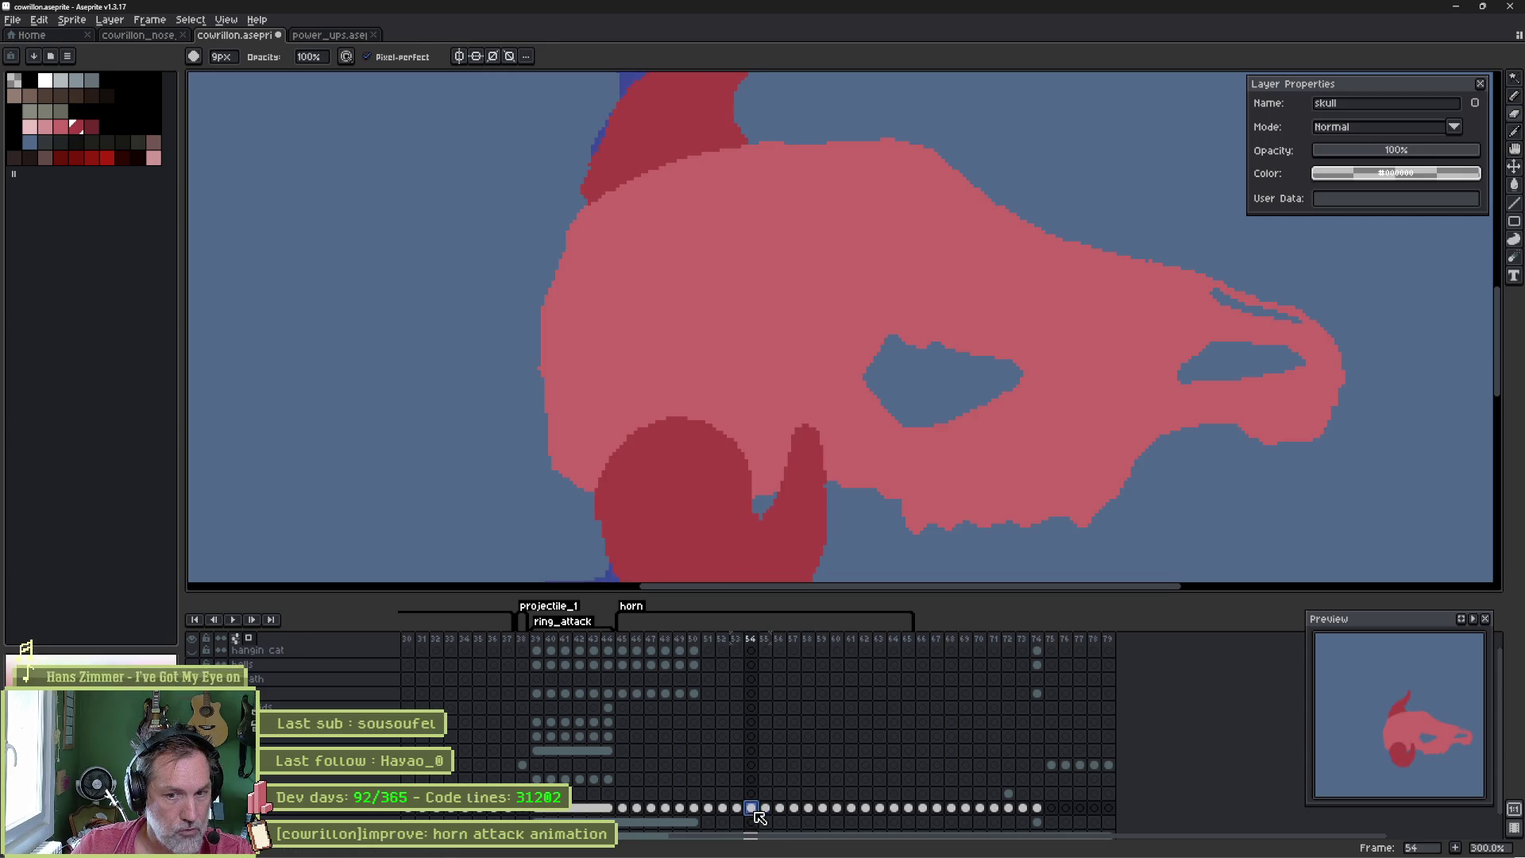
click(738, 809)
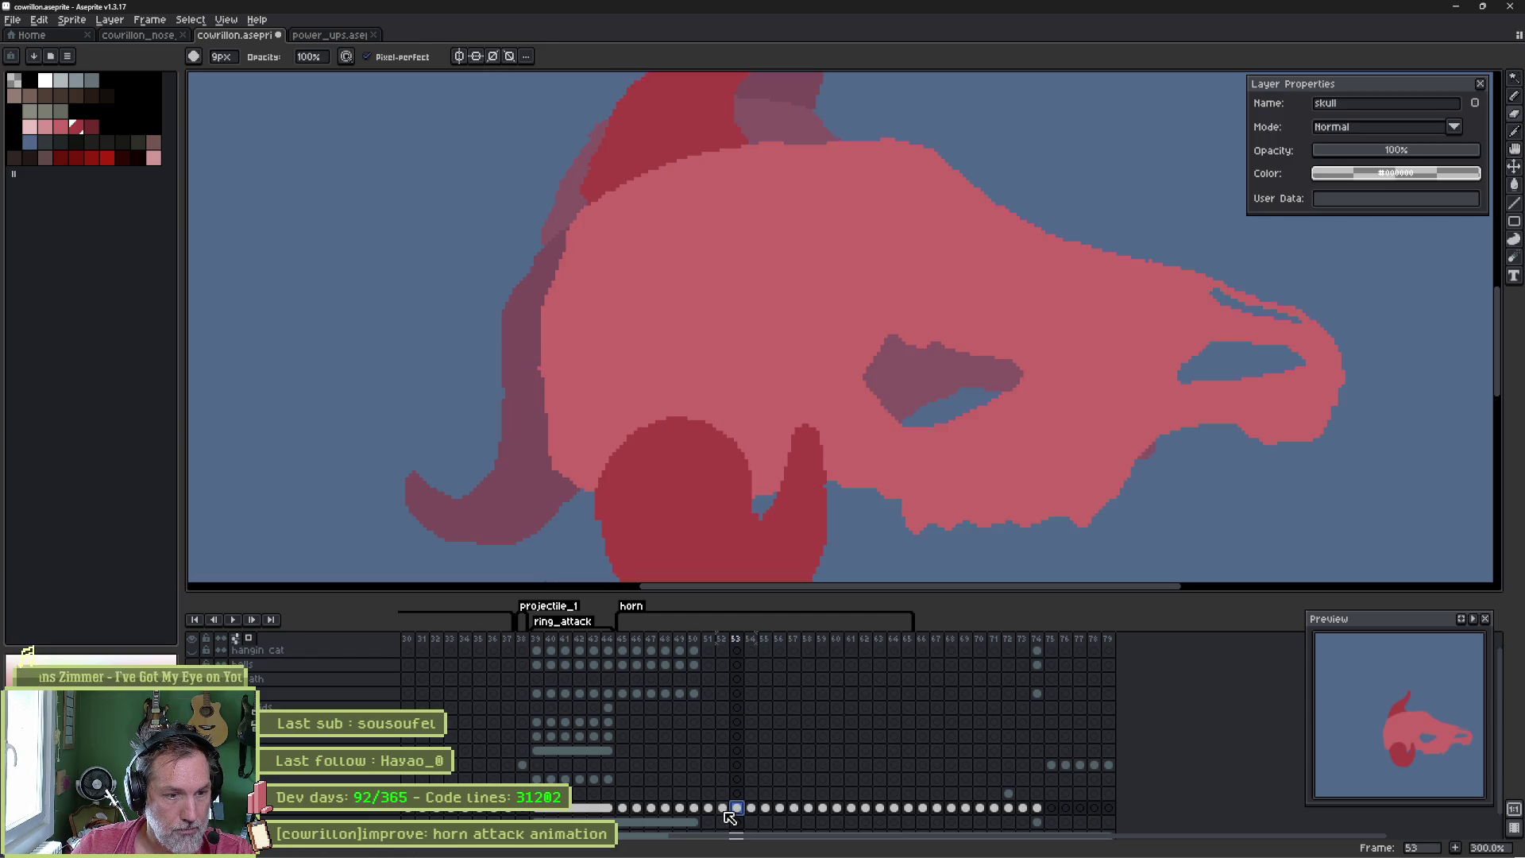
click(723, 809)
click(737, 809)
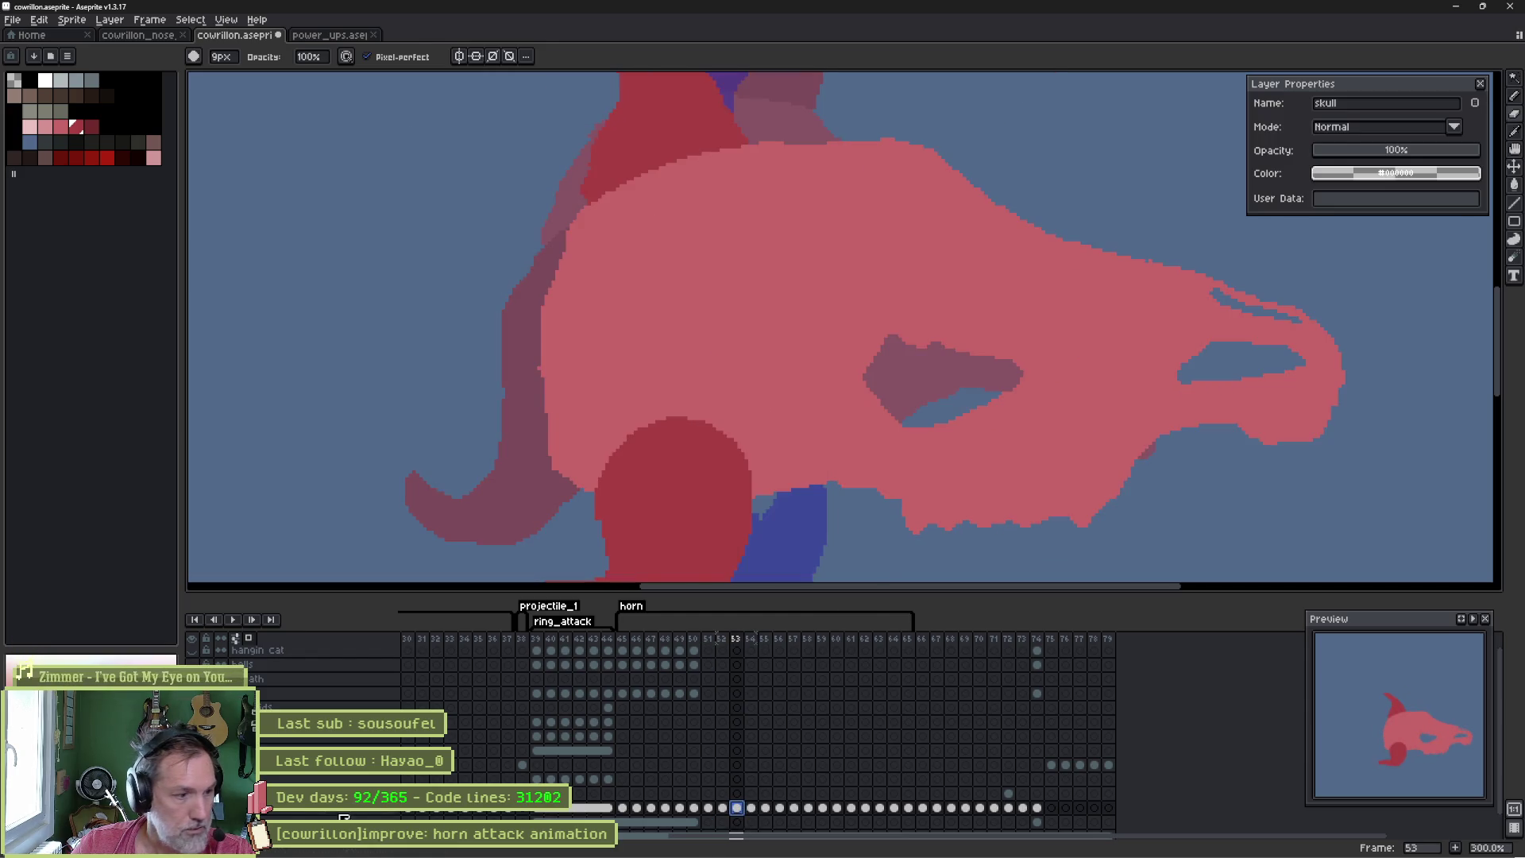
drag(741, 812, 782, 825)
key(Right)
key(Right)
key(Right)
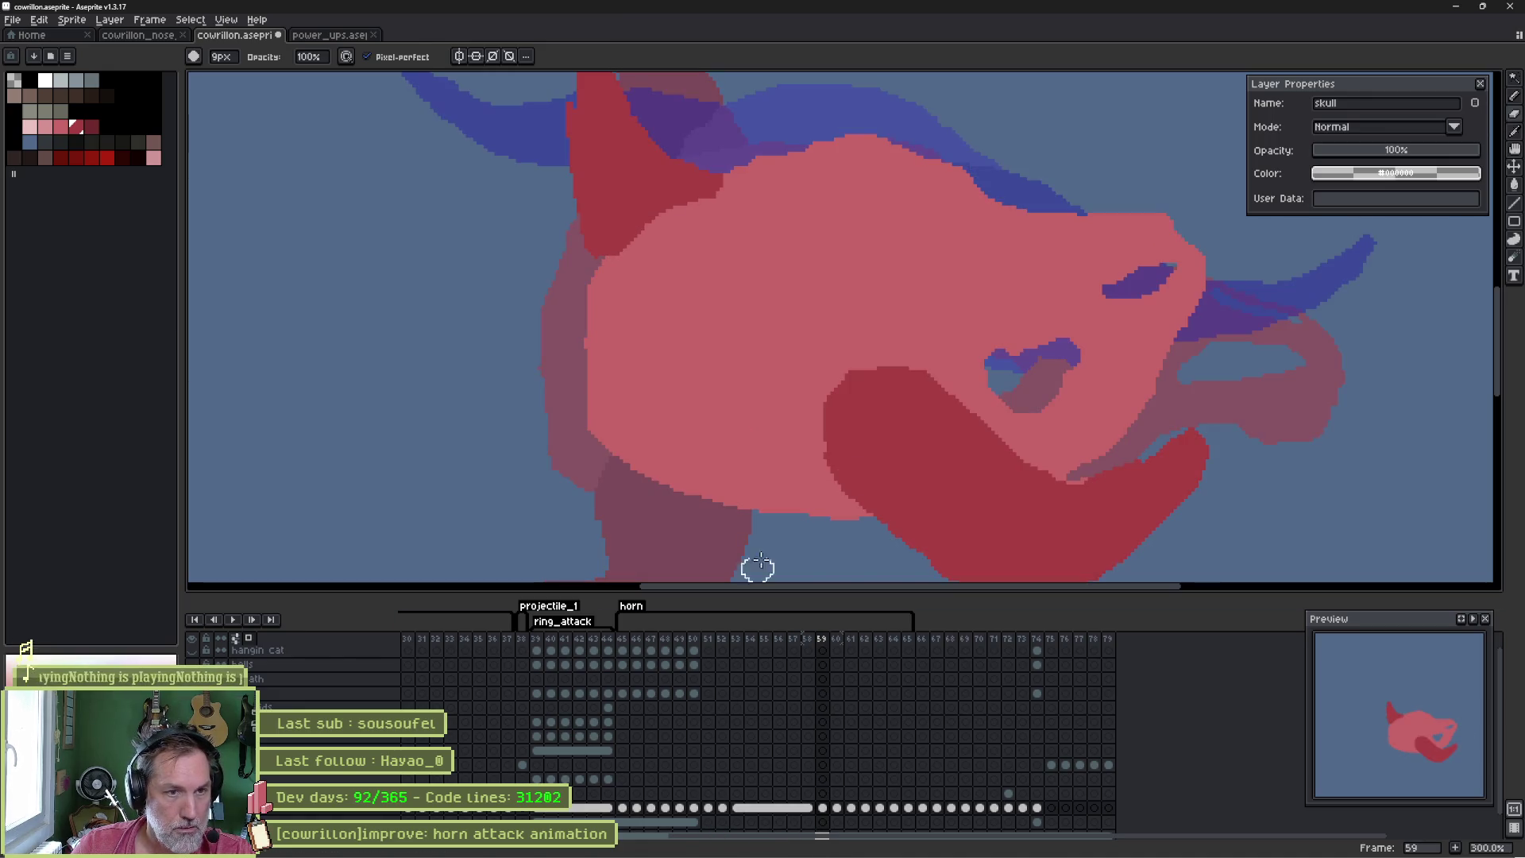
- Pick the horn's dark red and erase the lower horn's upper edge and right tip
scroll(909, 411, down, 1)
alt+click(667, 178)
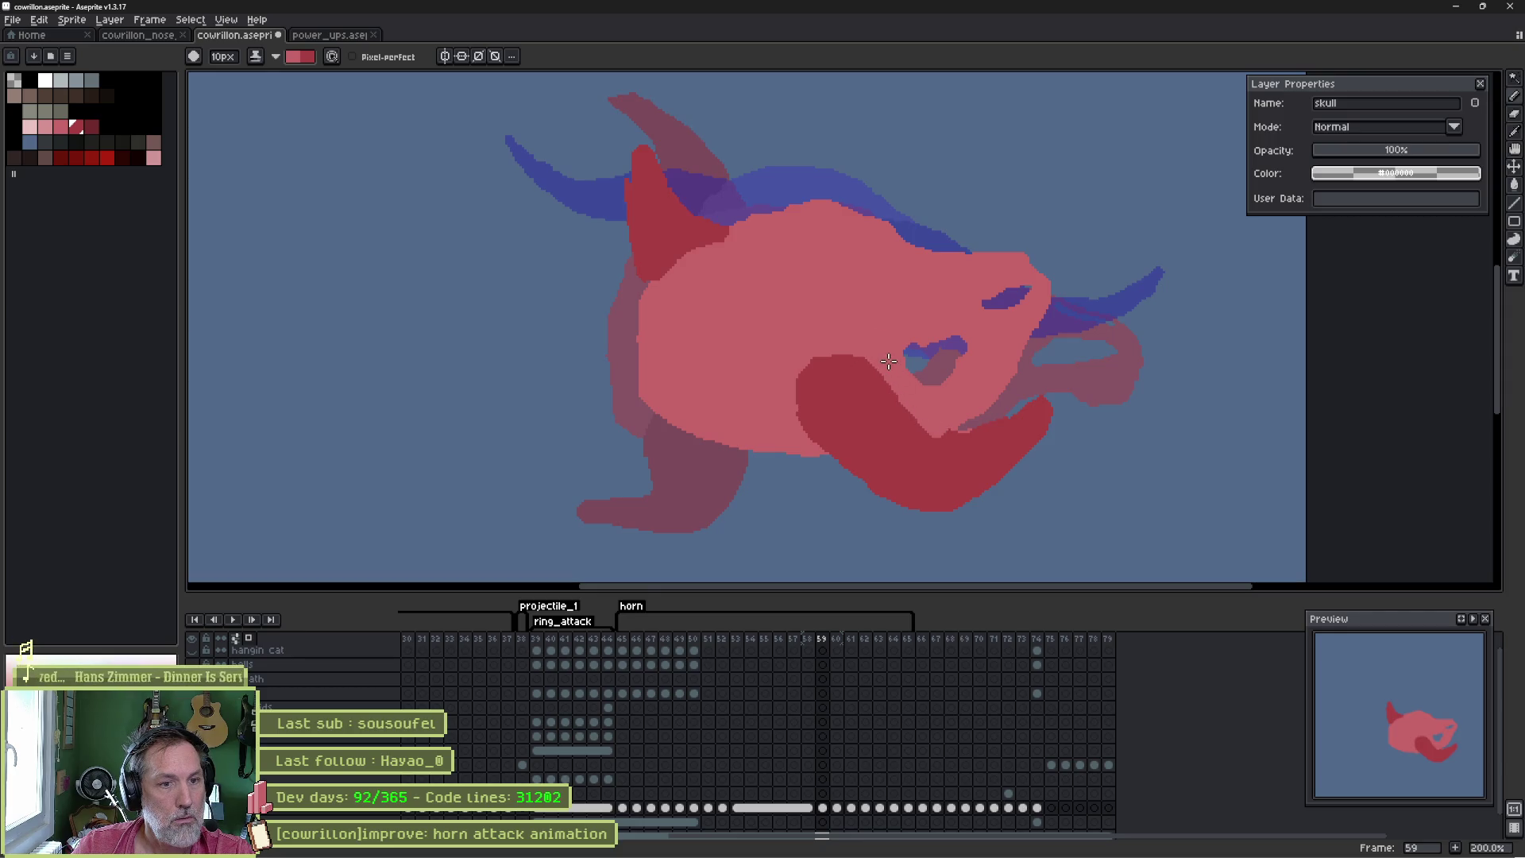
key(e)
drag(1028, 416, 960, 442)
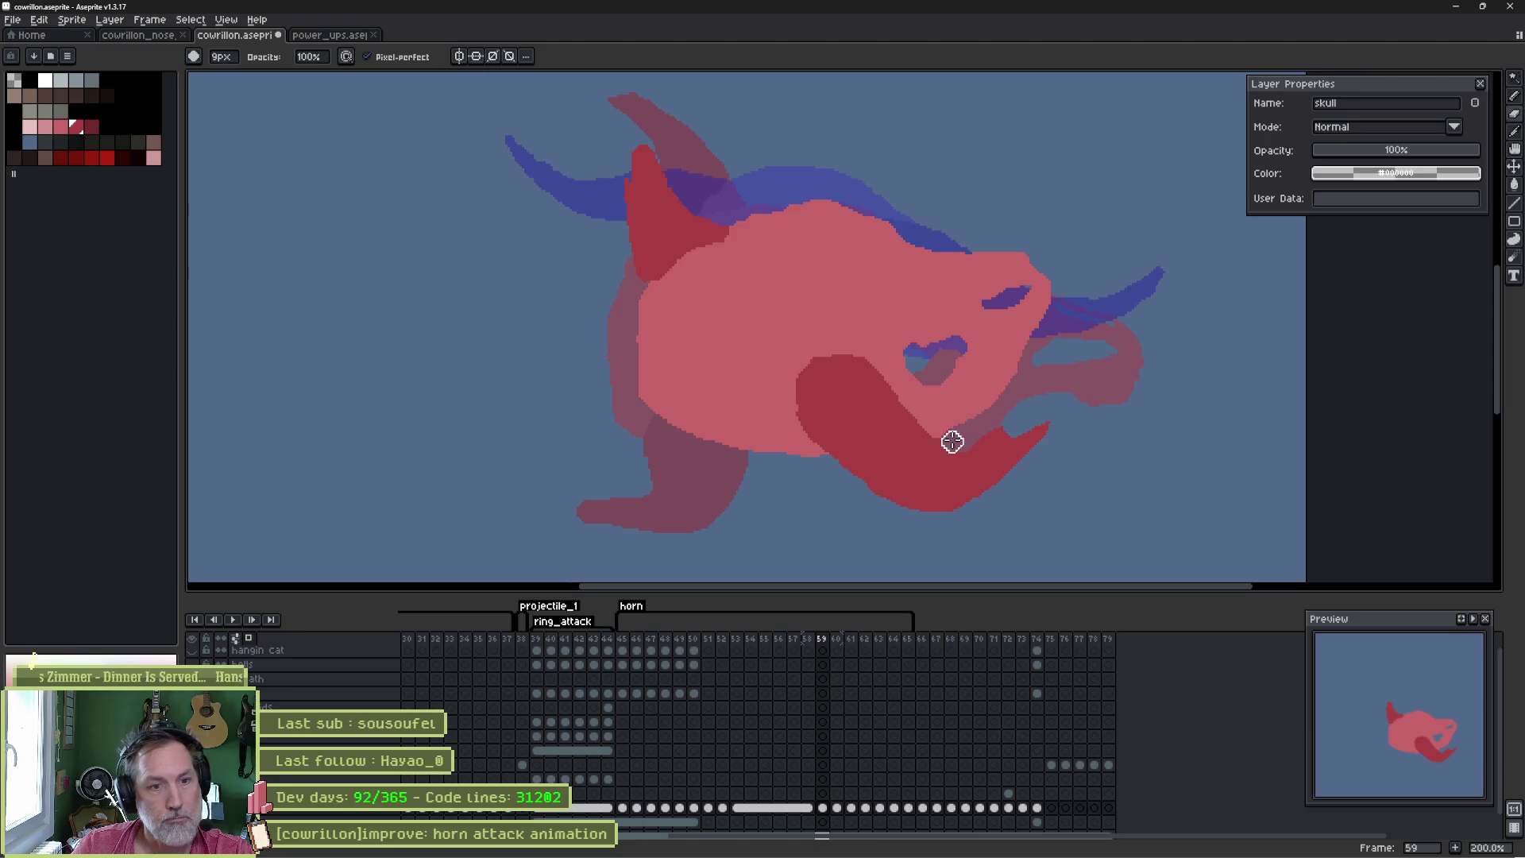
mouse_move(955, 441)
mouse_down()
mouse_move(1012, 442)
mouse_move(984, 460)
mouse_move(1004, 476)
mouse_move(951, 442)
mouse_up()
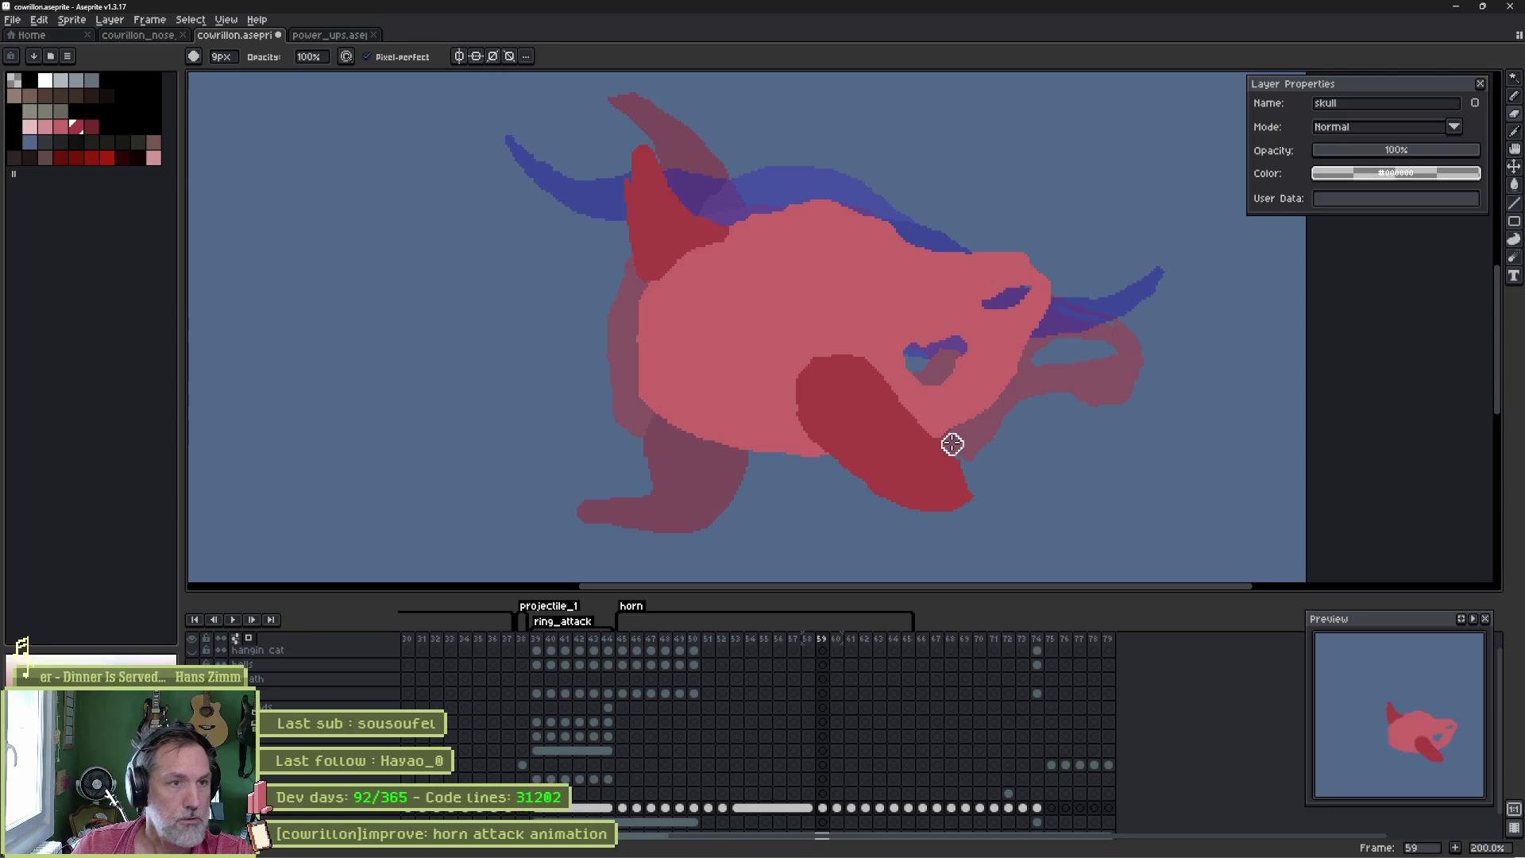
- Extend the upper-left horn to a point, removing a stray pink patch at its base
key(b)
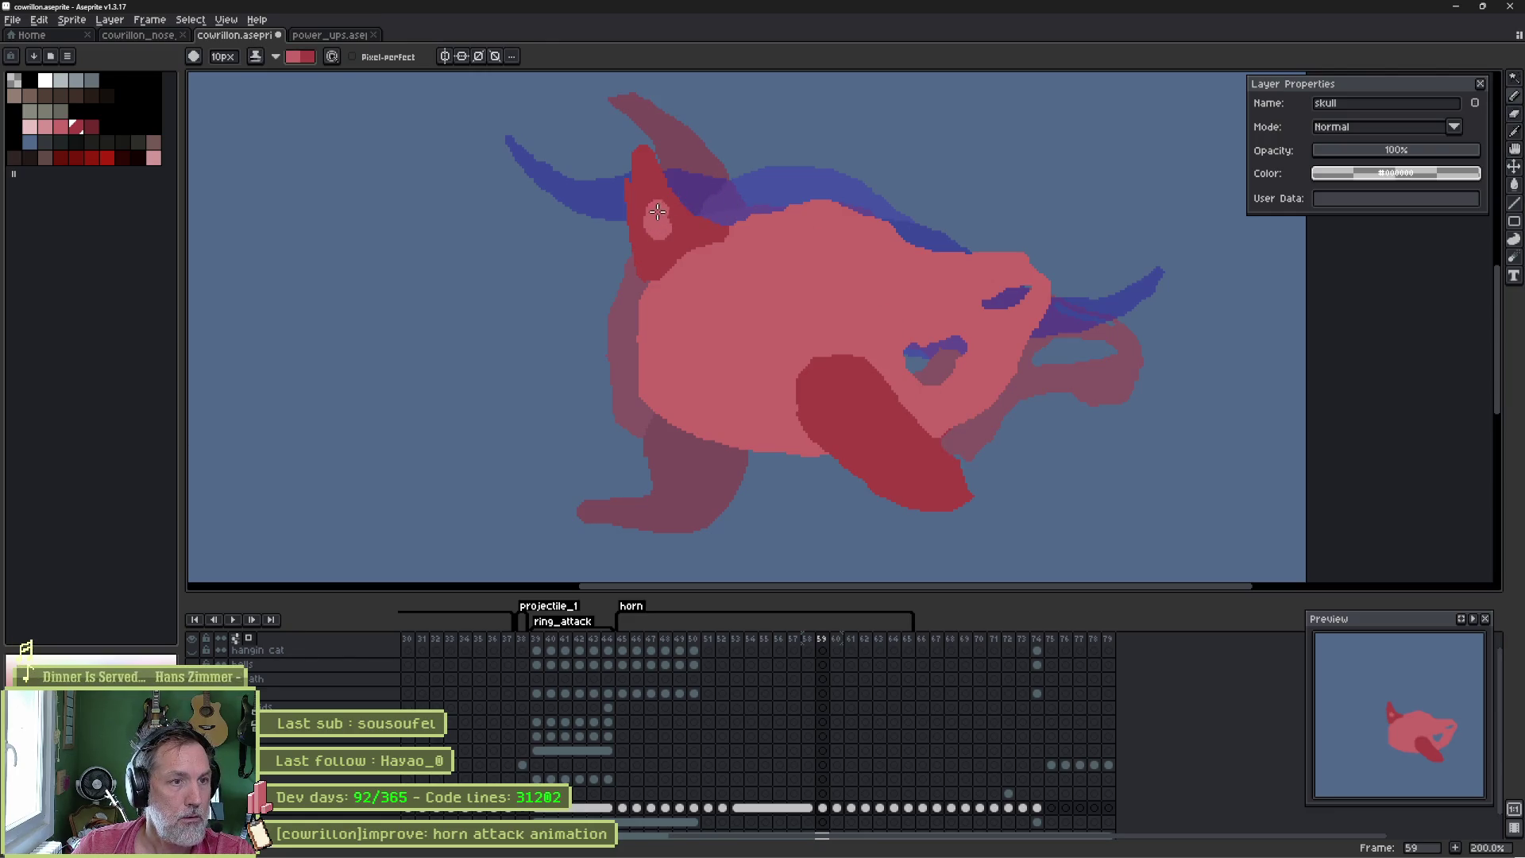
mouse_move(657, 213)
mouse_down()
mouse_move(665, 233)
mouse_move(630, 207)
mouse_move(667, 187)
mouse_move(671, 160)
mouse_move(664, 211)
mouse_move(690, 234)
mouse_up()
key(e)
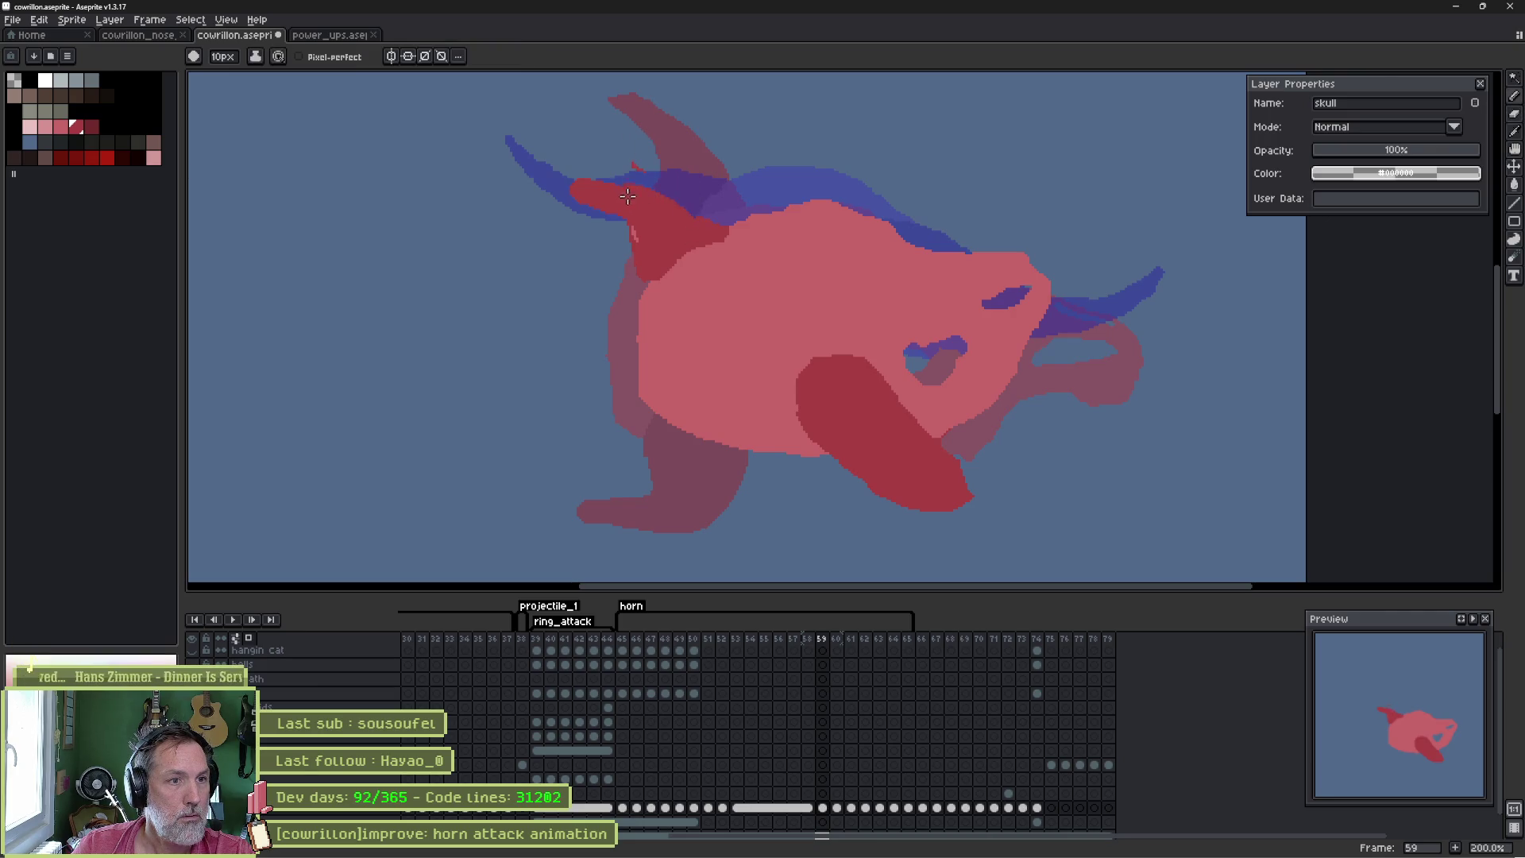
key(b)
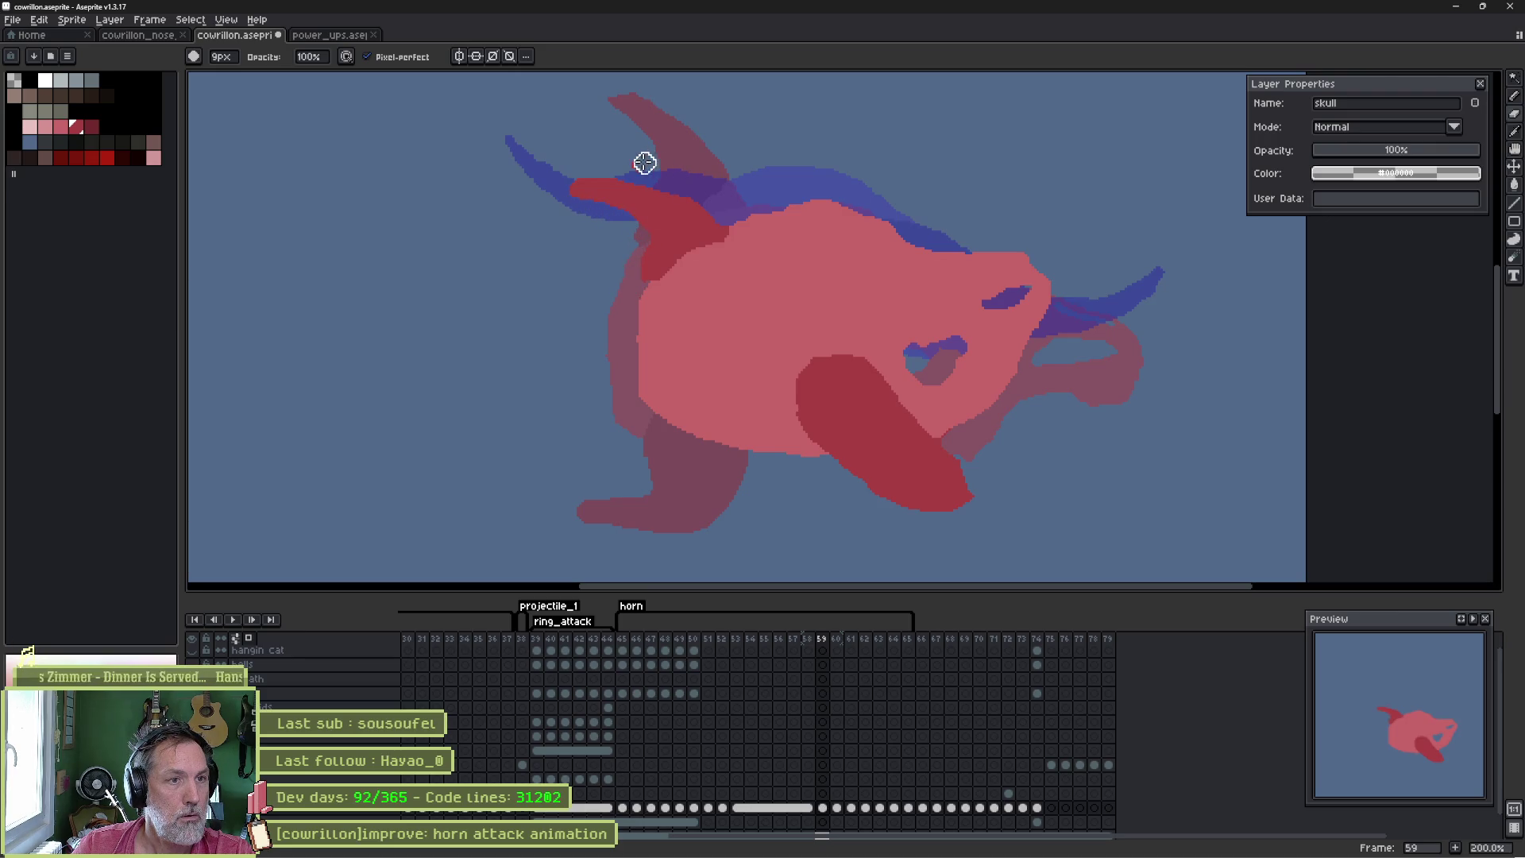
key(e)
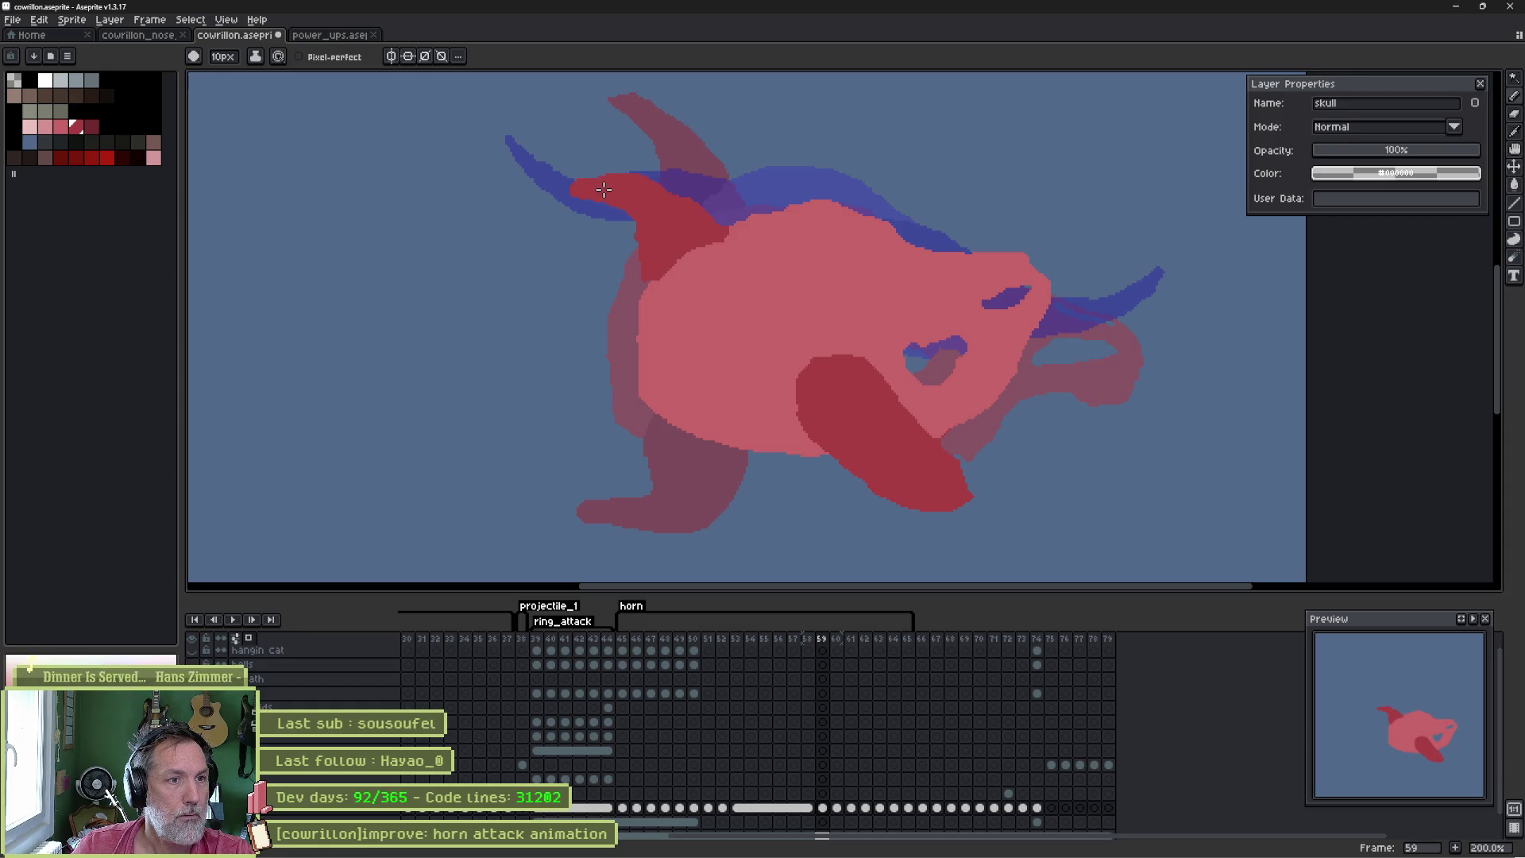
key(v)
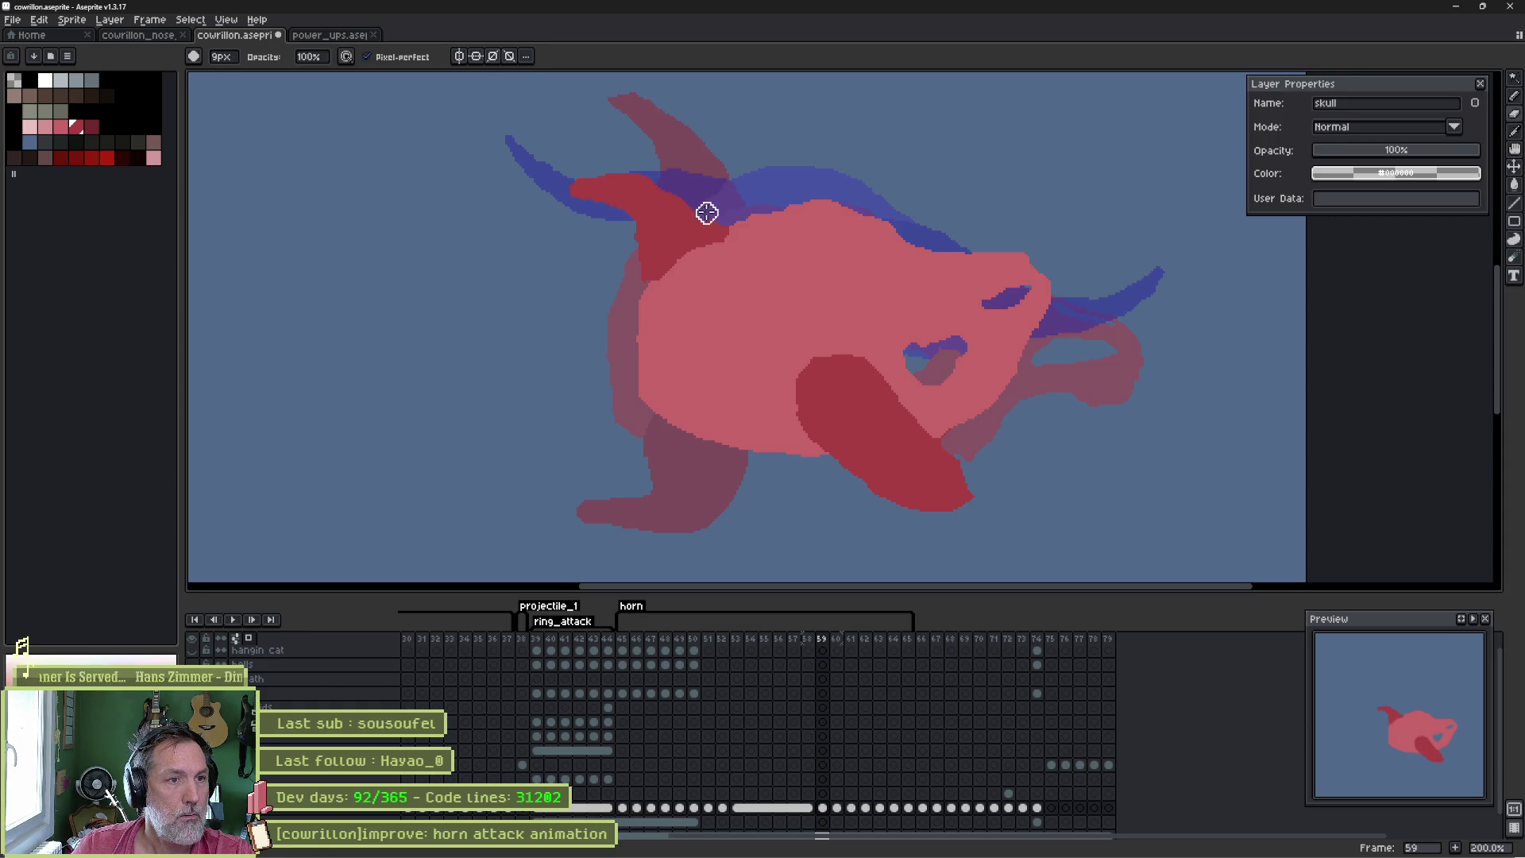
key(e)
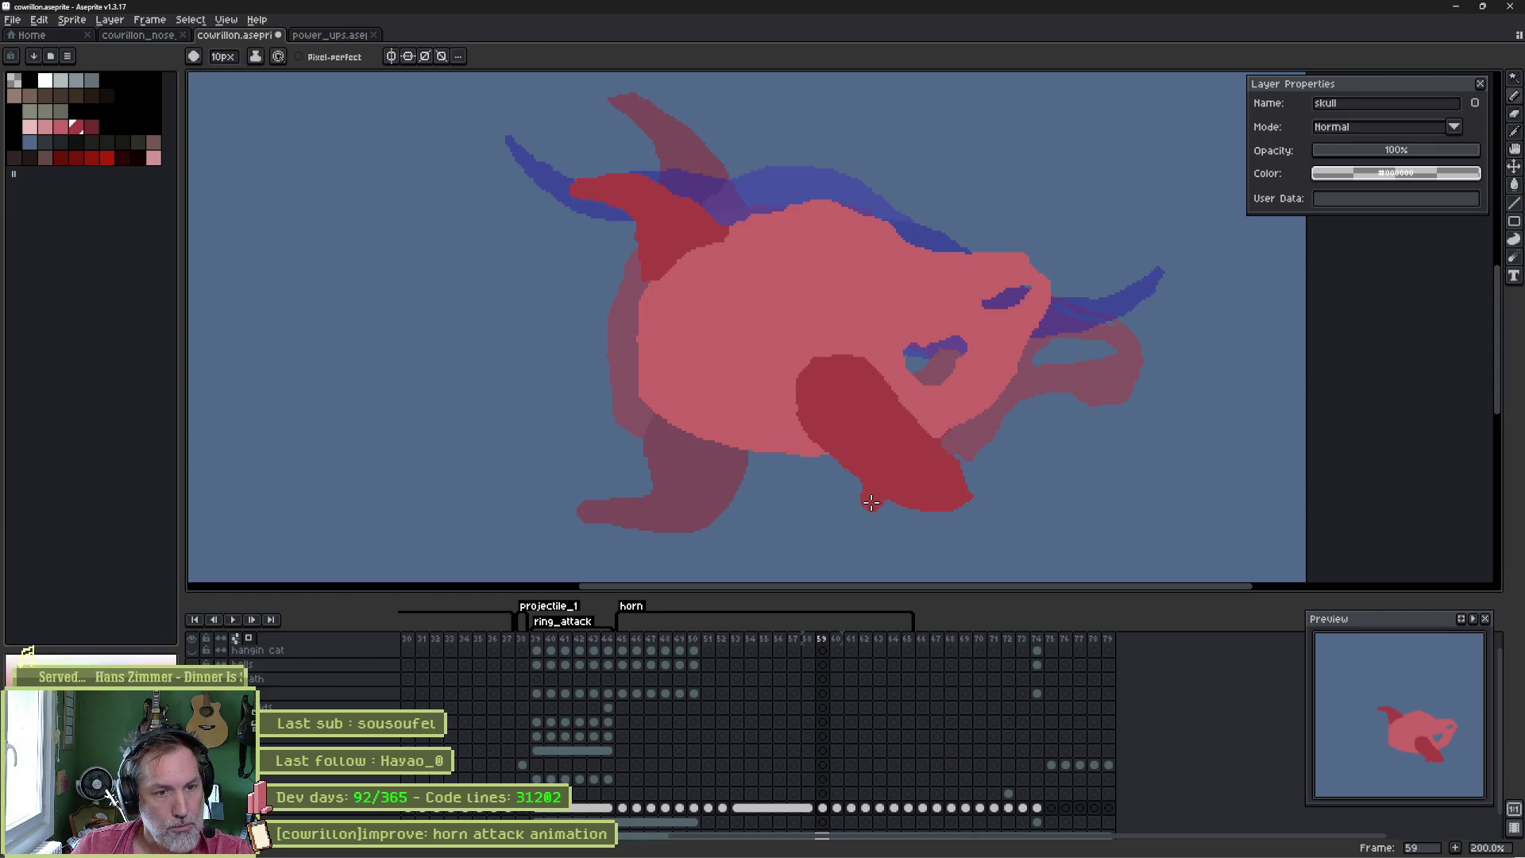
- Carve a notch into the lower horn's tip, then step back to frame 58
key(b)
drag(946, 450, 912, 515)
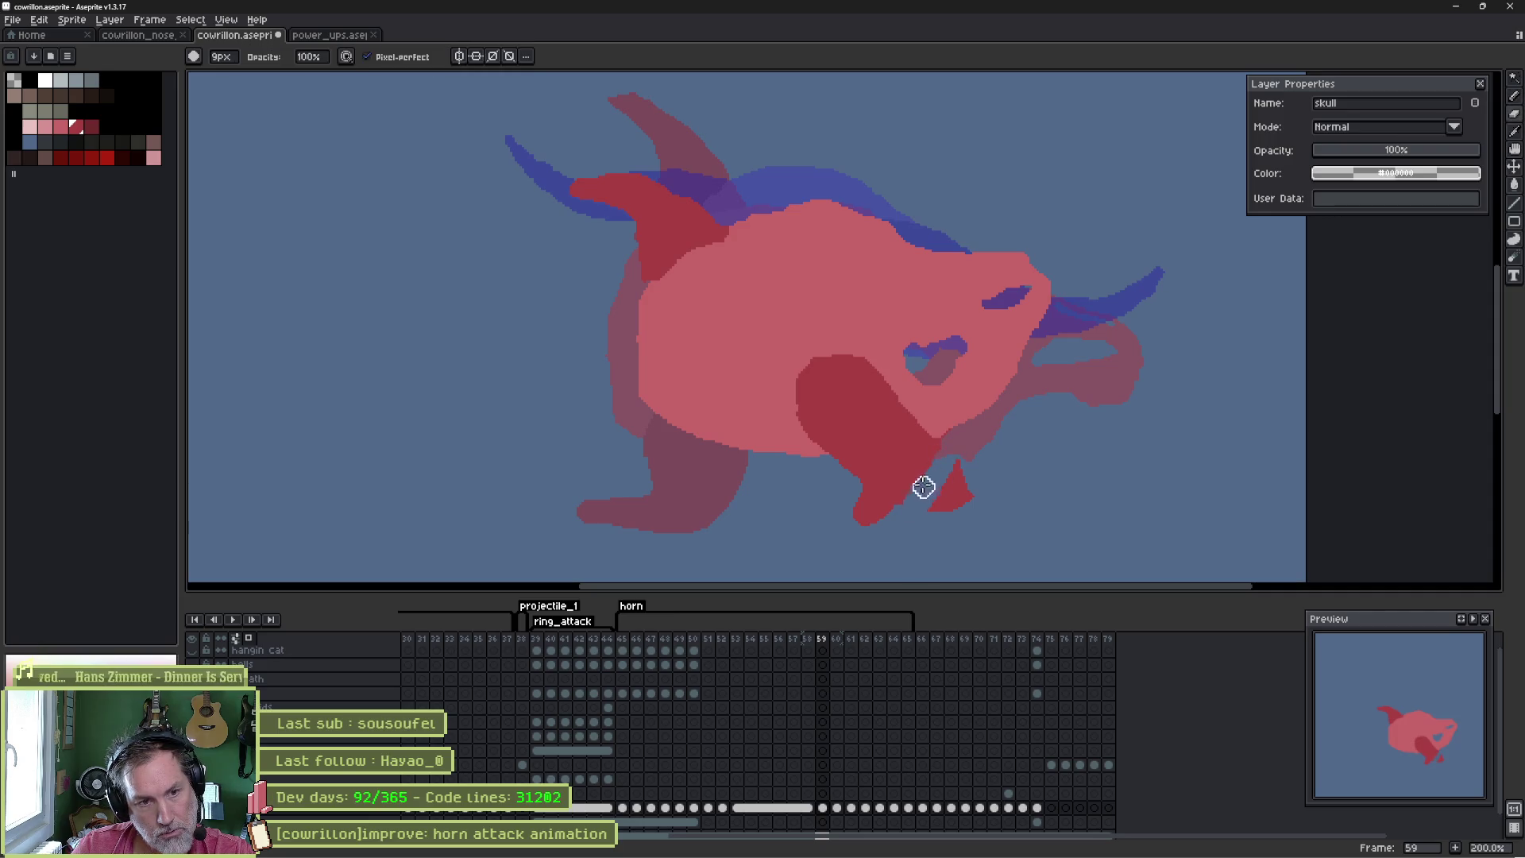
key(Left)
- Replay the horn-attack animation and step through frames 49–52
key(Right)
key(Right)
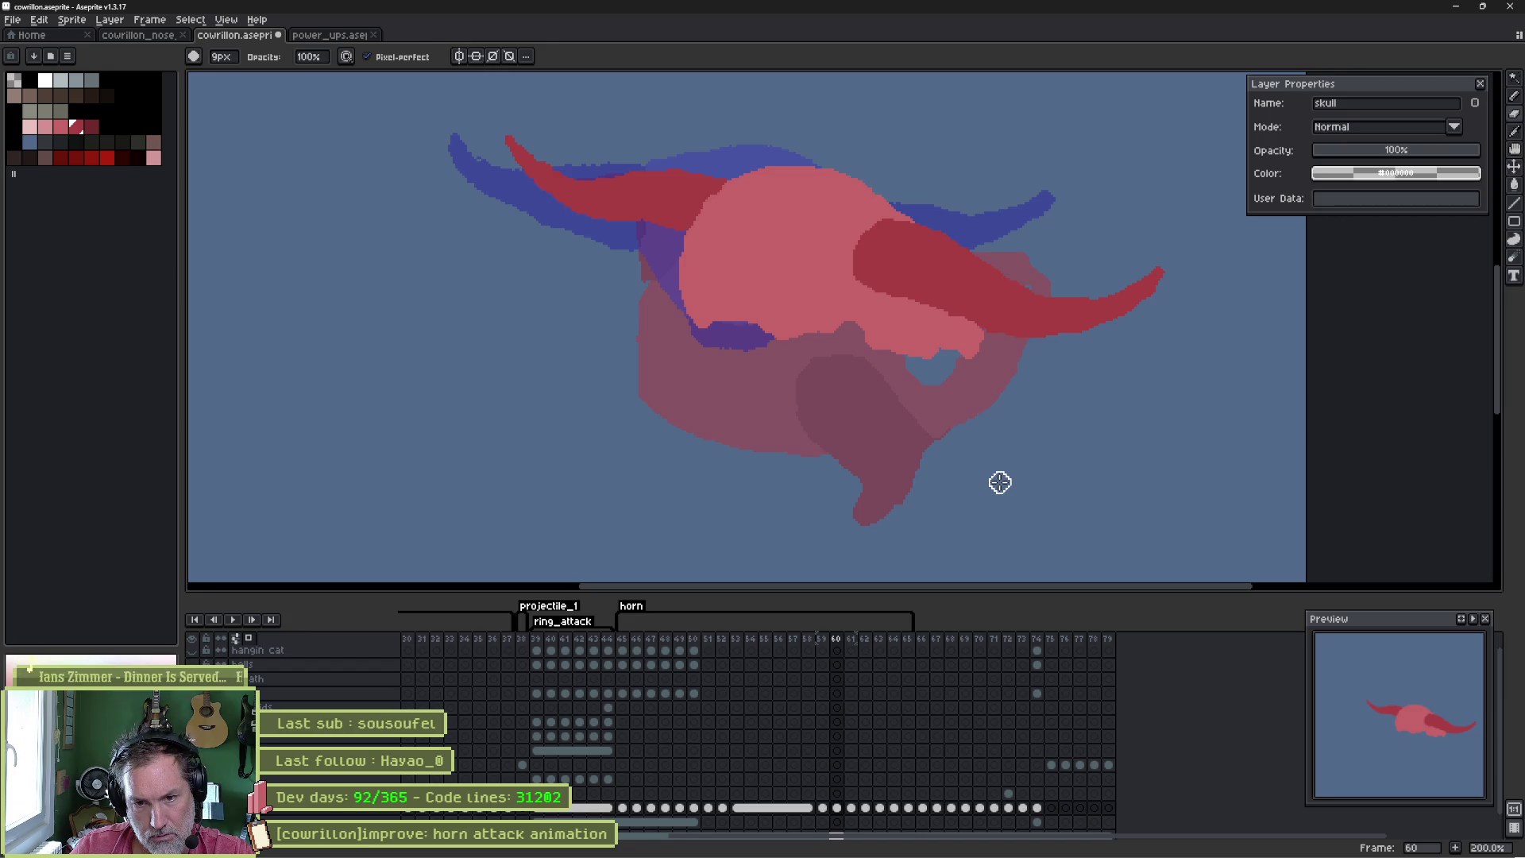
key(Return)
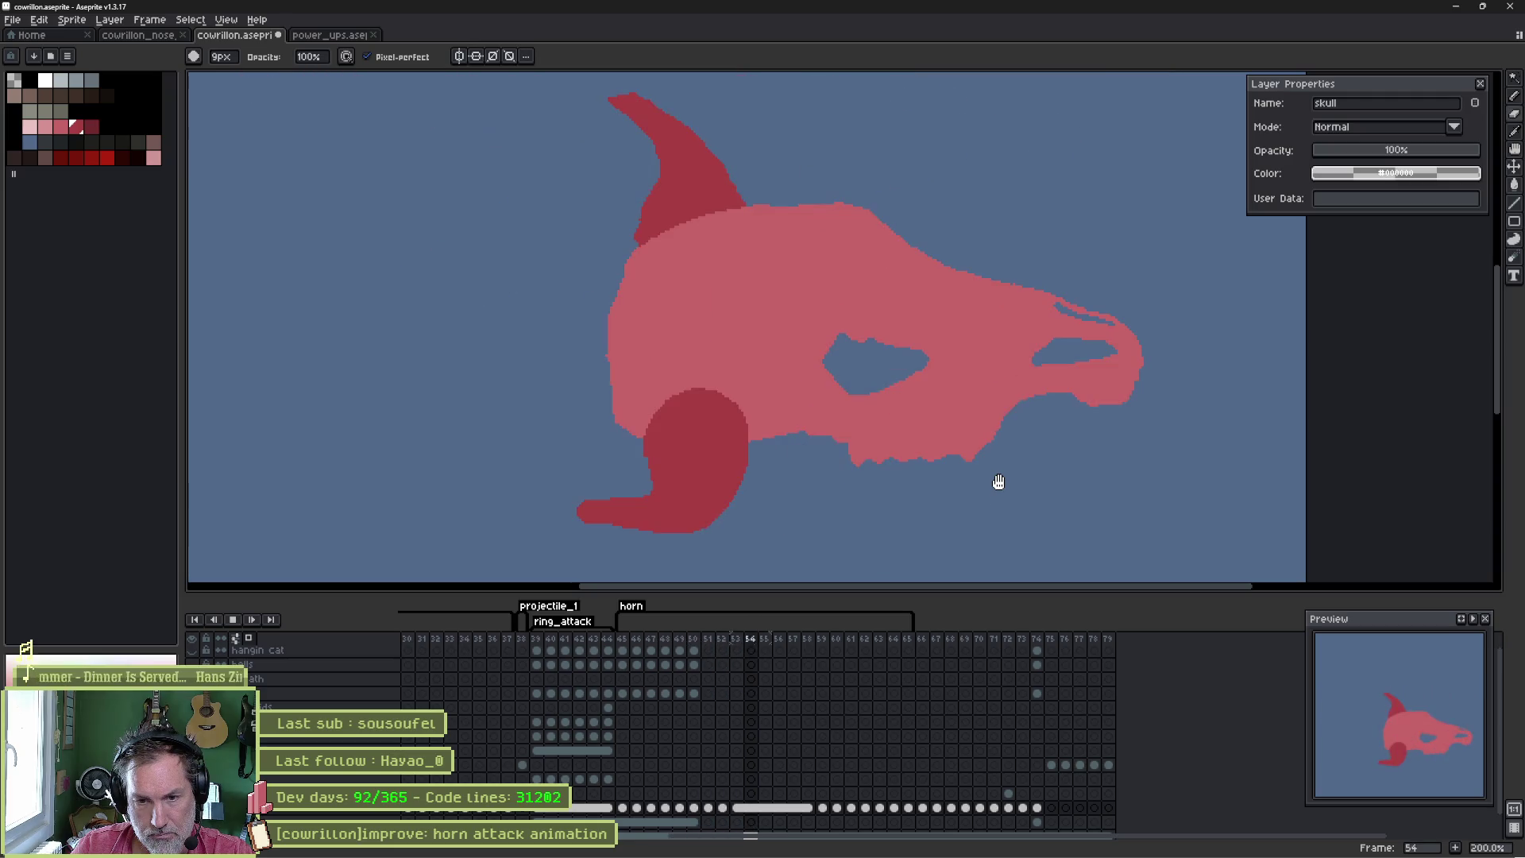
key(Return)
key(Left)
key(Left)
key(Left)
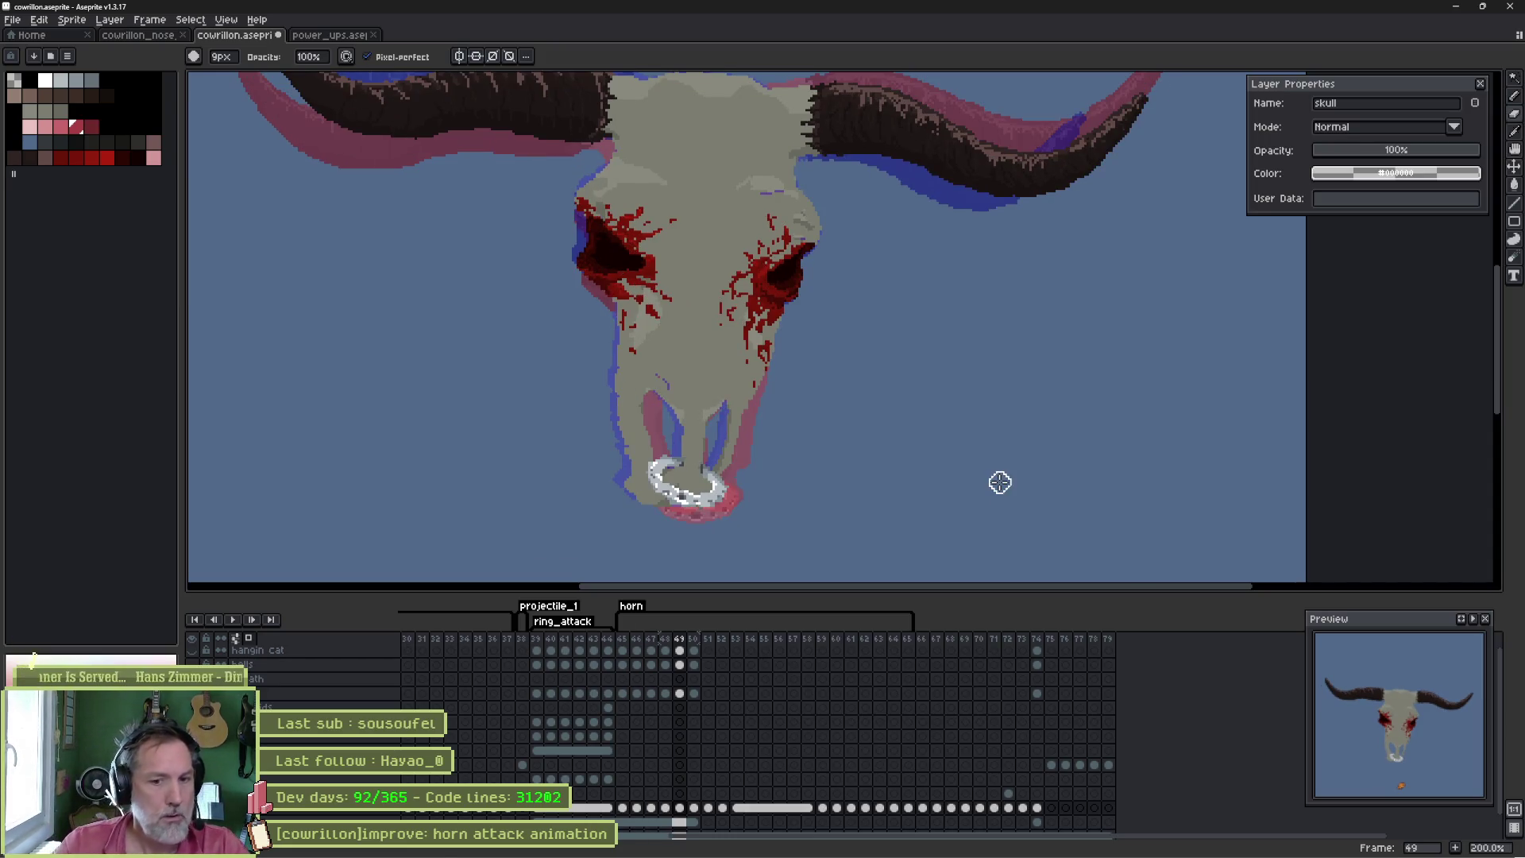
key(Right)
key(Right)
key(Left)
key(Right)
key(Right)
key(Left)
key(Right)
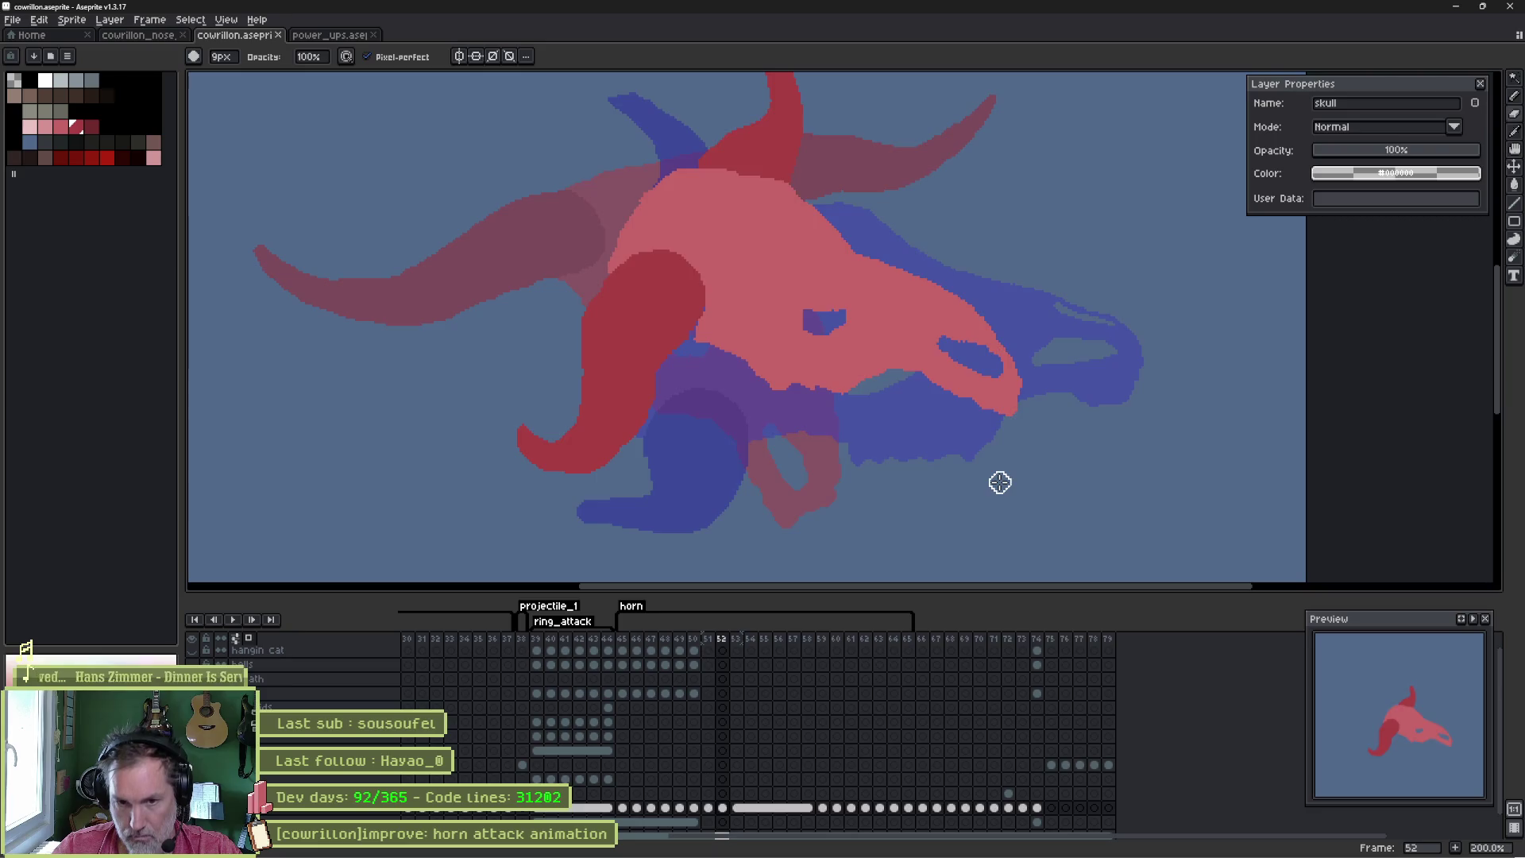
key(Left)
key(Right)
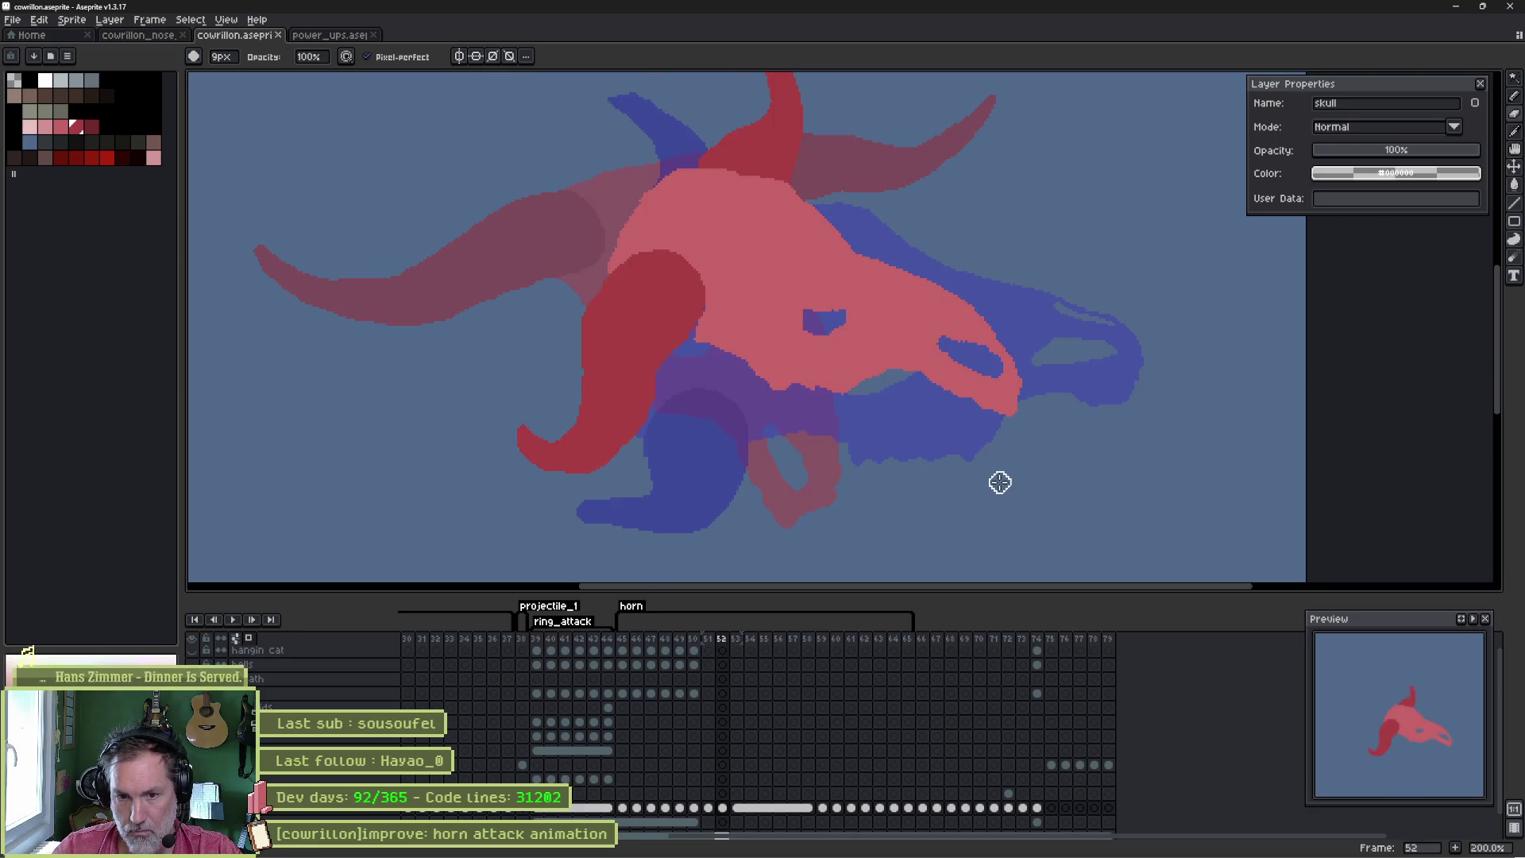
- Flip between frames 51, 52 and 53 to compare the skull
key(e)
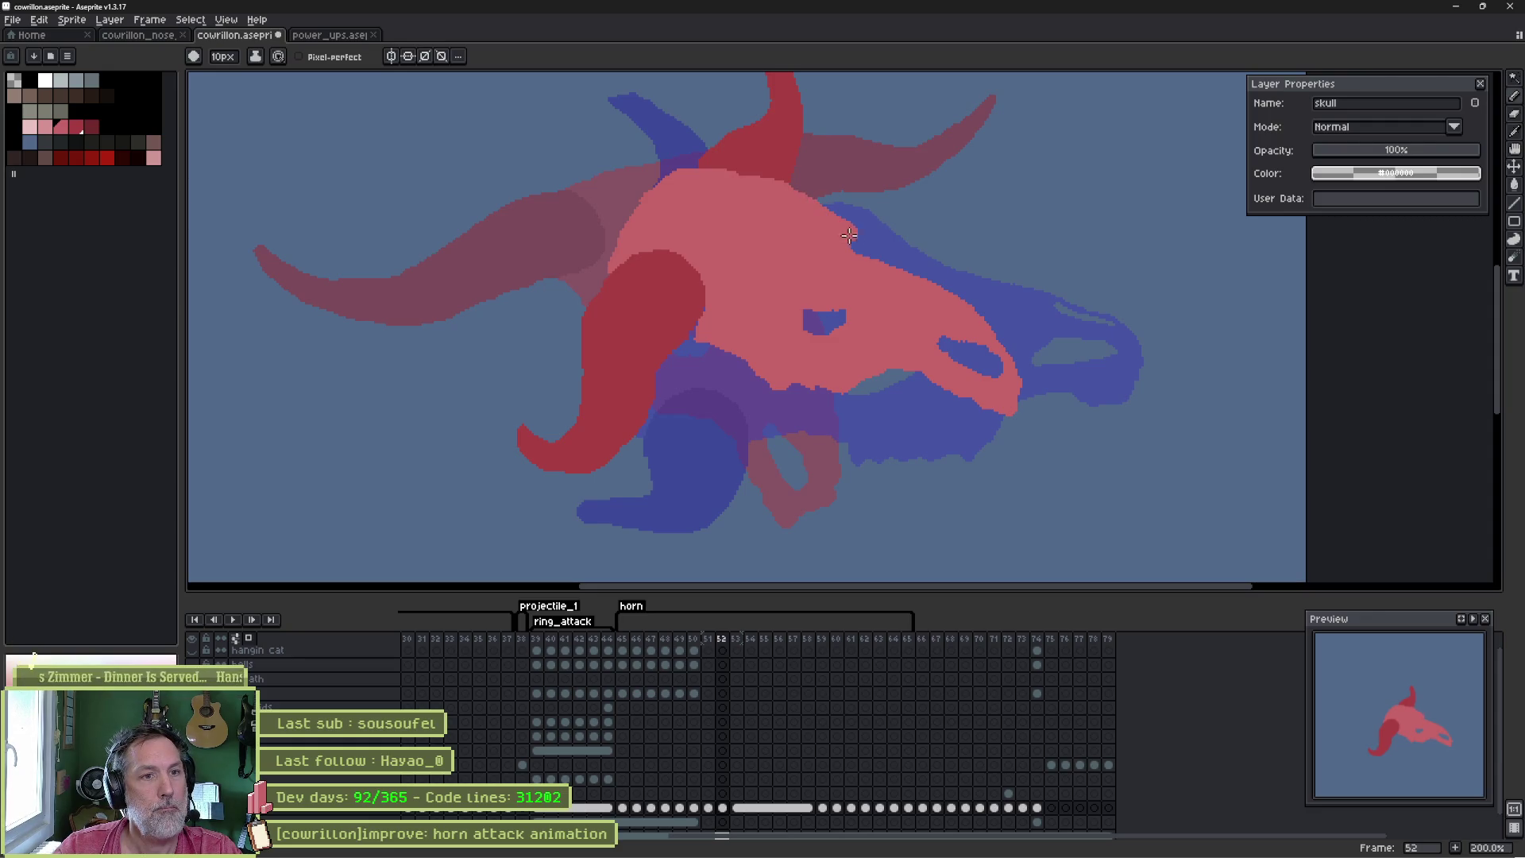
key(Left)
key(Right)
key(Left)
key(Right)
key(Left)
key(Right)
key(Left)
key(Right)
key(Left)
key(Right)
key(Left)
key(Right)
key(Right)
key(Left)
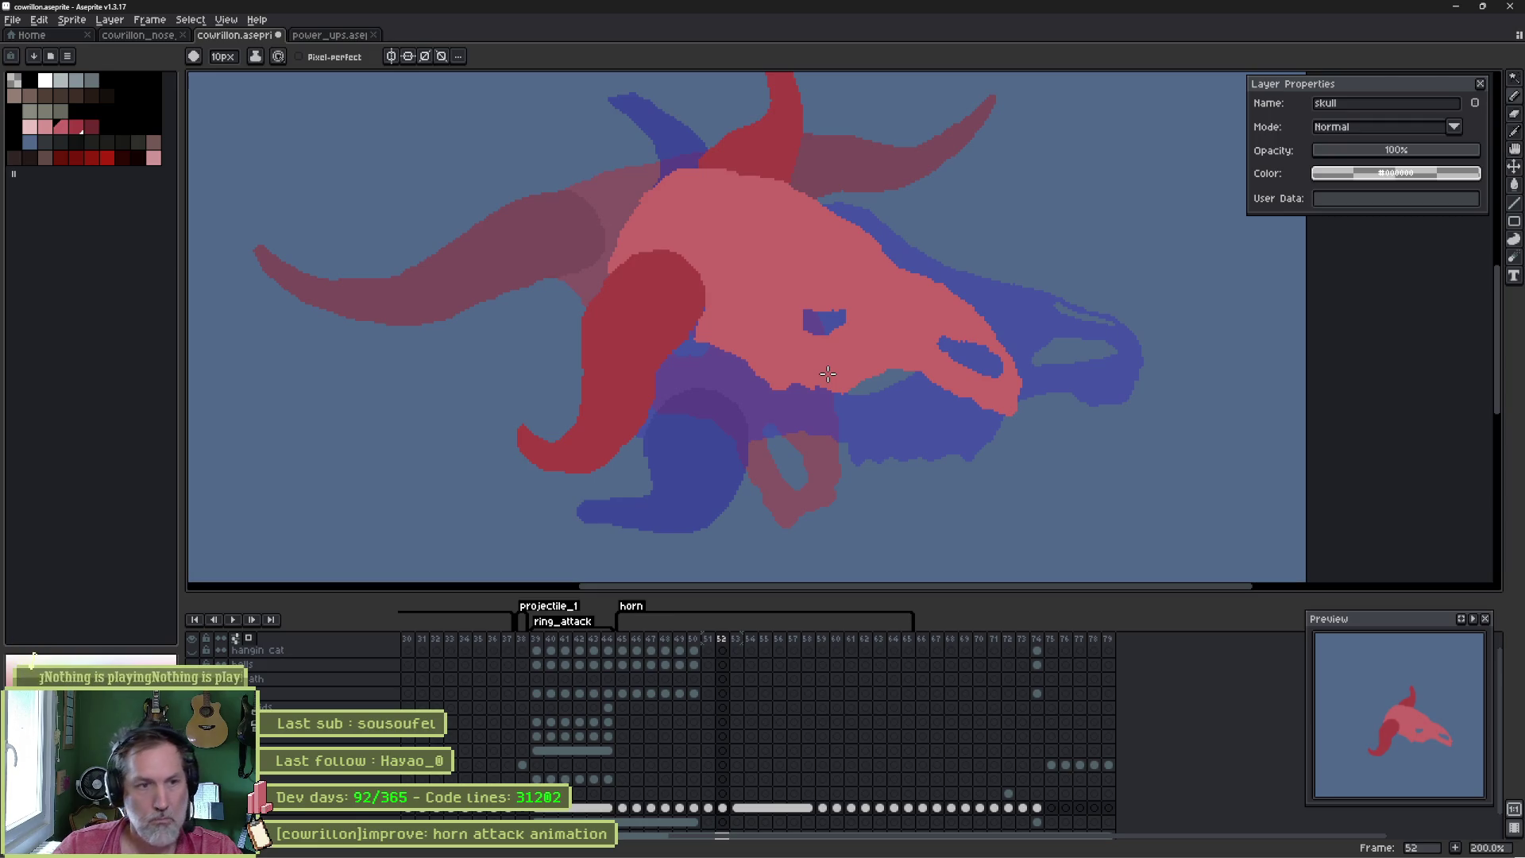
scroll(752, 323, down, 2)
- Lasso the skull's upper part on frame 52 and nudge it up and right
key(q)
mouse_move(798, 193)
mouse_down()
mouse_move(861, 240)
mouse_move(906, 346)
mouse_move(889, 371)
mouse_move(675, 299)
mouse_move(701, 186)
mouse_up()
drag(803, 274, 809, 260)
key(Return)
key(ctrl+d)
key(b)
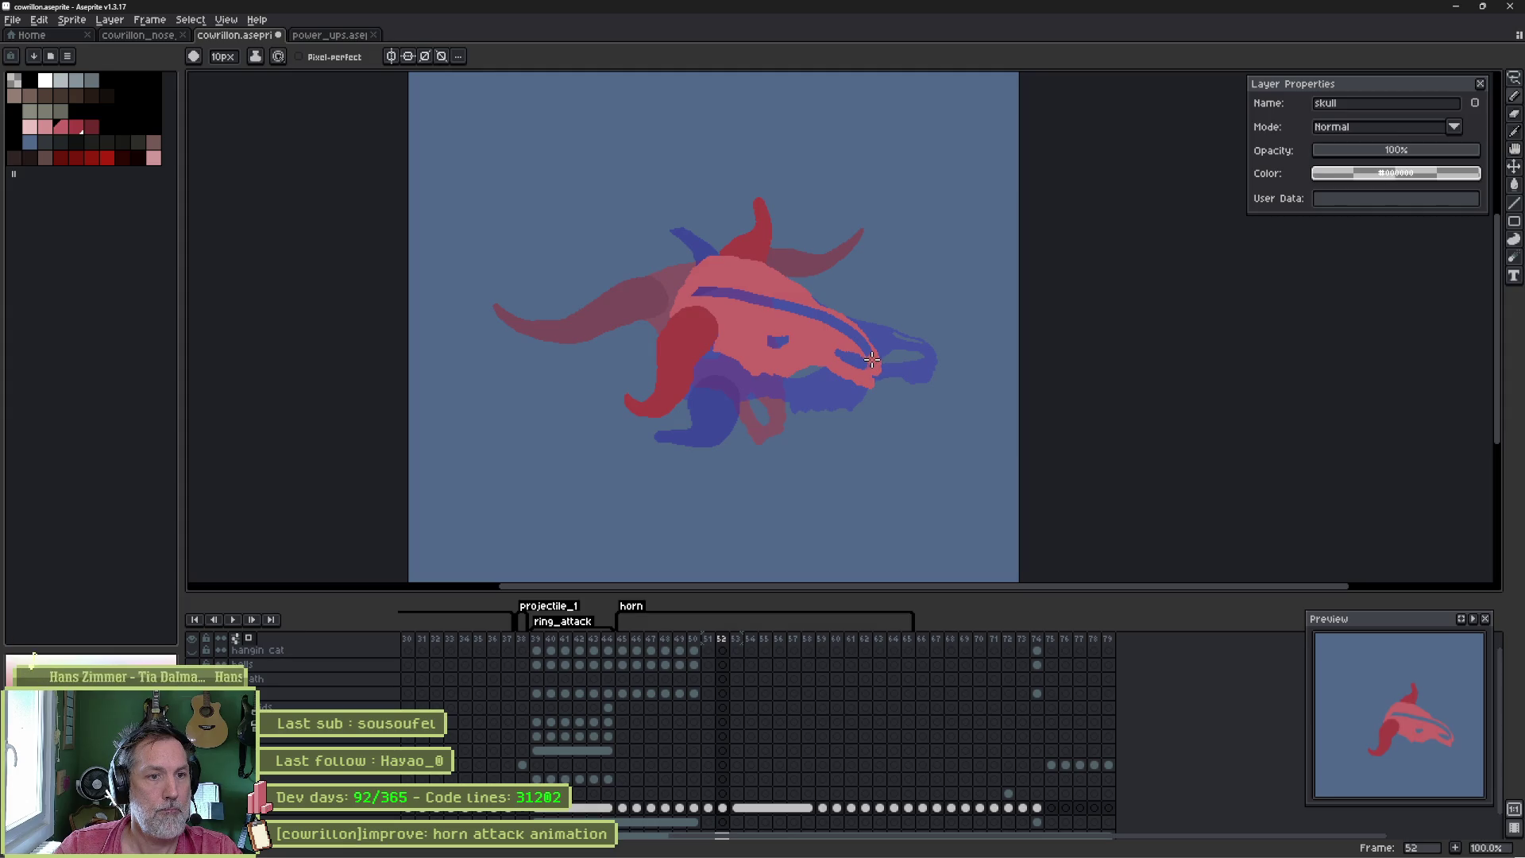
- Bucket-fill the blue stripe across the skull pink and compare against frame 53
key(g)
click(818, 318)
key(Right)
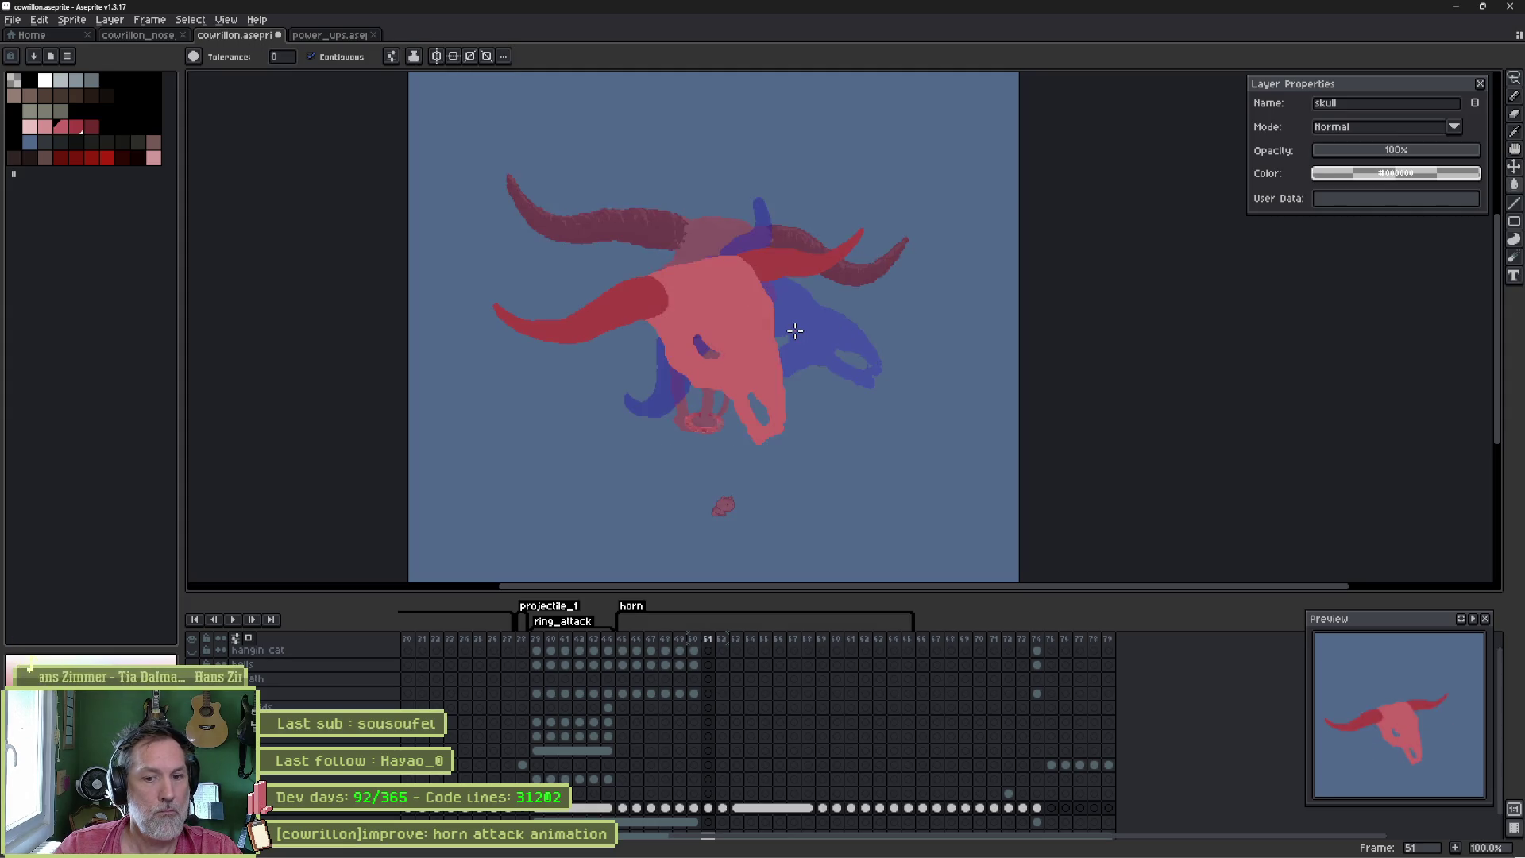
key(Left)
key(Left)
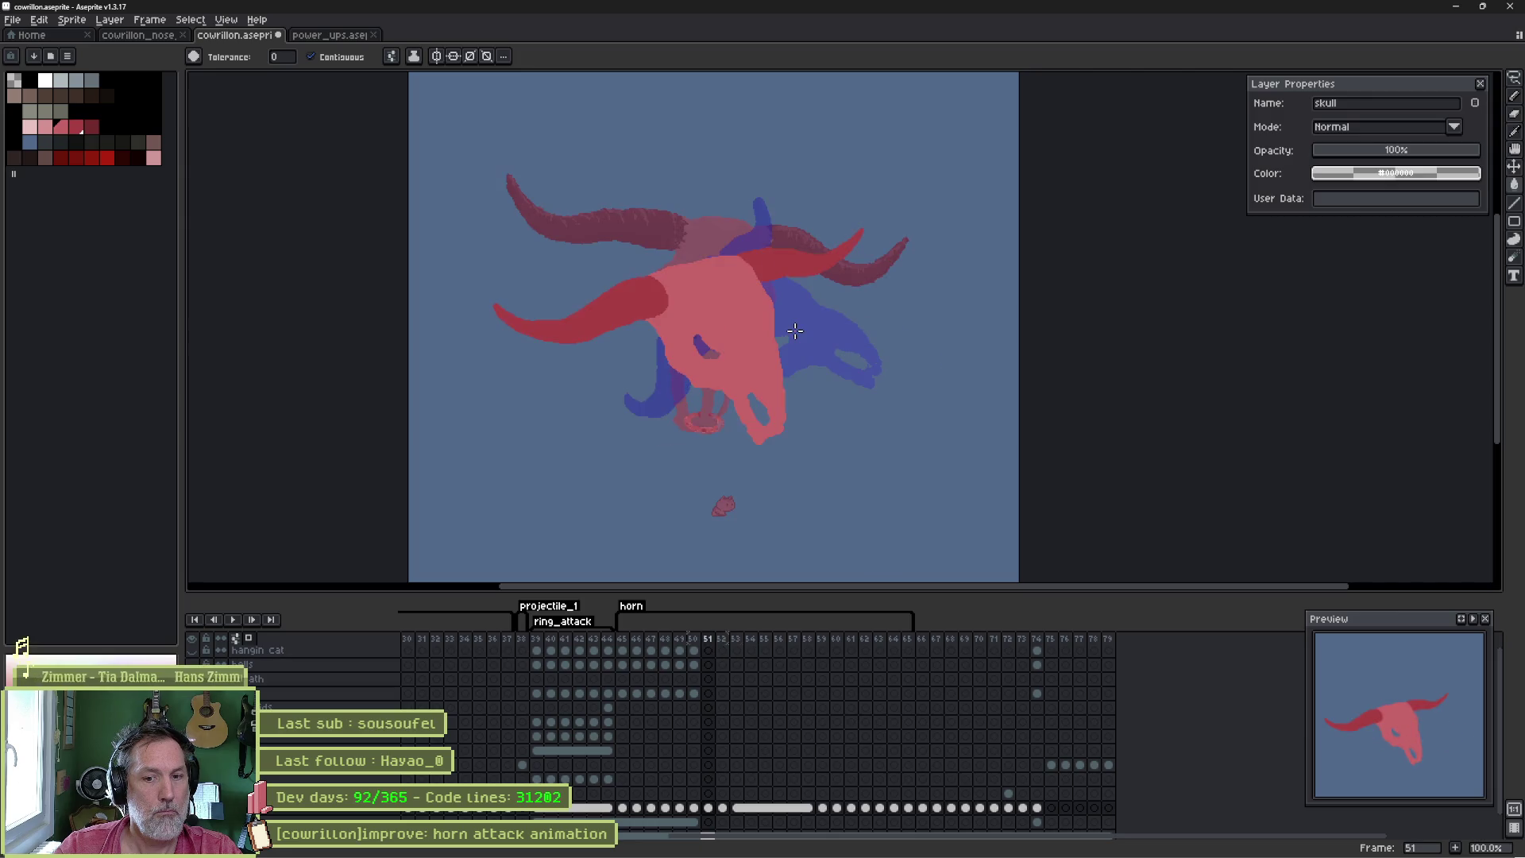
key(Right)
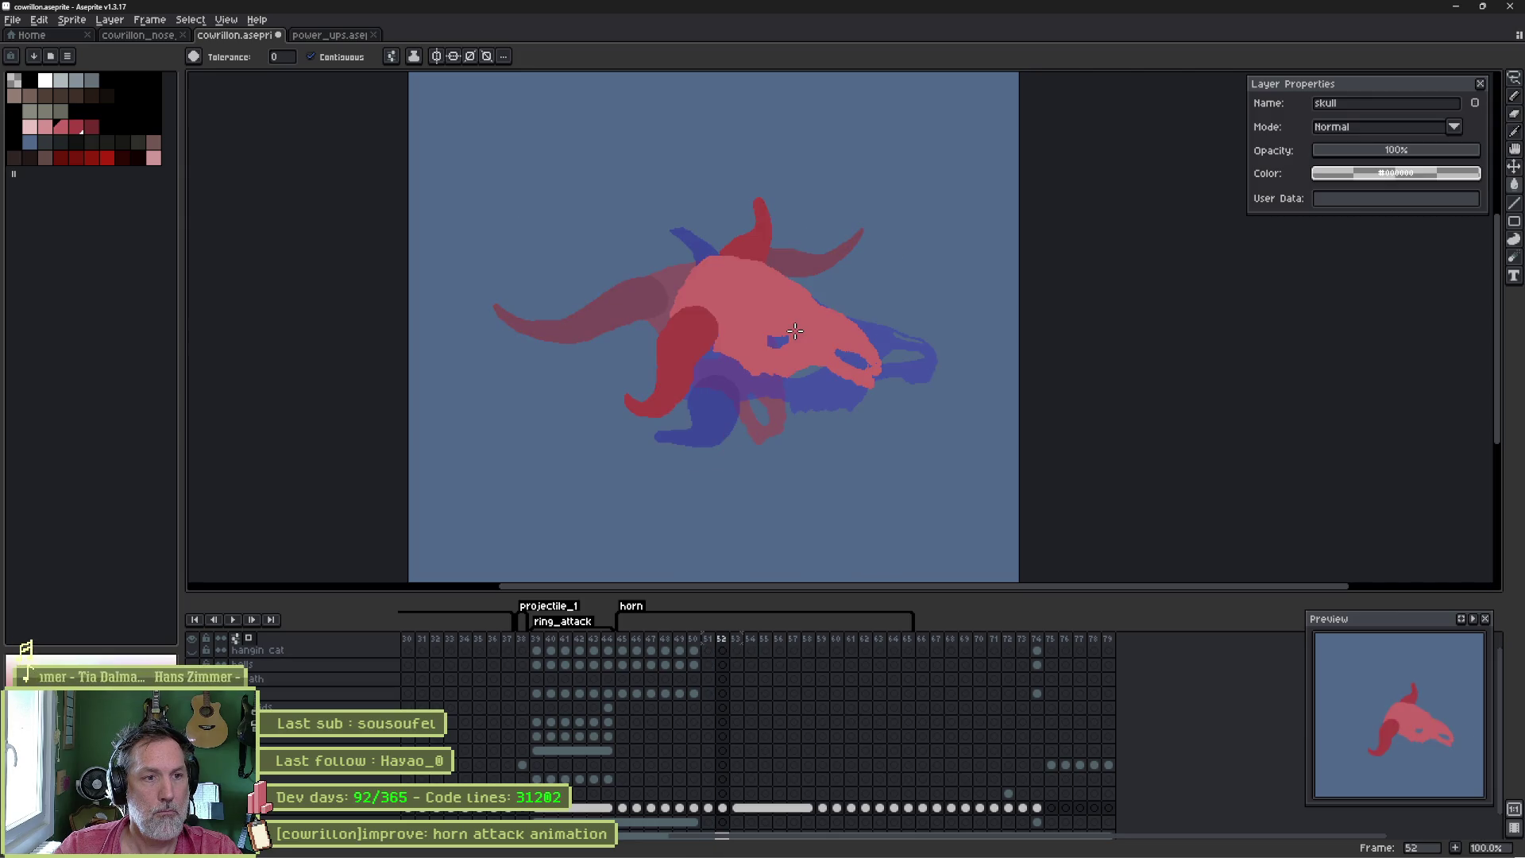
key(Left)
key(Right)
key(Left)
key(Right)
key(Right)
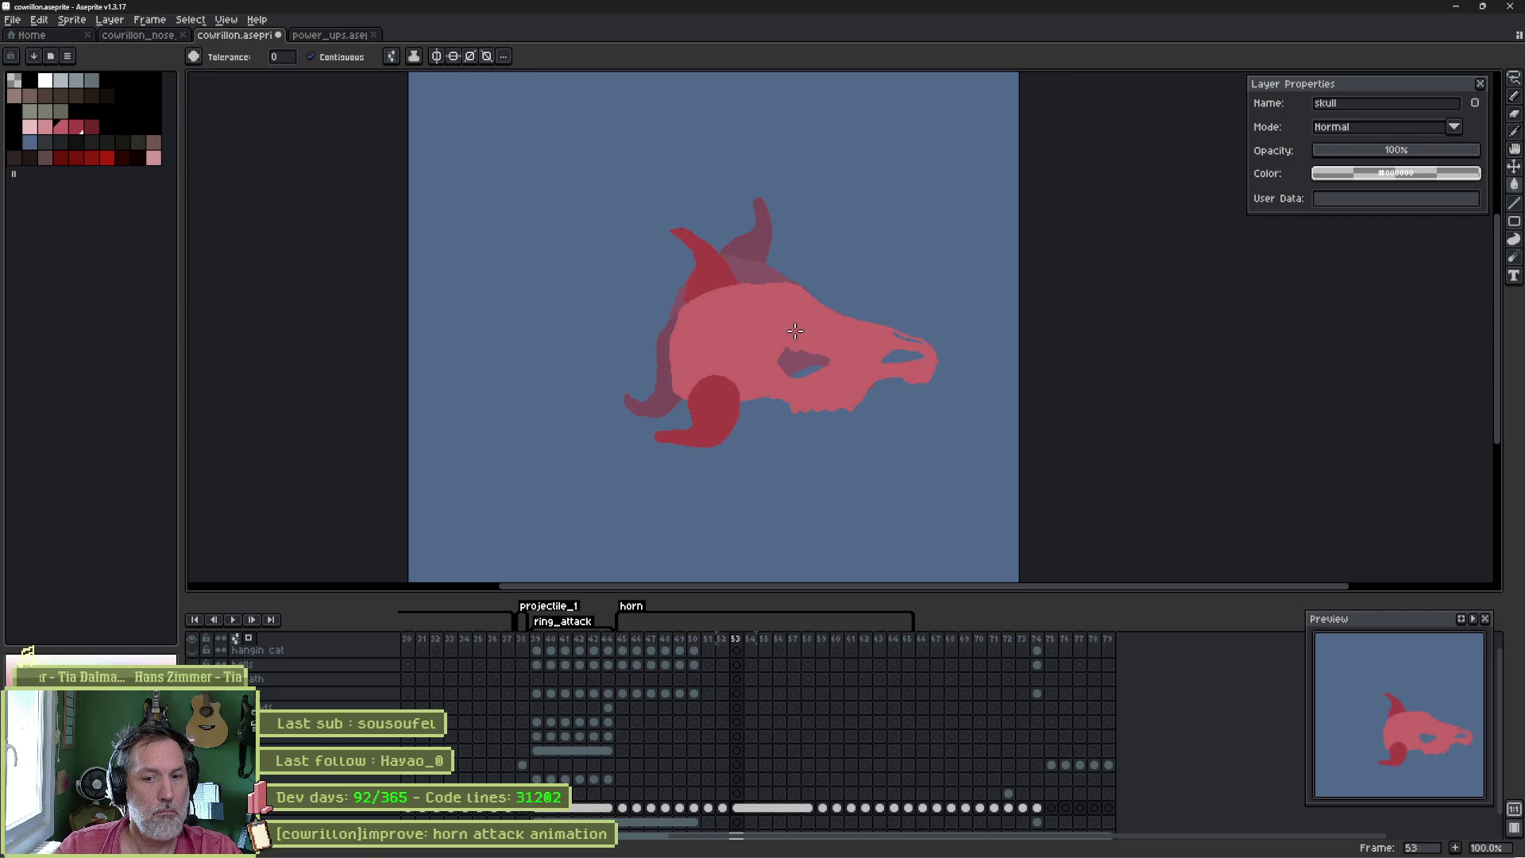
key(Right)
key(Left)
key(Left)
key(Right)
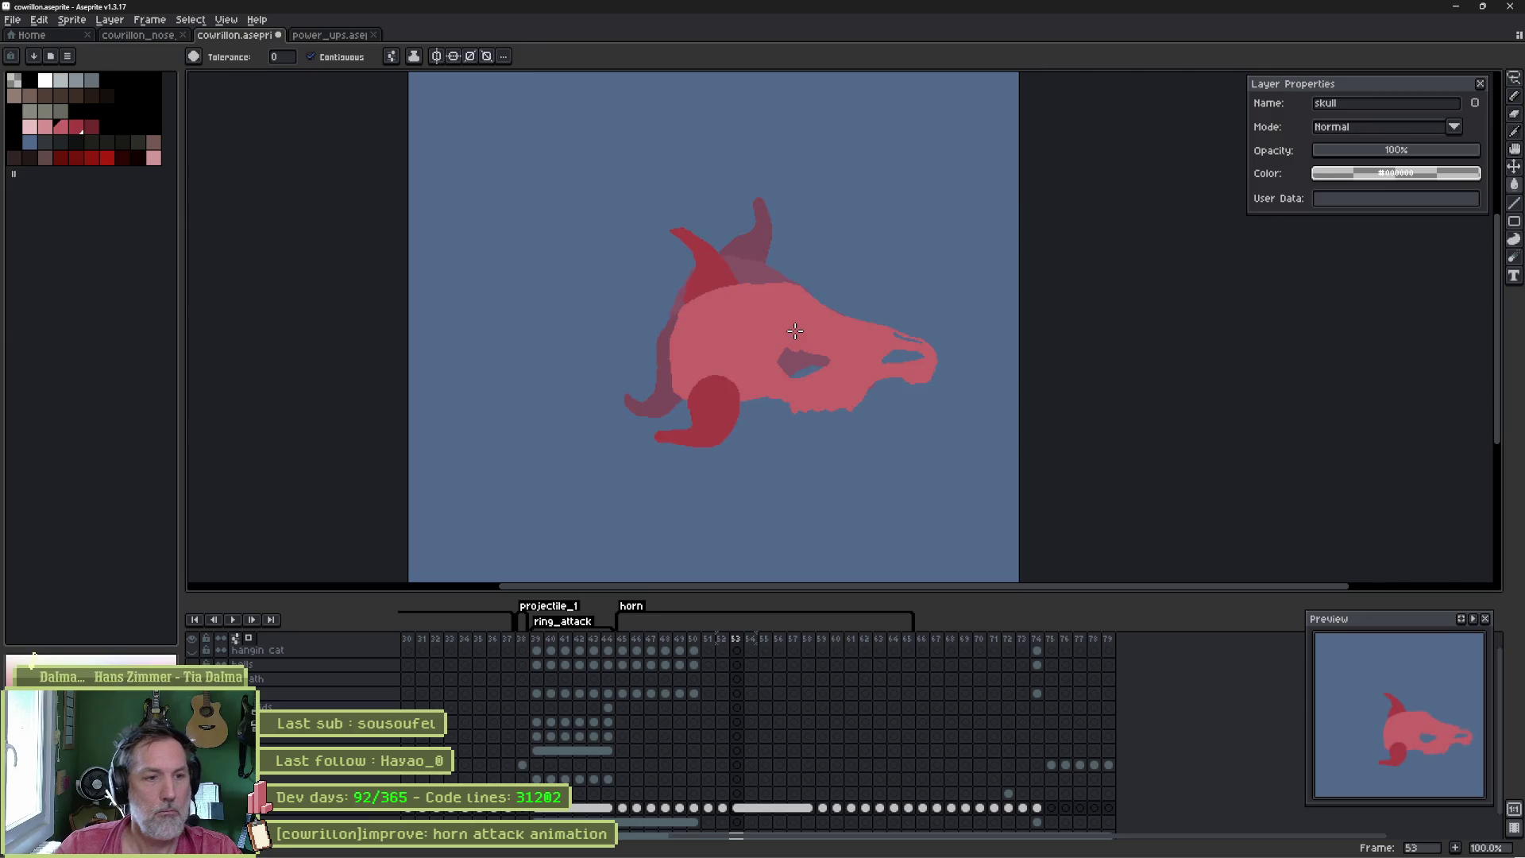
- Flip between frames 52 and 53 once more and settle on frame 52
key(b)
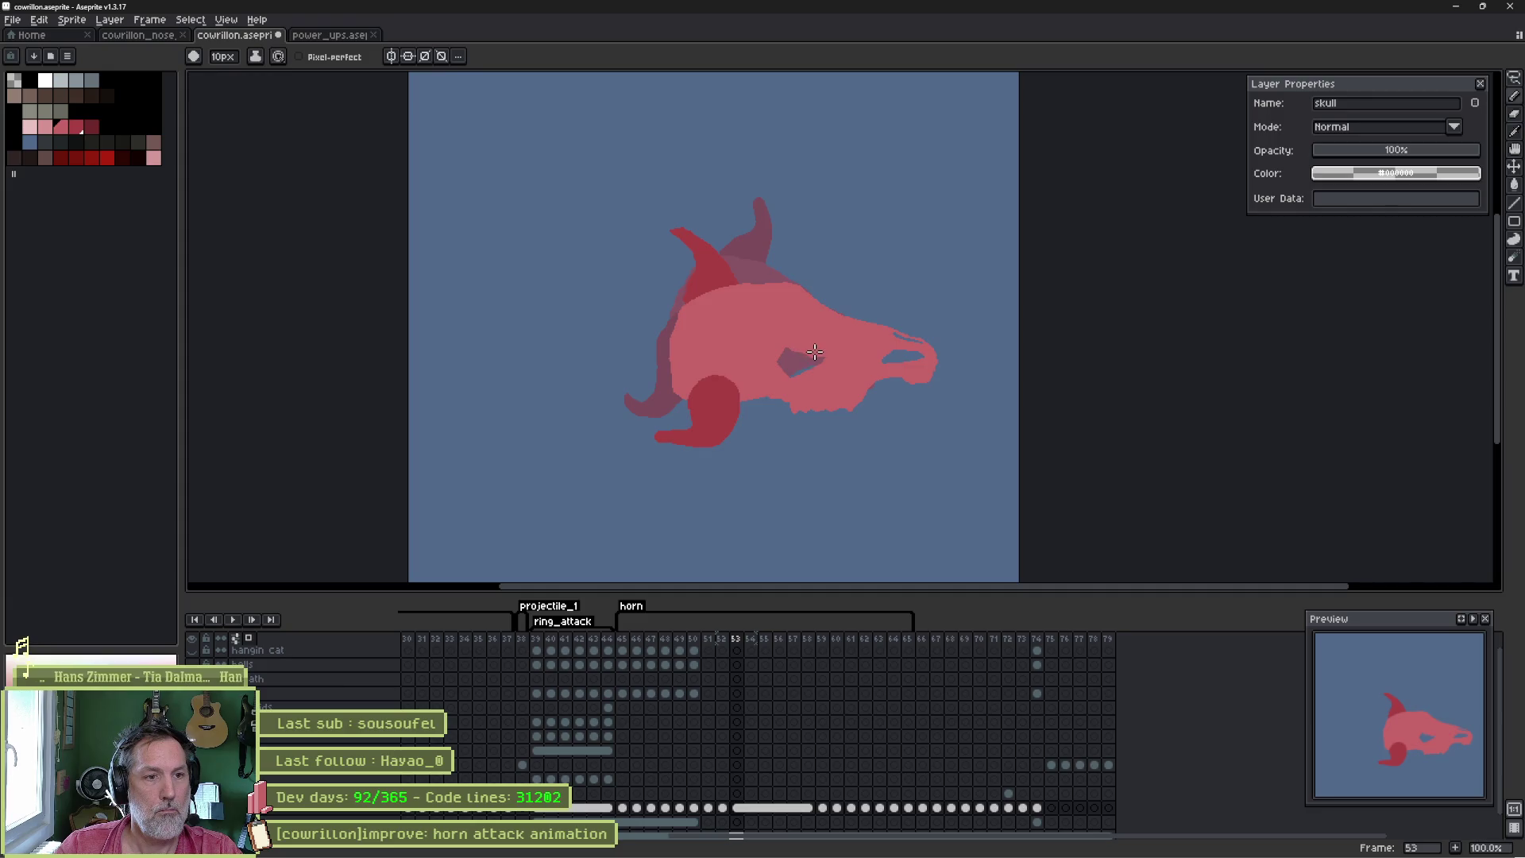
key(Left)
key(Right)
key(Left)
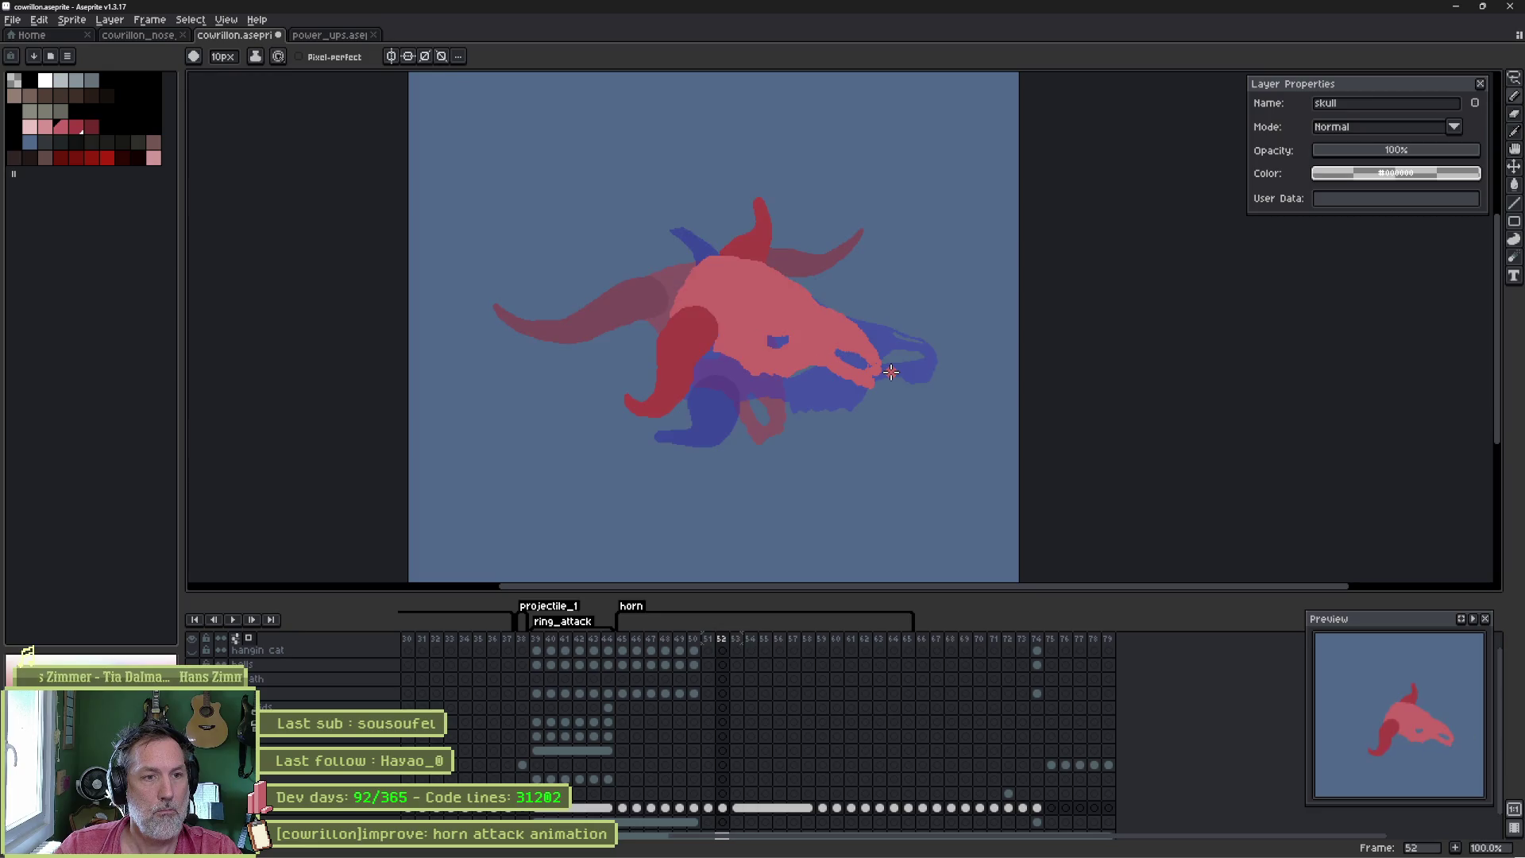
scroll(802, 381, up, 3)
- Reshape the eye socket on frame 52, erasing its purple top edge
key(b)
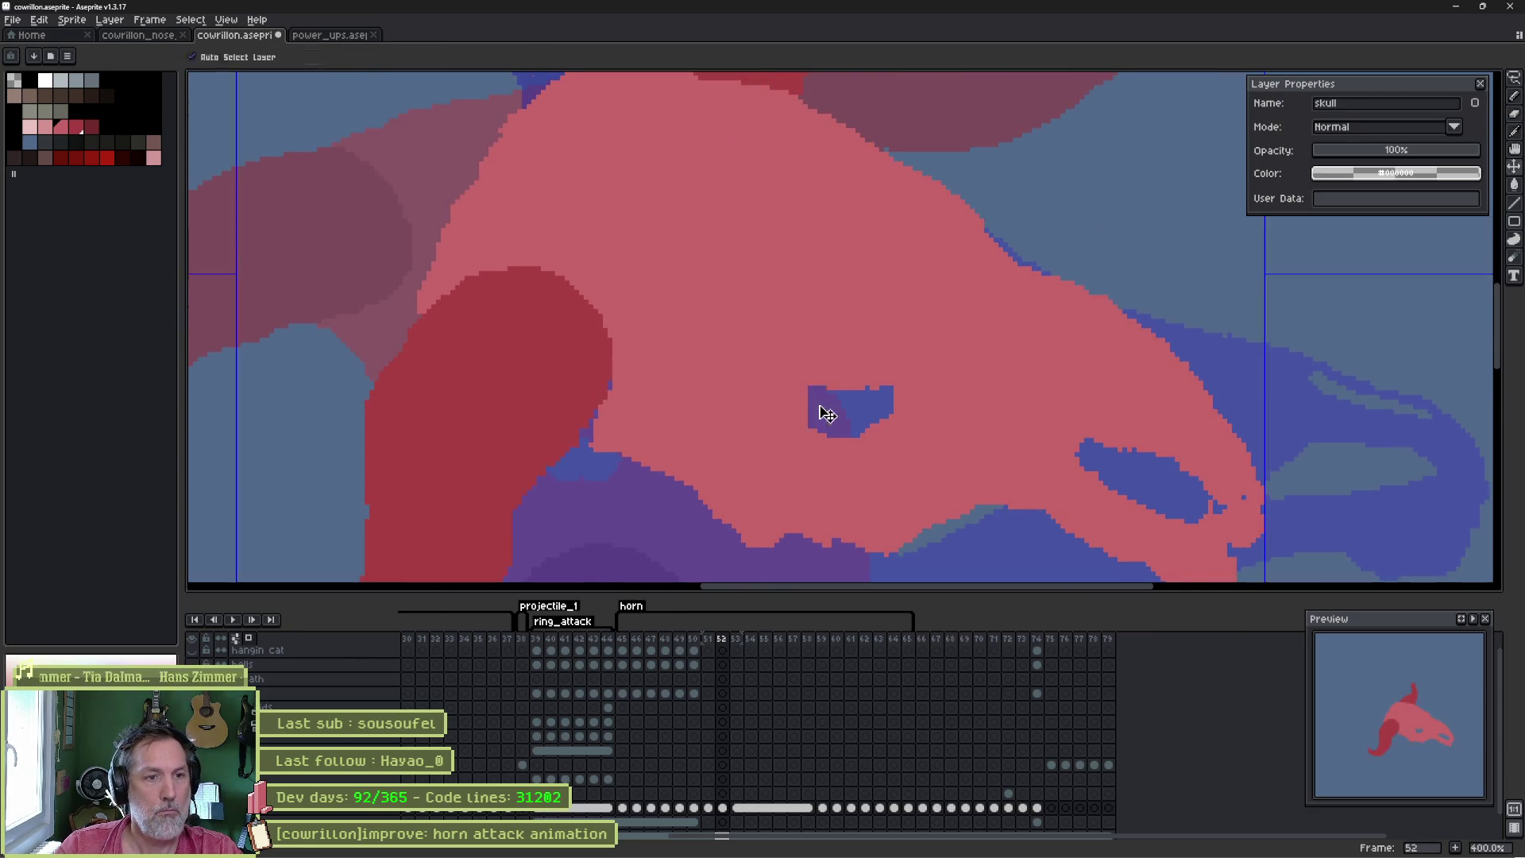
mouse_move(823, 405)
mouse_down()
mouse_move(779, 392)
mouse_move(824, 422)
mouse_move(879, 416)
mouse_move(791, 401)
mouse_move(824, 430)
mouse_move(778, 430)
mouse_move(773, 379)
mouse_move(851, 416)
mouse_move(767, 398)
mouse_up()
key(e)
key(b)
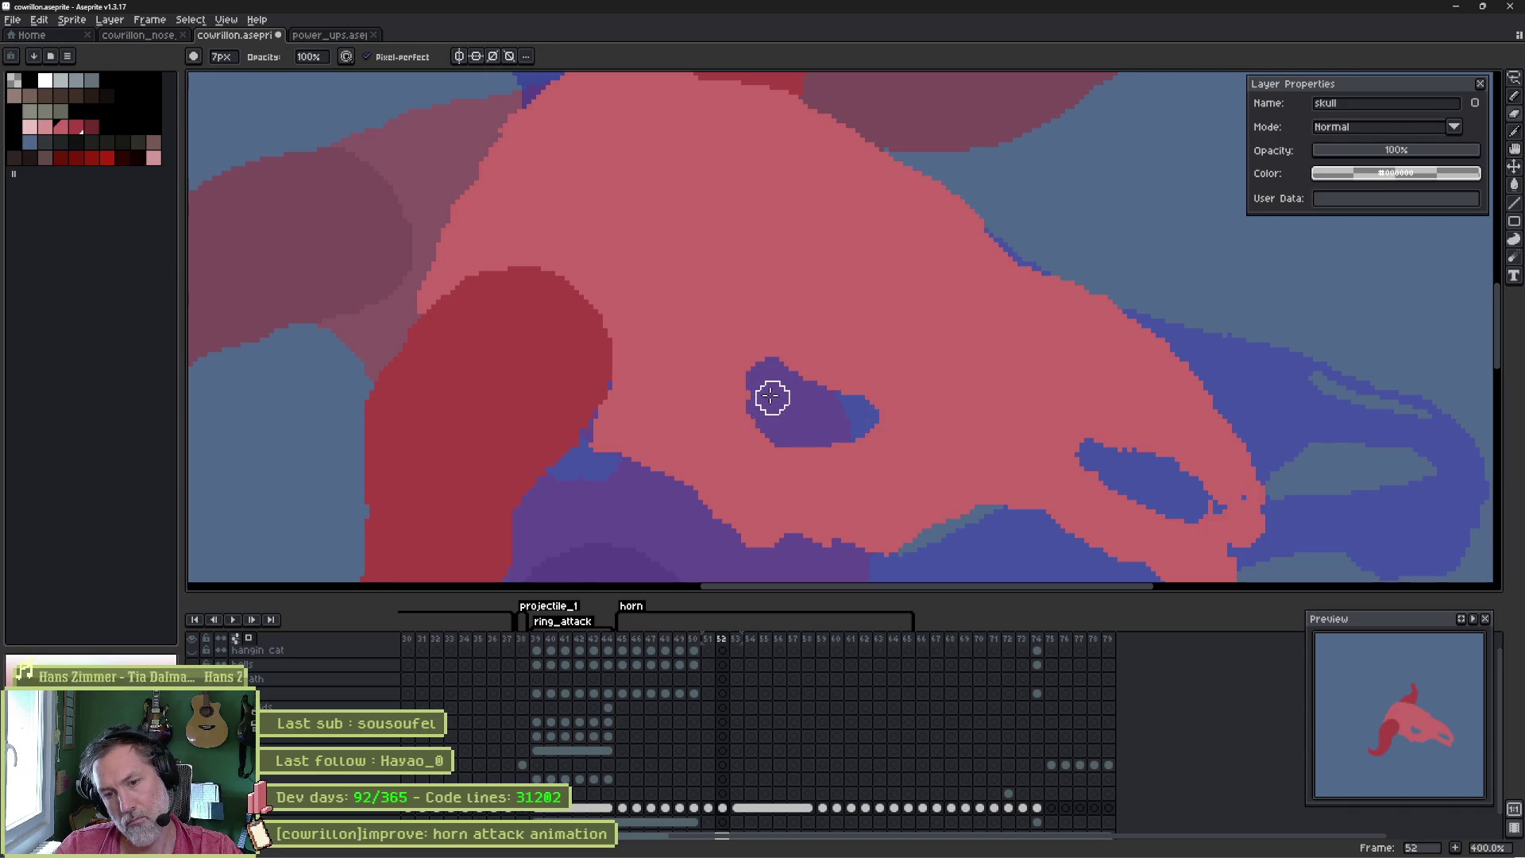
key(e)
mouse_move(759, 366)
mouse_down()
mouse_move(852, 375)
mouse_move(796, 371)
mouse_up()
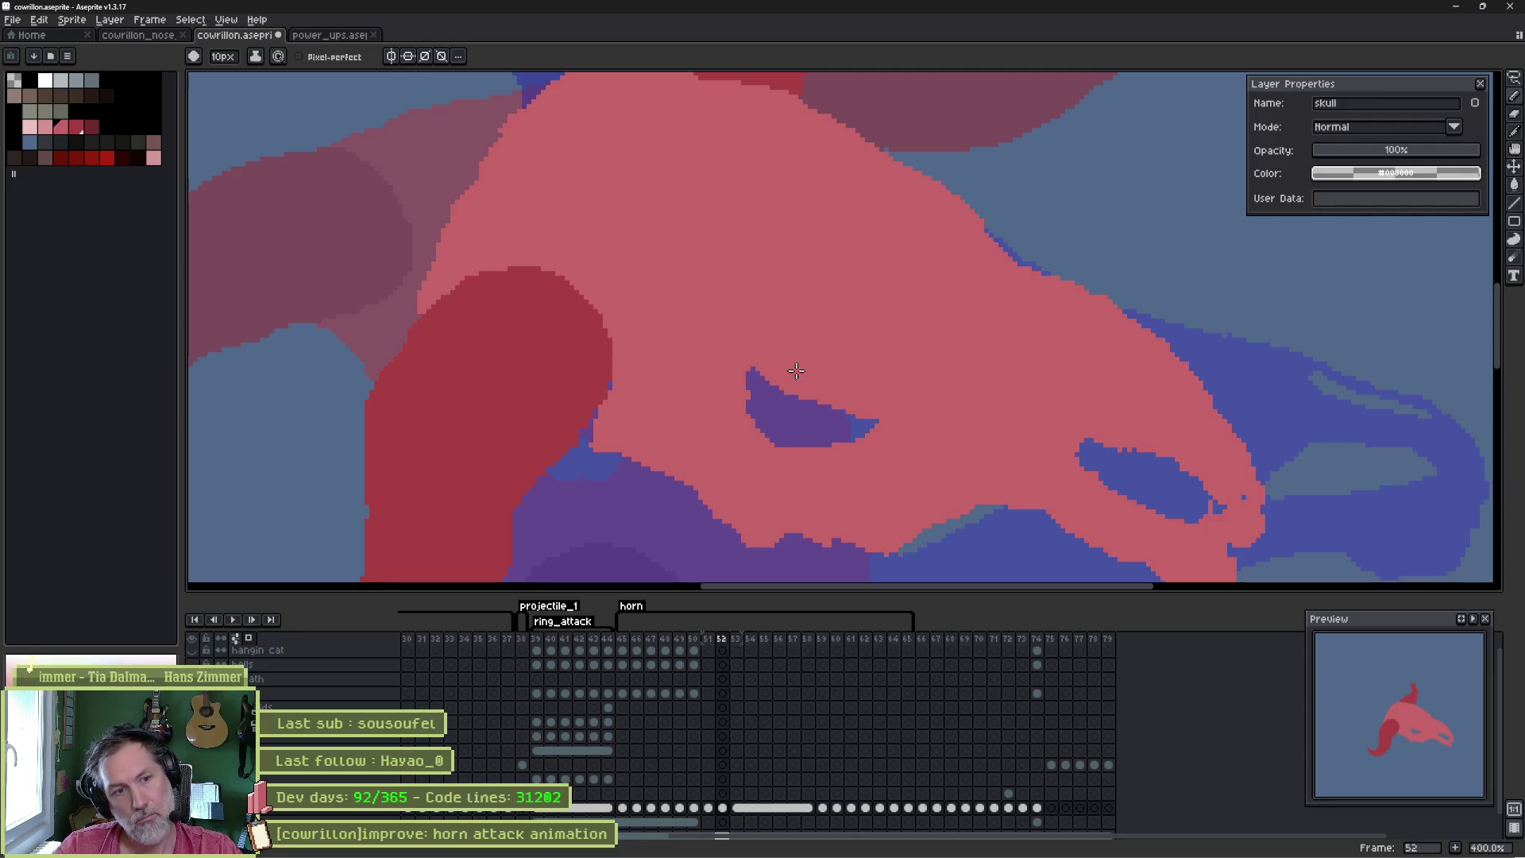
- Step to neighbouring frames, then play and stop the animation
key(comma)
key(period)
key(period)
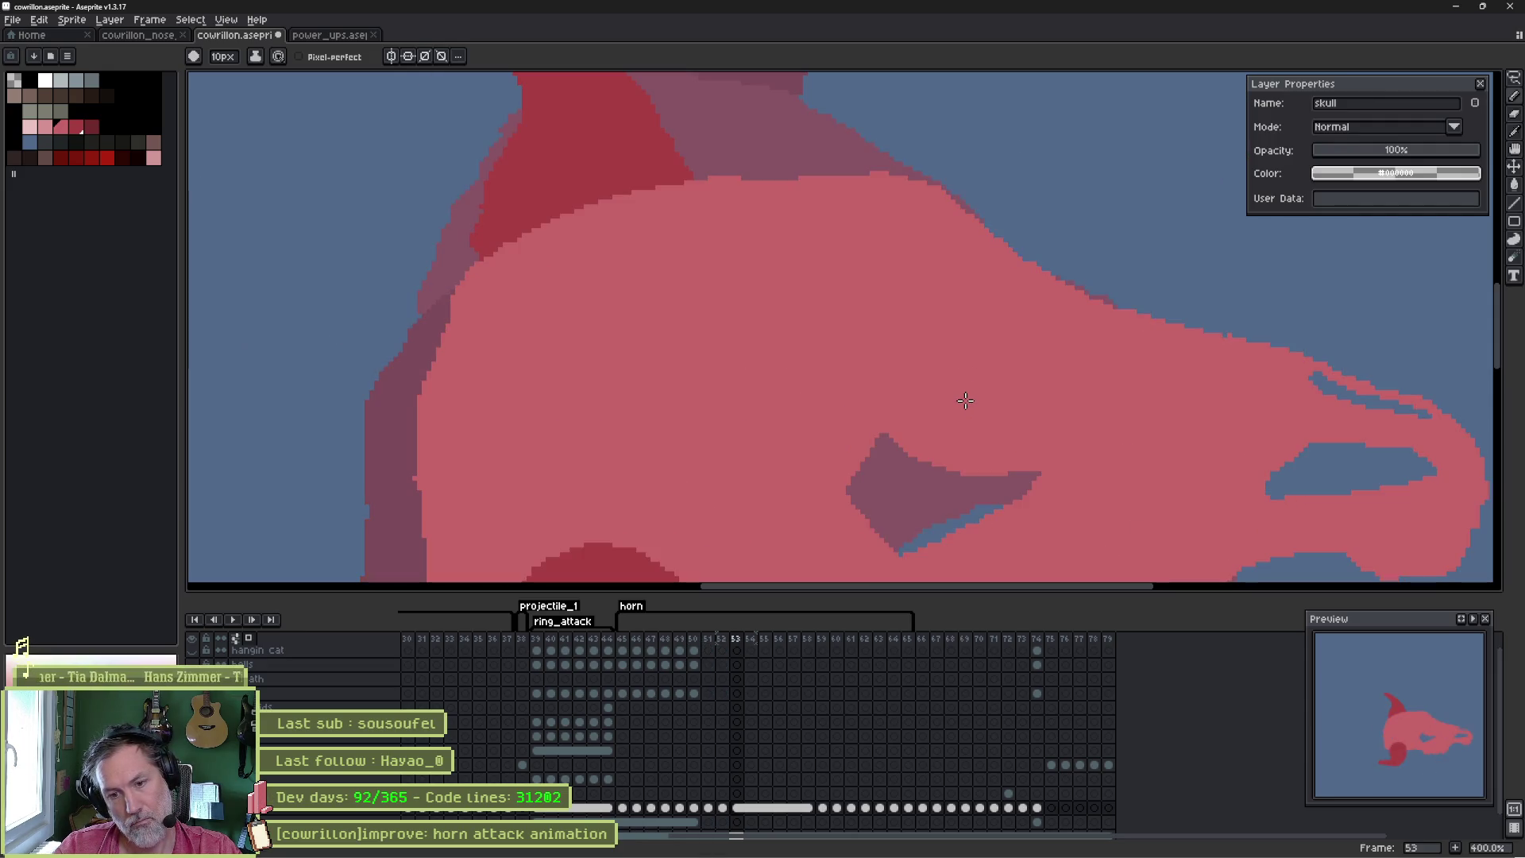
key(Return)
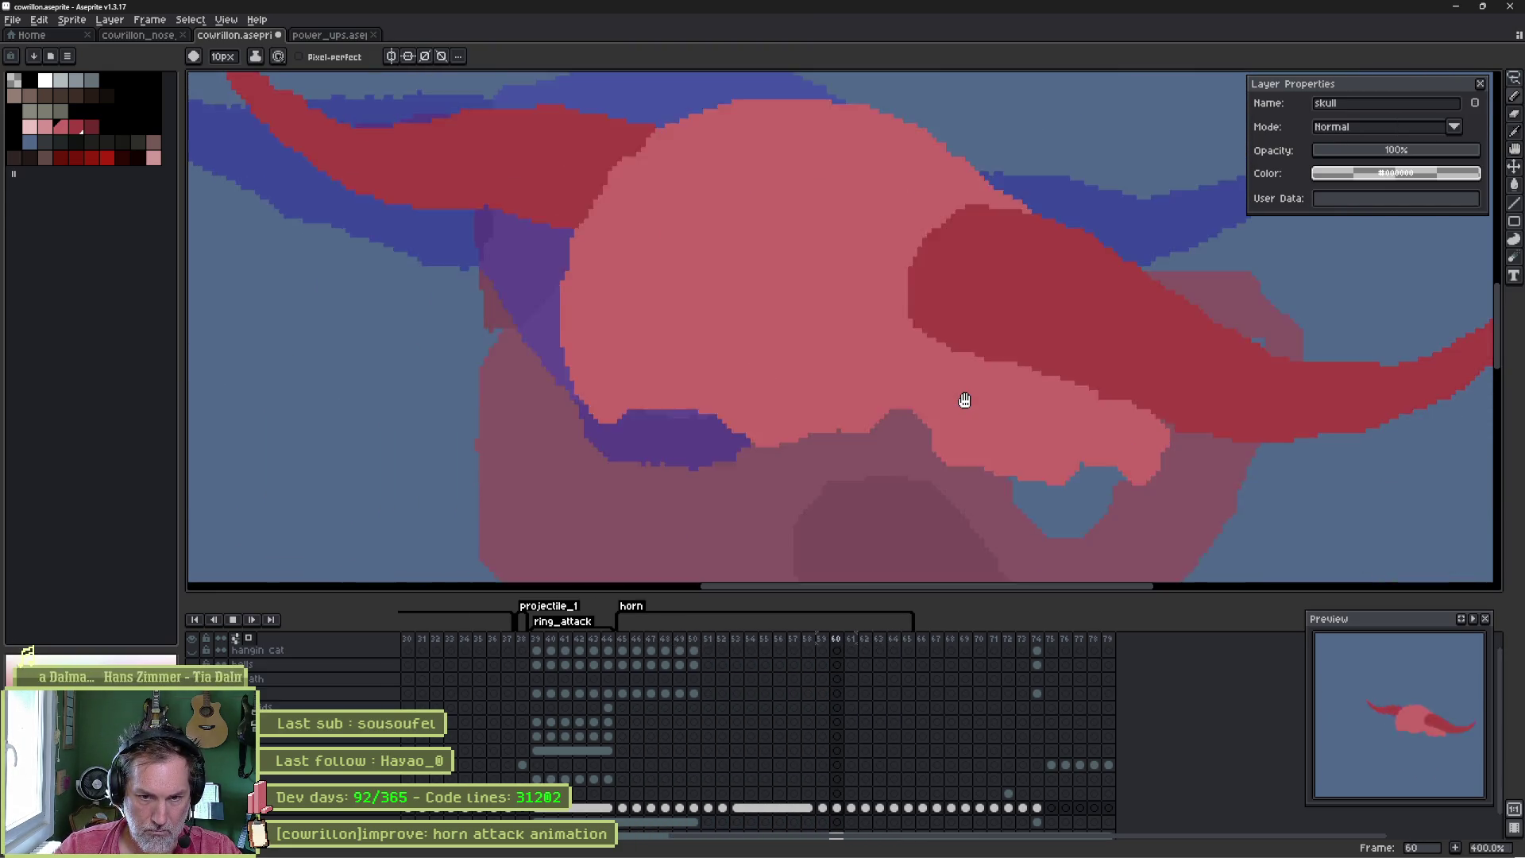
key(Return)
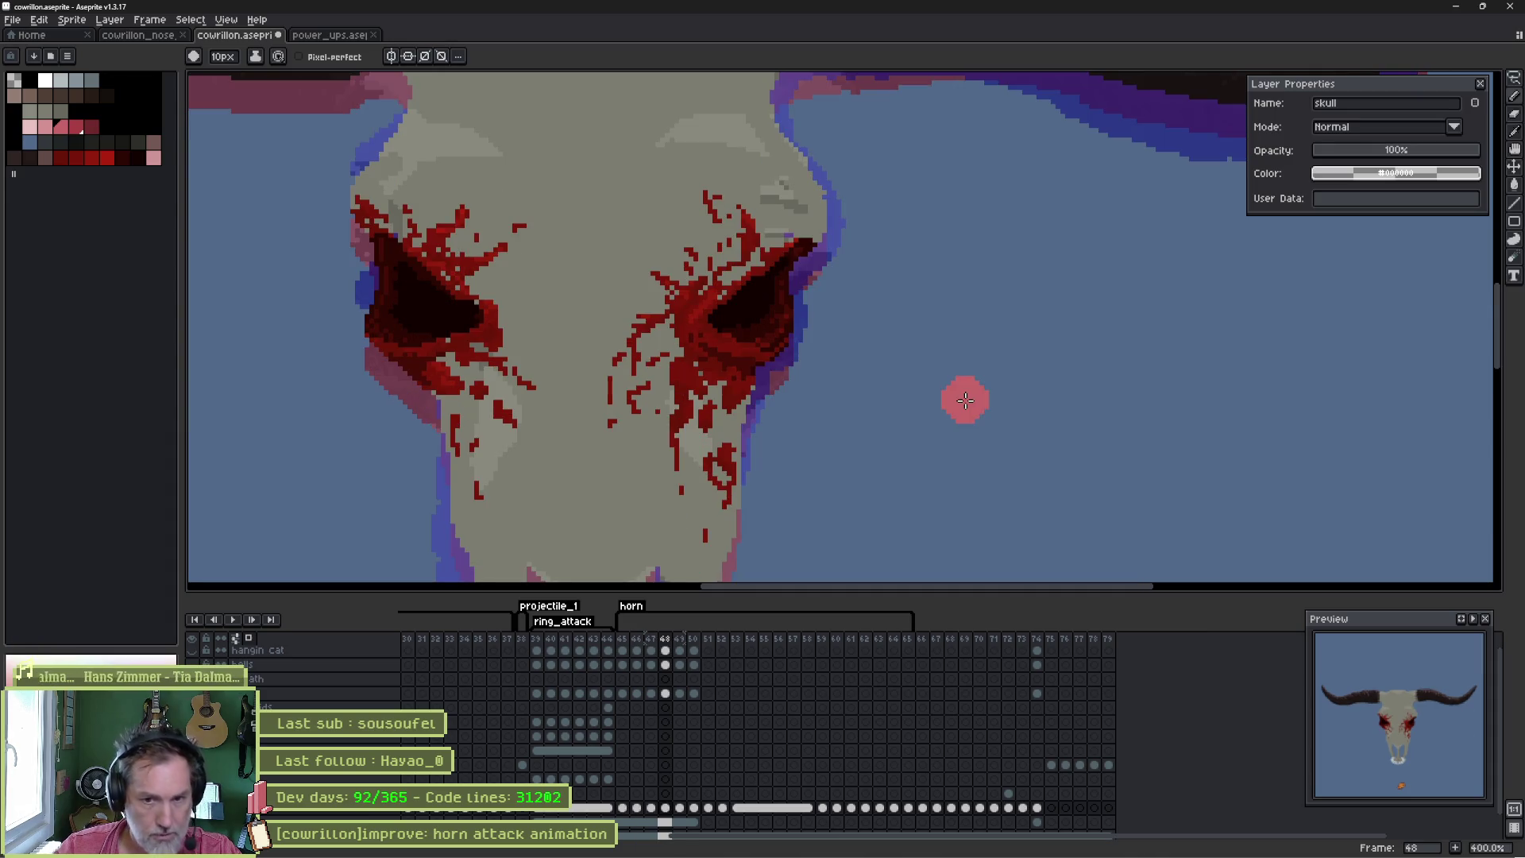
- Flip between frames 50 and 51 to compare the motion
key(Right)
key(Right)
key(Right)
key(Left)
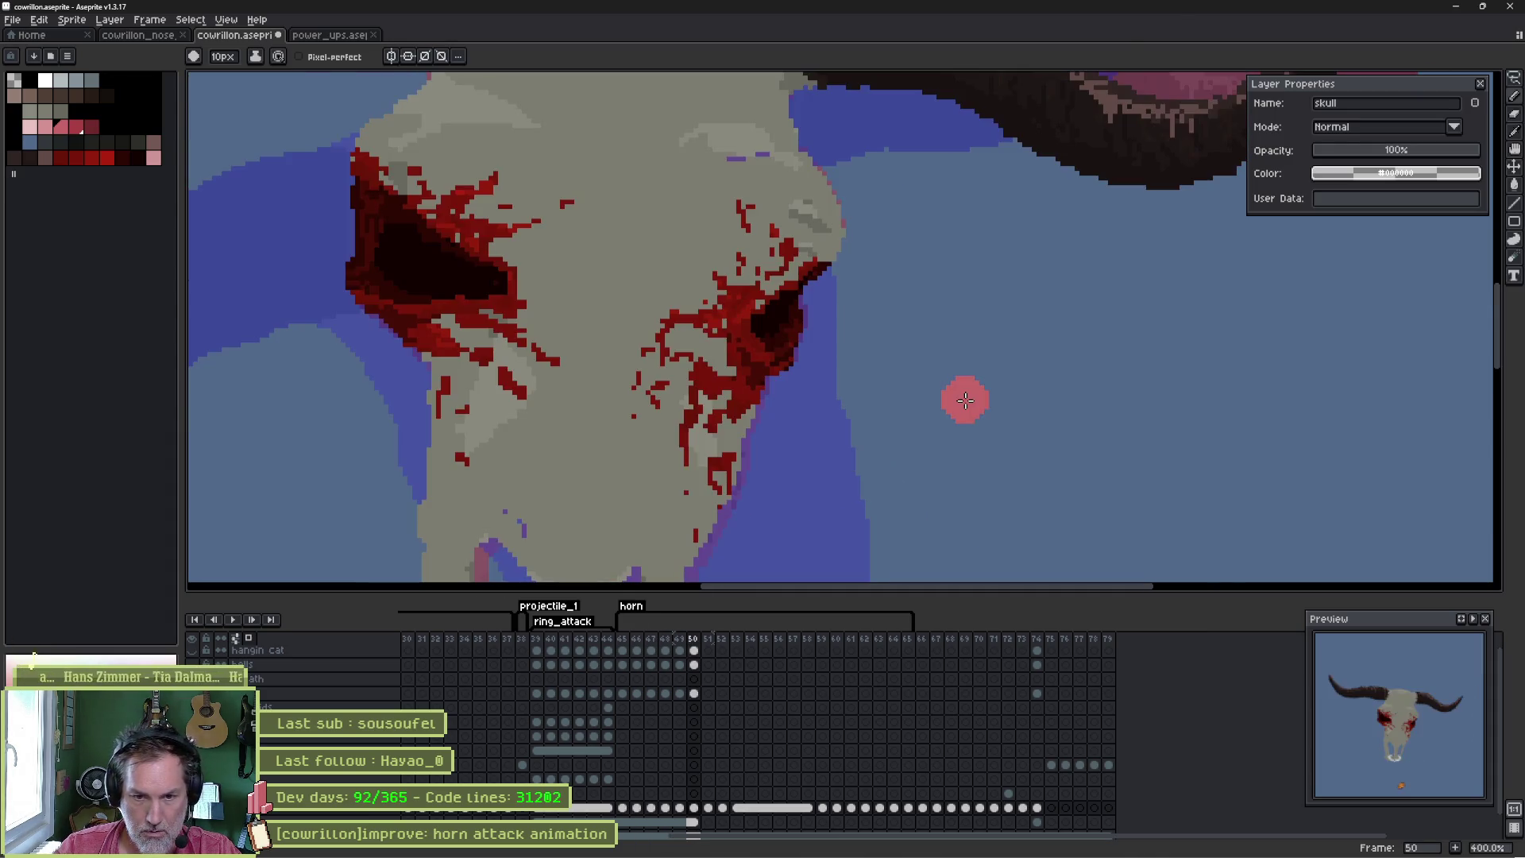
key(Right)
key(Left)
key(Right)
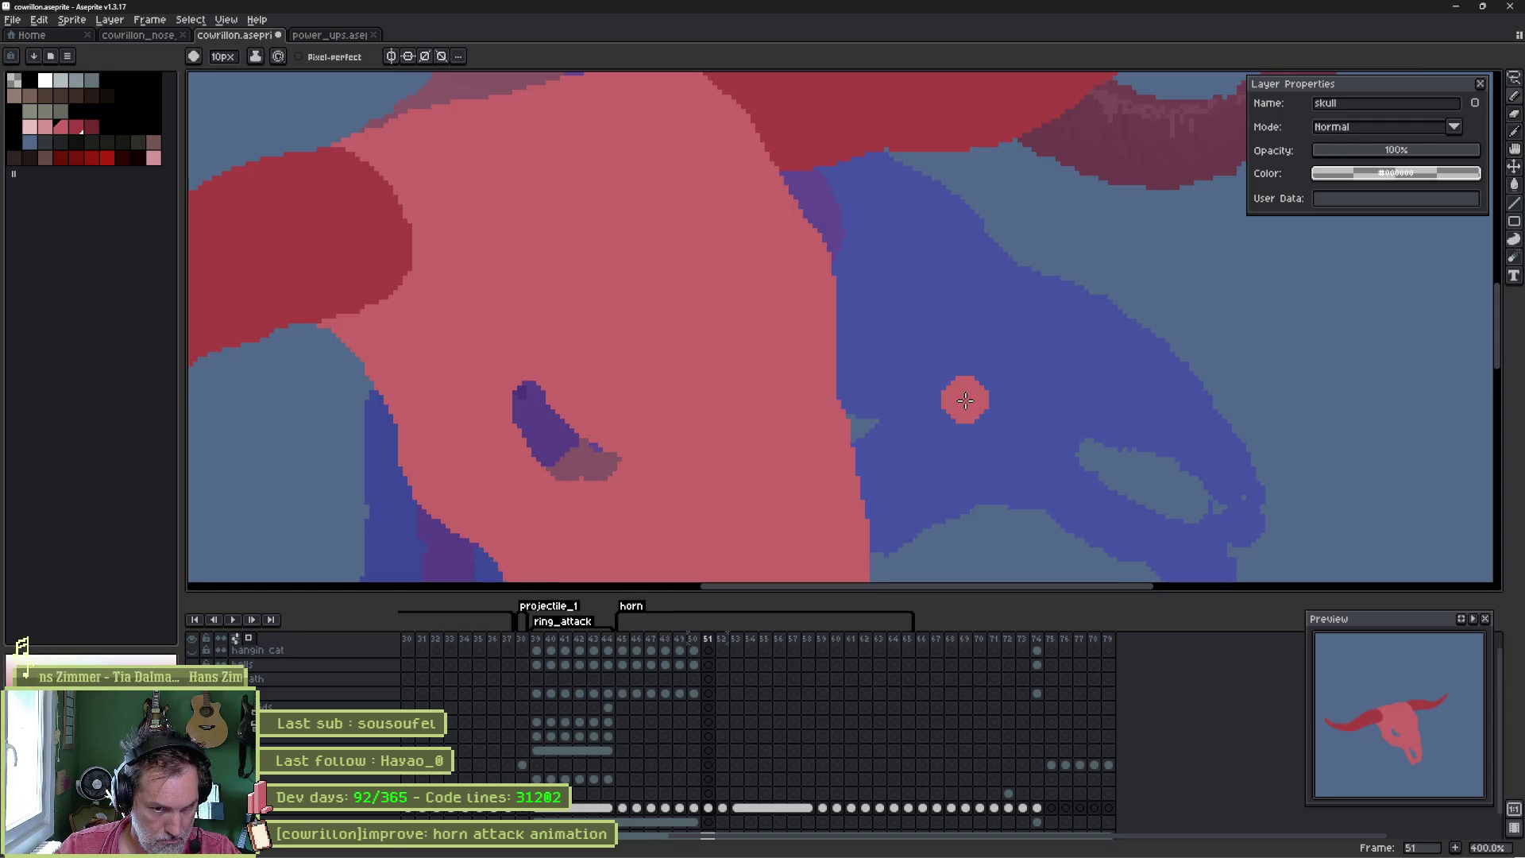
key(Left)
key(Right)
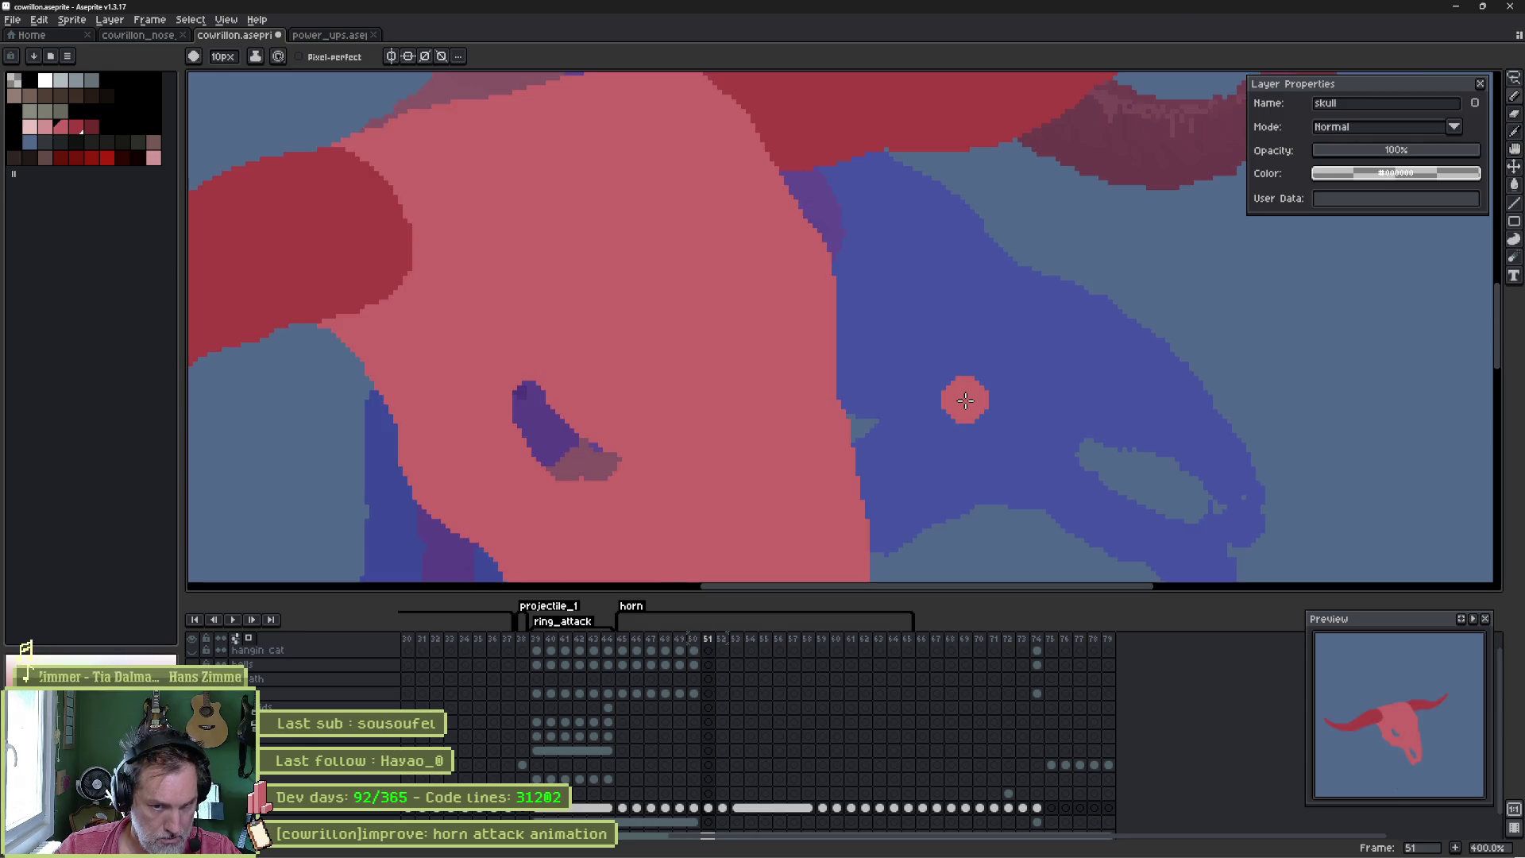
- On frame 51, extend the red horn tip upward and erase its extra prong
scroll(851, 265, down, 1)
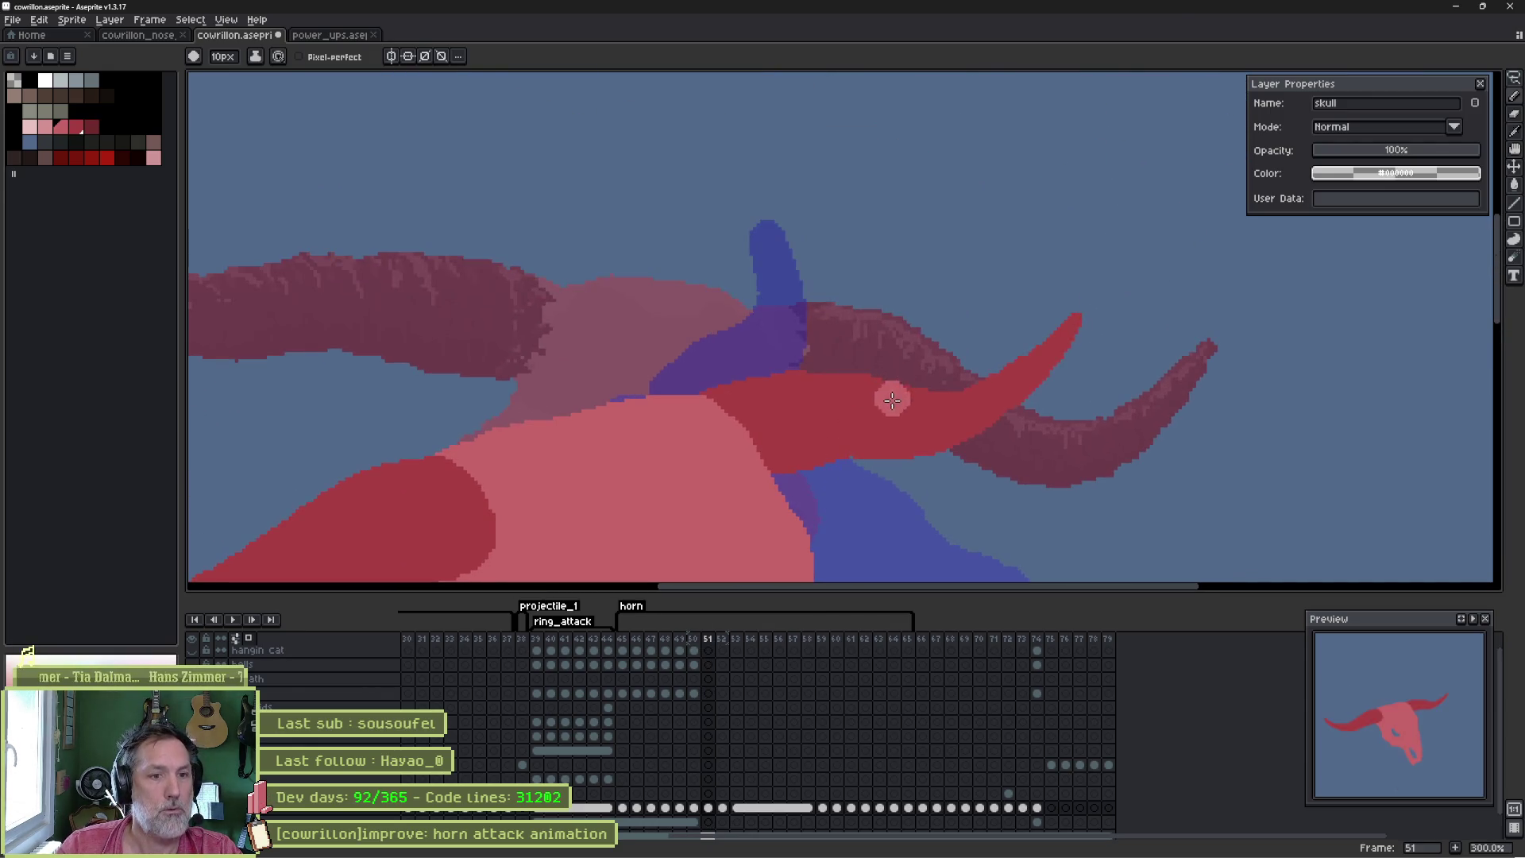
drag(994, 382, 1020, 321)
key(e)
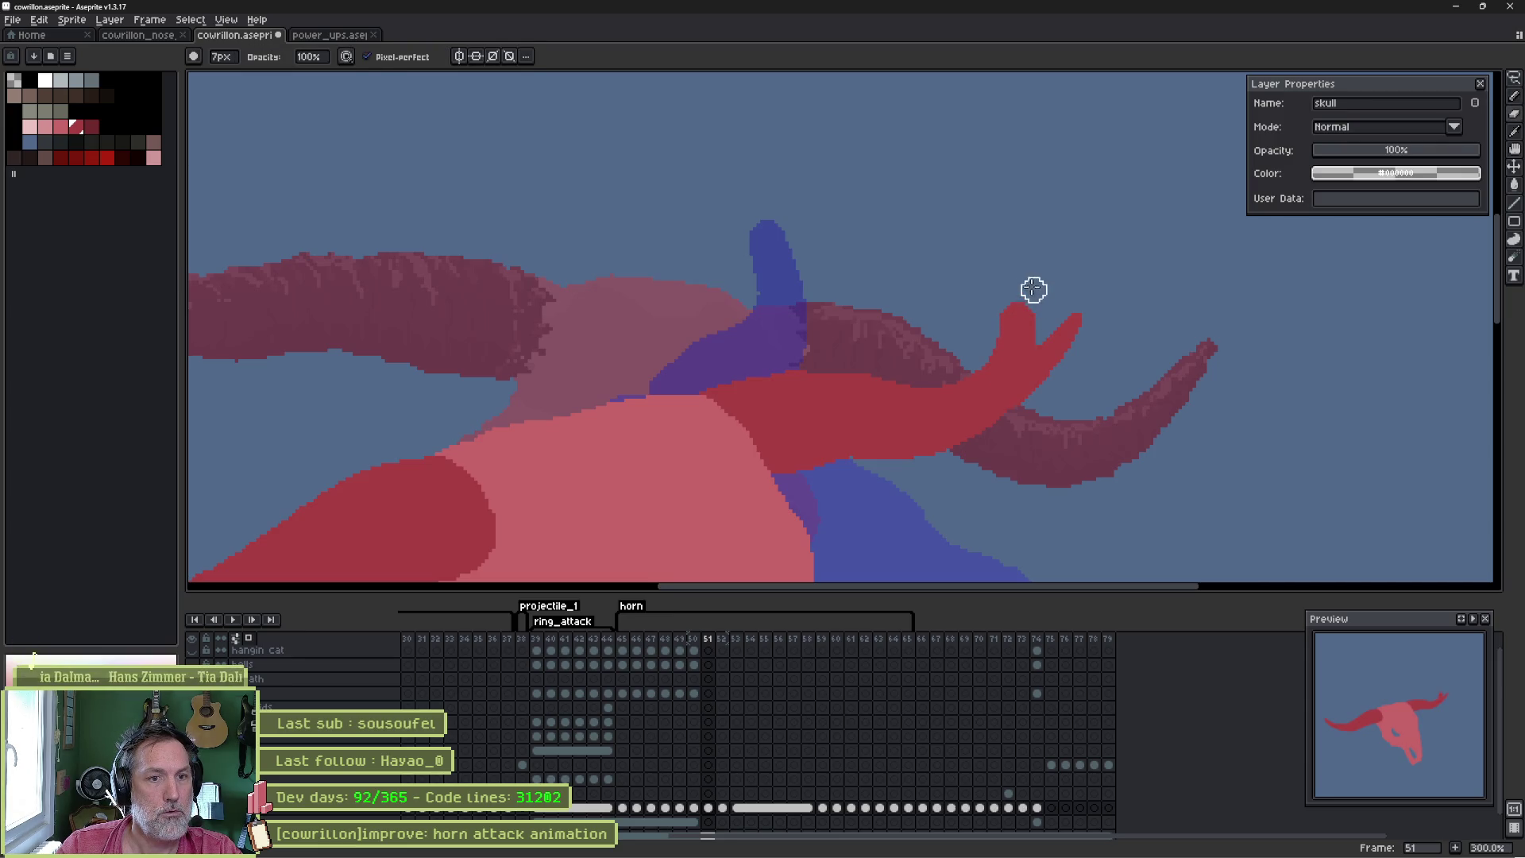
drag(1042, 330, 1030, 397)
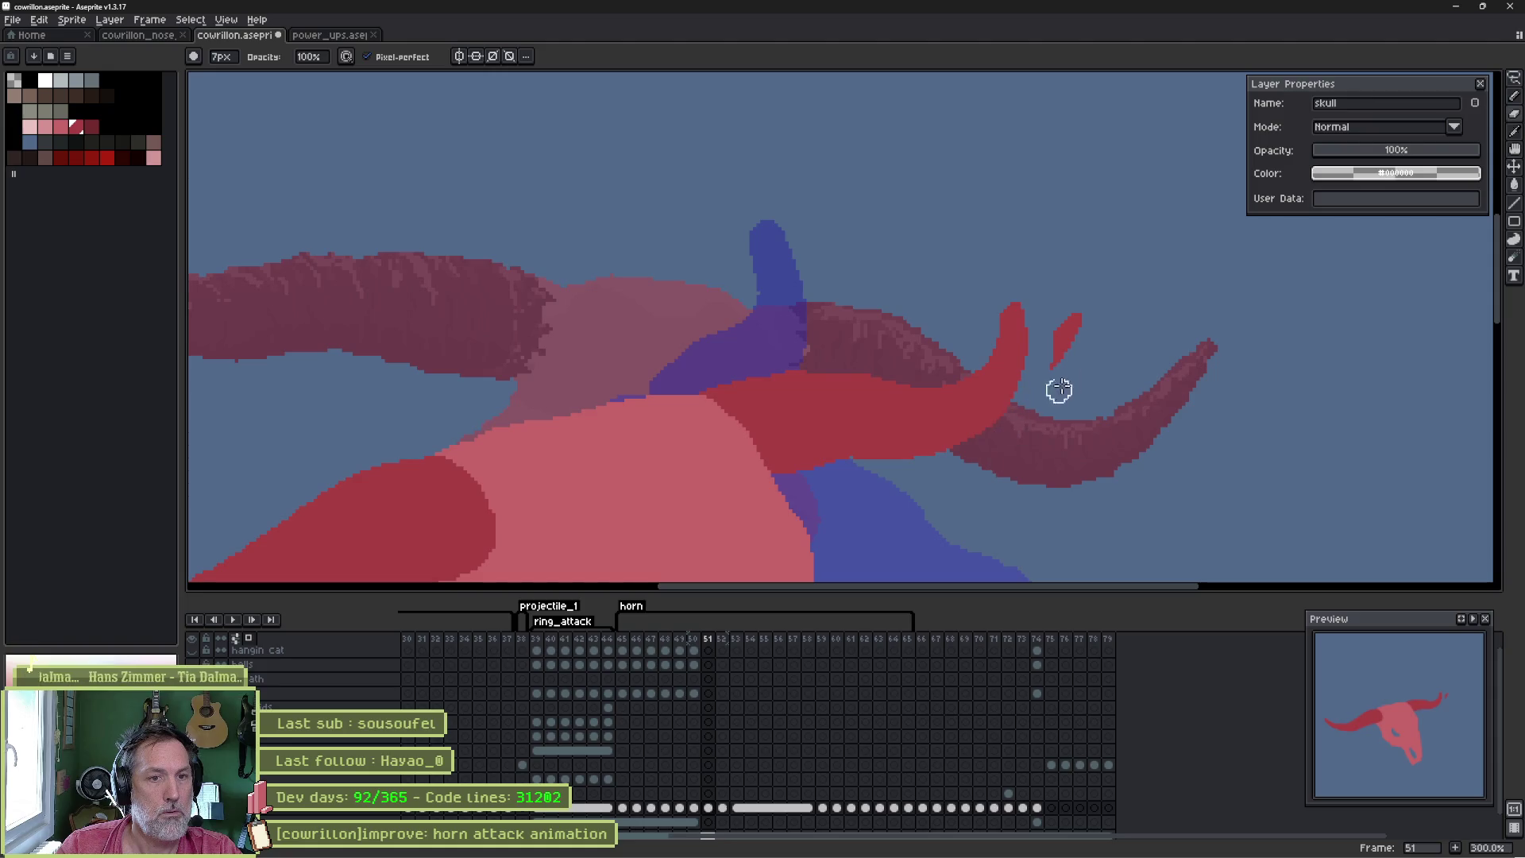
- Compare frames 50–52 and undo the horn-tip trim on frame 52
key(comma)
key(period)
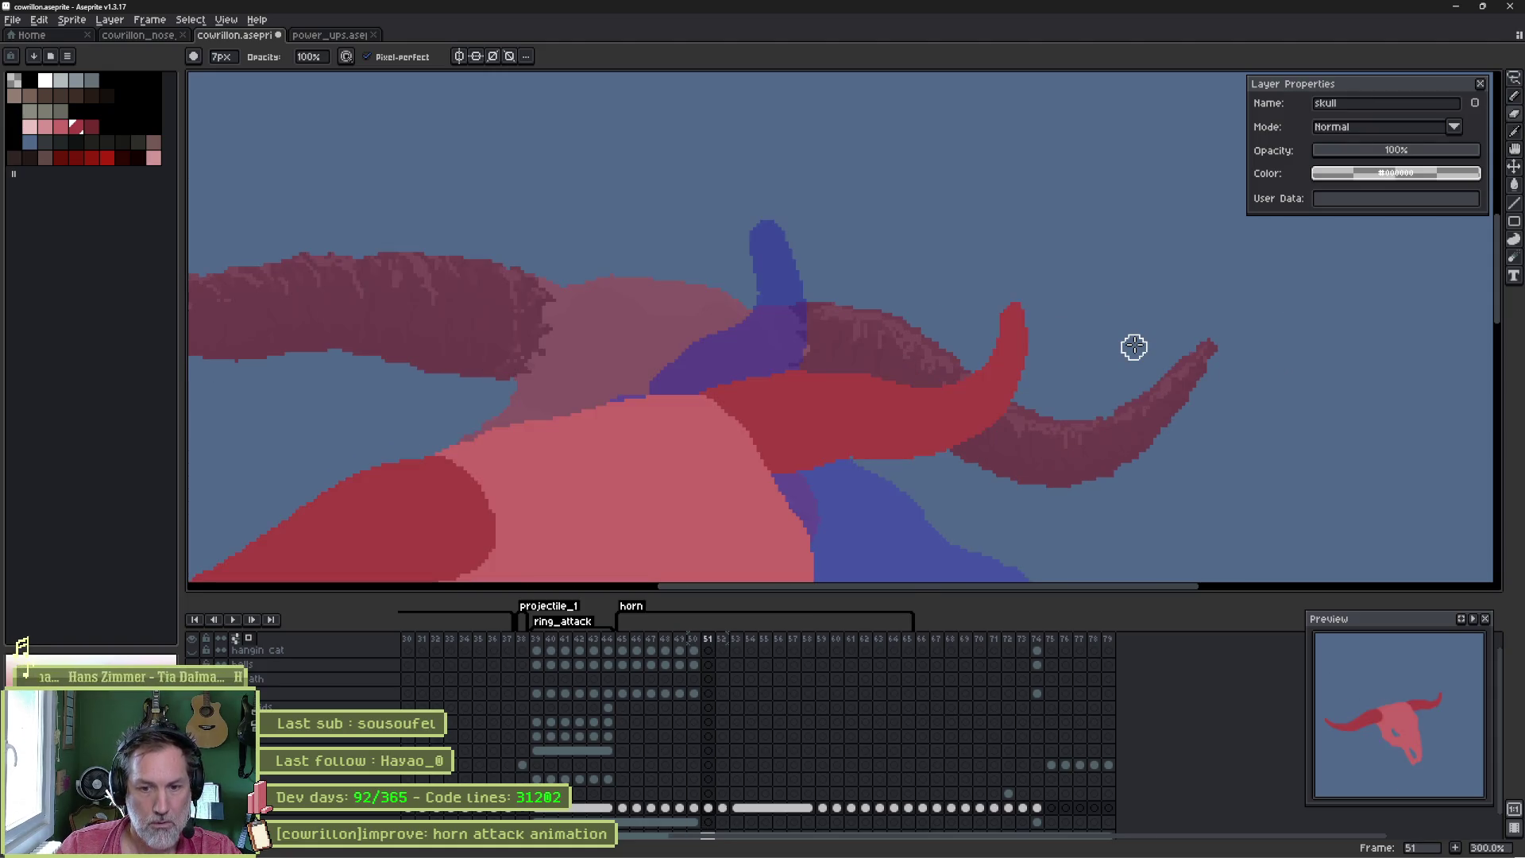
key(period)
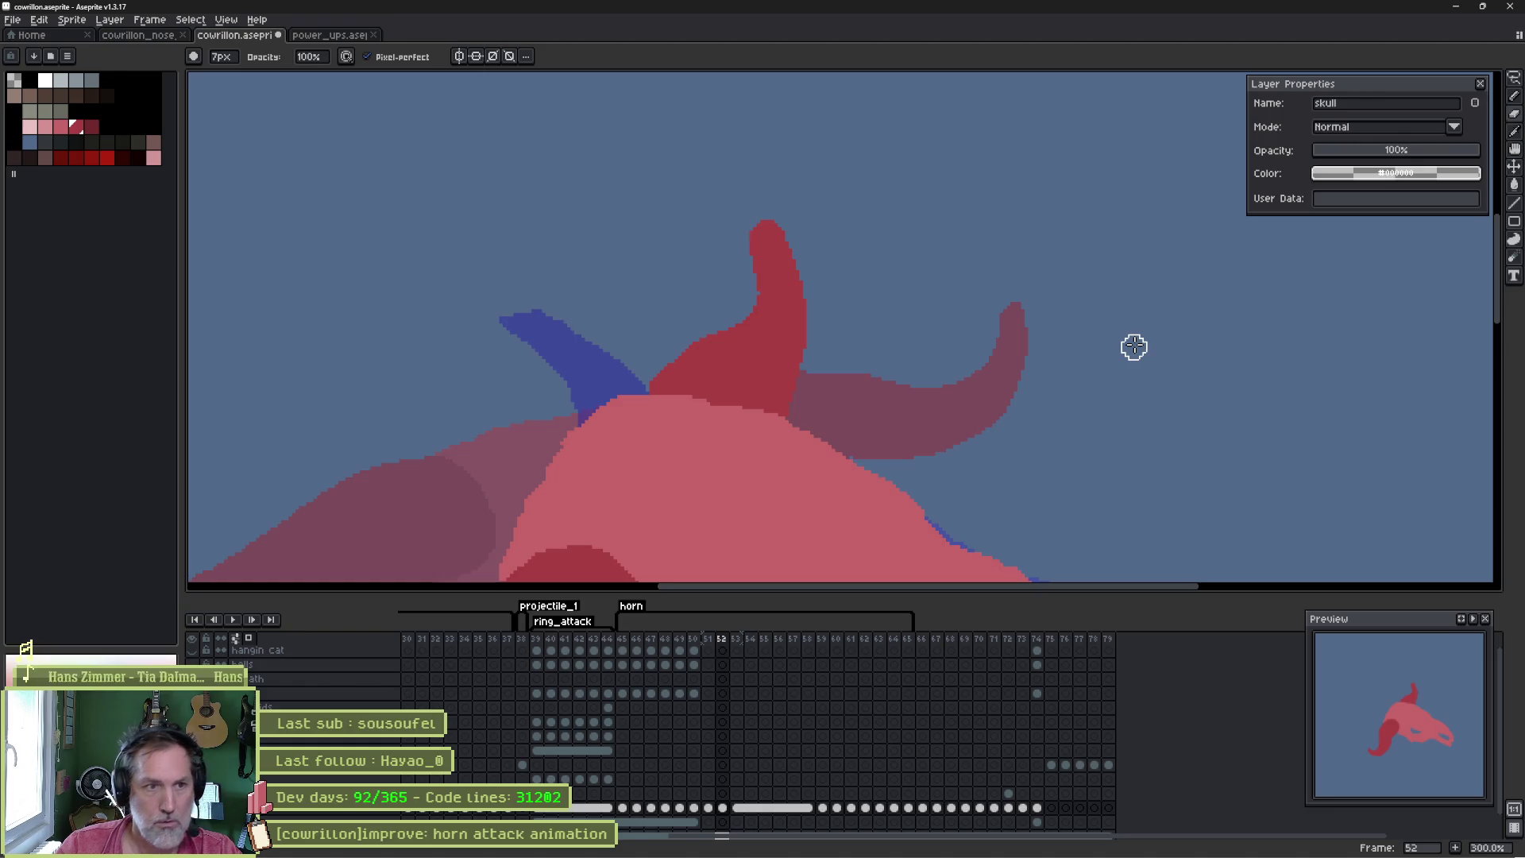
key(e)
key(ctrl+z)
key(b)
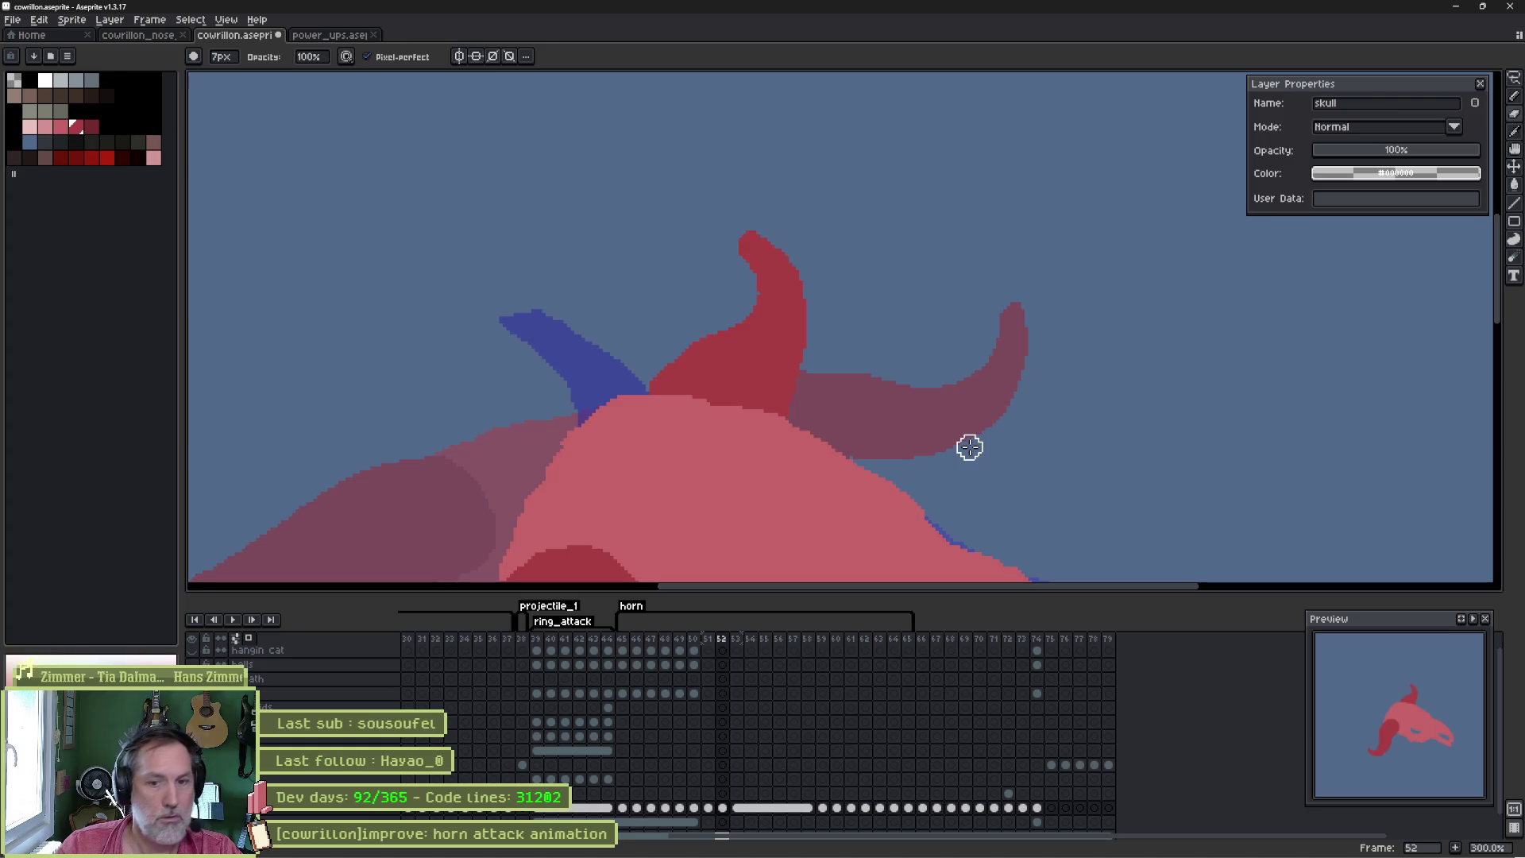
key(period)
key(comma)
- On frame 53, erase the left tip of the red horn
key(period)
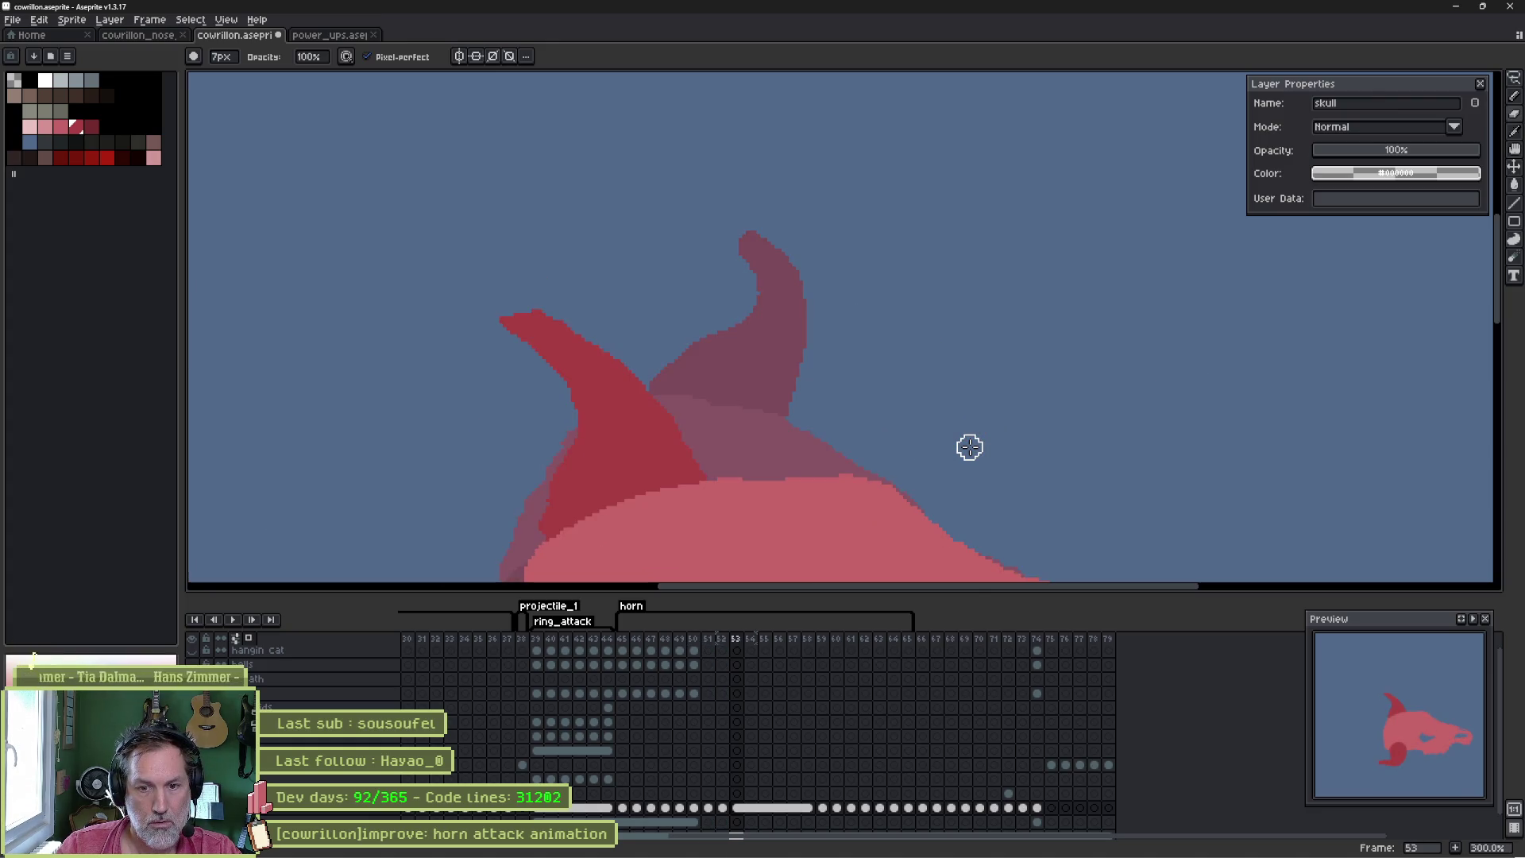
key(e)
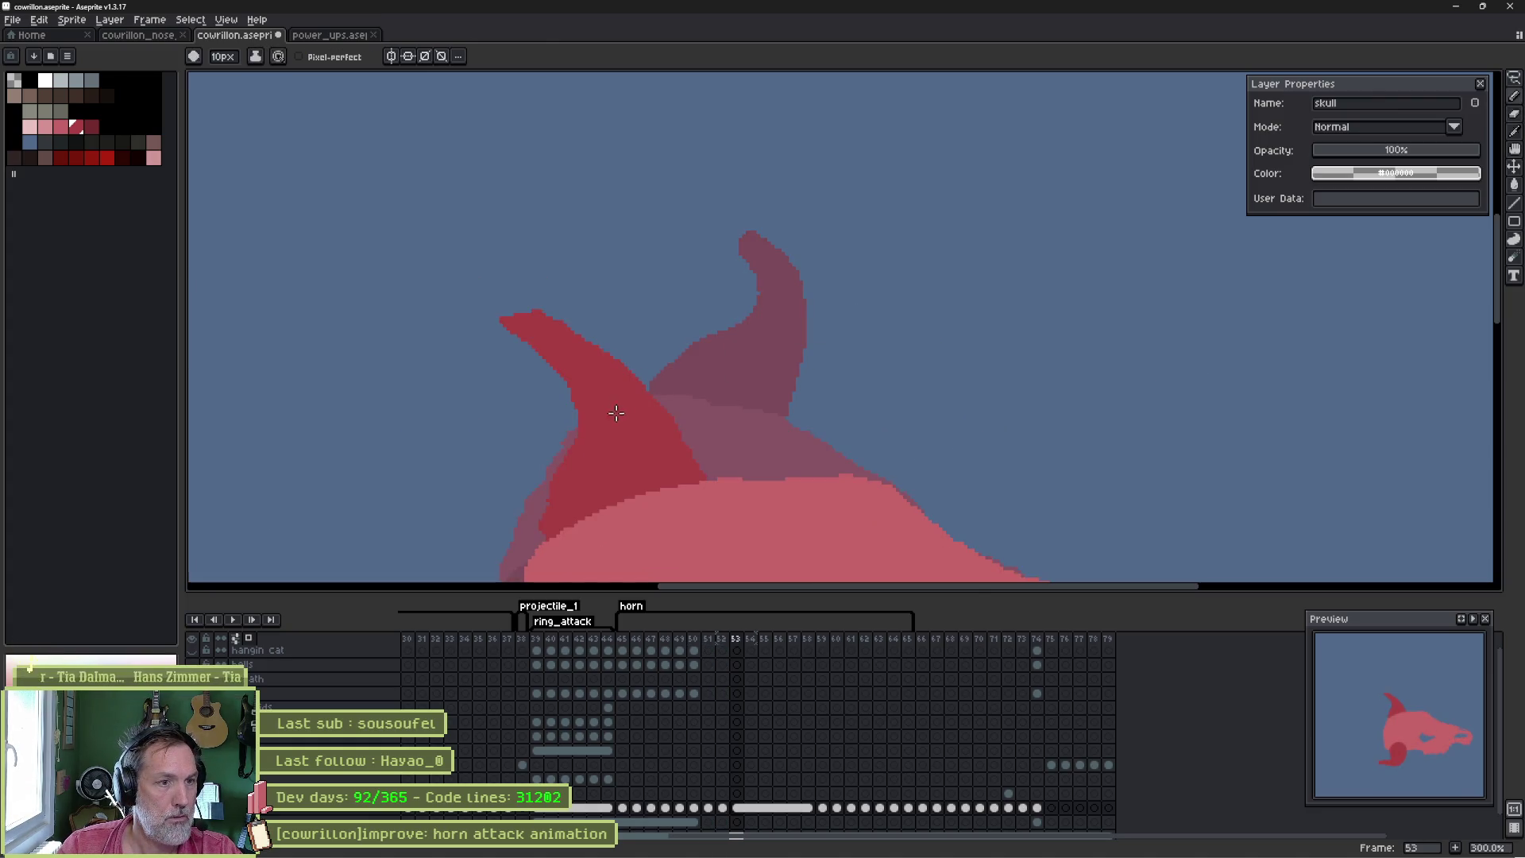
key(b)
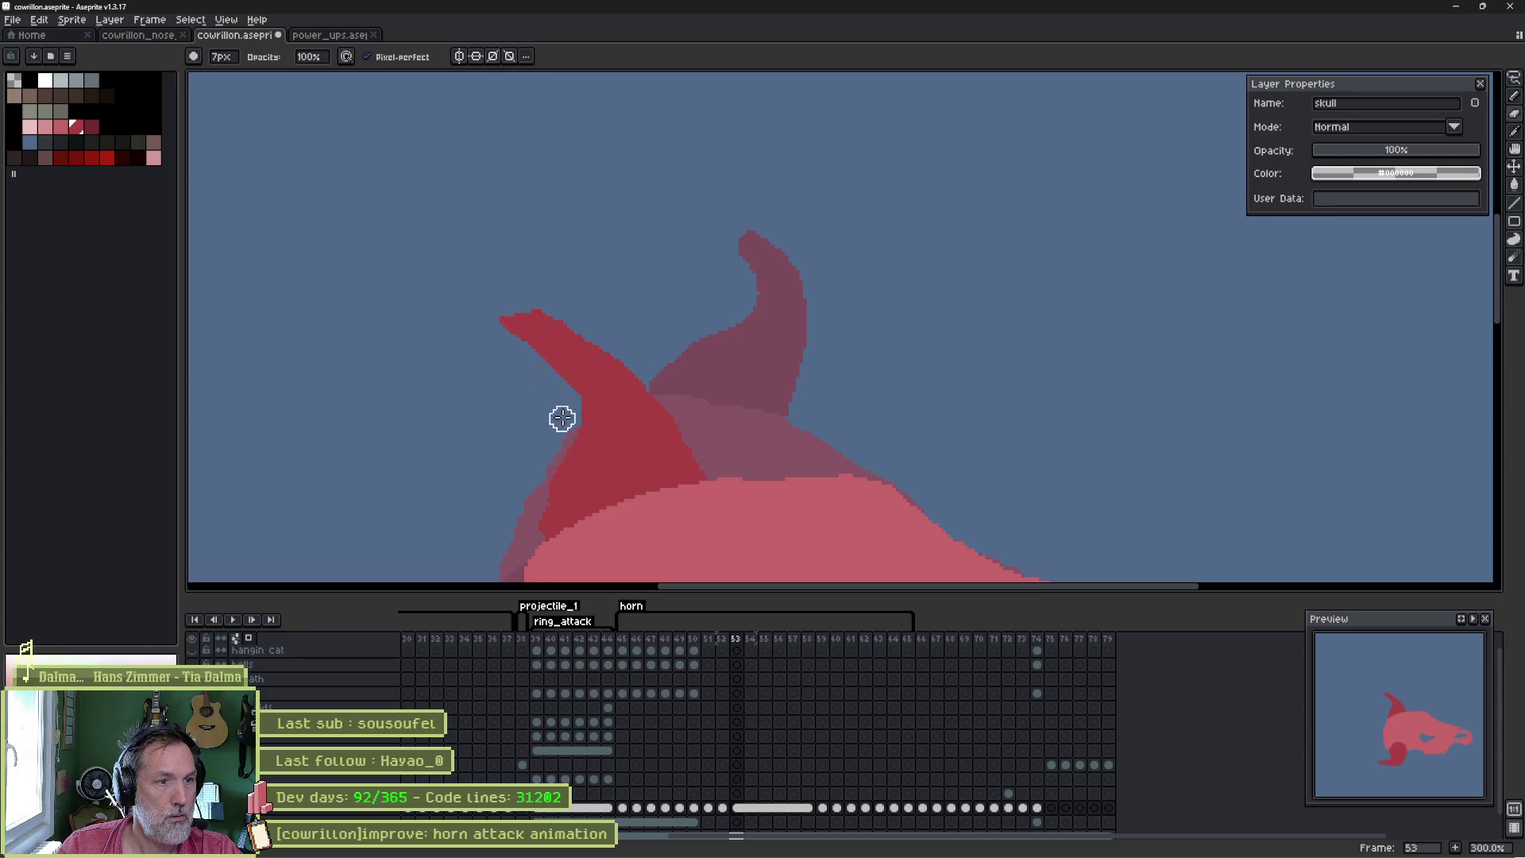
key(e)
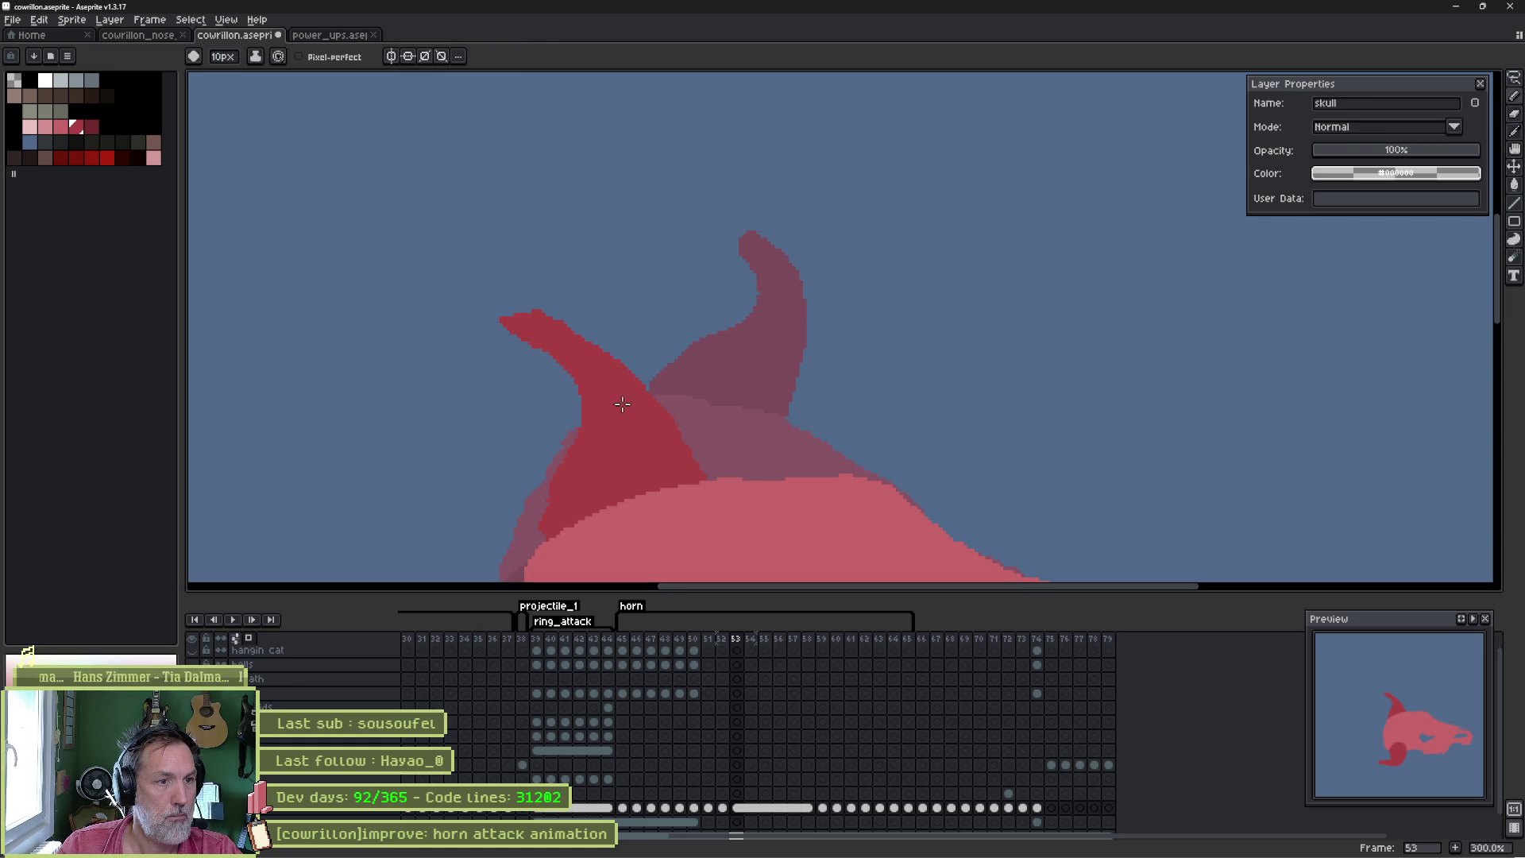
click(507, 328)
key(b)
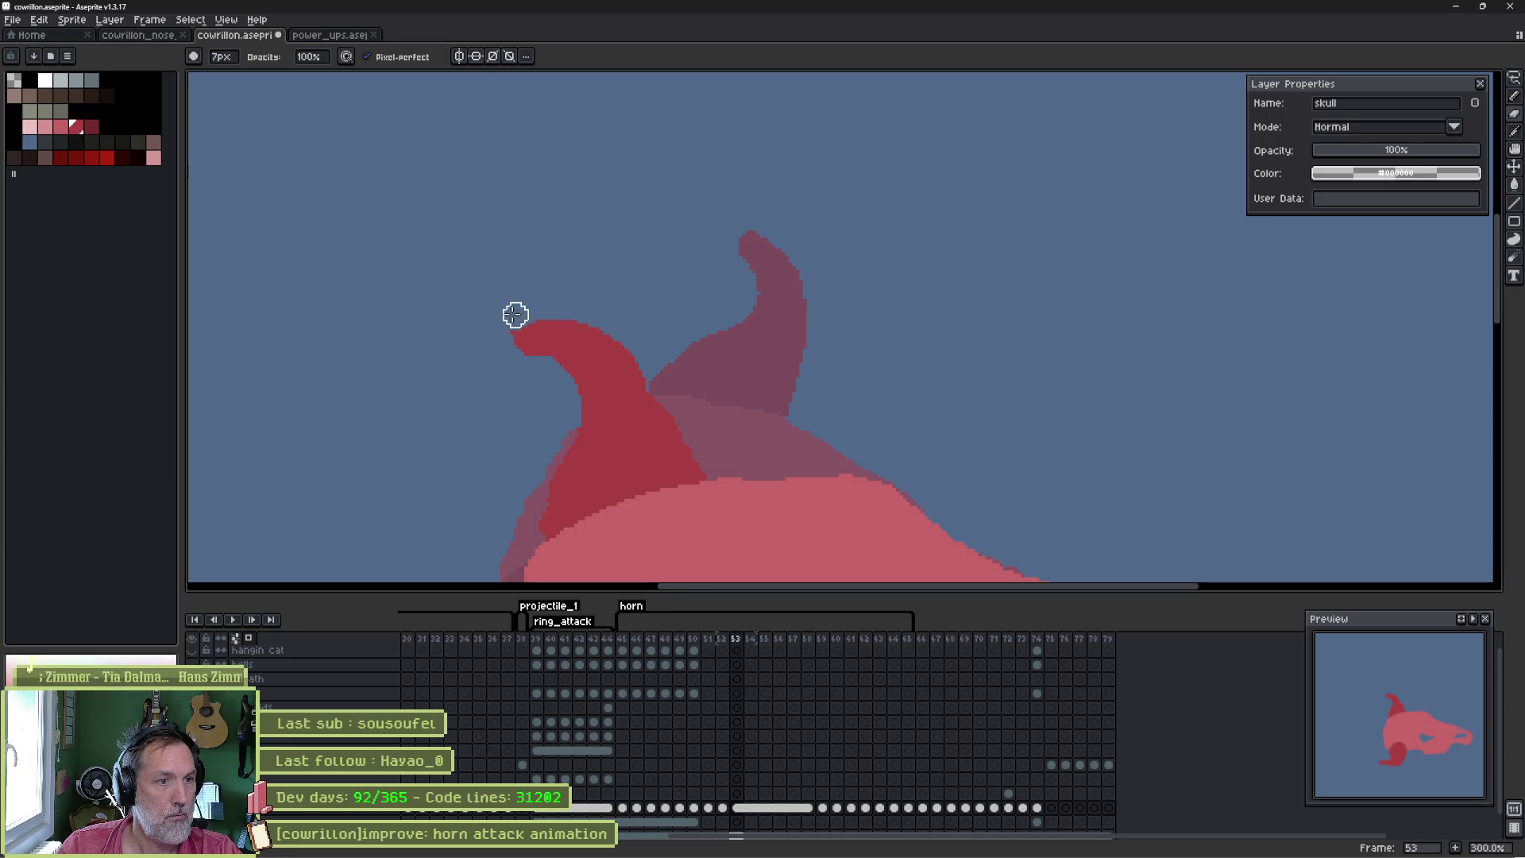
- Flip between frames 52 and 53 to check that the horn curls smoothly
key(comma)
key(period)
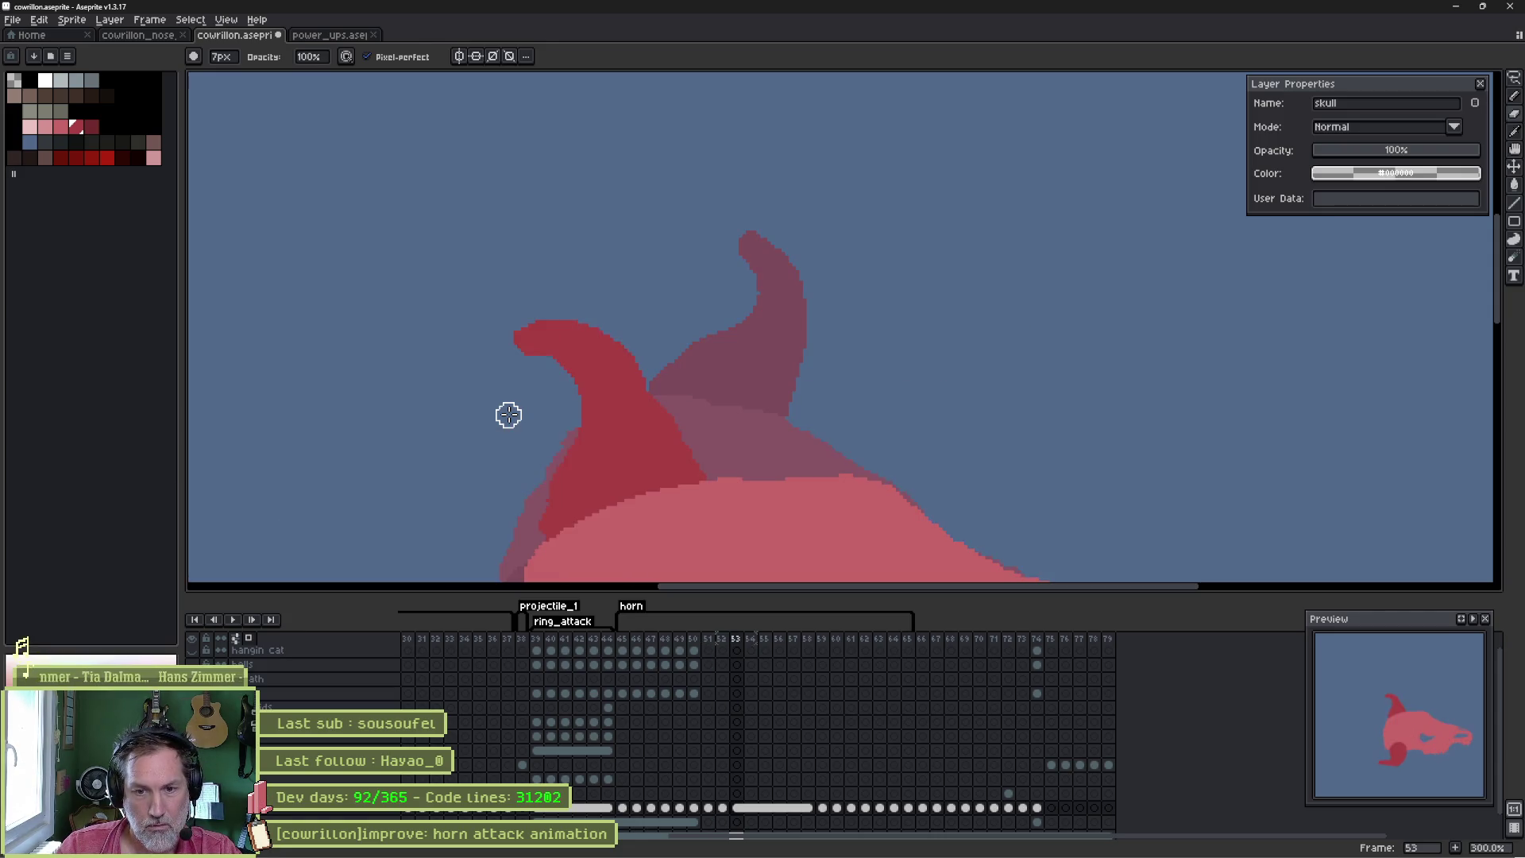
key(comma)
key(period)
key(comma)
key(period)
key(comma)
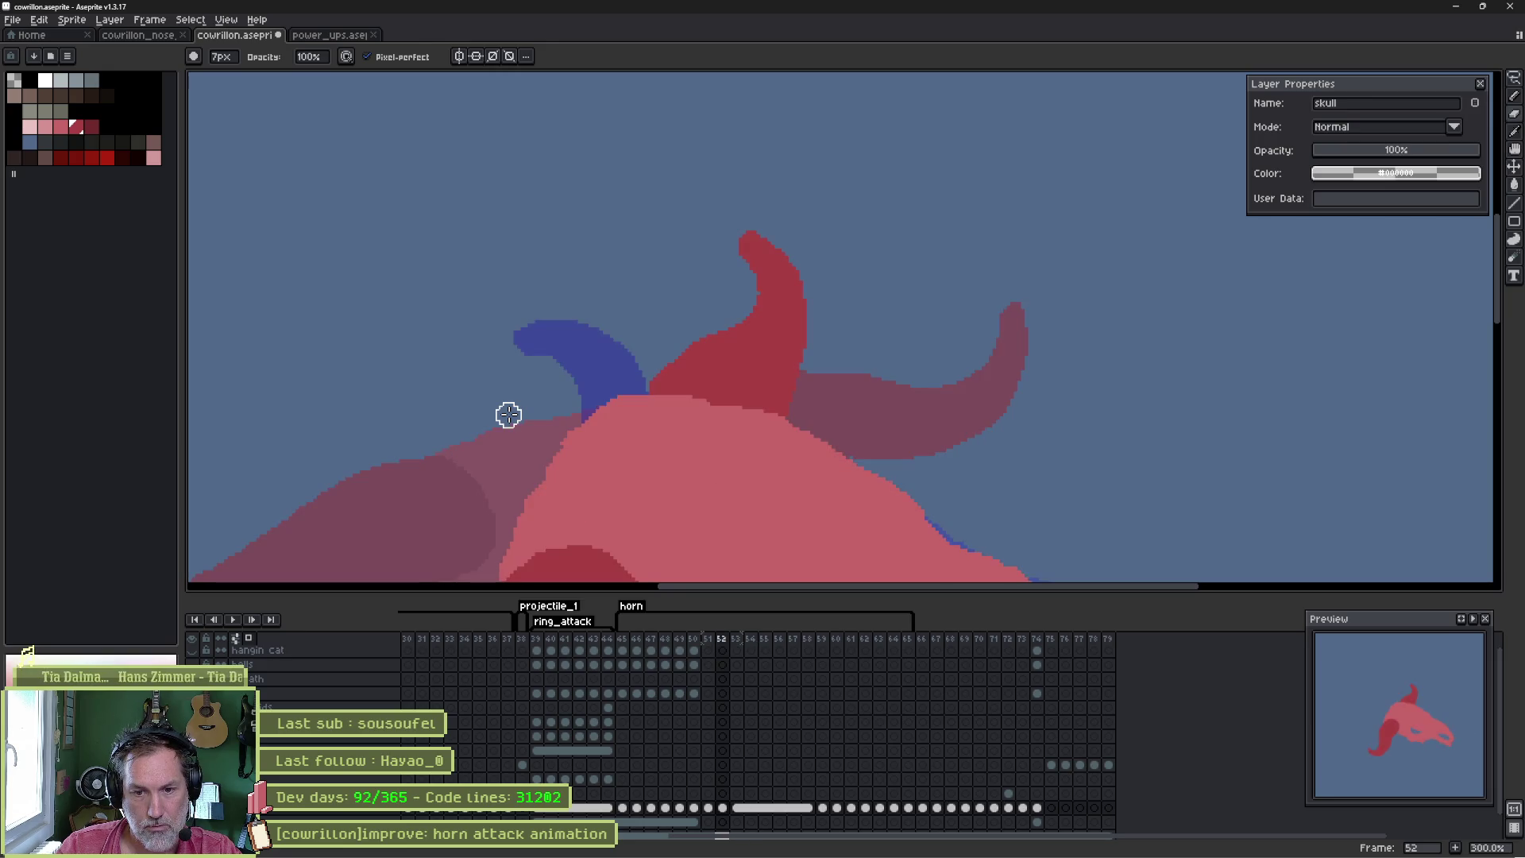
key(period)
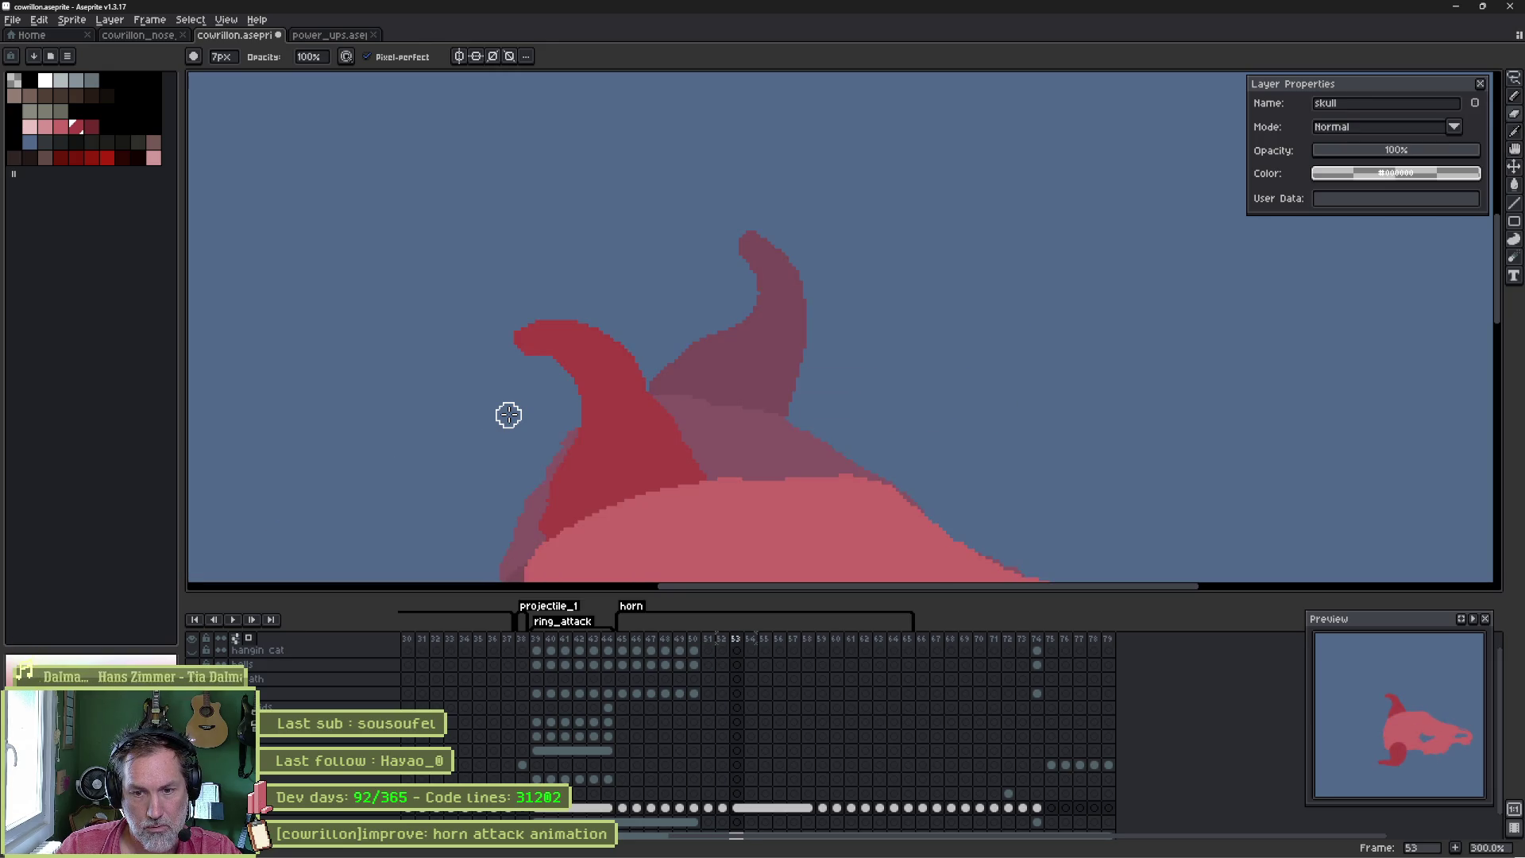
key(comma)
key(period)
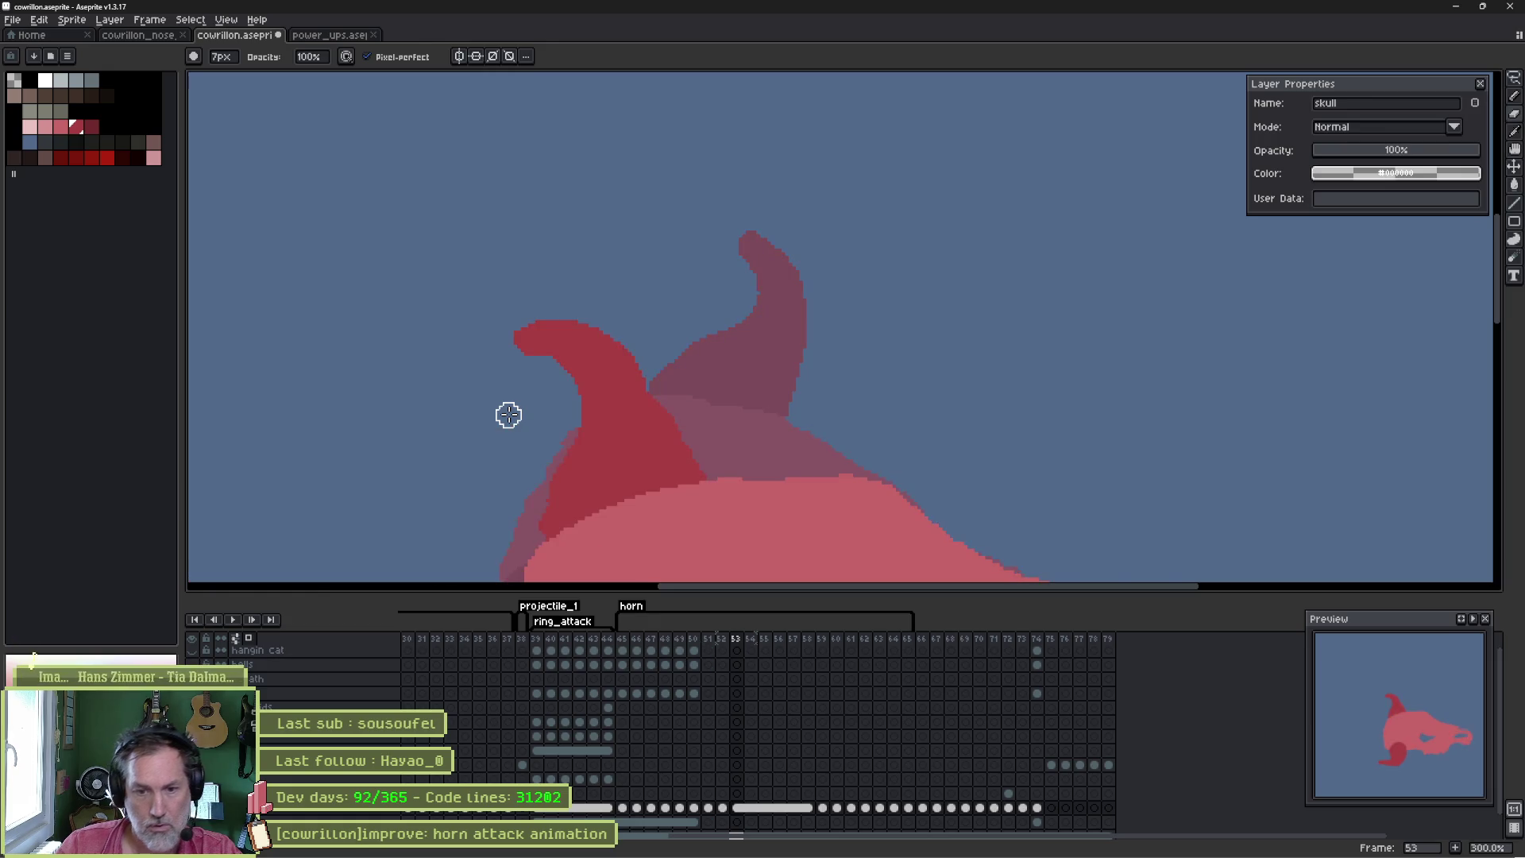
scroll(753, 355, down, 2)
scroll(753, 356, up, 2)
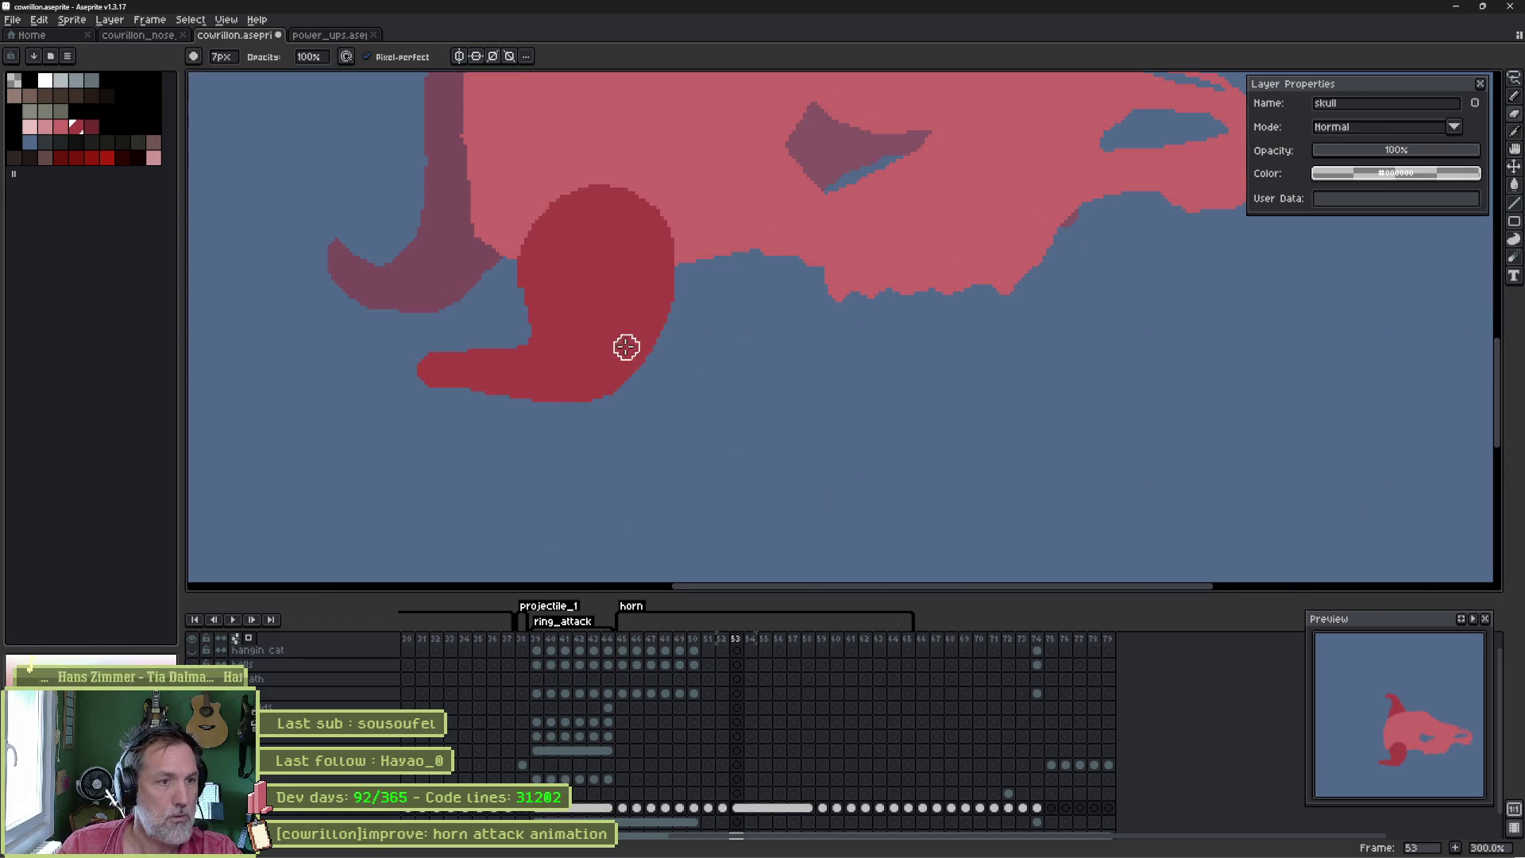
key(e)
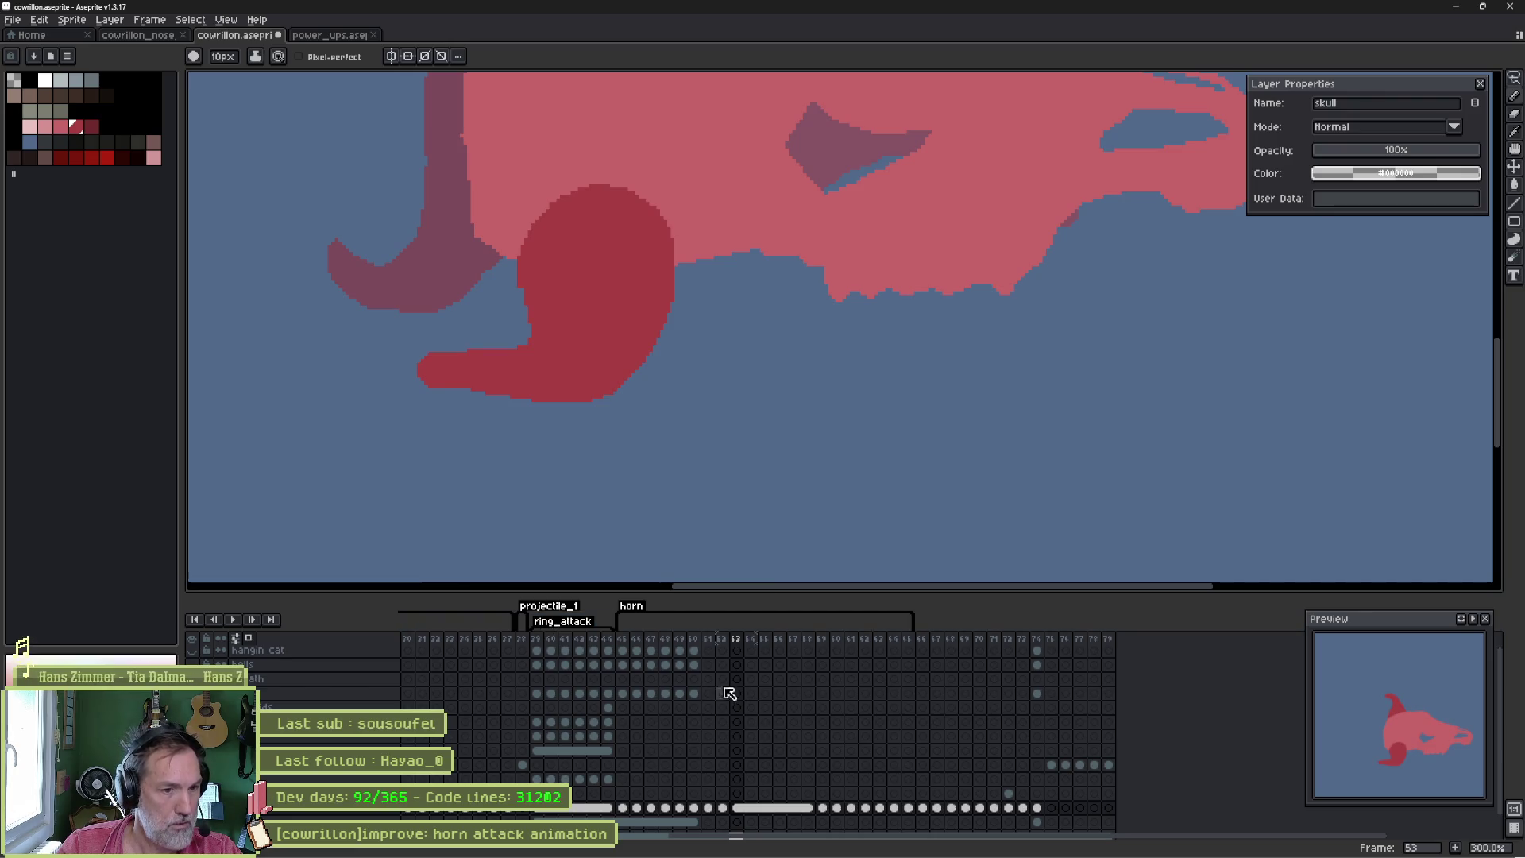
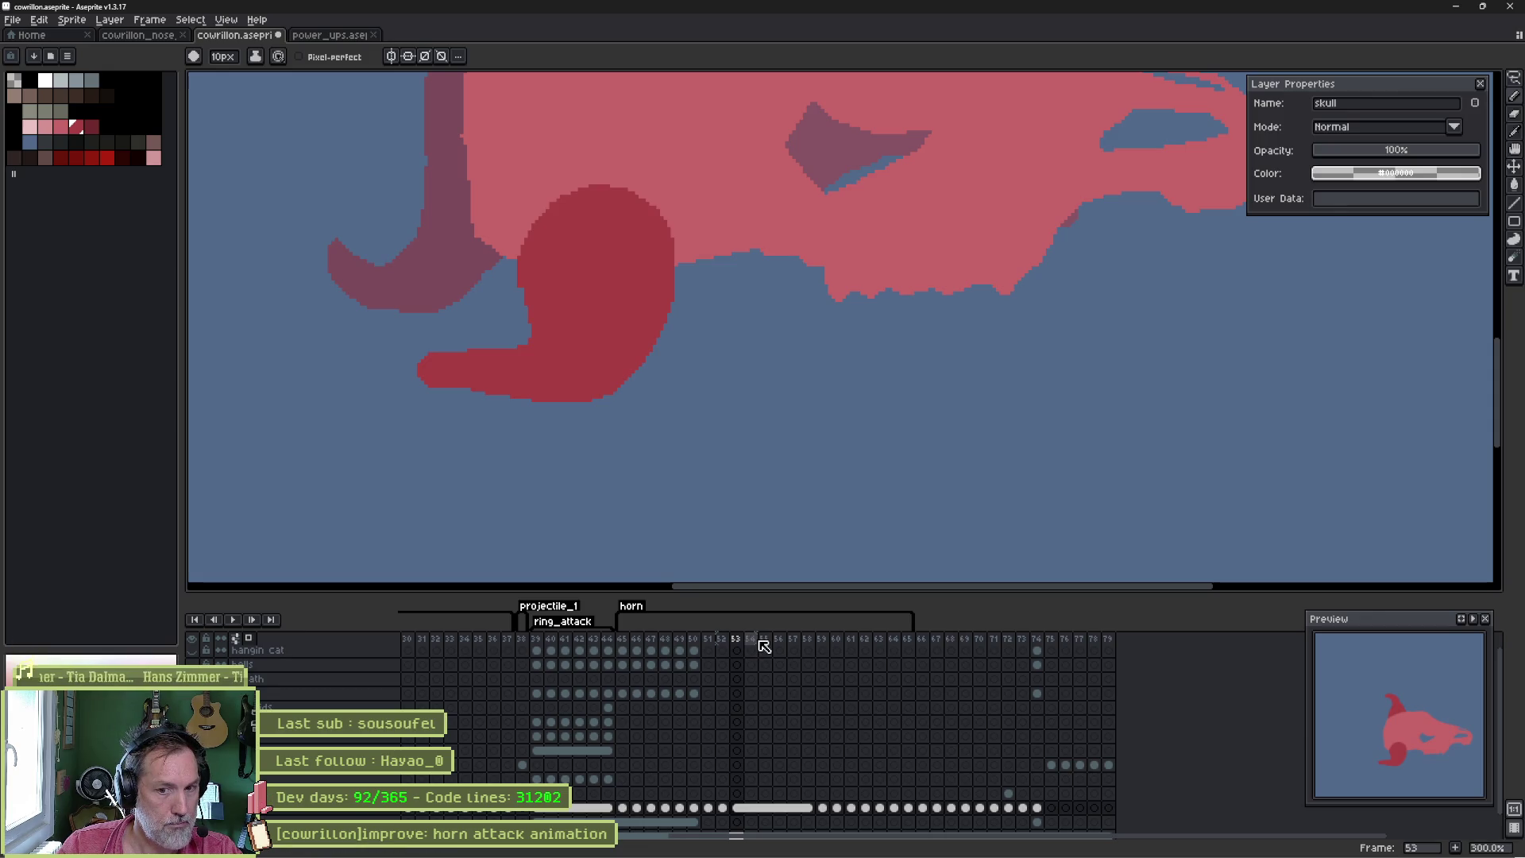
- Extend frame 53's dark red horn into a longer curled tip and check it against frame 52
scroll(513, 365, down, 1)
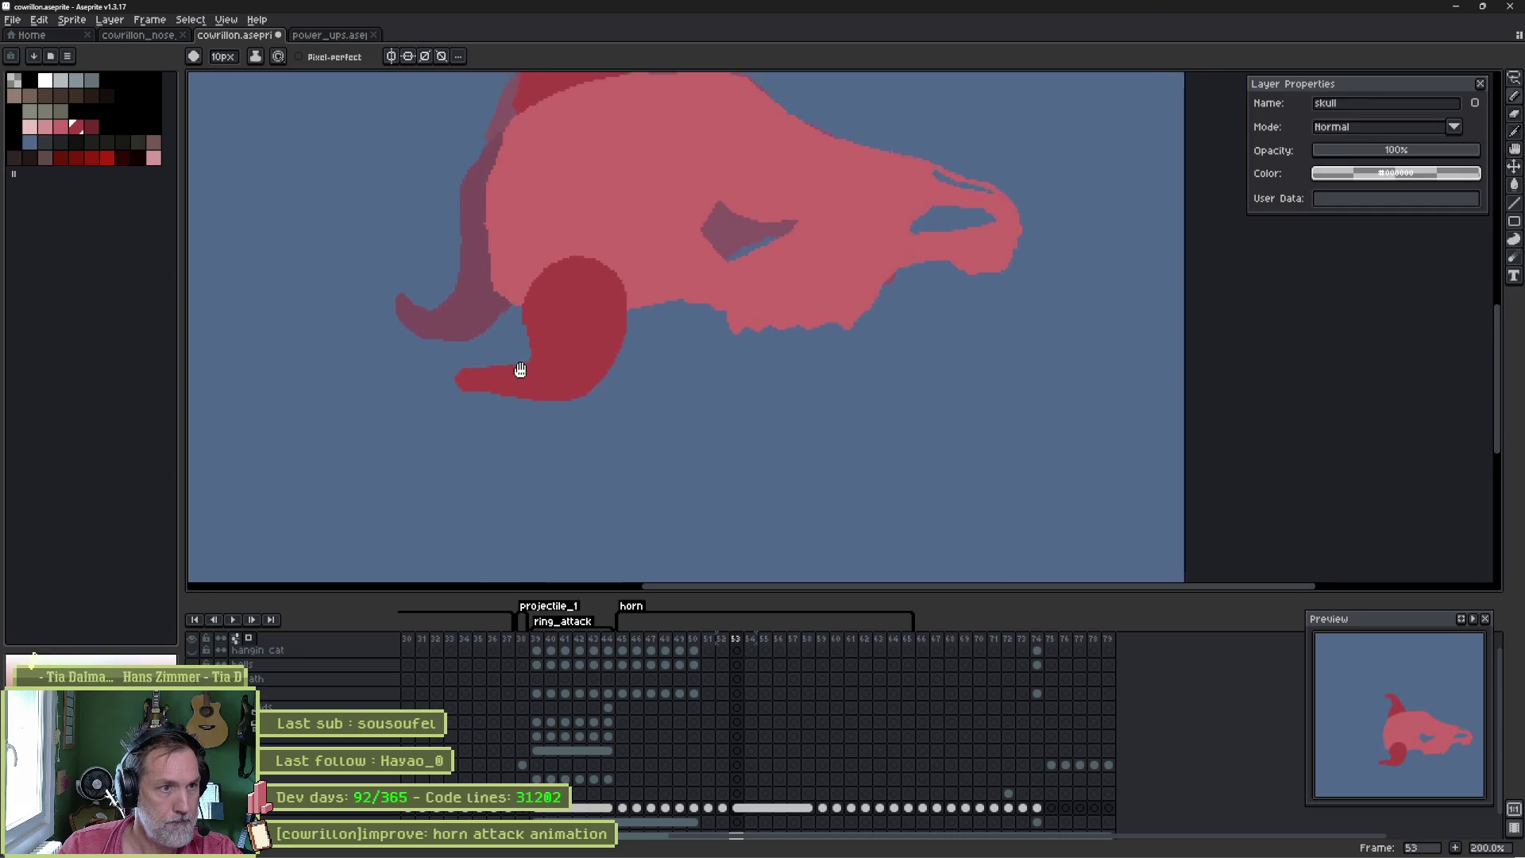
mouse_move(561, 363)
mouse_down()
mouse_move(532, 406)
mouse_move(485, 426)
mouse_move(464, 415)
mouse_move(585, 419)
mouse_move(528, 344)
mouse_move(545, 391)
mouse_move(480, 396)
mouse_up()
key(e)
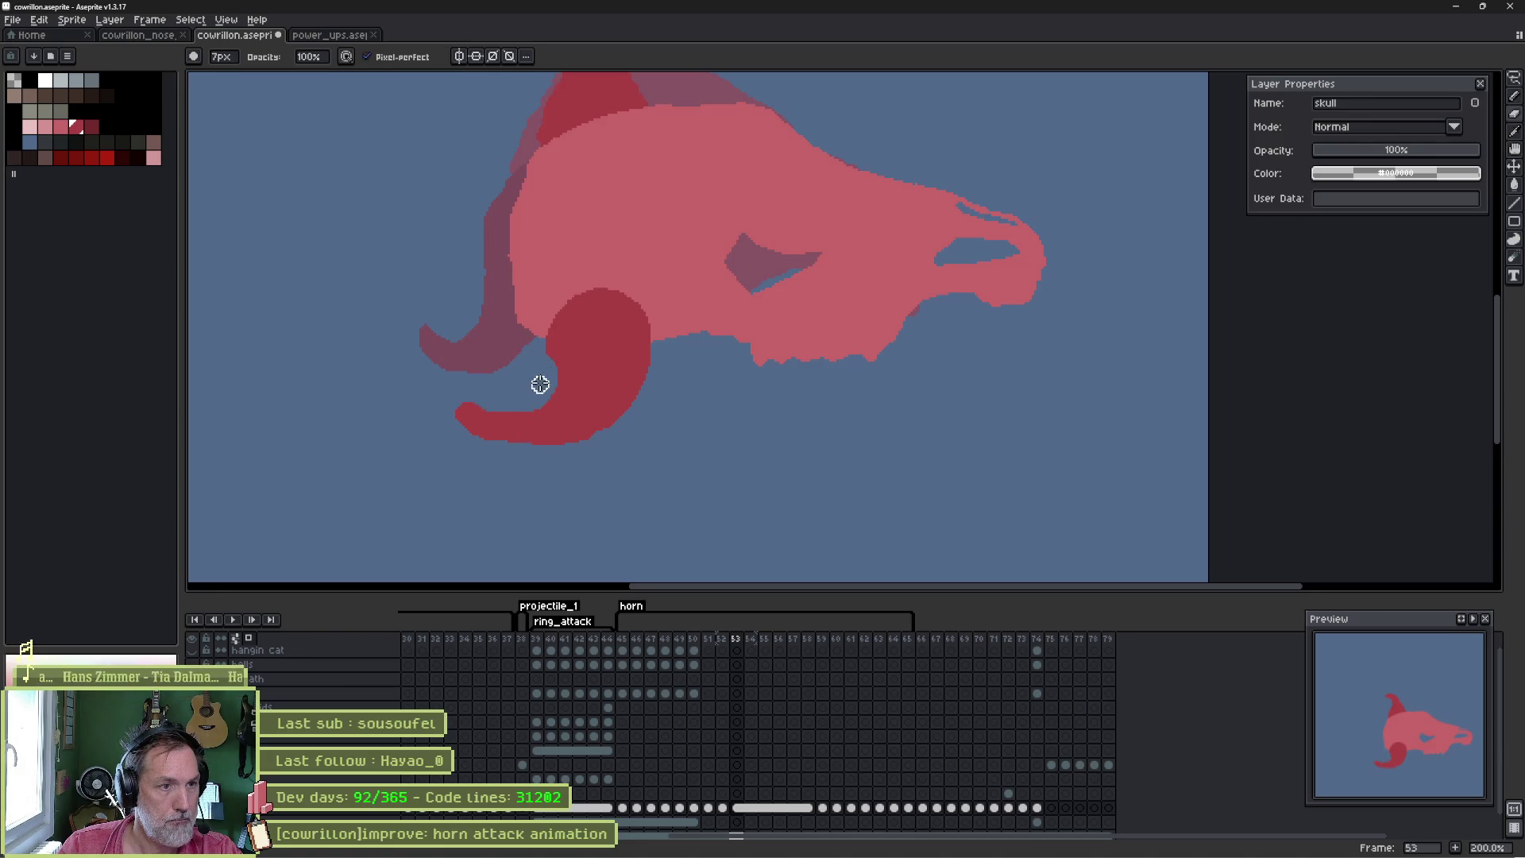
key(F3)
key(F3)
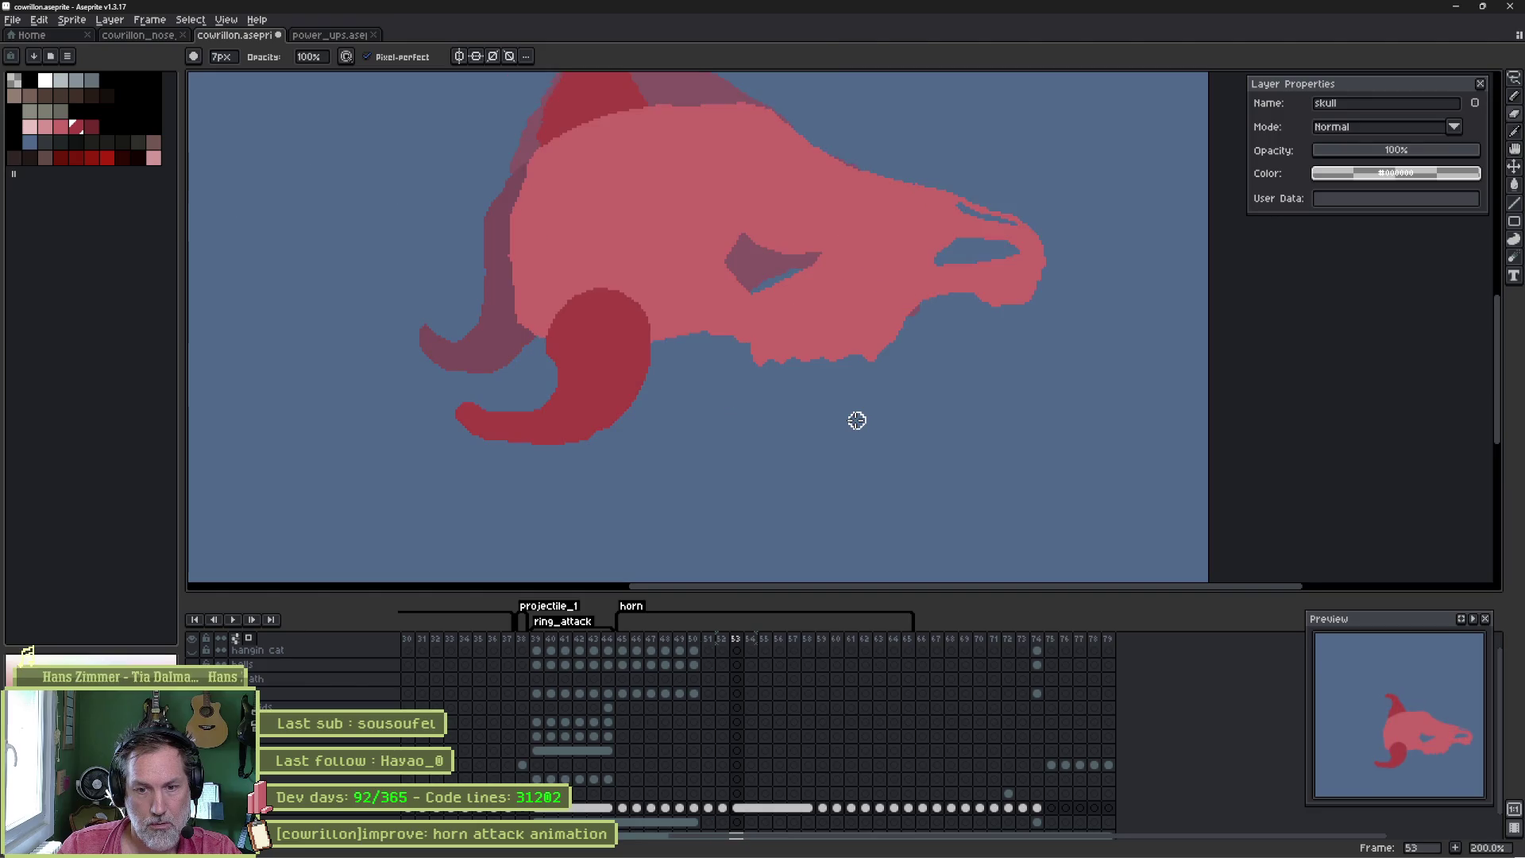
key(comma)
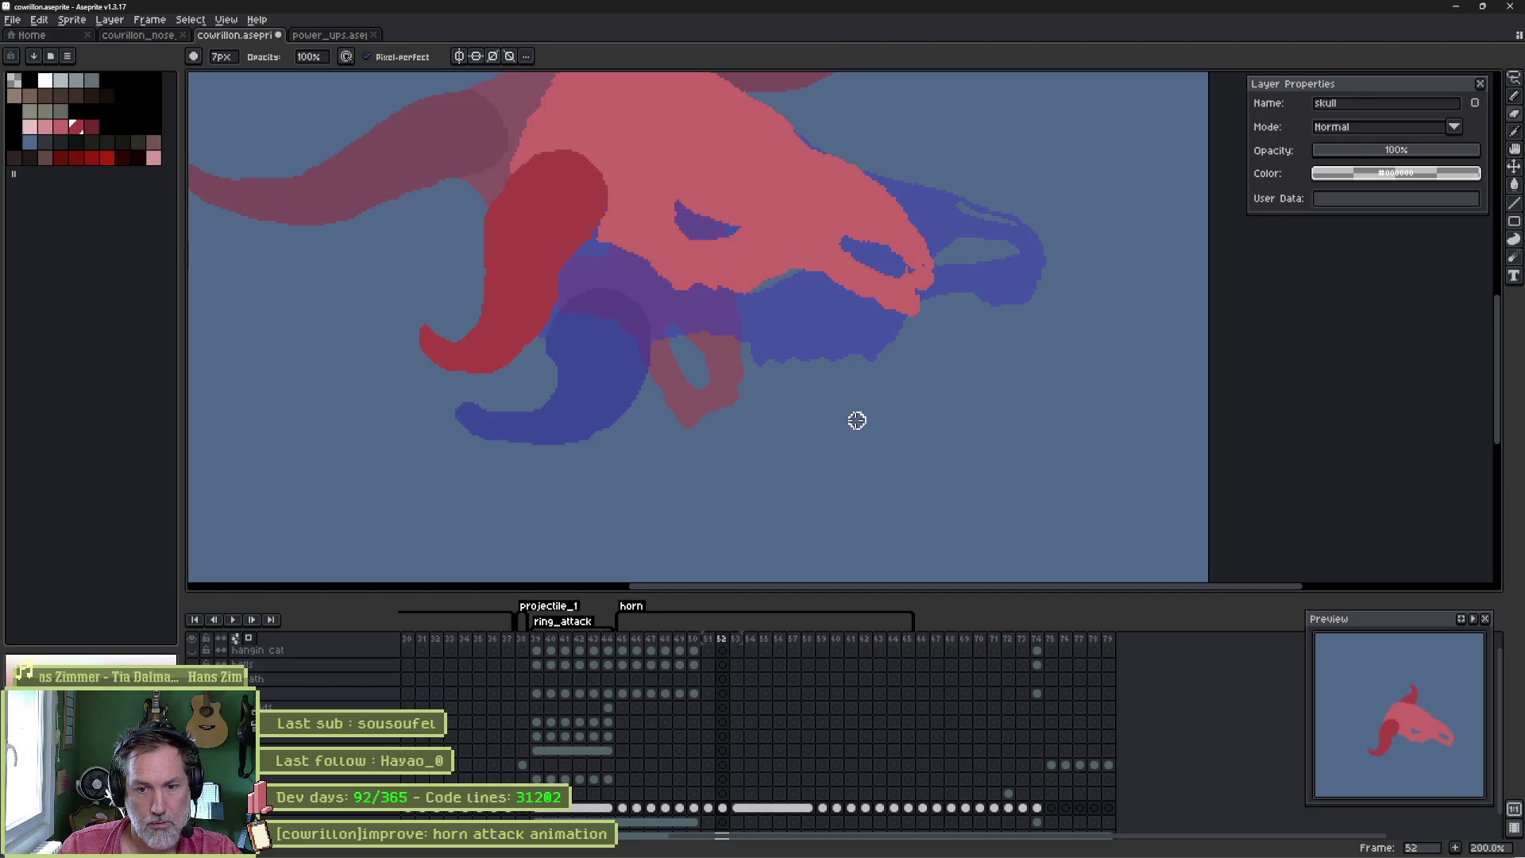
key(period)
key(e)
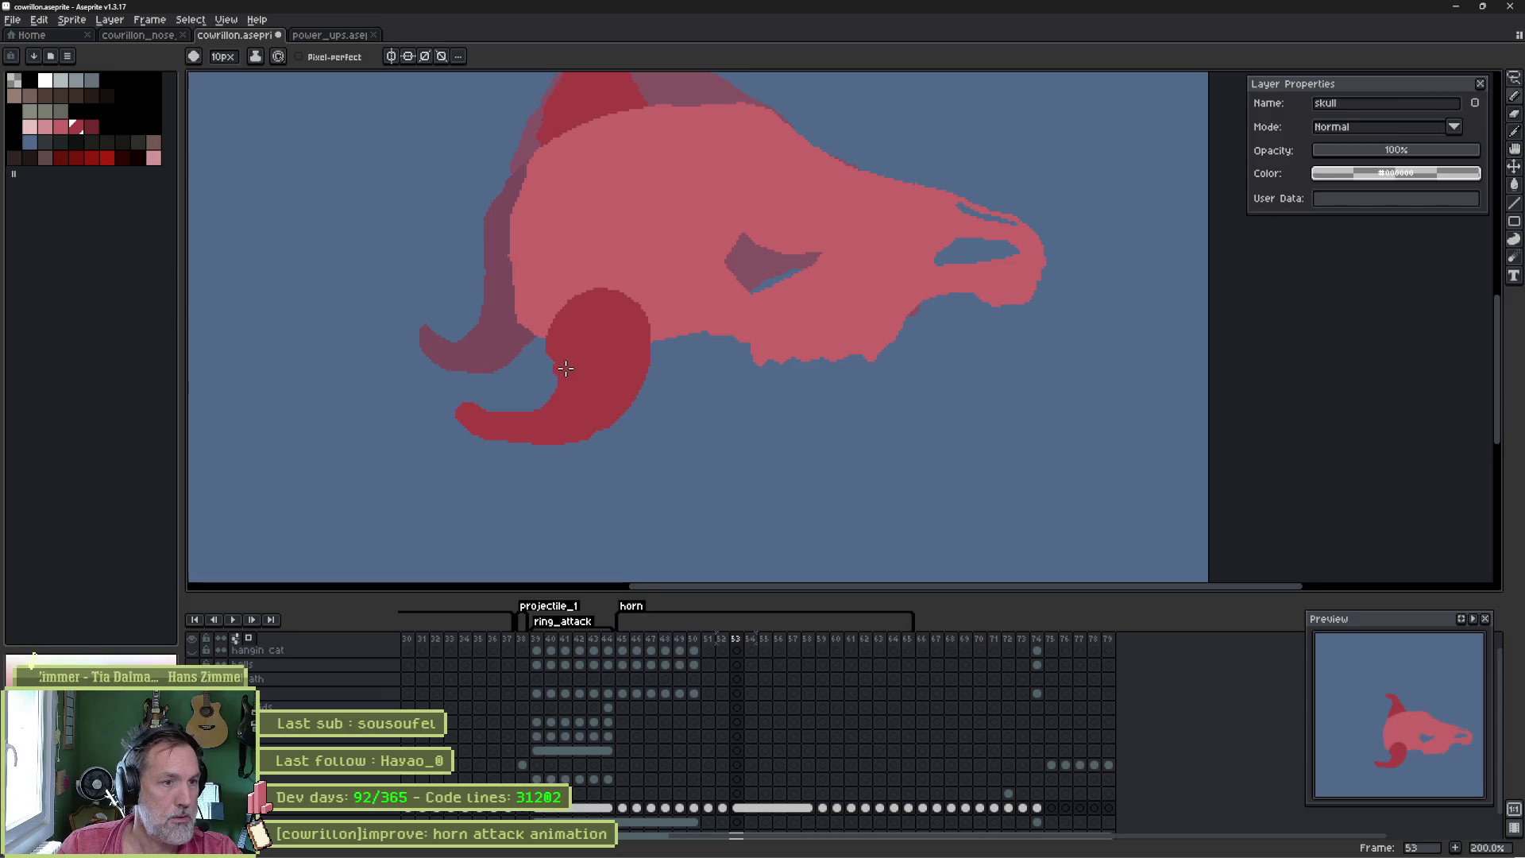
- Paint a curved horn tip below the horn, trim it, and smooth the lower right edge
mouse_move(551, 438)
mouse_down()
mouse_move(509, 474)
mouse_move(571, 418)
mouse_move(475, 428)
mouse_move(535, 413)
mouse_up()
key(e)
key(b)
mouse_move(630, 398)
mouse_down()
mouse_move(611, 436)
mouse_move(557, 464)
mouse_up()
key(Left)
key(Right)
key(Left)
key(Right)
- Extend the top of the horn upward and flip repeatedly between frames 52 and 53 to compare
mouse_move(566, 325)
mouse_down()
mouse_move(558, 287)
mouse_move(634, 295)
mouse_move(635, 312)
mouse_up()
key(Left)
key(Right)
key(Left)
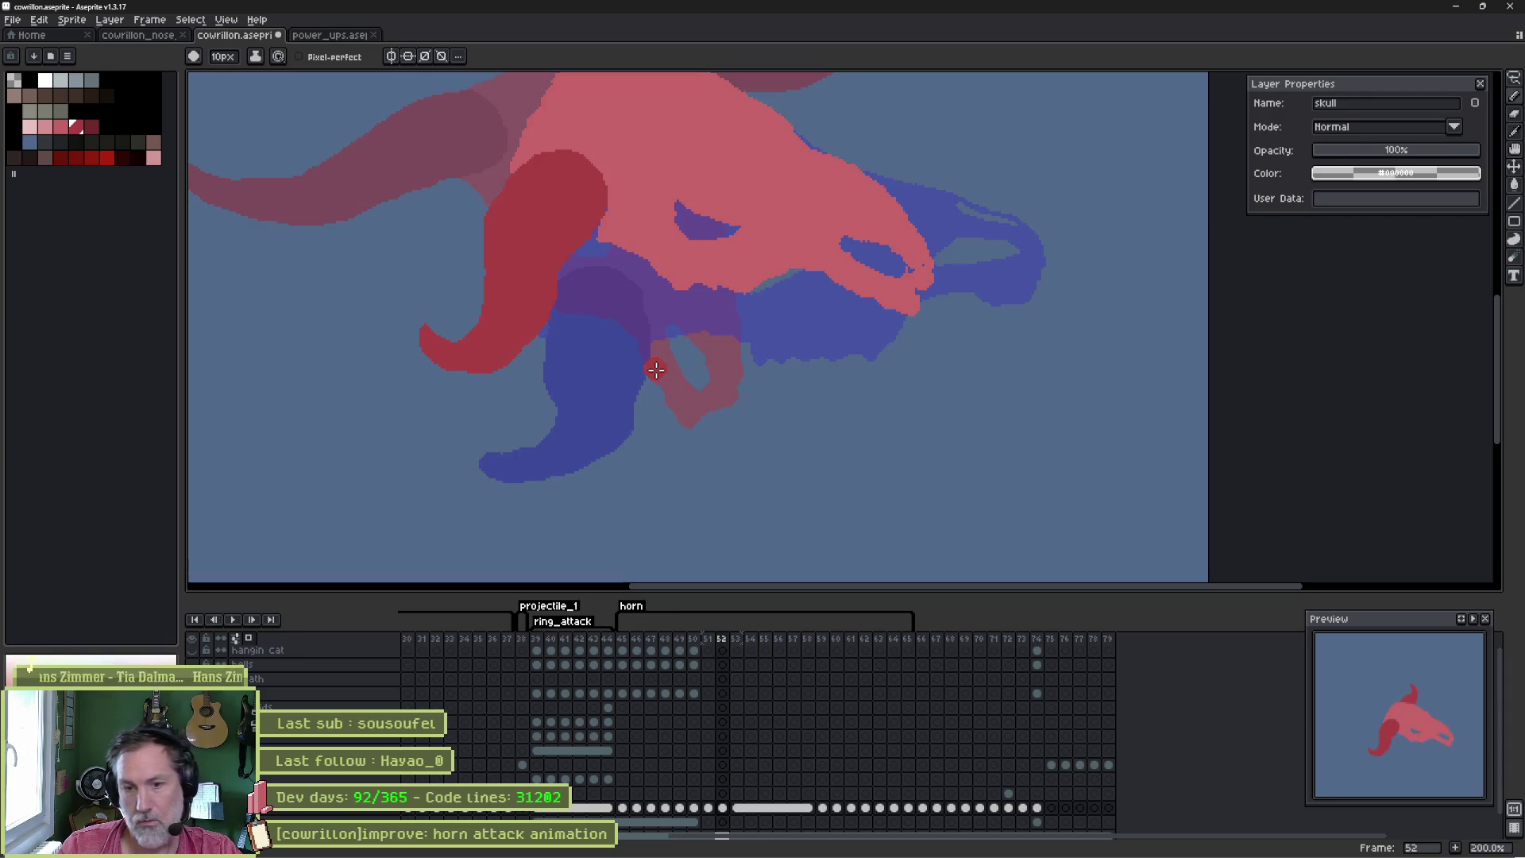
key(Right)
key(Left)
key(Right)
key(Left)
key(Right)
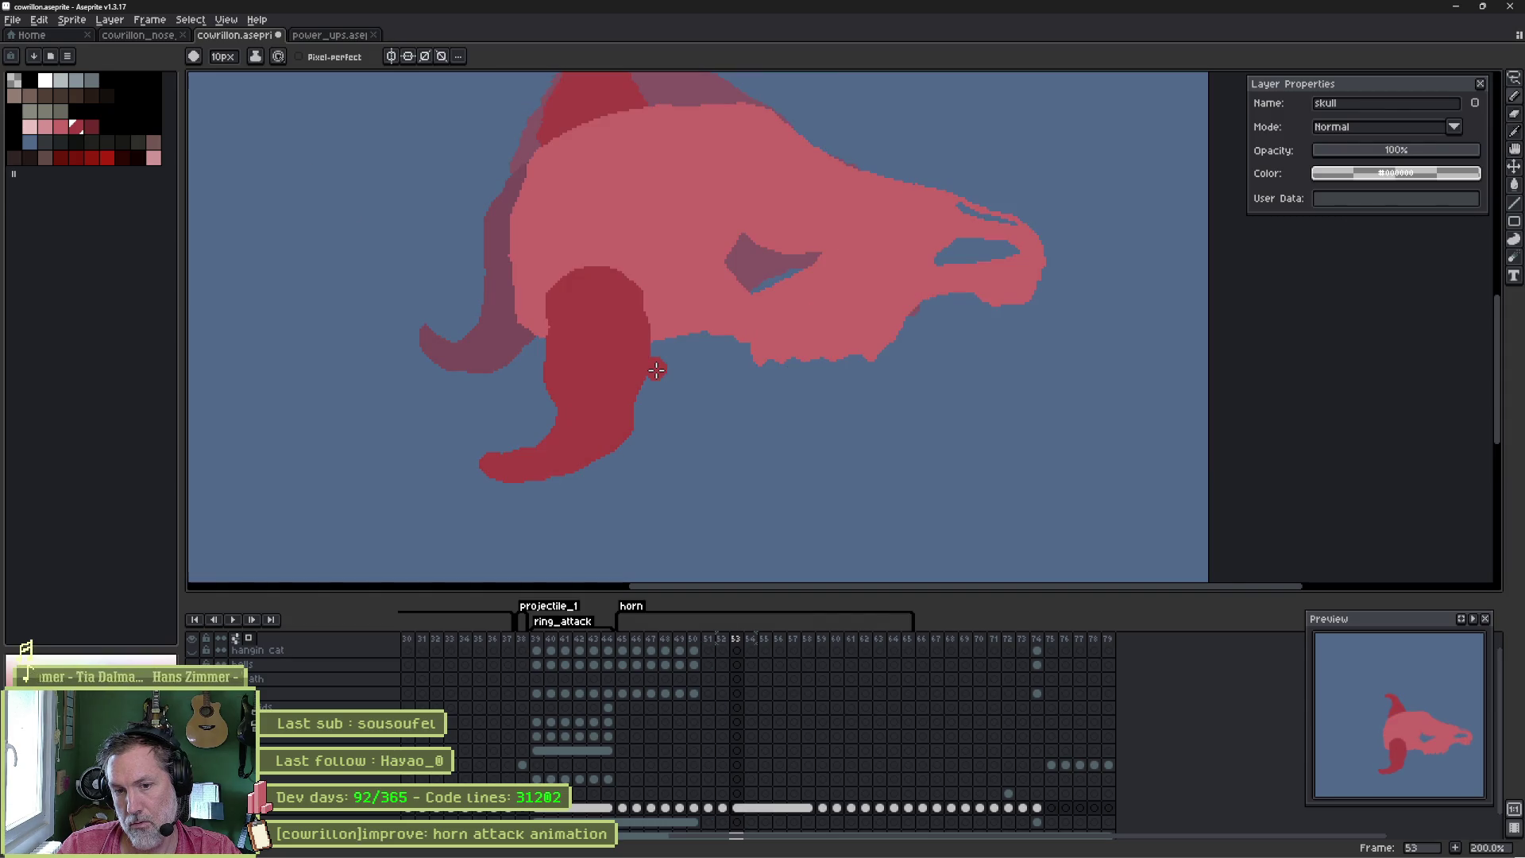
key(Left)
key(Right)
key(Left)
key(Right)
key(Left)
key(e)
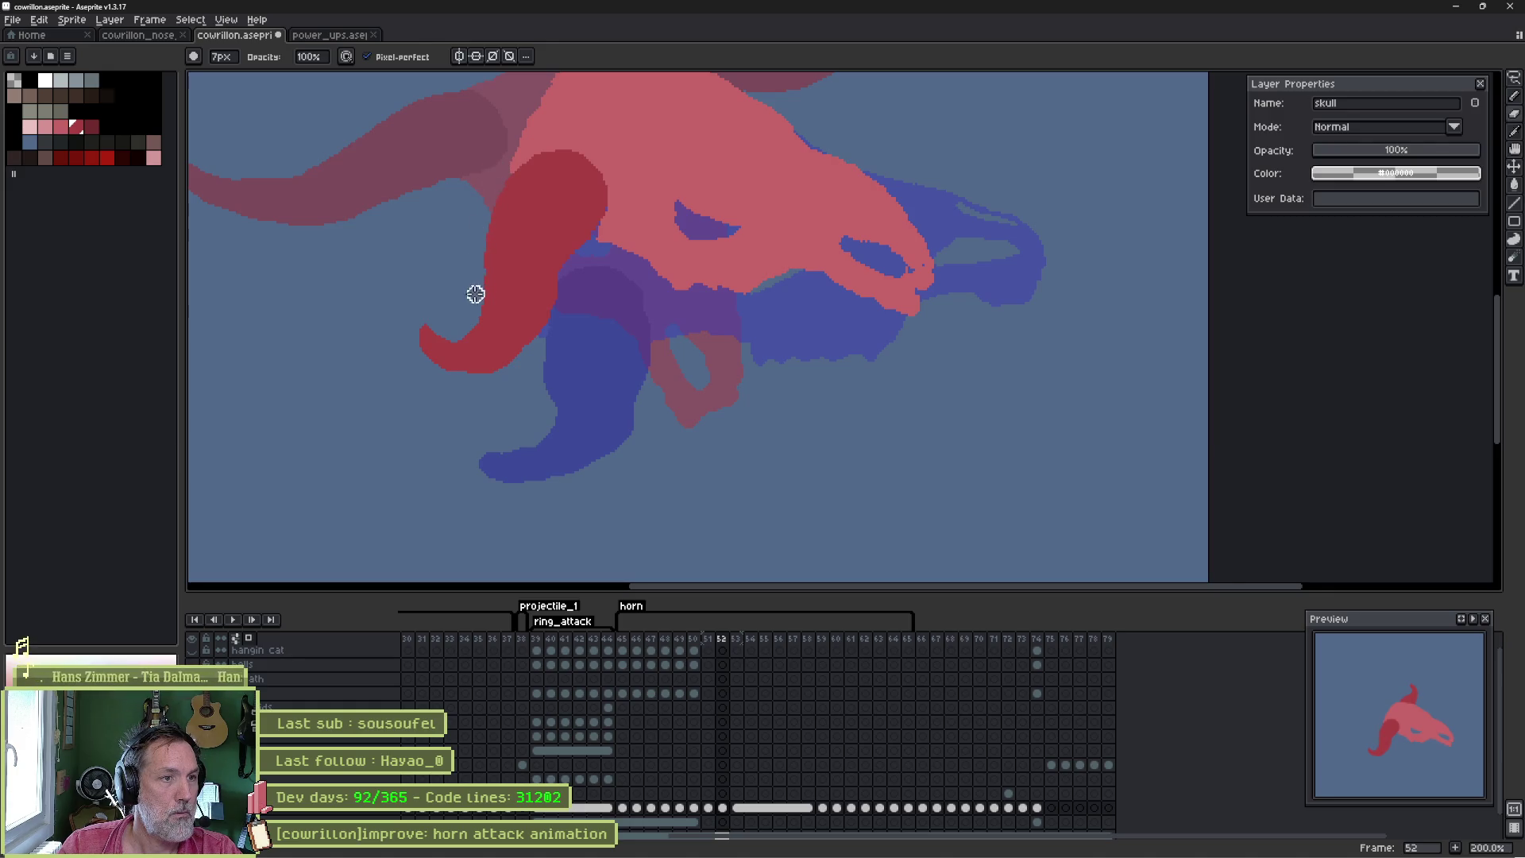
- Compare frames 52 and 53 with the onion skin toggled on and off
key(Right)
key(Right)
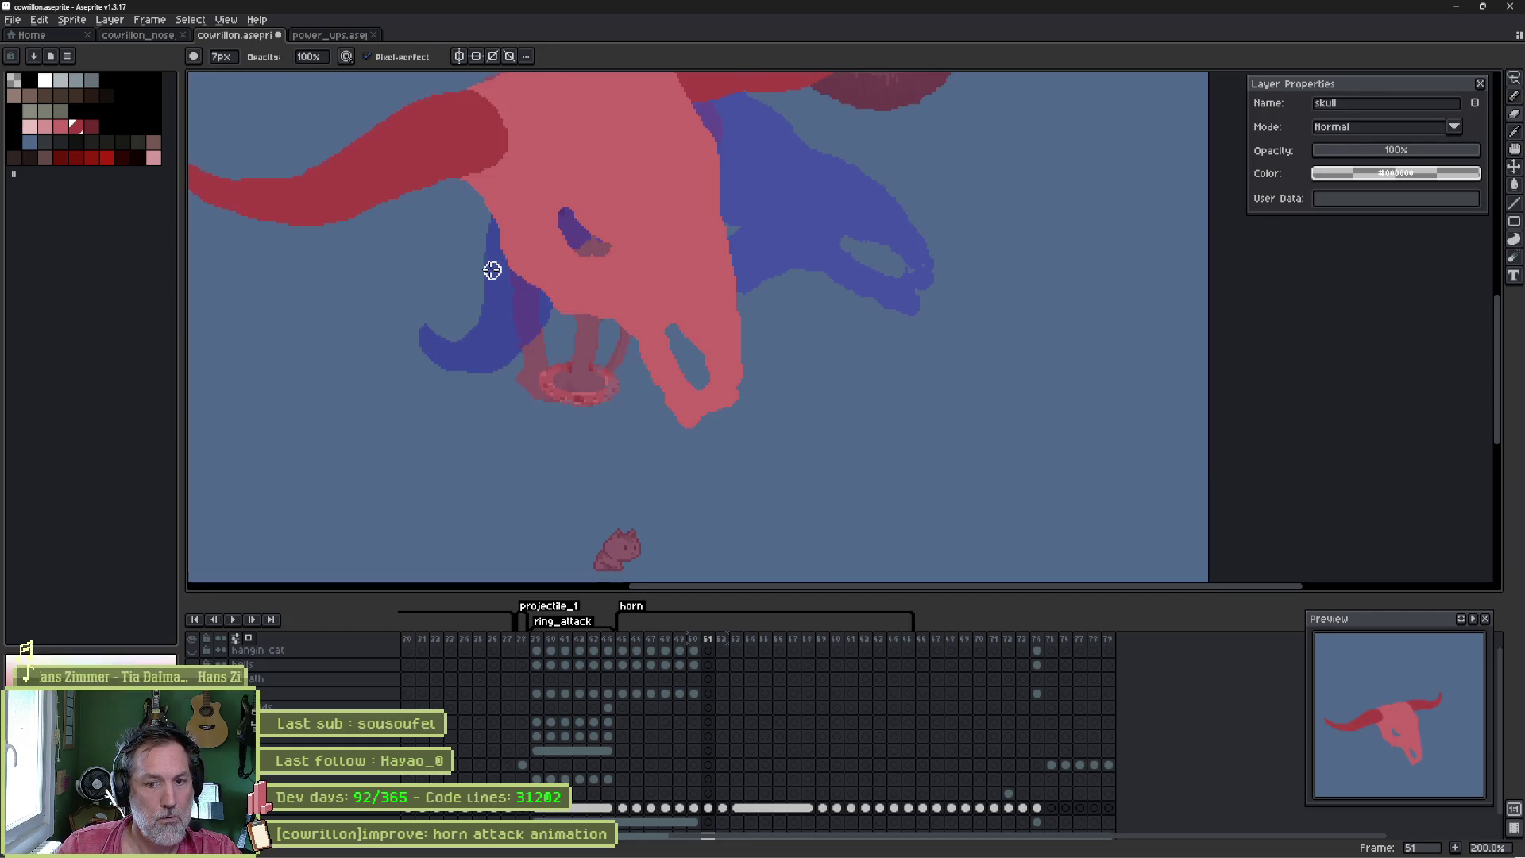
key(Left)
key(F3)
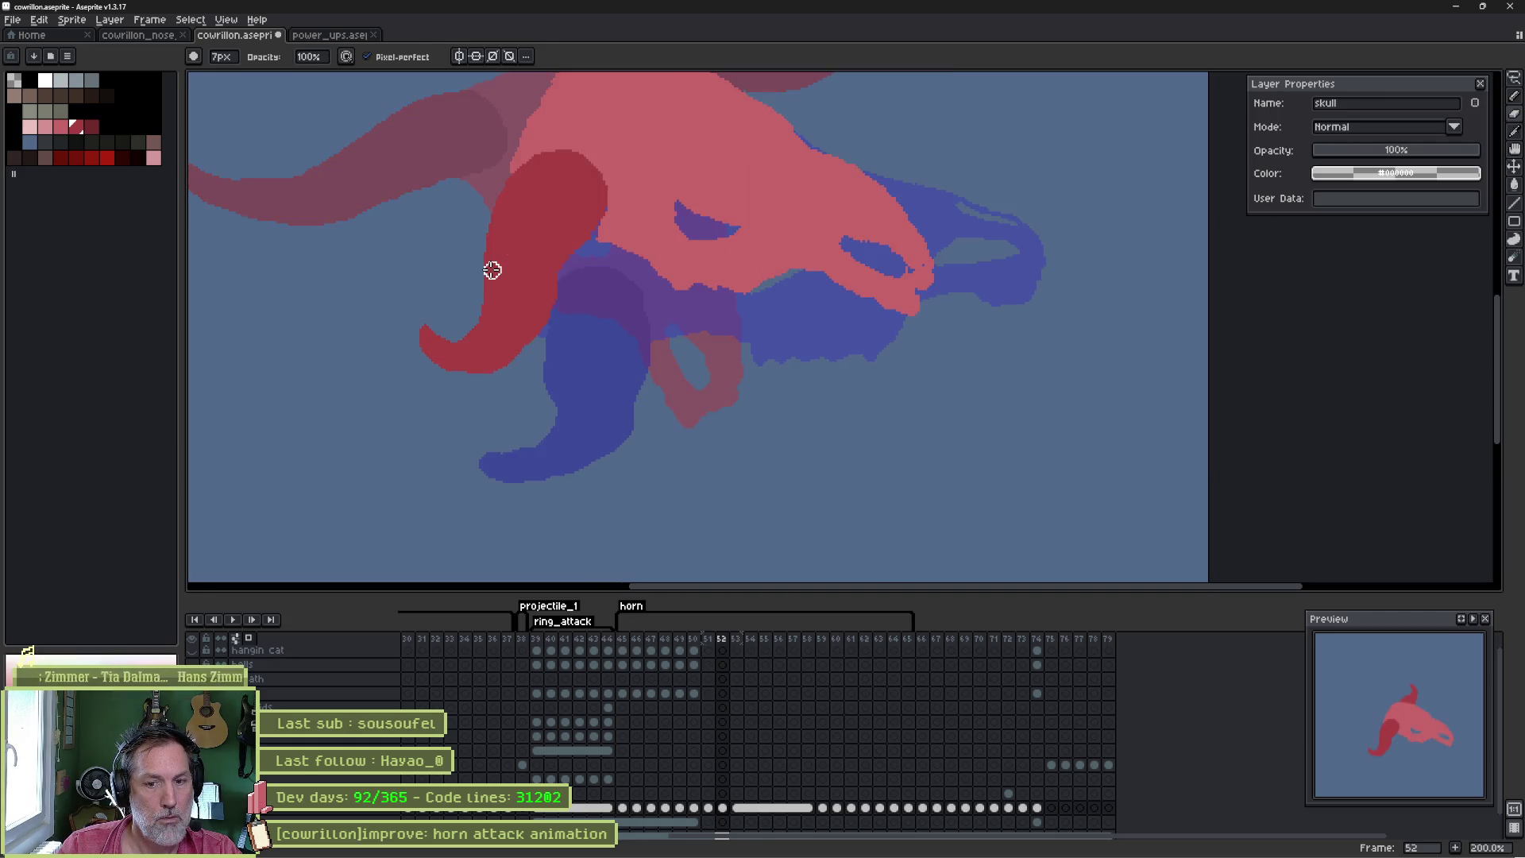
key(F3)
key(F3)
key(Left)
key(F3)
key(F3)
key(F3)
key(F3)
key(Right)
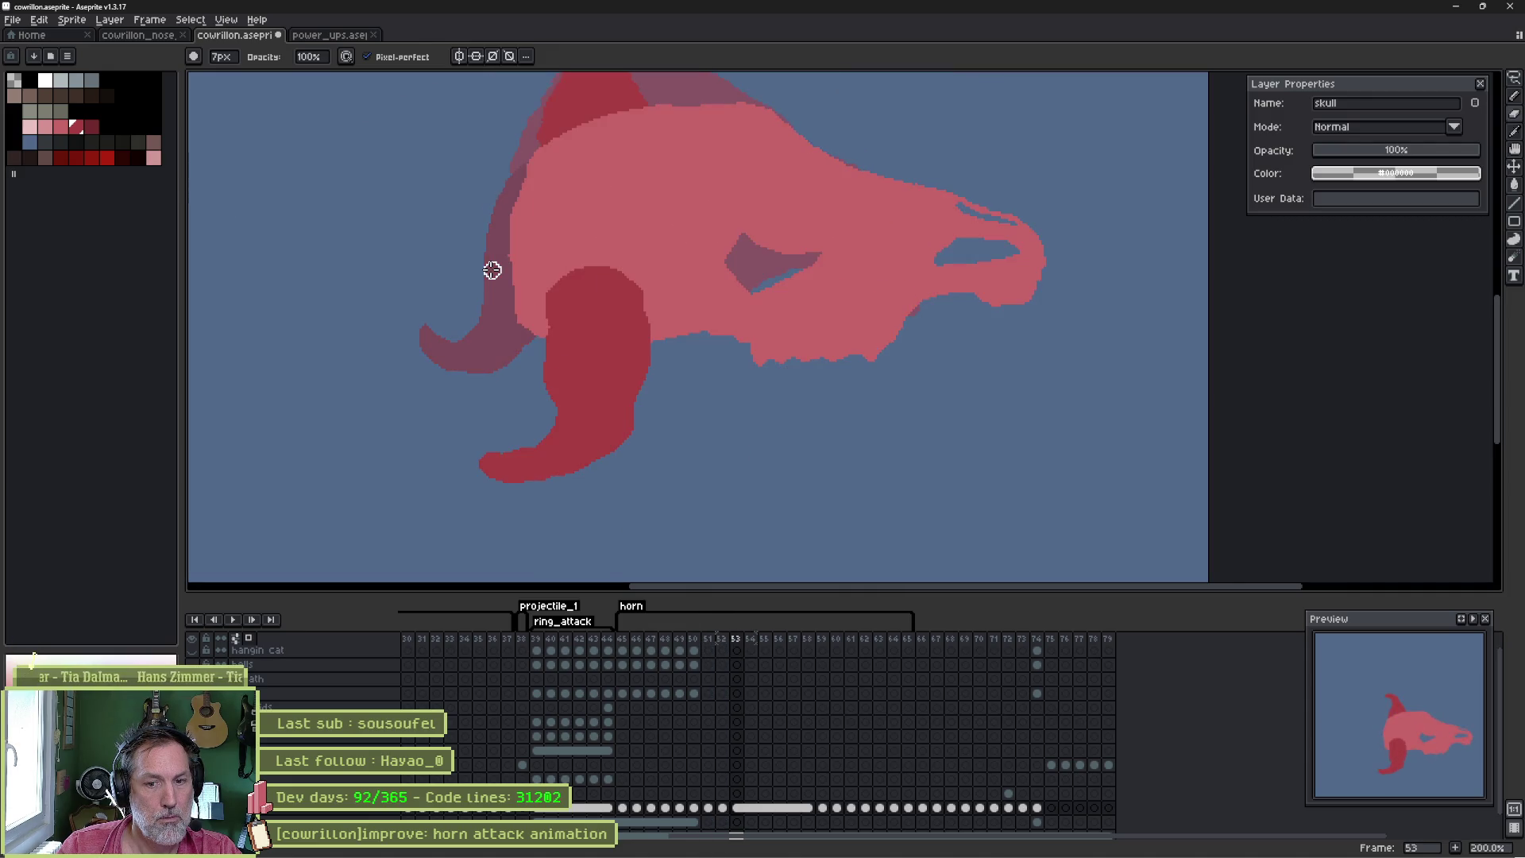
key(Left)
key(Left)
key(Left)
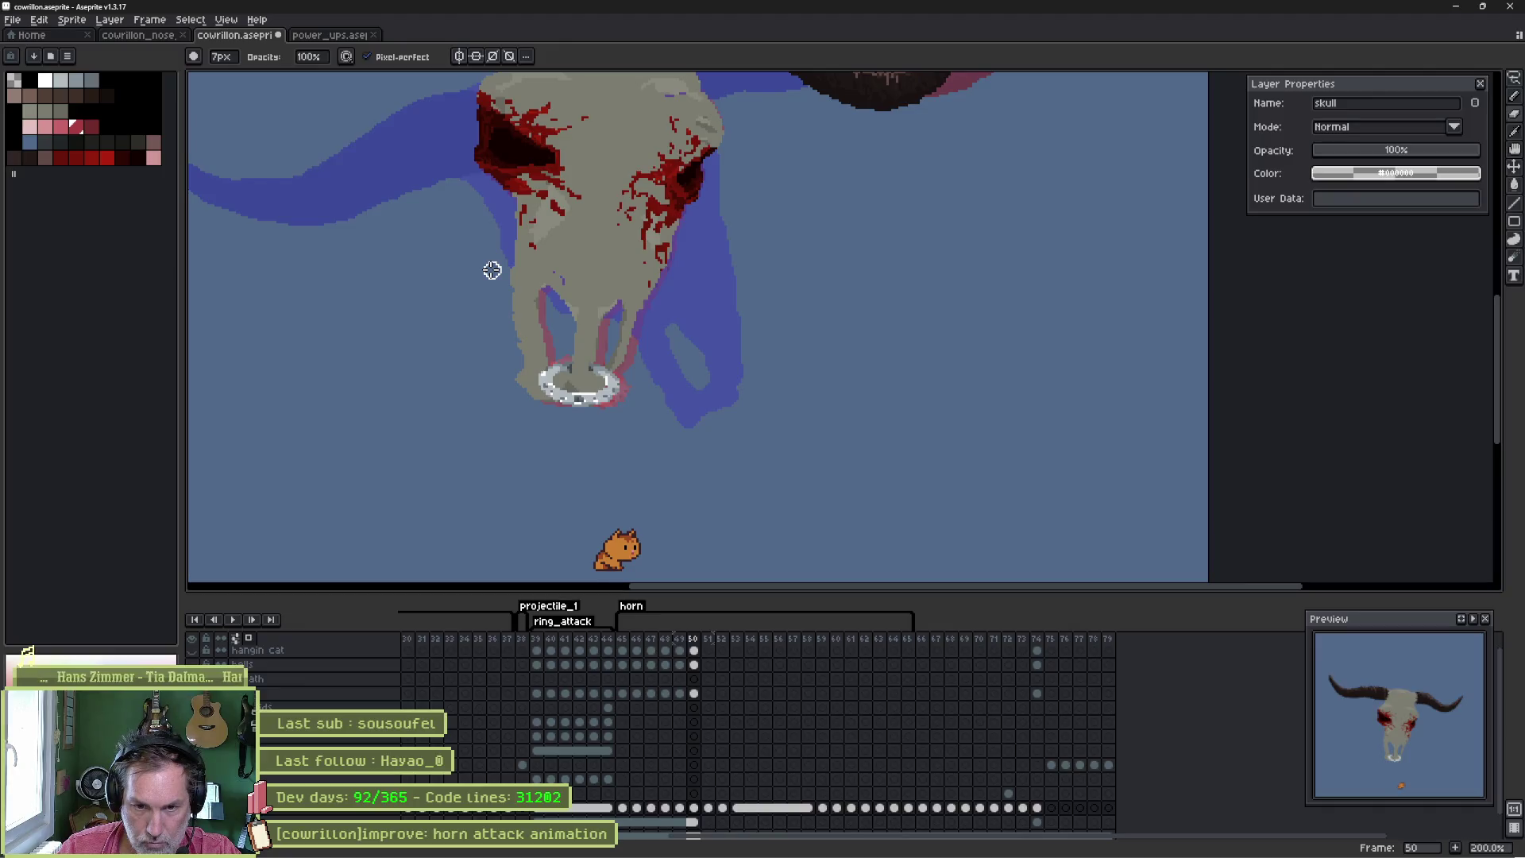
- Flip between frames 50 and 51 to compare the poses, ending on frame 51
key(Right)
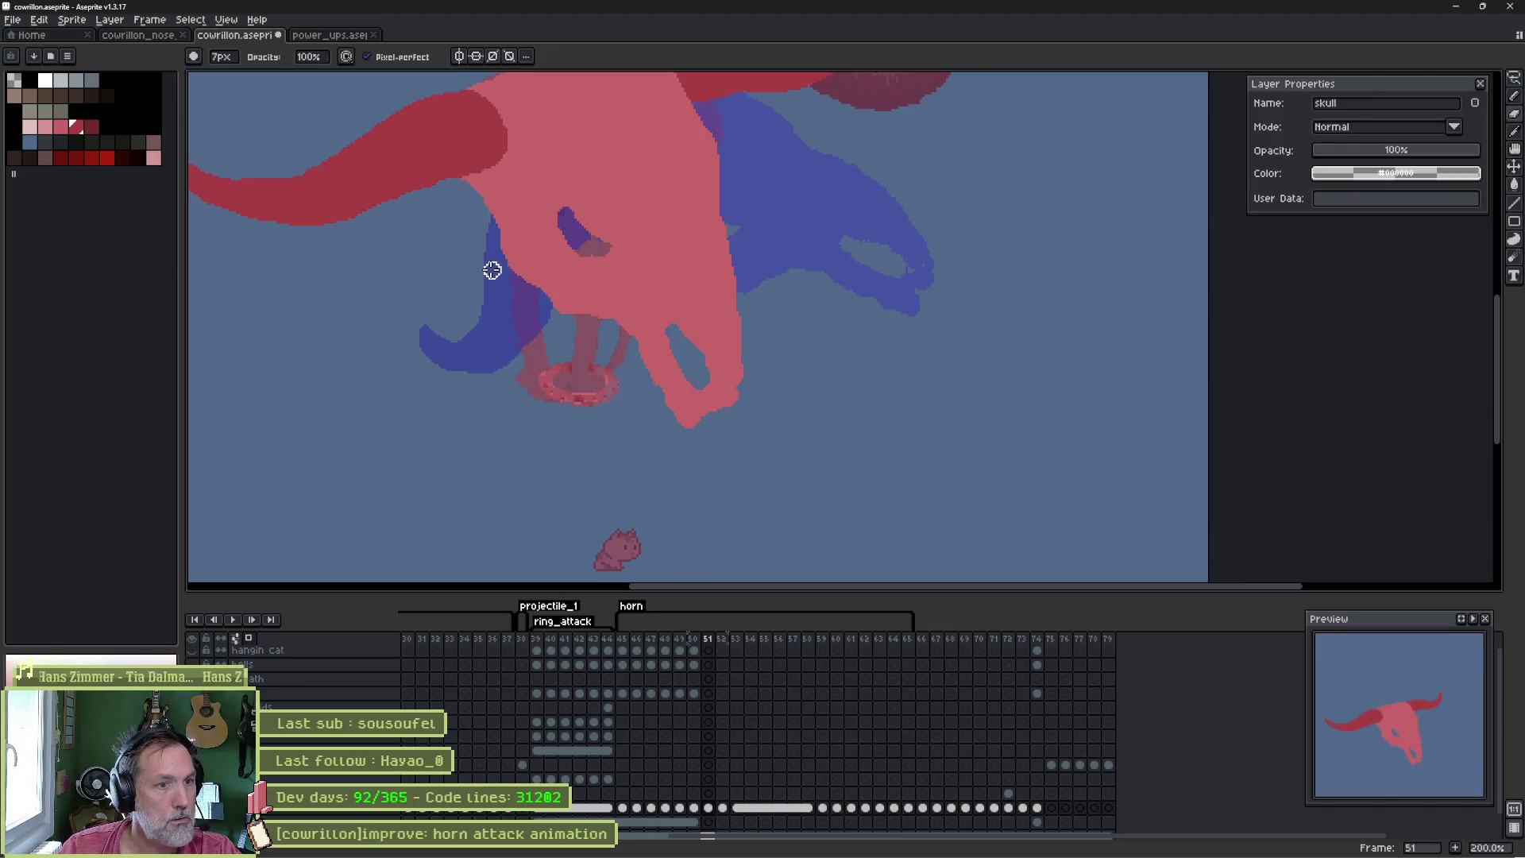
key(Left)
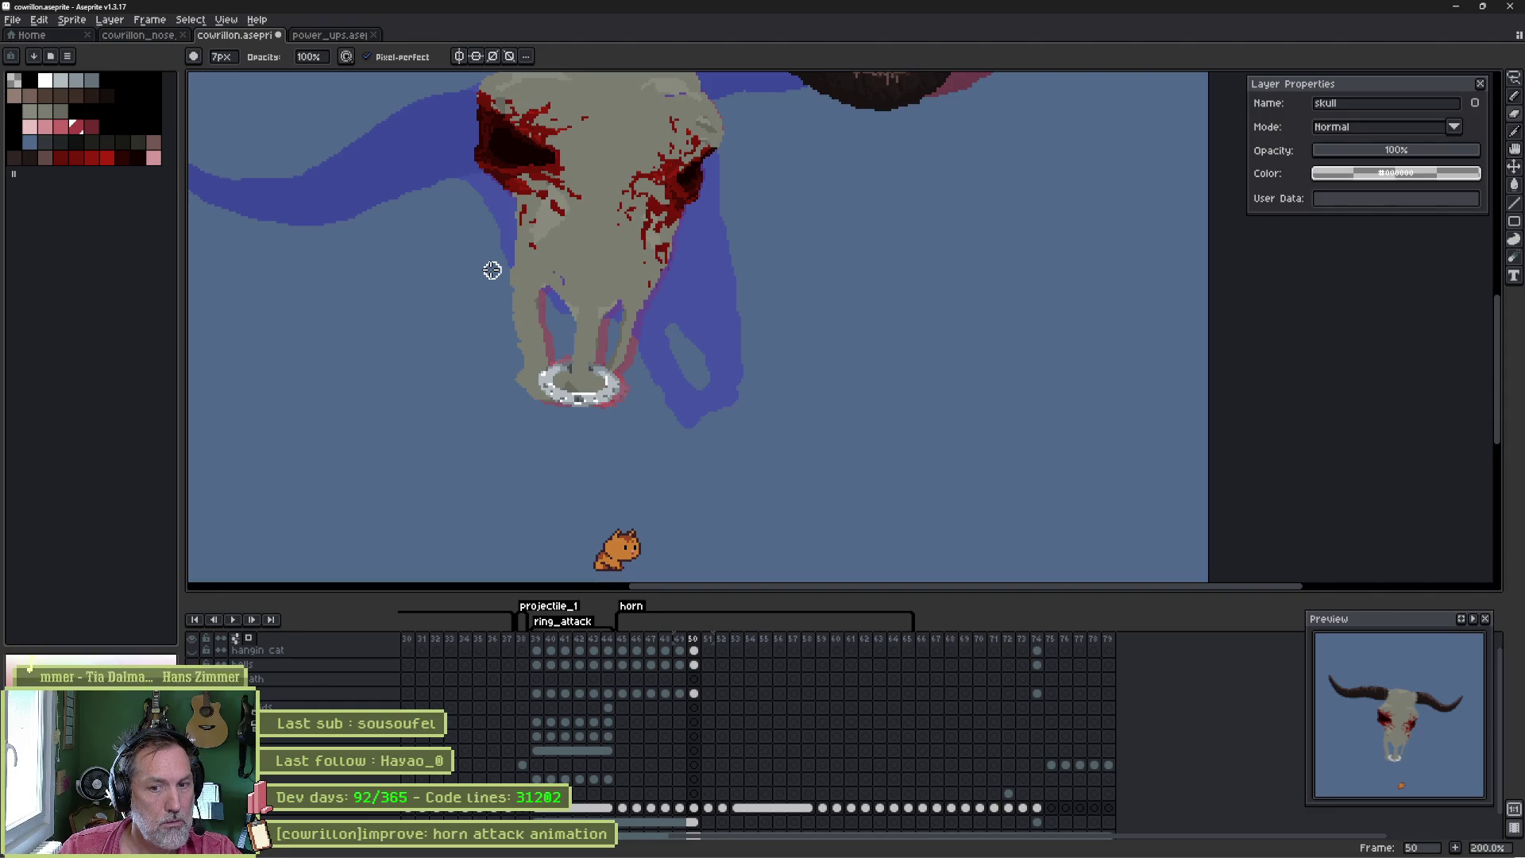
key(Right)
key(Left)
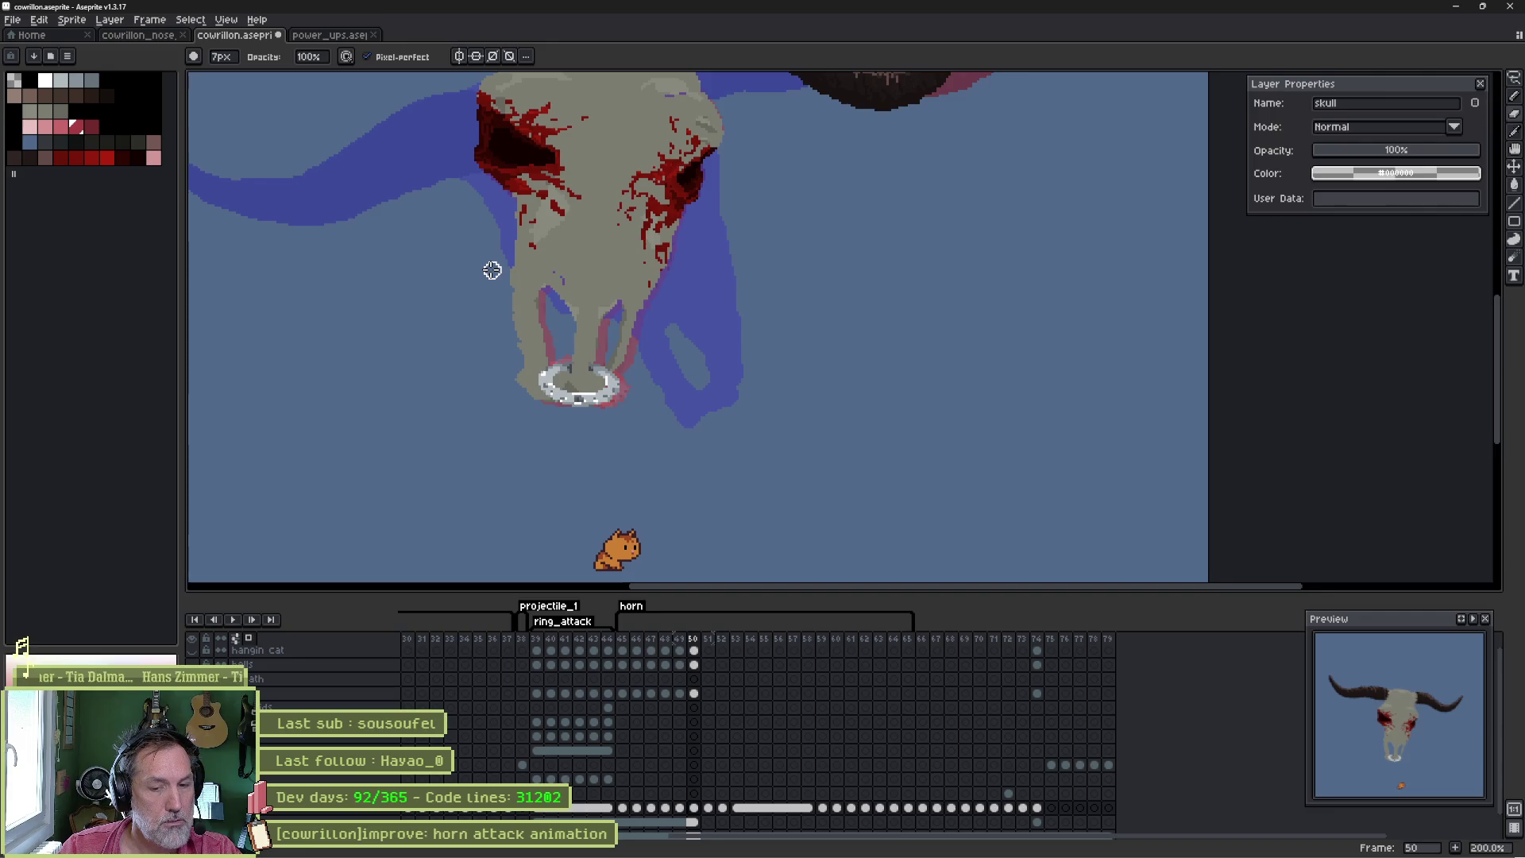
key(Right)
key(Left)
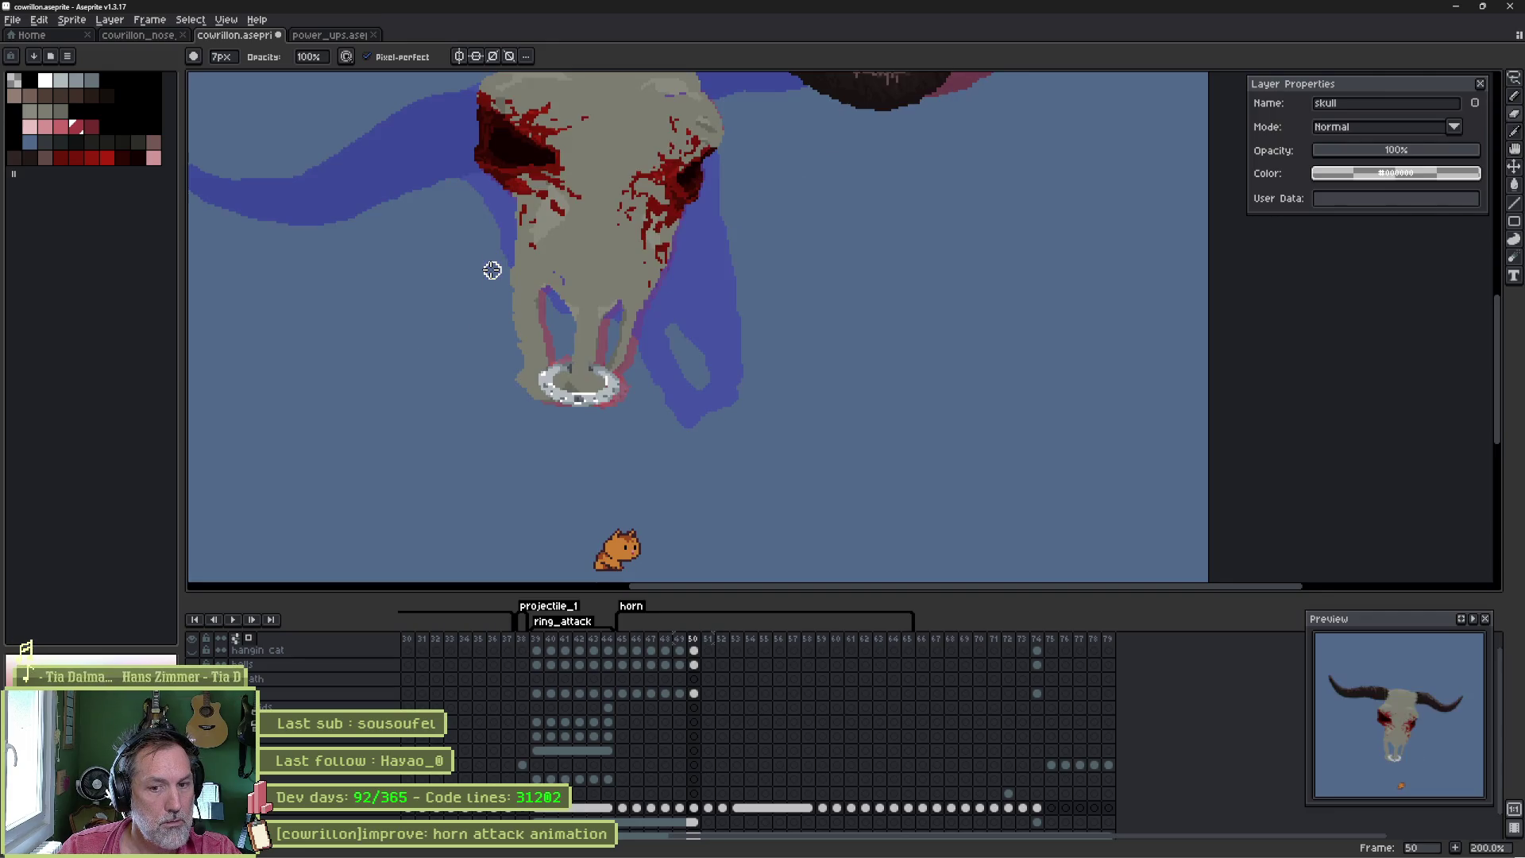
key(Right)
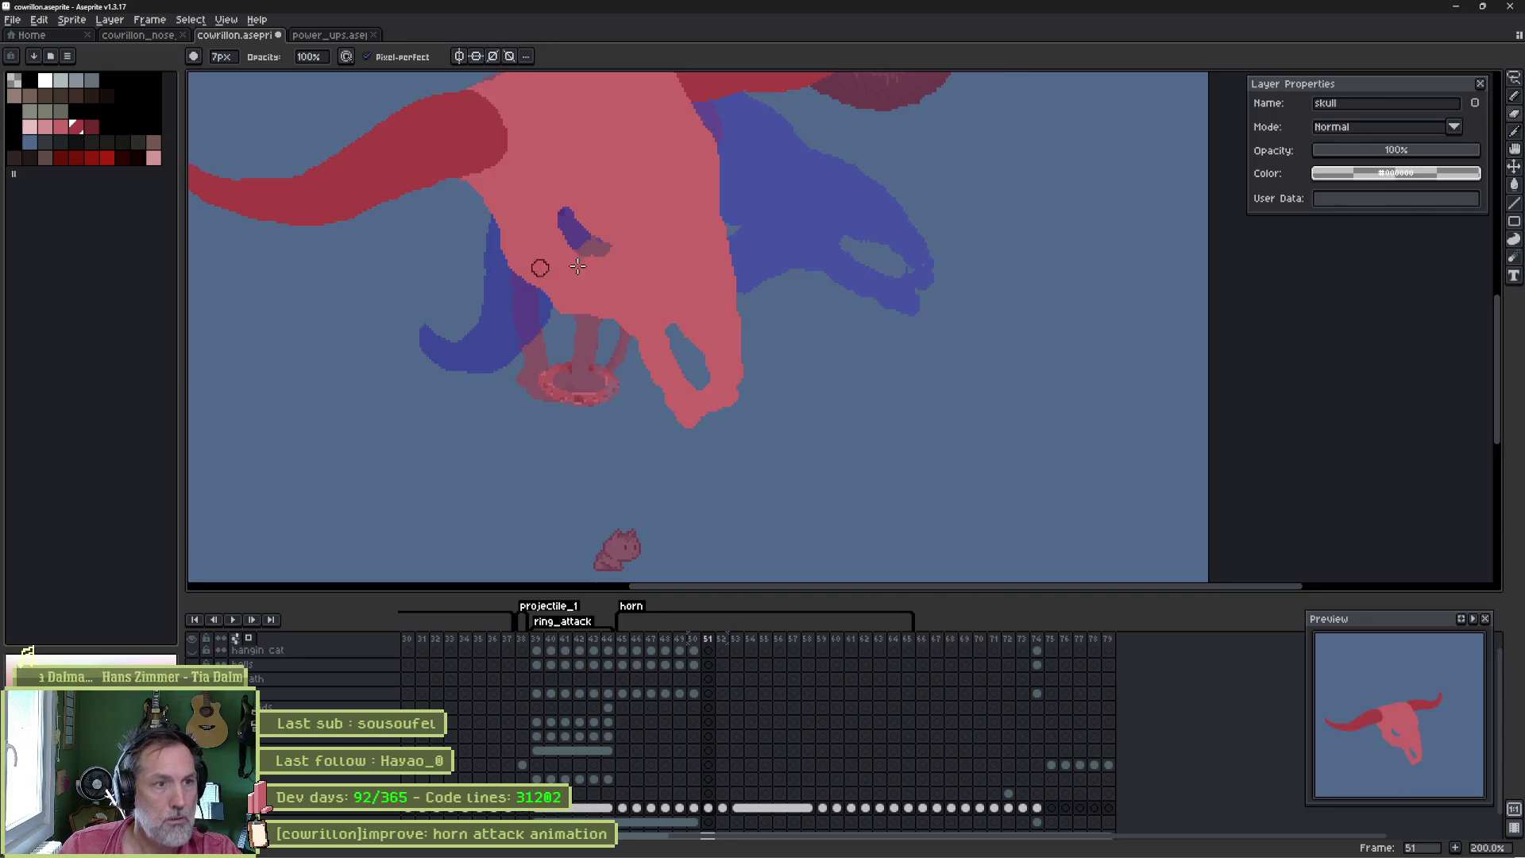
key(Left)
key(Right)
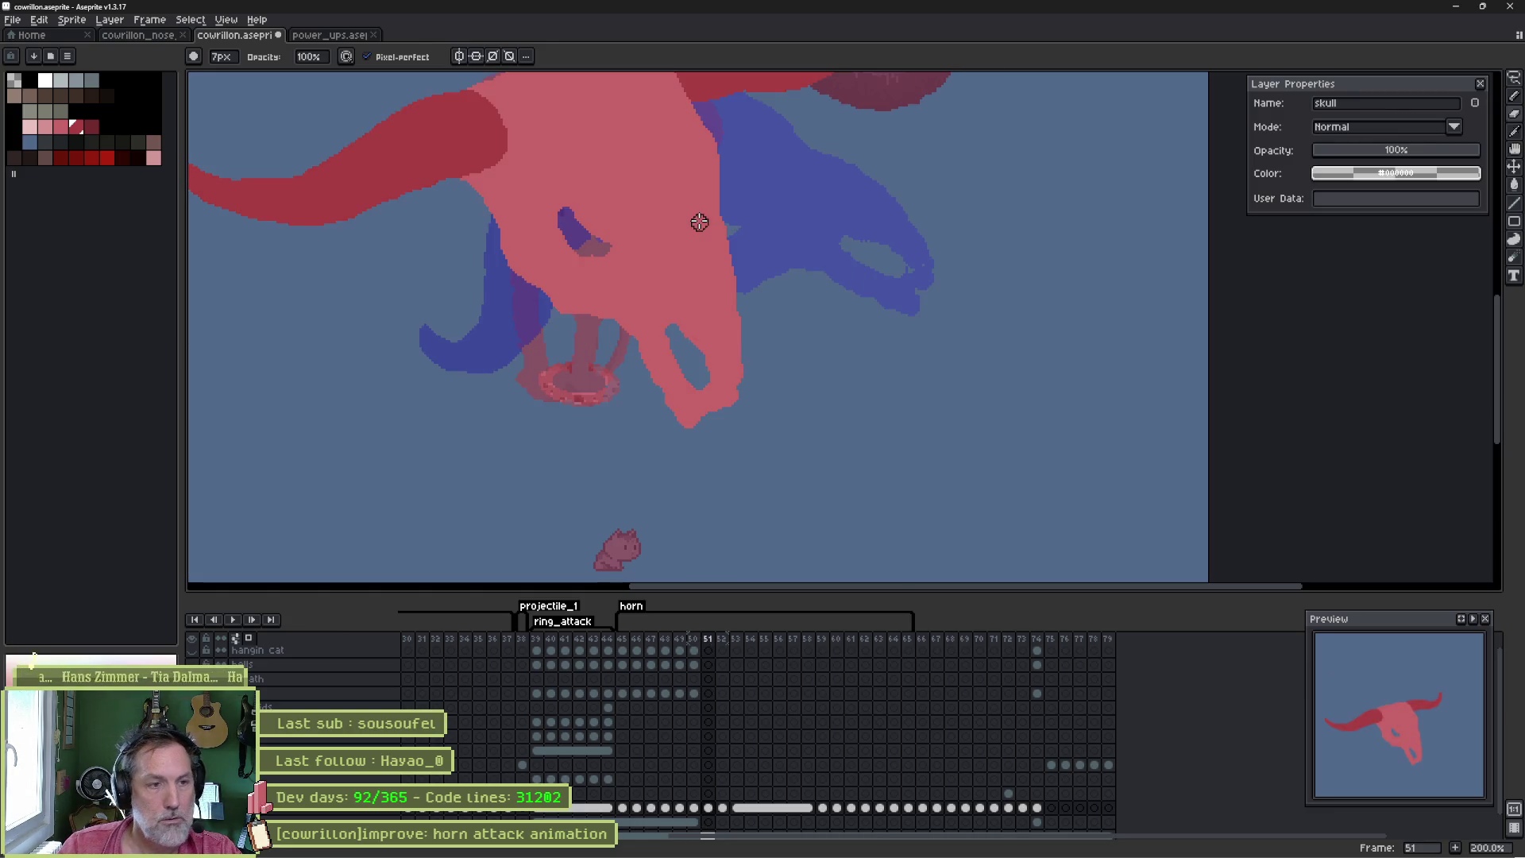
- Lasso frame 51's lower horn shape, move it down and right, and fill the gap pink
key(q)
mouse_move(602, 343)
mouse_down()
mouse_move(737, 447)
mouse_move(708, 381)
mouse_move(718, 395)
mouse_up()
key(ctrl+d)
key(i)
key(b)
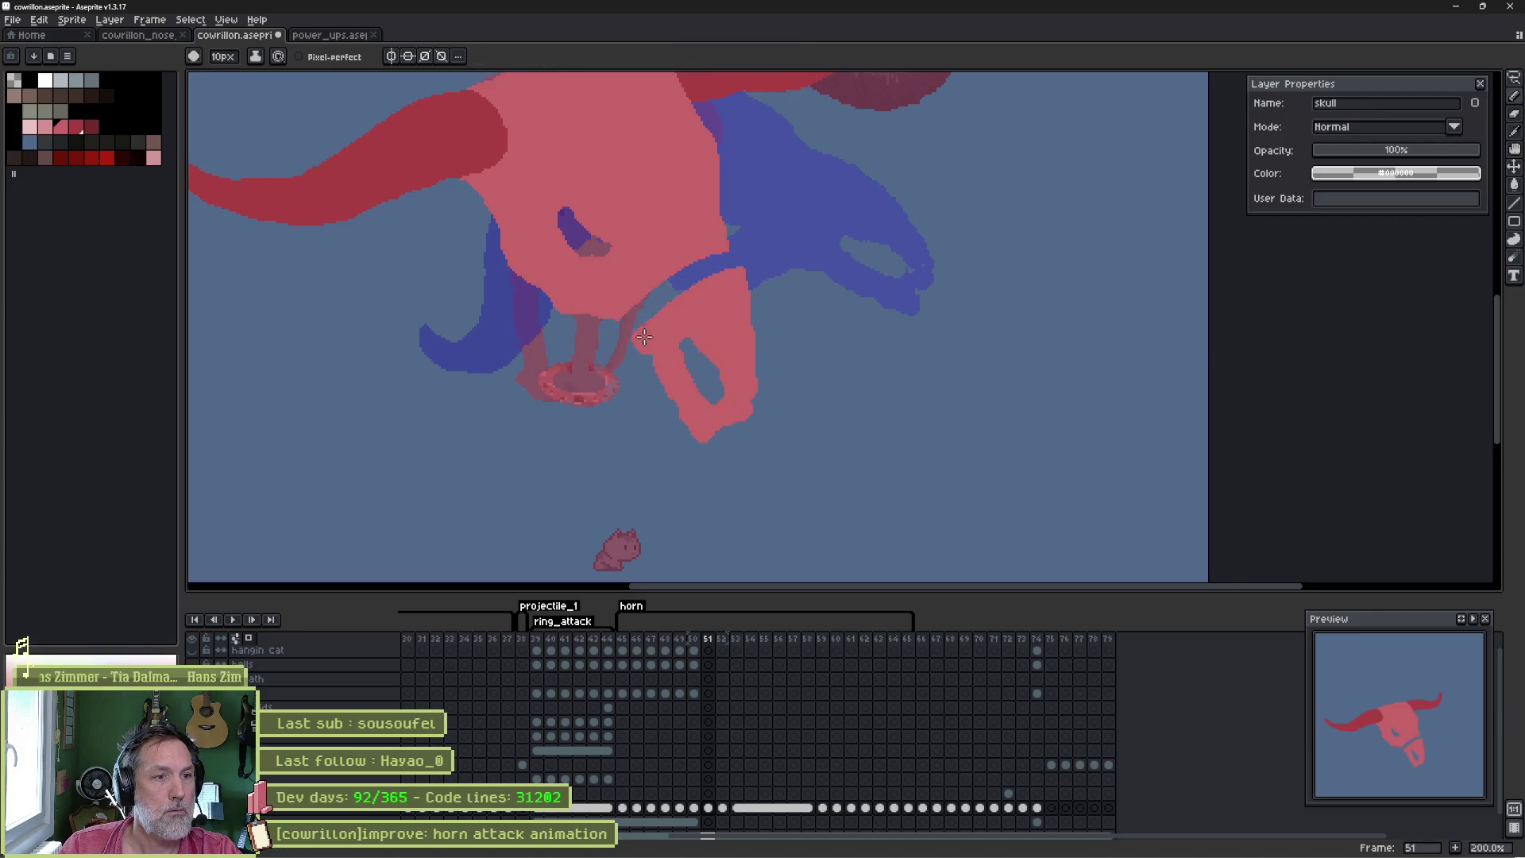
drag(633, 313, 709, 257)
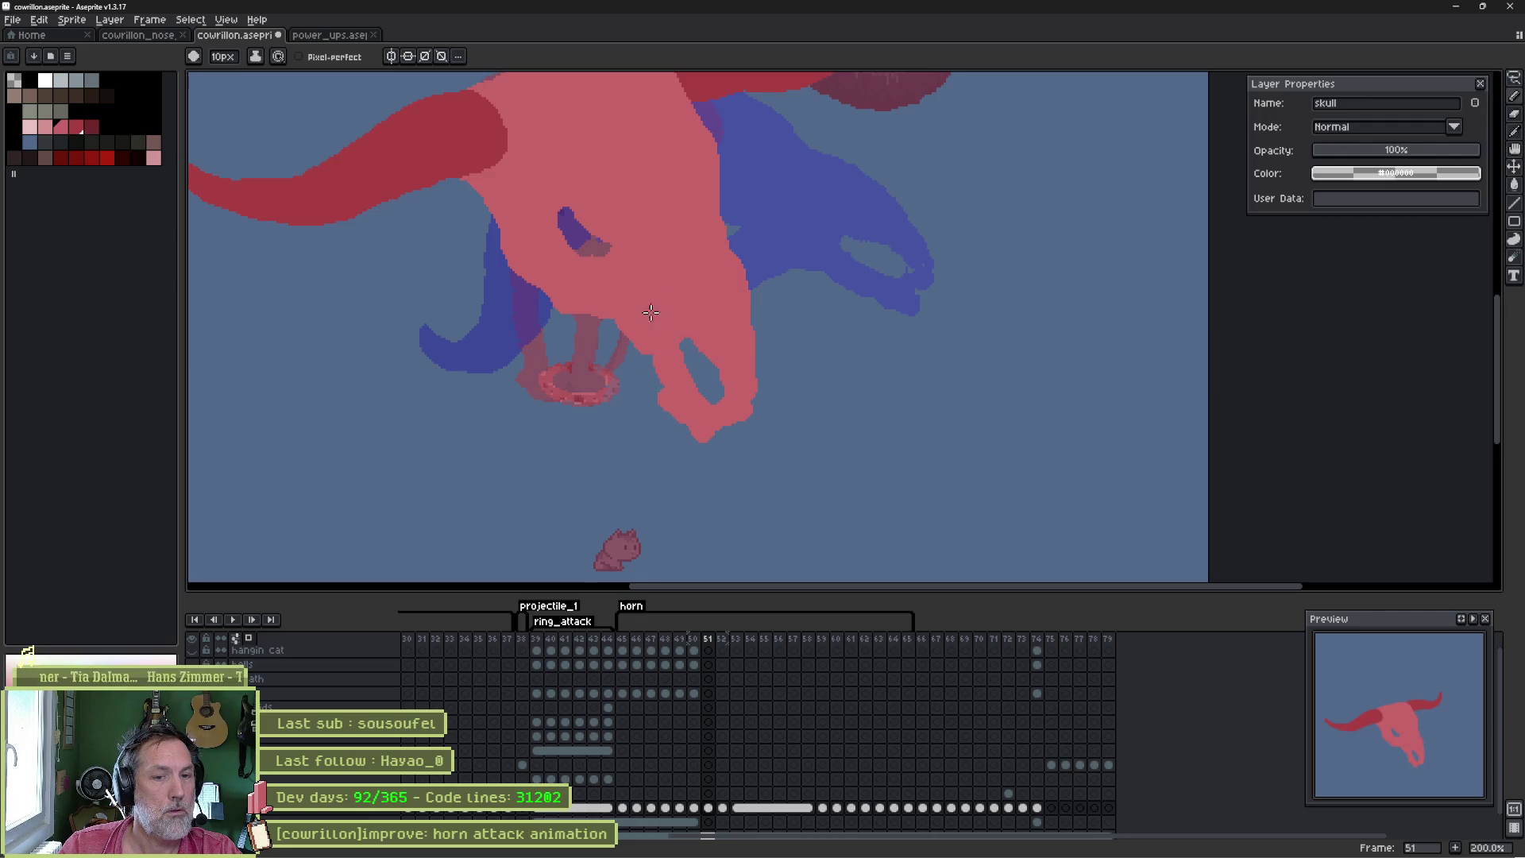
- On frame 52, widen the red snout tip and rework the skull's eye outline
key(Left)
key(Right)
key(Right)
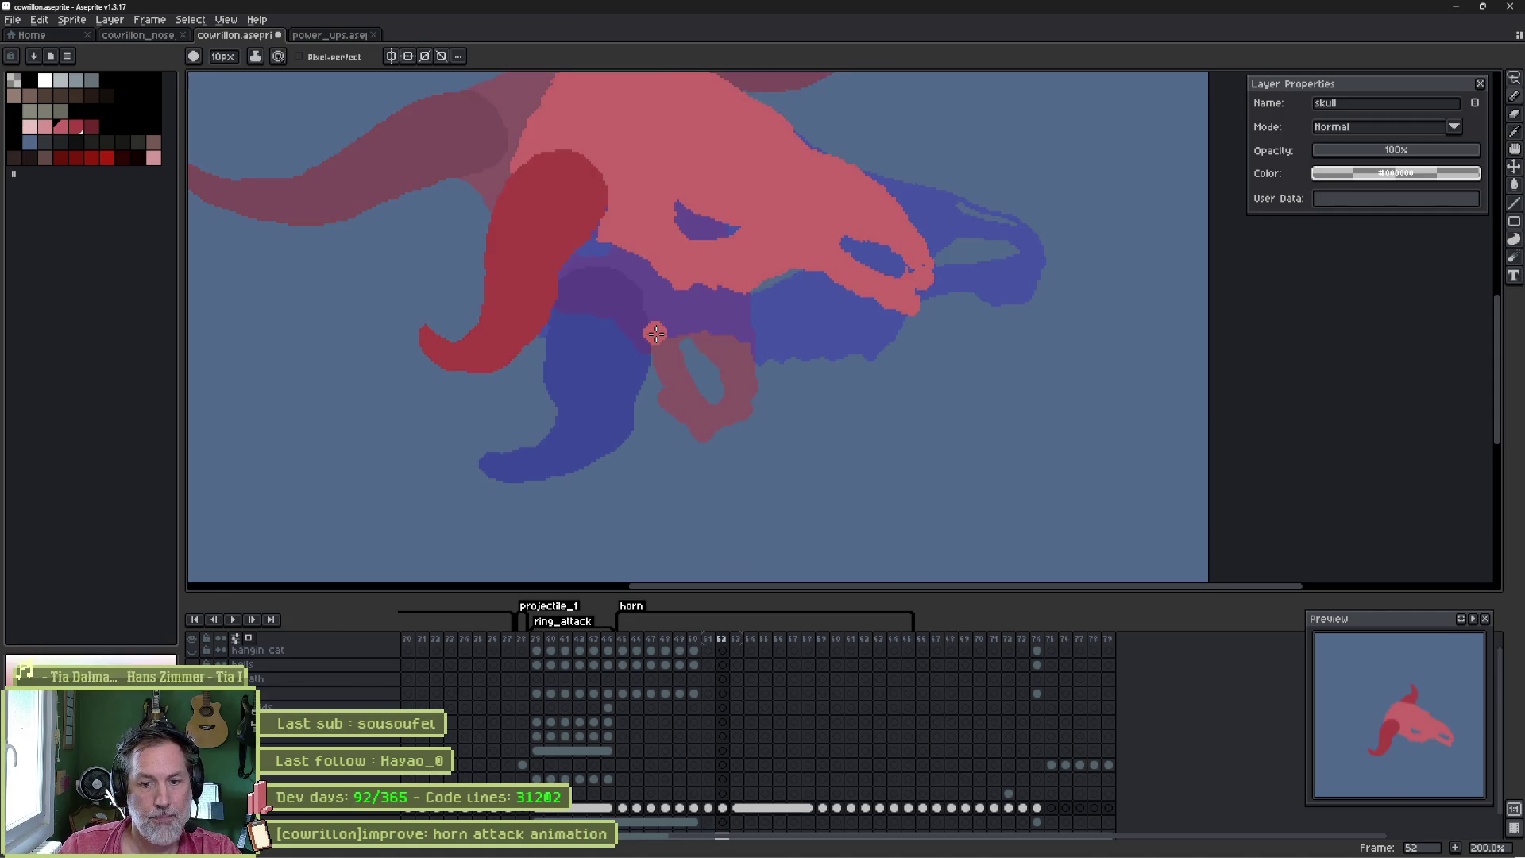
key(Left)
key(Right)
key(Right)
key(Right)
key(Left)
key(Left)
key(Left)
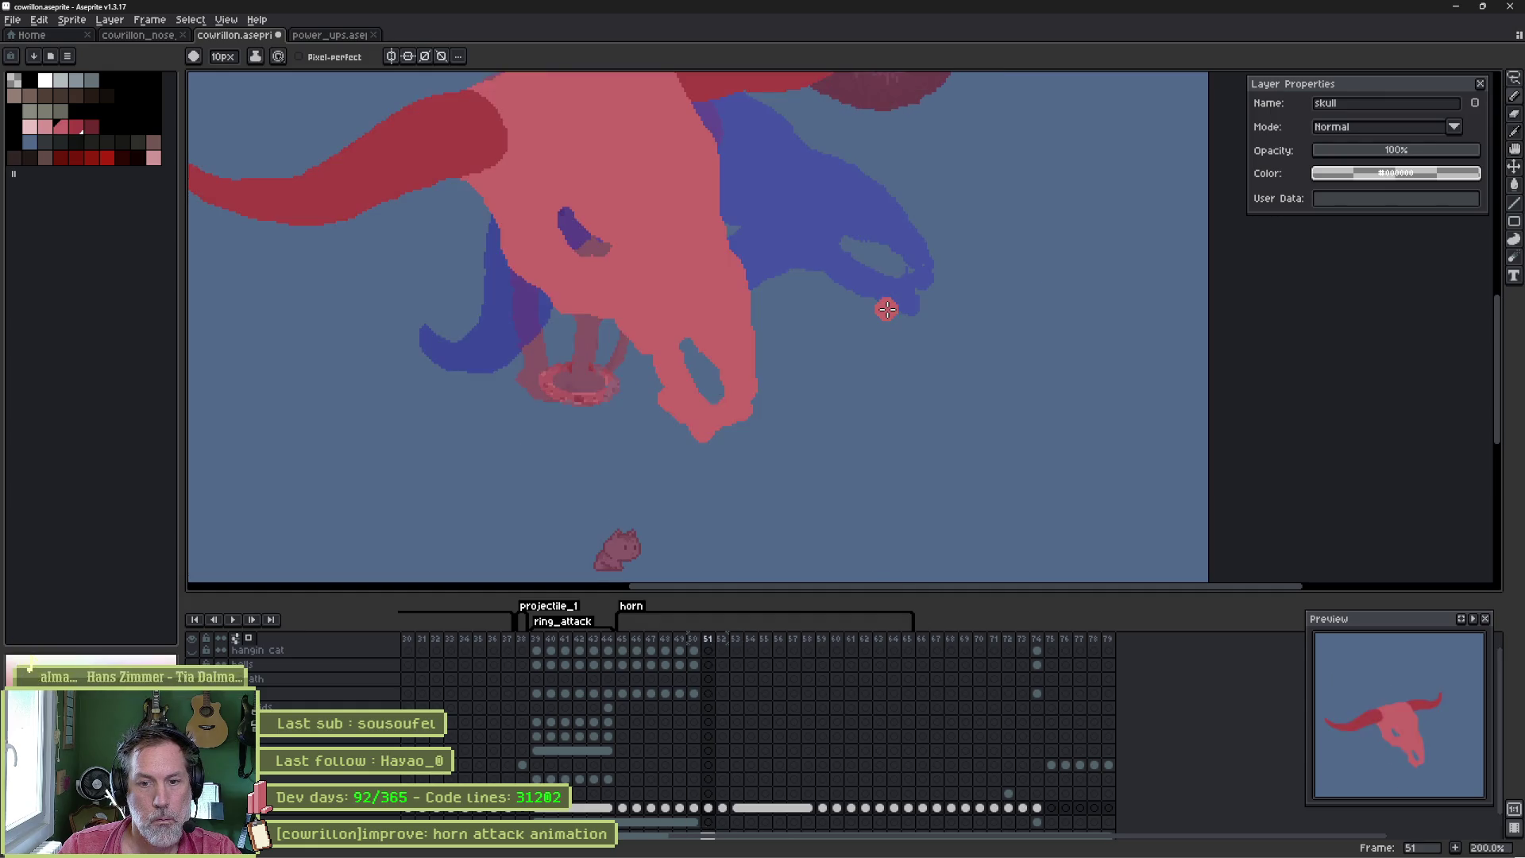
key(Right)
key(Right)
key(Left)
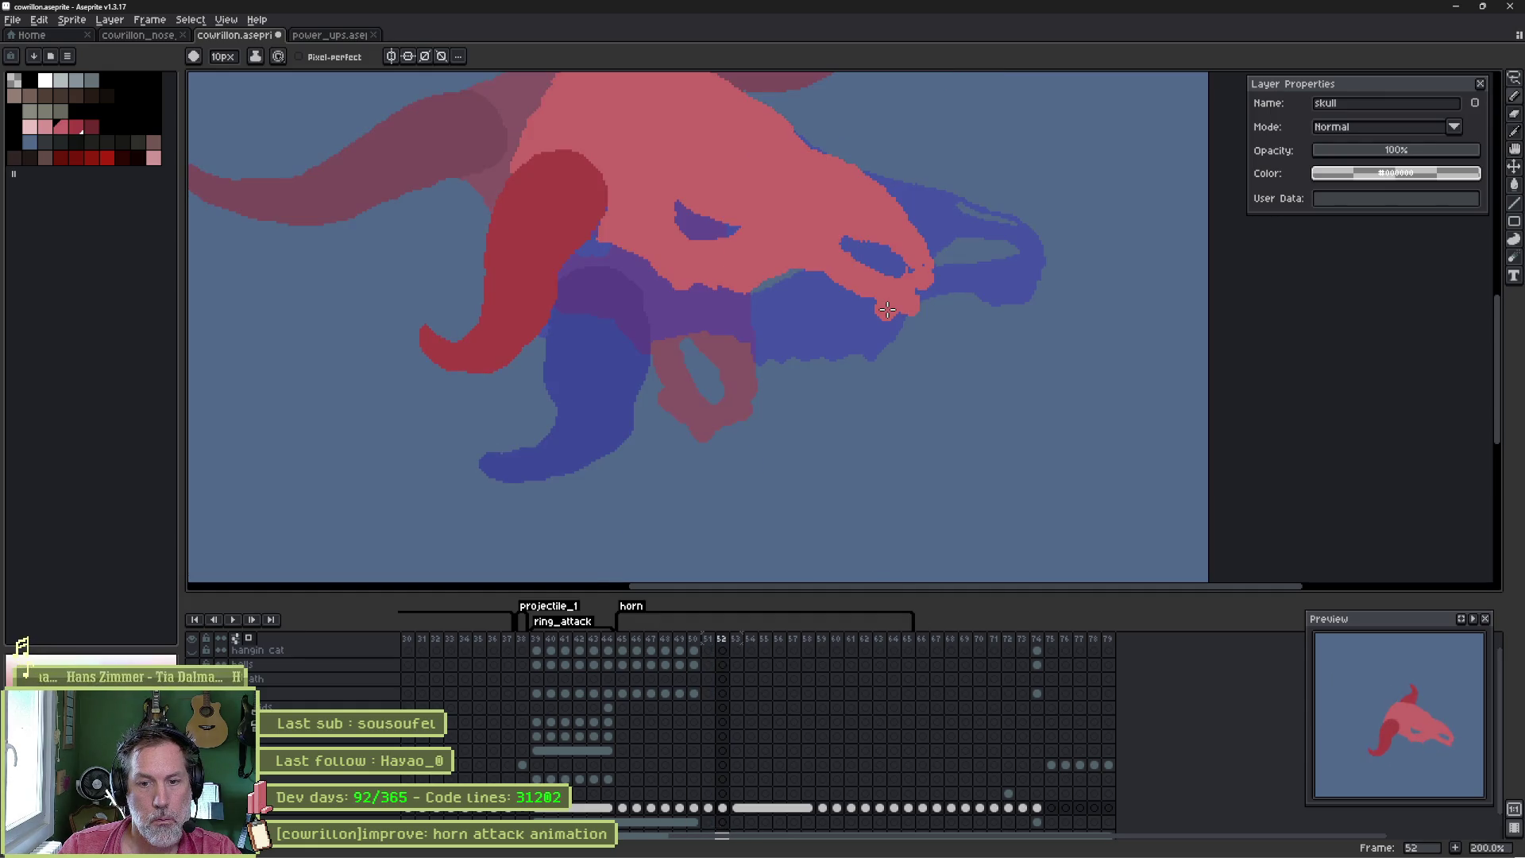
drag(930, 218, 877, 281)
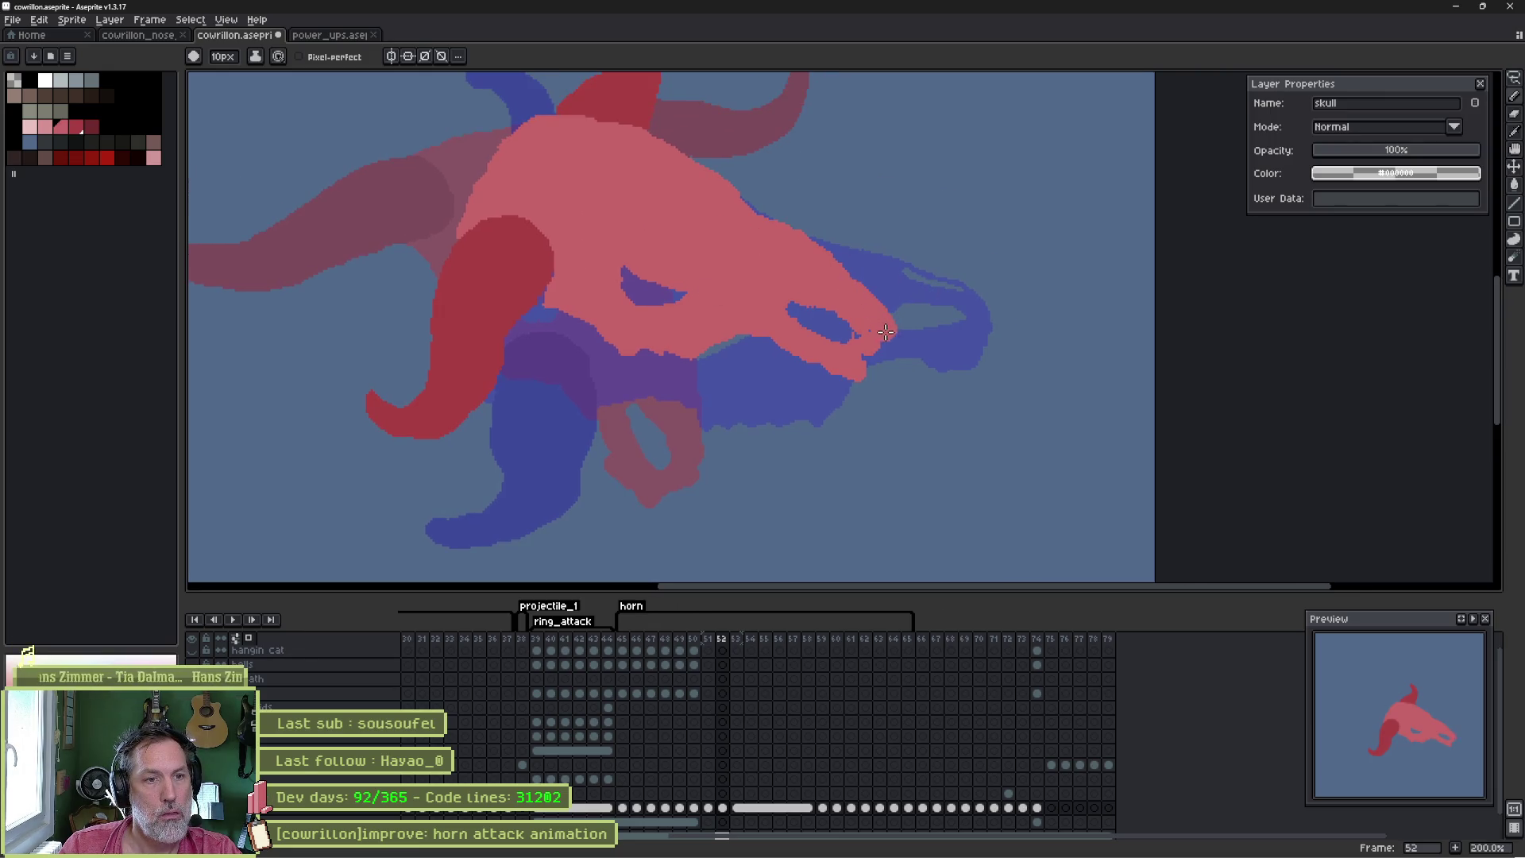
drag(845, 382, 835, 362)
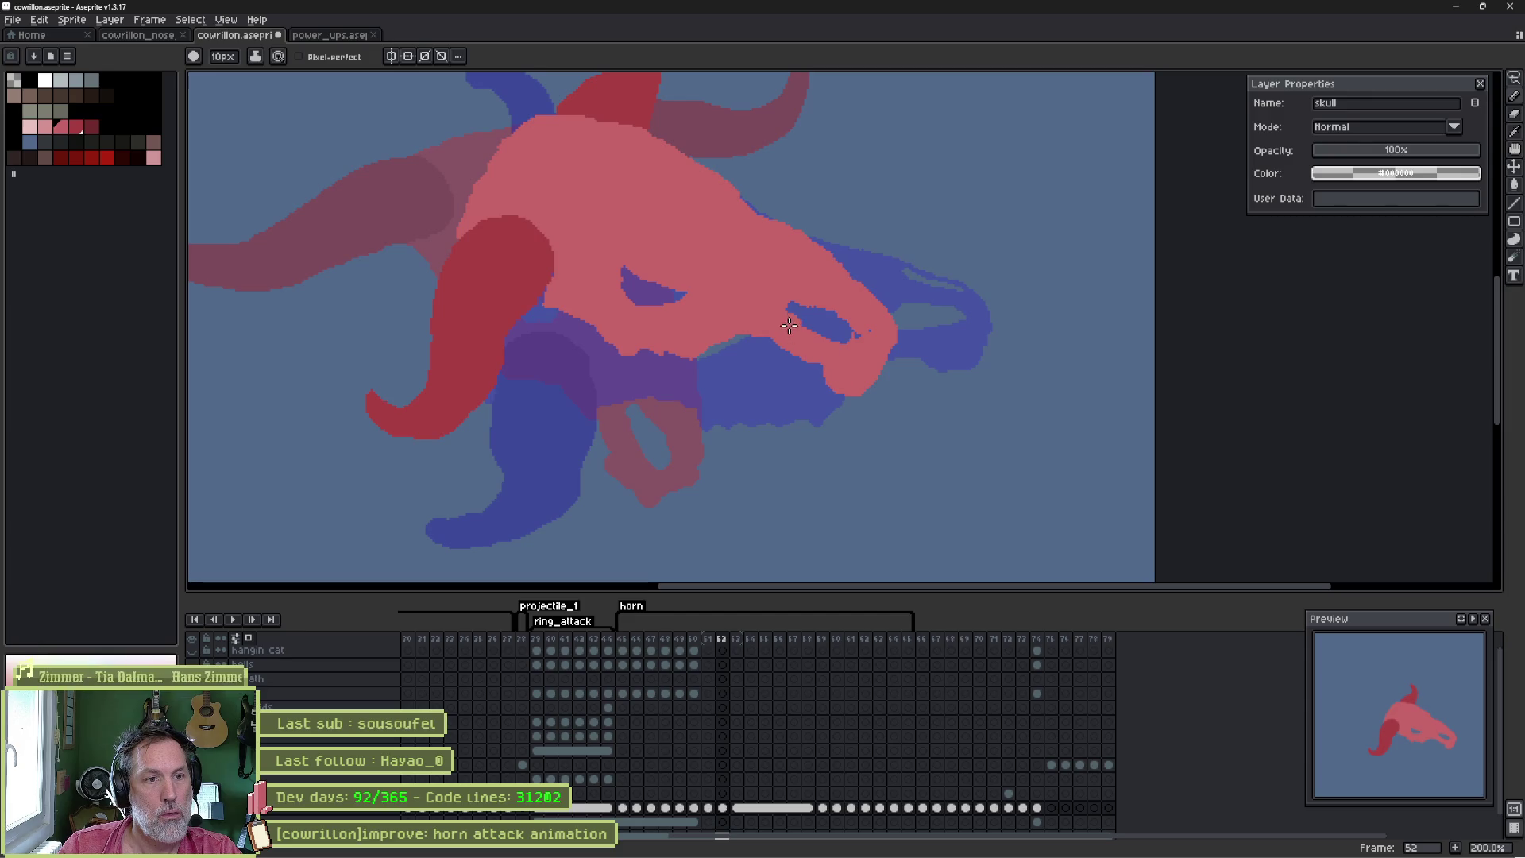
drag(810, 304, 831, 326)
key(b)
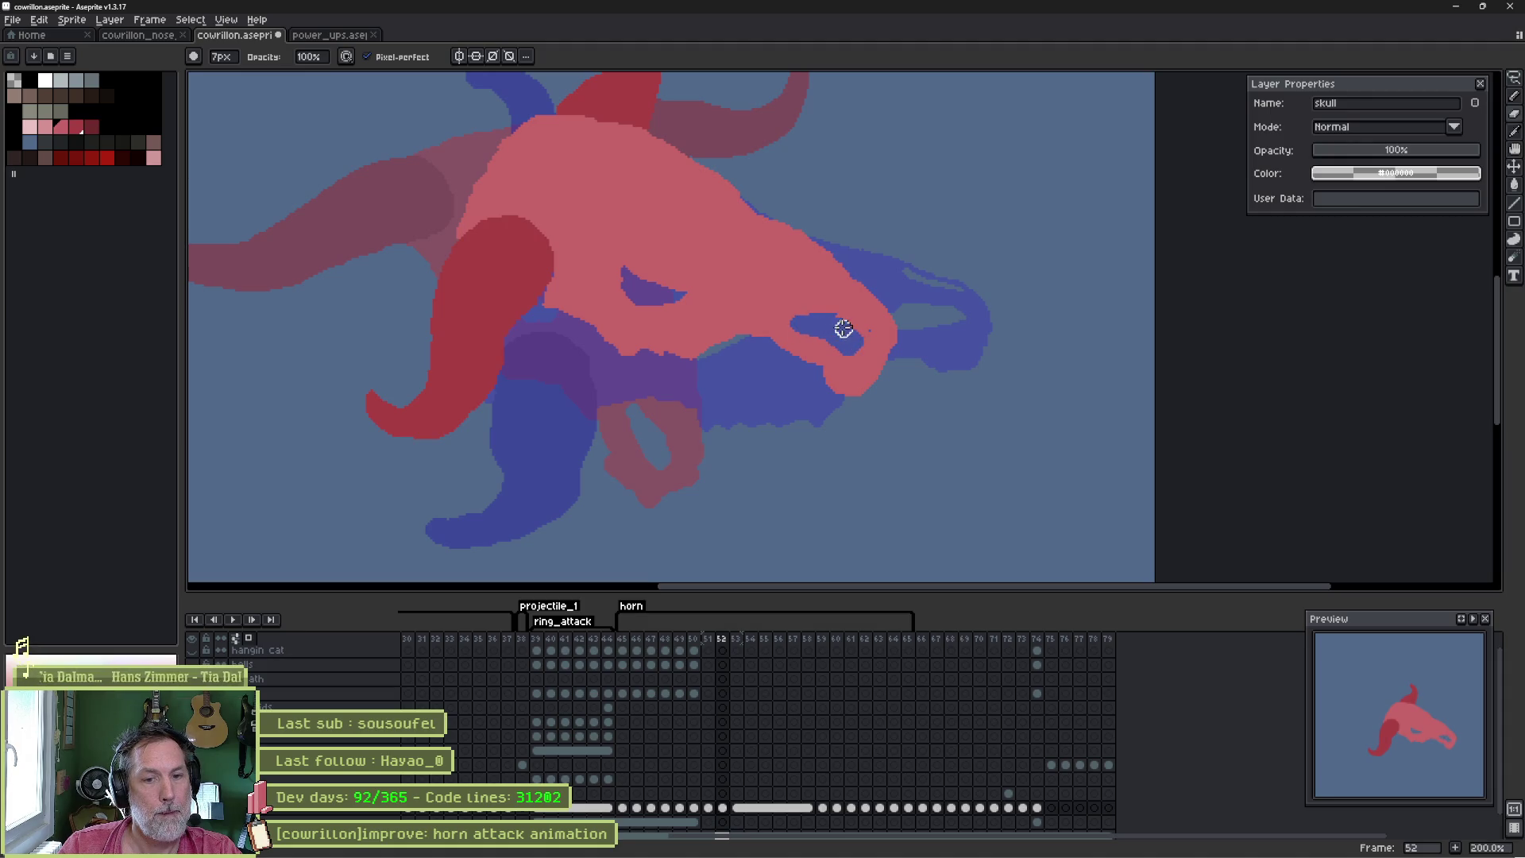
- Flip between frames 51–53, play the horn attack preview, then return to frame 52
key(Right)
key(Left)
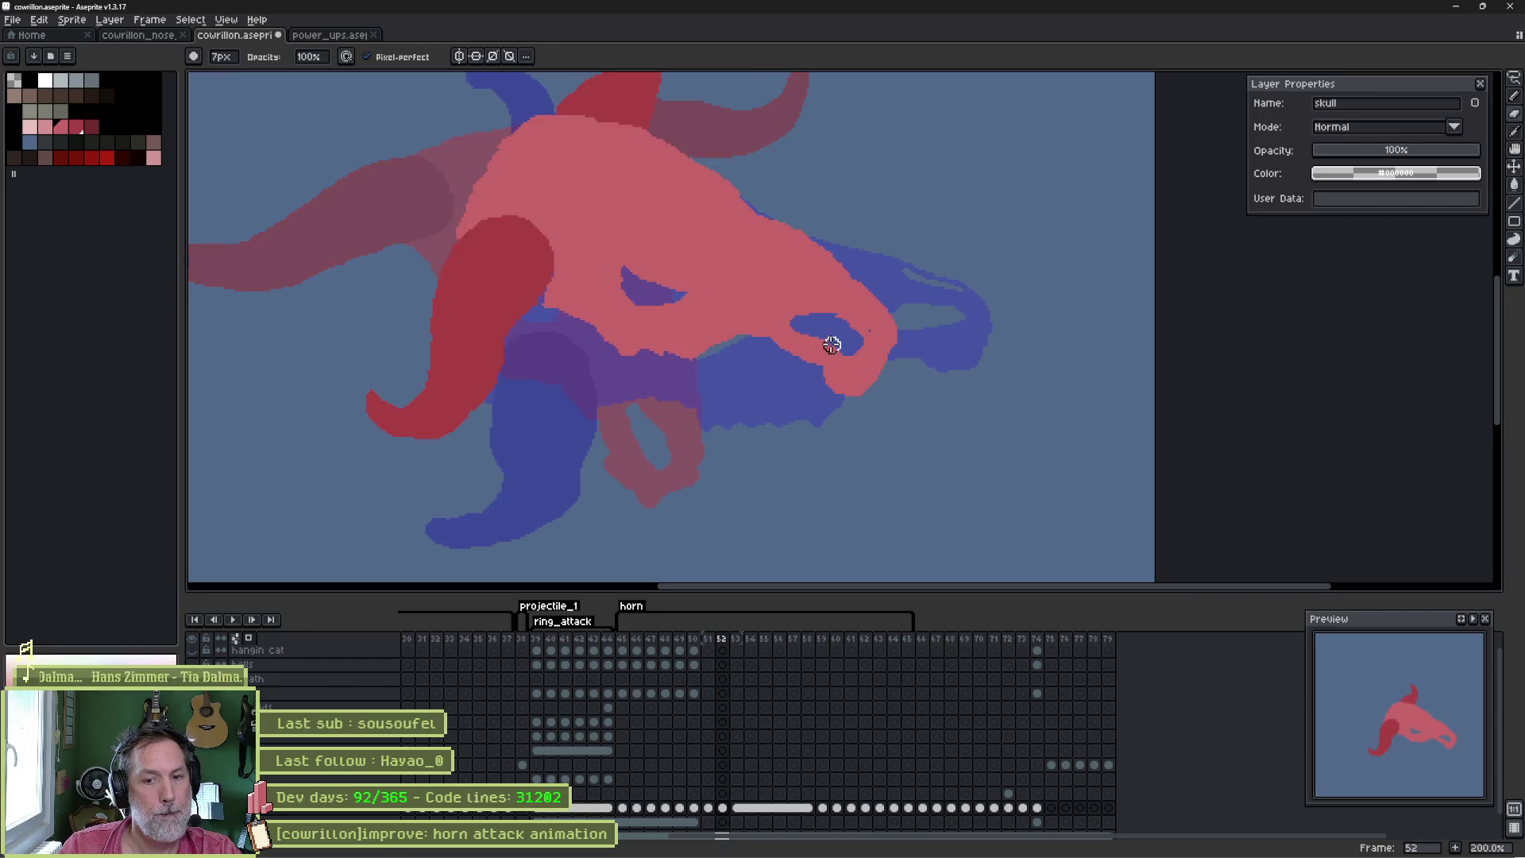
key(Right)
key(Left)
key(Left)
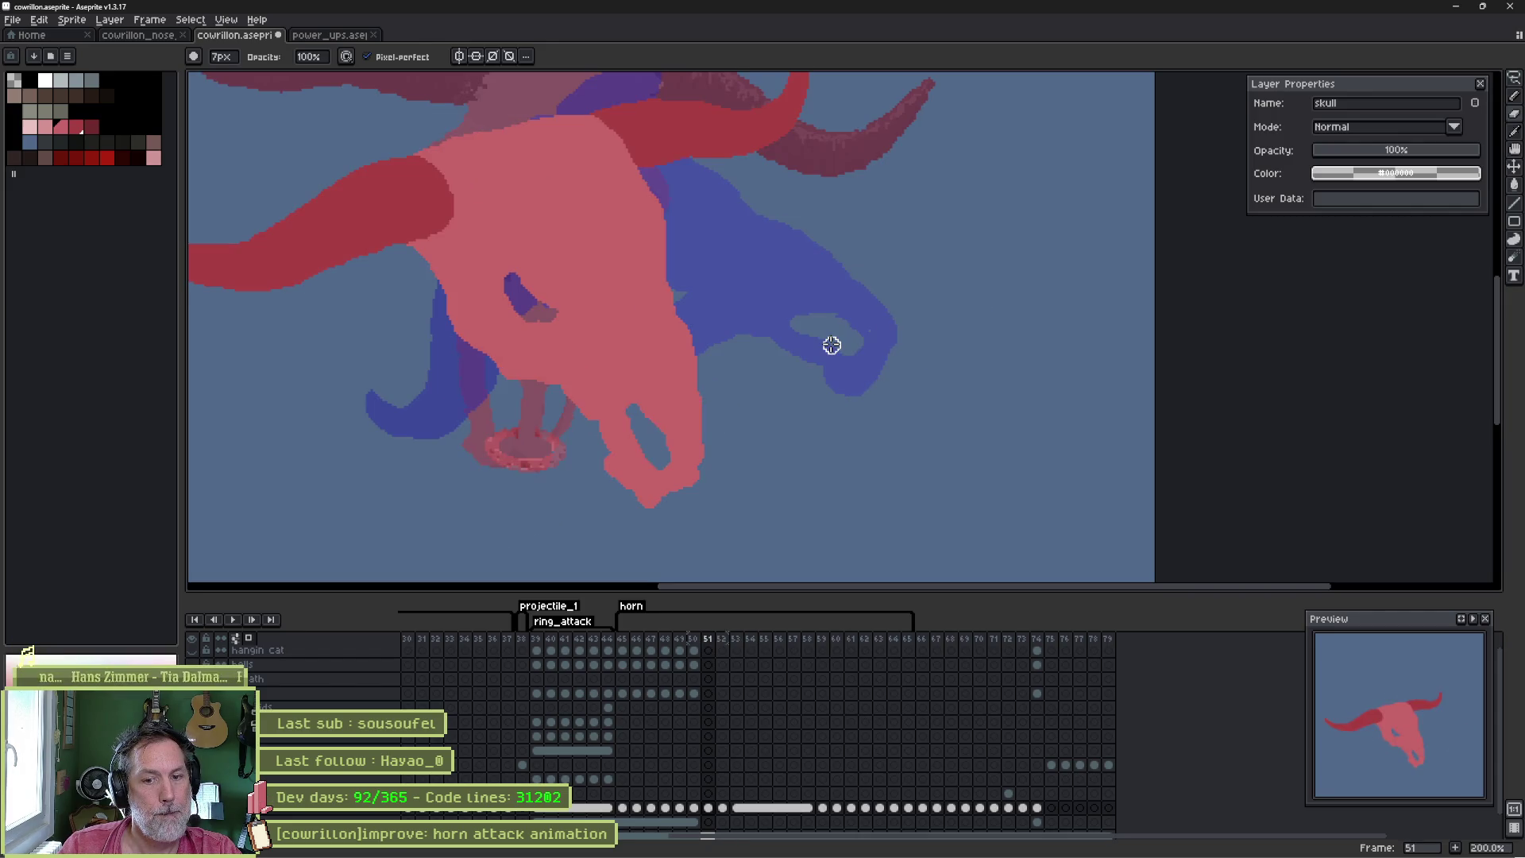
key(Return)
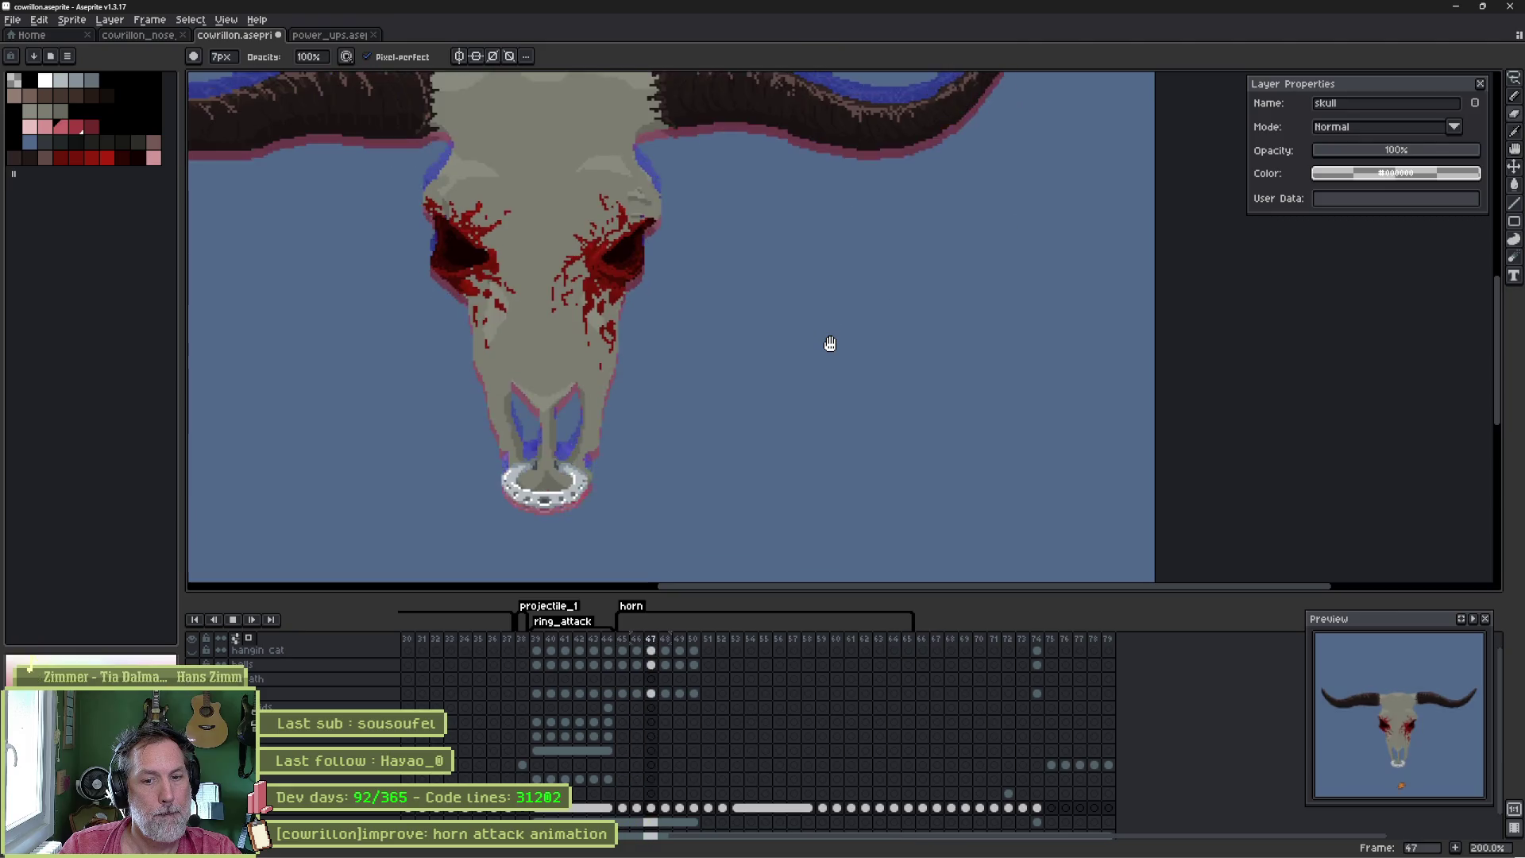
key(Return)
key(Return)
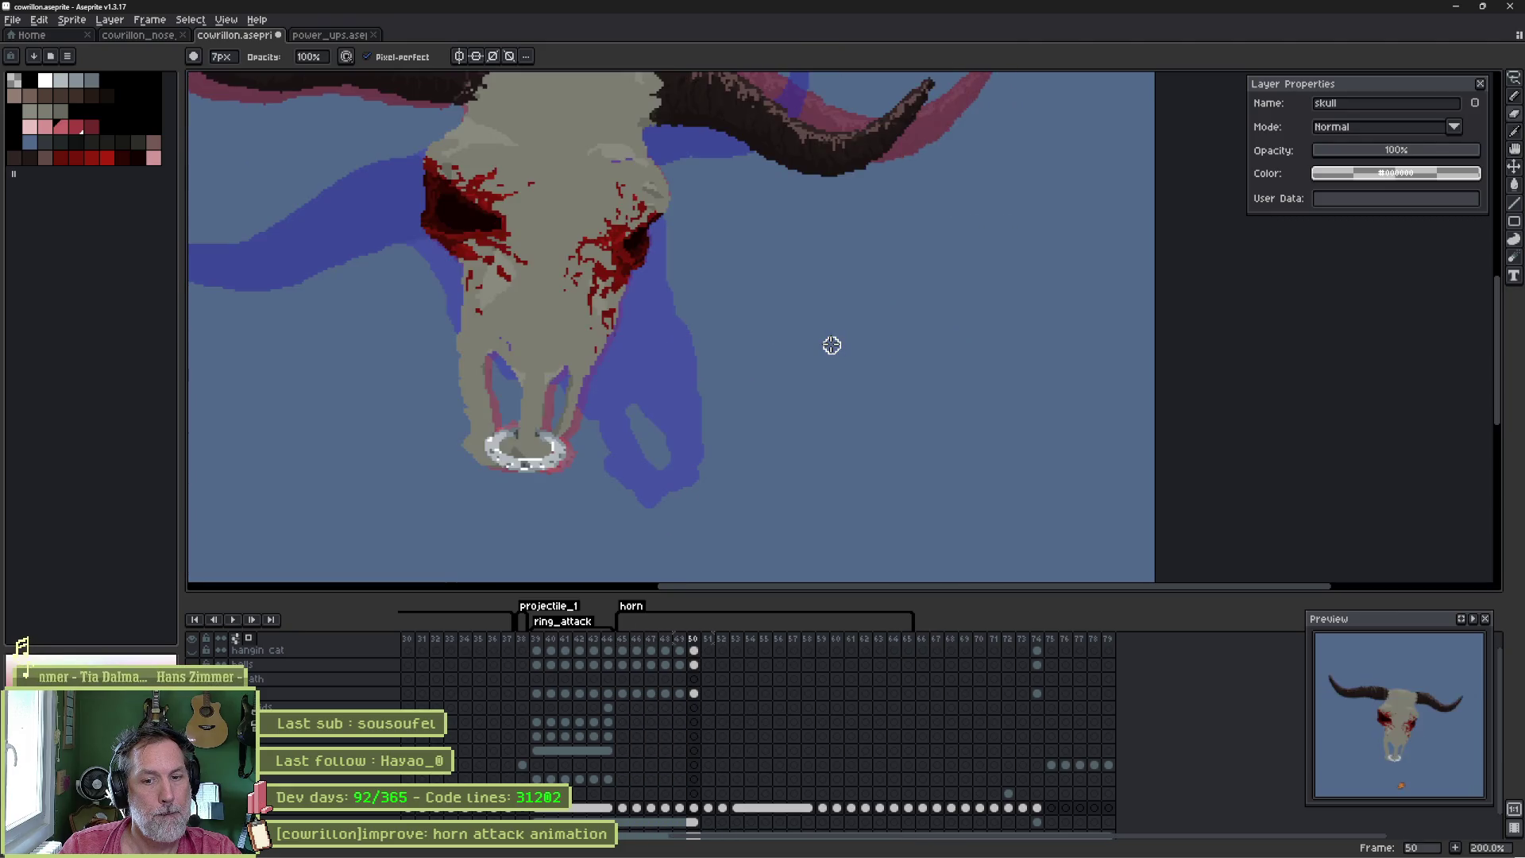
key(Return)
key(Left)
key(Left)
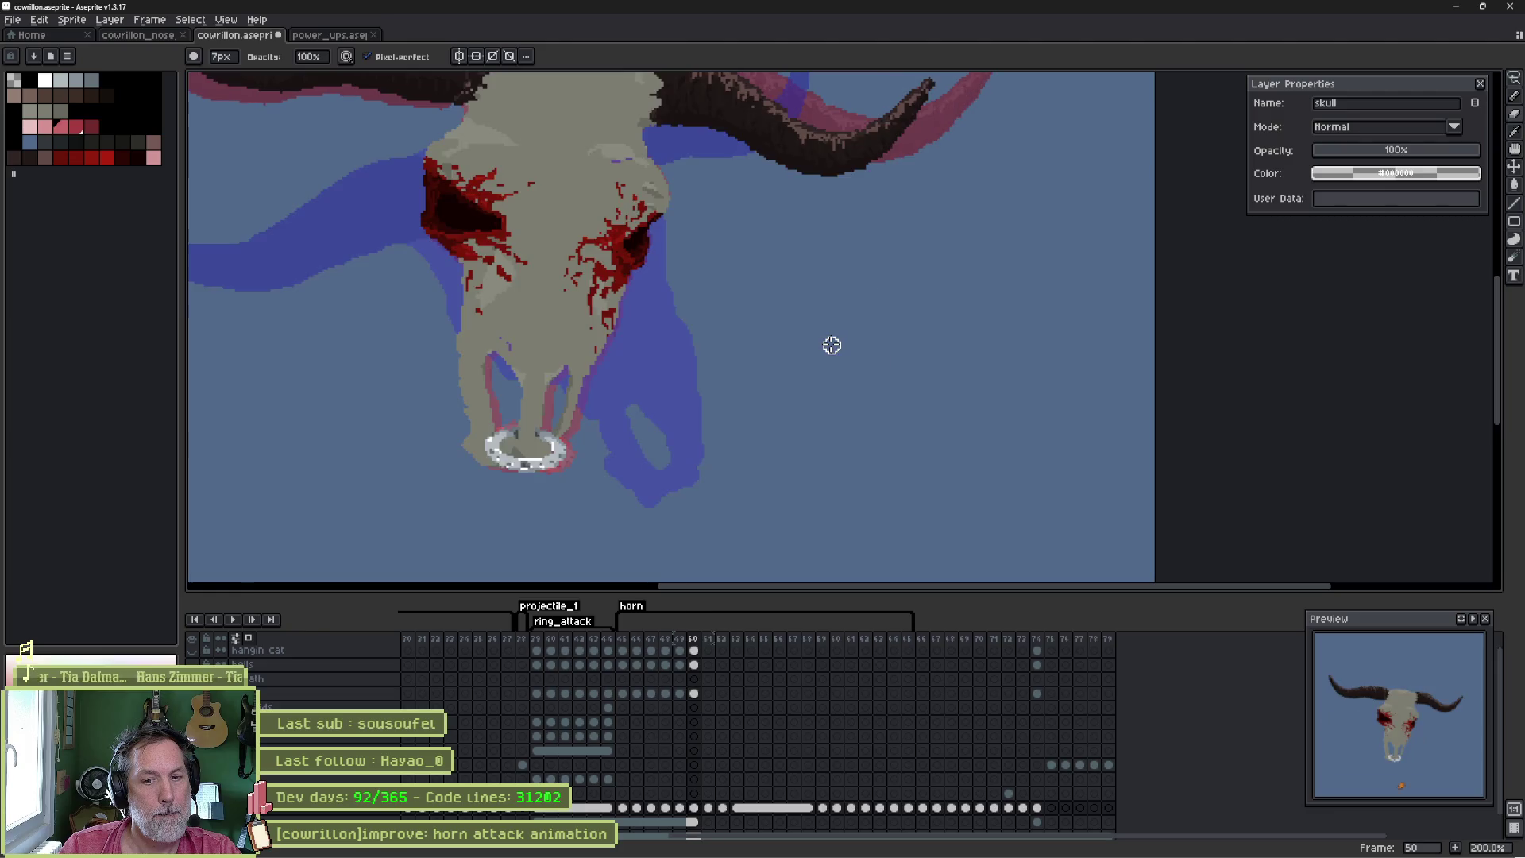
key(Right)
key(Right)
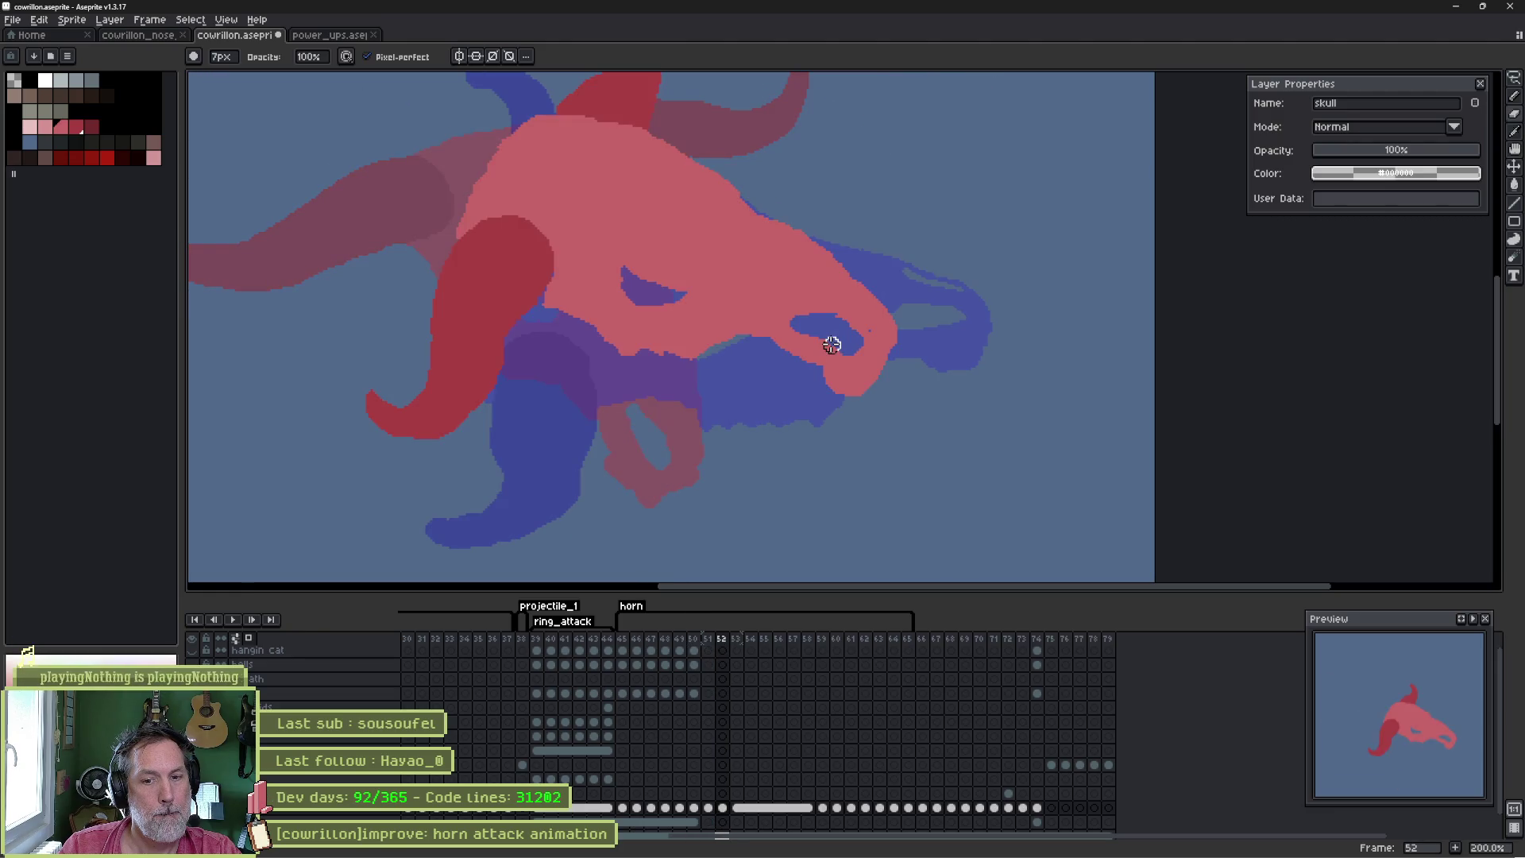
- Nudge frame 52's skull sketch slightly down and compare it with frame 53
key(v)
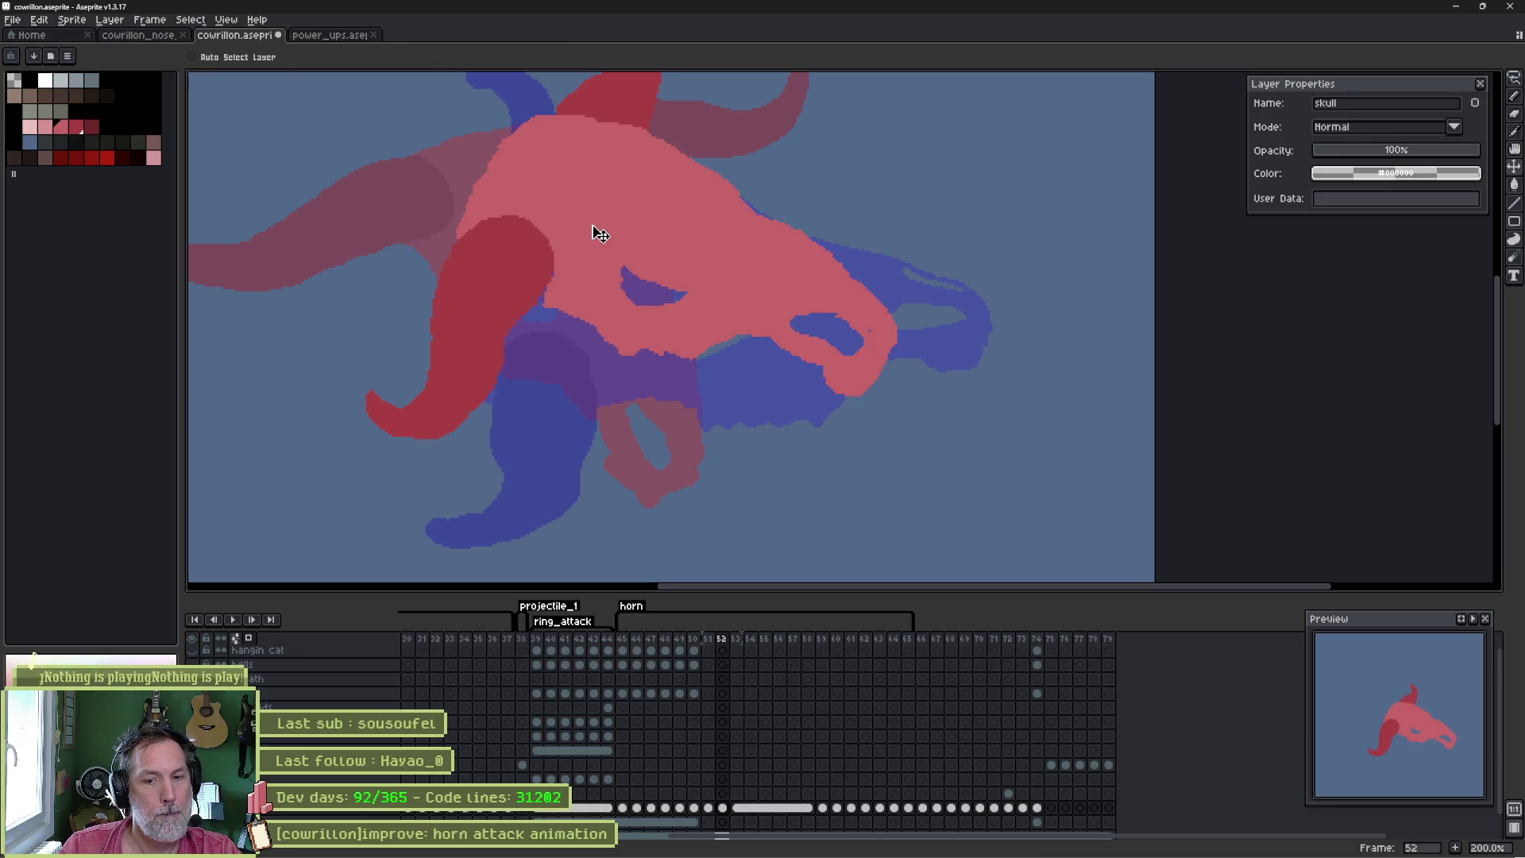
drag(600, 235, 596, 242)
key(Right)
key(Left)
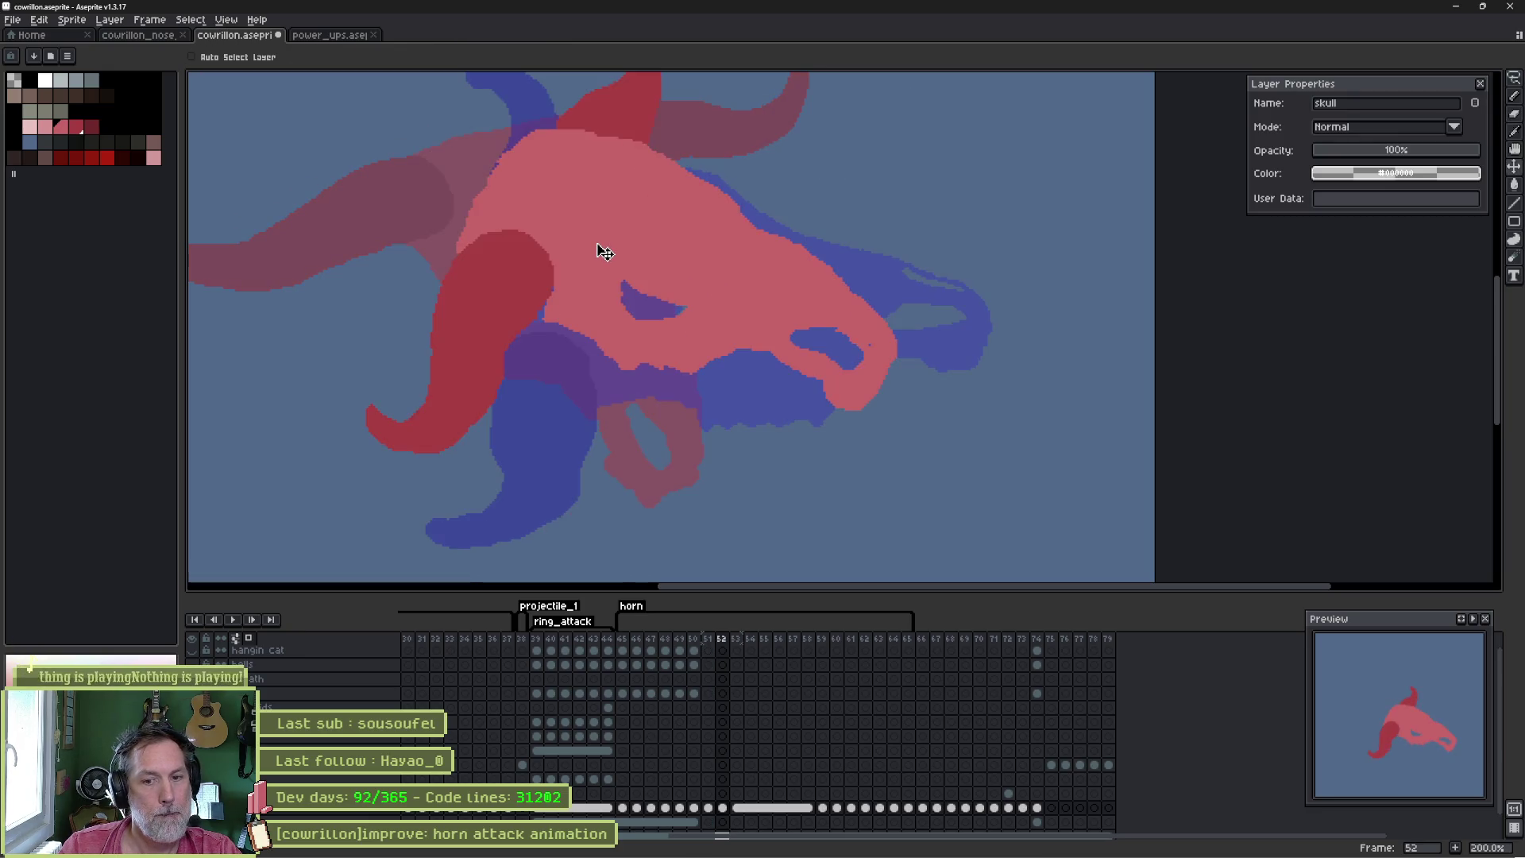
key(Left)
key(Left)
key(Right)
key(Right)
key(Right)
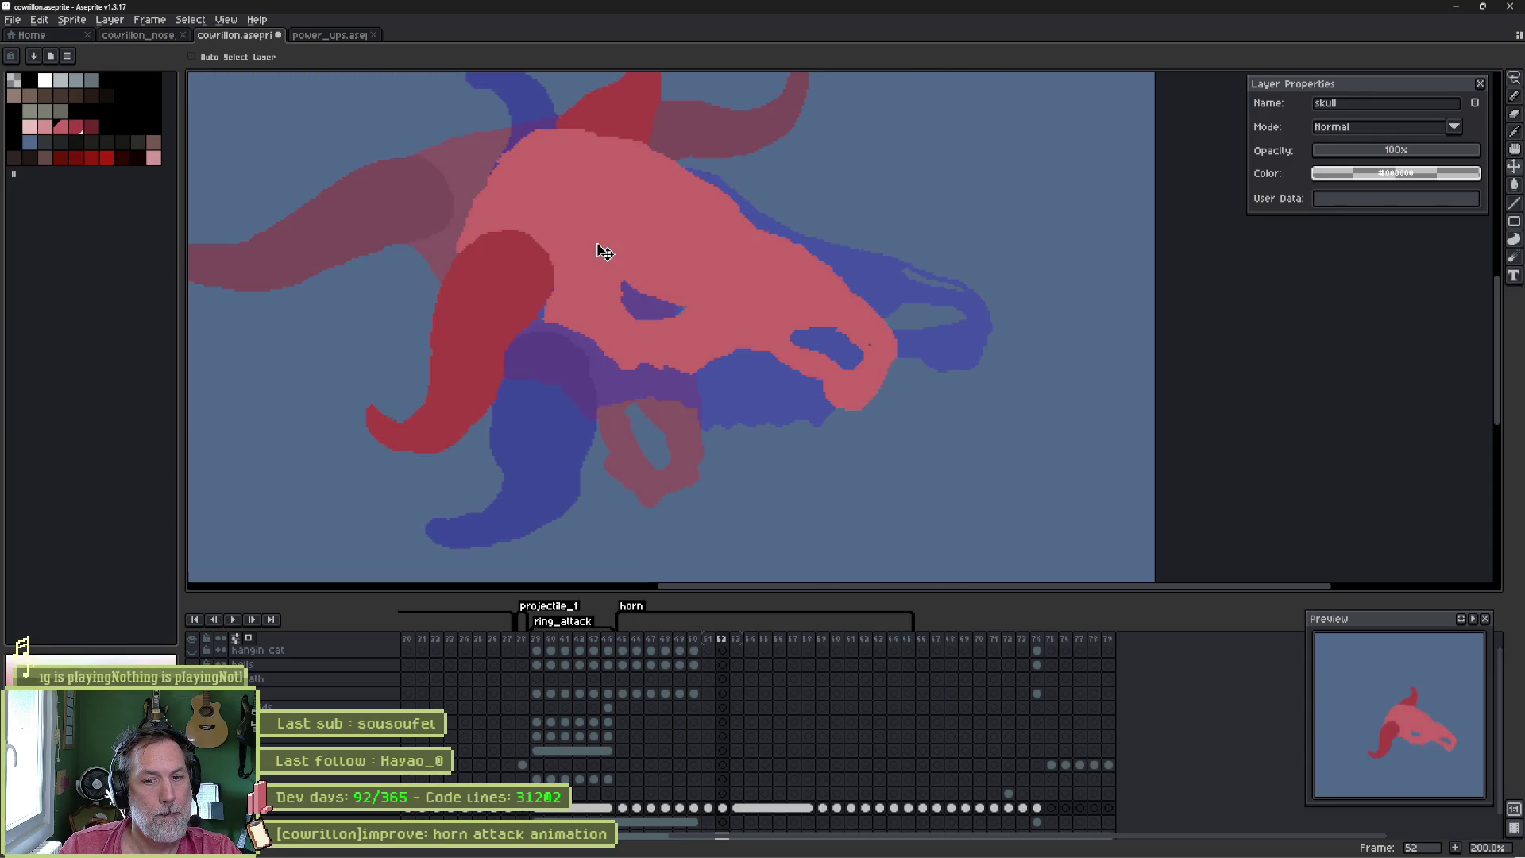
key(Left)
key(Right)
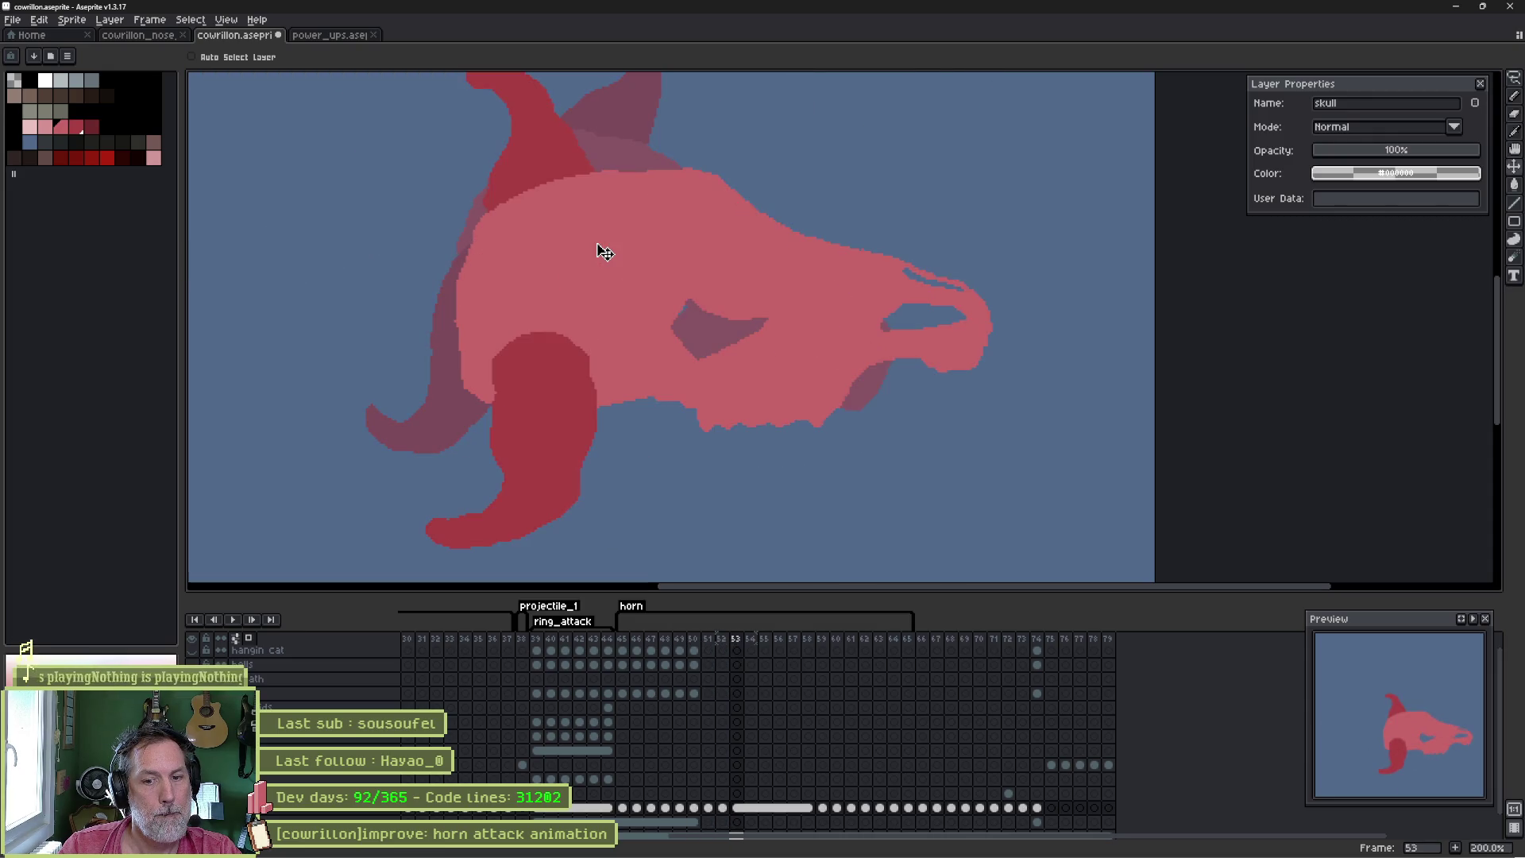
key(Left)
key(Left)
key(Right)
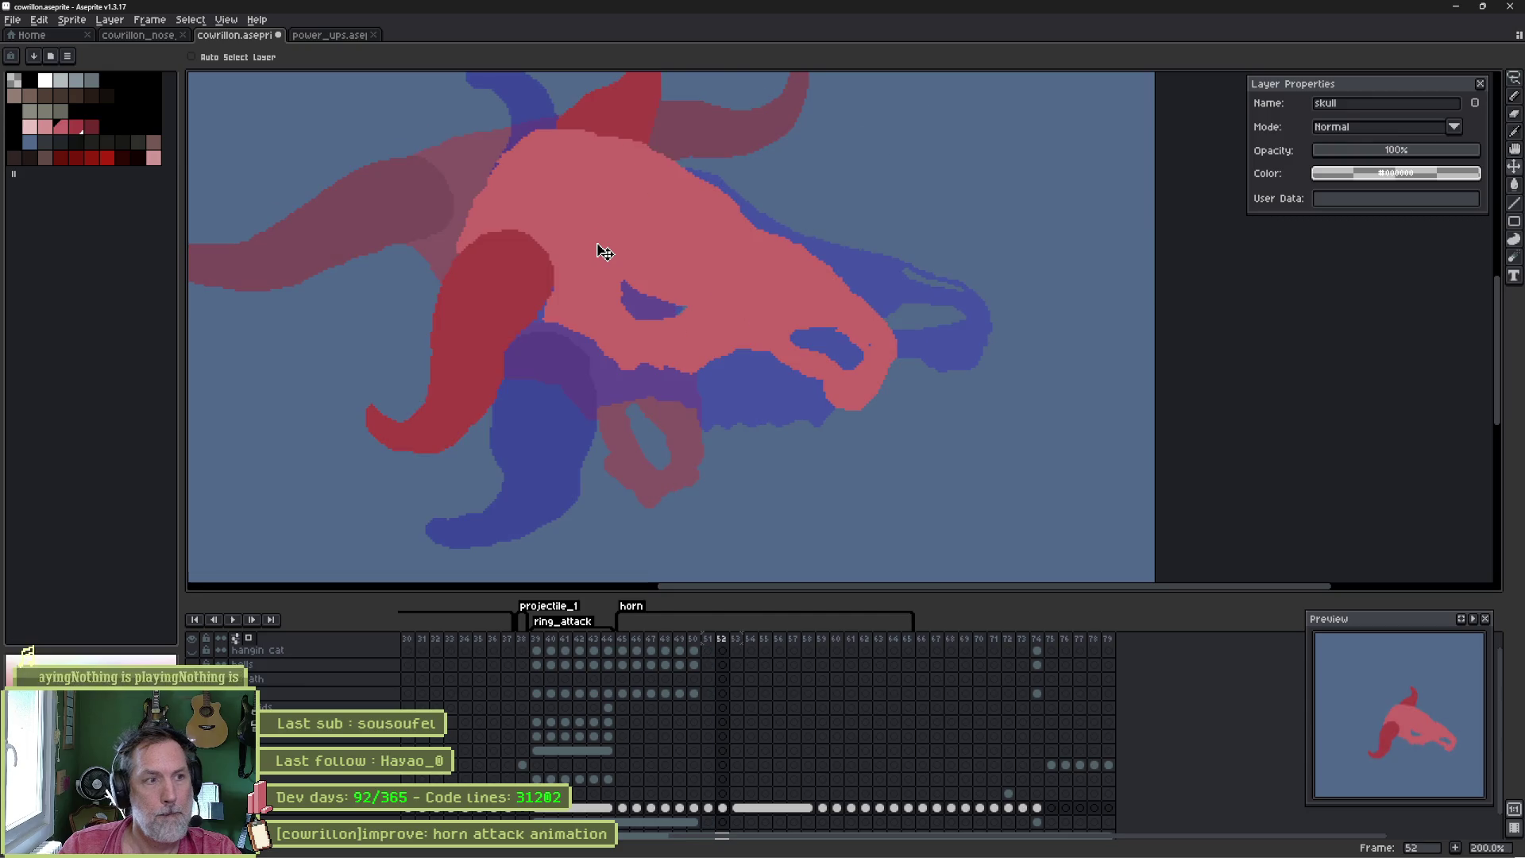
- Shift the skull sketch to the left and check the motion across frames 51–53
drag(559, 236, 538, 239)
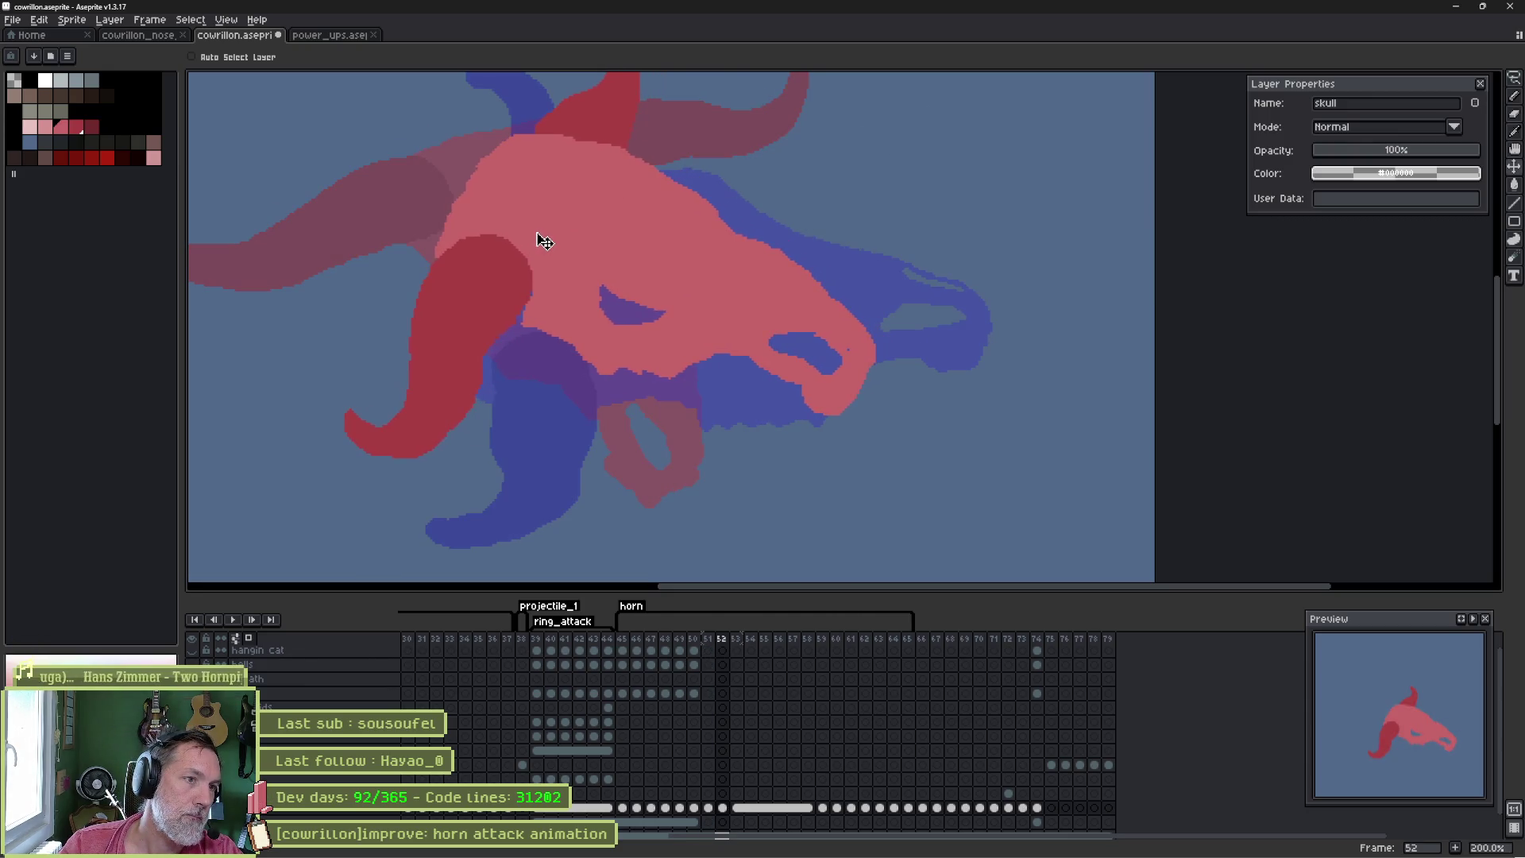
key(Left)
key(Left)
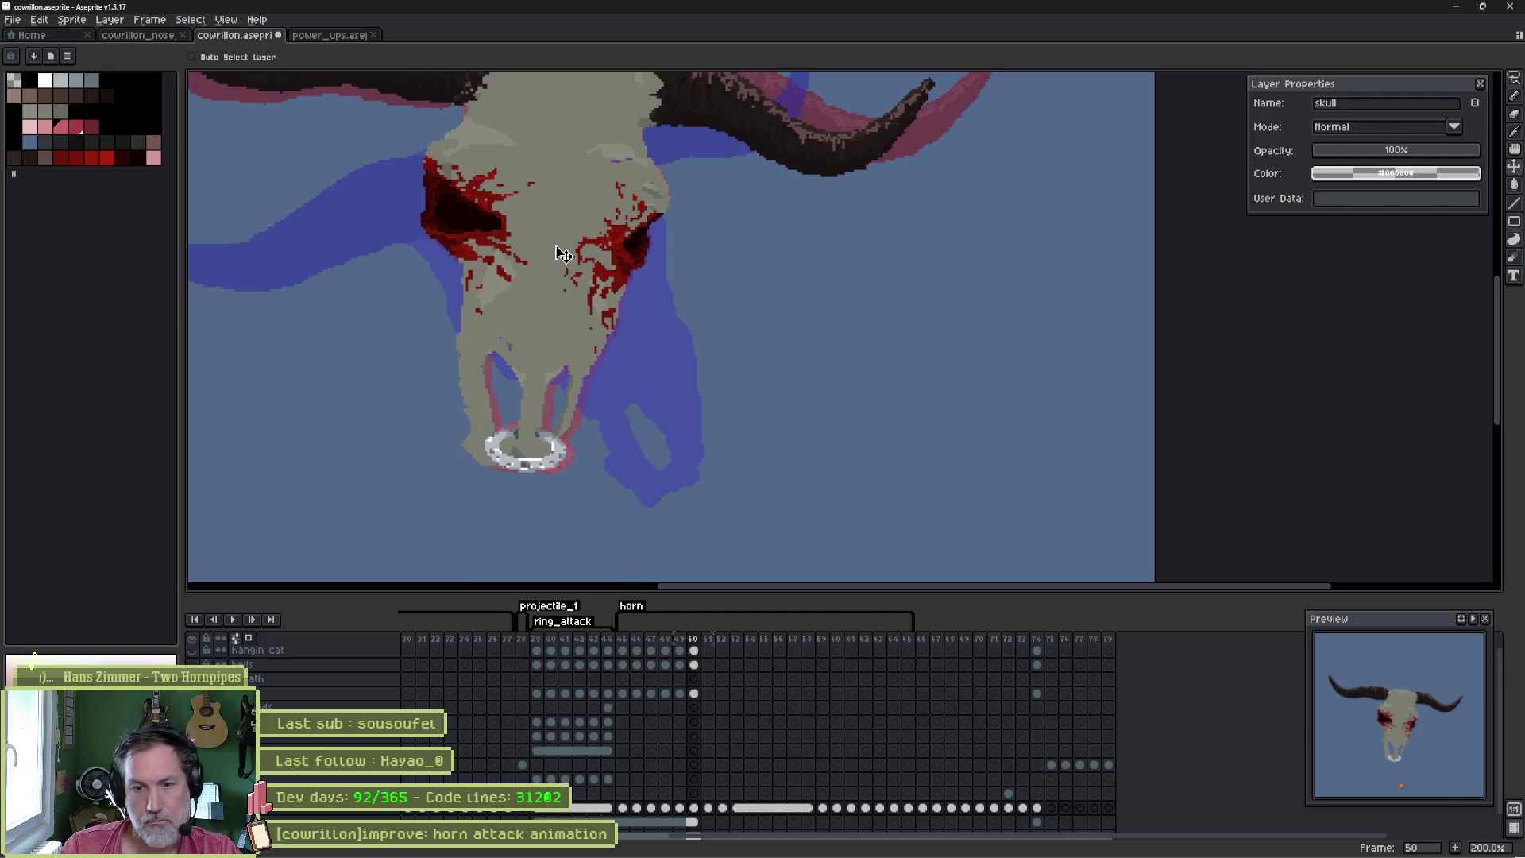
key(Right)
key(Right)
key(Right)
key(Left)
key(Left)
key(Right)
key(Left)
key(Right)
key(Left)
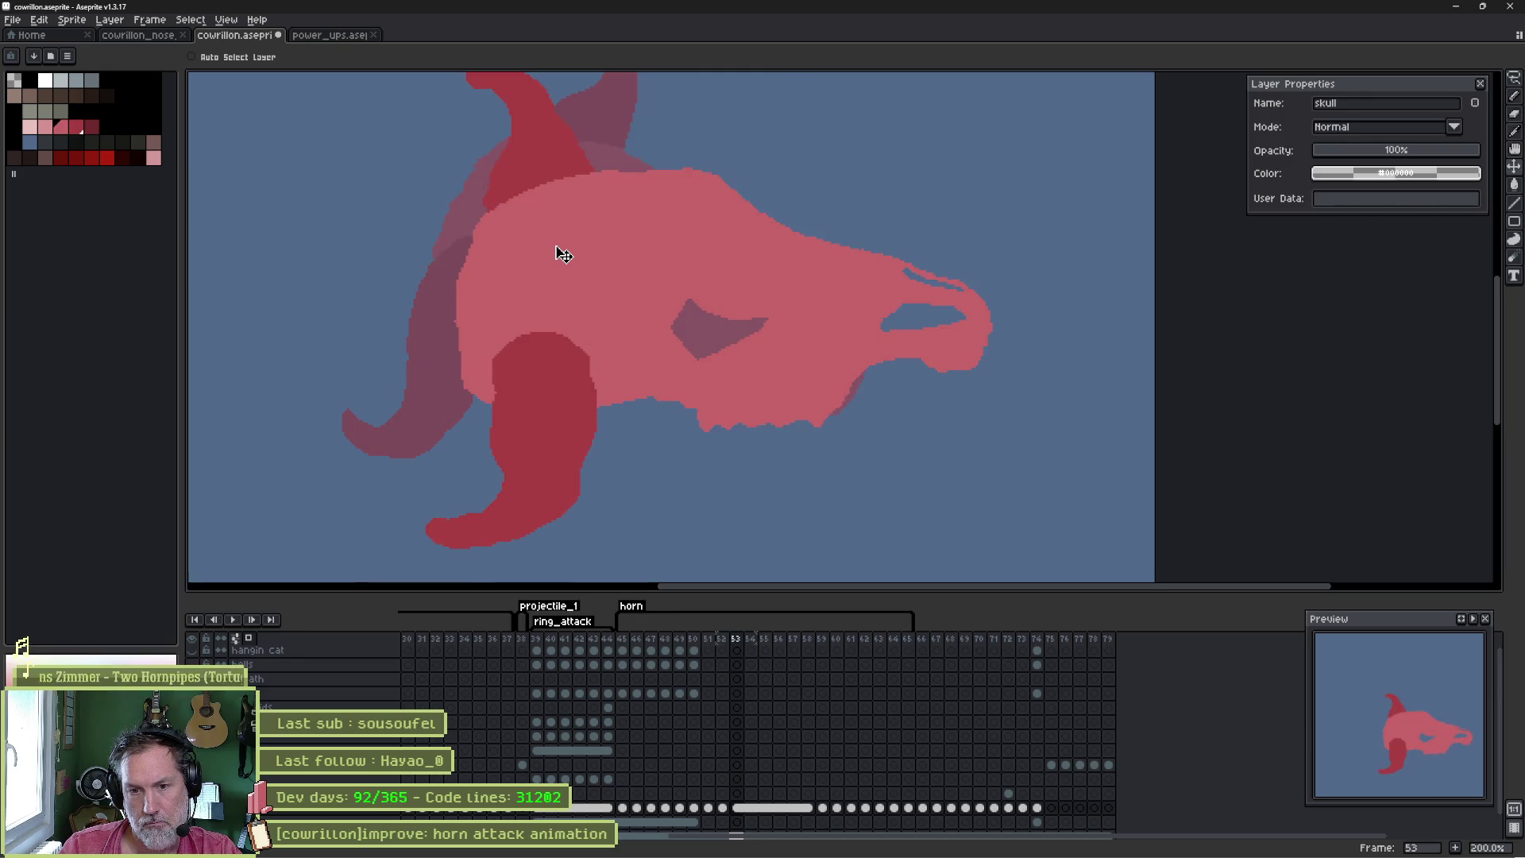
key(Right)
key(b)
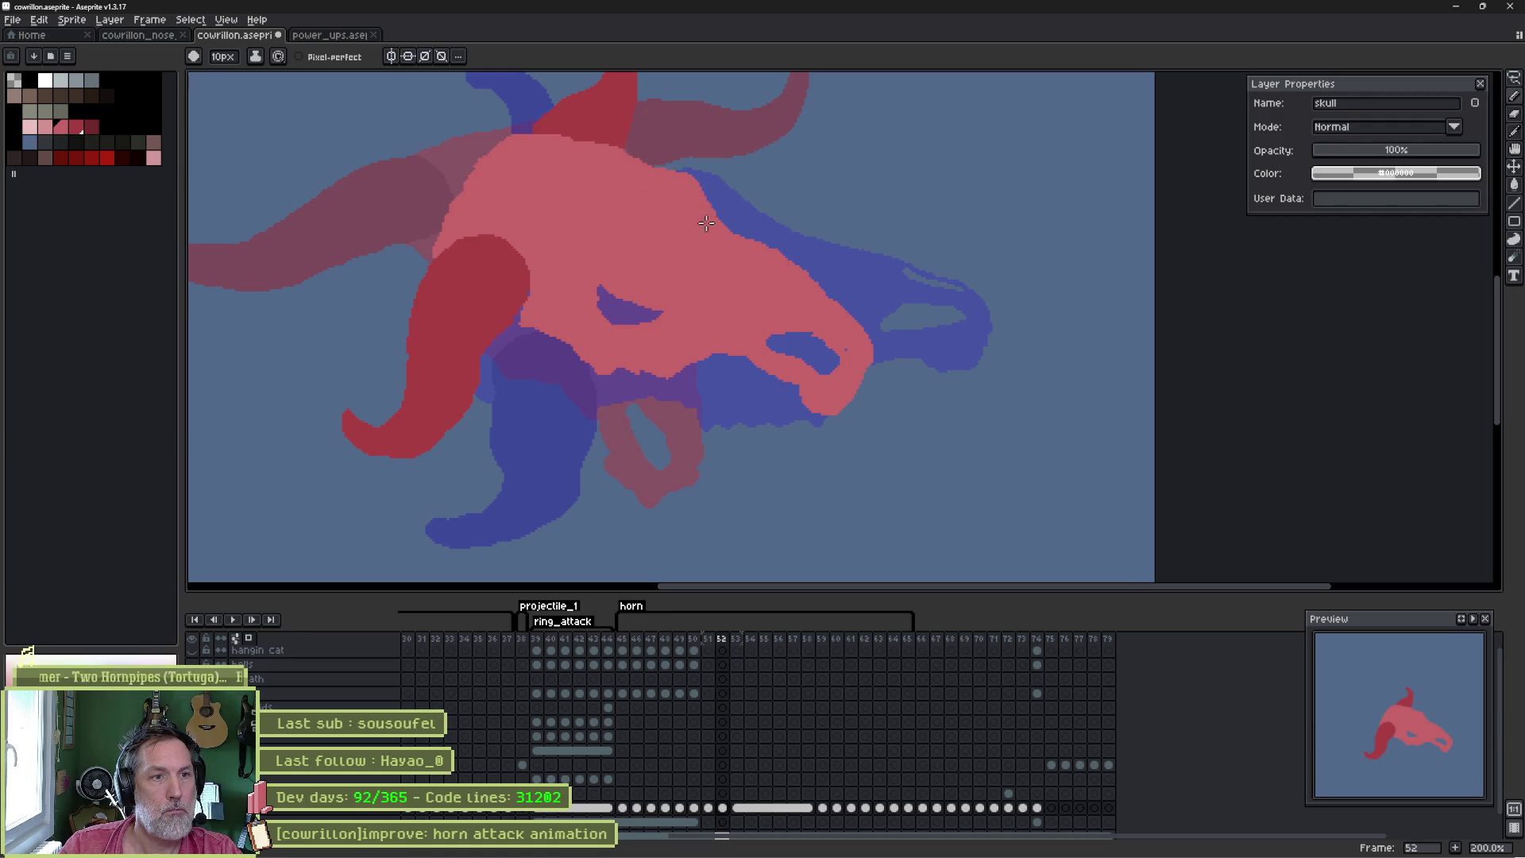
key(Left)
key(Right)
key(Right)
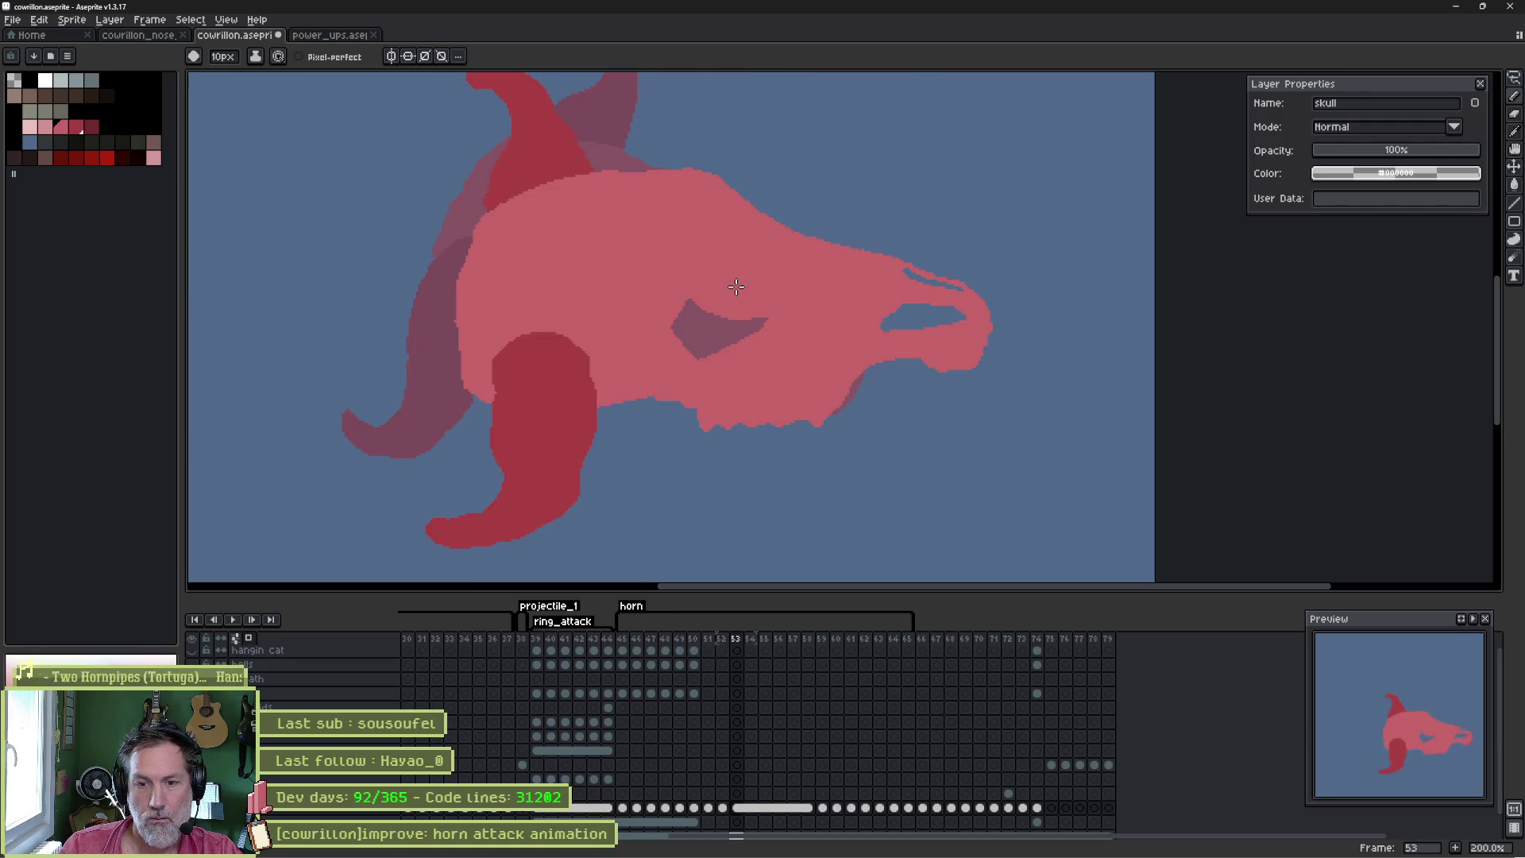
key(Left)
key(Right)
key(Left)
key(Right)
key(Left)
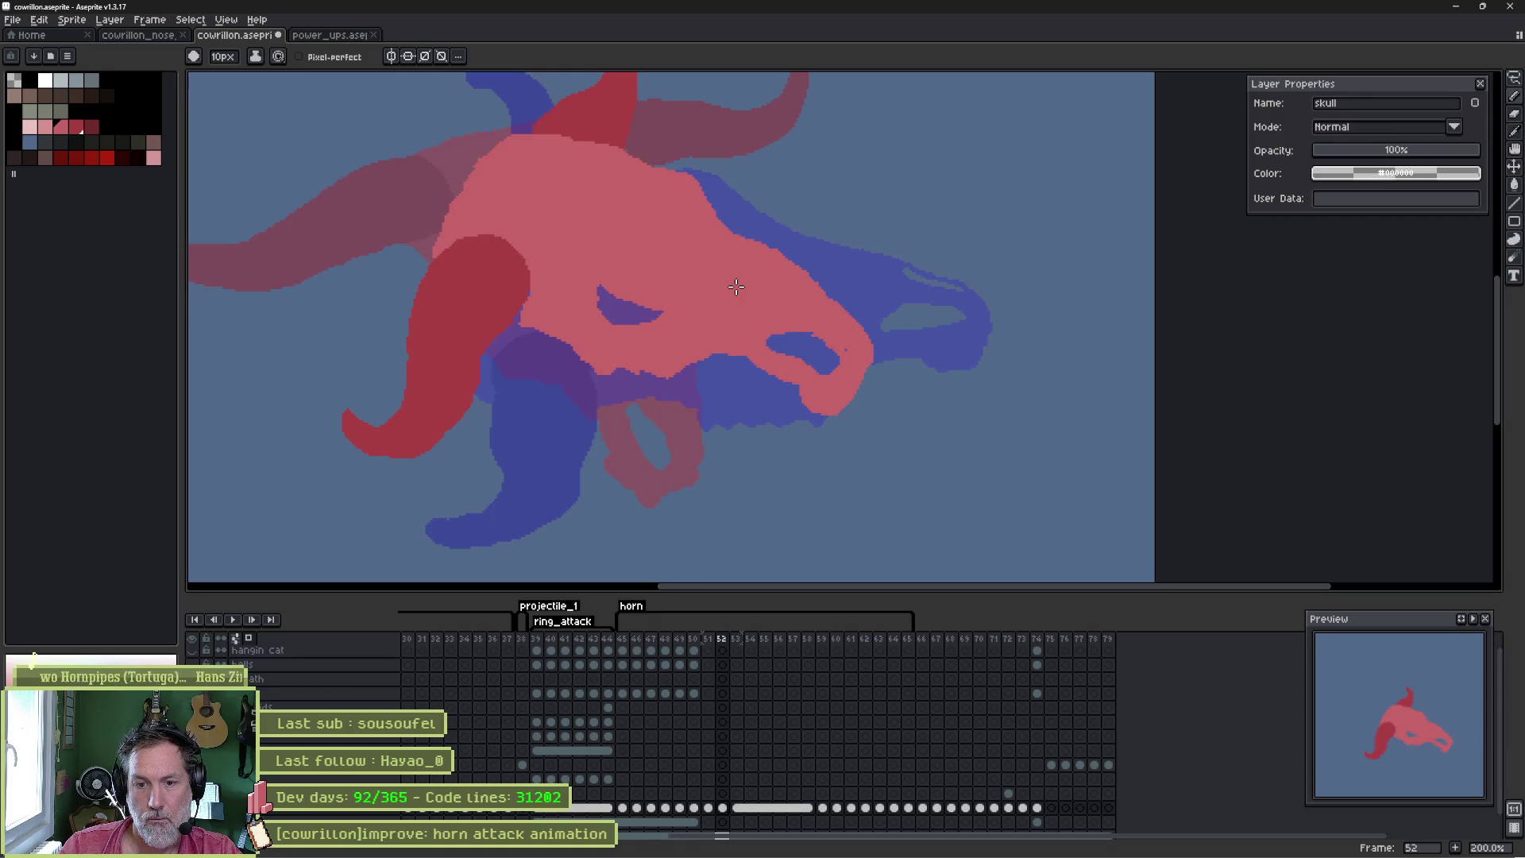
key(Right)
key(Left)
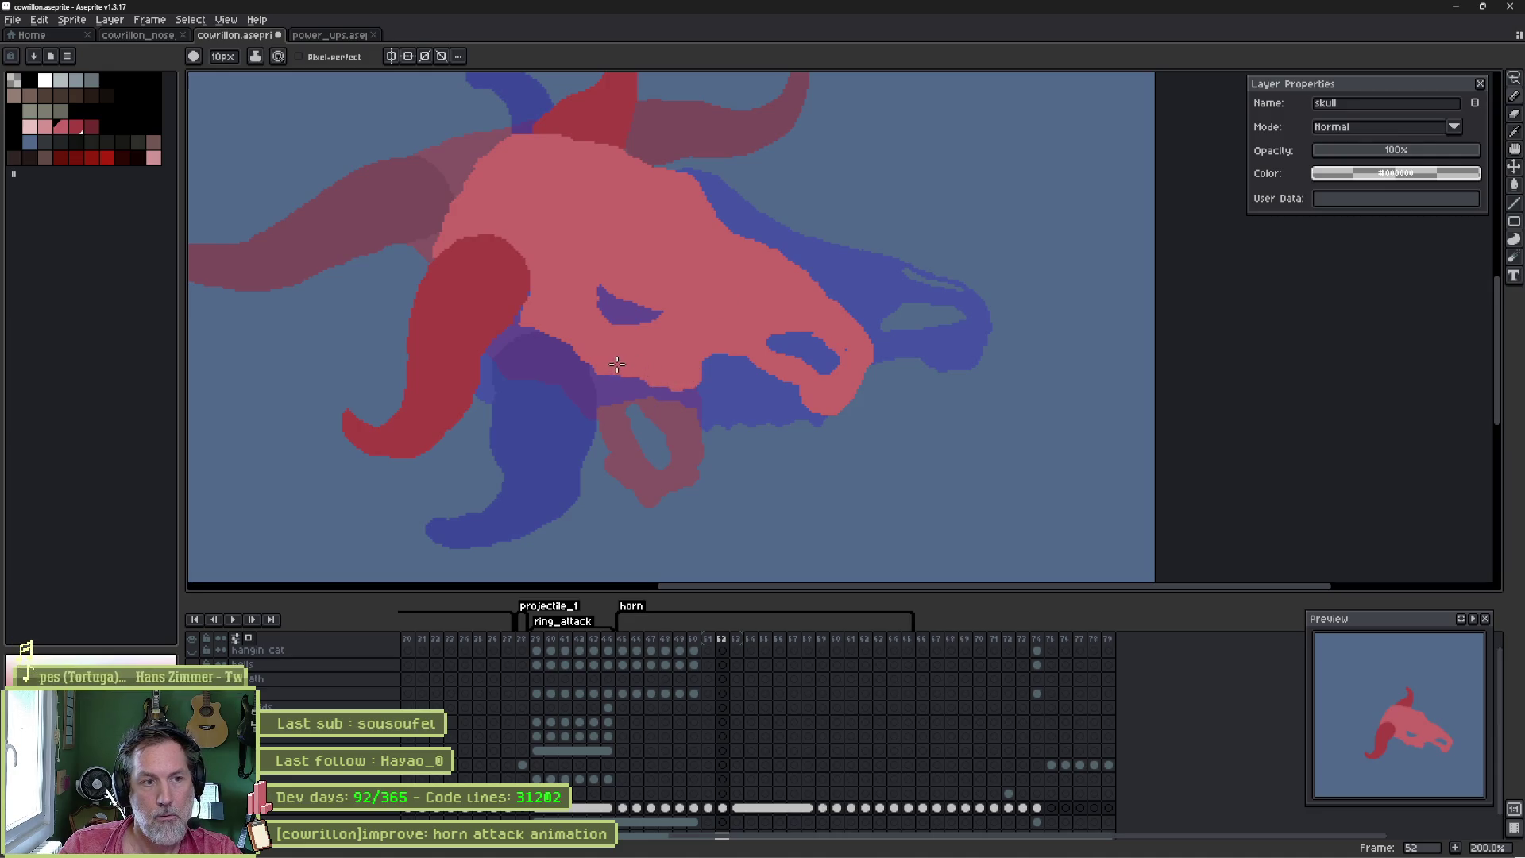
key(Right)
key(Left)
key(Right)
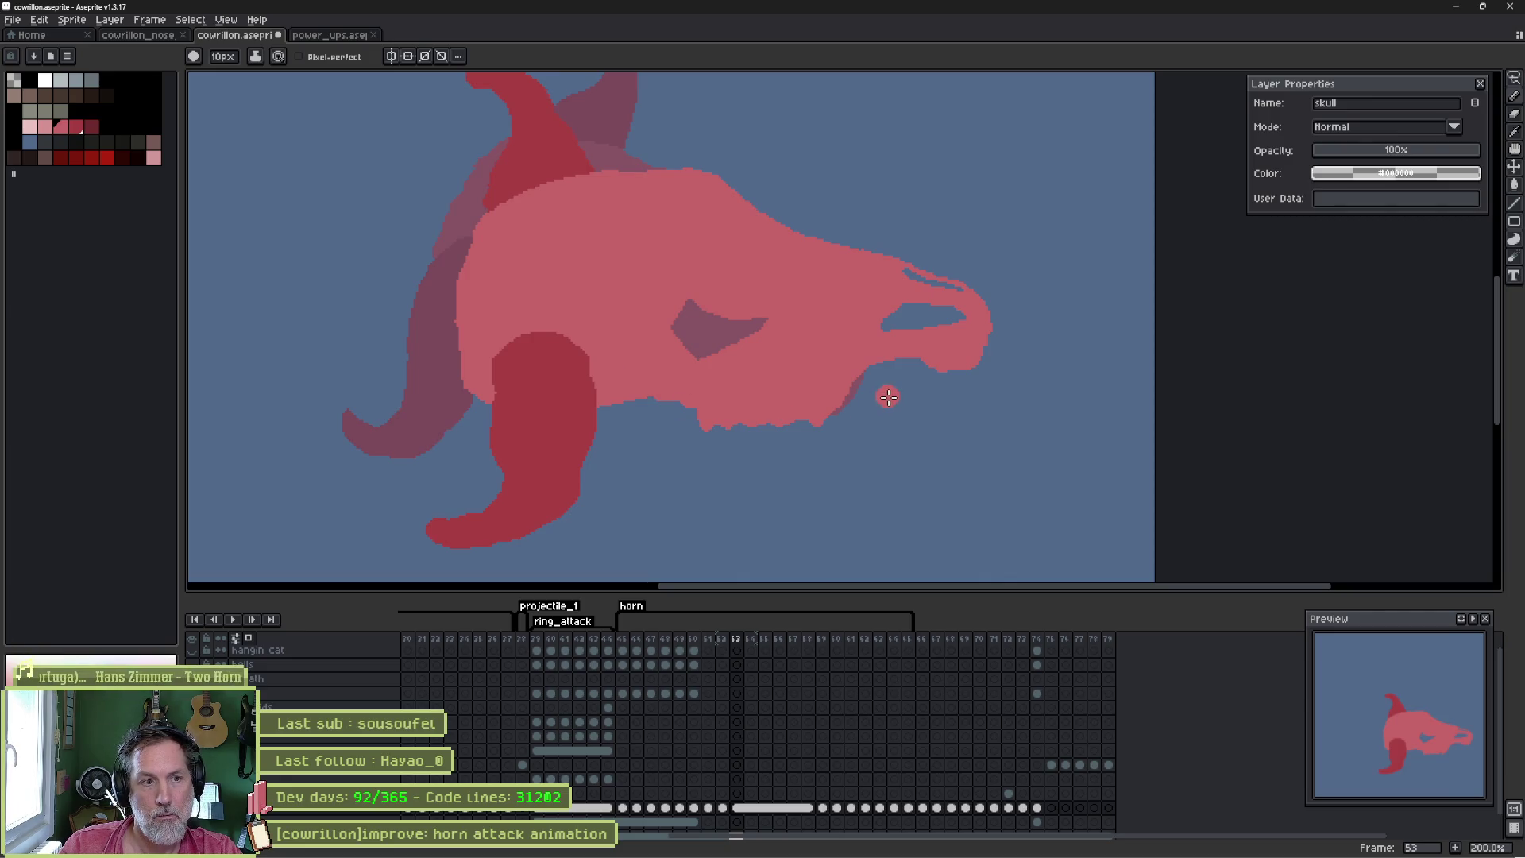
key(Left)
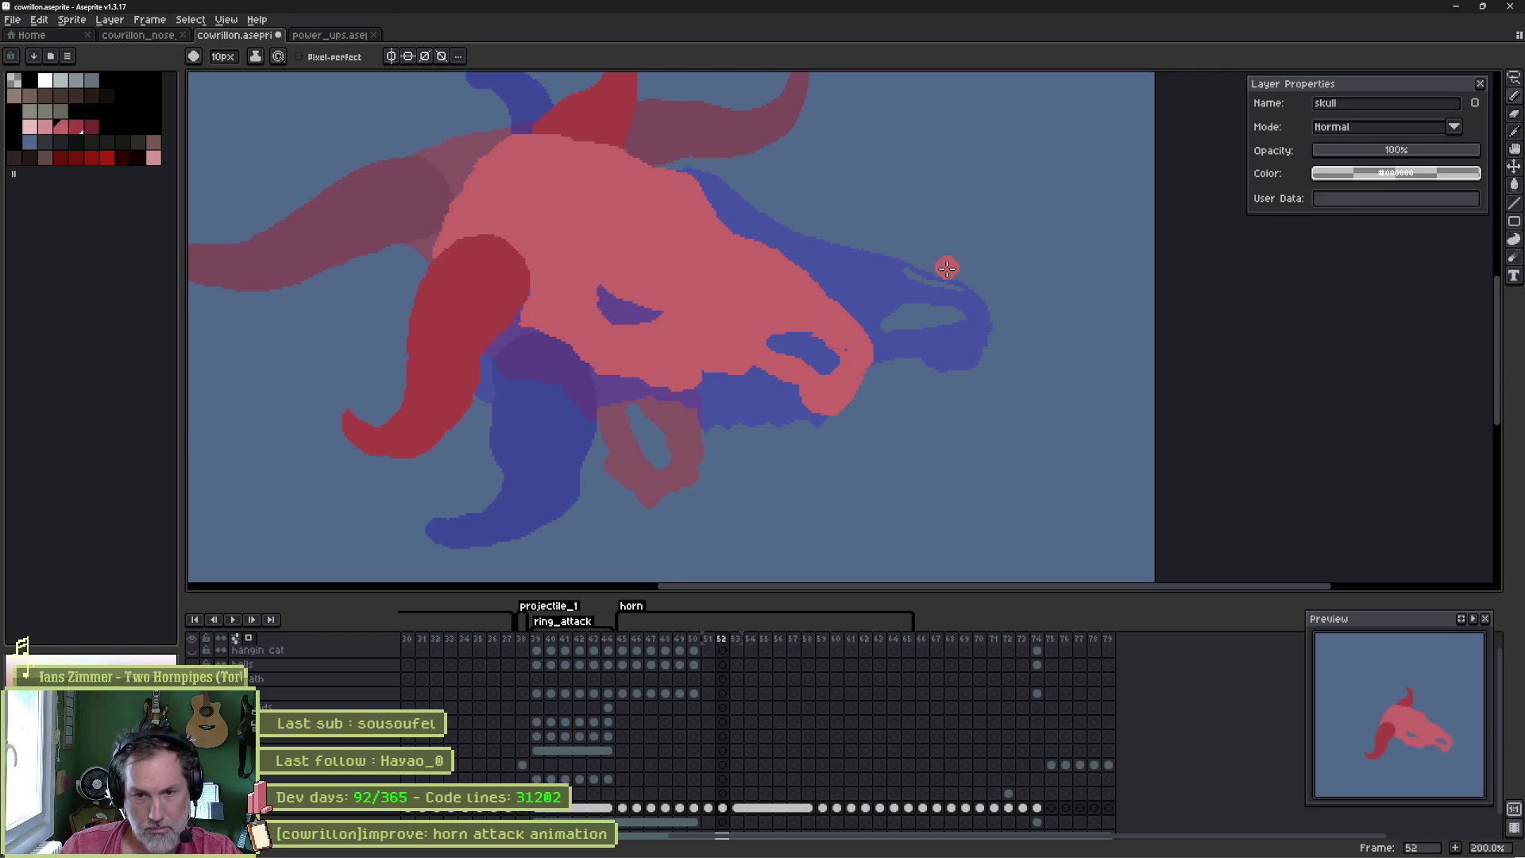
key(Right)
key(Left)
key(Right)
key(Right)
key(Left)
key(Left)
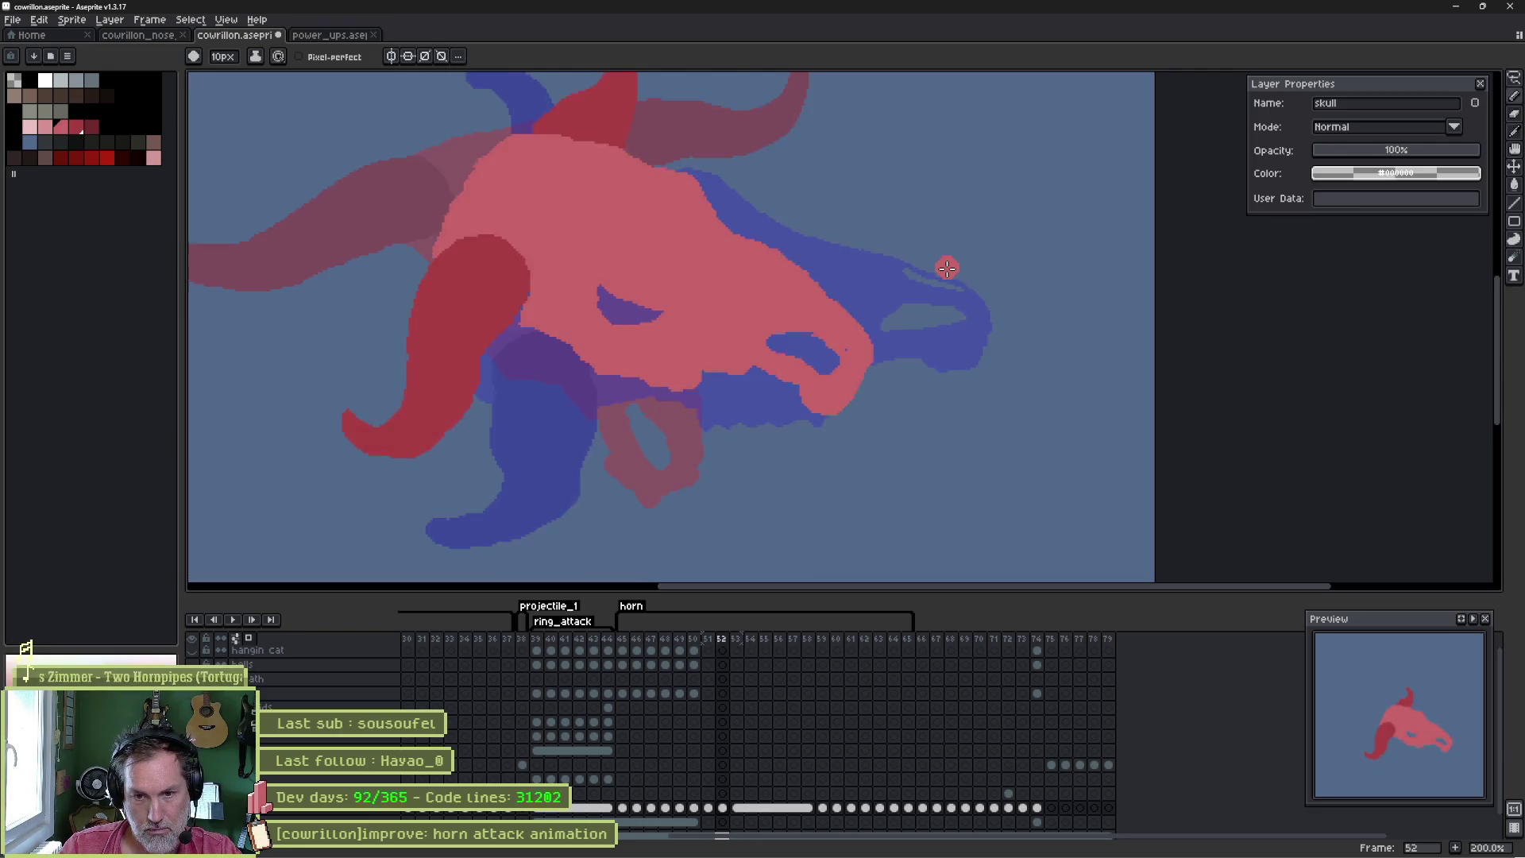
key(Left)
key(Left)
key(Right)
key(Right)
key(Right)
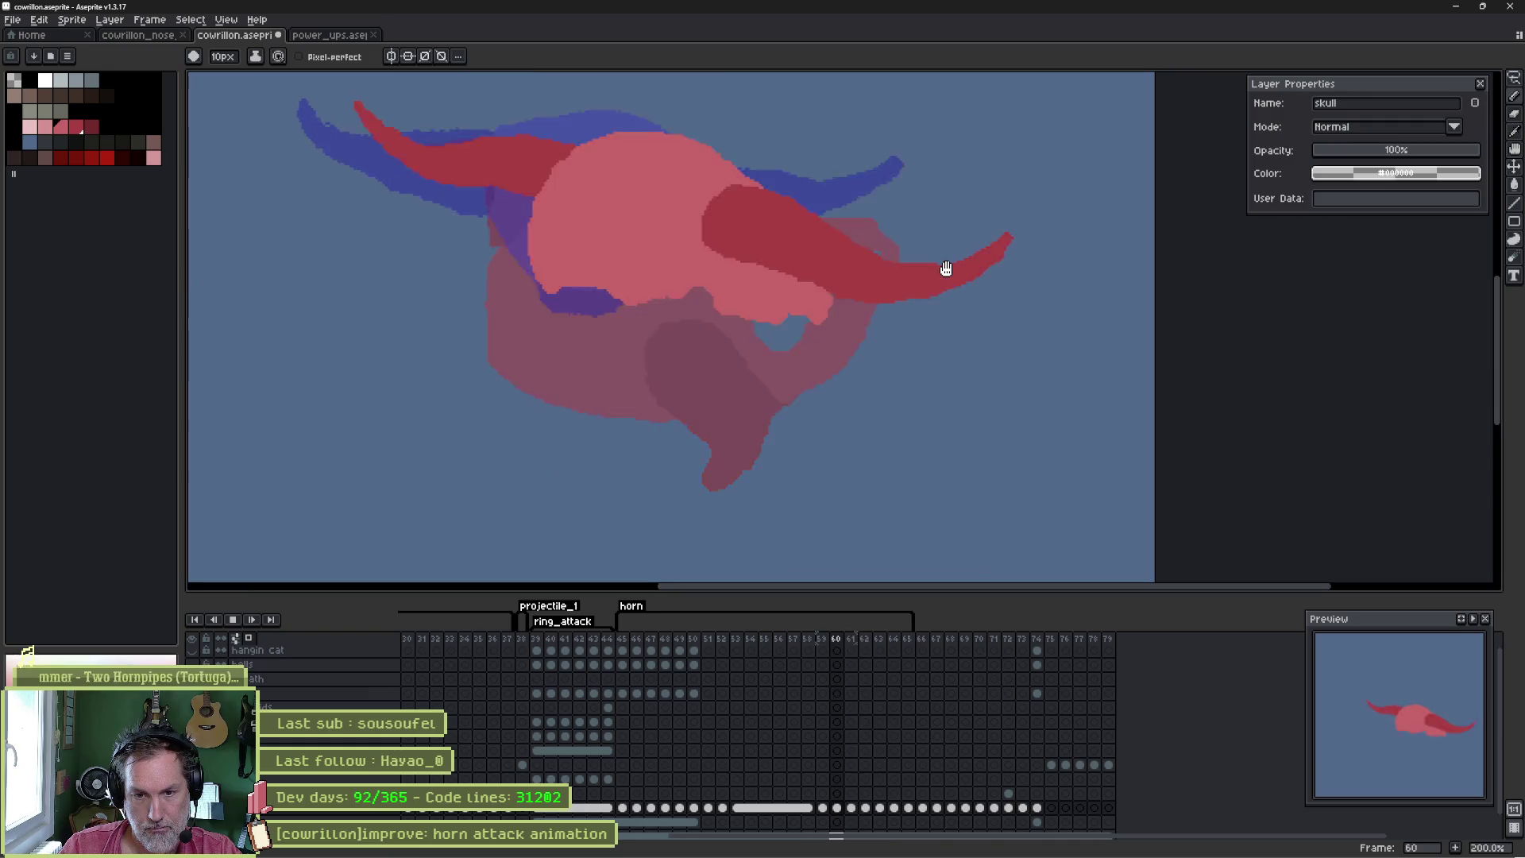
key(Left)
key(Left)
key(Left)
key(Left)
key(Right)
key(Right)
key(Right)
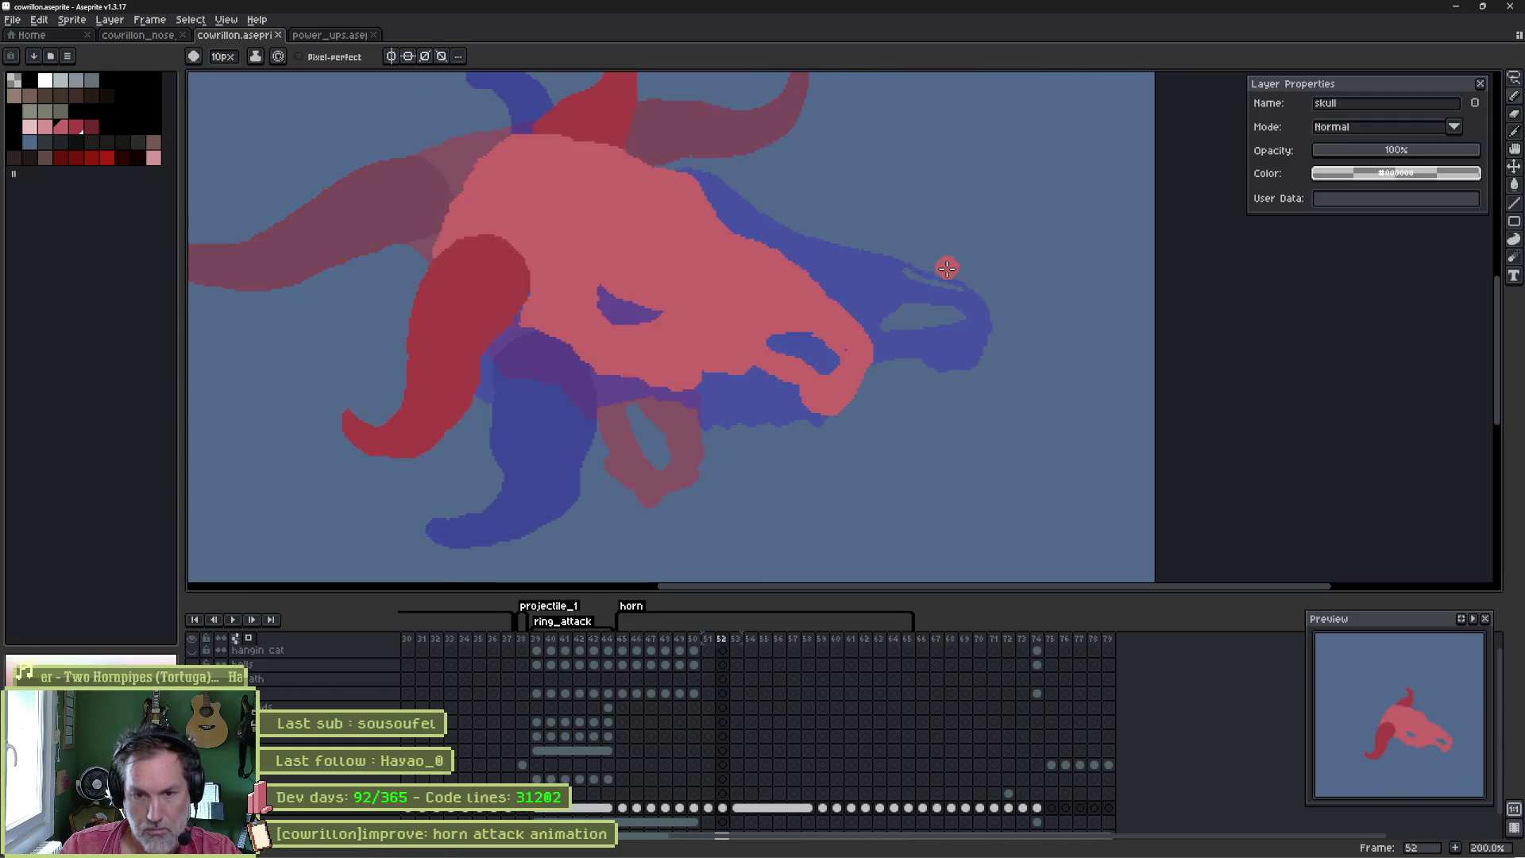
key(Left)
key(Right)
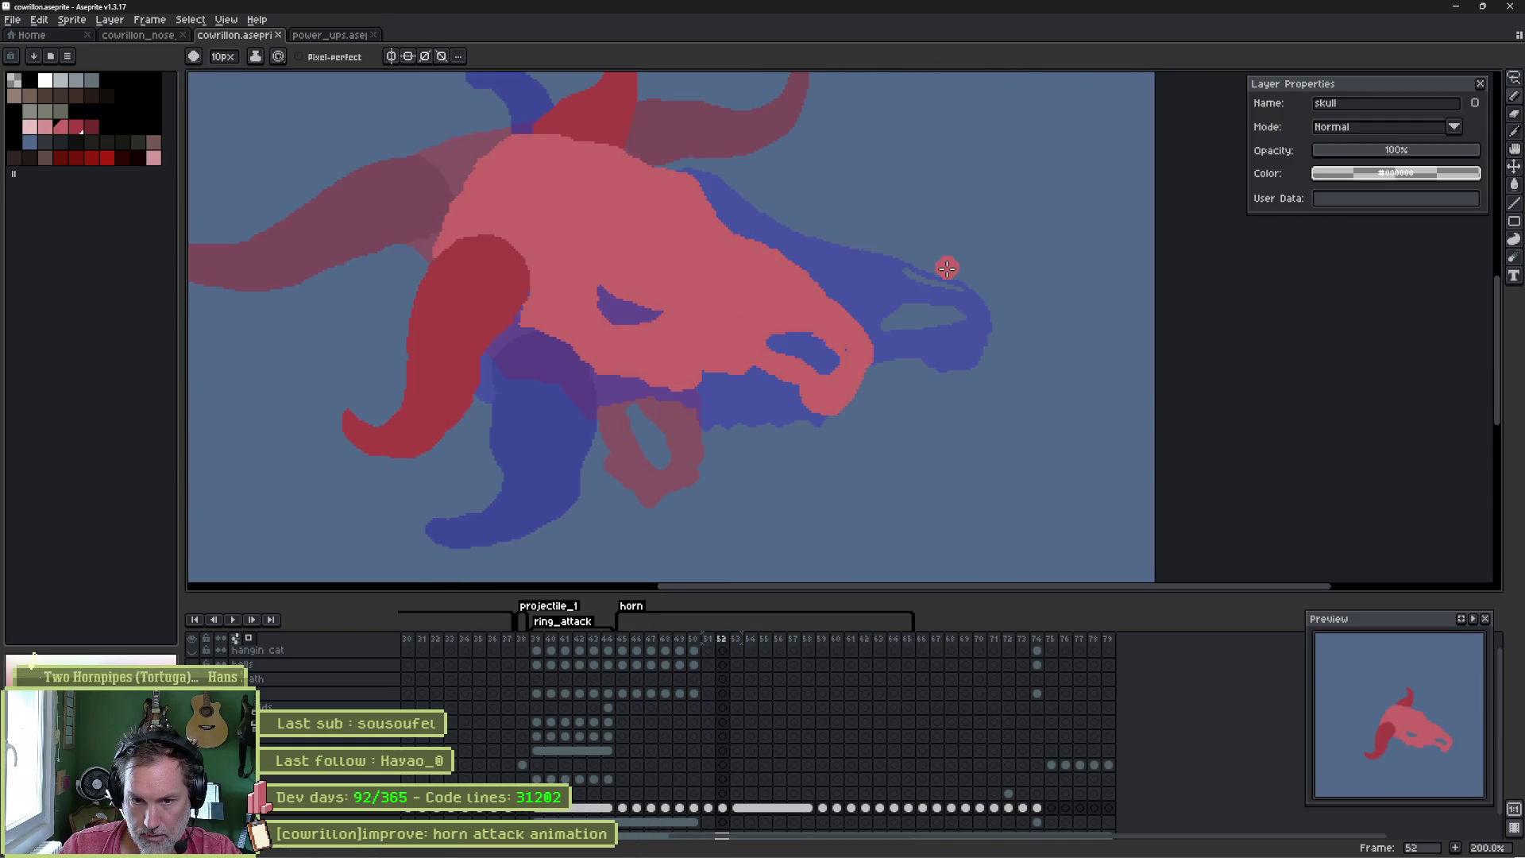
key(Right)
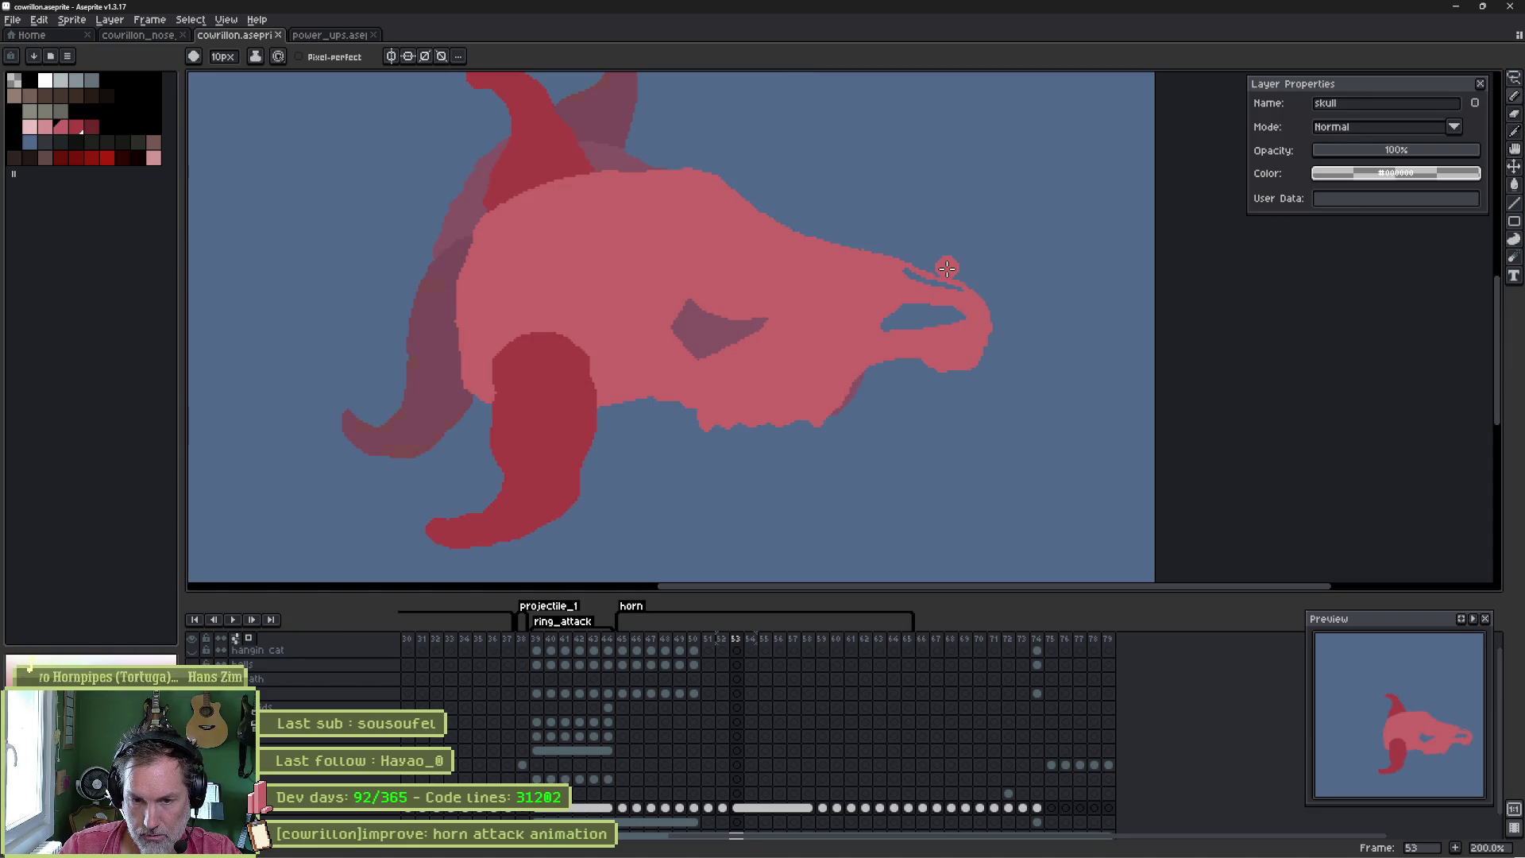
key(Left)
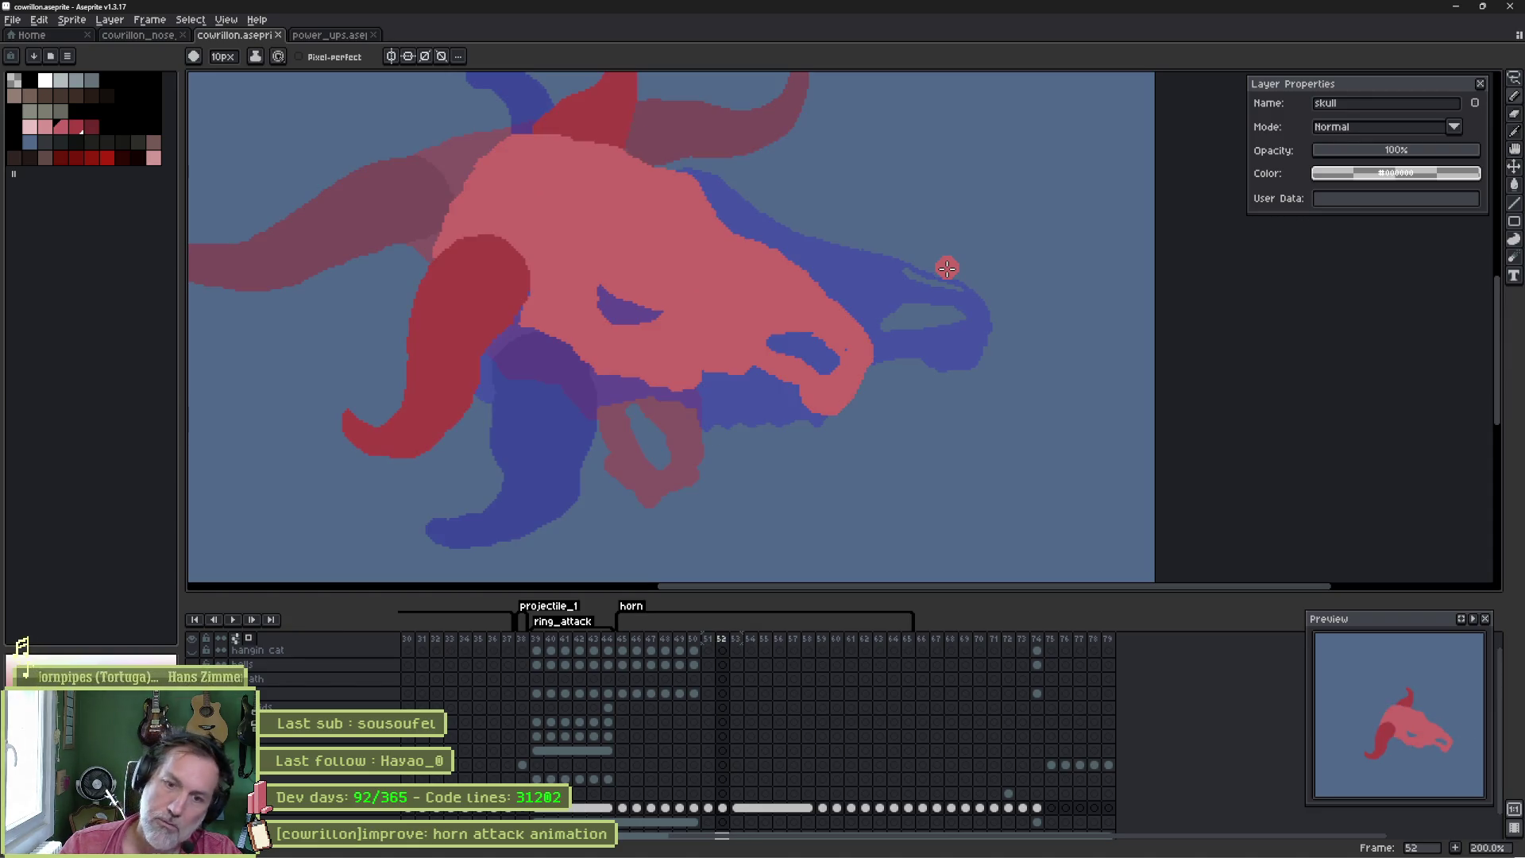
key(Left)
key(Right)
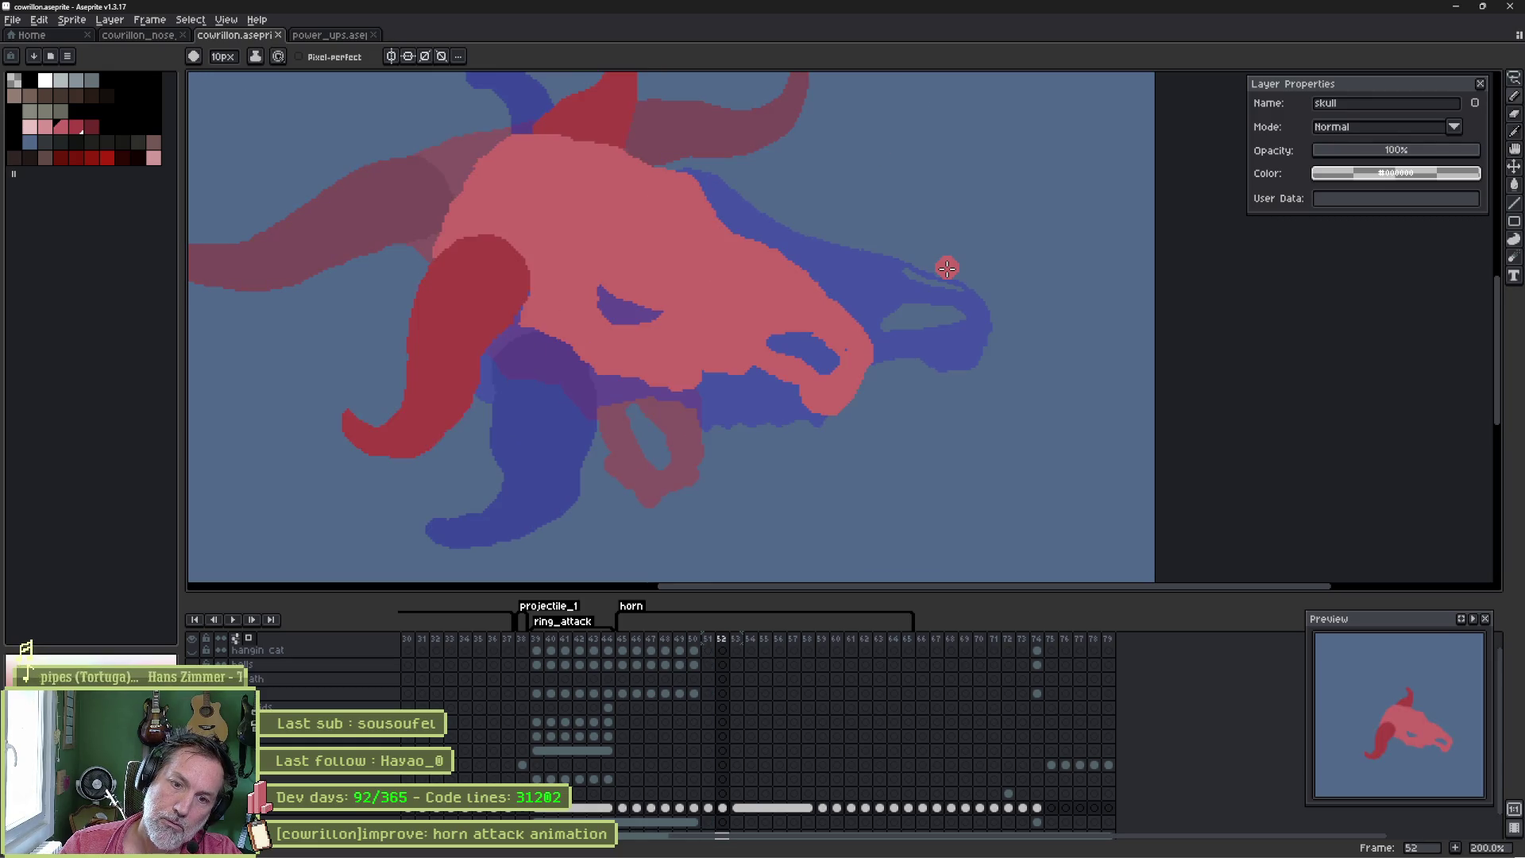
key(Left)
key(Right)
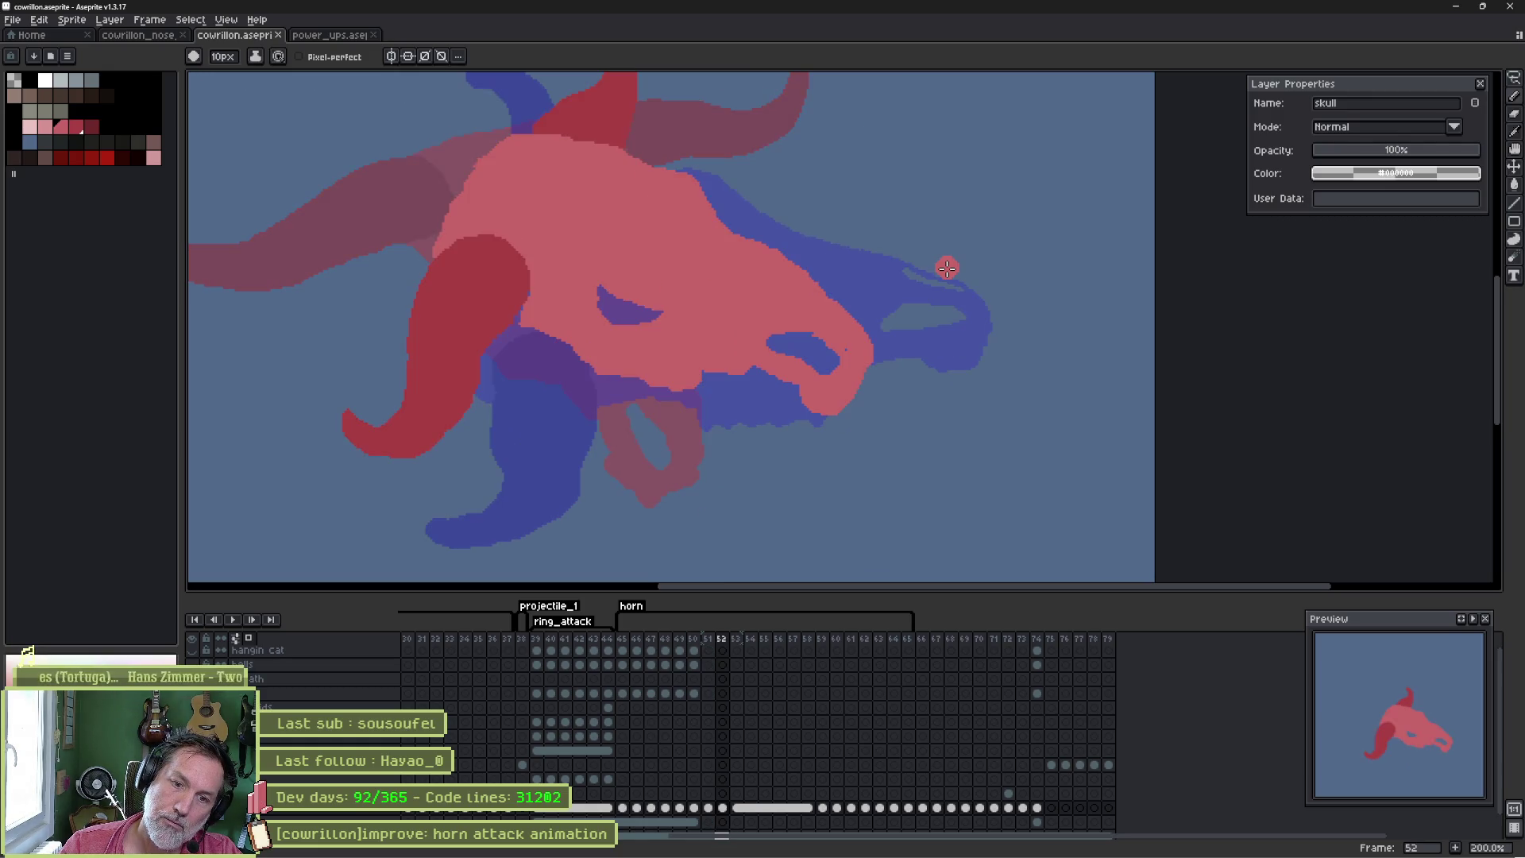
- Using the picked dark red, extend frame 52's horn tip down-left and trim its lower edge
scroll(501, 340, left, 3)
key(i)
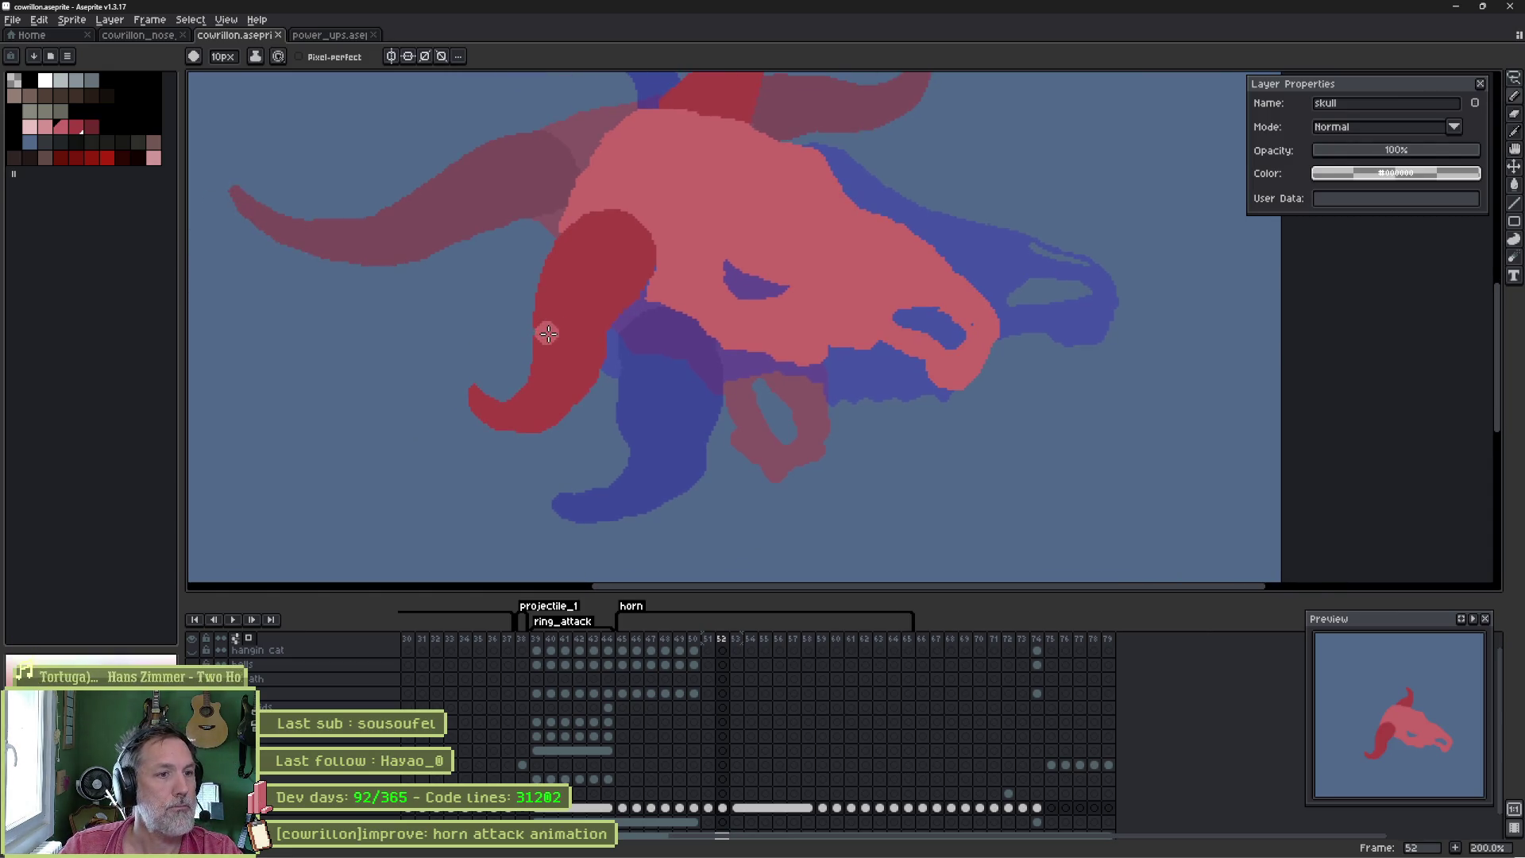
alt+click(567, 309)
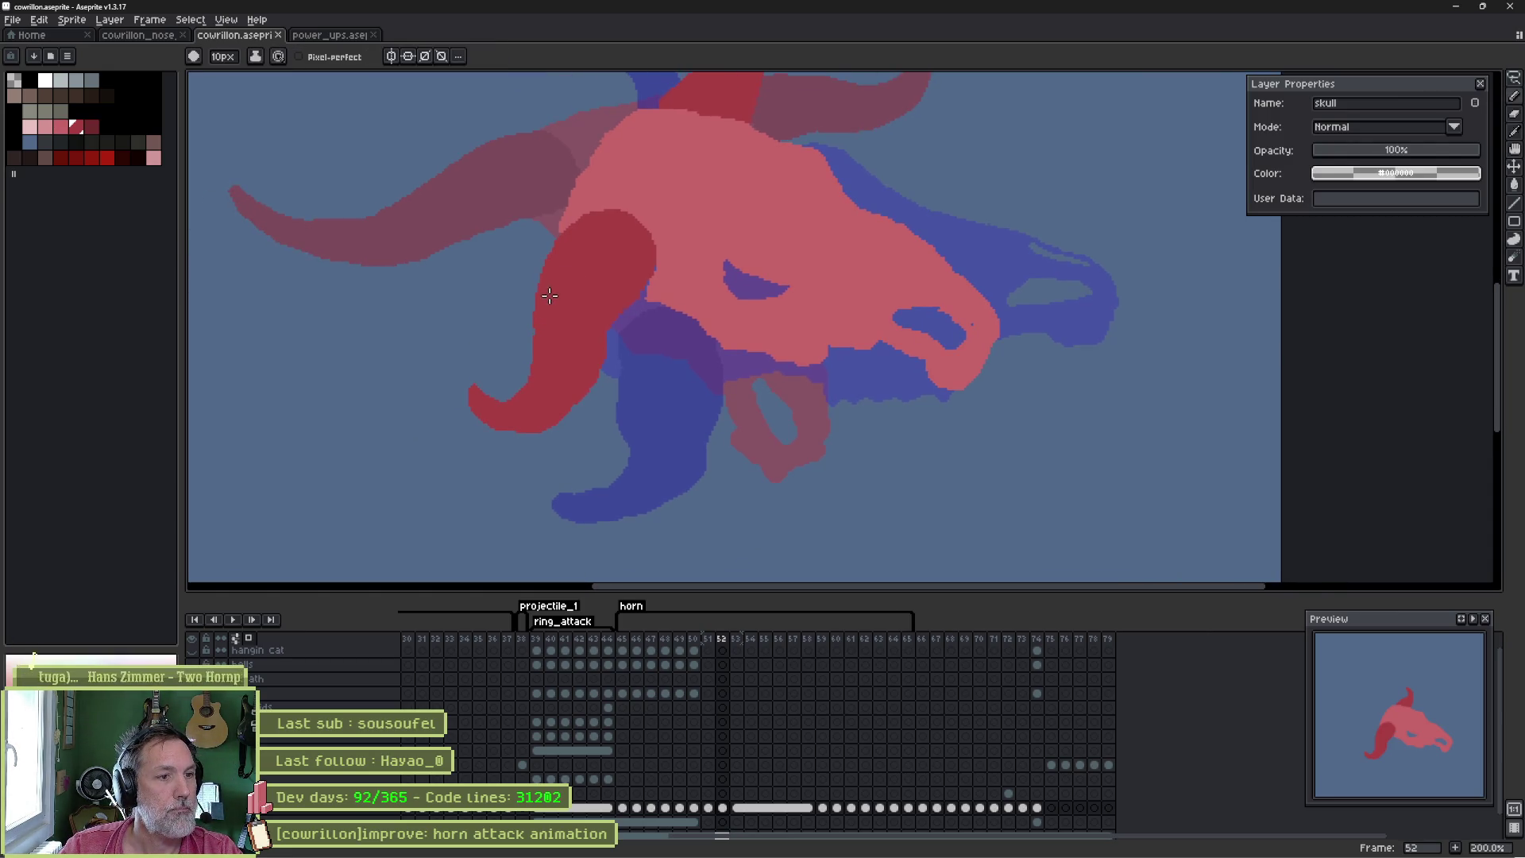
mouse_move(539, 344)
mouse_down()
mouse_move(507, 398)
mouse_move(418, 403)
mouse_move(529, 408)
mouse_move(494, 443)
mouse_up()
key(b)
drag(619, 368, 556, 406)
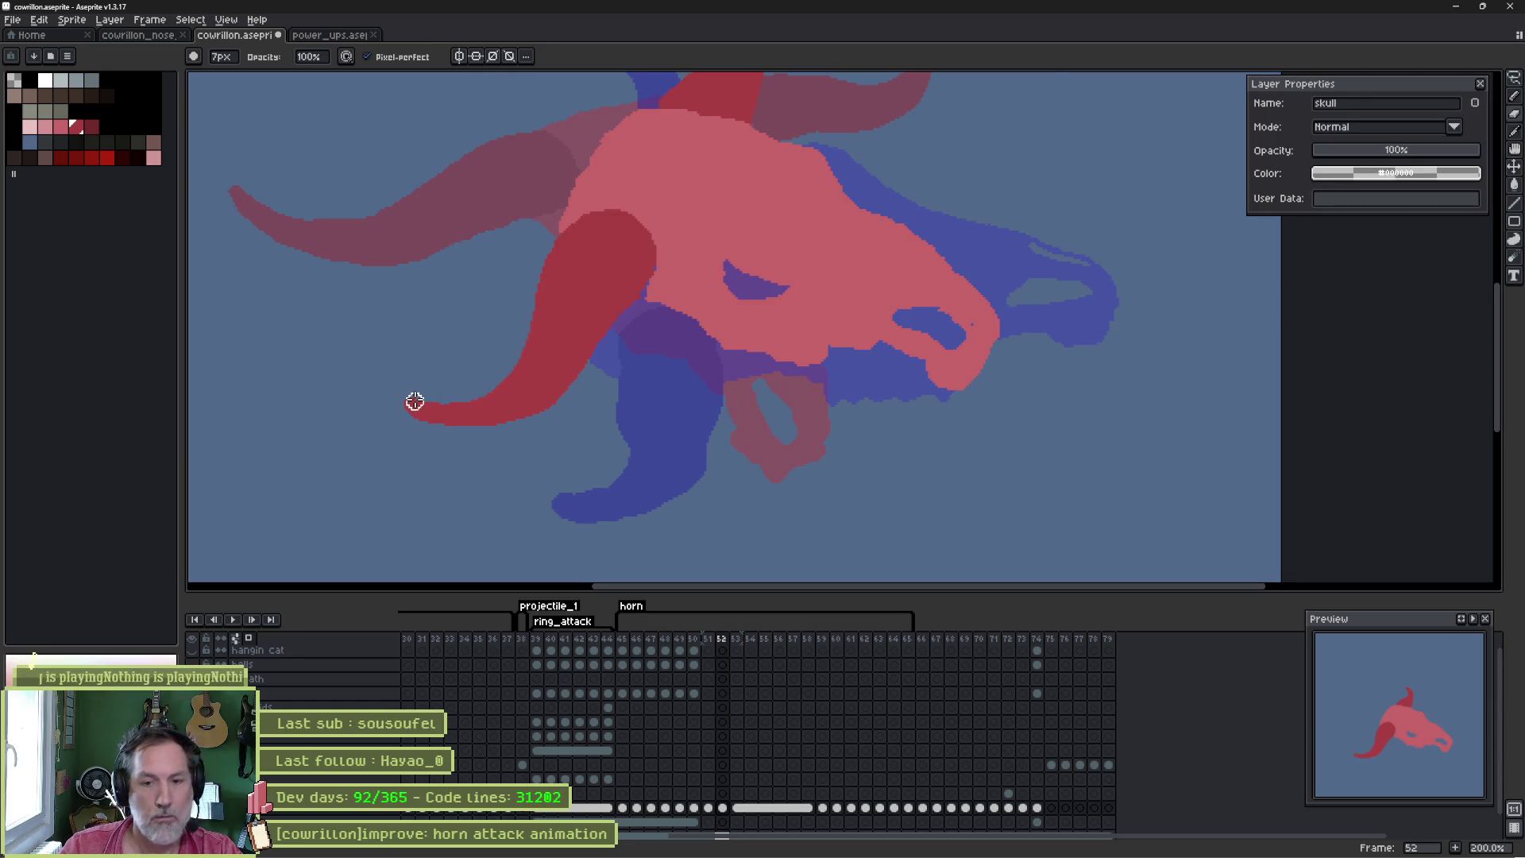
- Compare the new horn against frame 53 with onion skin, then magic-wand select the dark-red horn
key(Right)
key(Left)
key(Left)
key(Right)
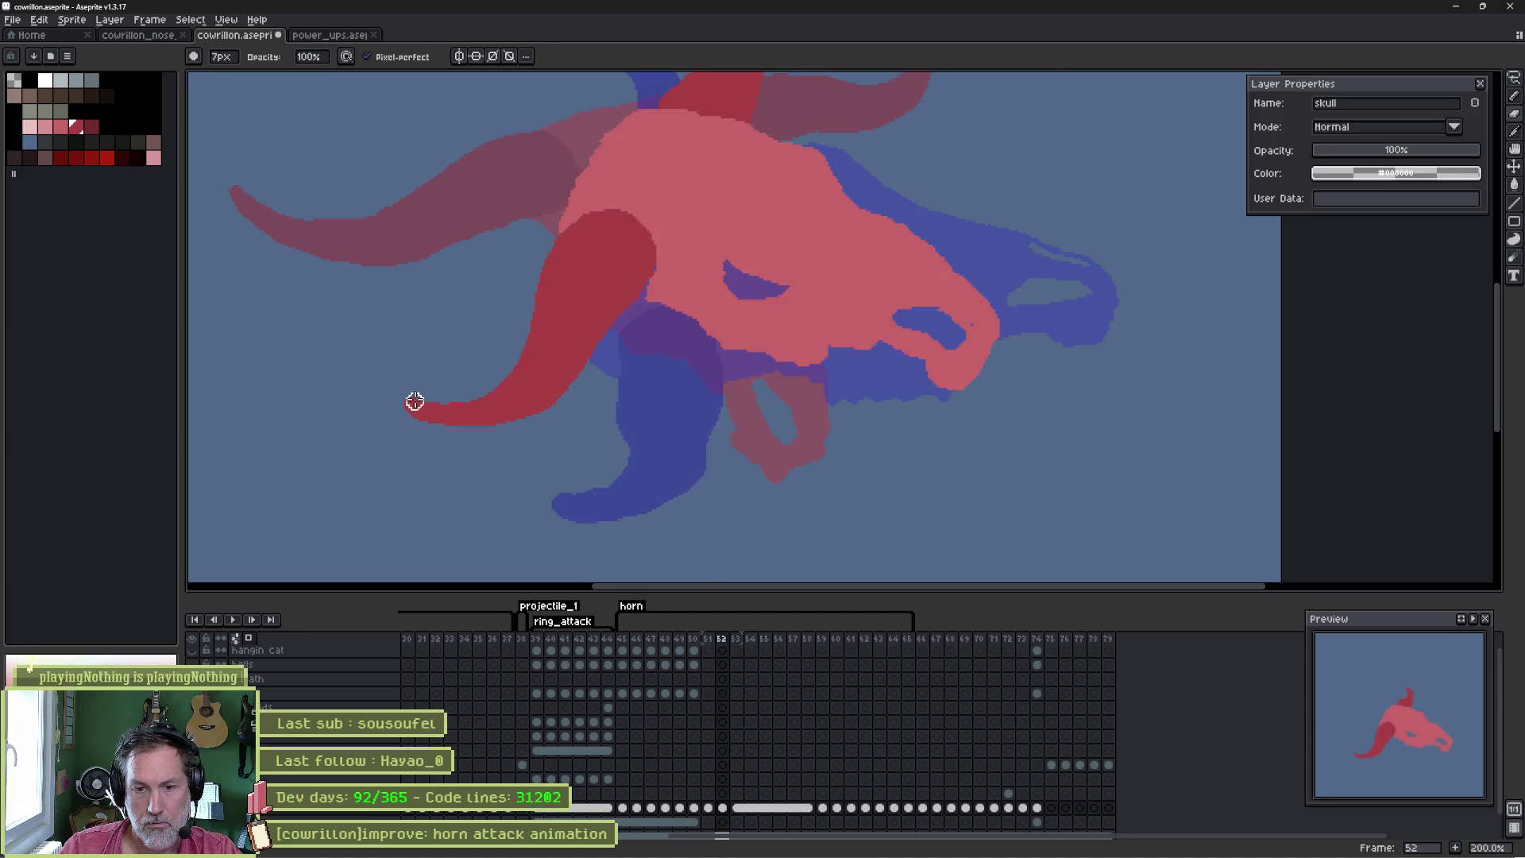
key(Left)
key(Right)
key(Right)
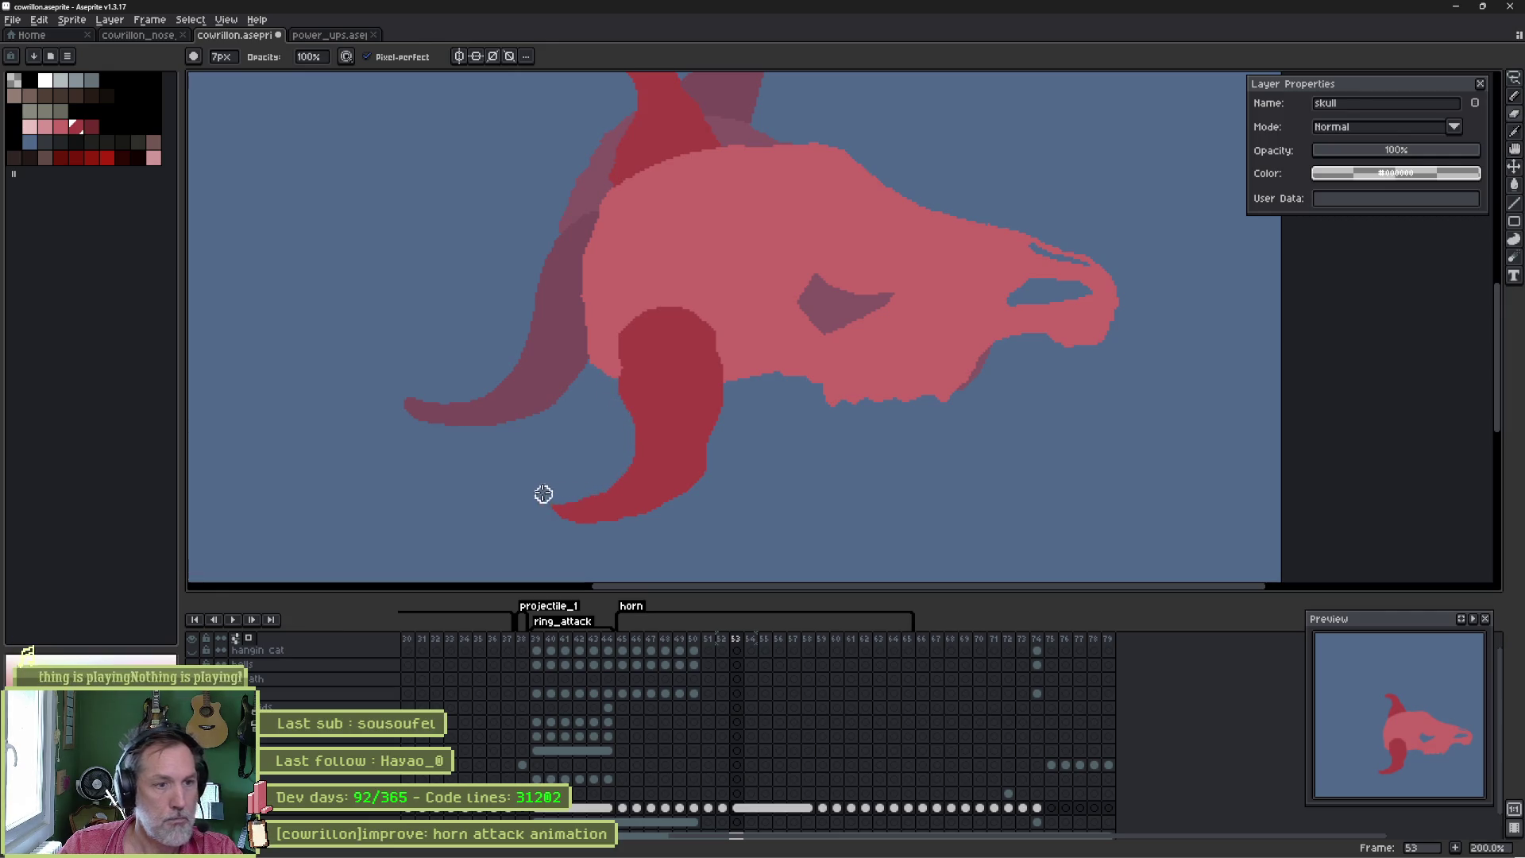
key(F3)
key(F3)
key(comma)
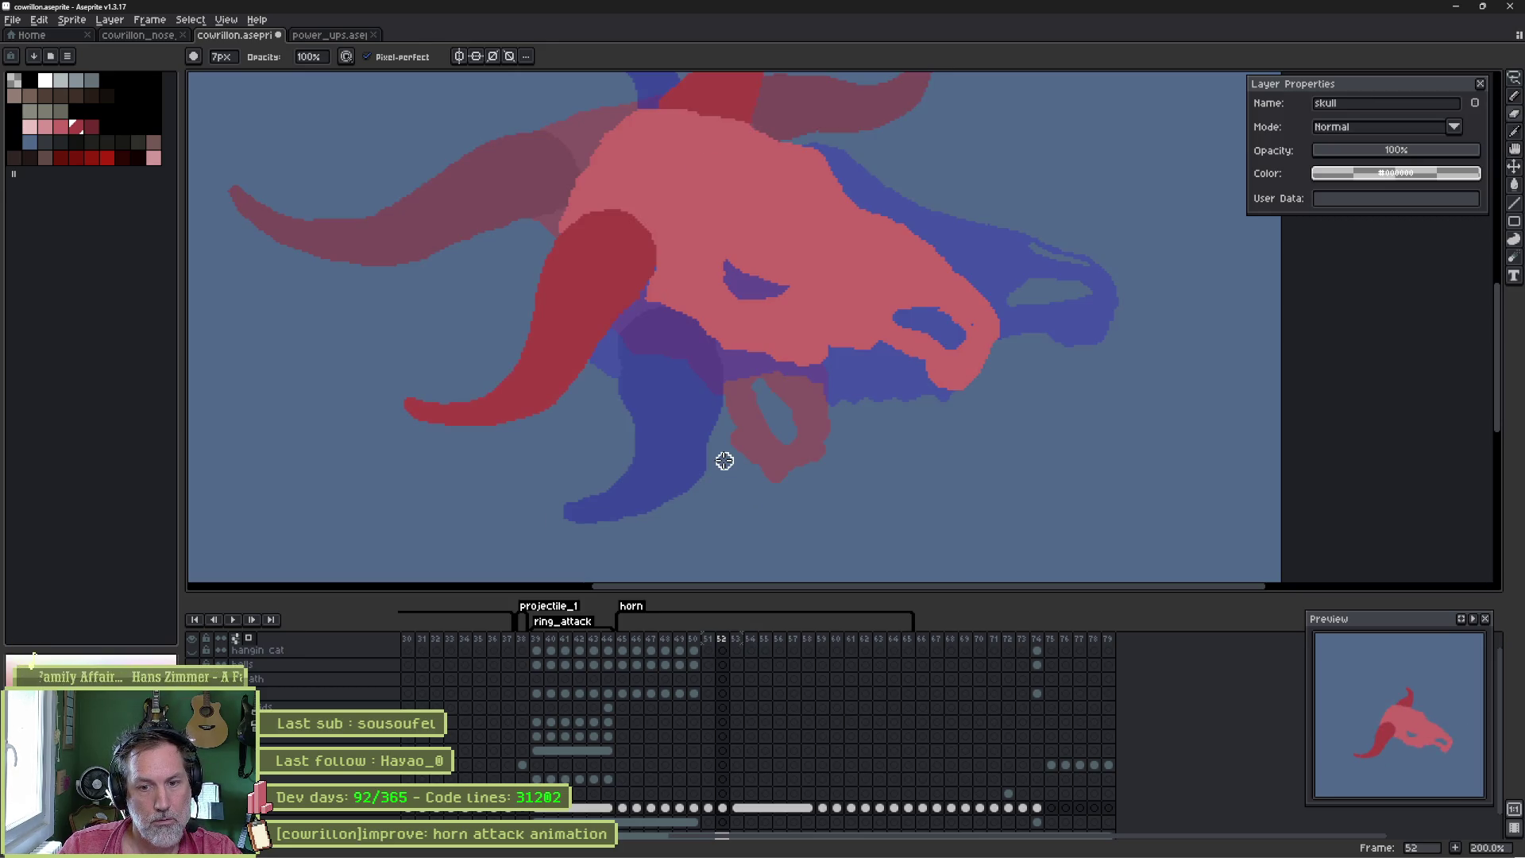
key(Return)
key(Return)
key(period)
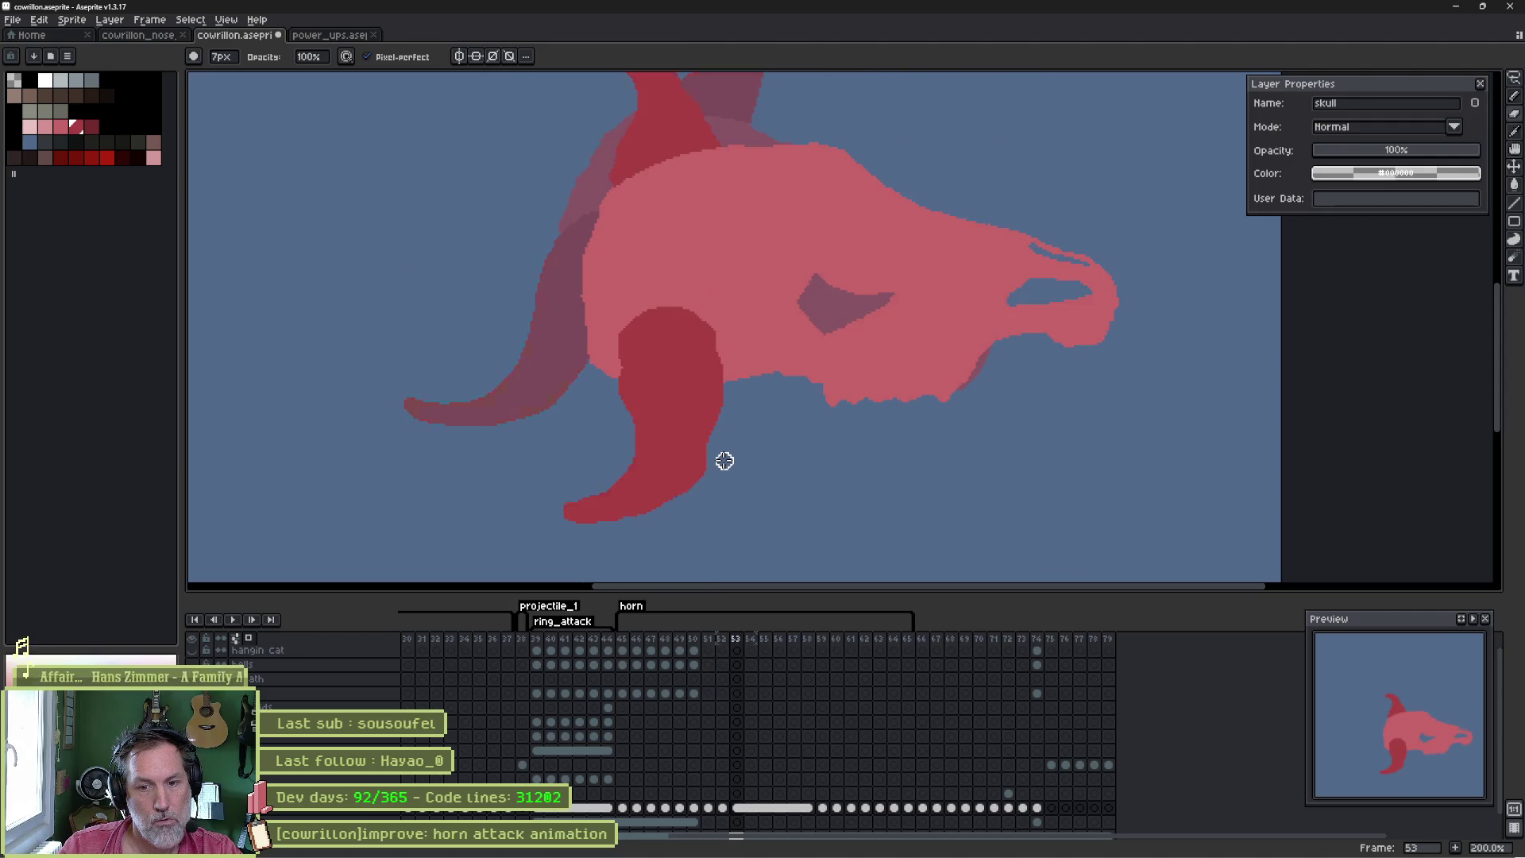
key(comma)
key(period)
key(comma)
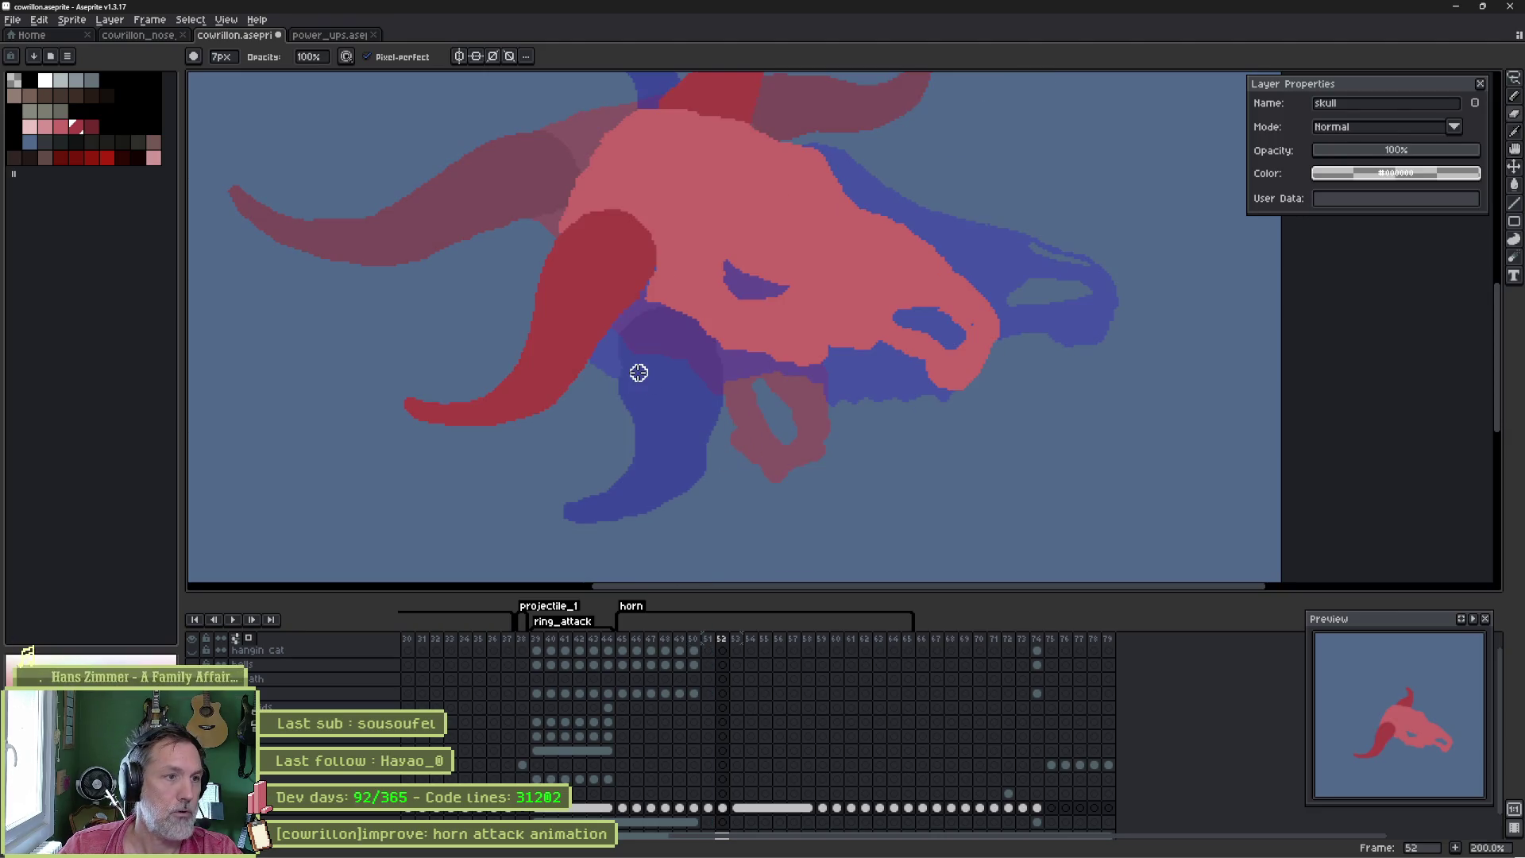
key(w)
click(573, 320)
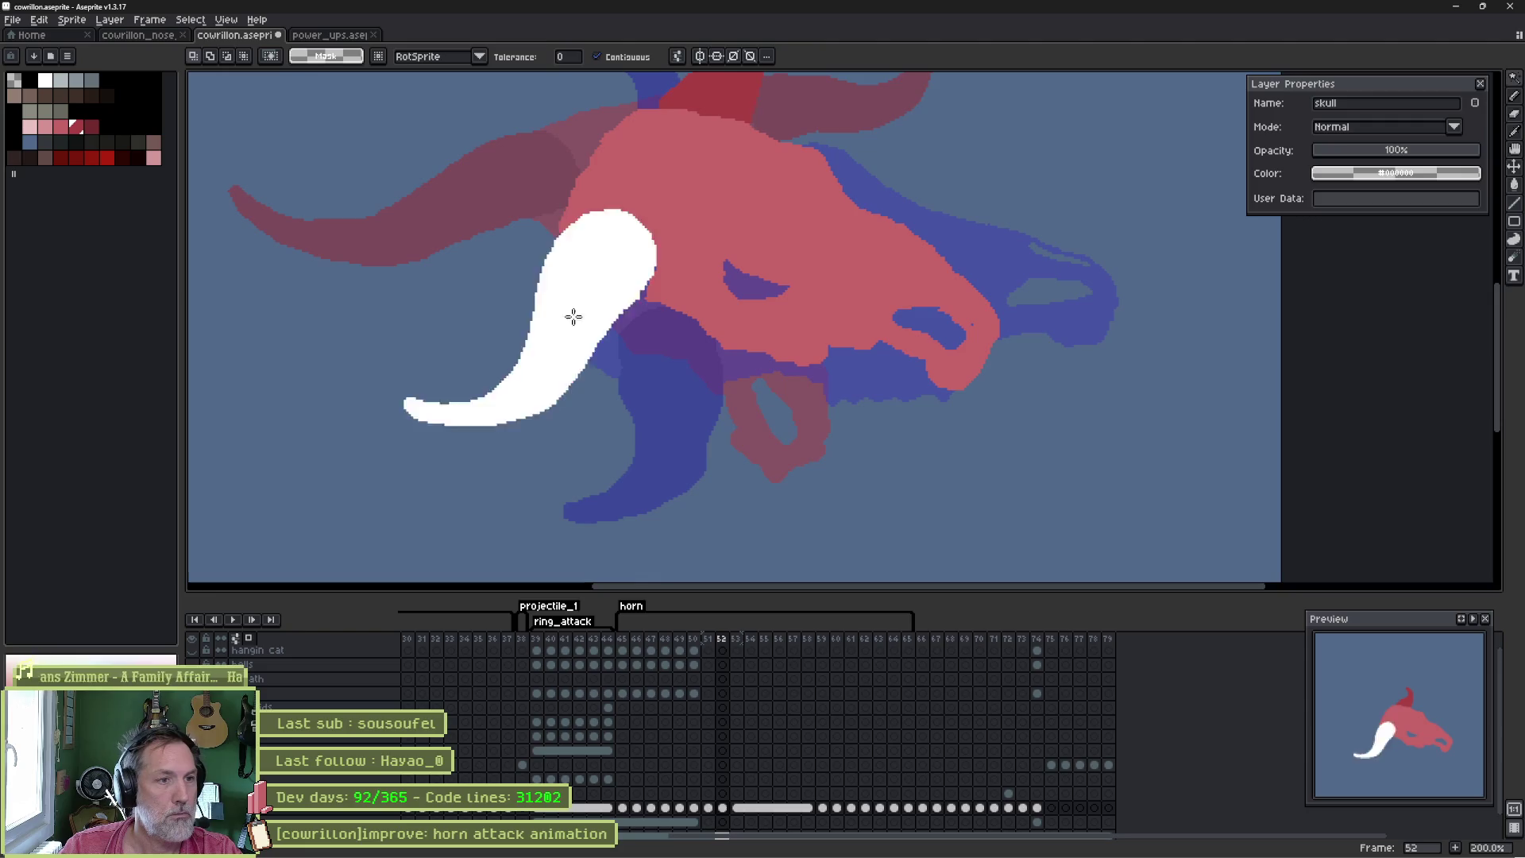
- Rotate the selected horn slightly, then paint its upper right edge thicker in dark red
click(397, 429)
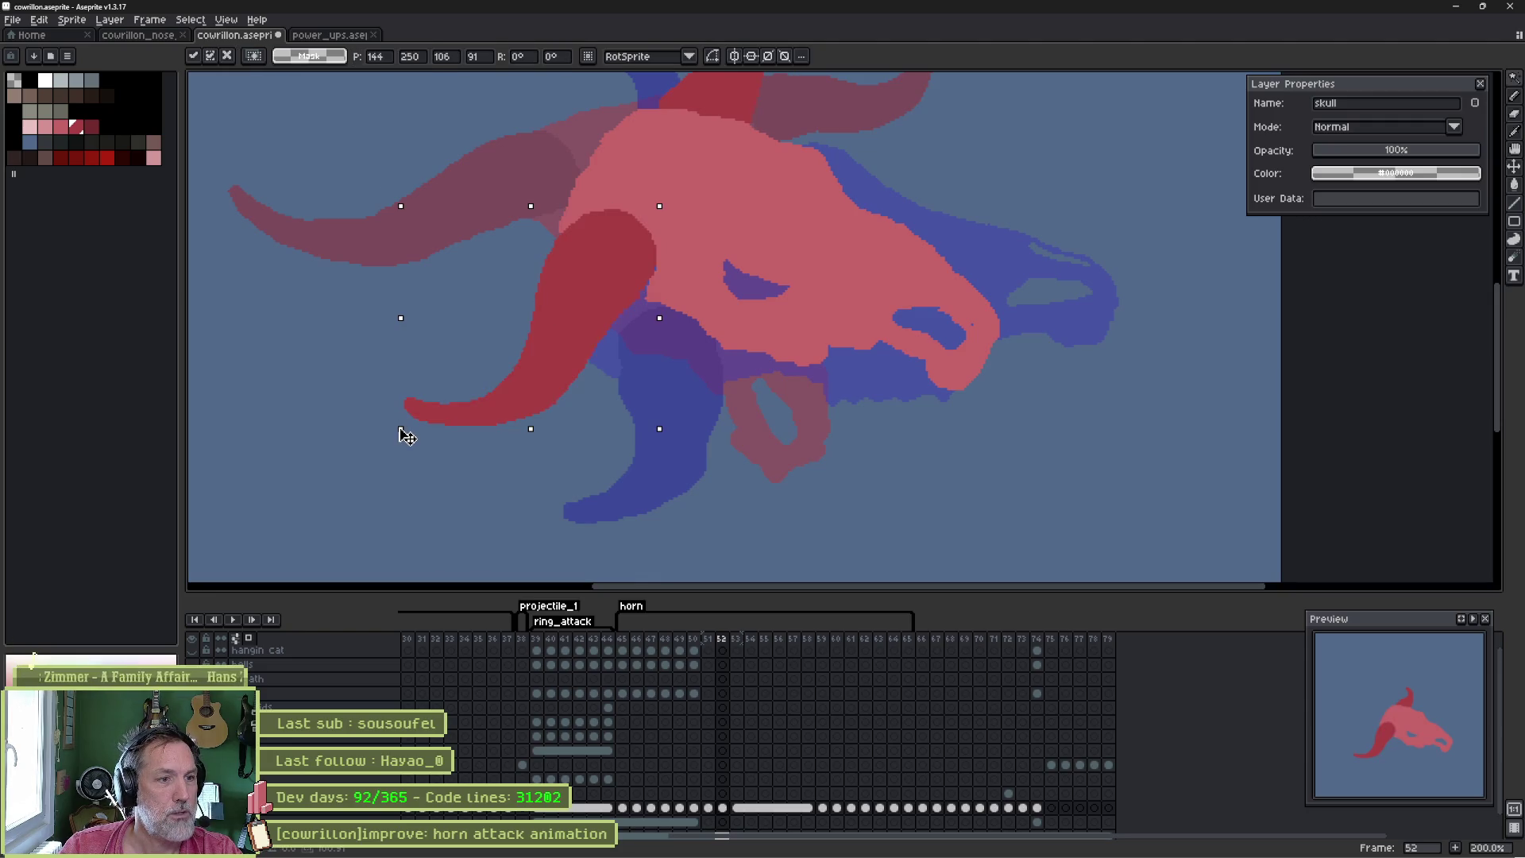
drag(409, 434, 408, 419)
key(Return)
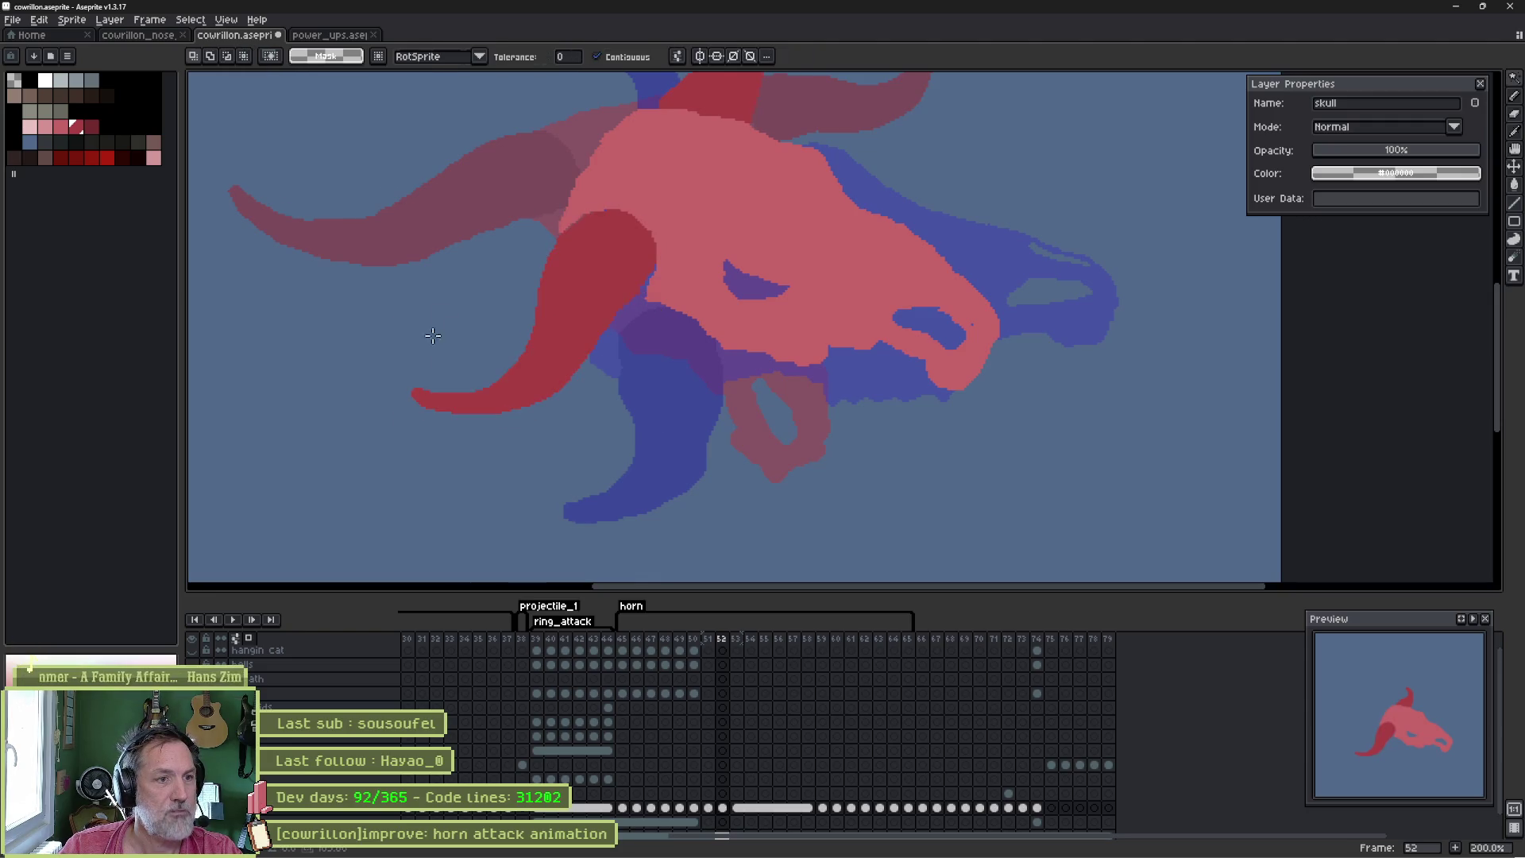
key(b)
scroll(632, 286, up, 2)
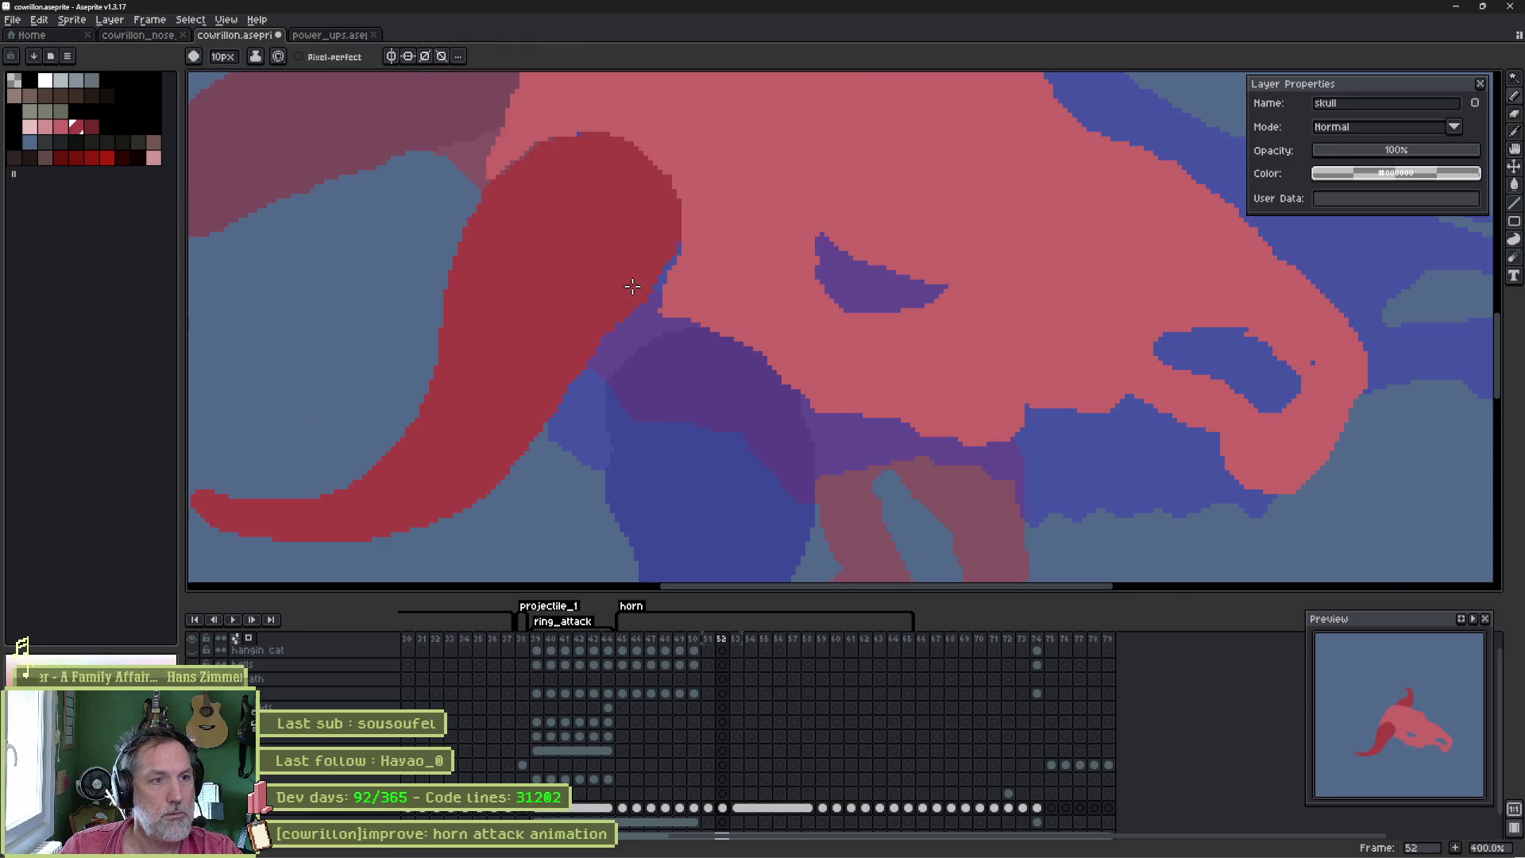
drag(661, 224, 657, 270)
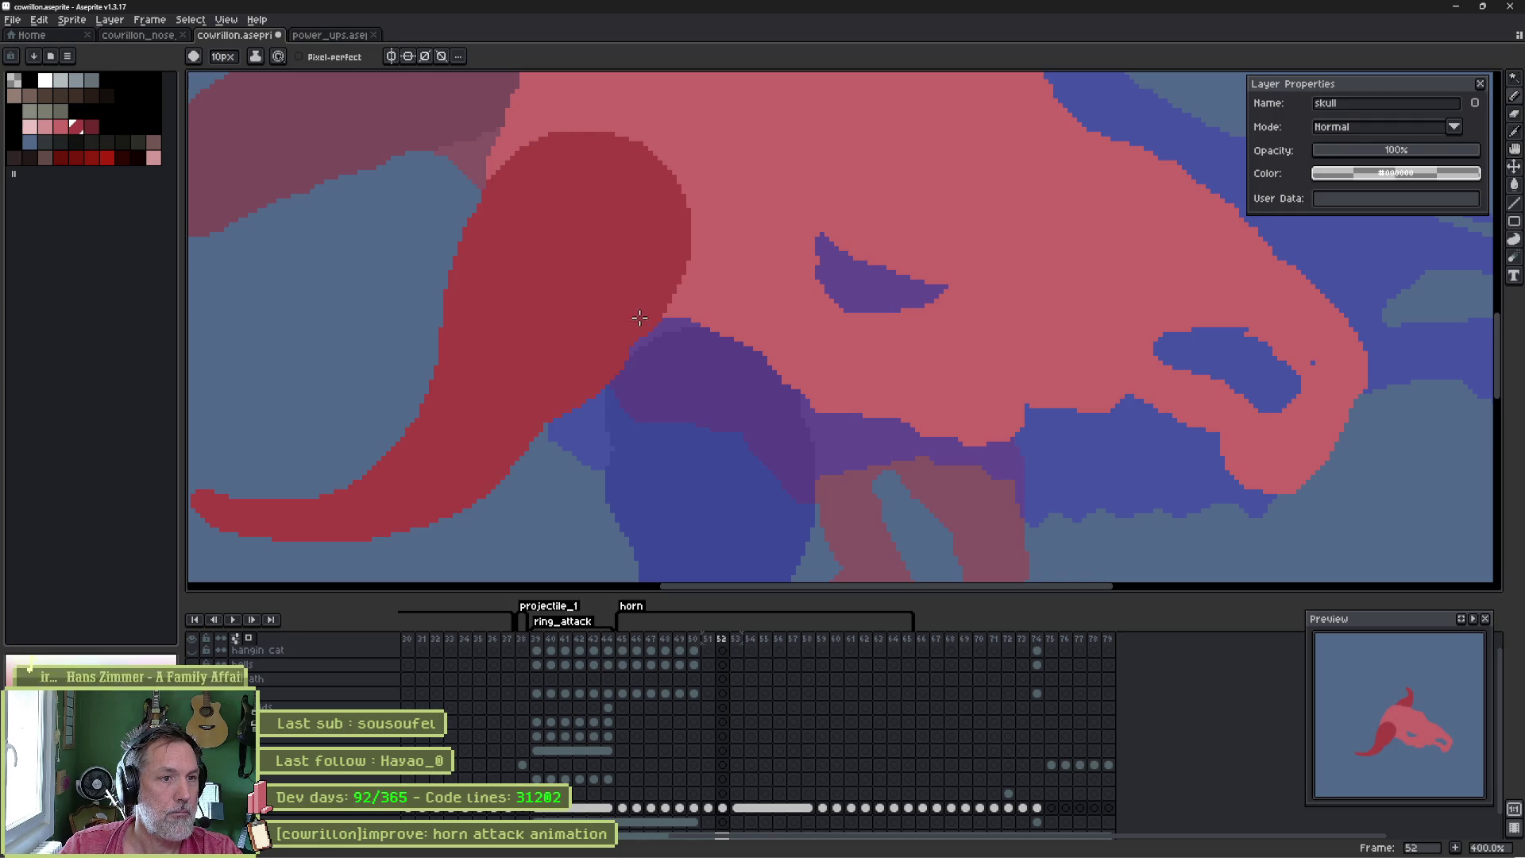
key(b)
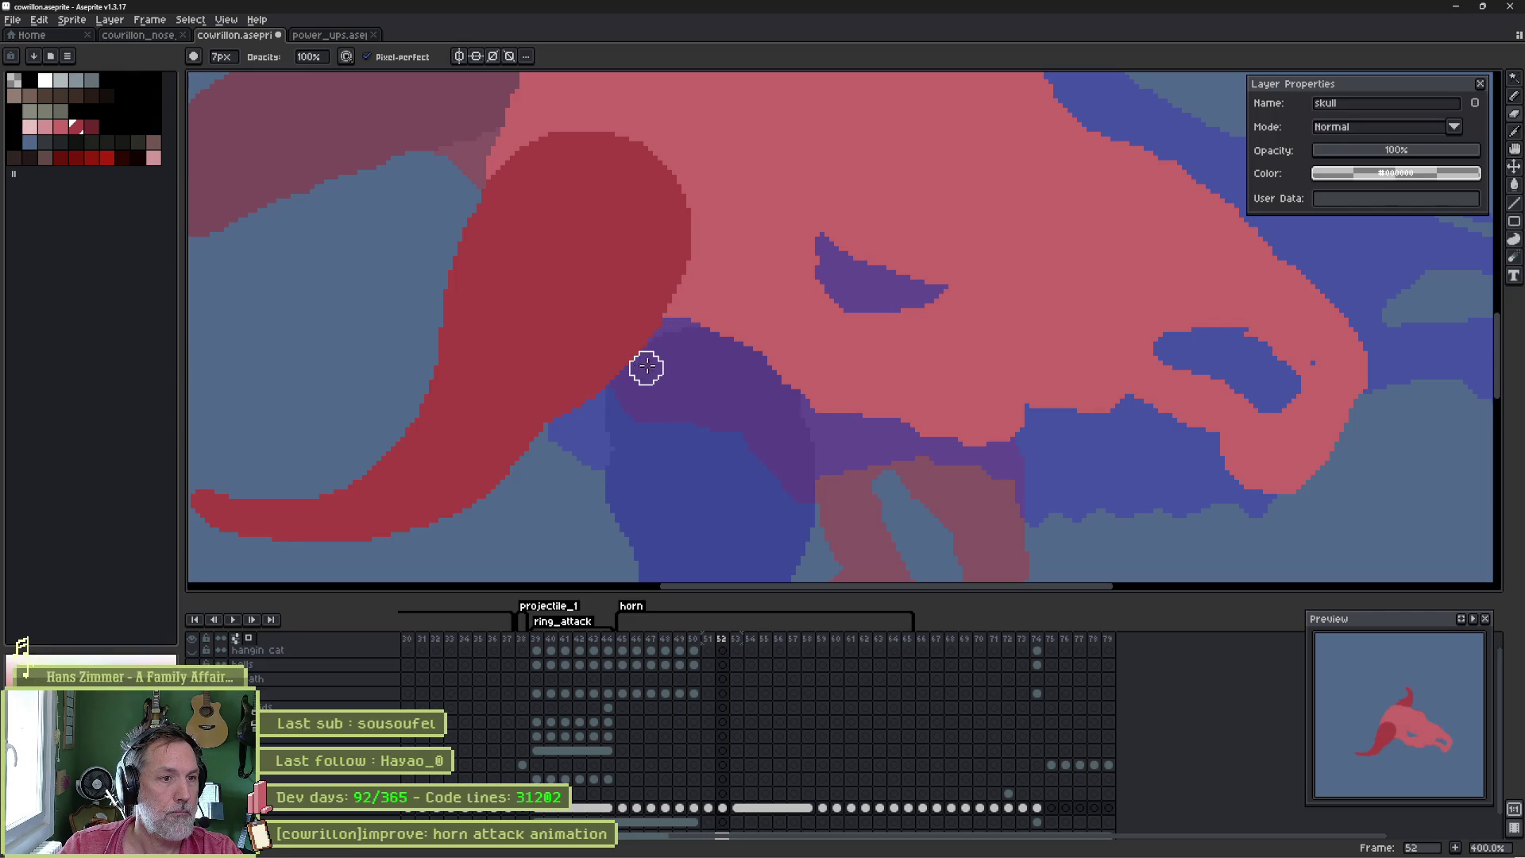
- Flip through frames 51–54, settle on frame 53, and pan the view onto the horn
key(Left)
key(Right)
key(Left)
key(Left)
key(Right)
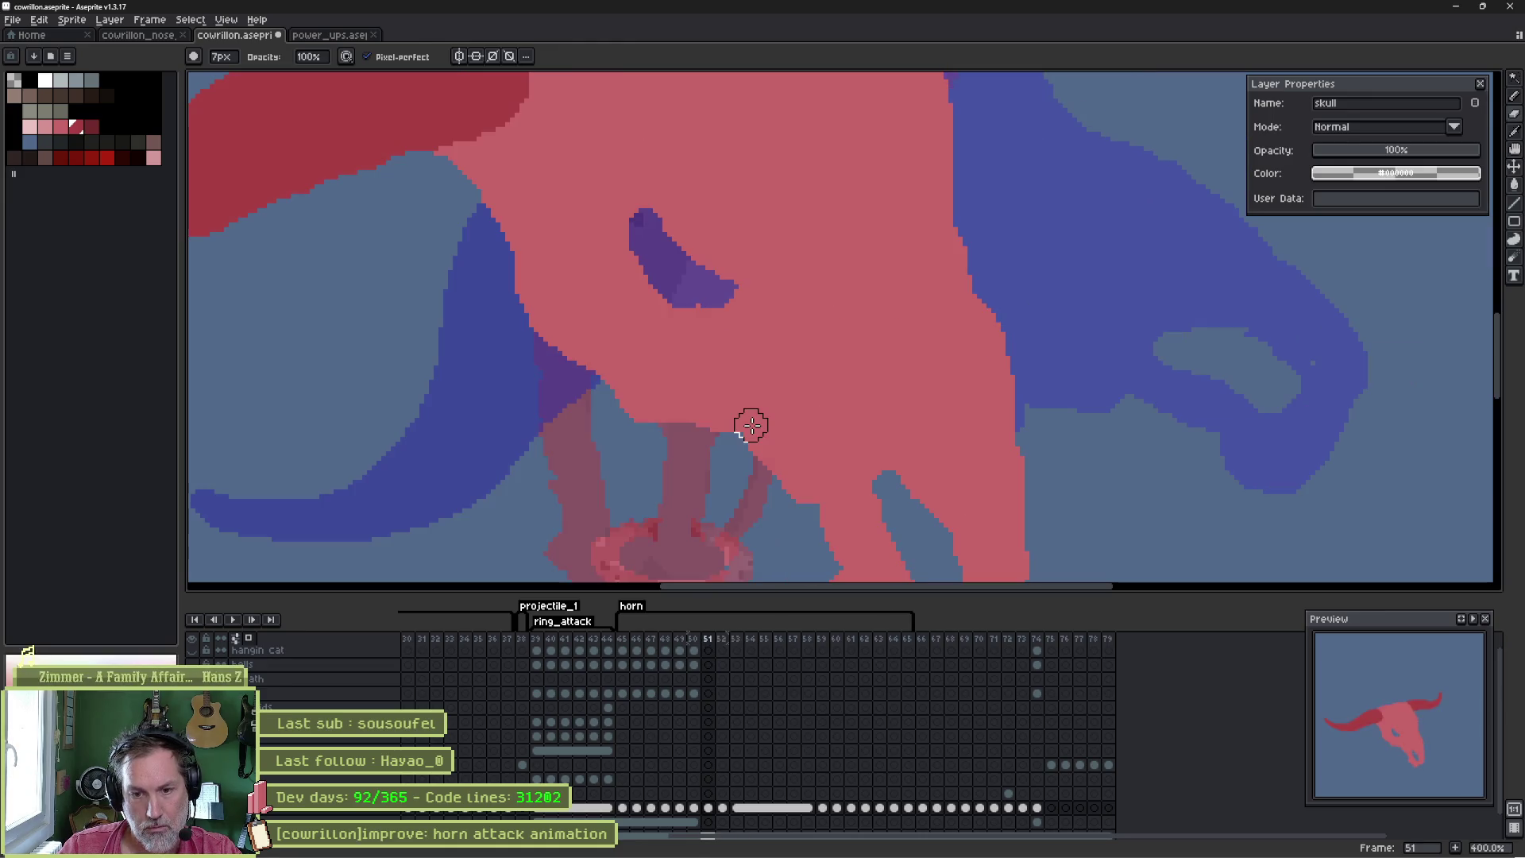
key(Right)
key(Right)
key(Right)
key(Left)
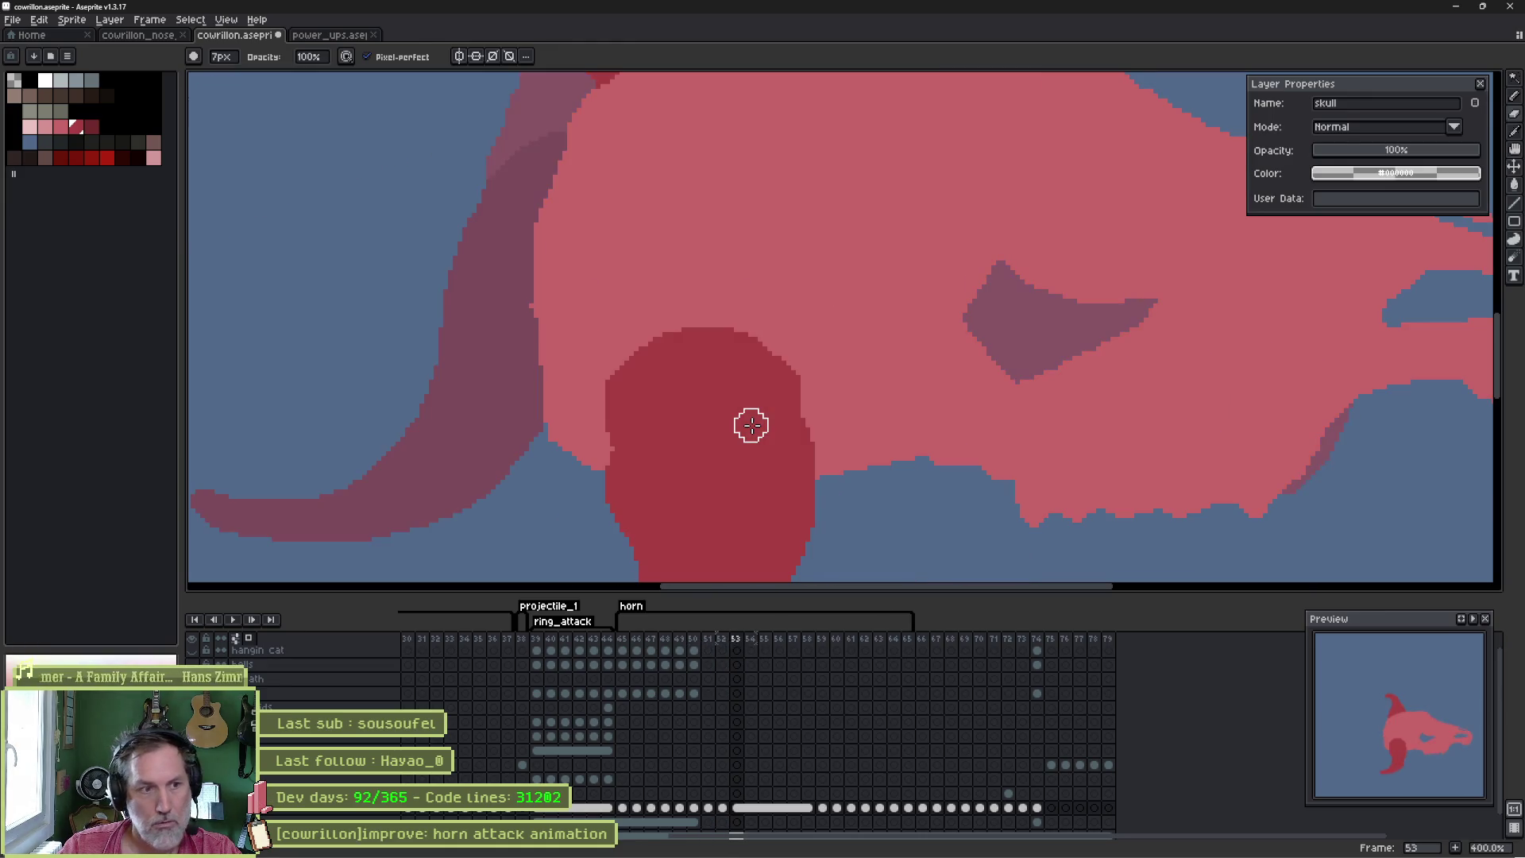
mouse_move(790, 419)
mouse_down()
mouse_move(813, 252)
mouse_move(770, 217)
mouse_up()
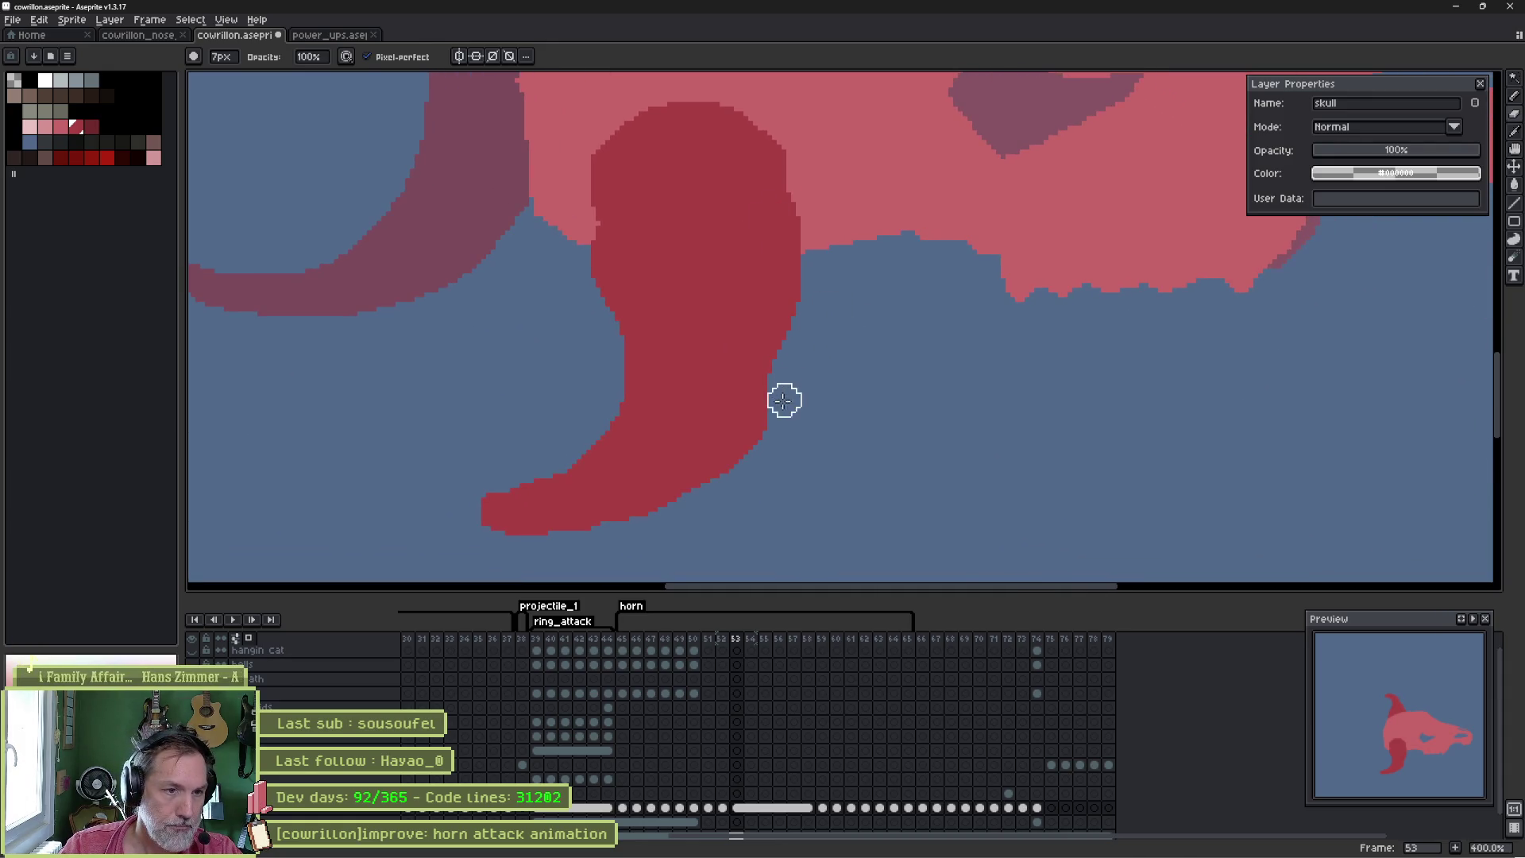
drag(656, 524, 790, 442)
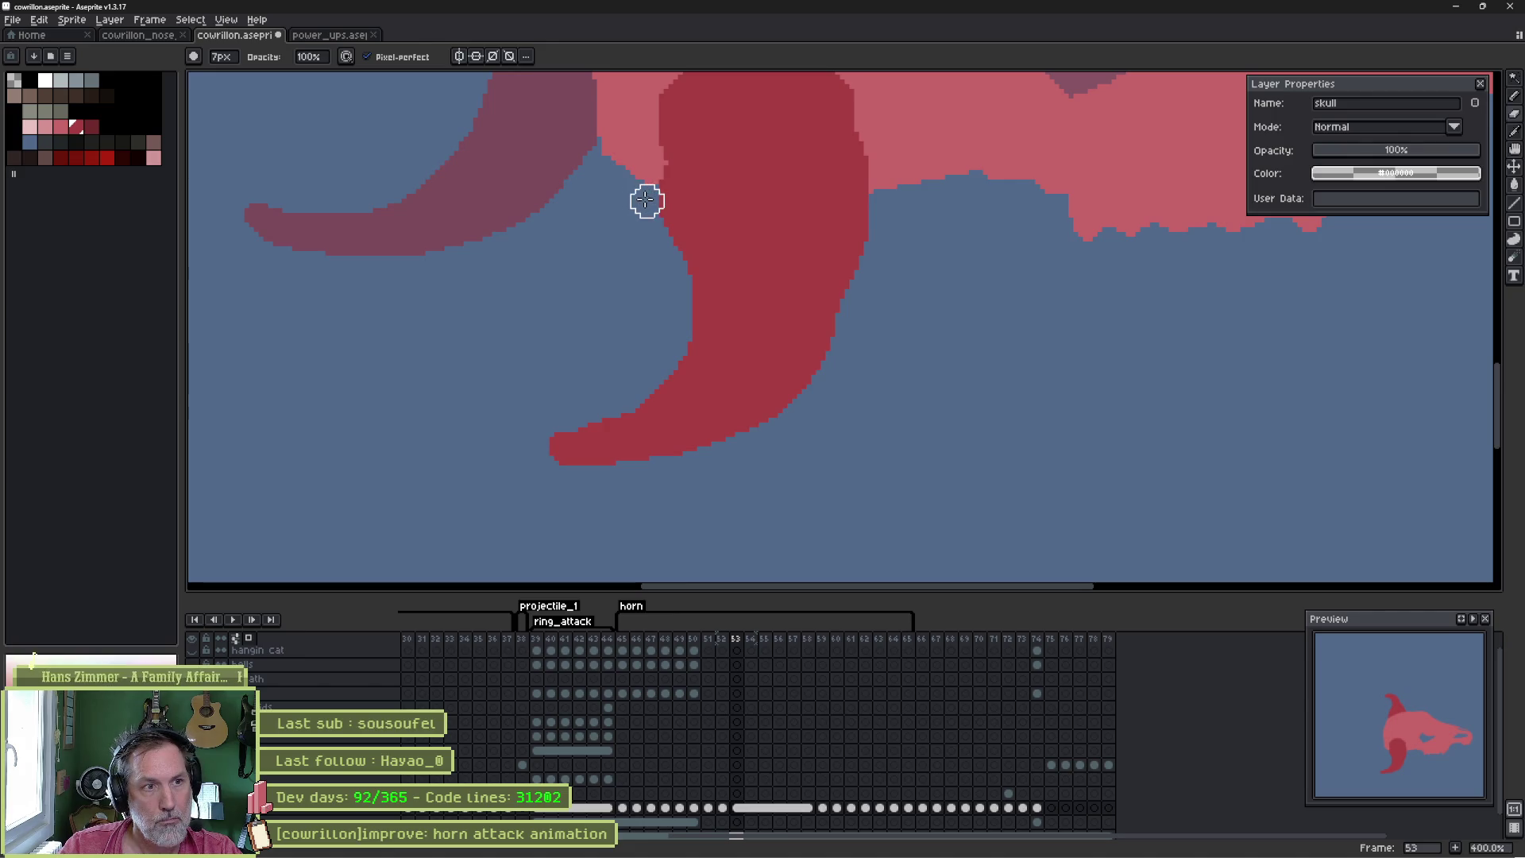
- On frame 53, widen the horn's upper-left edge in dark red and extend its rounded top and right edge
mouse_move(650, 194)
mouse_down()
mouse_move(648, 262)
mouse_move(627, 262)
mouse_up()
key(e)
drag(643, 208, 632, 261)
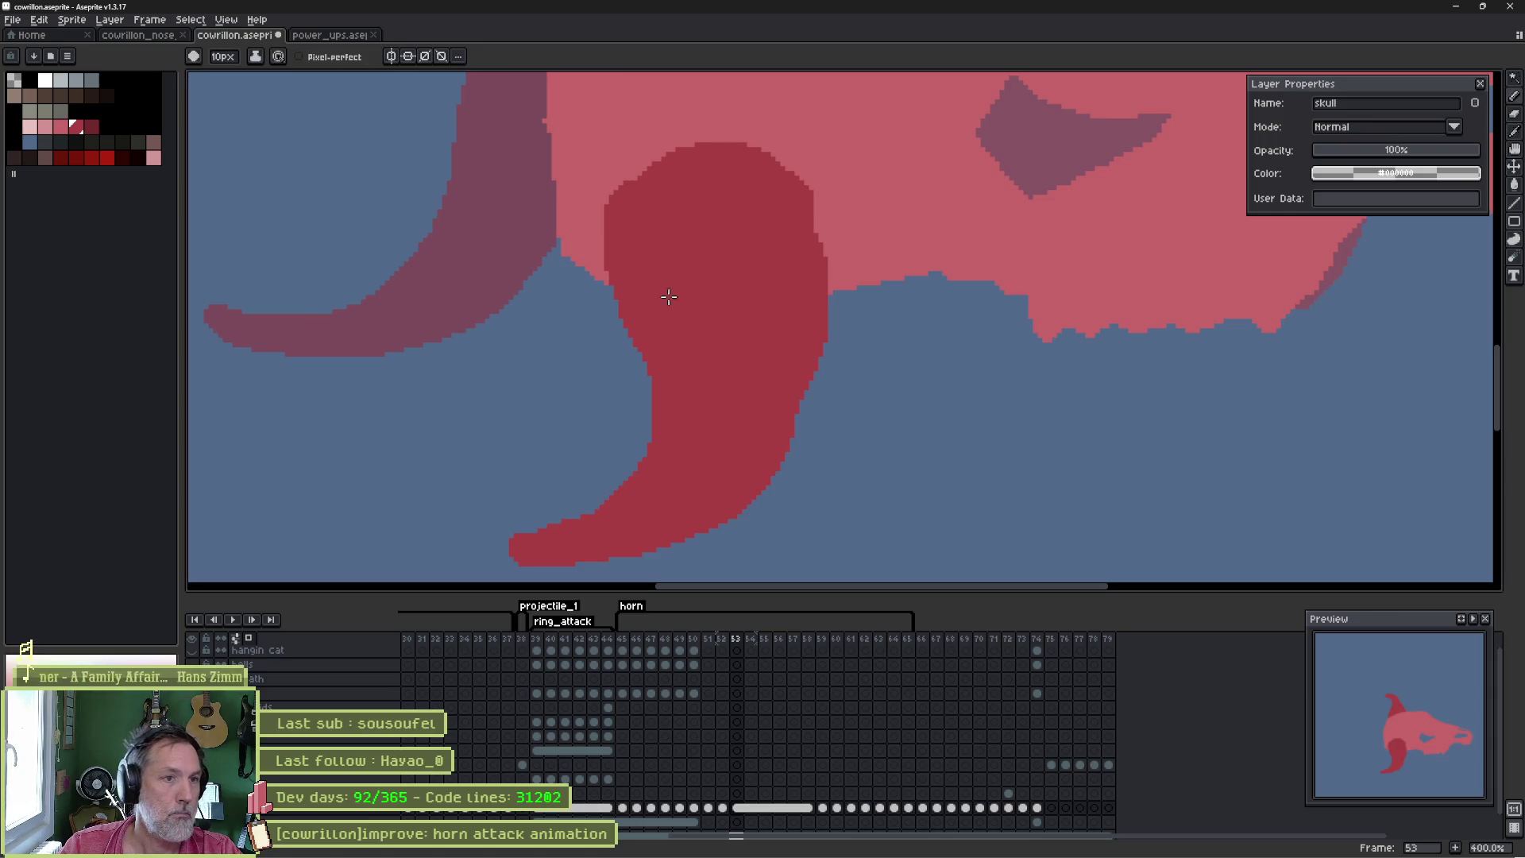
mouse_move(646, 198)
mouse_down()
mouse_move(668, 171)
mouse_move(707, 166)
mouse_up()
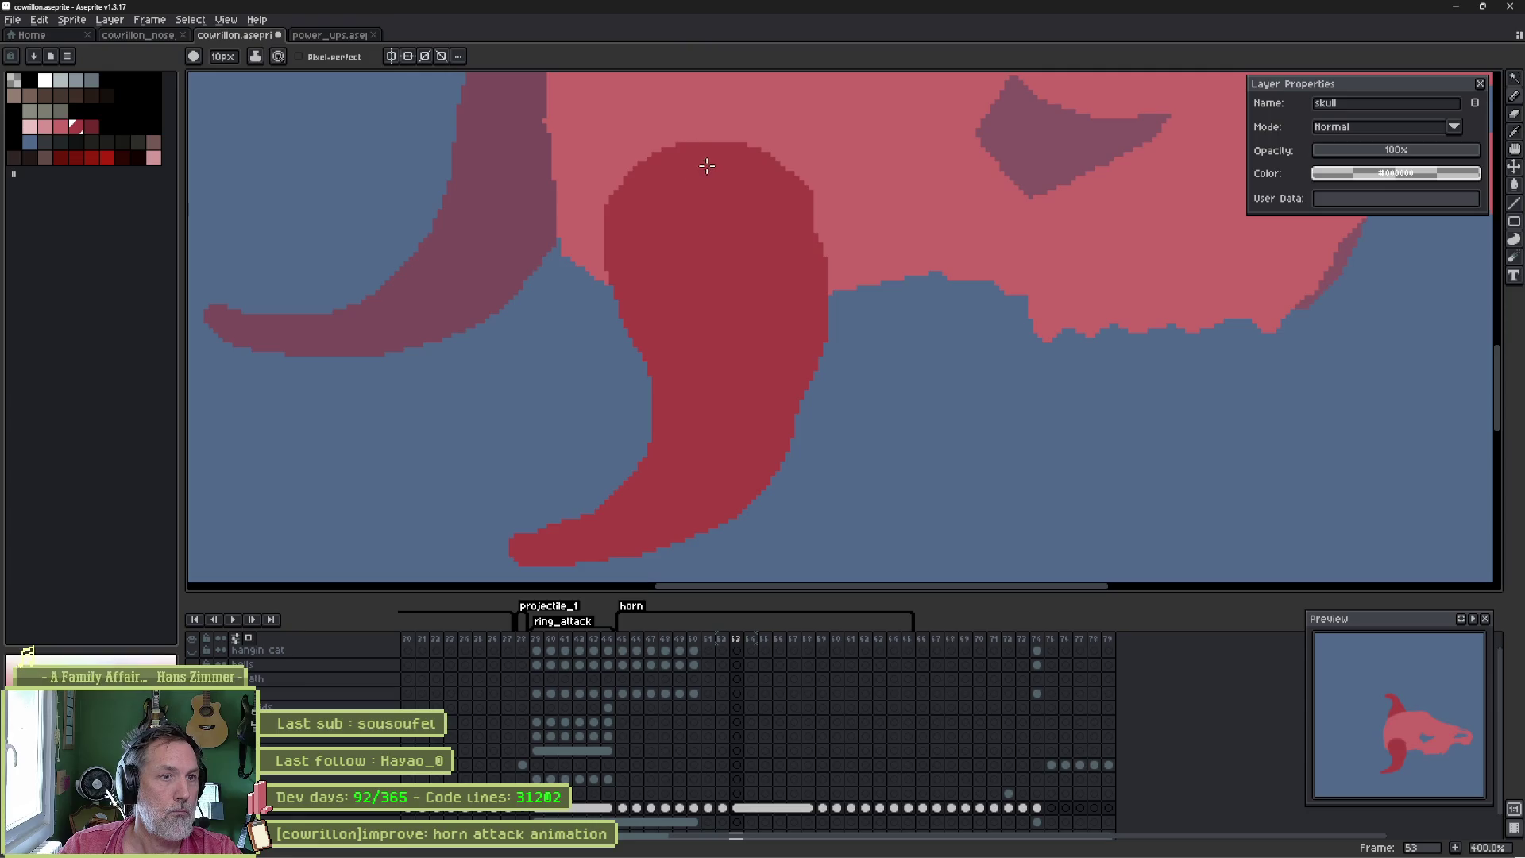
drag(796, 209, 826, 253)
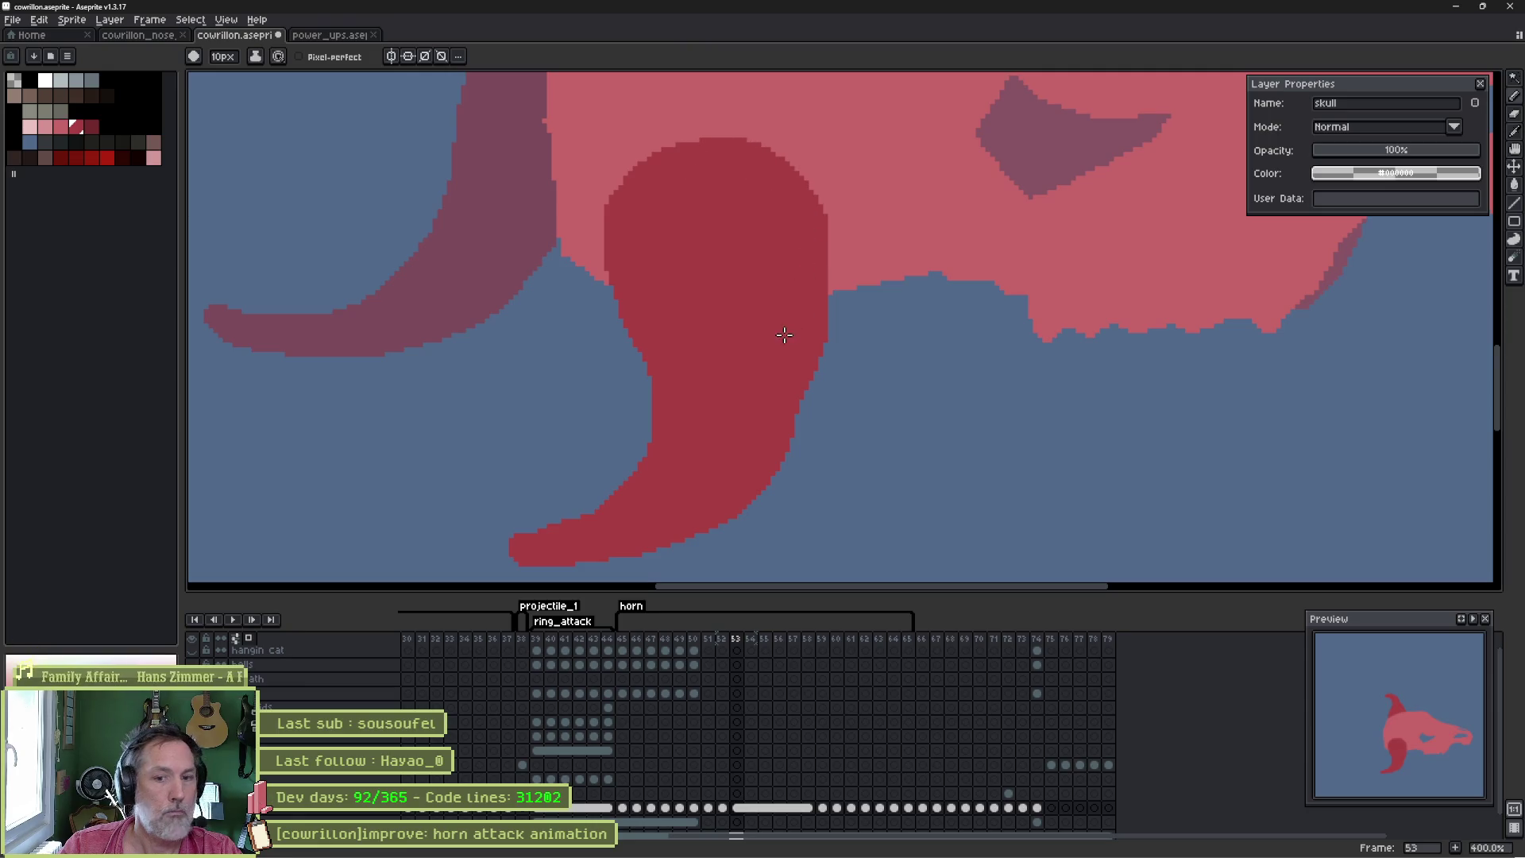
- Step back and forth through frames 51–53 to compare the horn poses
key(comma)
key(period)
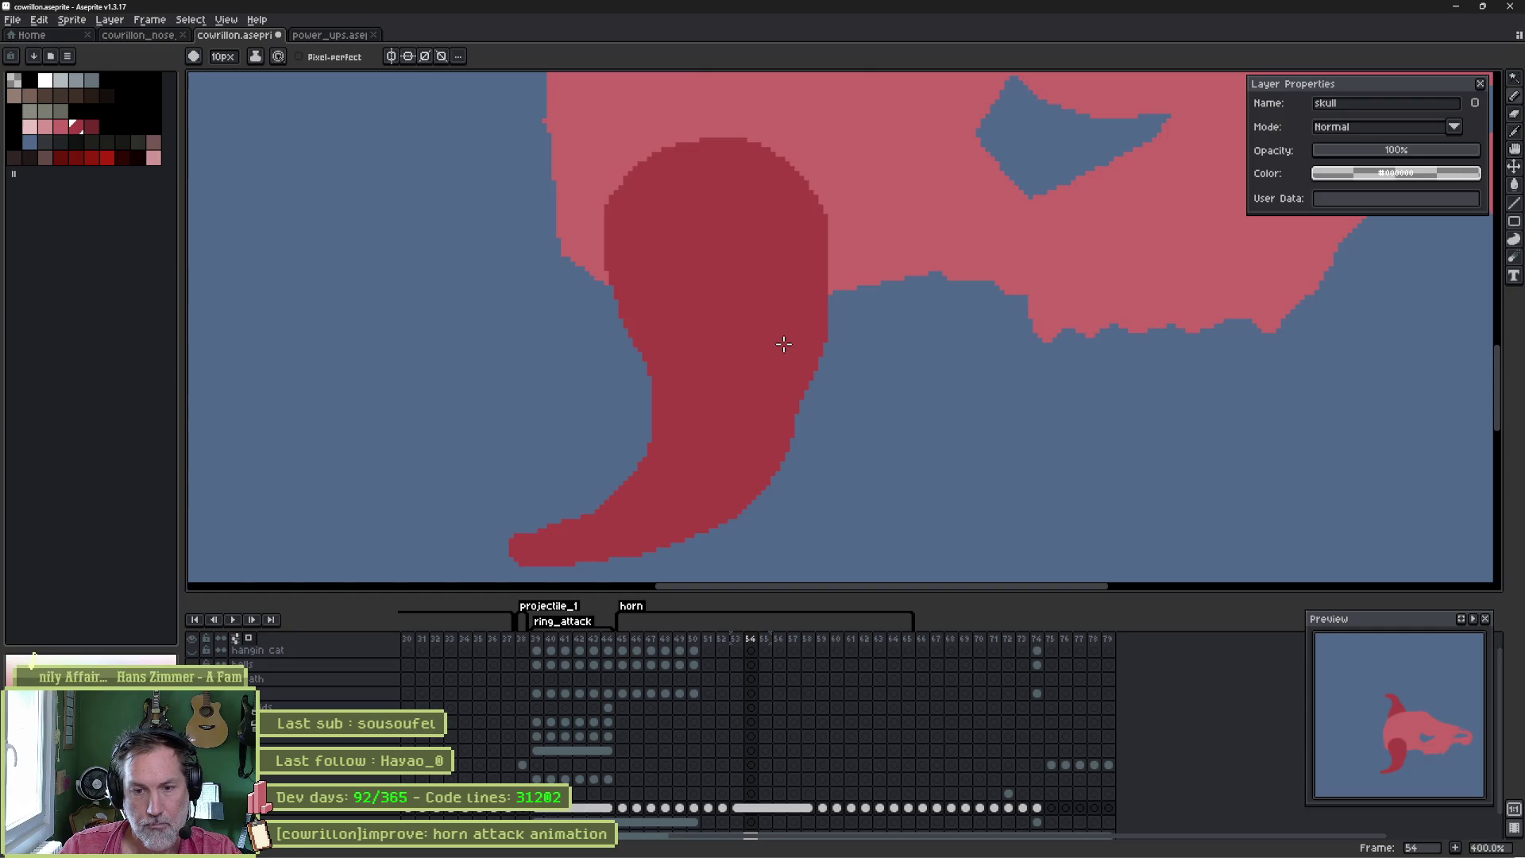
key(comma)
key(comma)
key(period)
key(period)
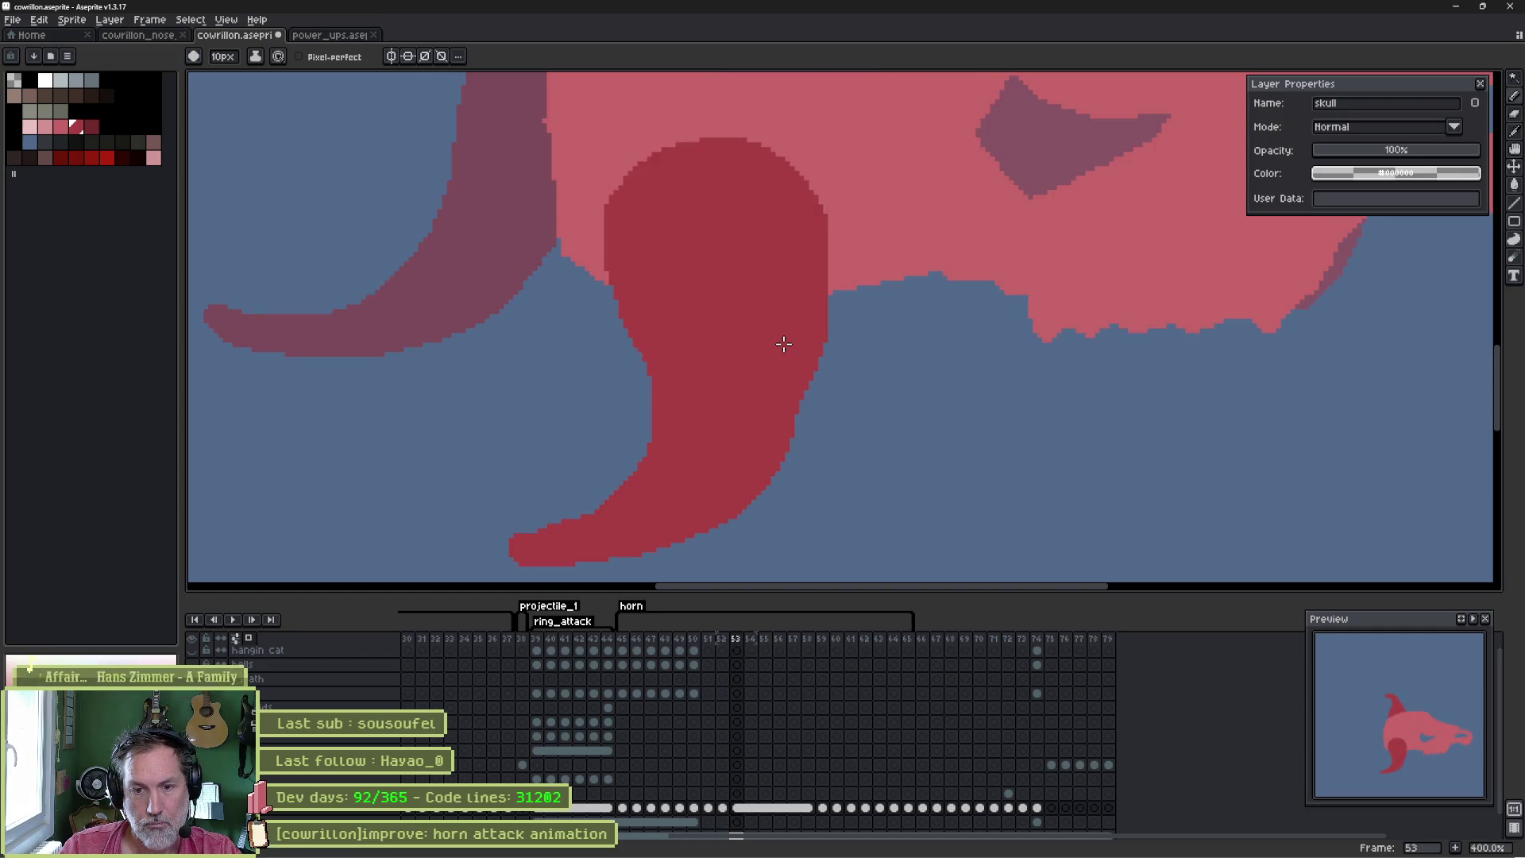
key(comma)
key(period)
key(comma)
key(comma)
key(period)
key(comma)
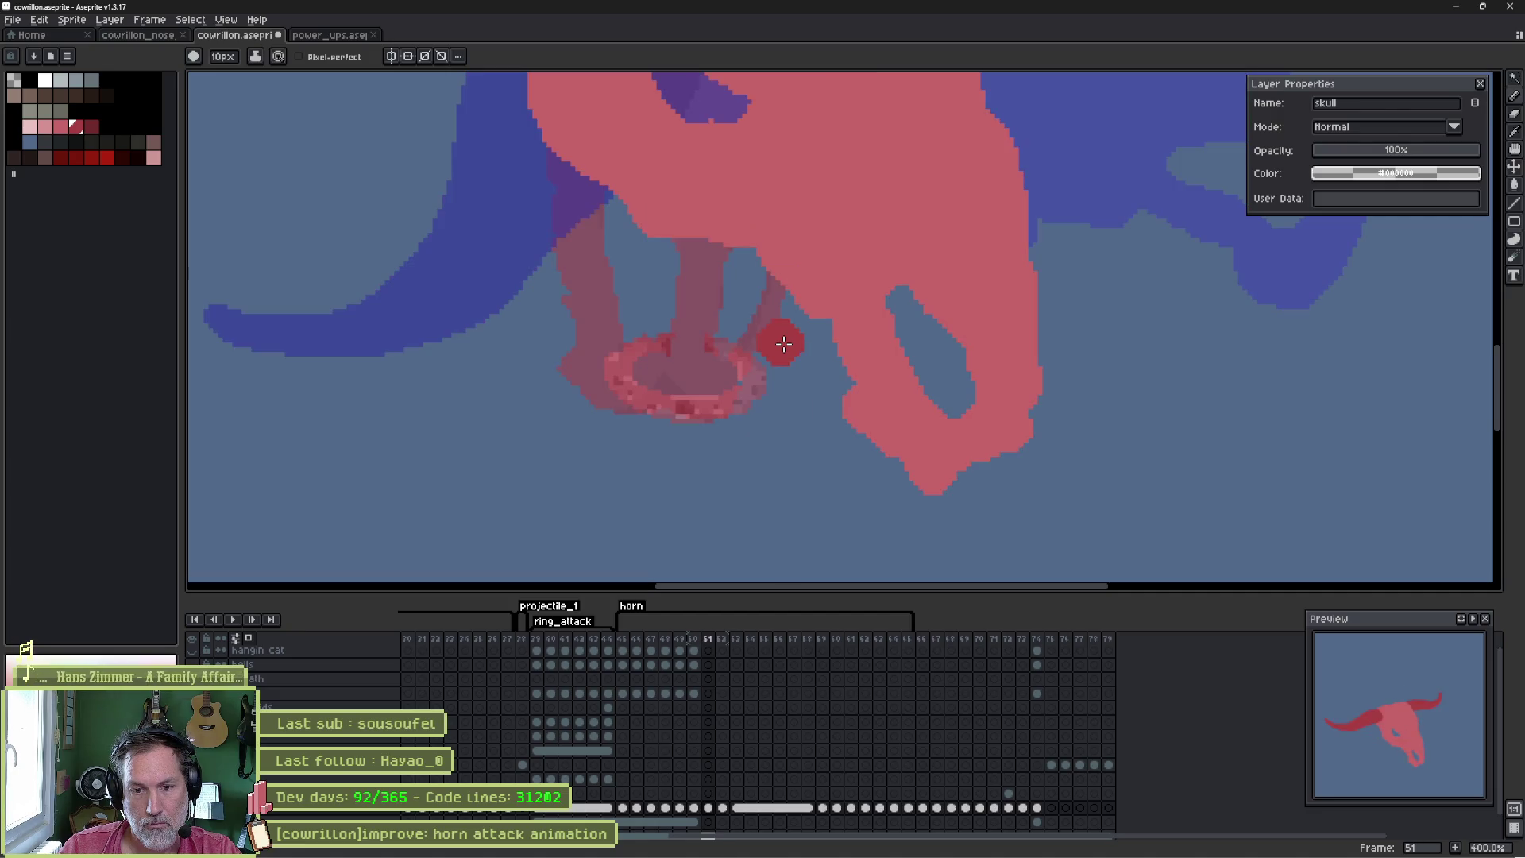
key(period)
key(comma)
key(period)
key(period)
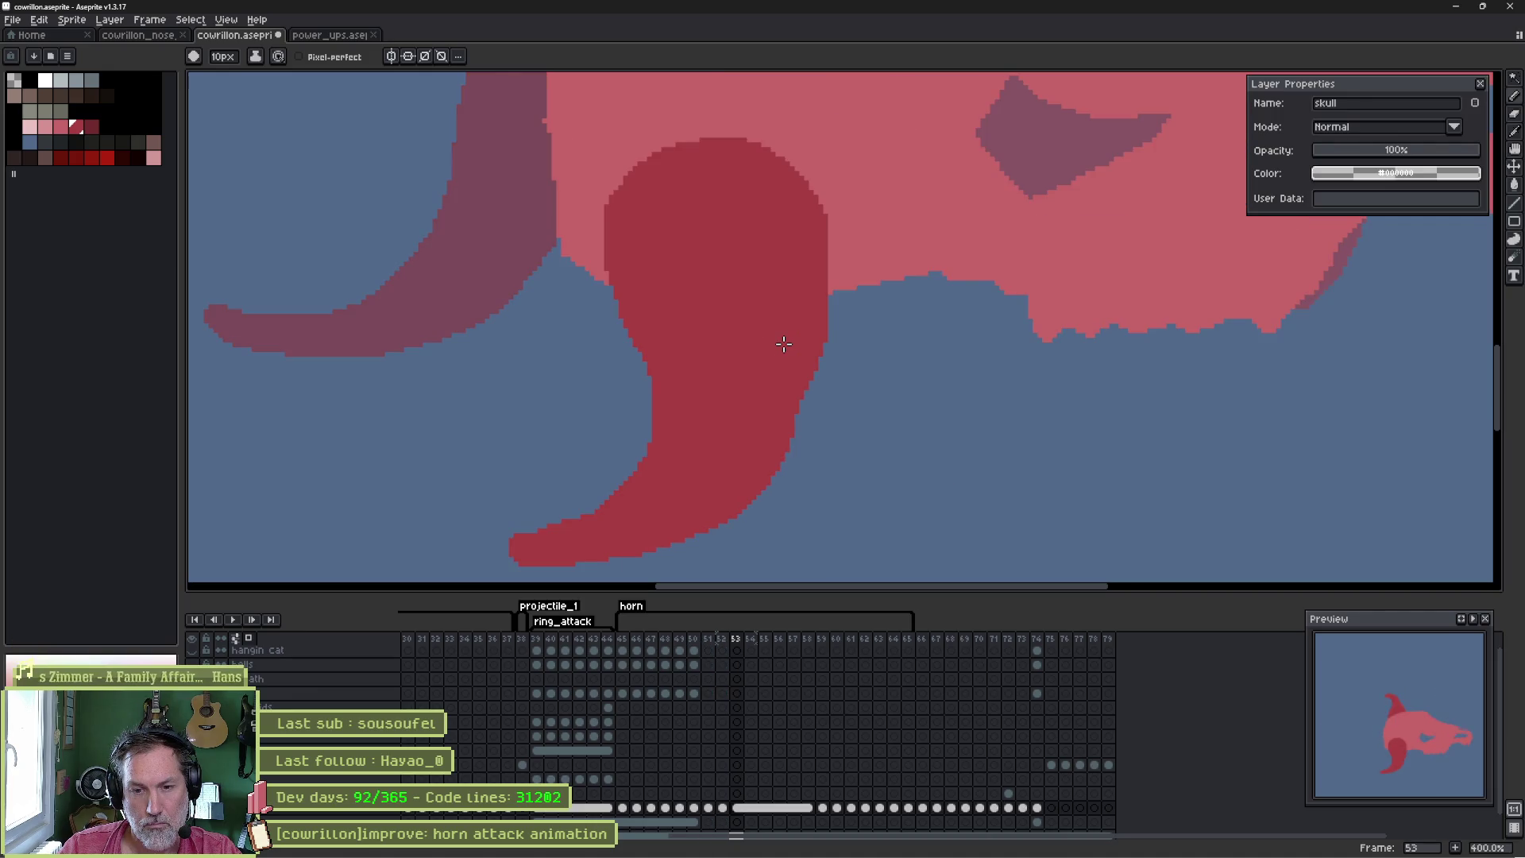
key(comma)
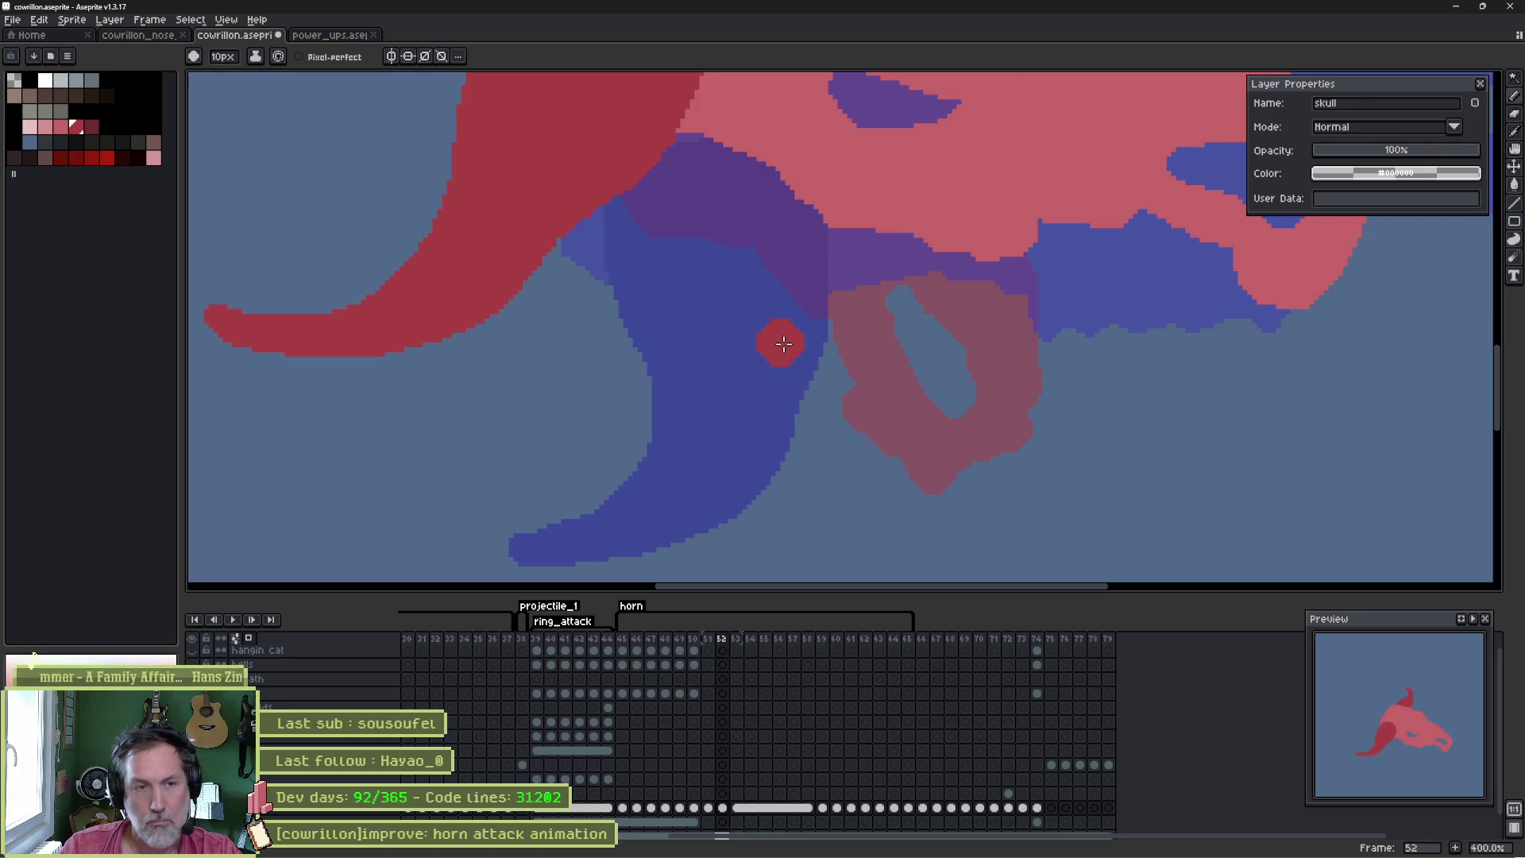
- On frame 52, lasso the purple eye socket, shift it left, and paint over the leftover arc in pink
scroll(827, 249, up, 1)
key(q)
mouse_move(854, 159)
mouse_down()
mouse_move(827, 270)
mouse_move(789, 211)
mouse_move(757, 212)
mouse_up()
key(b)
mouse_move(866, 163)
mouse_down()
mouse_move(902, 219)
mouse_move(739, 280)
mouse_up()
drag(905, 230, 852, 174)
- On frame 53, trim the eye socket's left tip in pink and enlarge it toward the upper left
key(Left)
key(Right)
key(Right)
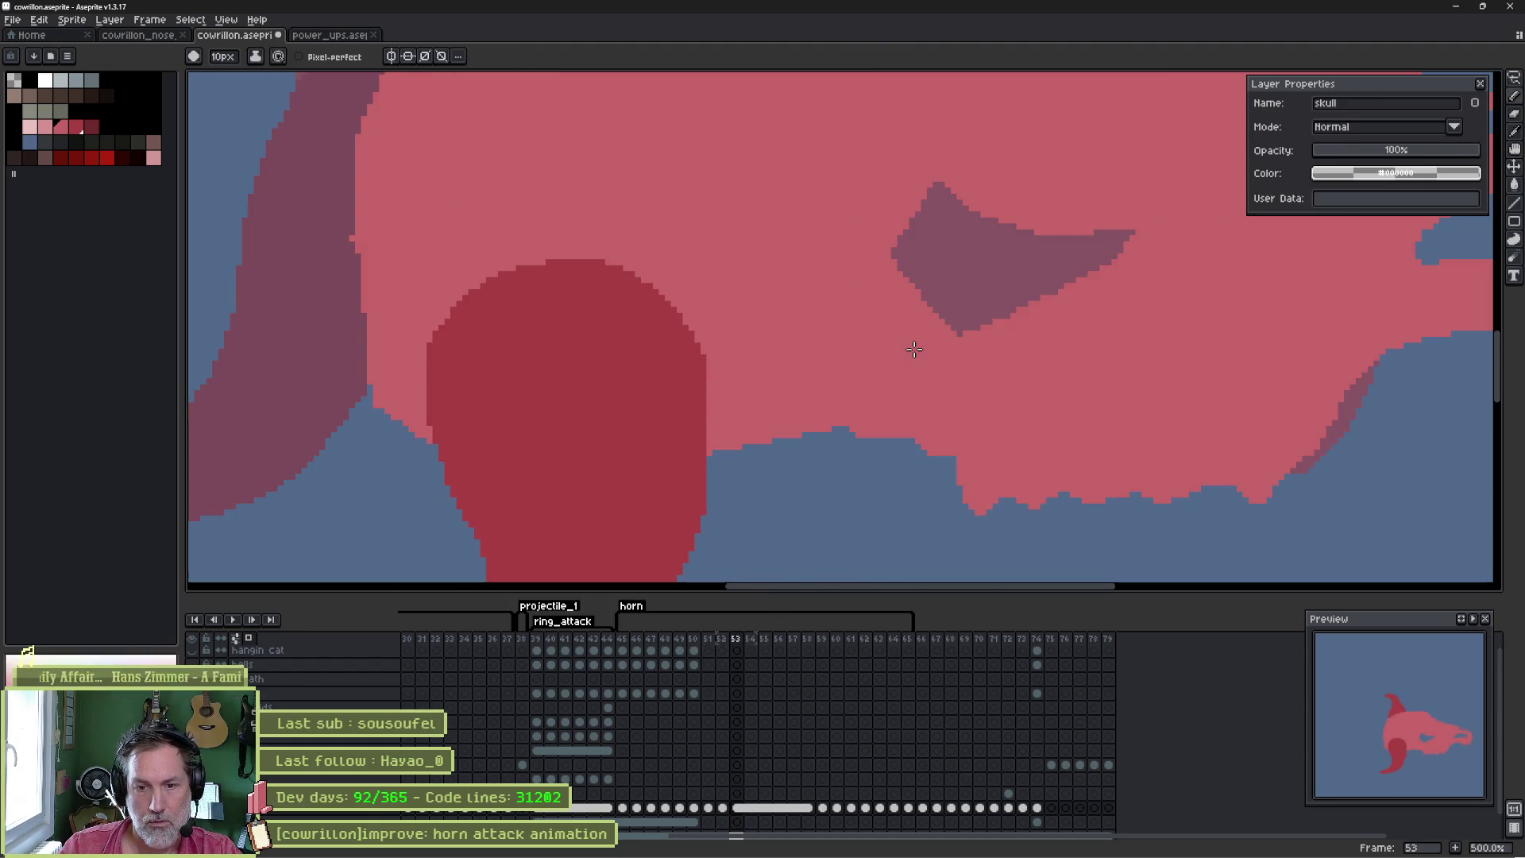
drag(859, 253, 957, 332)
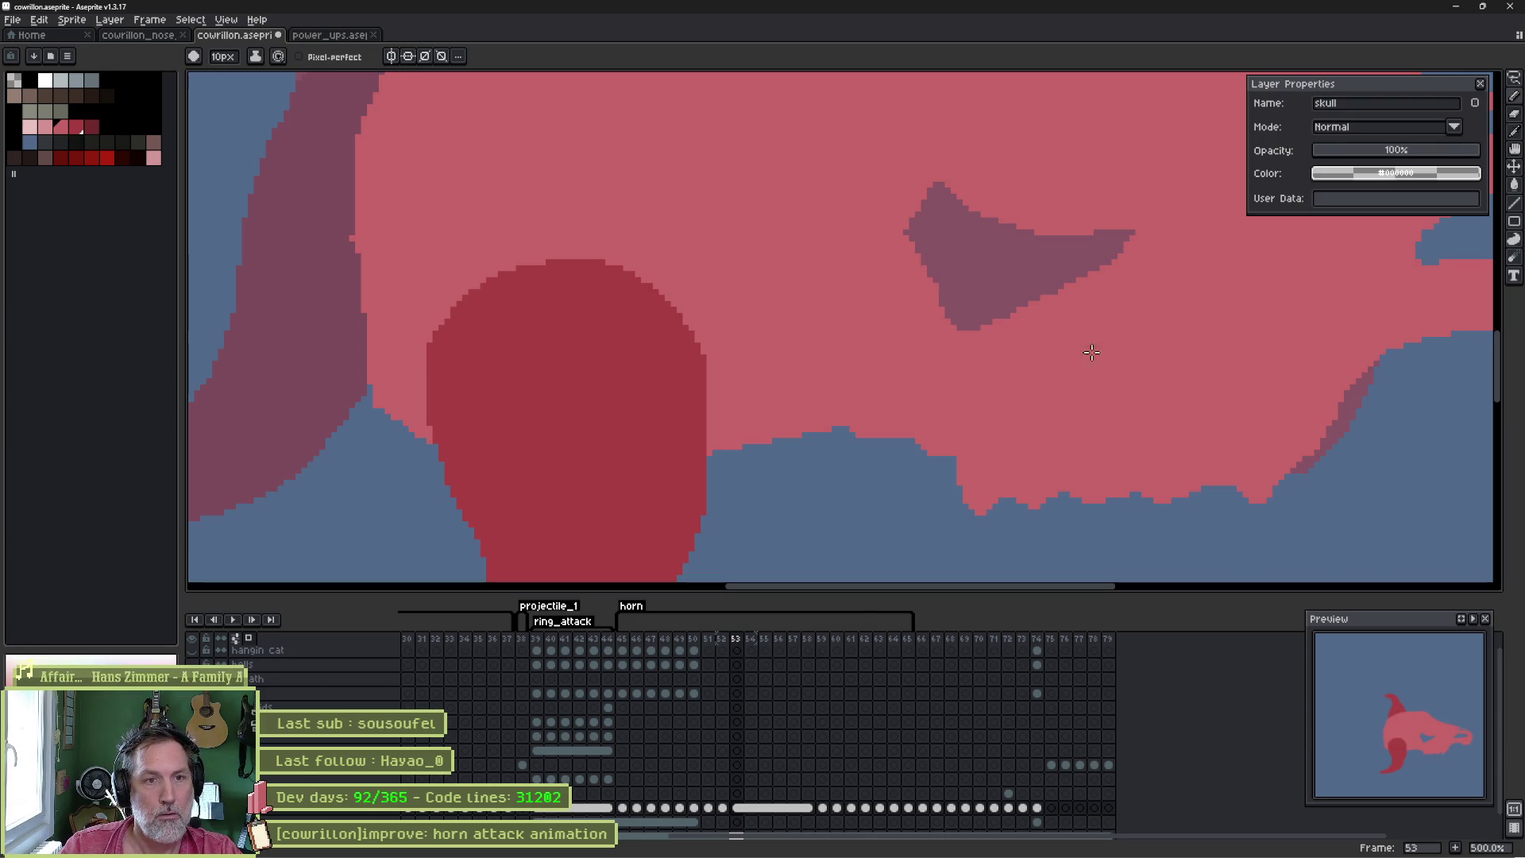
key(Left)
key(Right)
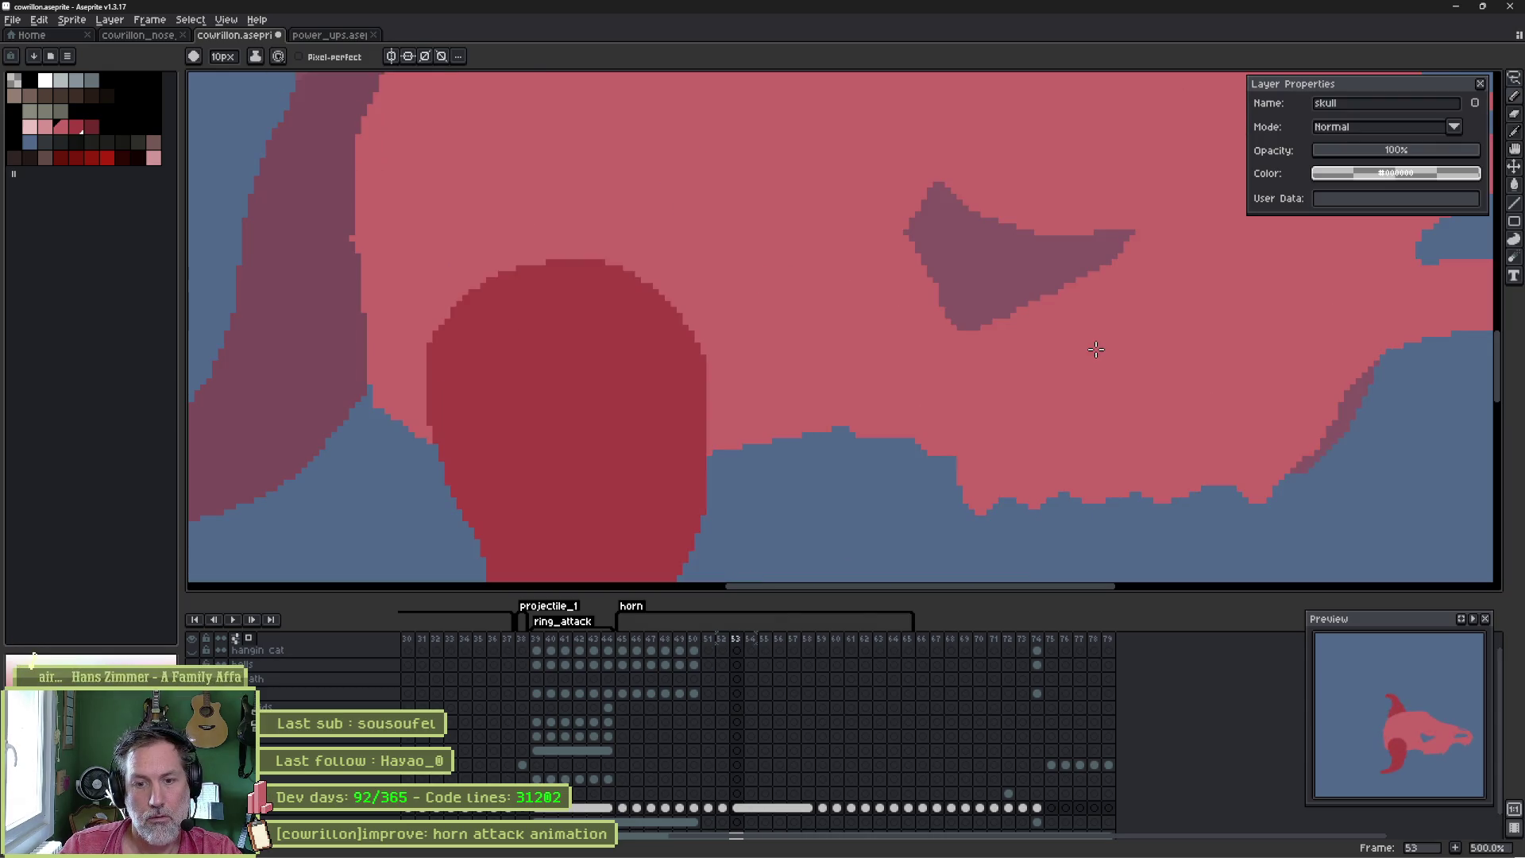
key(b)
mouse_move(919, 221)
mouse_down()
mouse_move(895, 218)
mouse_move(931, 298)
mouse_move(916, 204)
mouse_move(1078, 260)
mouse_up()
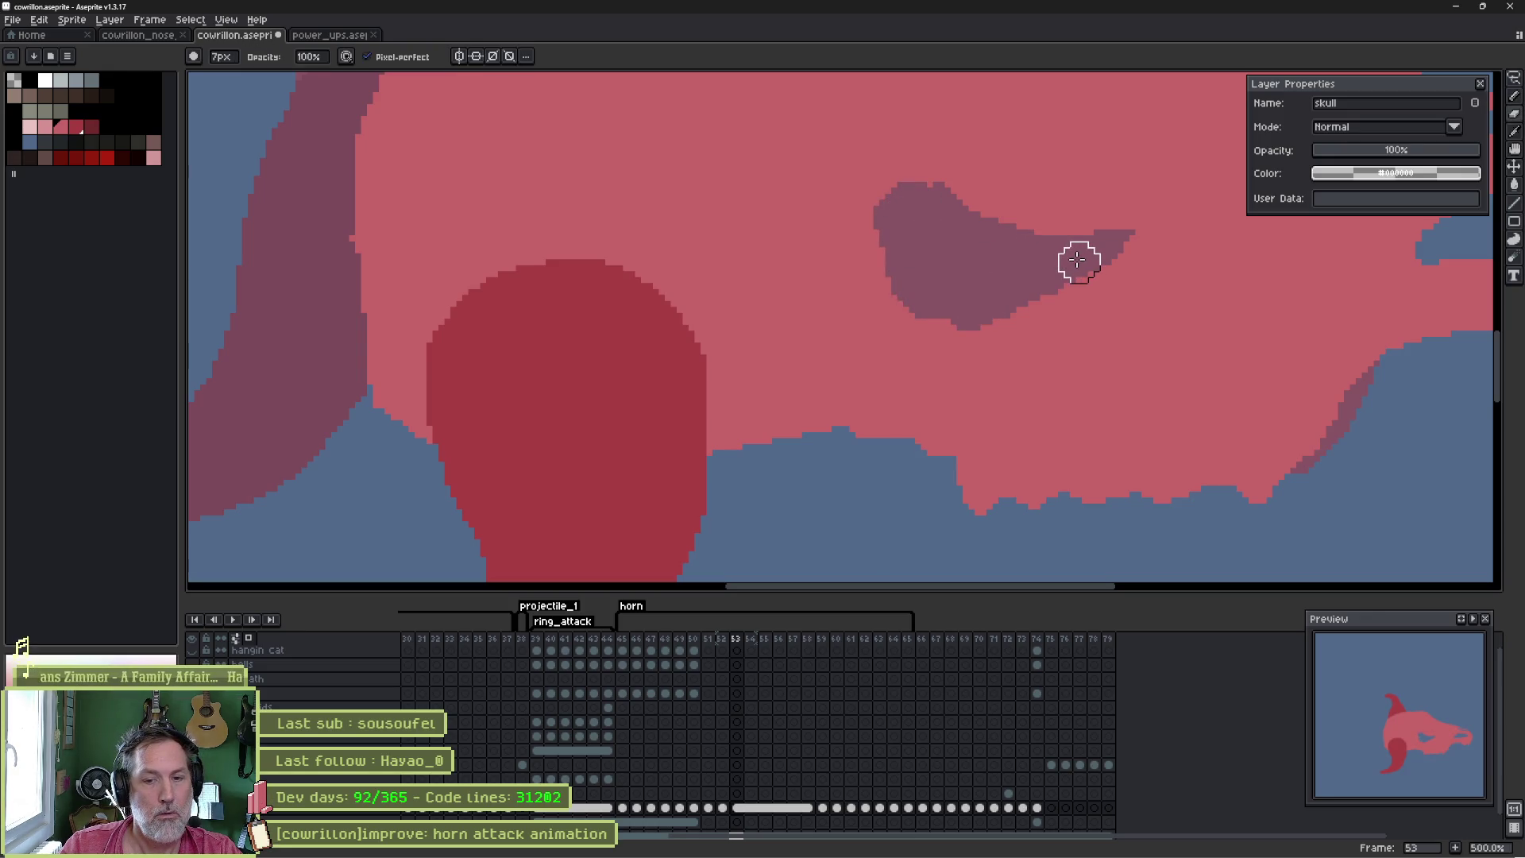
- Widen the frame 53 eye socket along its bottom edge and erase the bump on its top
key(Left)
key(Right)
key(Left)
key(Right)
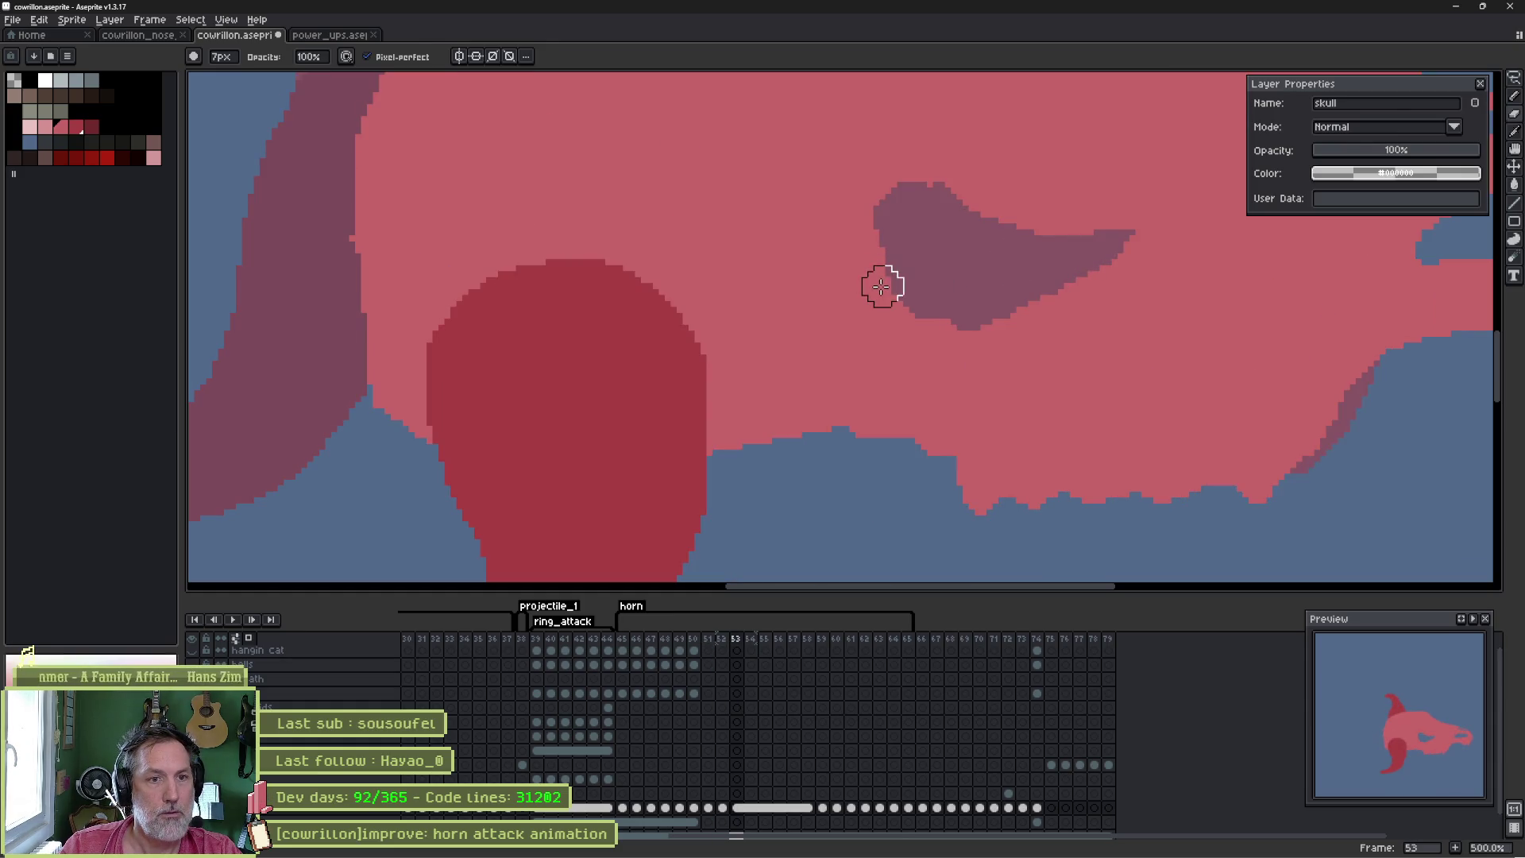
mouse_move(884, 267)
mouse_down()
mouse_move(906, 313)
mouse_move(1011, 323)
mouse_move(1065, 310)
mouse_up()
key(e)
mouse_move(919, 201)
mouse_down()
mouse_move(996, 214)
mouse_move(951, 238)
mouse_up()
- Check the neighbouring frame, then play the animation to preview the changes
key(Left)
key(Right)
key(Return)
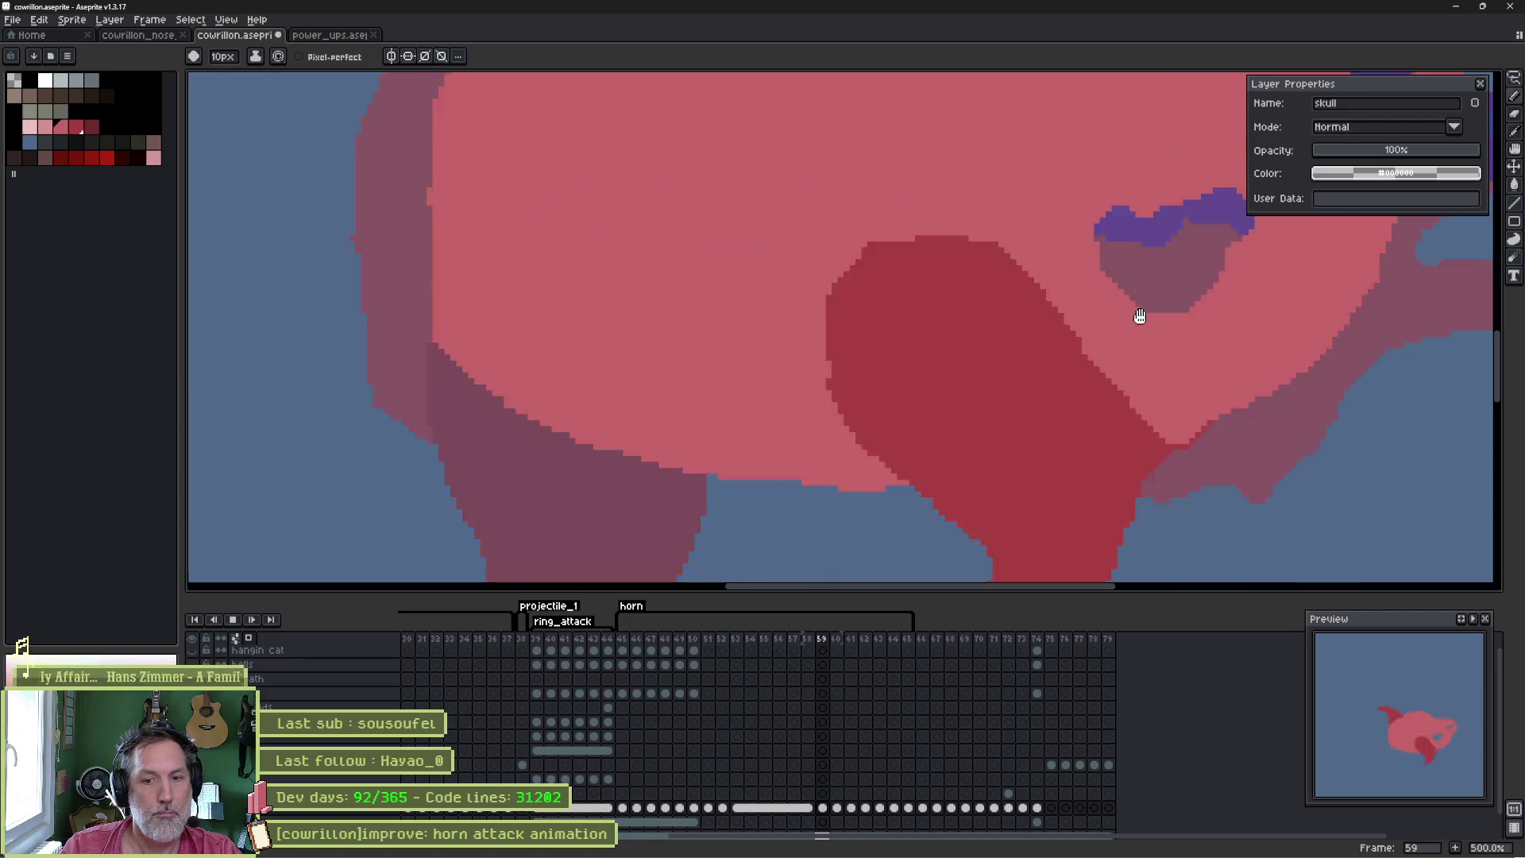
key(Return)
key(Return)
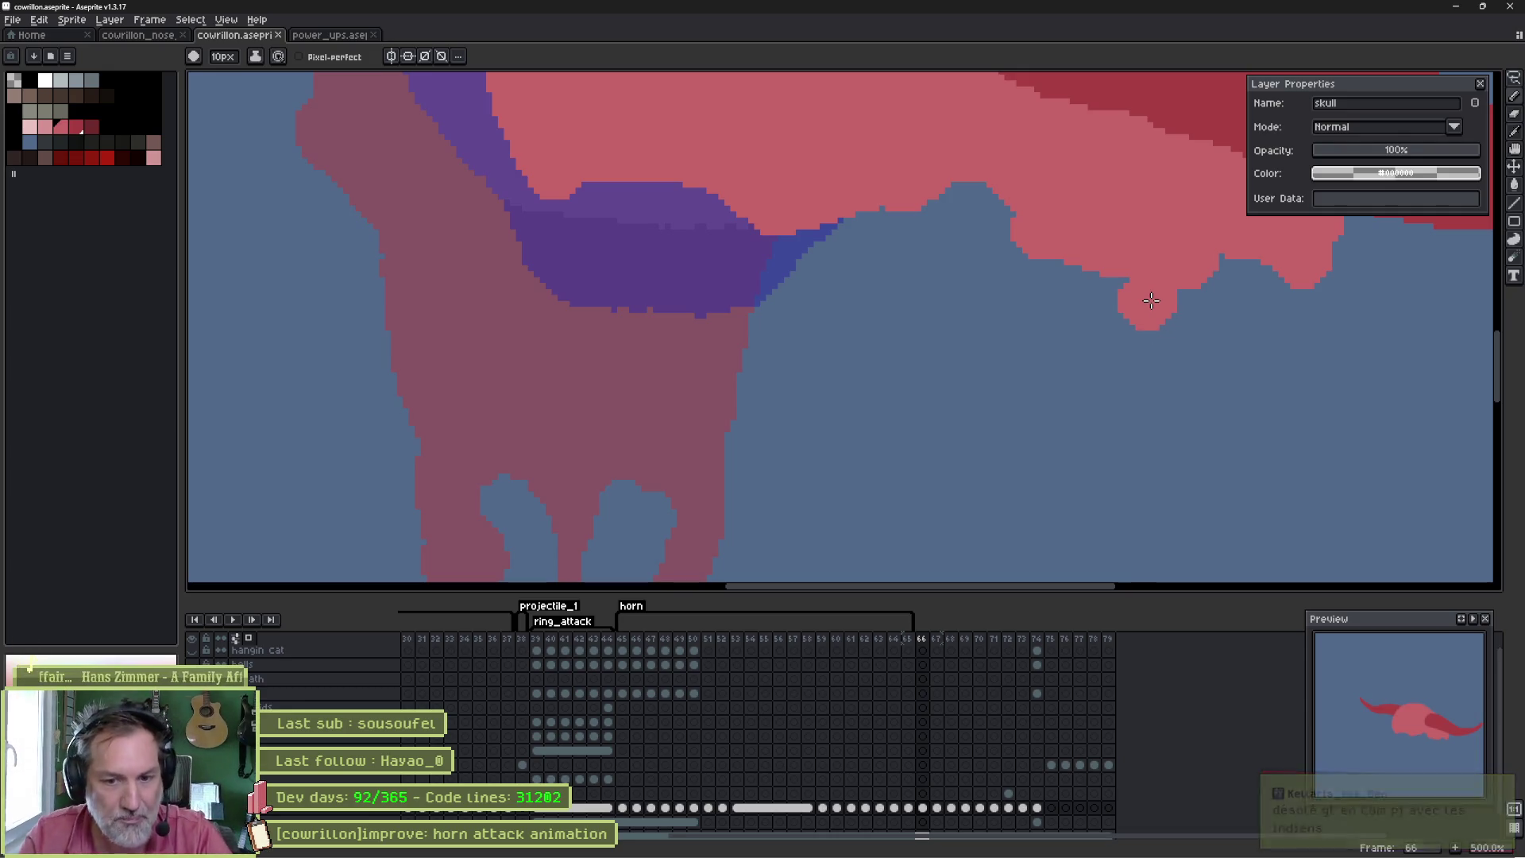
key(period)
key(comma)
key(comma)
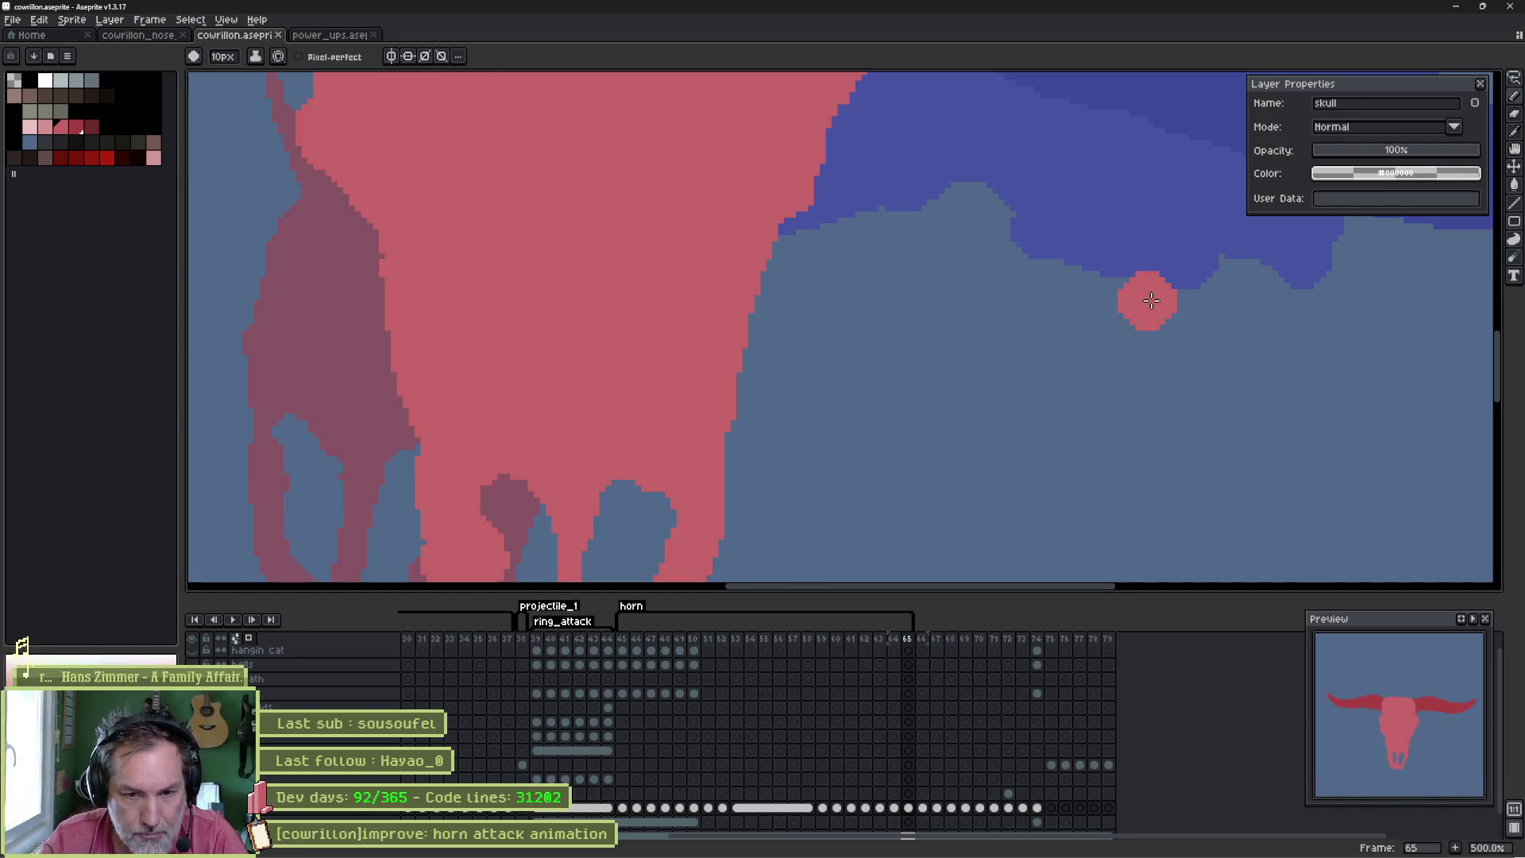
key(period)
key(period)
key(period)
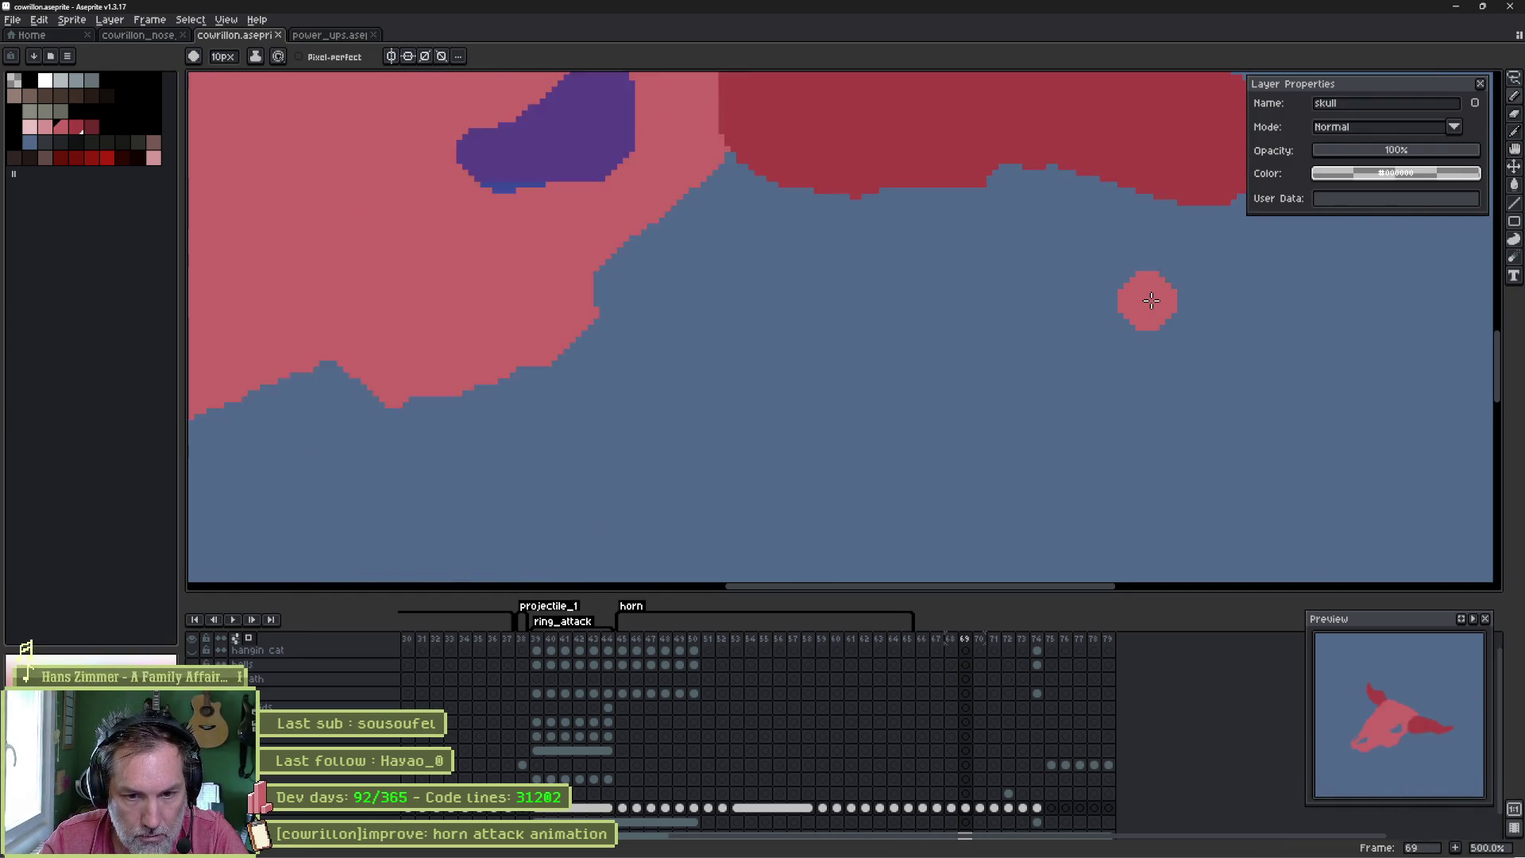
key(period)
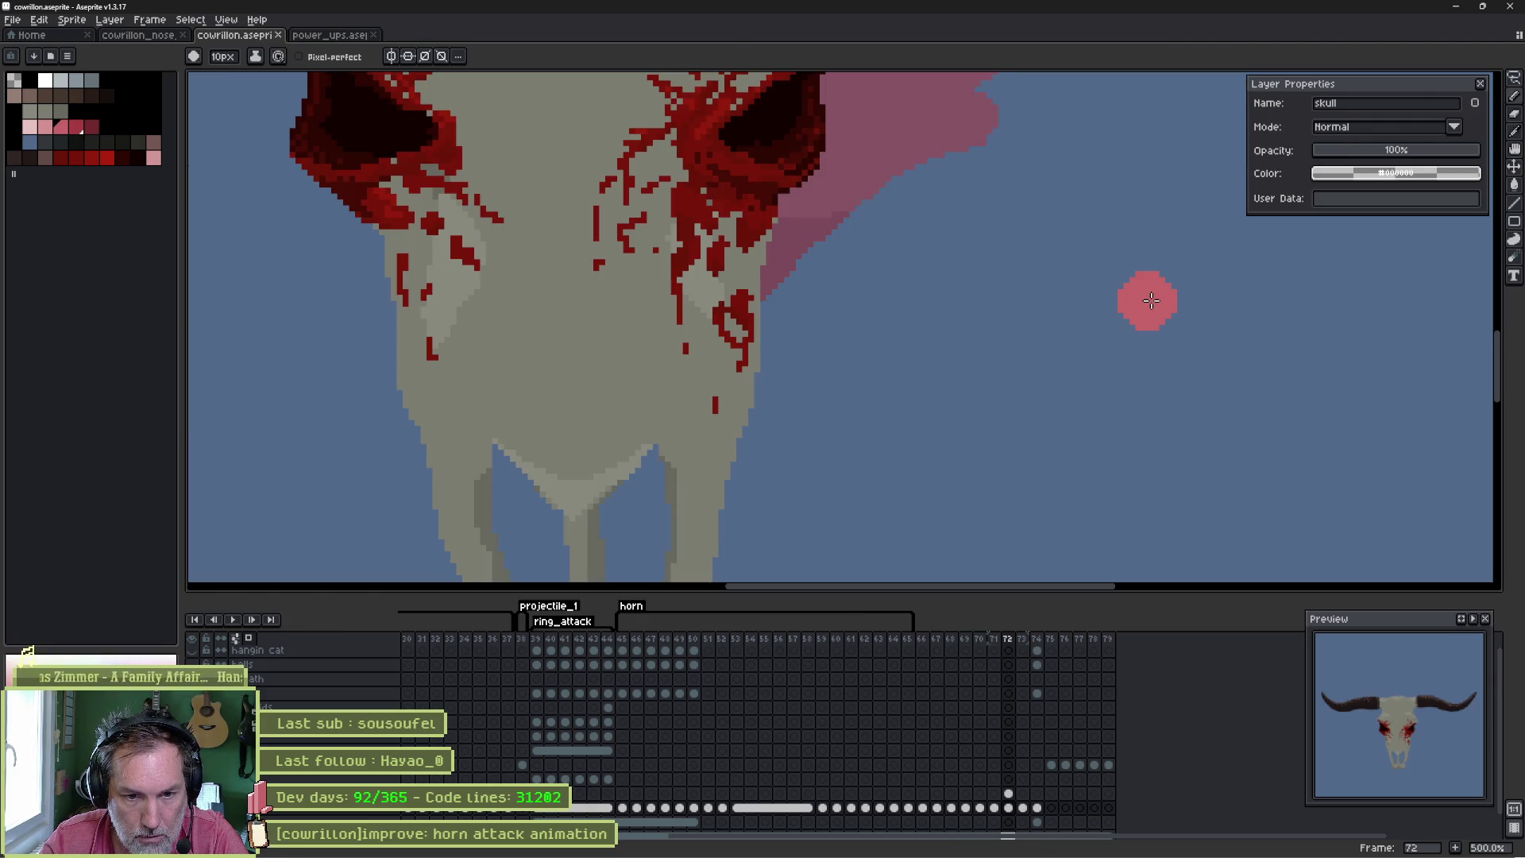
key(Return)
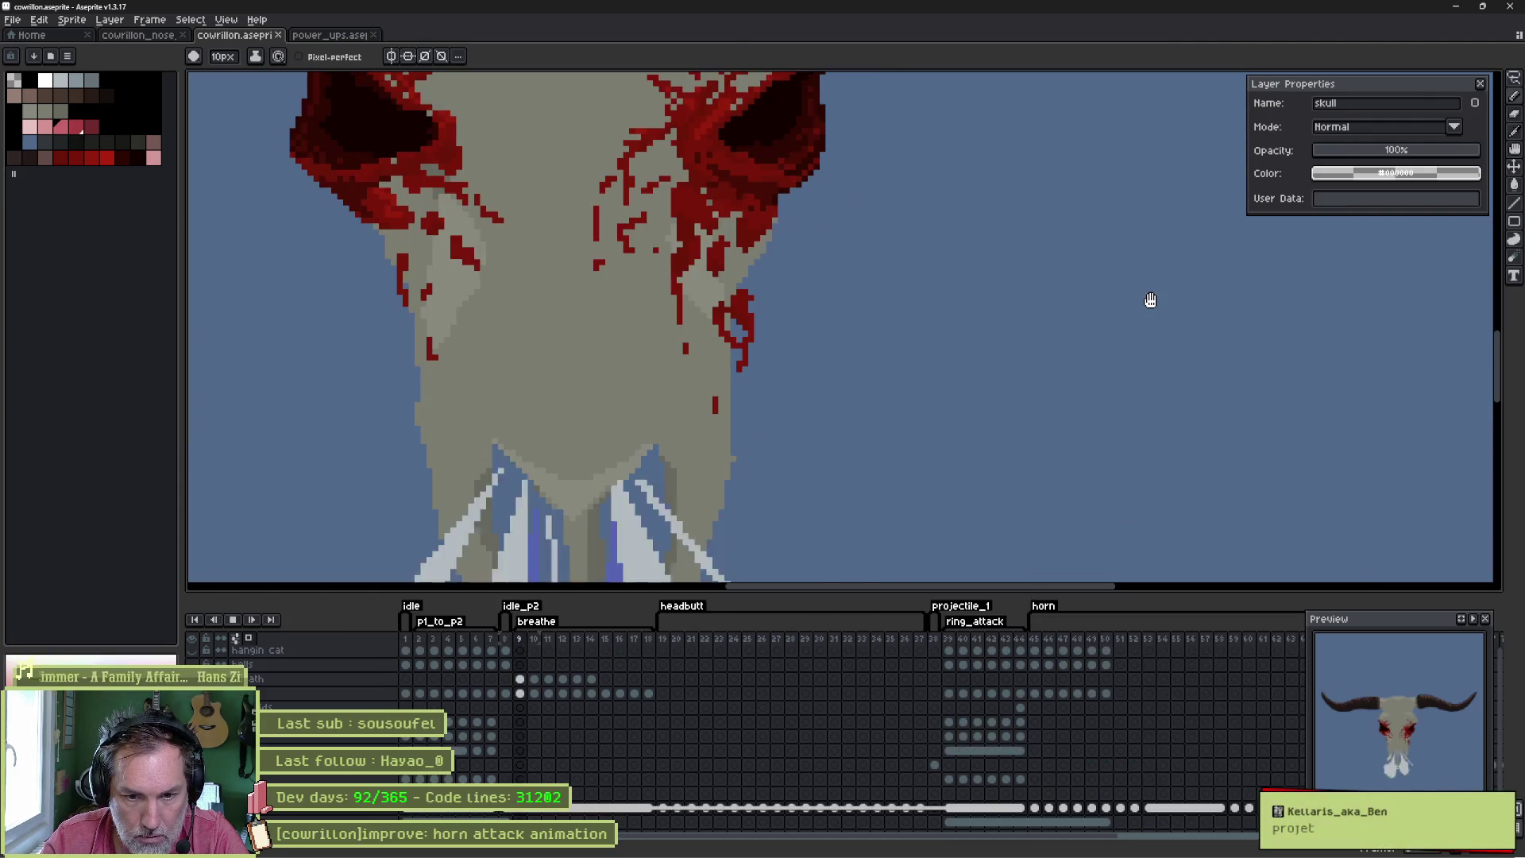
- Stop playback, turn on Repeat for the horn tag (frames 45–65), and play the horn attack
click(1151, 301)
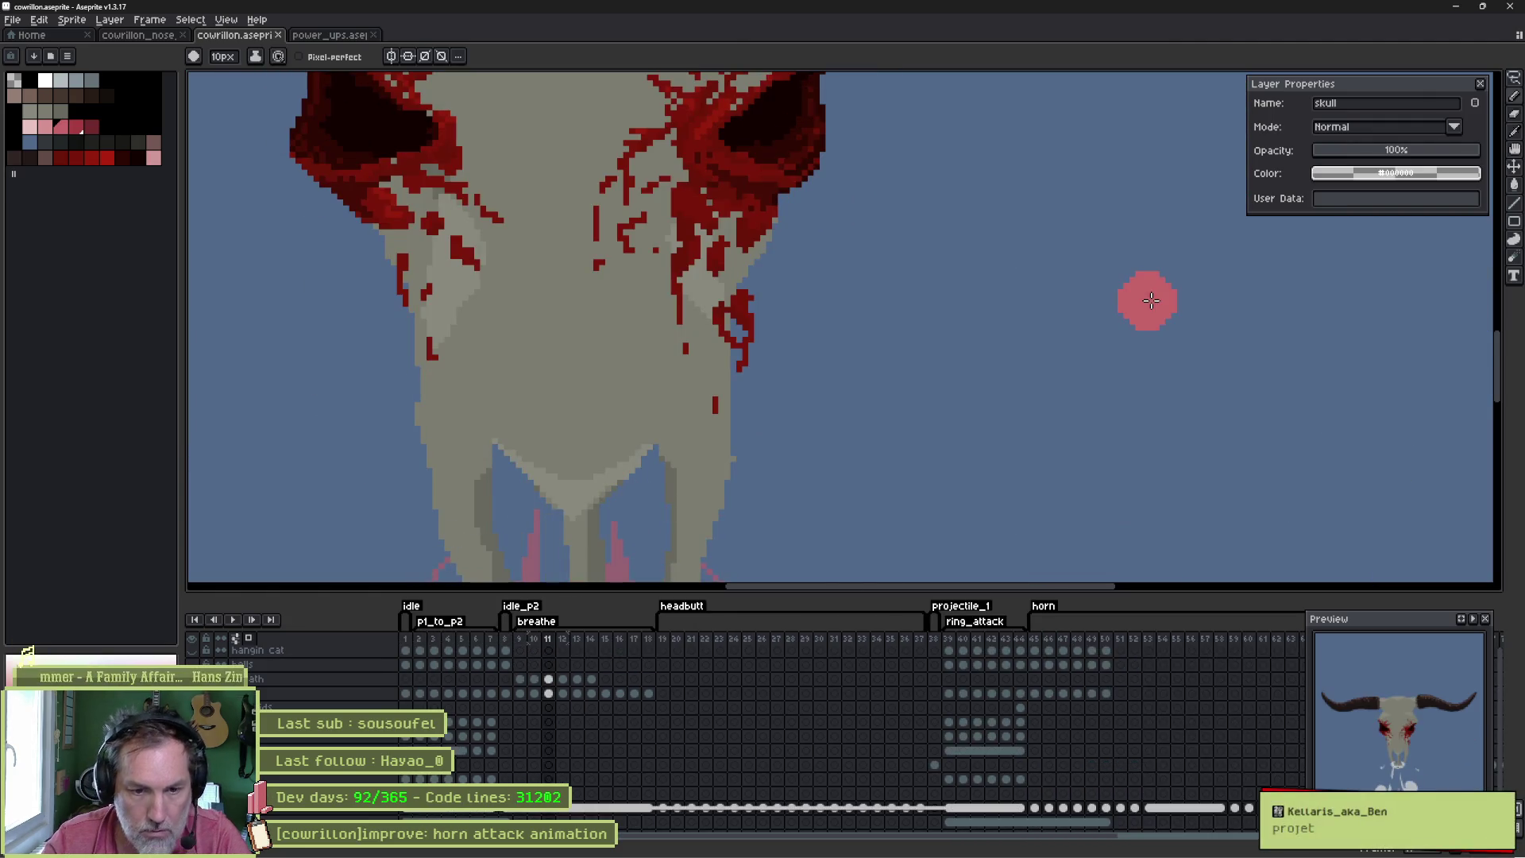
double_click(1044, 606)
click(672, 438)
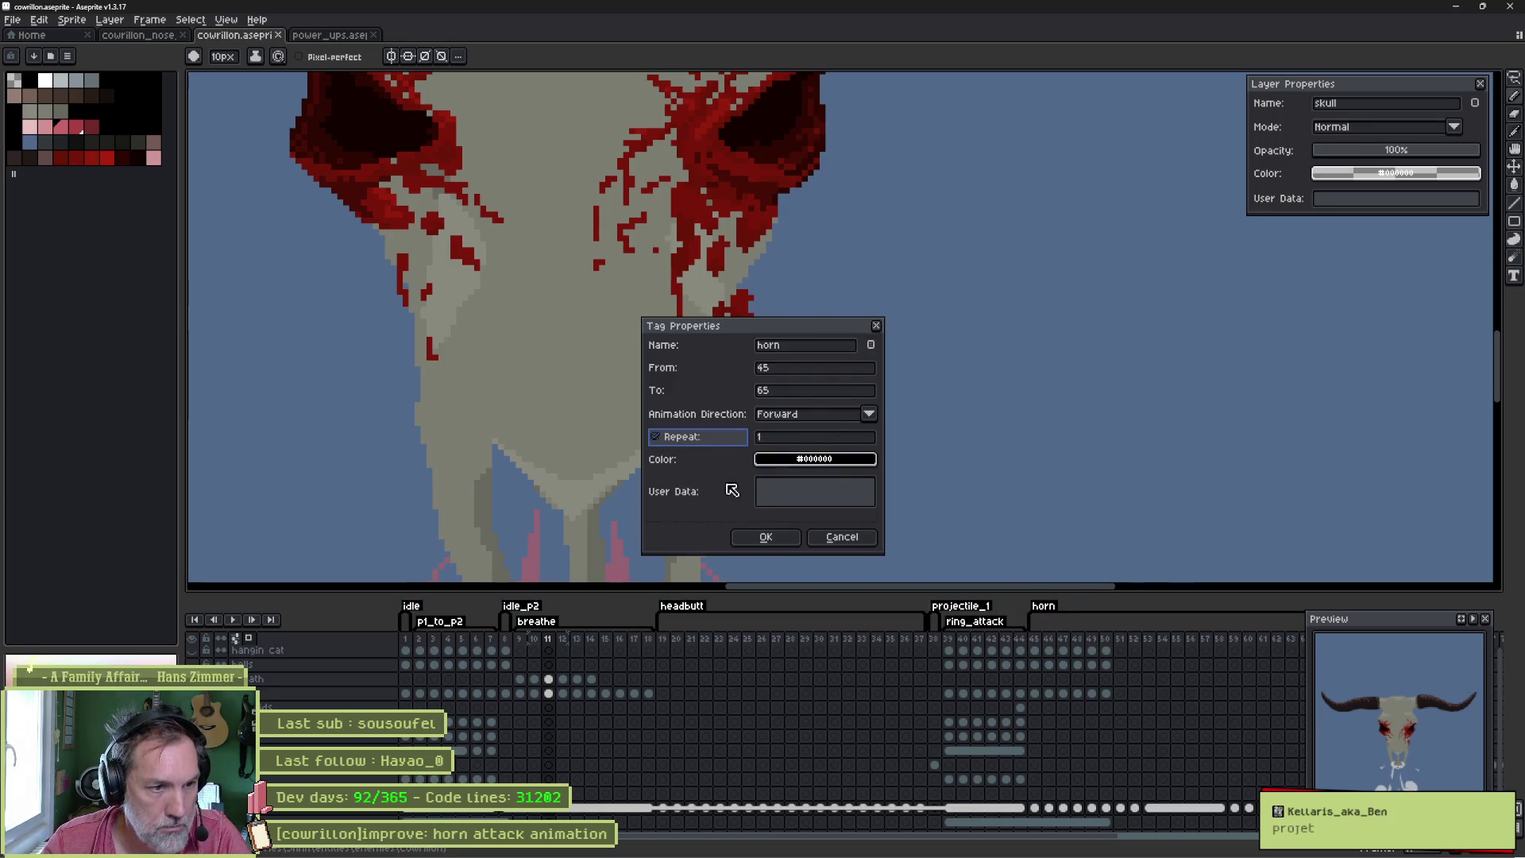
click(764, 540)
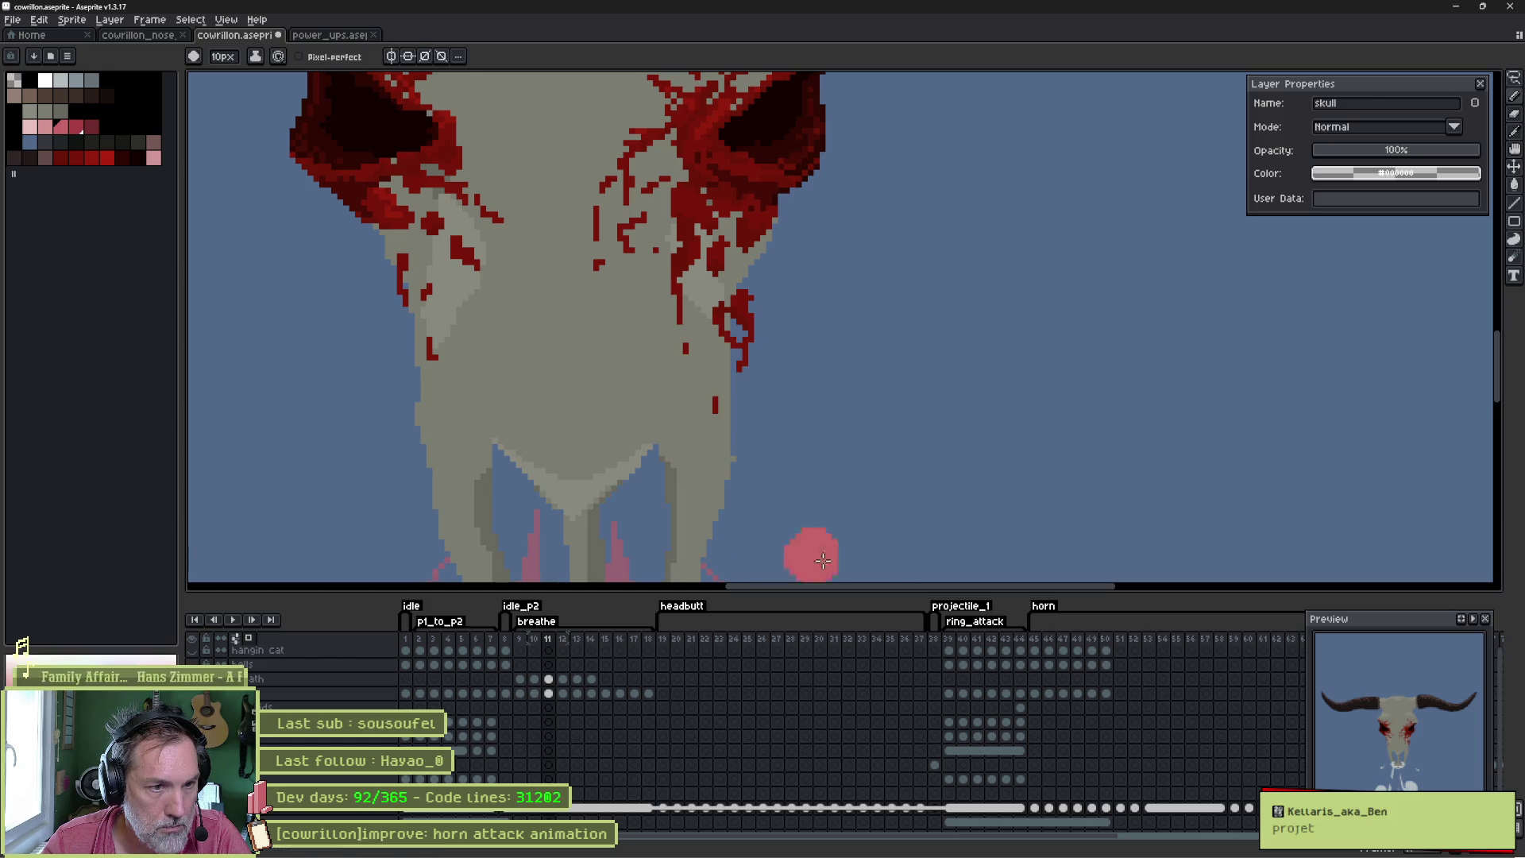
click(1051, 651)
key(Return)
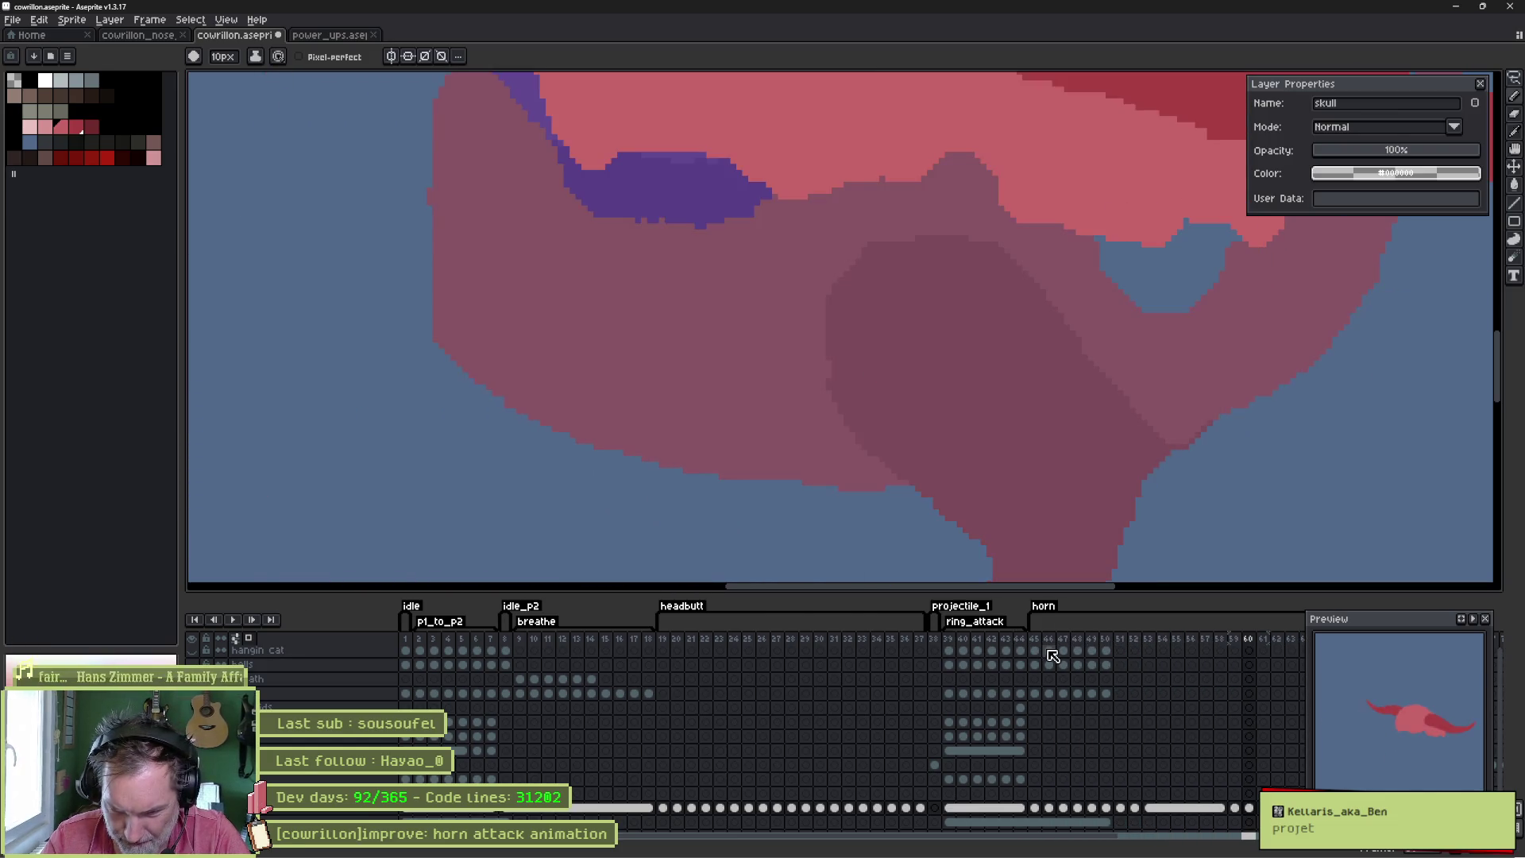
- On frame 60, pick the horn's dark red and cut the upturned tip off the right horn
key(Left)
key(Right)
key(Left)
key(Left)
key(Right)
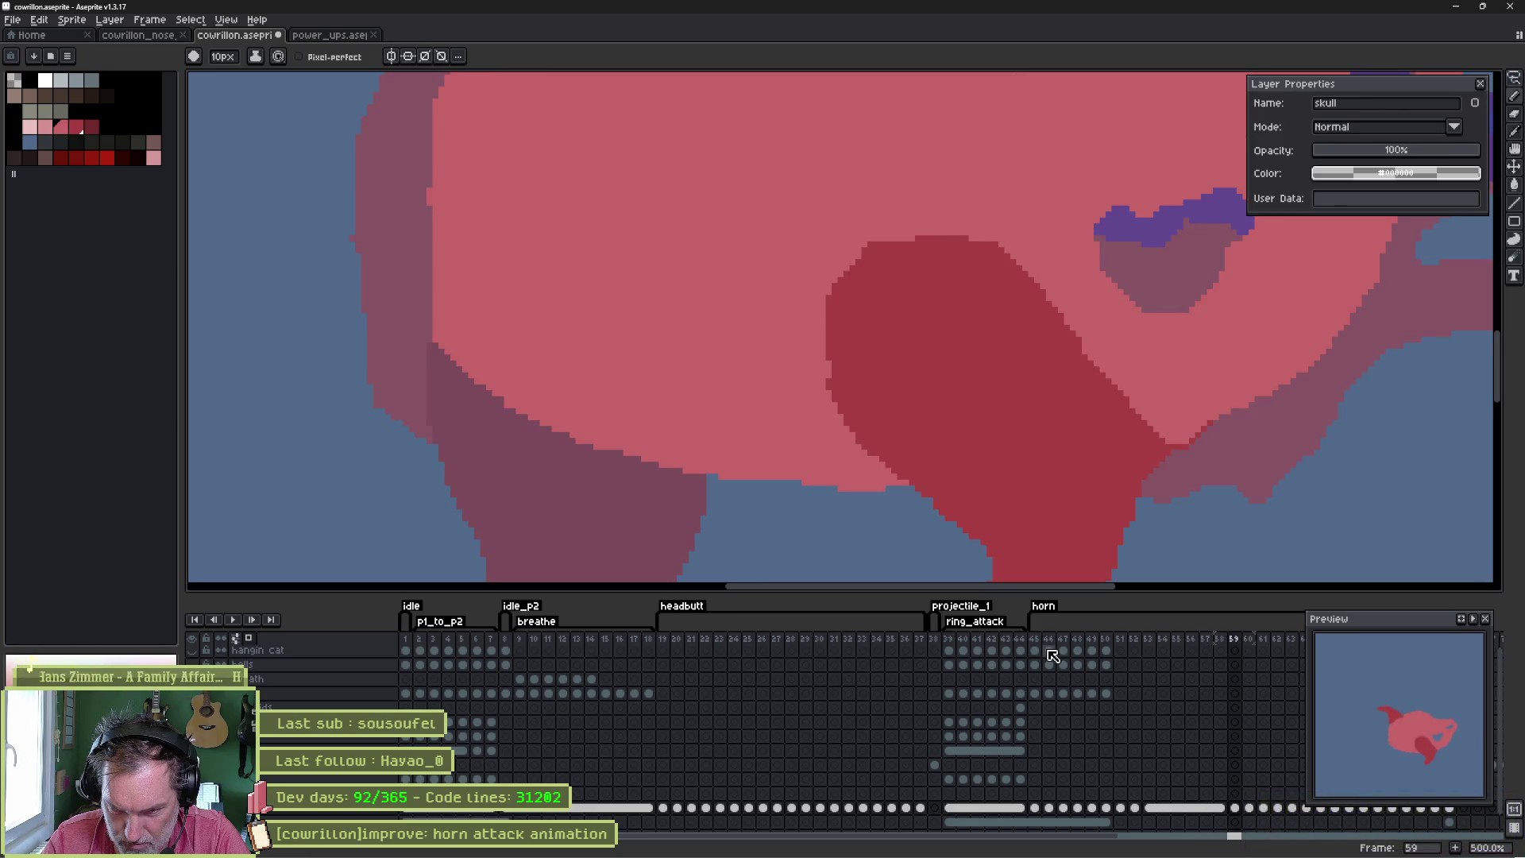
key(Right)
scroll(1040, 324, down, 3)
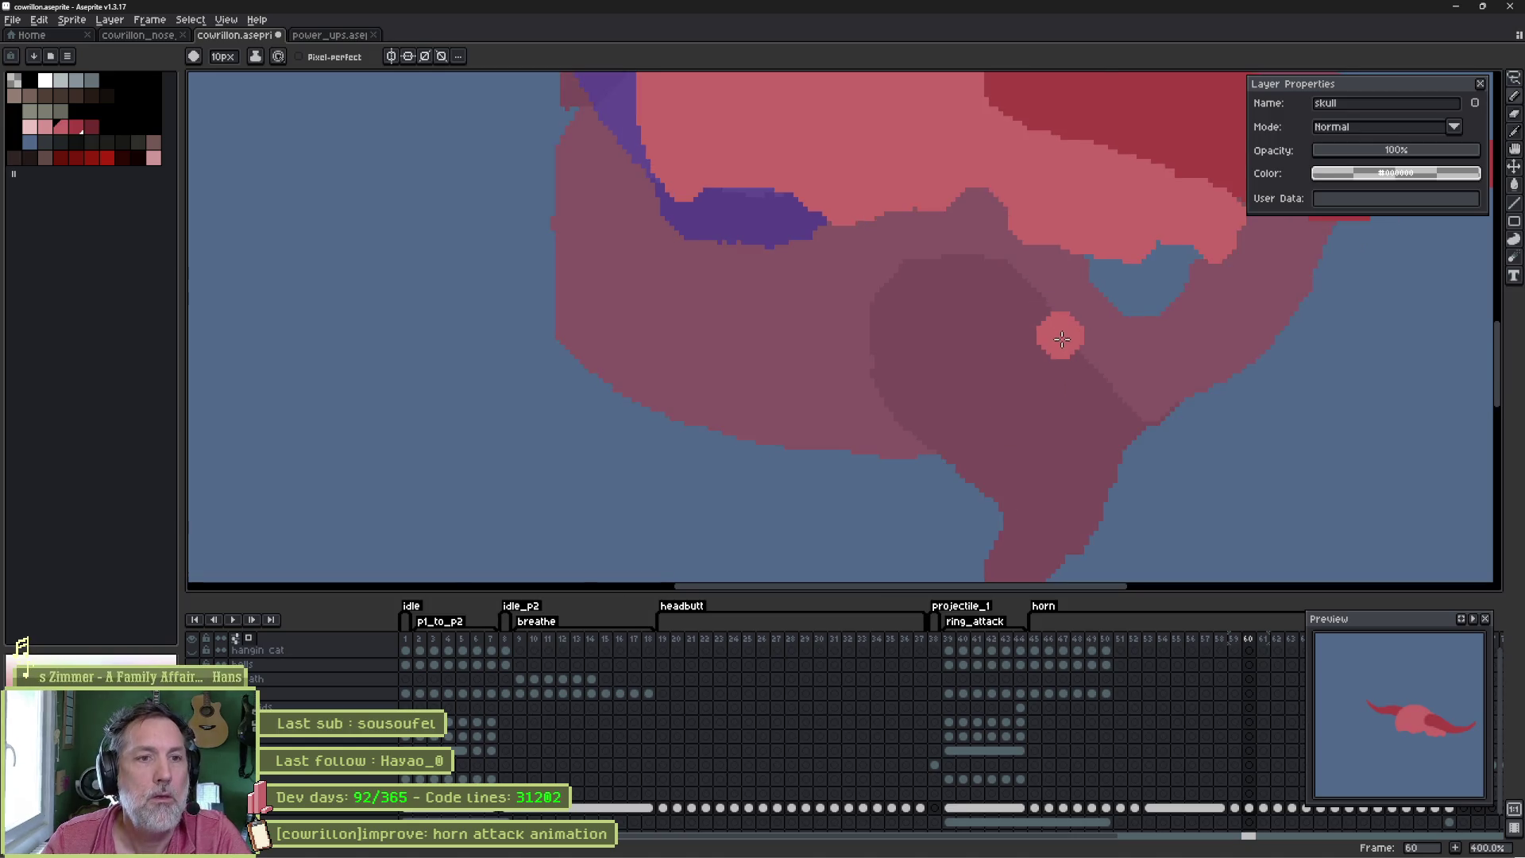
drag(1054, 279, 967, 323)
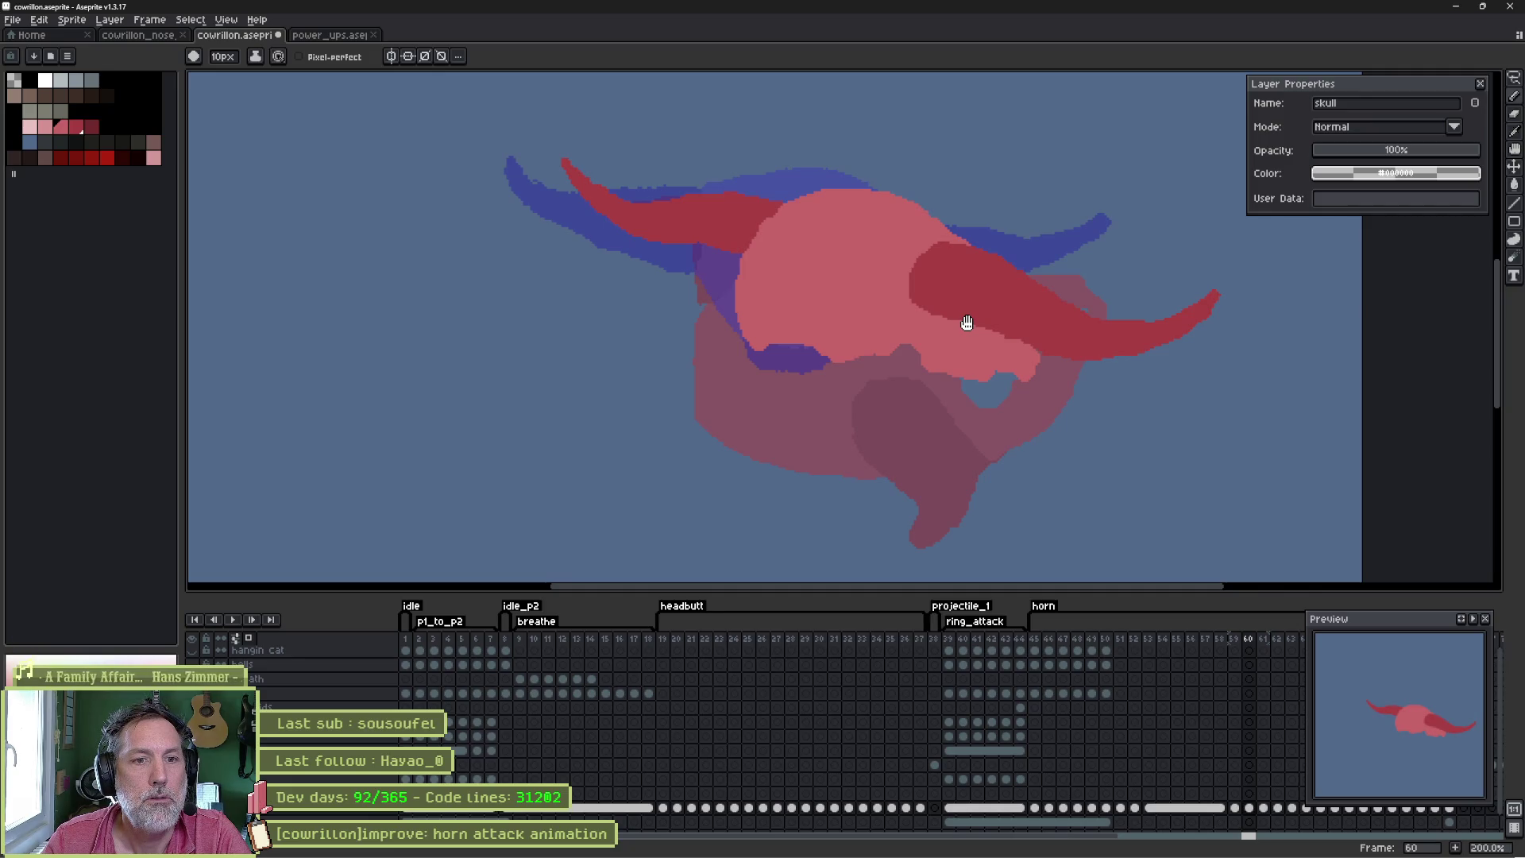
alt+click(1049, 306)
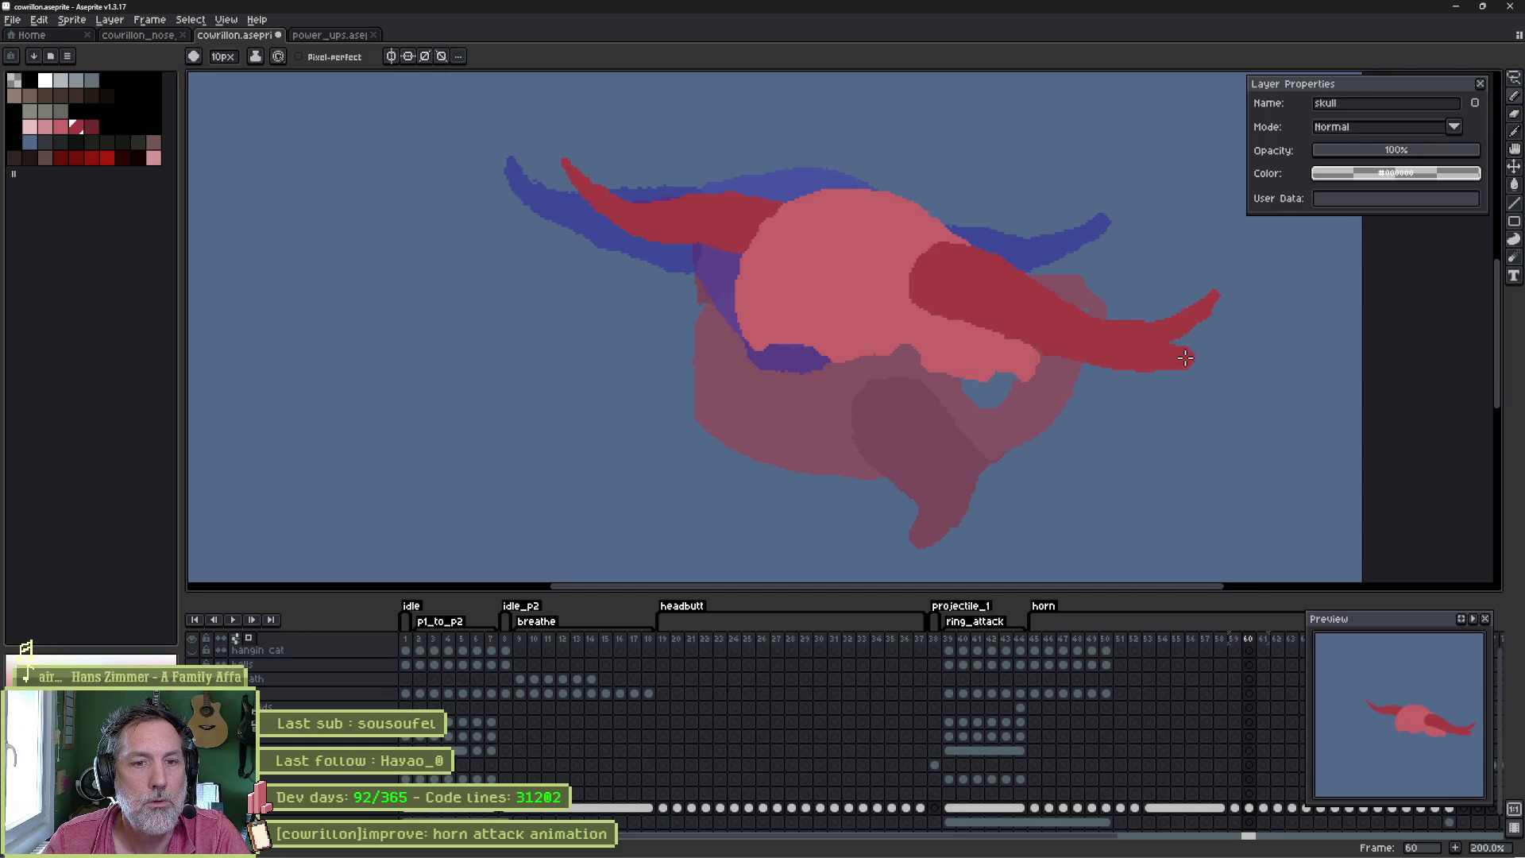
key(b)
mouse_move(1175, 343)
mouse_down()
mouse_move(1139, 338)
mouse_move(1175, 329)
mouse_move(1223, 283)
mouse_move(1216, 313)
mouse_up()
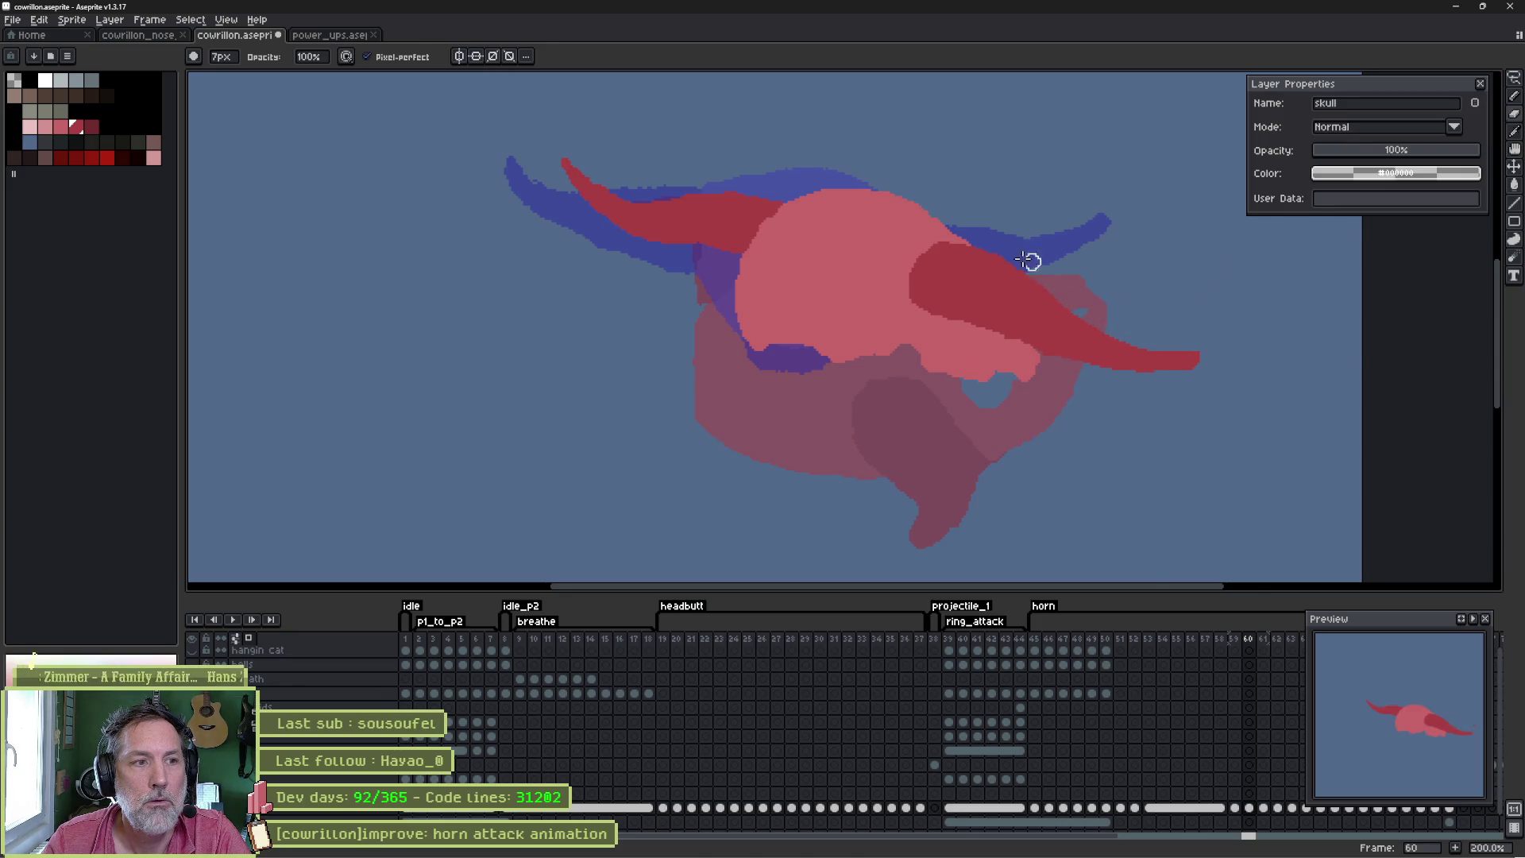
- On frame 61, straighten the left horn's upturned tip with Pencil and Eraser
key(Left)
key(Right)
key(Right)
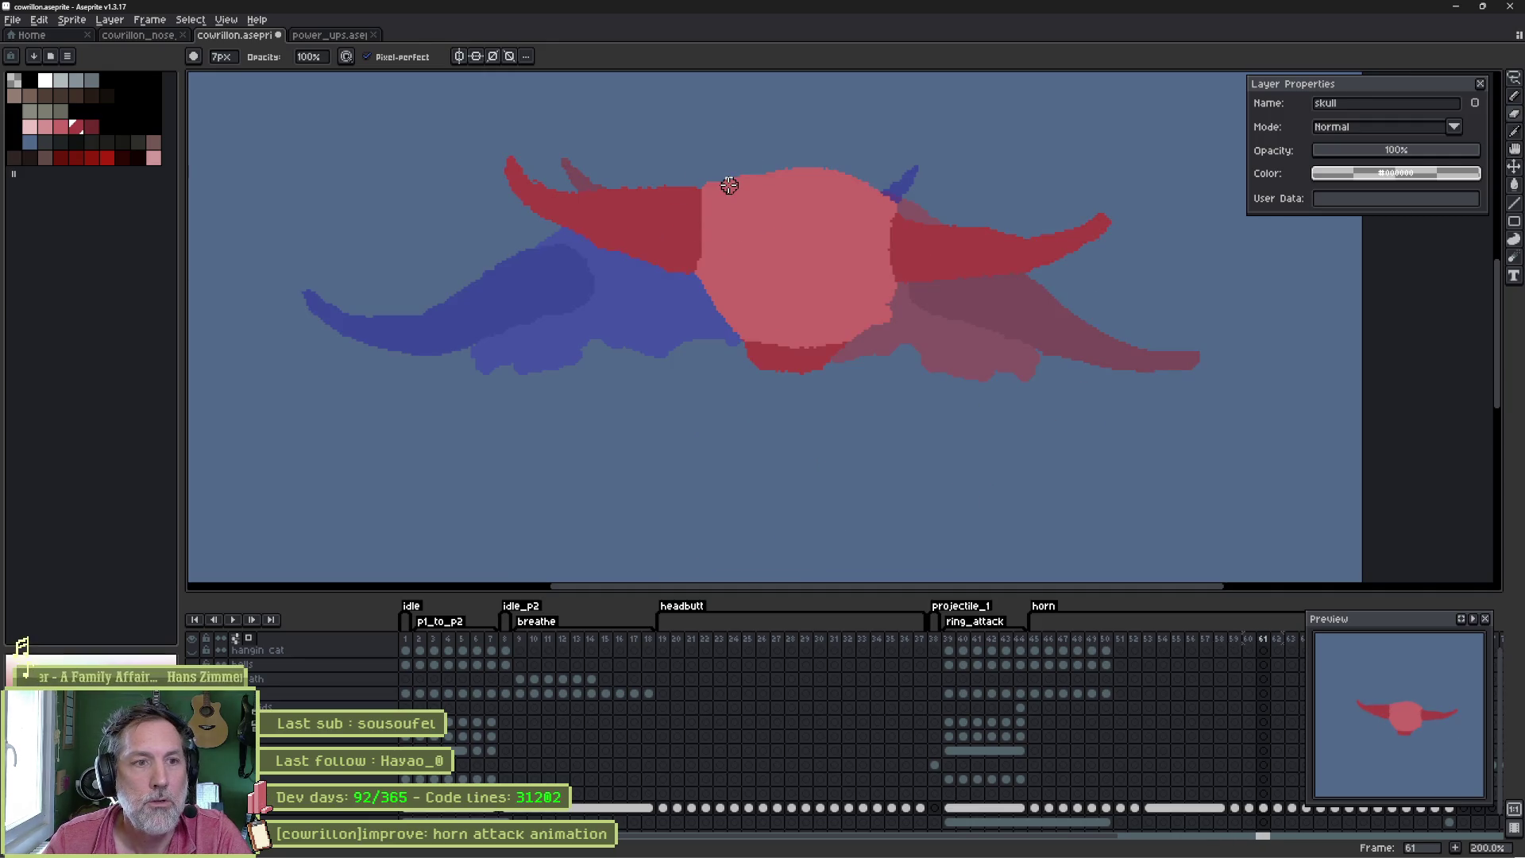
key(e)
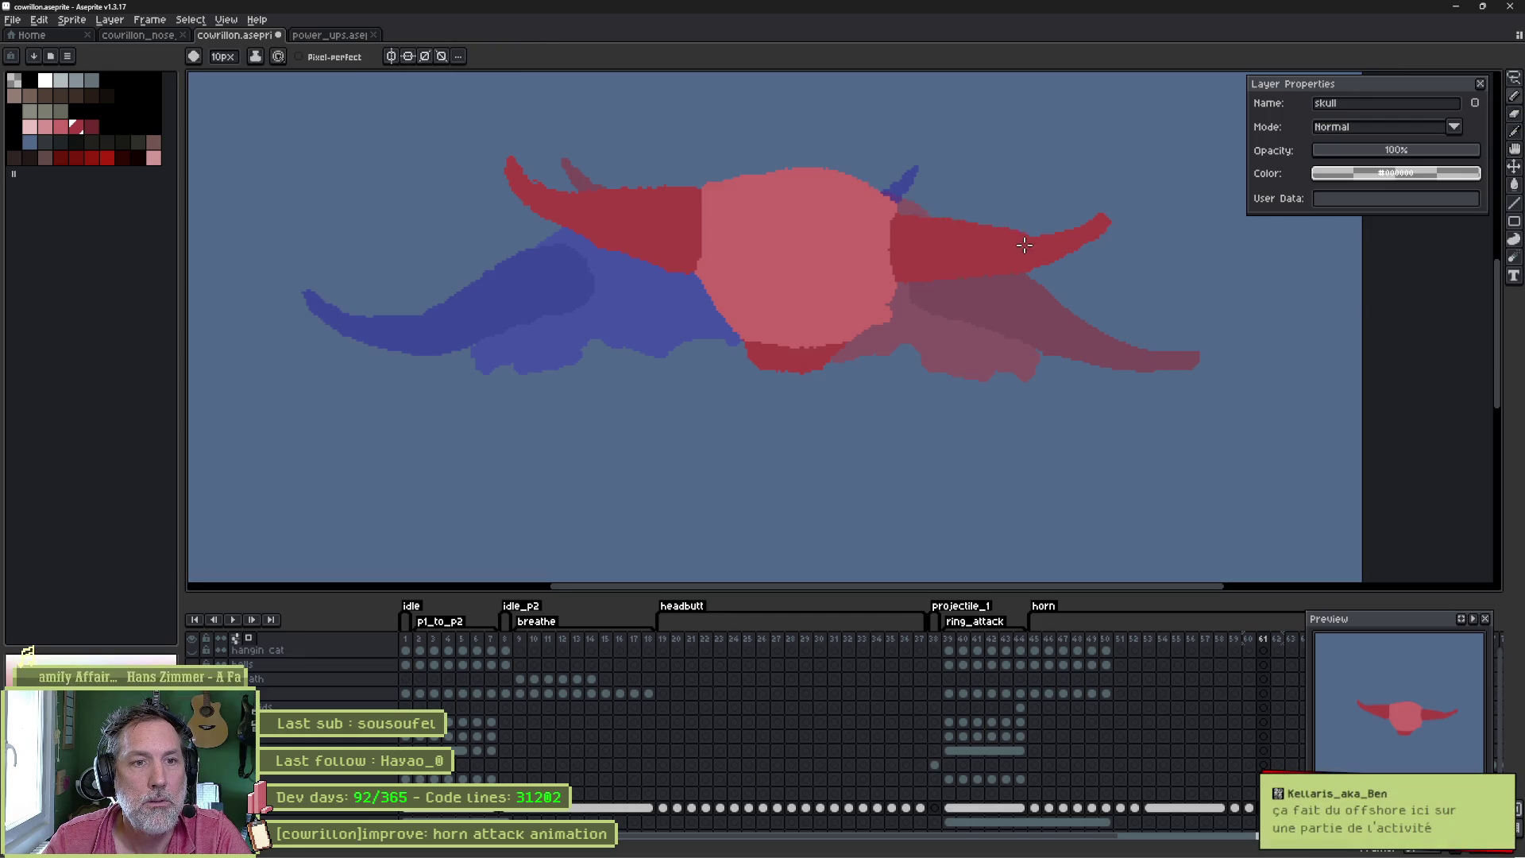
key(b)
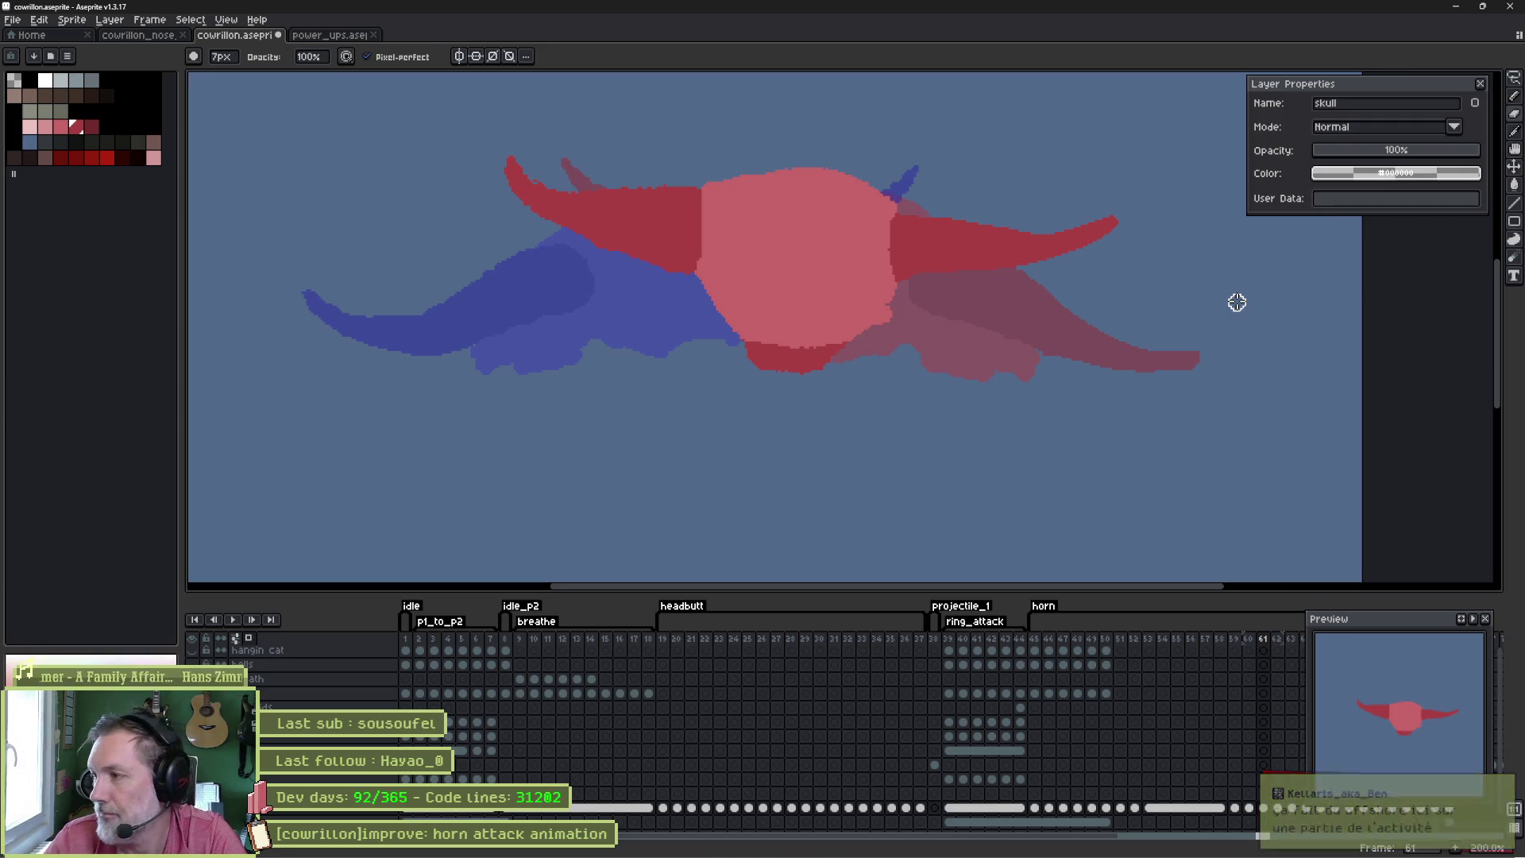
key(e)
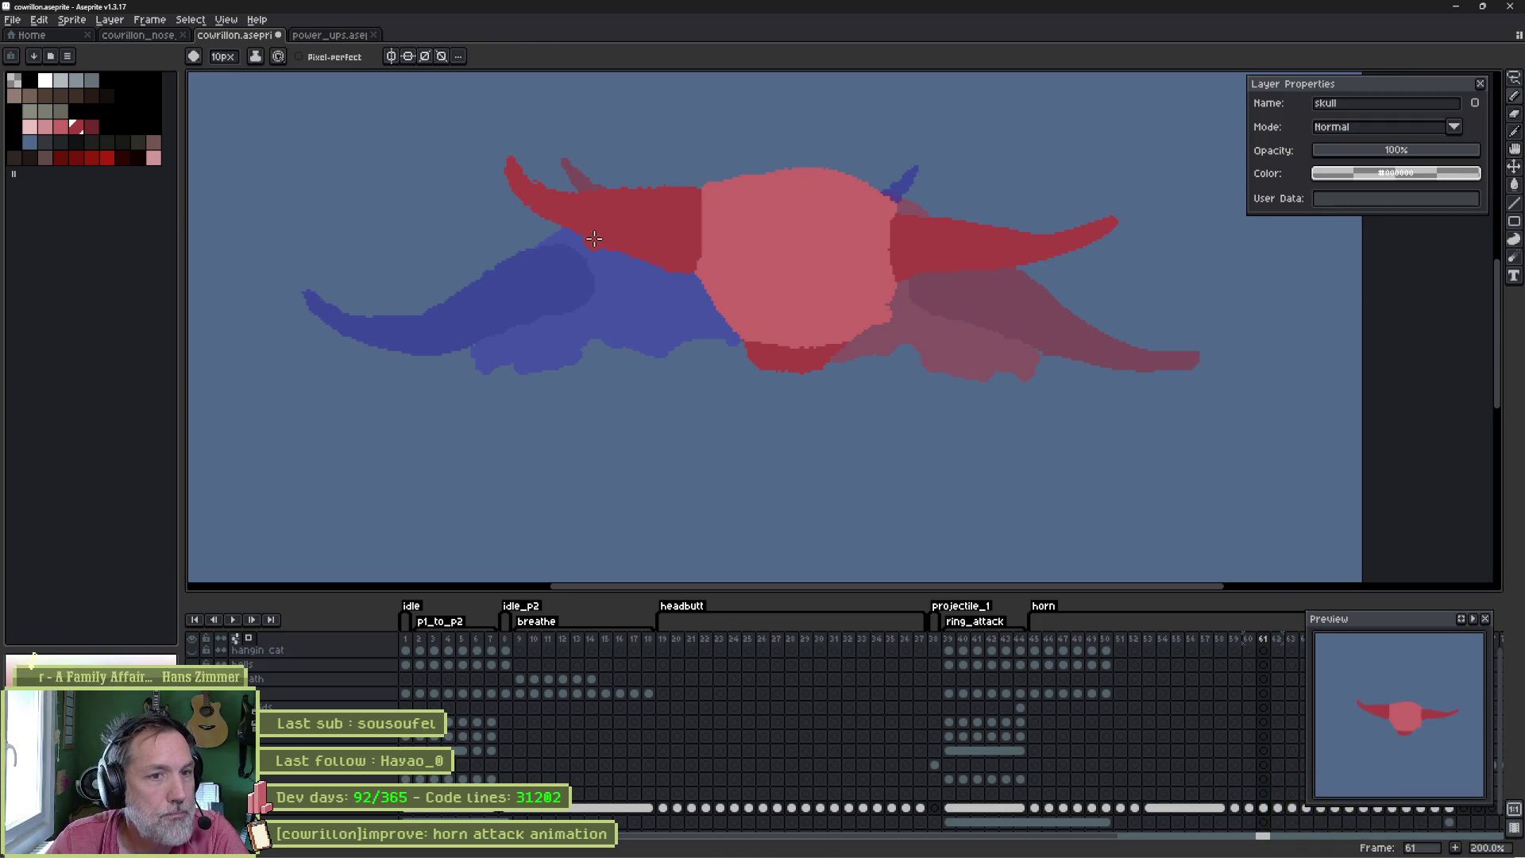
key(b)
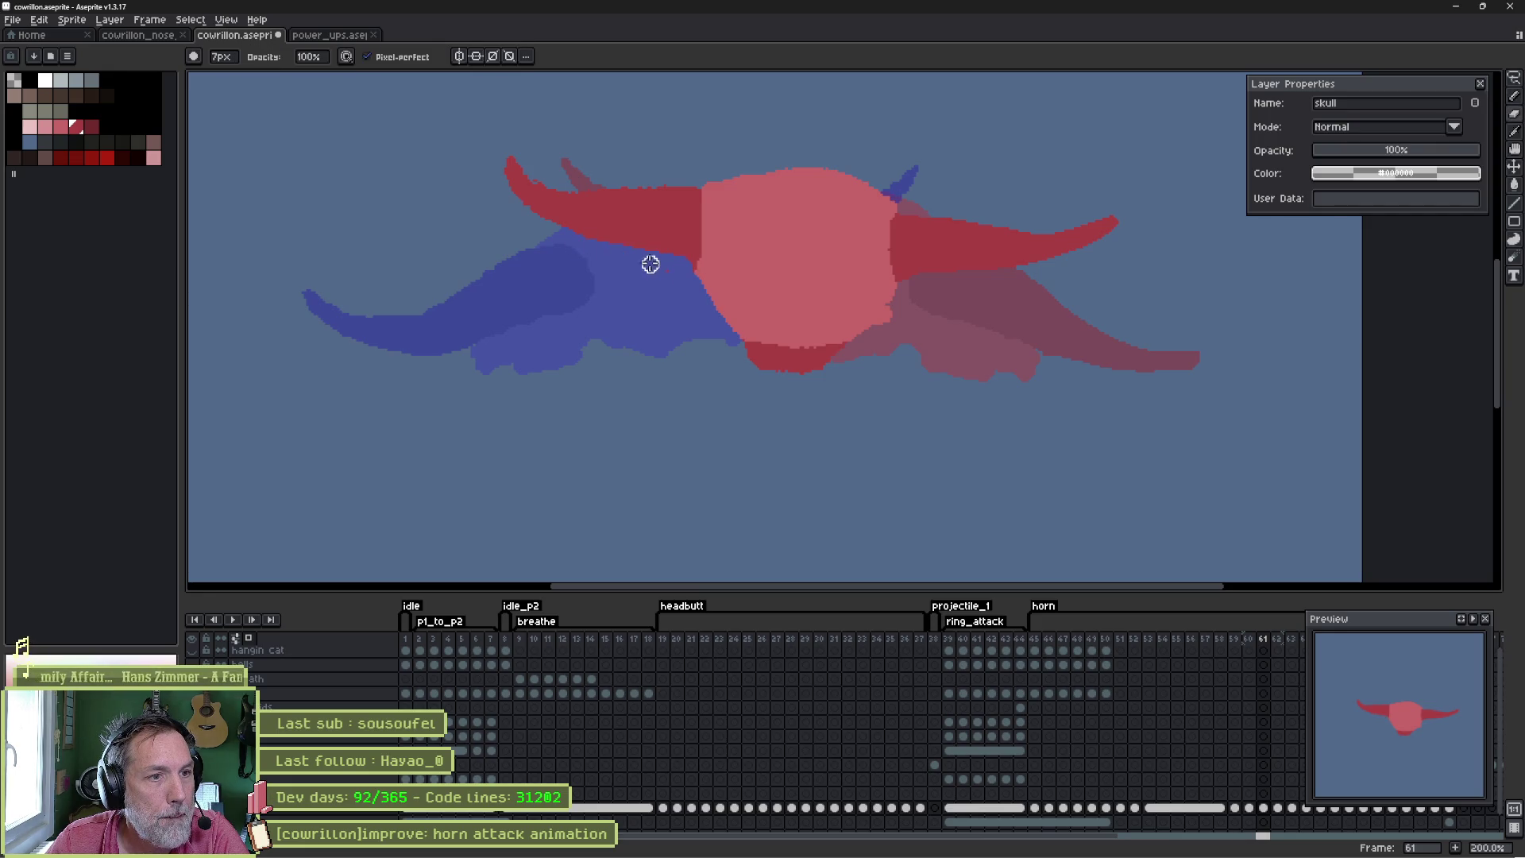
key(e)
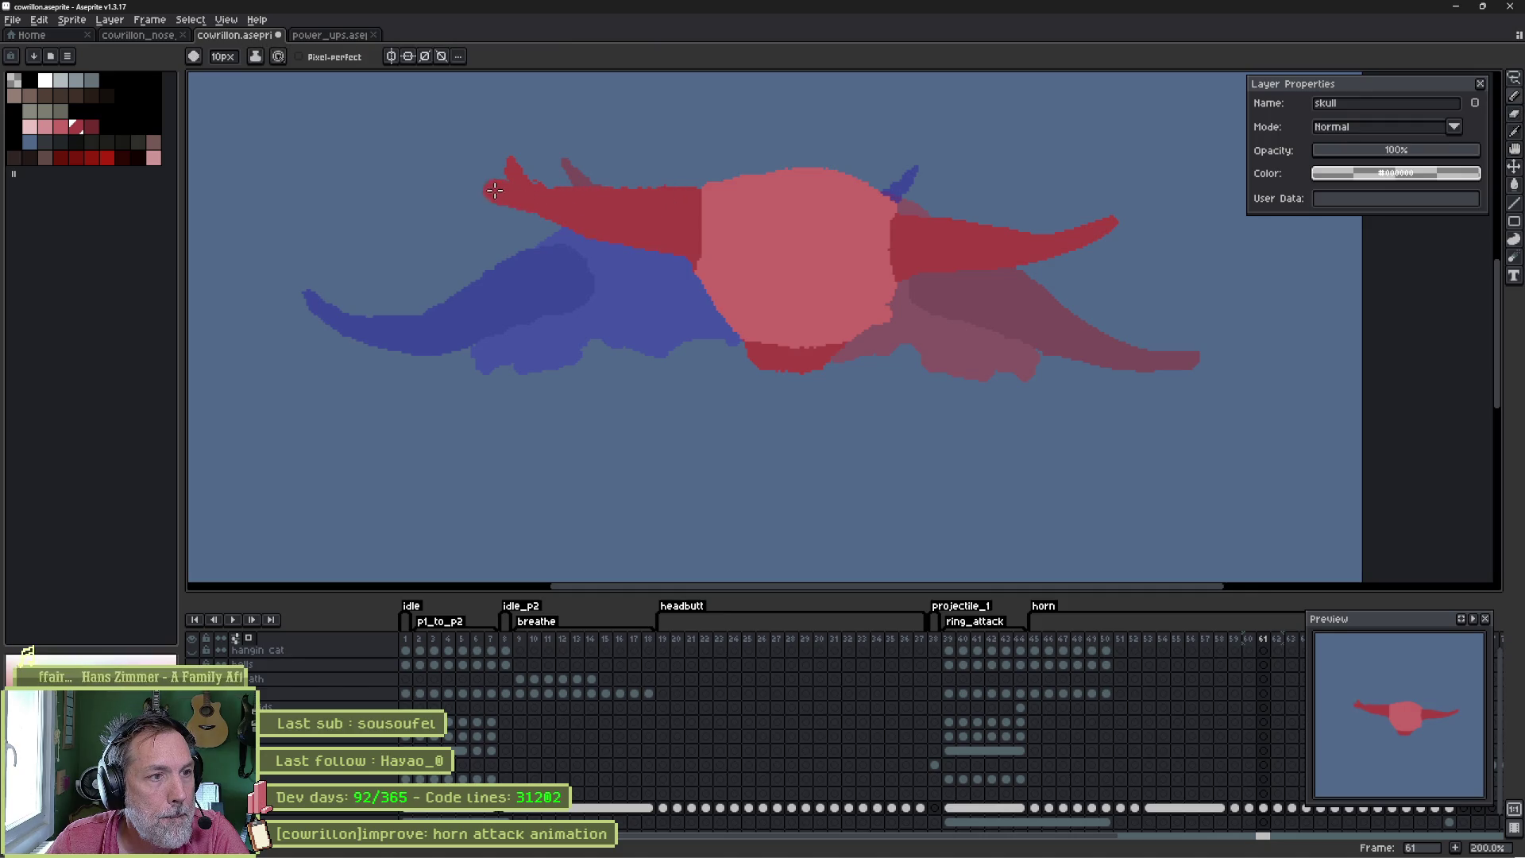
key(b)
drag(474, 160, 524, 177)
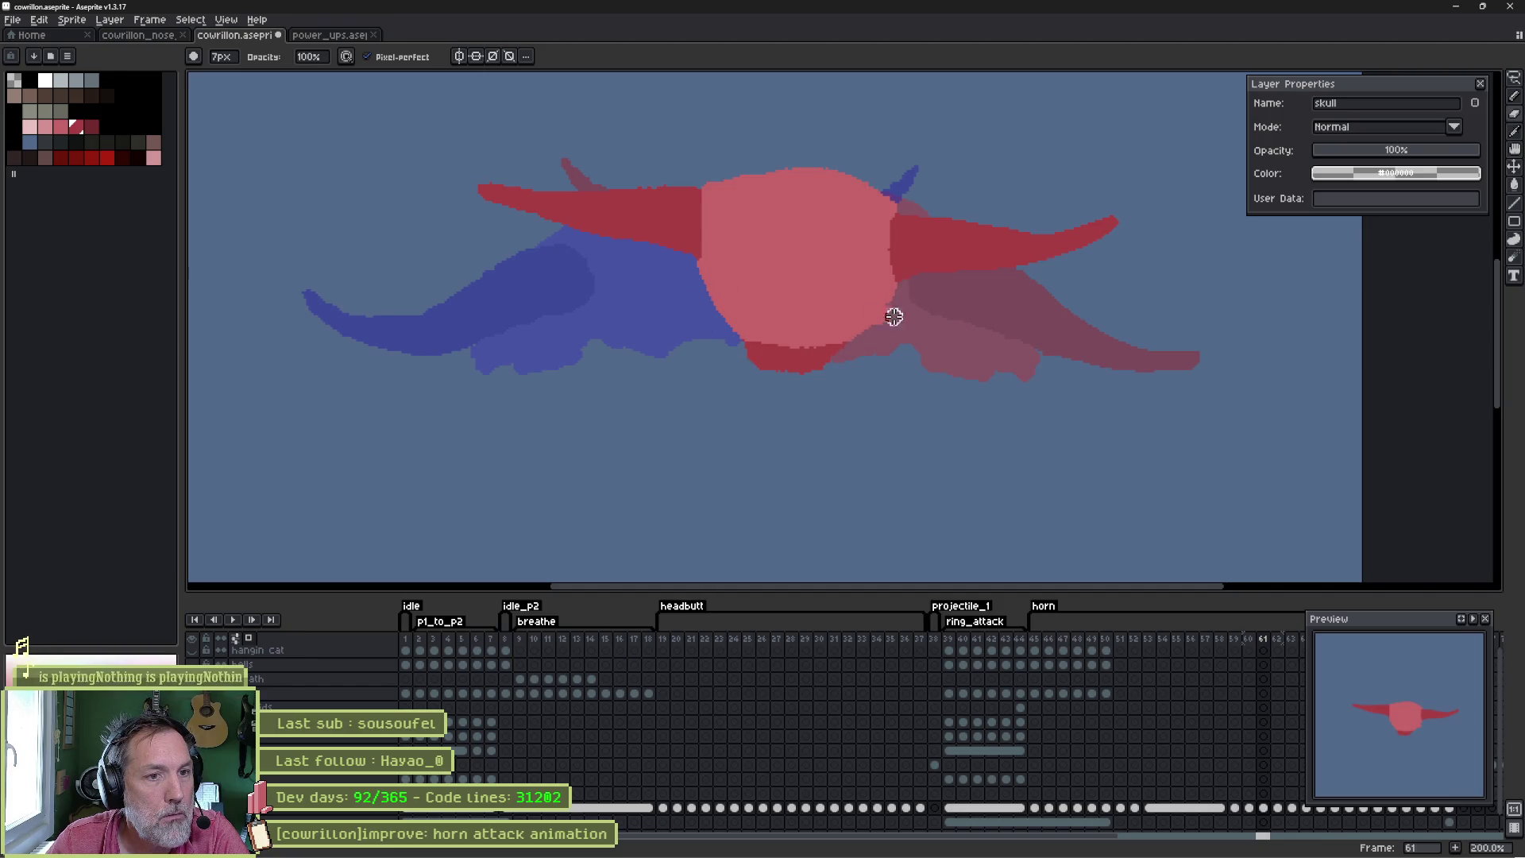
- Flip between frames 60–62 to compare the horn poses
key(Left)
key(Right)
key(Left)
key(Left)
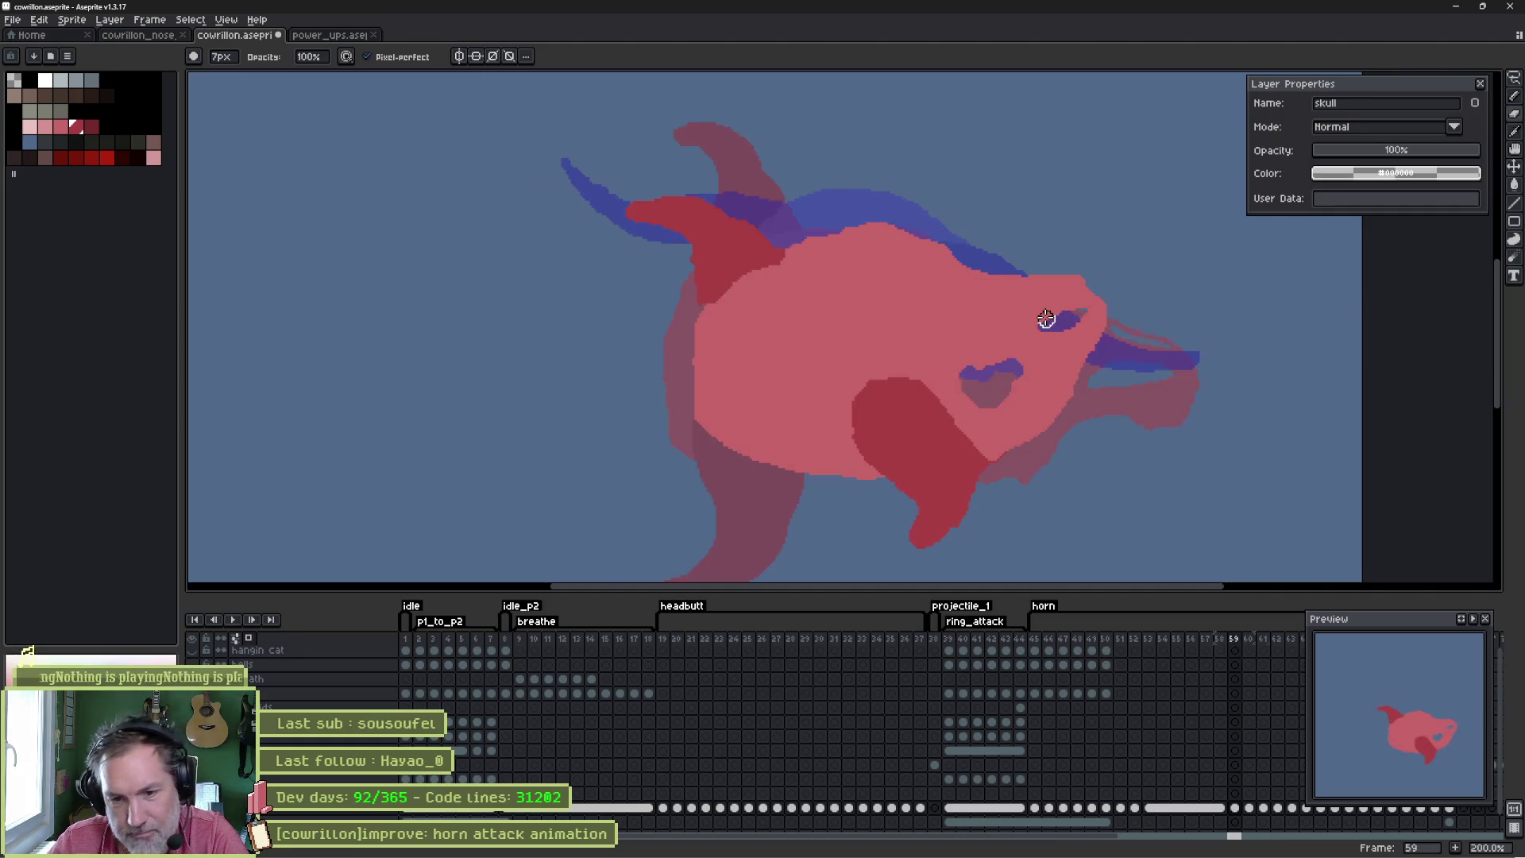
key(Right)
key(Right)
key(Left)
key(Left)
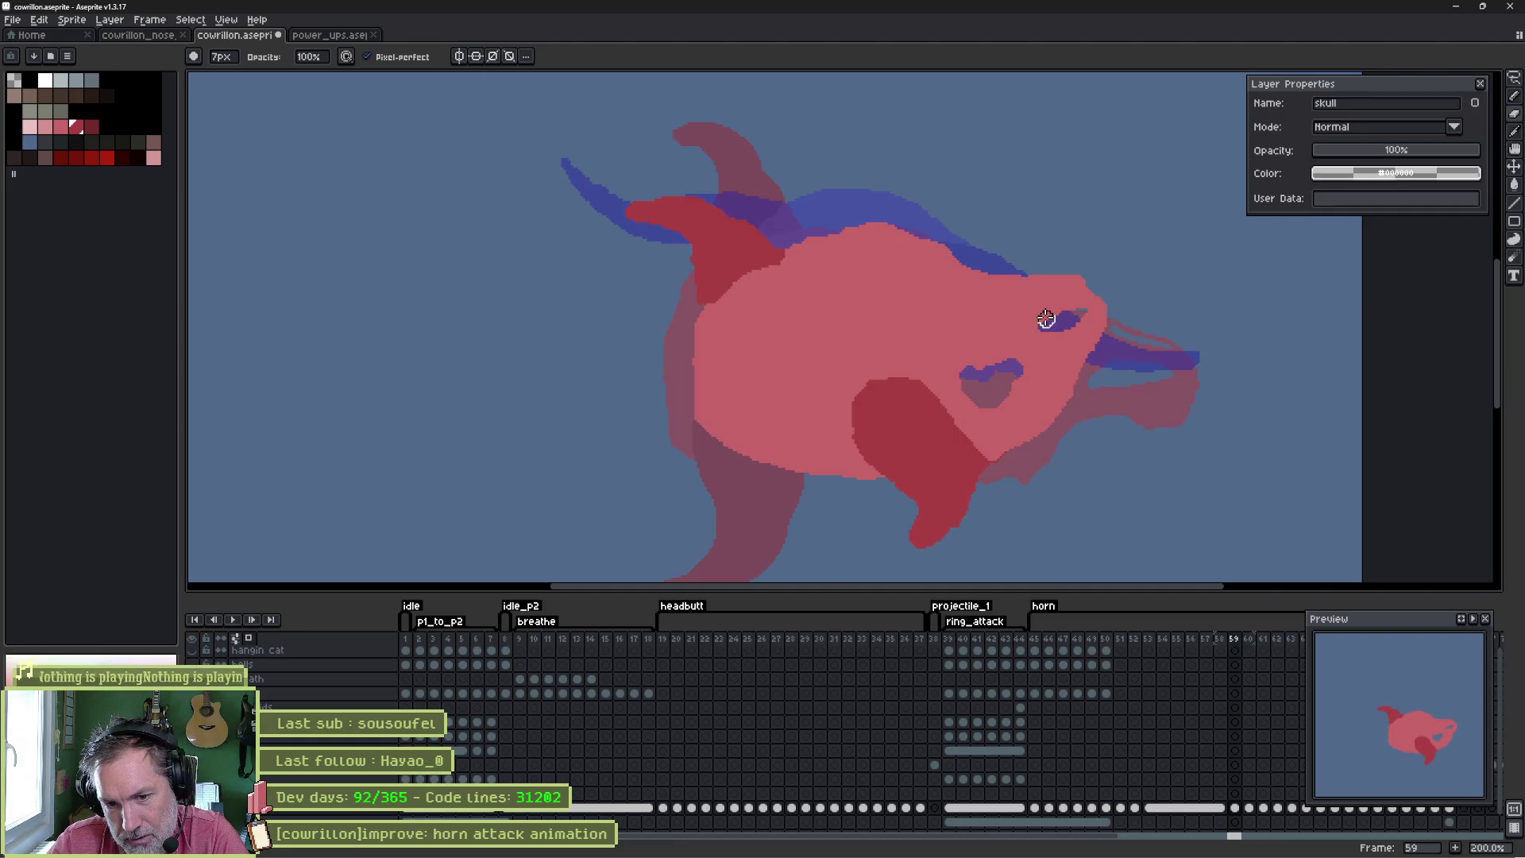
key(Right)
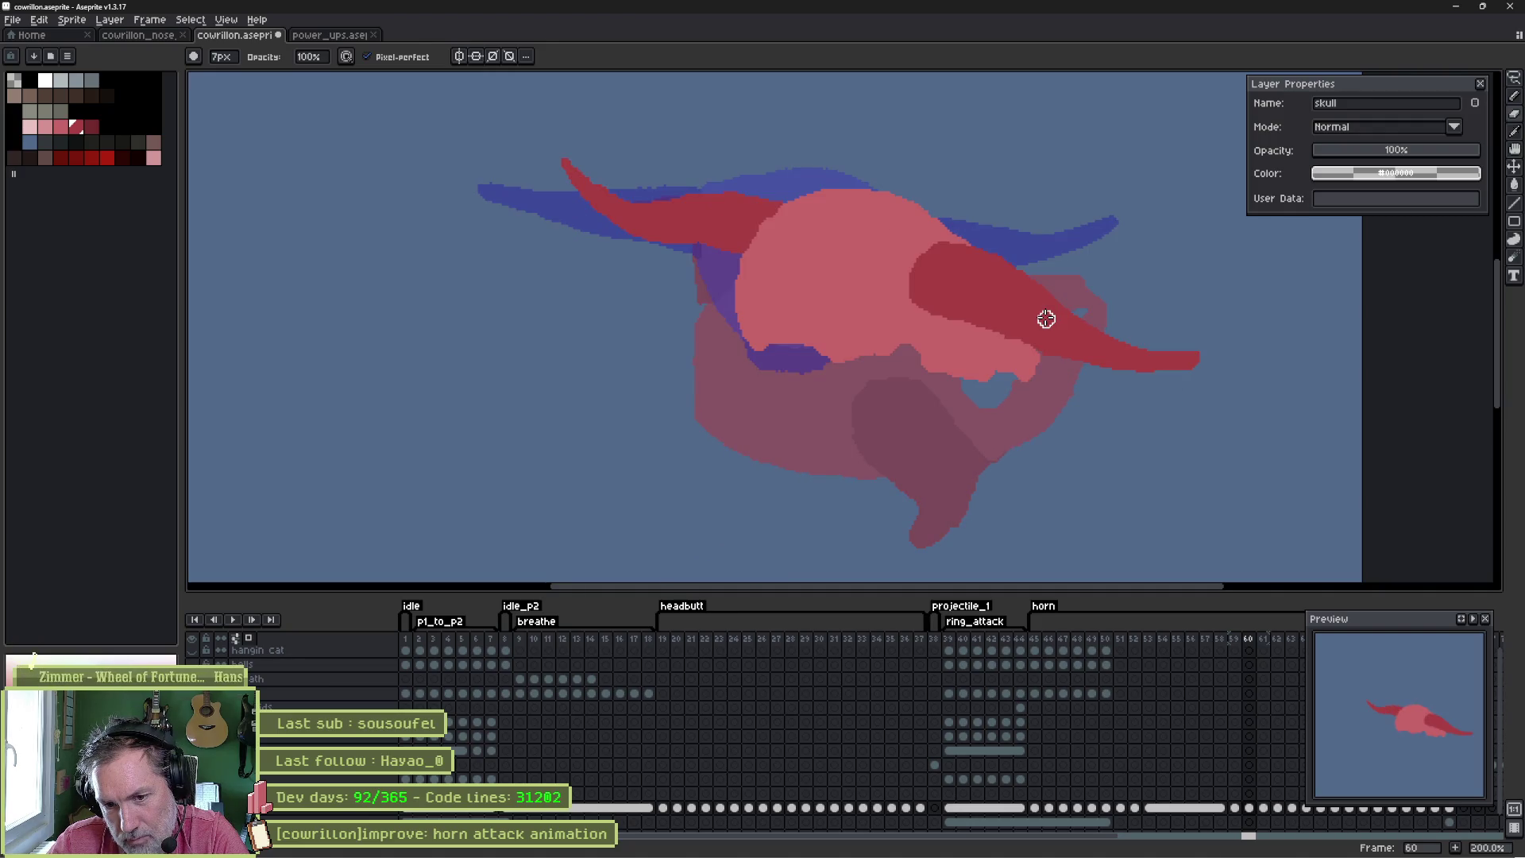
key(Right)
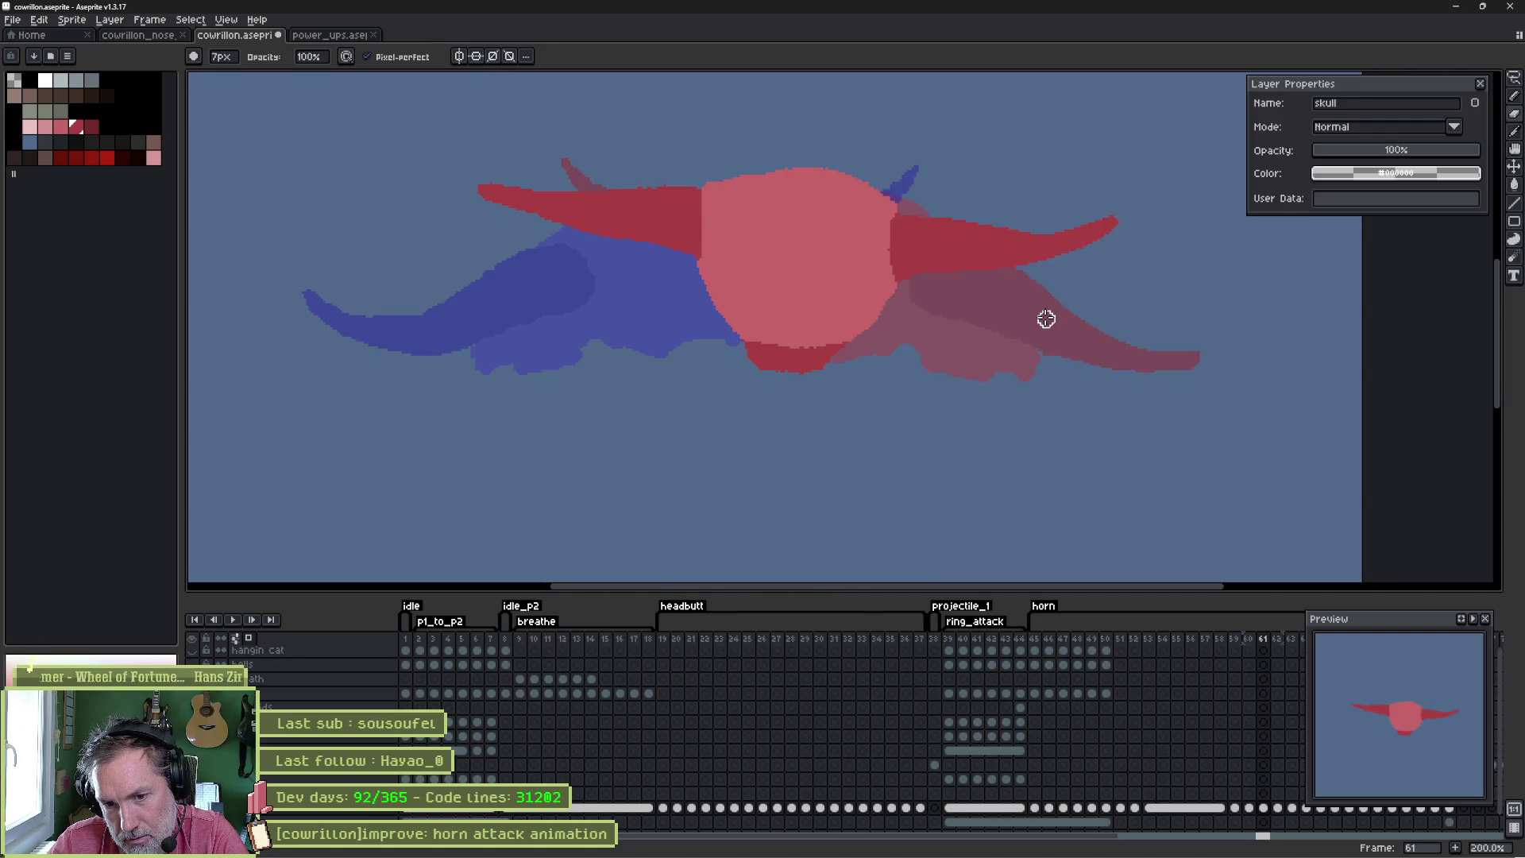
key(Right)
key(Left)
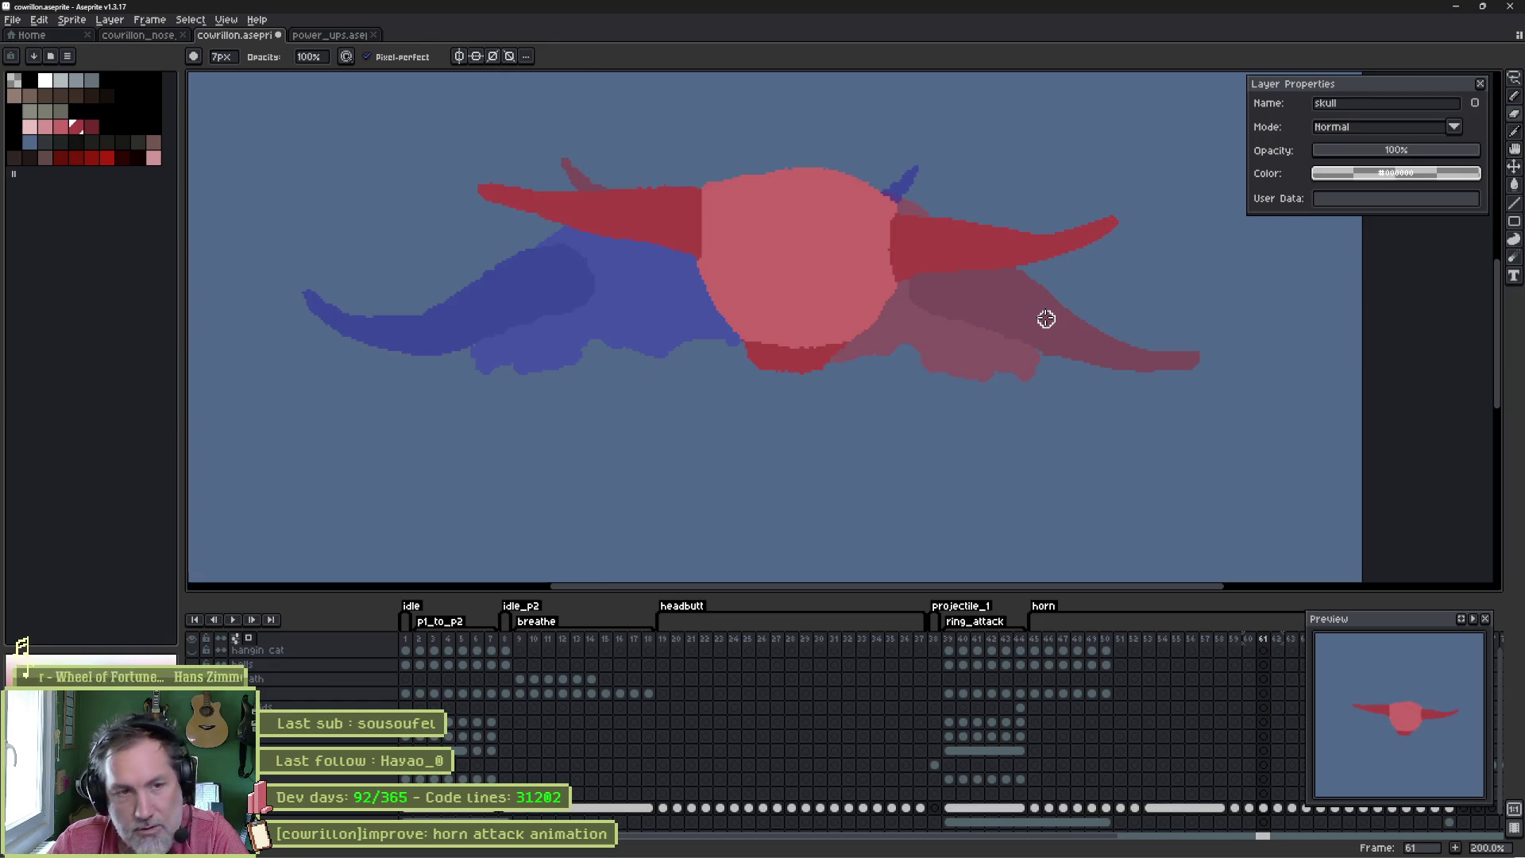
- Fill in the right horn's lower edge on frame 61
key(e)
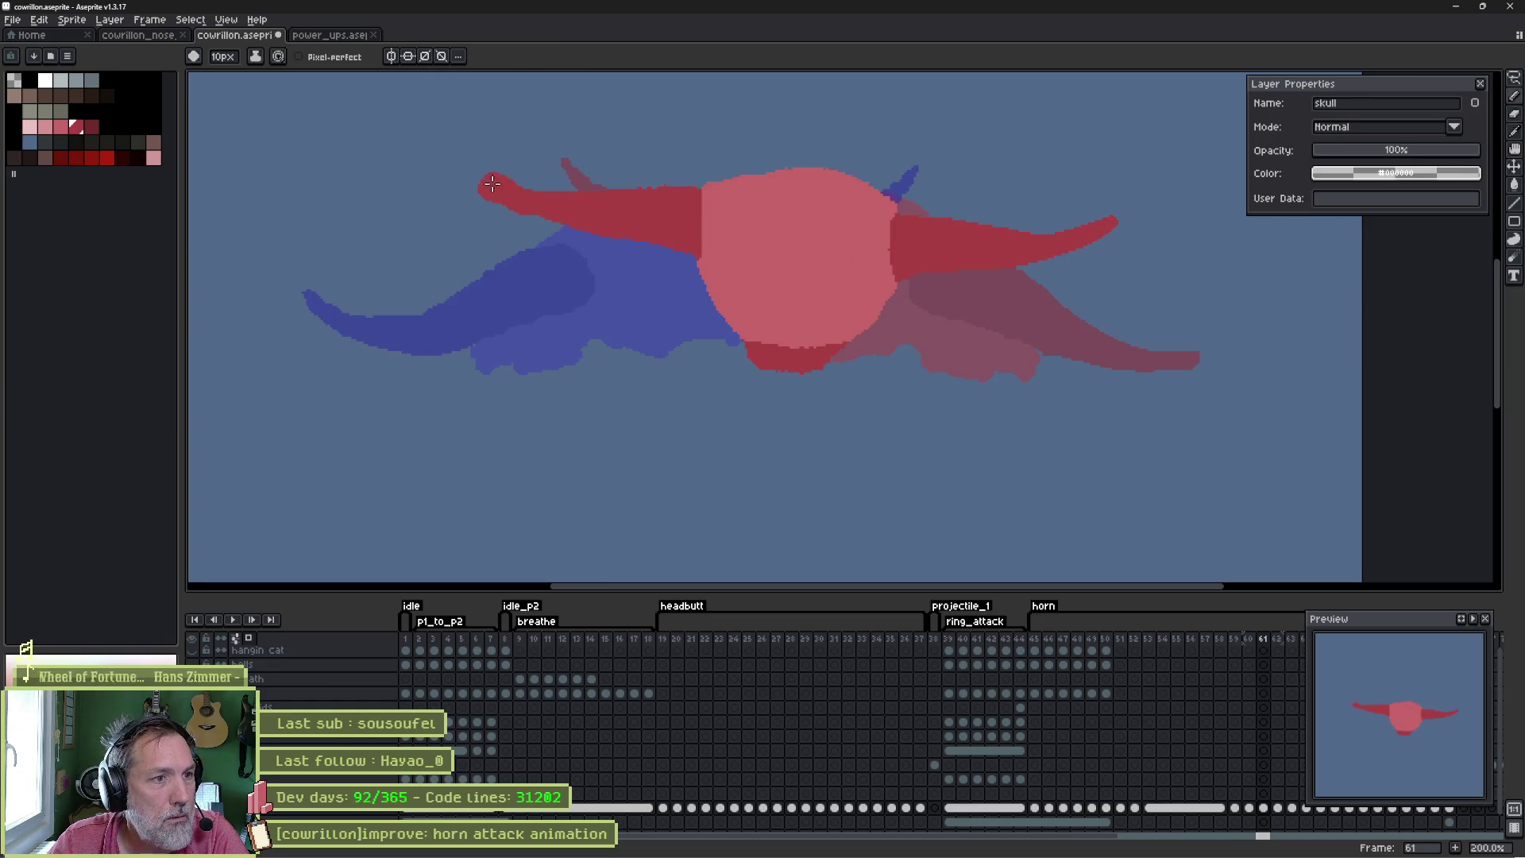
key(b)
drag(493, 200, 560, 225)
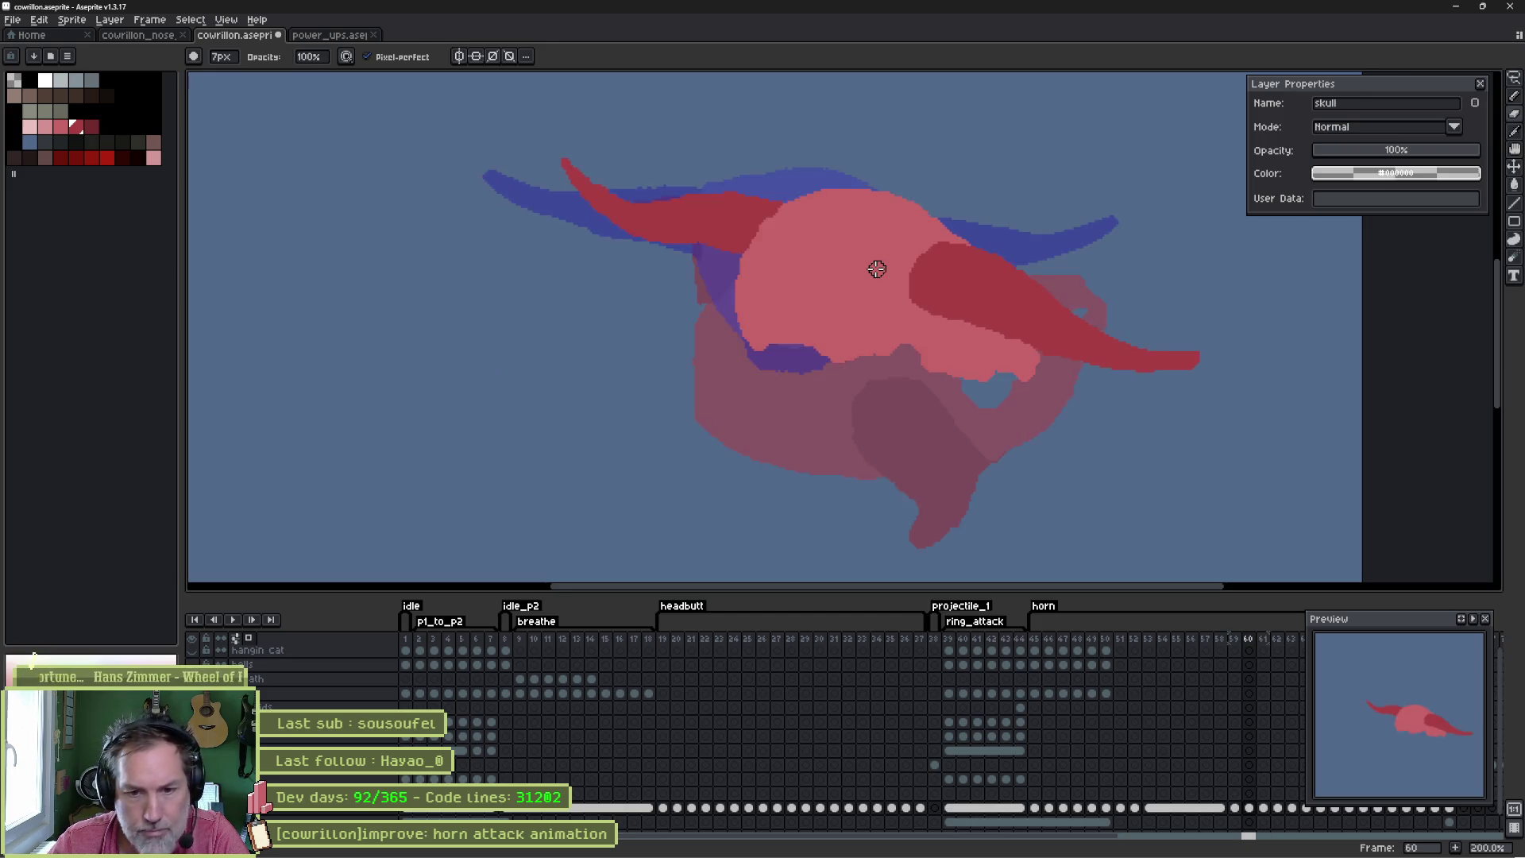
key(Right)
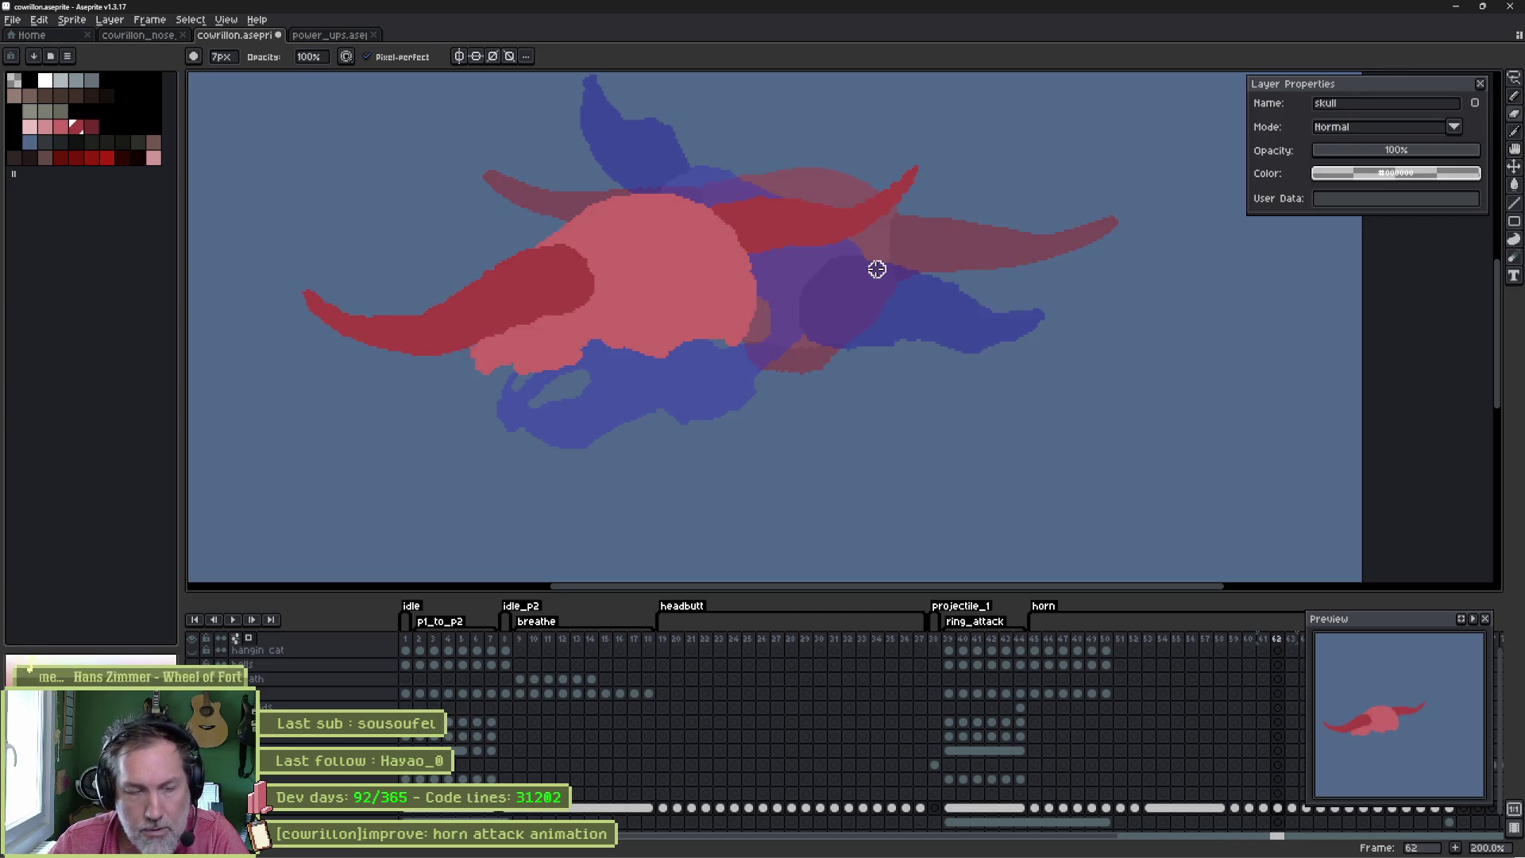
- Magic Wand the upturned dark red horn on frame 62 and squeeze it narrower
key(w)
click(834, 263)
drag(973, 258, 928, 282)
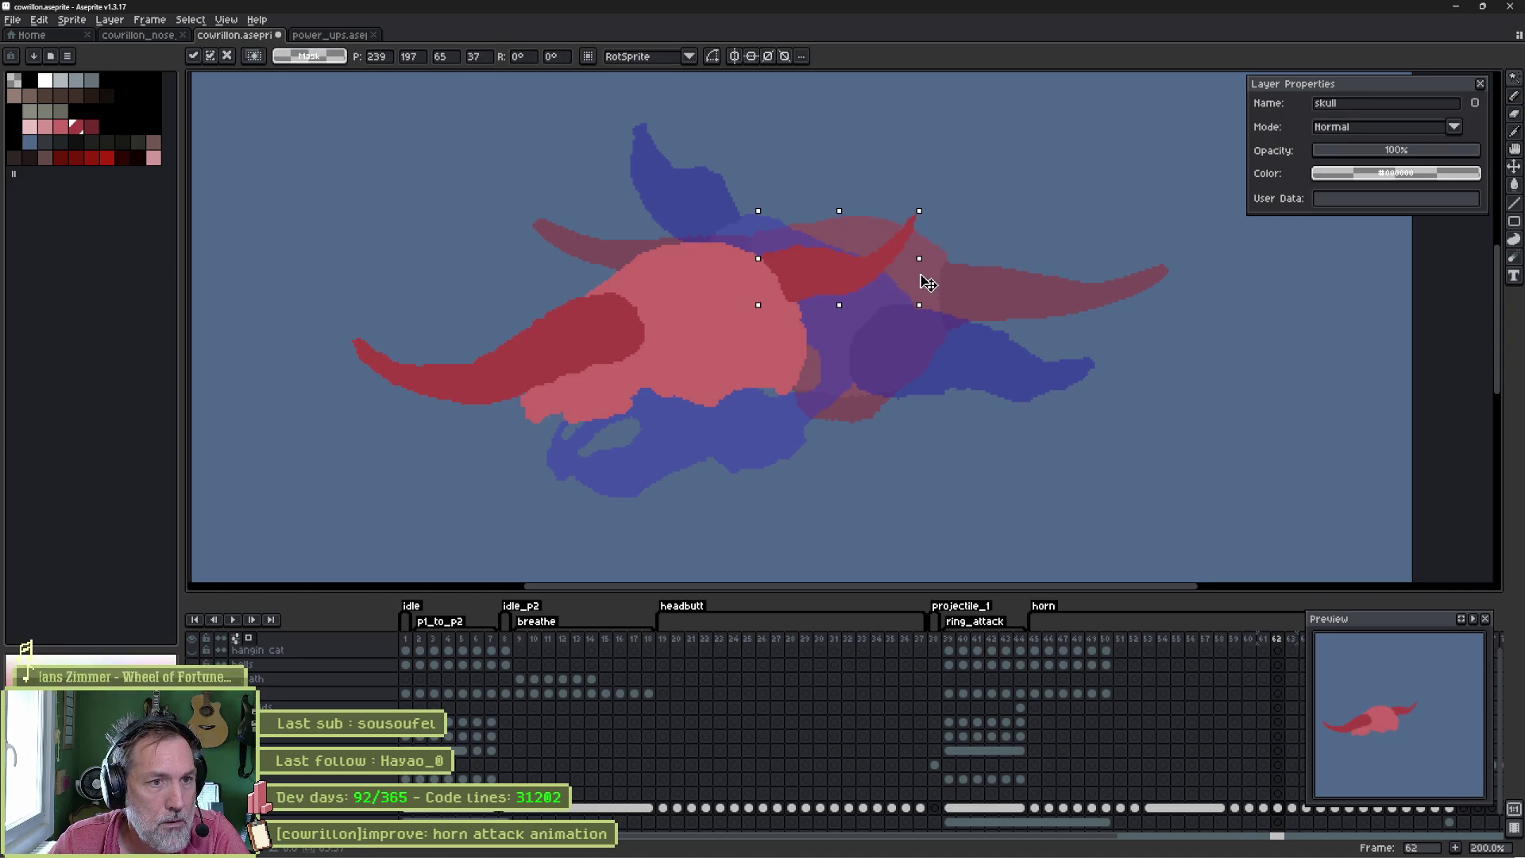
key(b)
- With a smaller brush, repaint the horn's edge thinner and erase the tip's right edge
scroll(891, 229, up, 4)
key(minus)
key(minus)
key(minus)
mouse_move(886, 199)
mouse_down()
mouse_move(858, 226)
mouse_move(866, 254)
mouse_up()
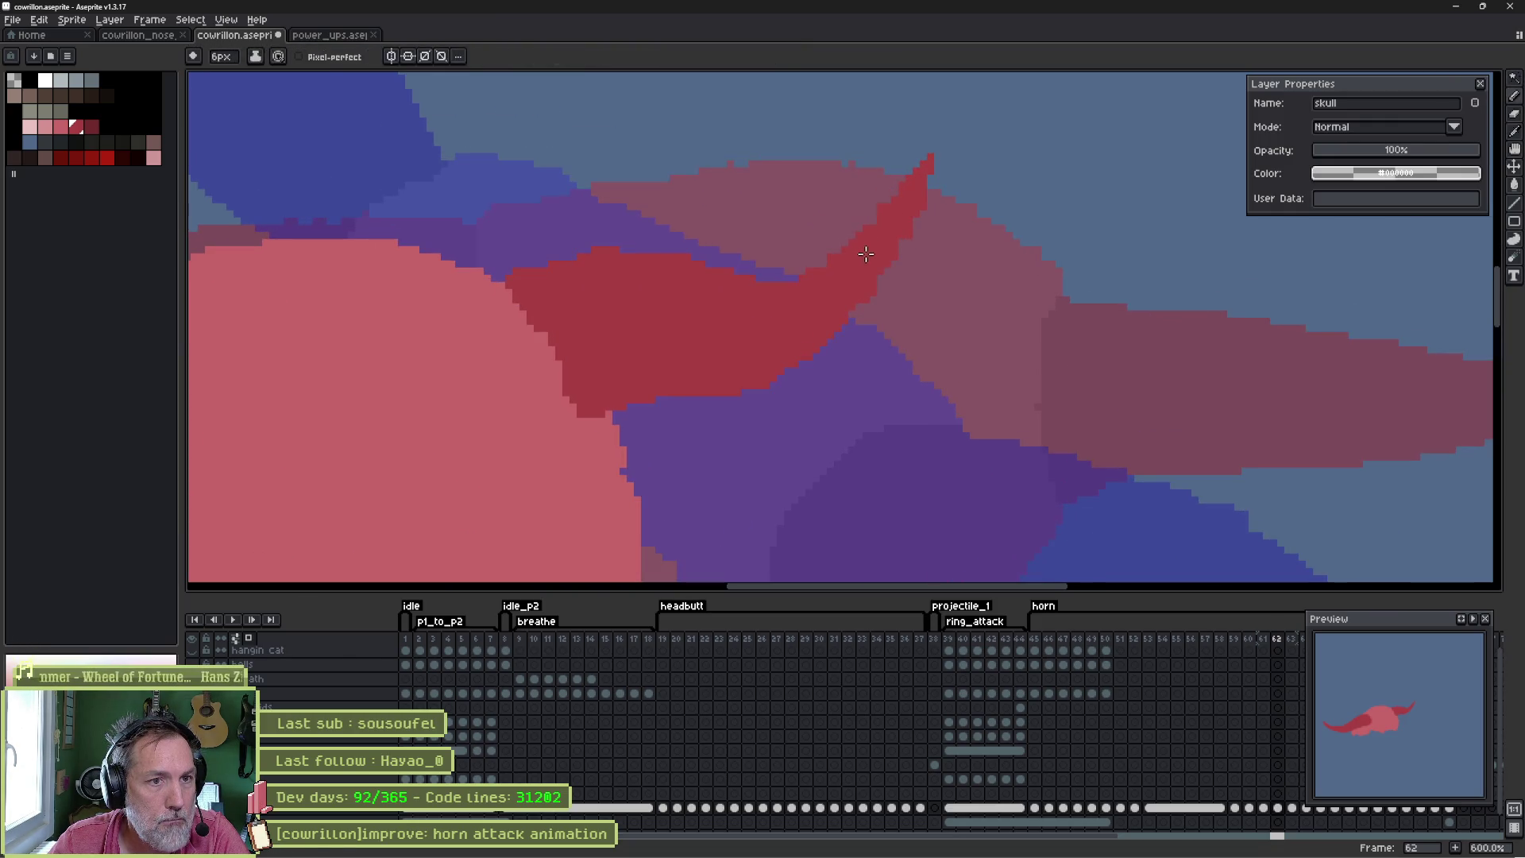
key(e)
drag(947, 167, 936, 211)
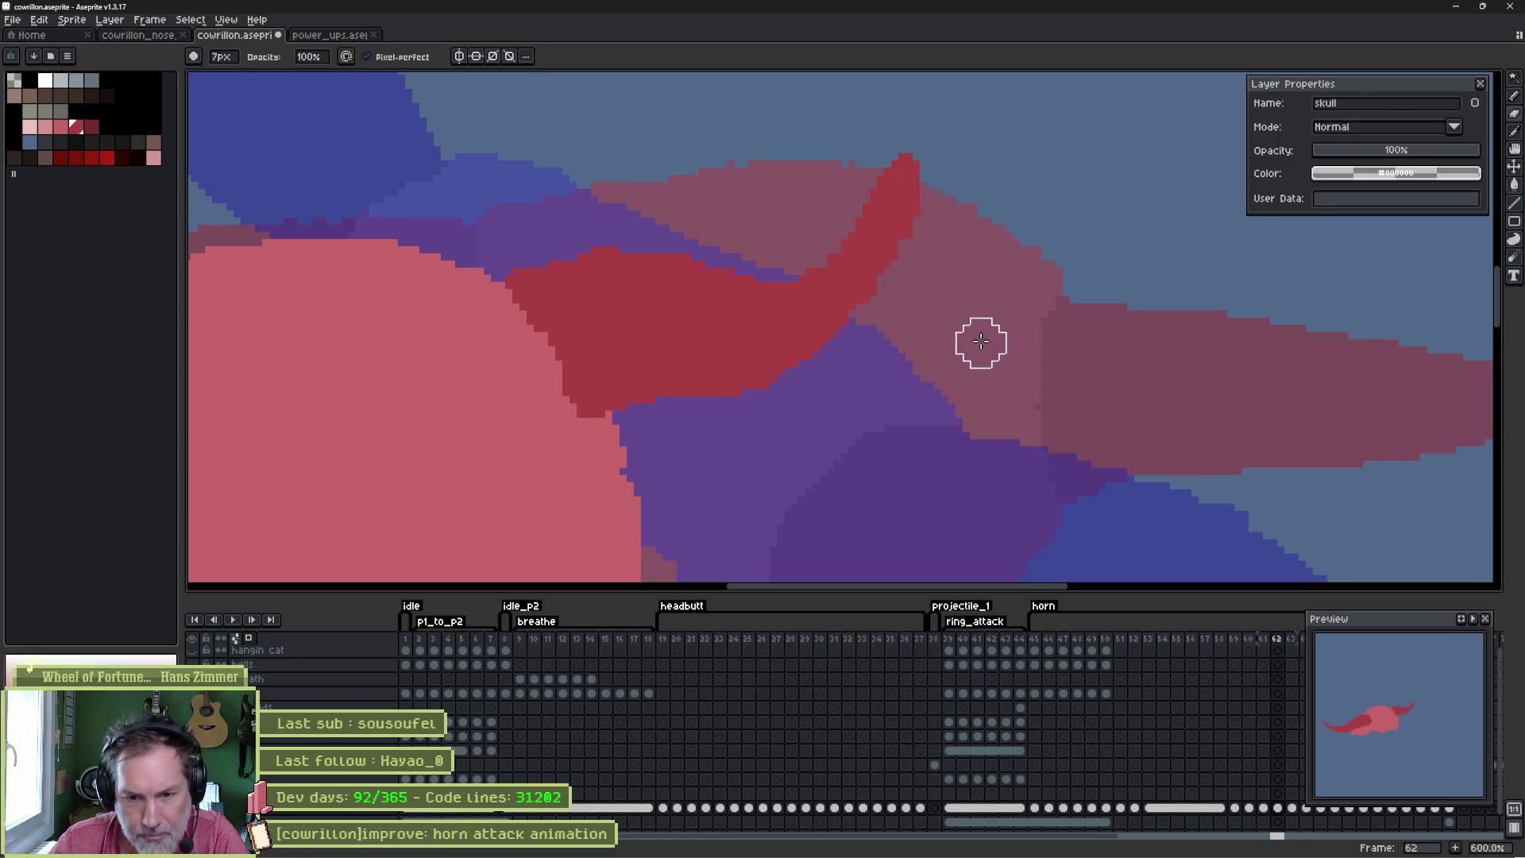
key(Right)
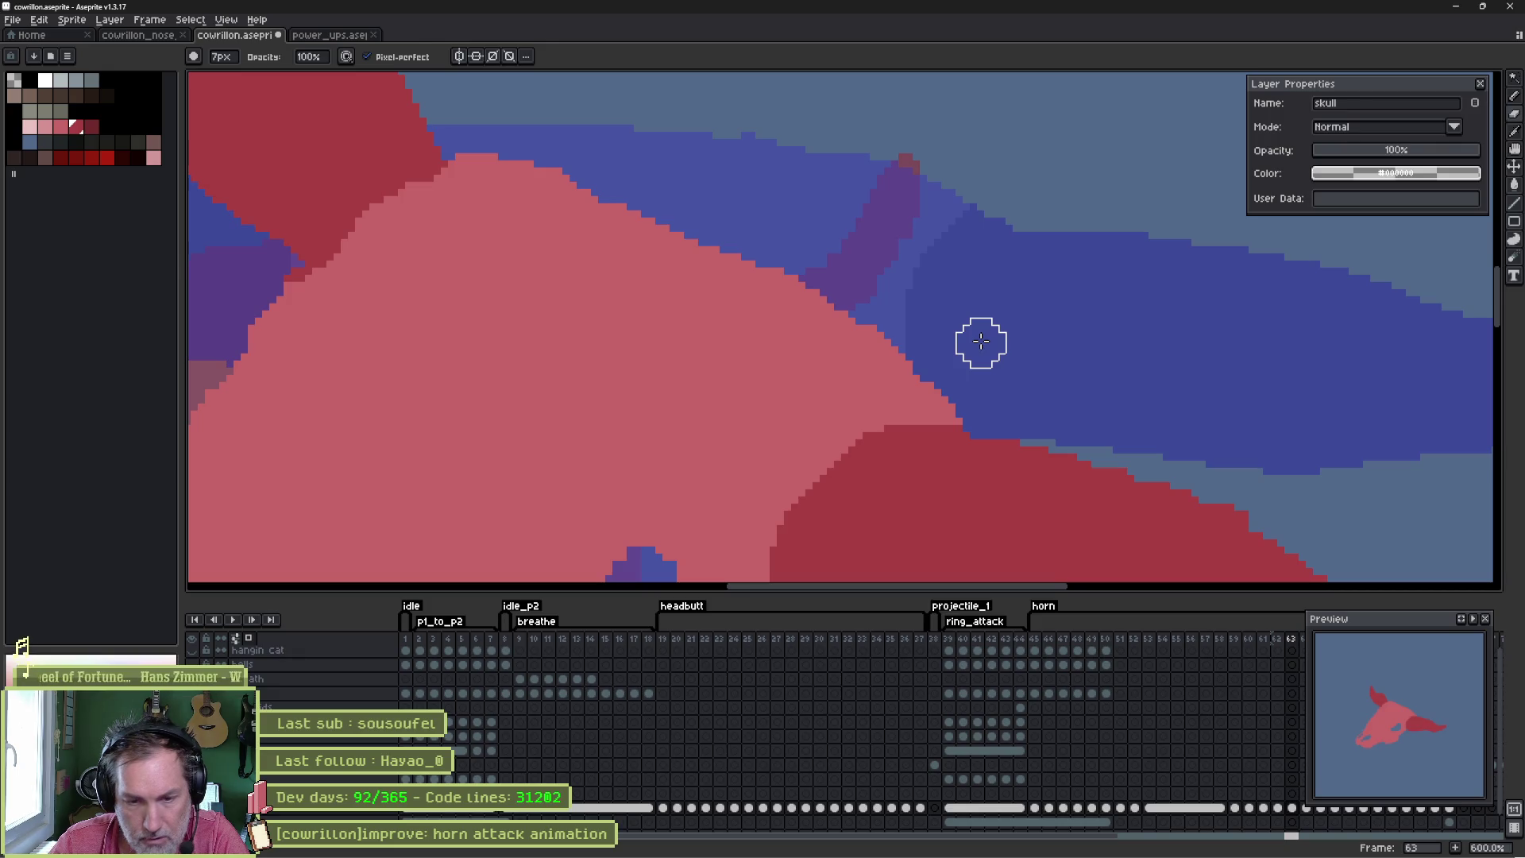
- Erase frame 63's horn to curve its upper edge and notch its lower-left edge
scroll(558, 357, down, 2)
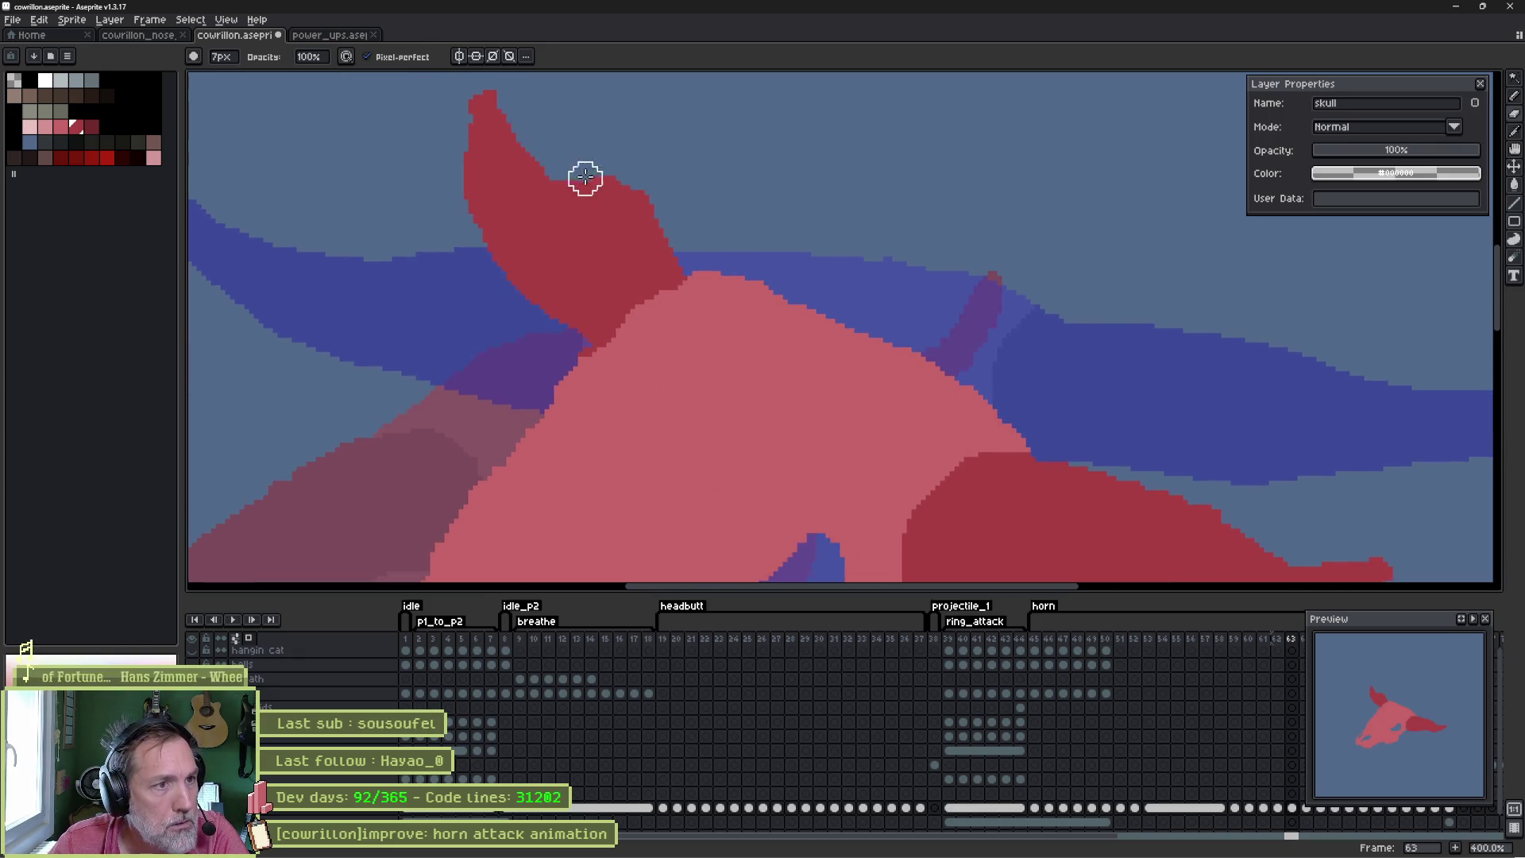
mouse_move(522, 121)
mouse_down()
mouse_move(561, 184)
mouse_move(616, 198)
mouse_move(688, 251)
mouse_move(592, 160)
mouse_move(463, 98)
mouse_move(439, 170)
mouse_move(450, 204)
mouse_move(450, 146)
mouse_move(452, 188)
mouse_up()
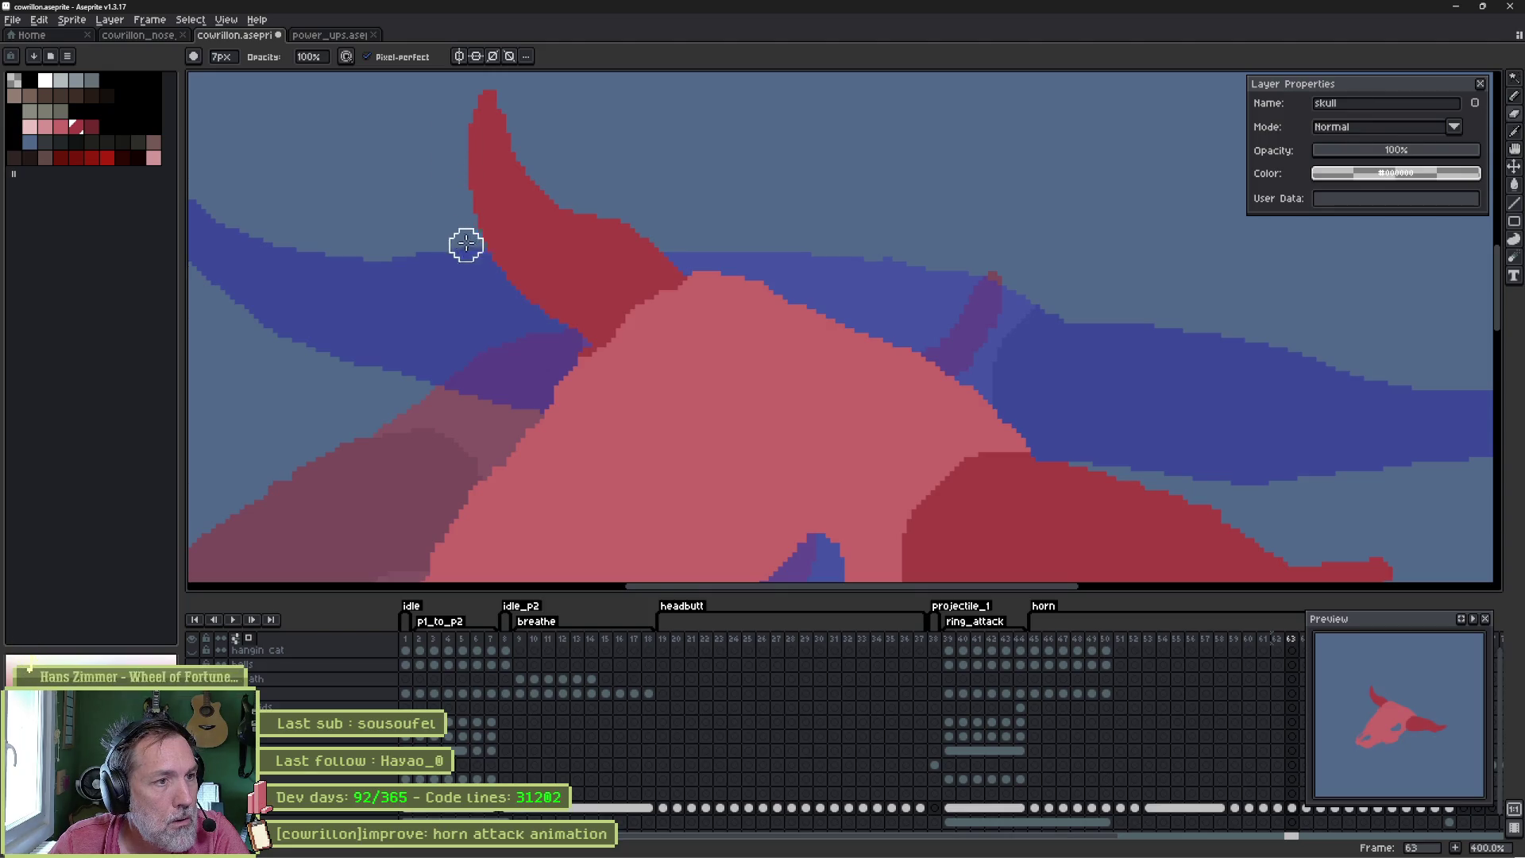
mouse_move(548, 321)
mouse_down()
mouse_move(562, 340)
mouse_move(532, 302)
mouse_up()
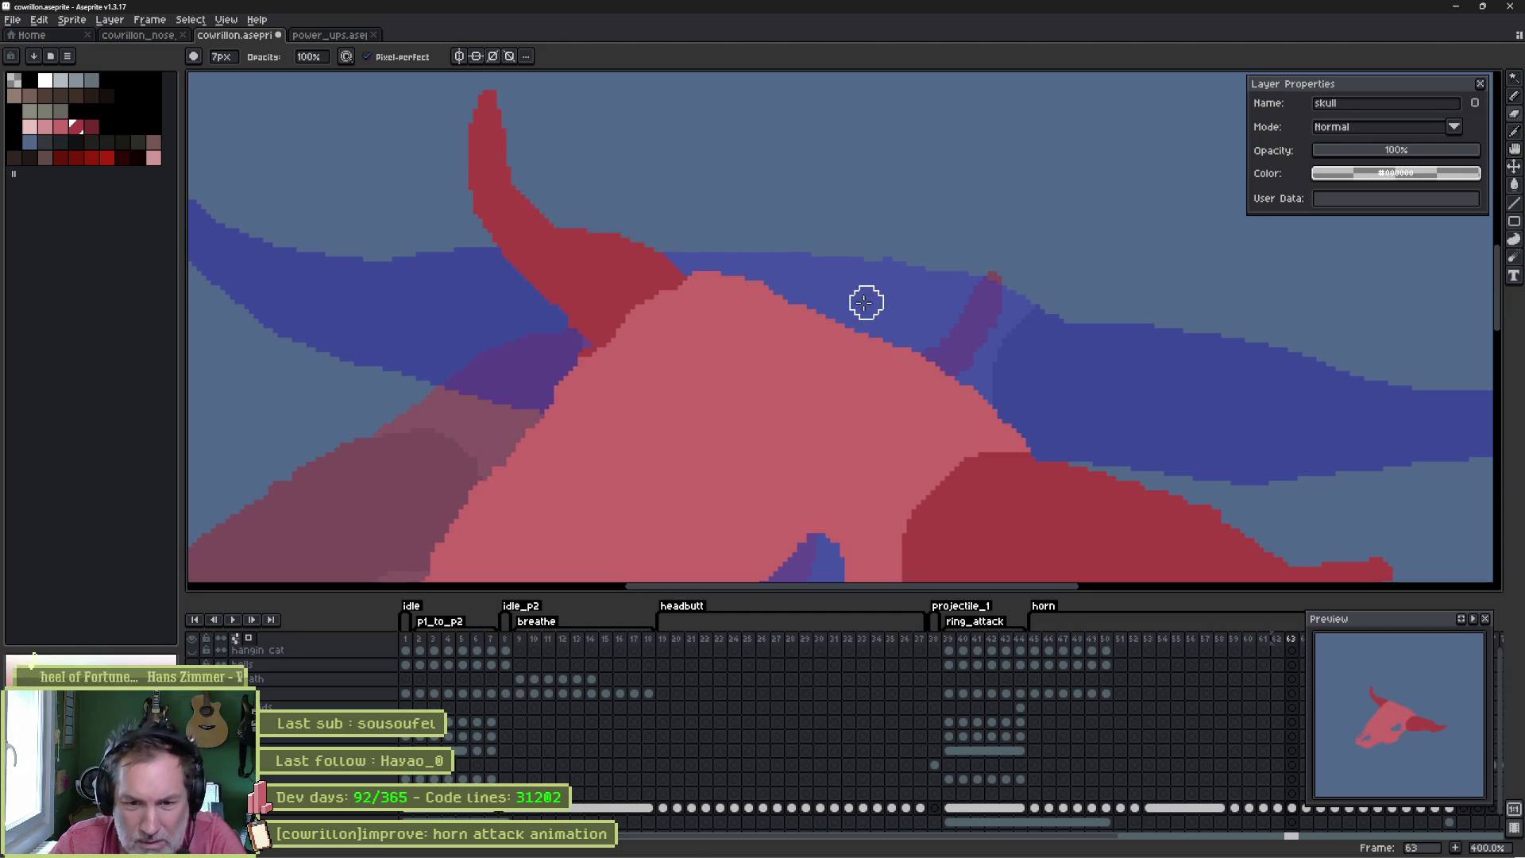
scroll(889, 310, down, 1)
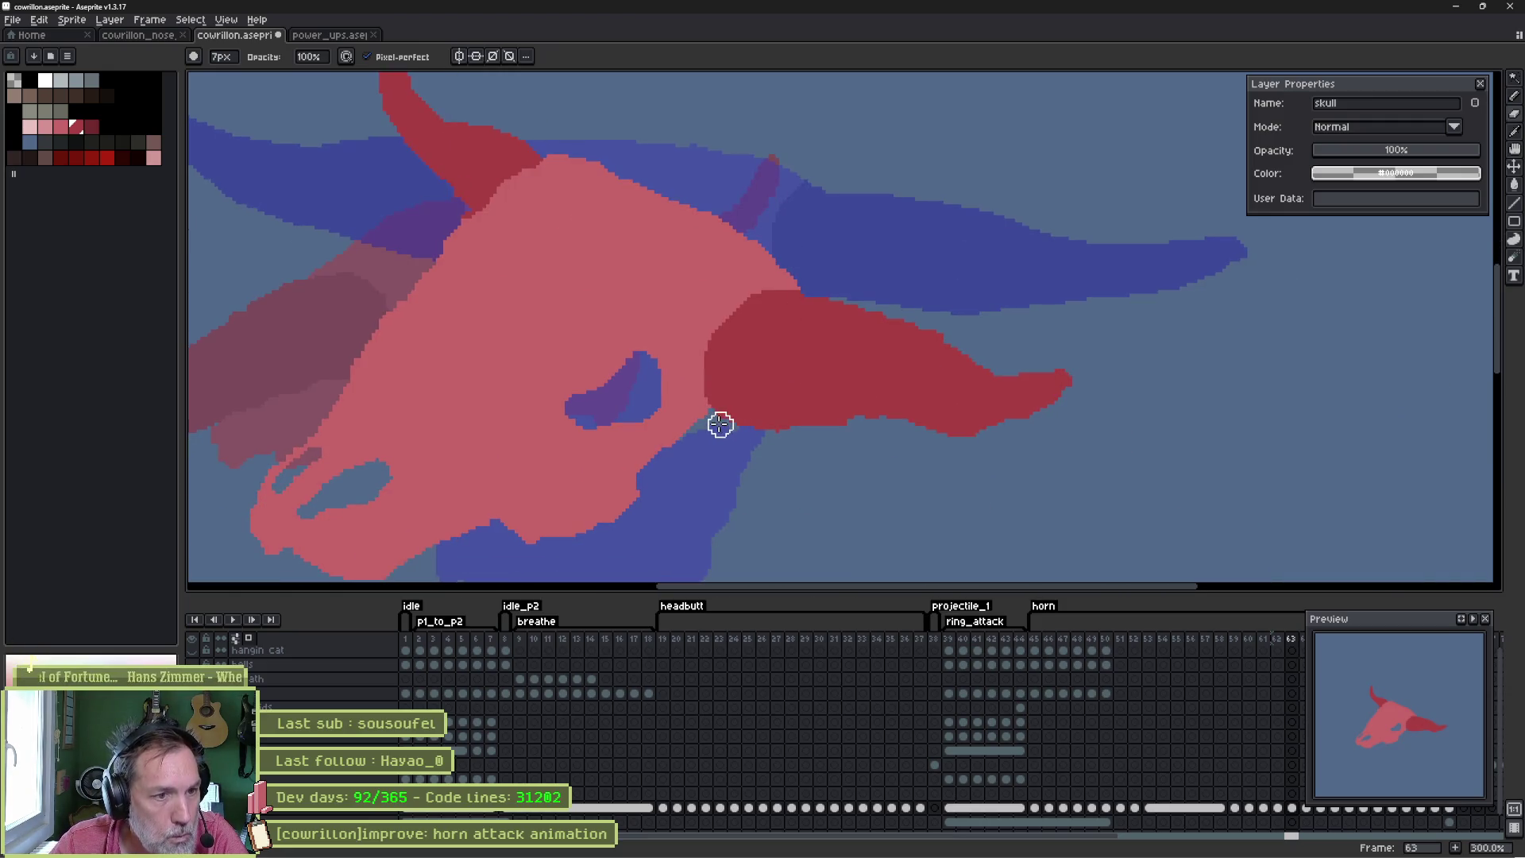
drag(715, 422, 971, 430)
key(e)
key(b)
mouse_move(1039, 360)
mouse_down()
mouse_move(964, 368)
mouse_move(821, 307)
mouse_move(900, 332)
mouse_move(889, 306)
mouse_up()
key(.)
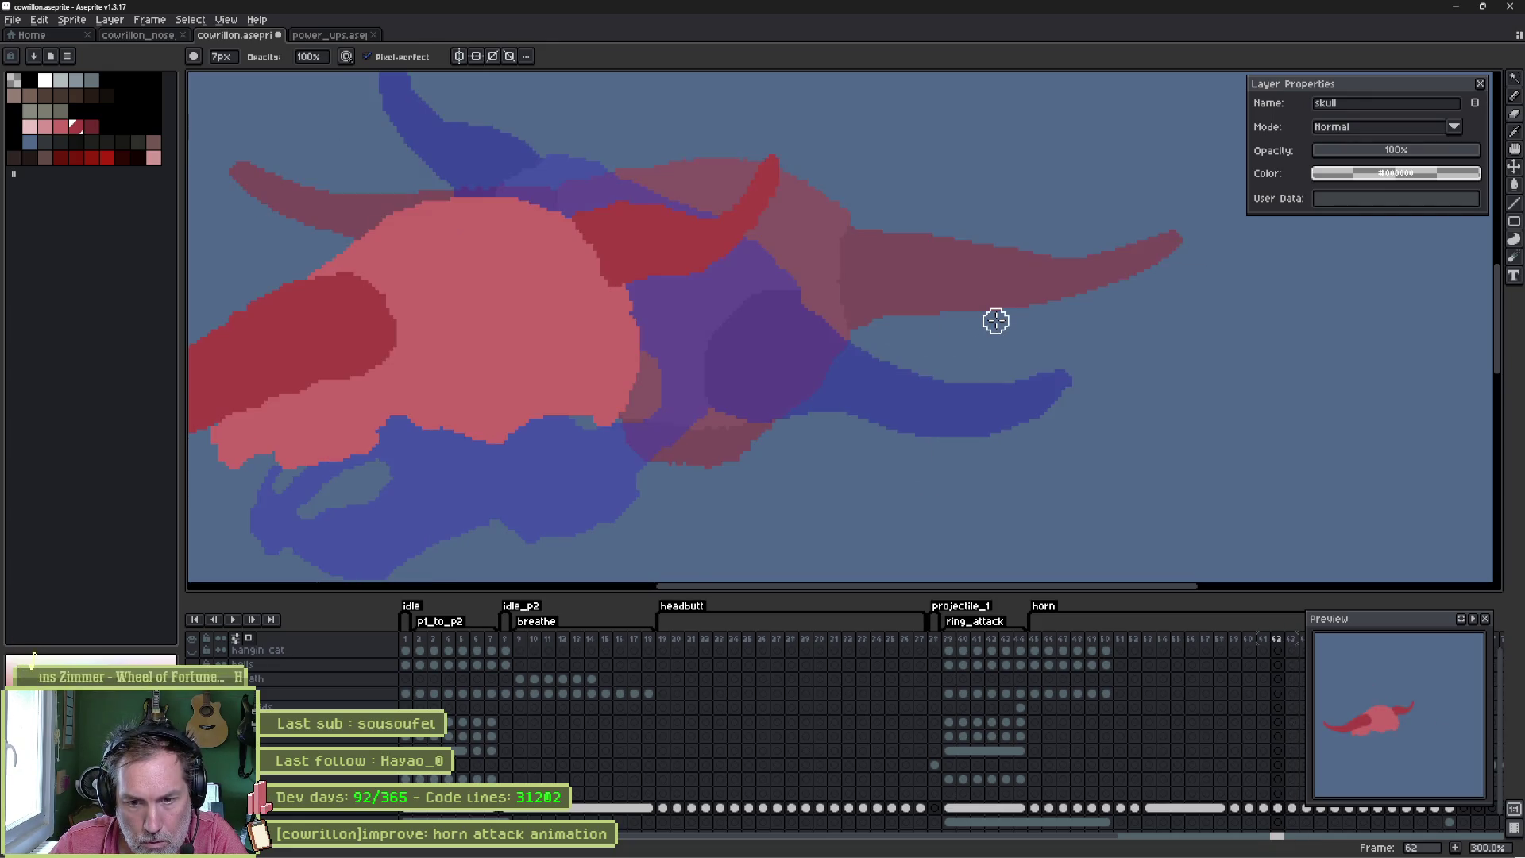
key(Return)
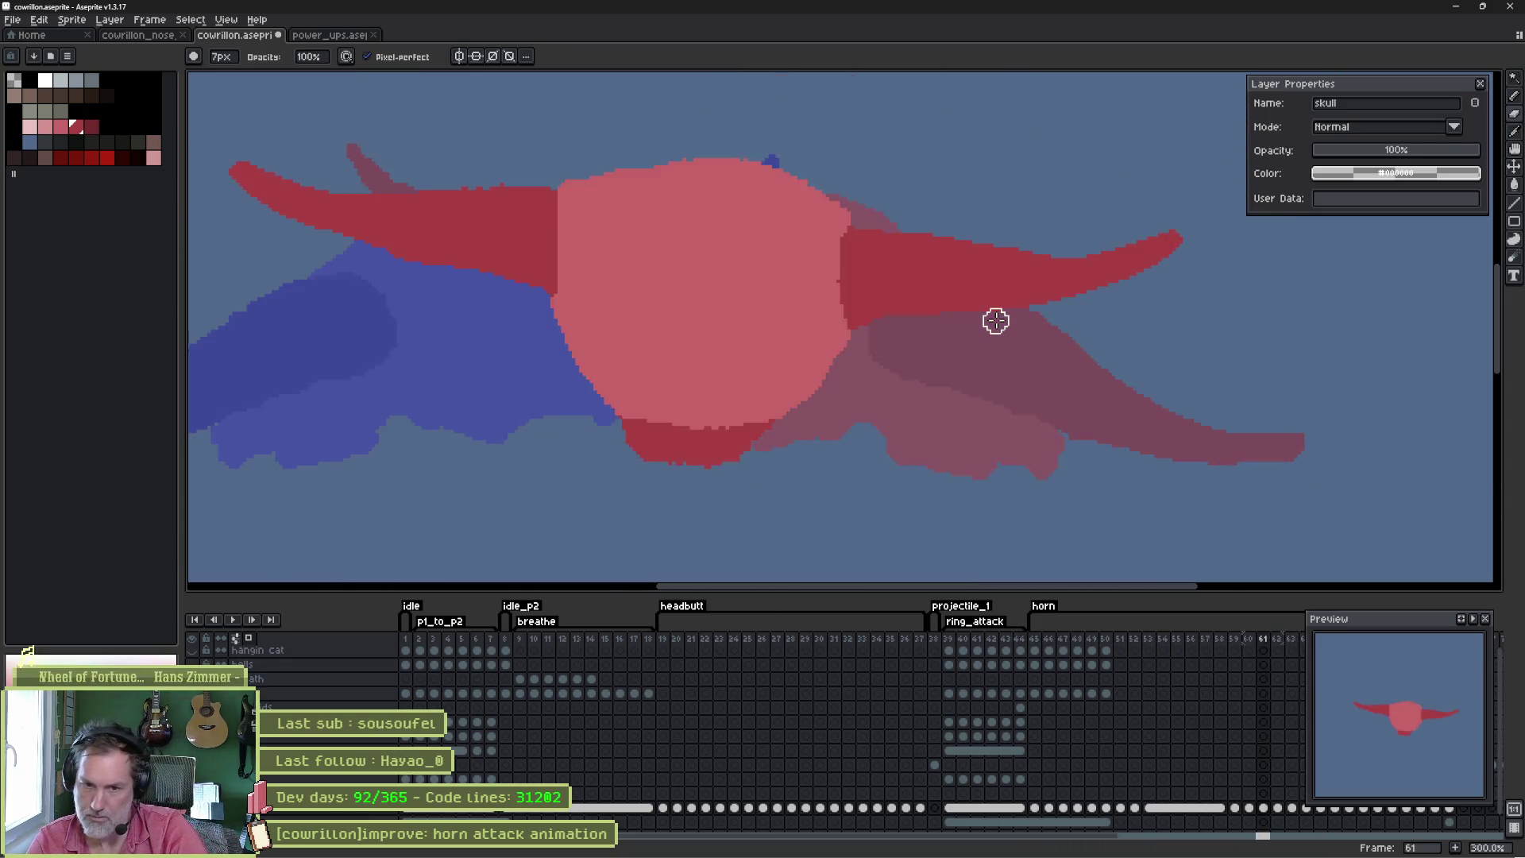
key(Return)
key(Right)
key(Right)
key(Left)
key(Right)
key(Left)
key(Right)
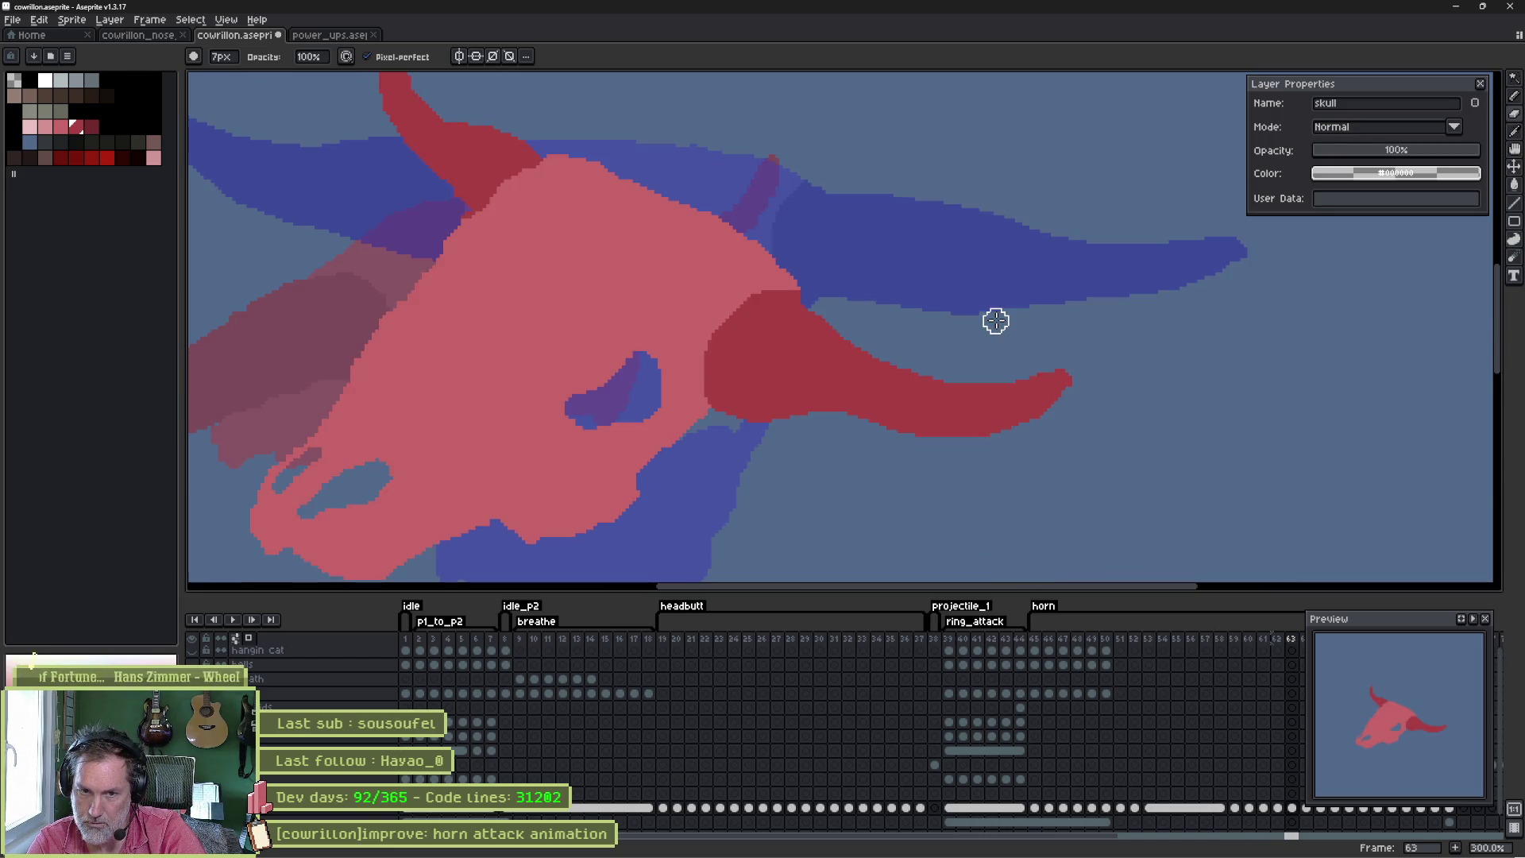
key(Left)
key(Right)
key(Left)
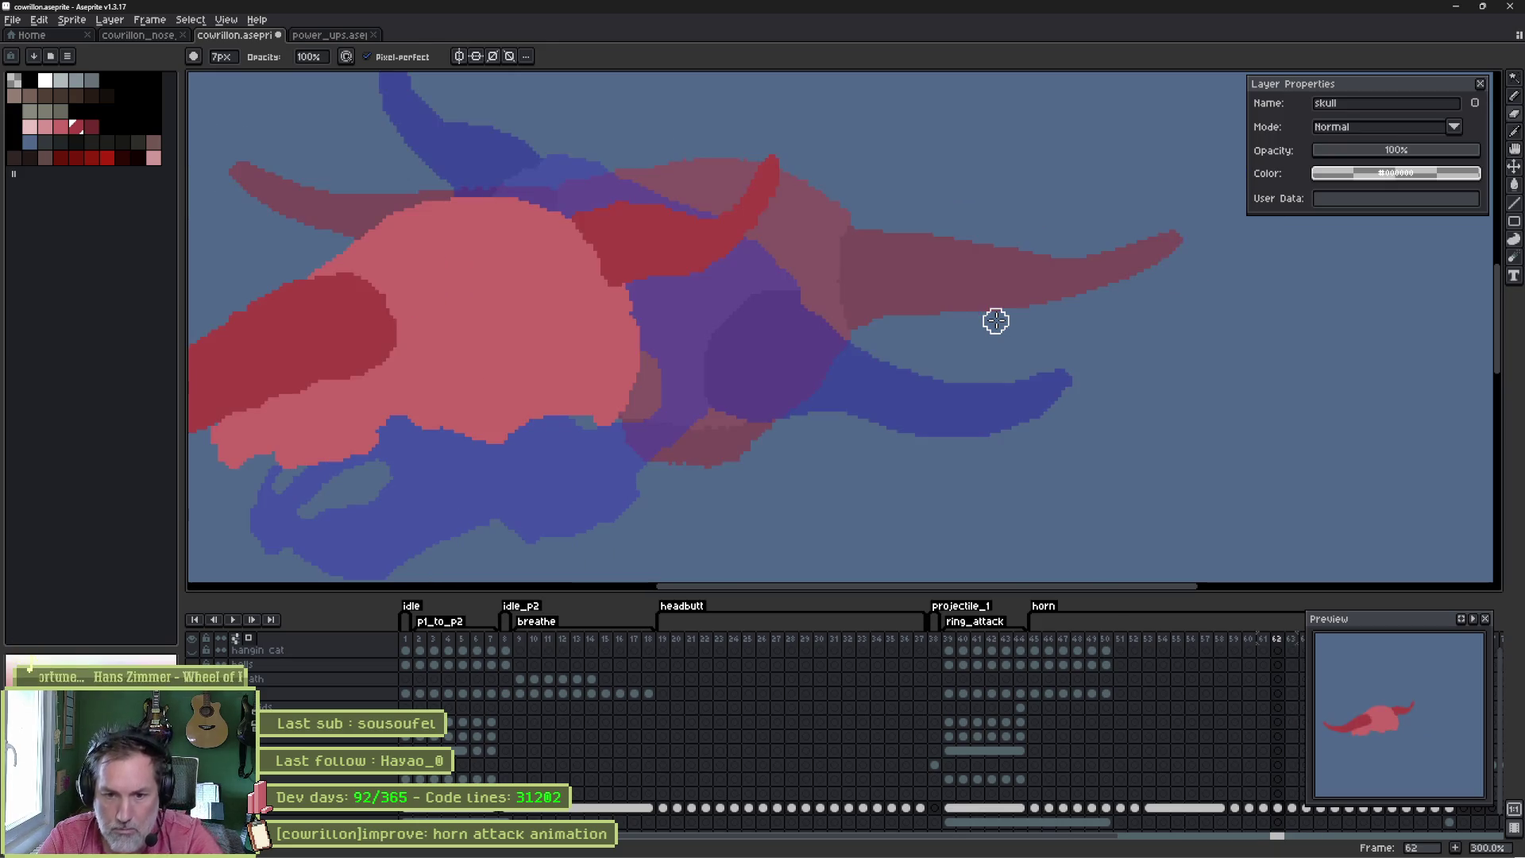
key(Right)
key(Left)
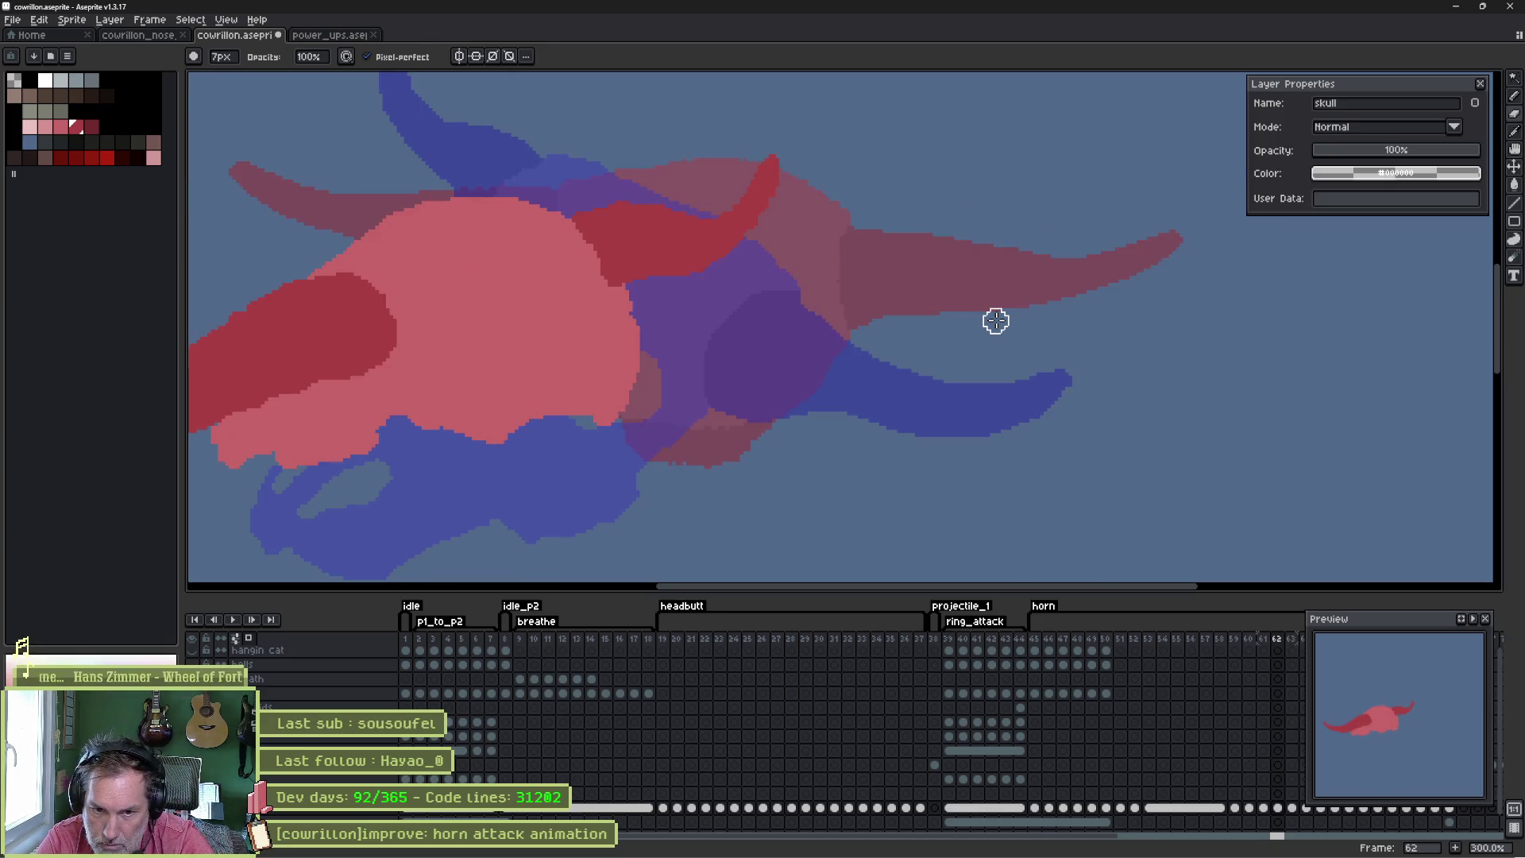
drag(1247, 695, 980, 701)
click(1017, 640)
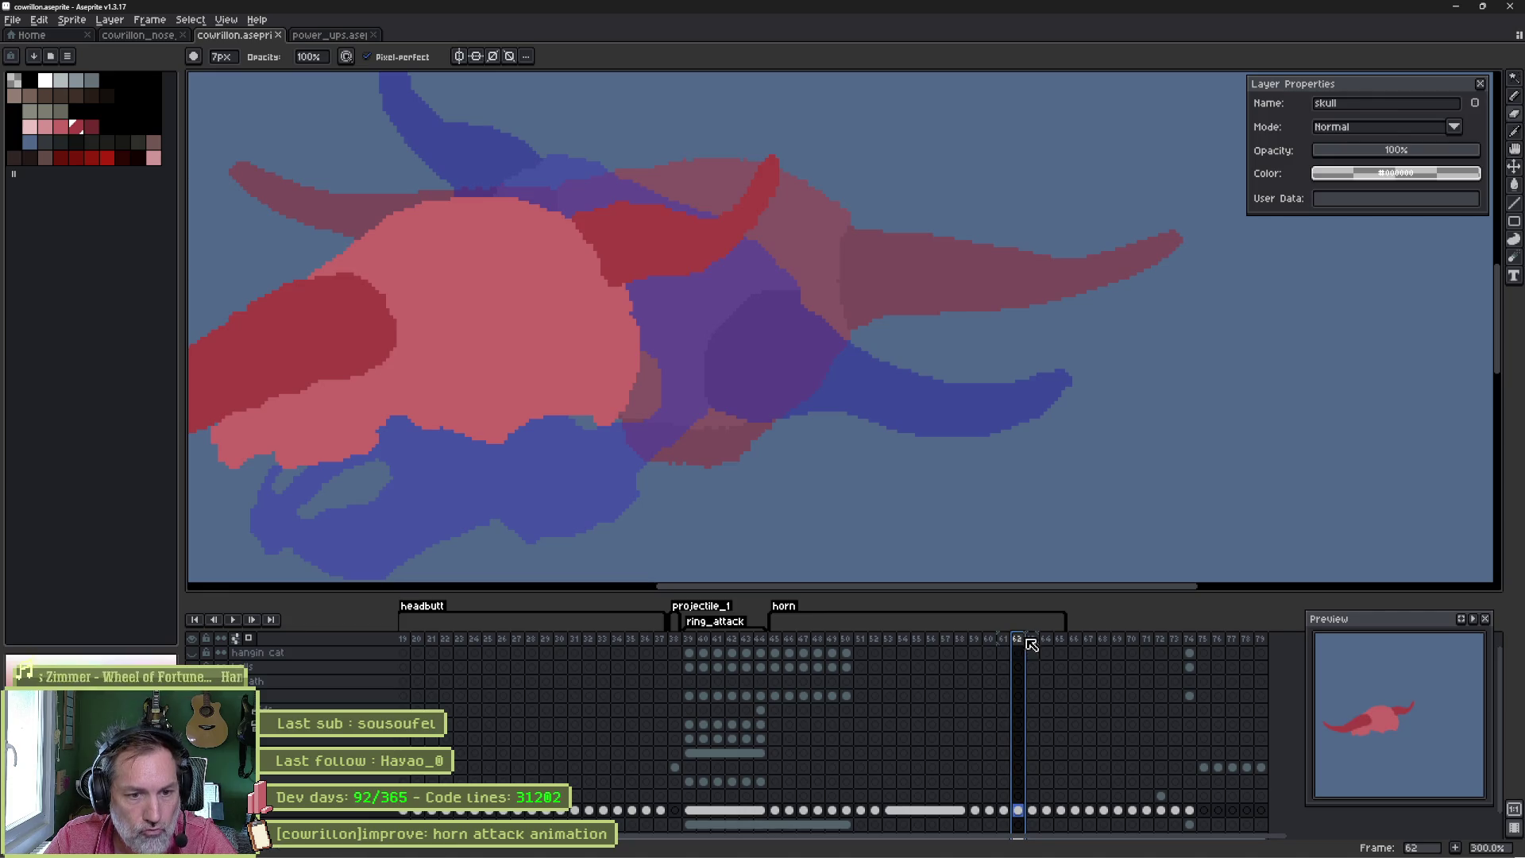
- Add a new frame 63 after frame 62 and sketch a thin red guide for the raised horn
key(alt+n)
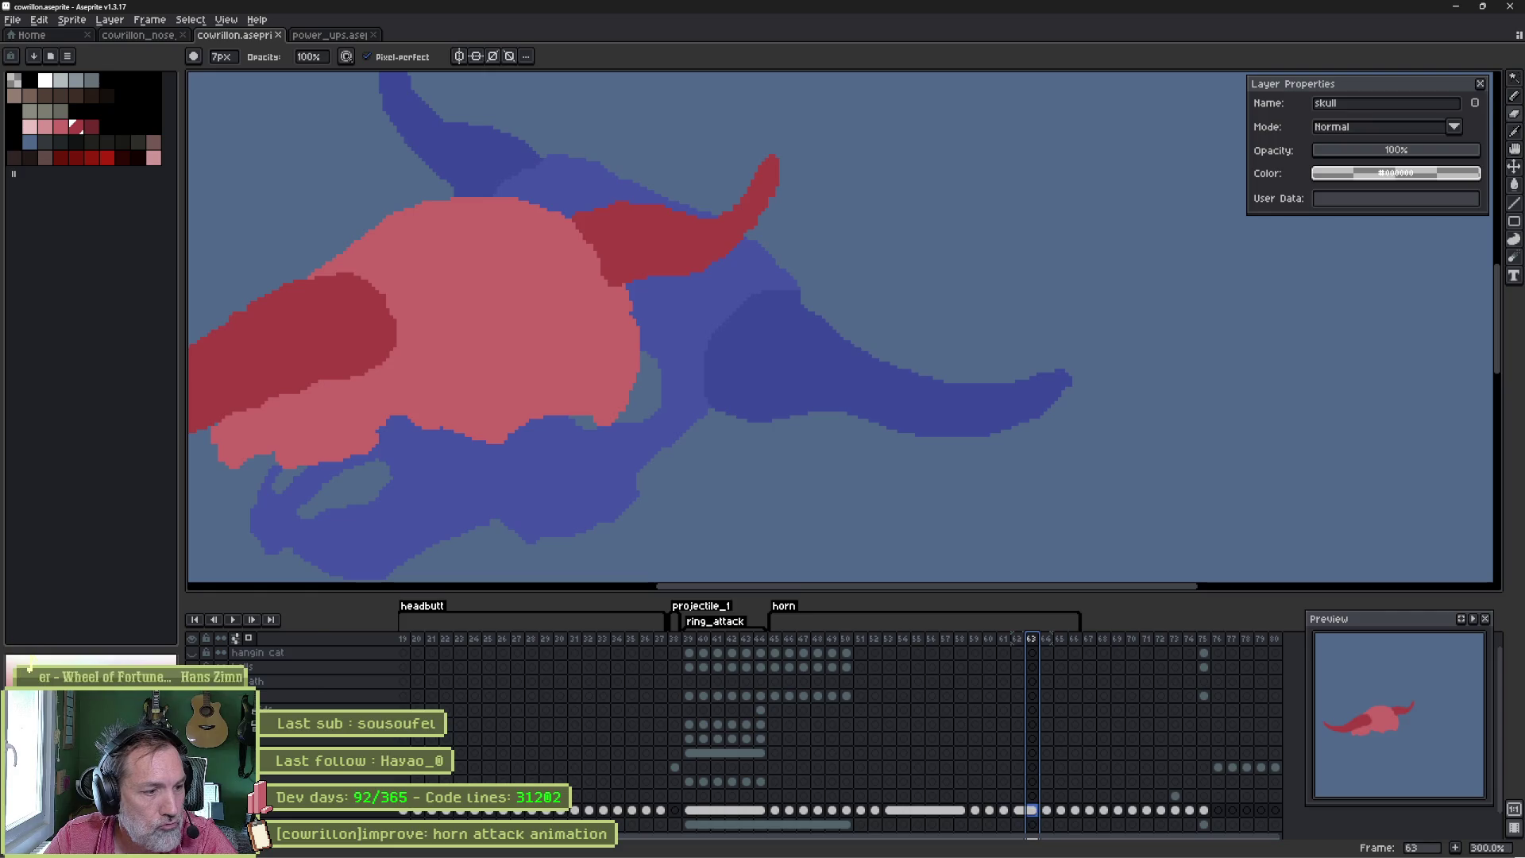
click(1019, 811)
click(1033, 811)
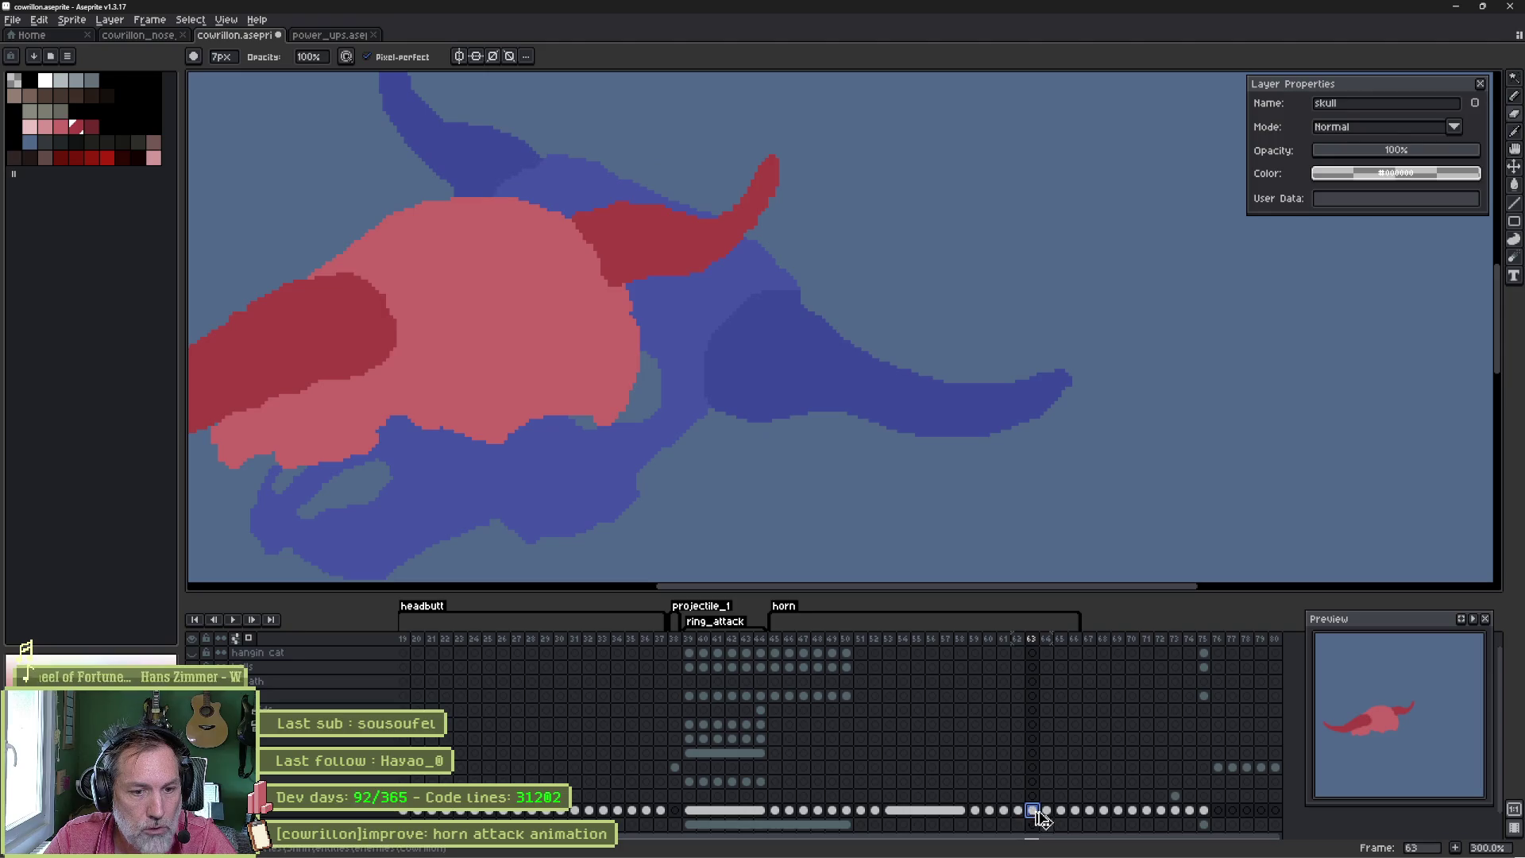
drag(1023, 810, 1034, 814)
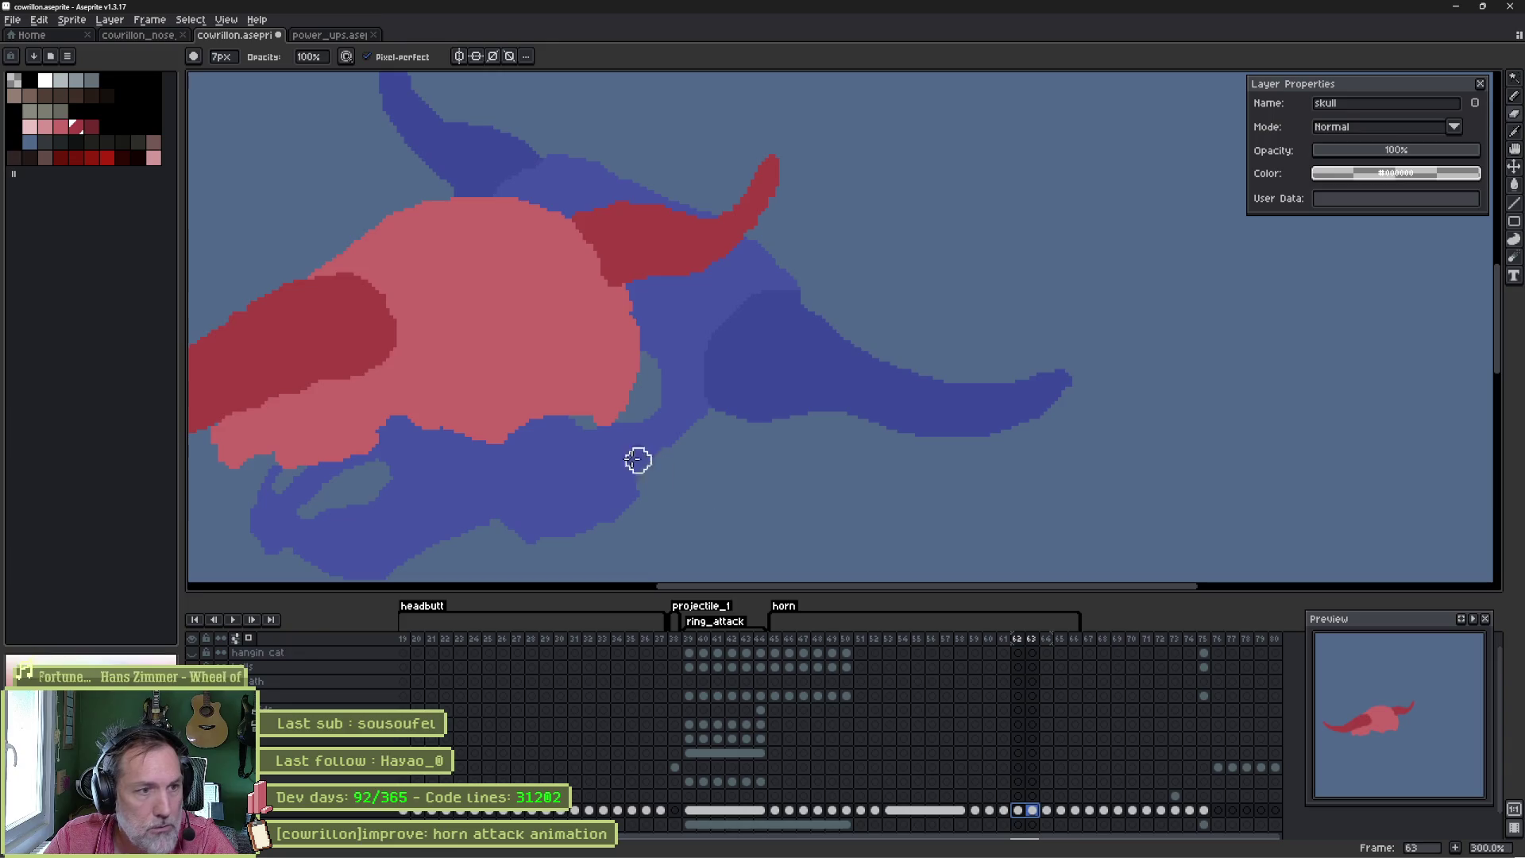
scroll(638, 460, down, 1)
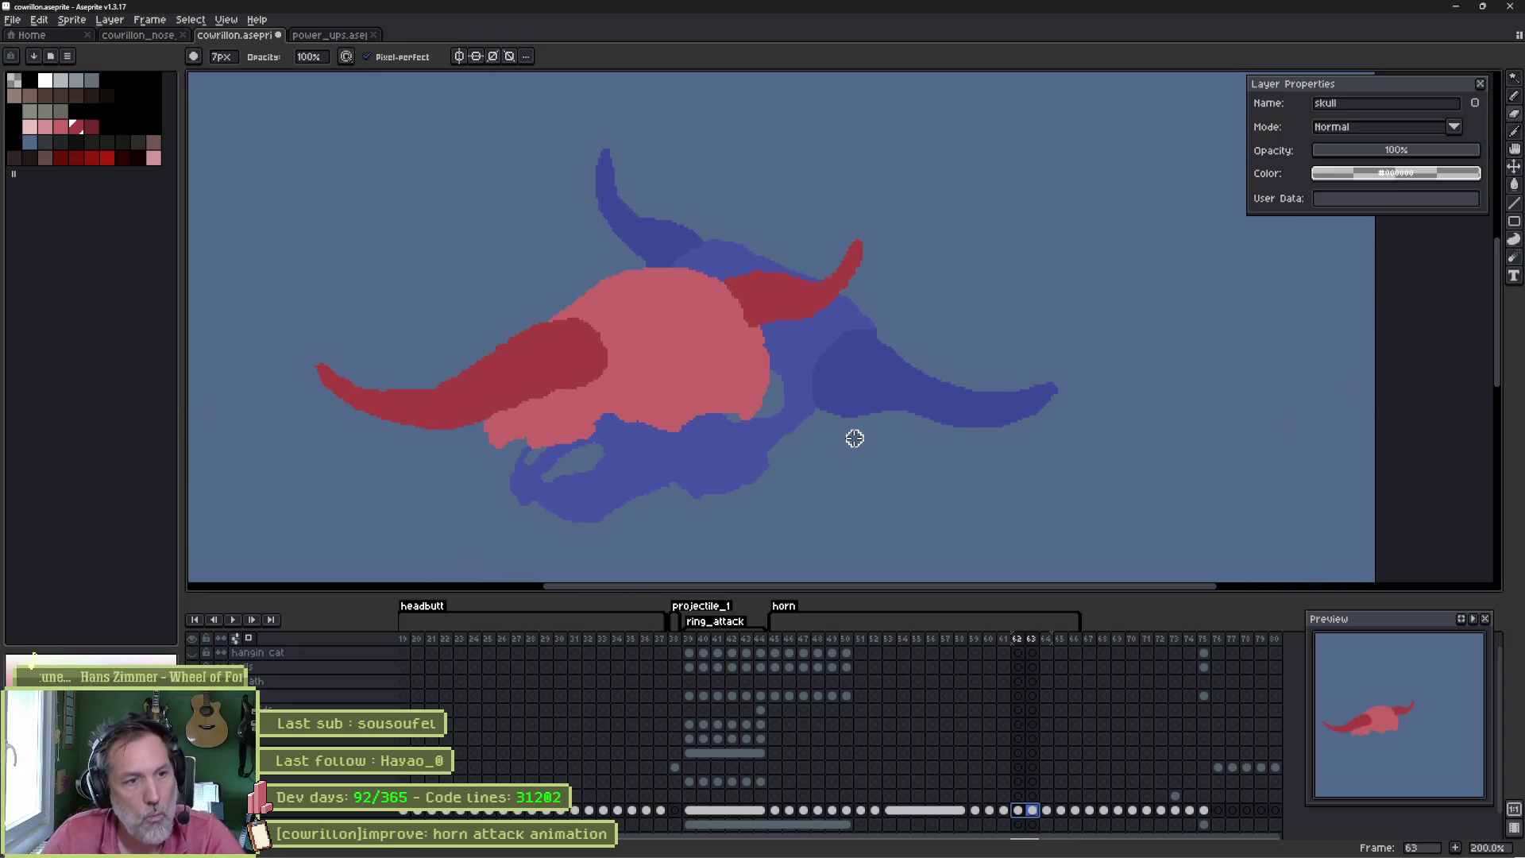
key(e)
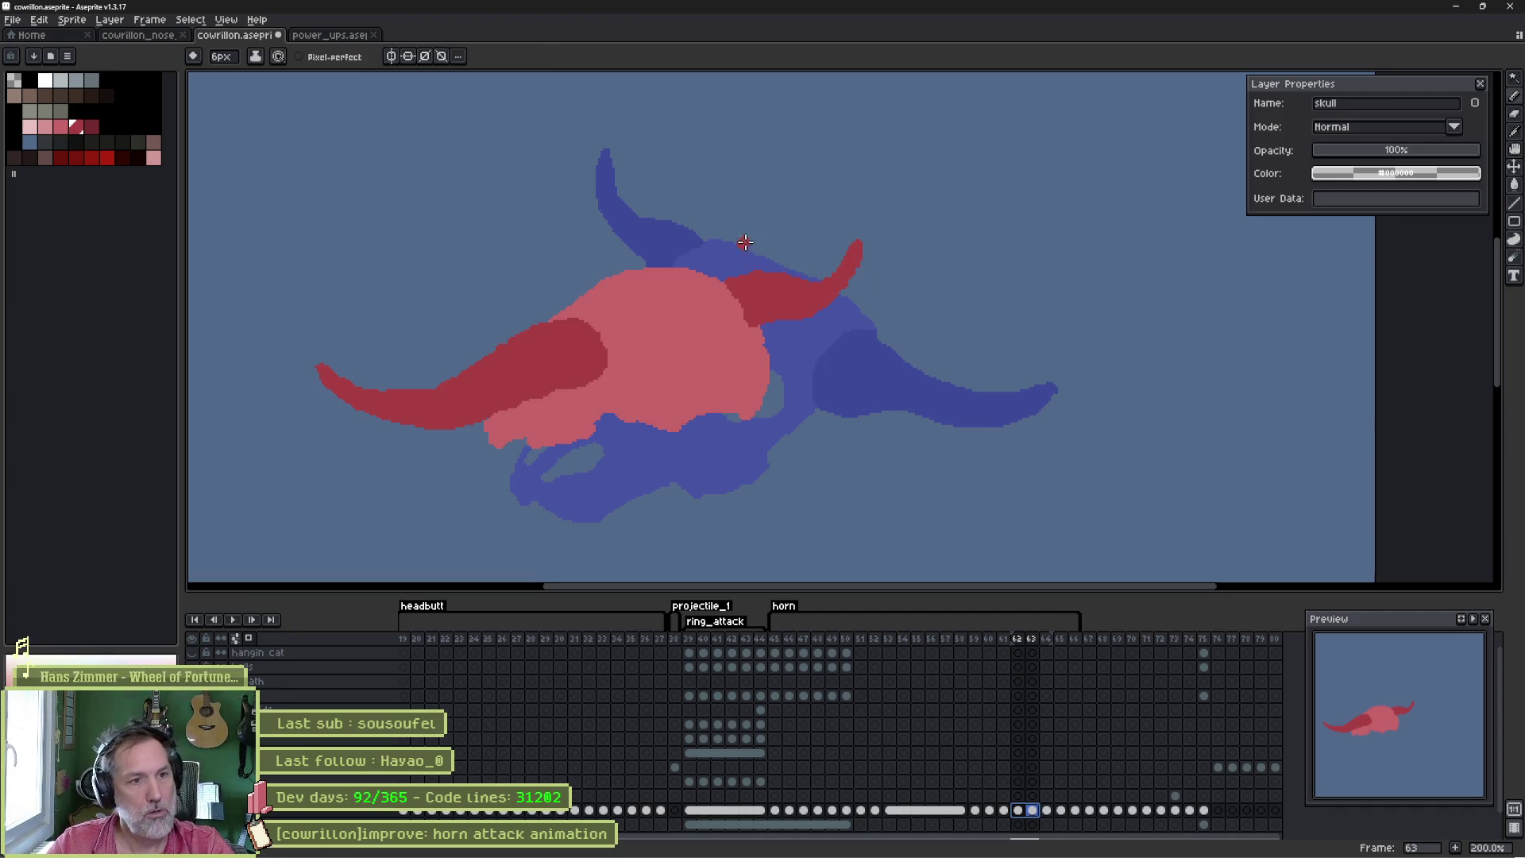
mouse_move(751, 280)
mouse_down()
mouse_move(722, 194)
mouse_move(684, 250)
mouse_move(811, 269)
mouse_move(797, 302)
mouse_move(820, 300)
mouse_up()
key(b)
key(e)
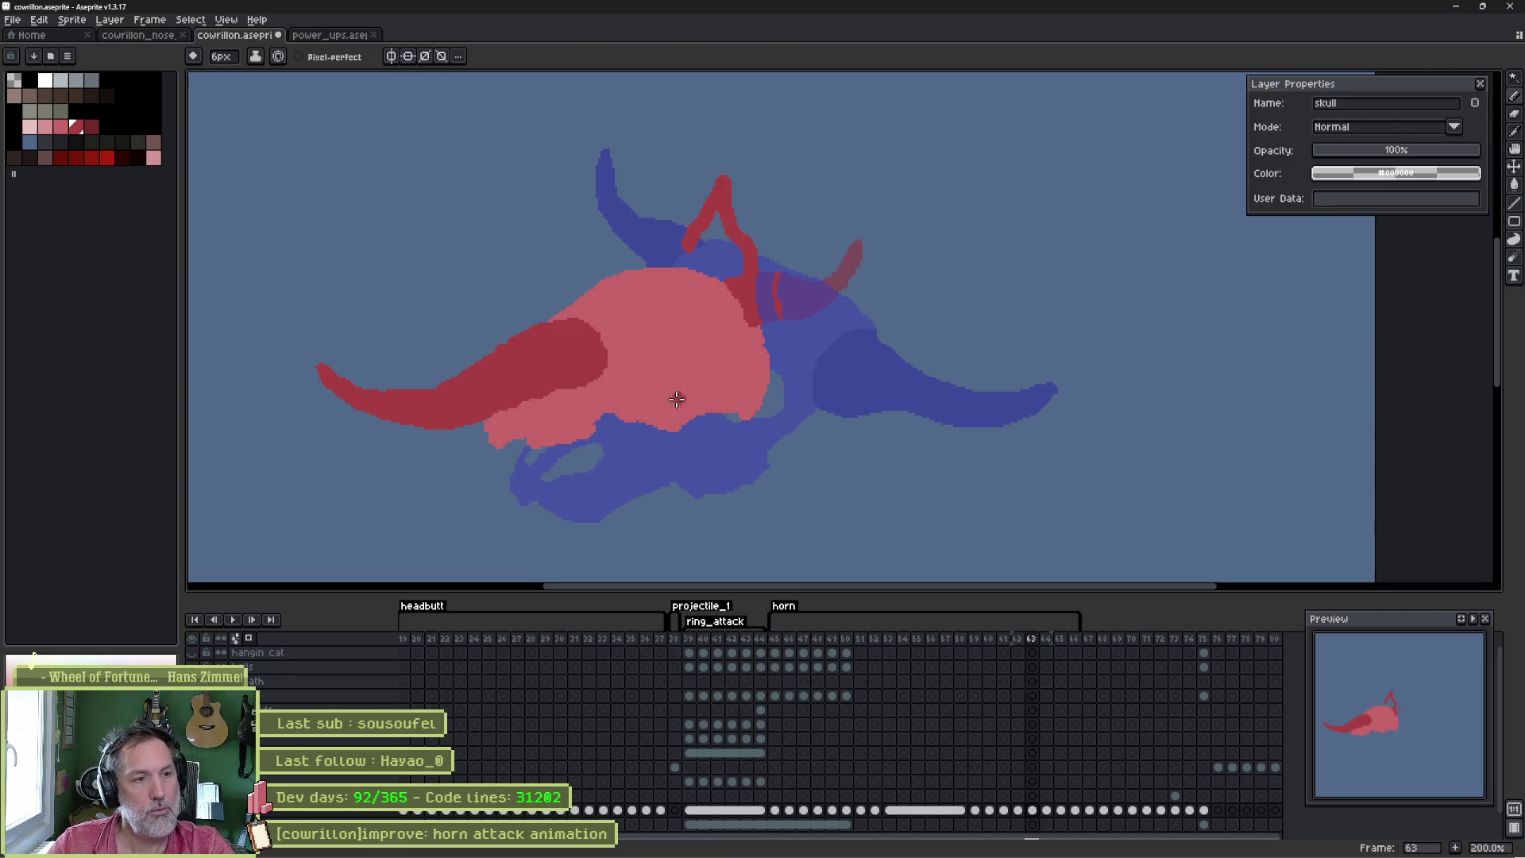
- Rotate the left horn about 47 degrees downward and shrink it to roughly 76×39 pixels
key(ctrl+t)
mouse_move(618, 439)
mouse_down()
mouse_move(670, 296)
mouse_move(556, 334)
mouse_move(750, 443)
mouse_move(732, 454)
mouse_move(734, 498)
mouse_move(736, 460)
mouse_up()
scroll(861, 336, down, 5)
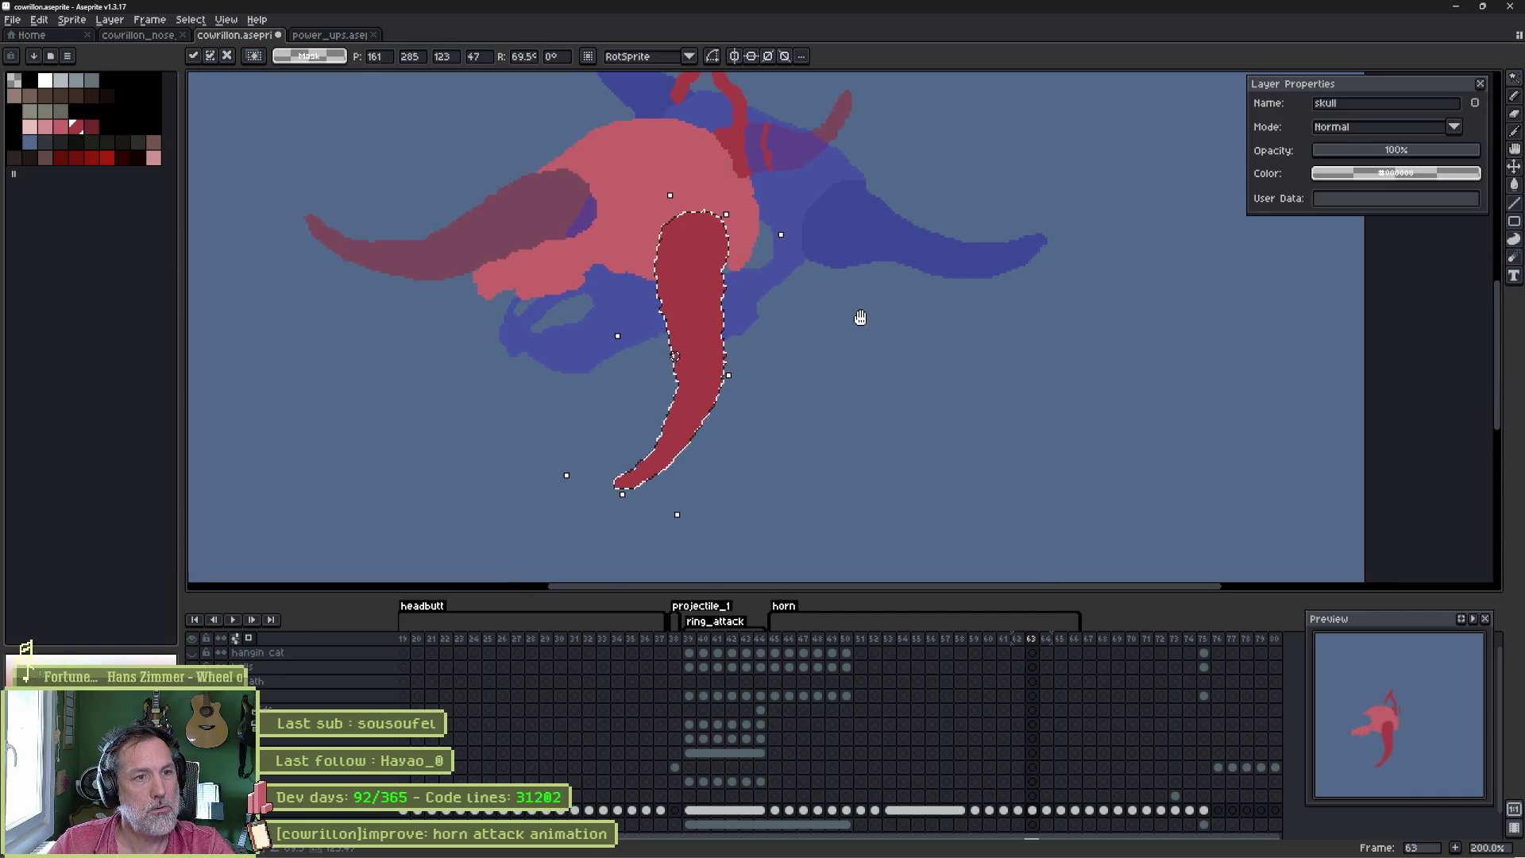
drag(677, 515, 701, 406)
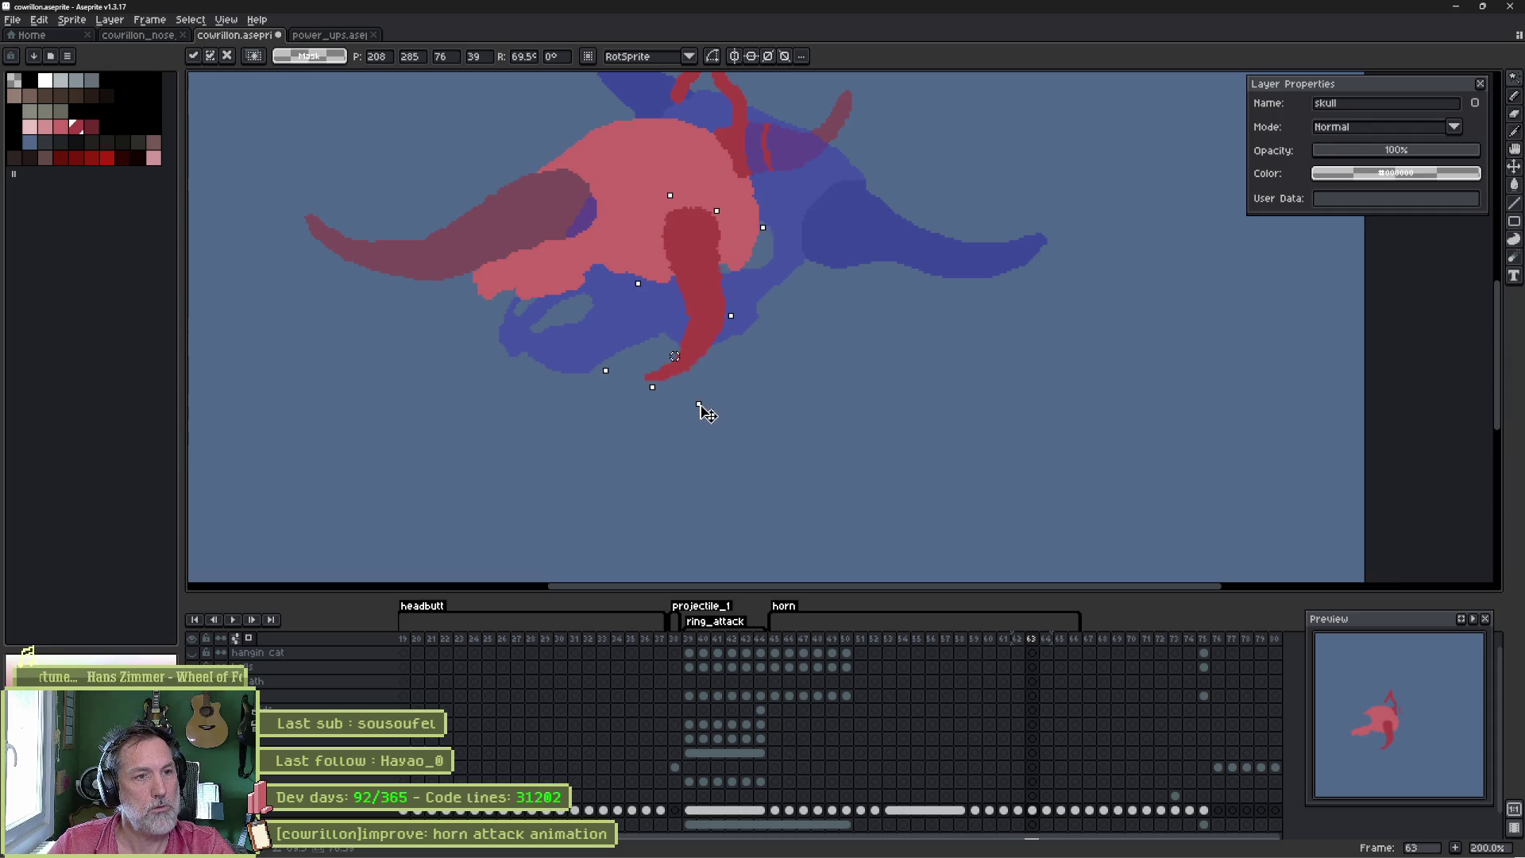
key(Return)
- Thicken the horn's curl and fill in the thin horn tip at the top in red
scroll(699, 342, up, 3)
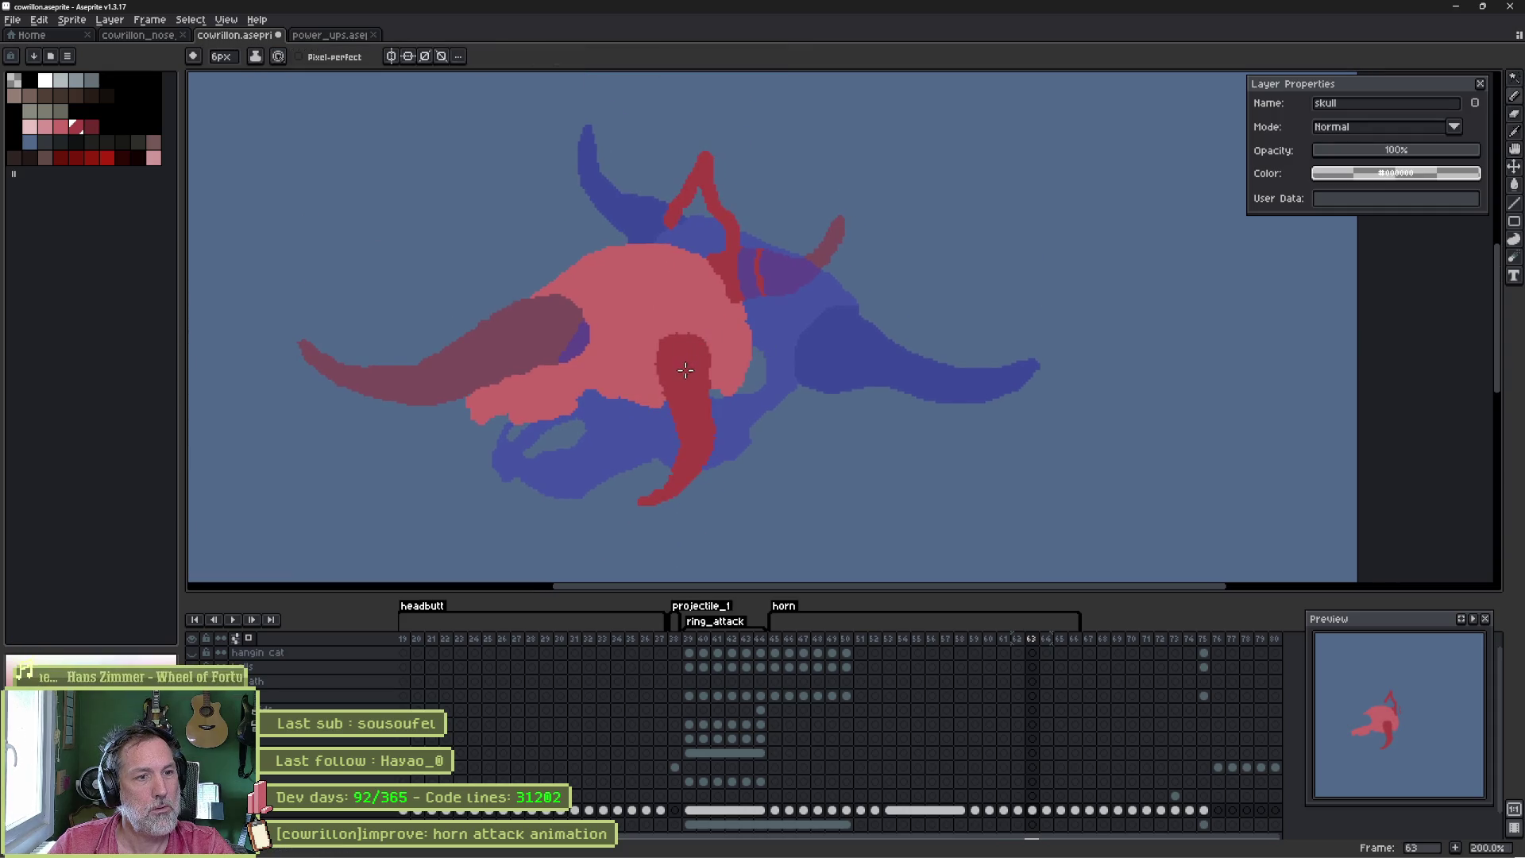
mouse_move(716, 350)
mouse_down()
mouse_move(690, 338)
mouse_move(718, 443)
mouse_move(712, 370)
mouse_up()
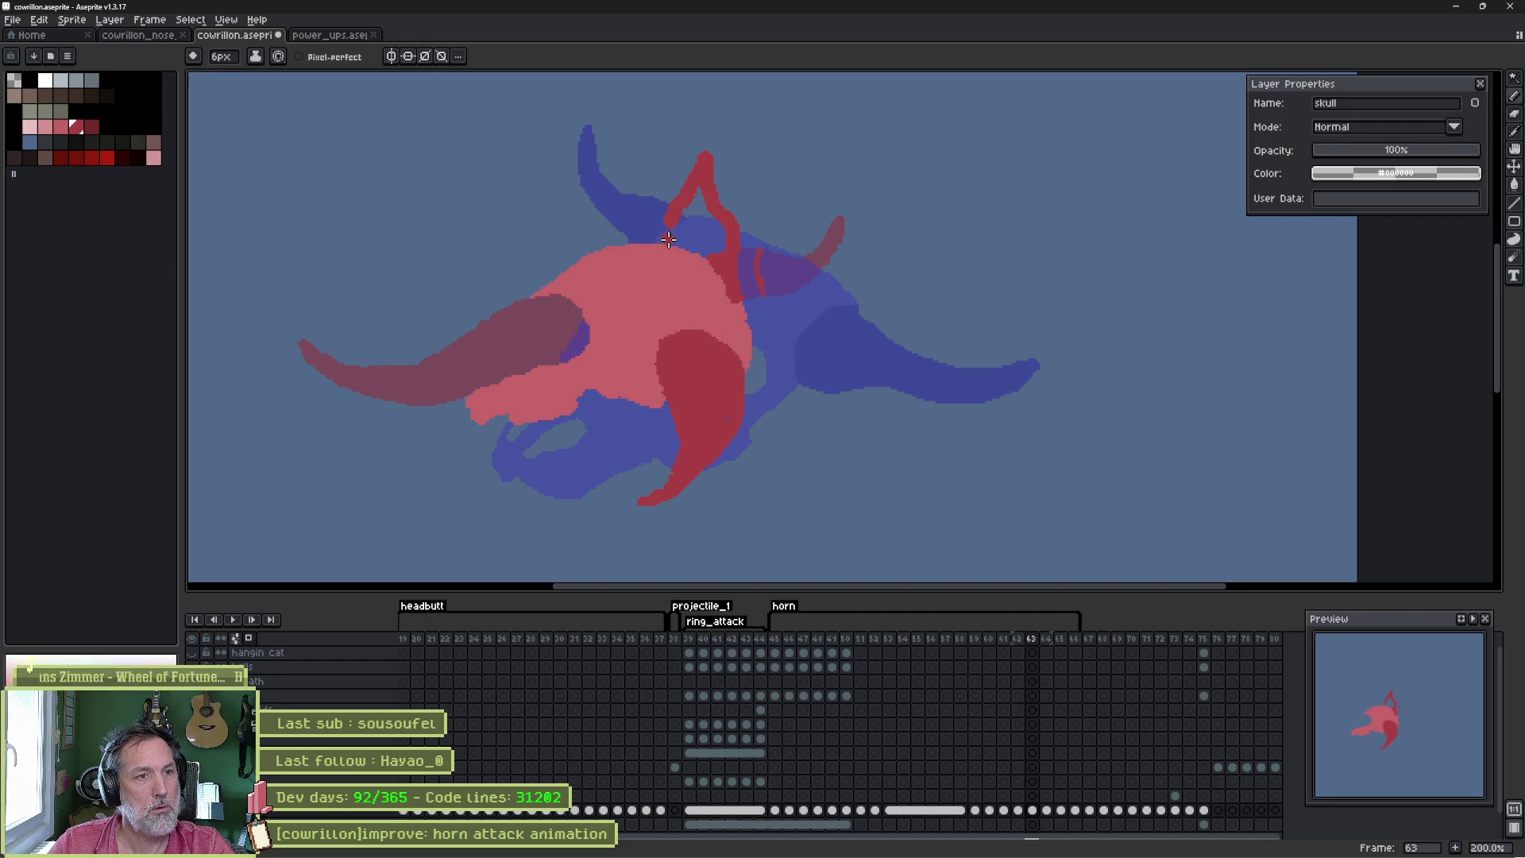
drag(698, 167, 680, 229)
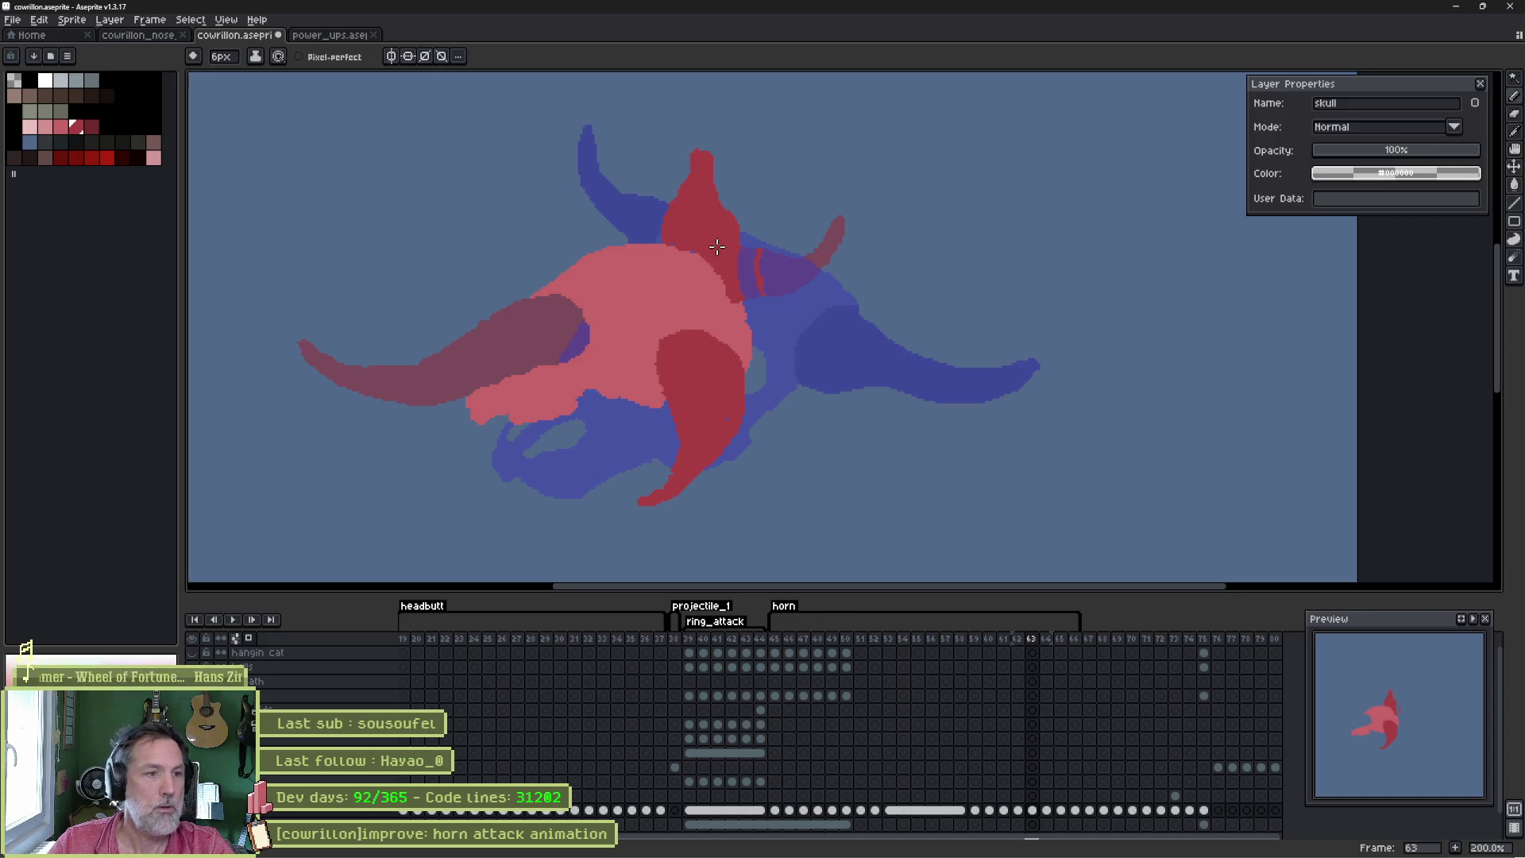
alt+click(613, 273)
scroll(615, 274, up, 1)
scroll(628, 279, down, 2)
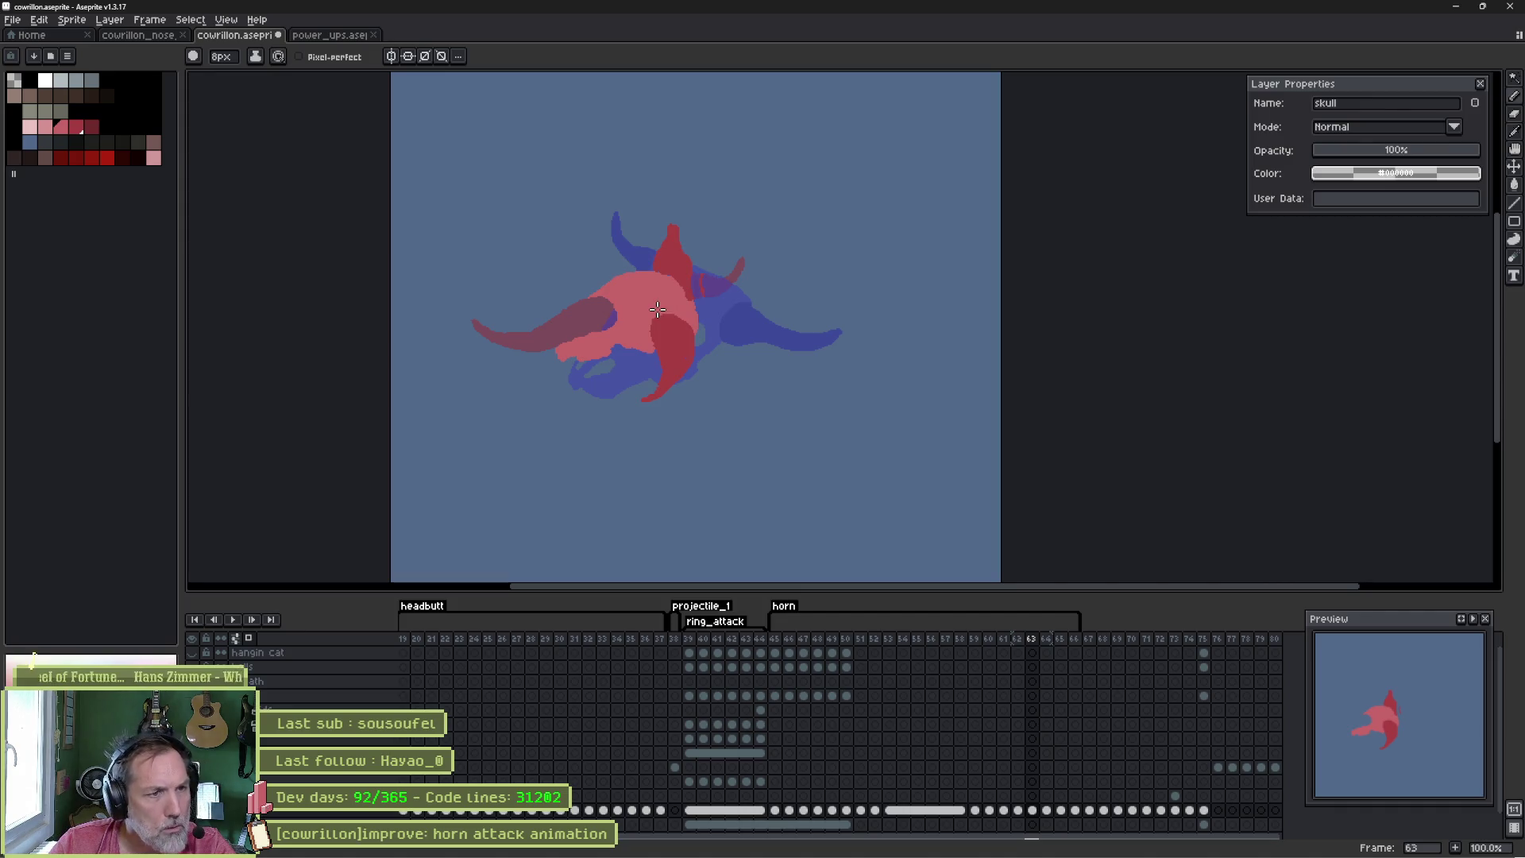
- Compare with frame 62, then select and delete the pink skull from frame 63
key(Left)
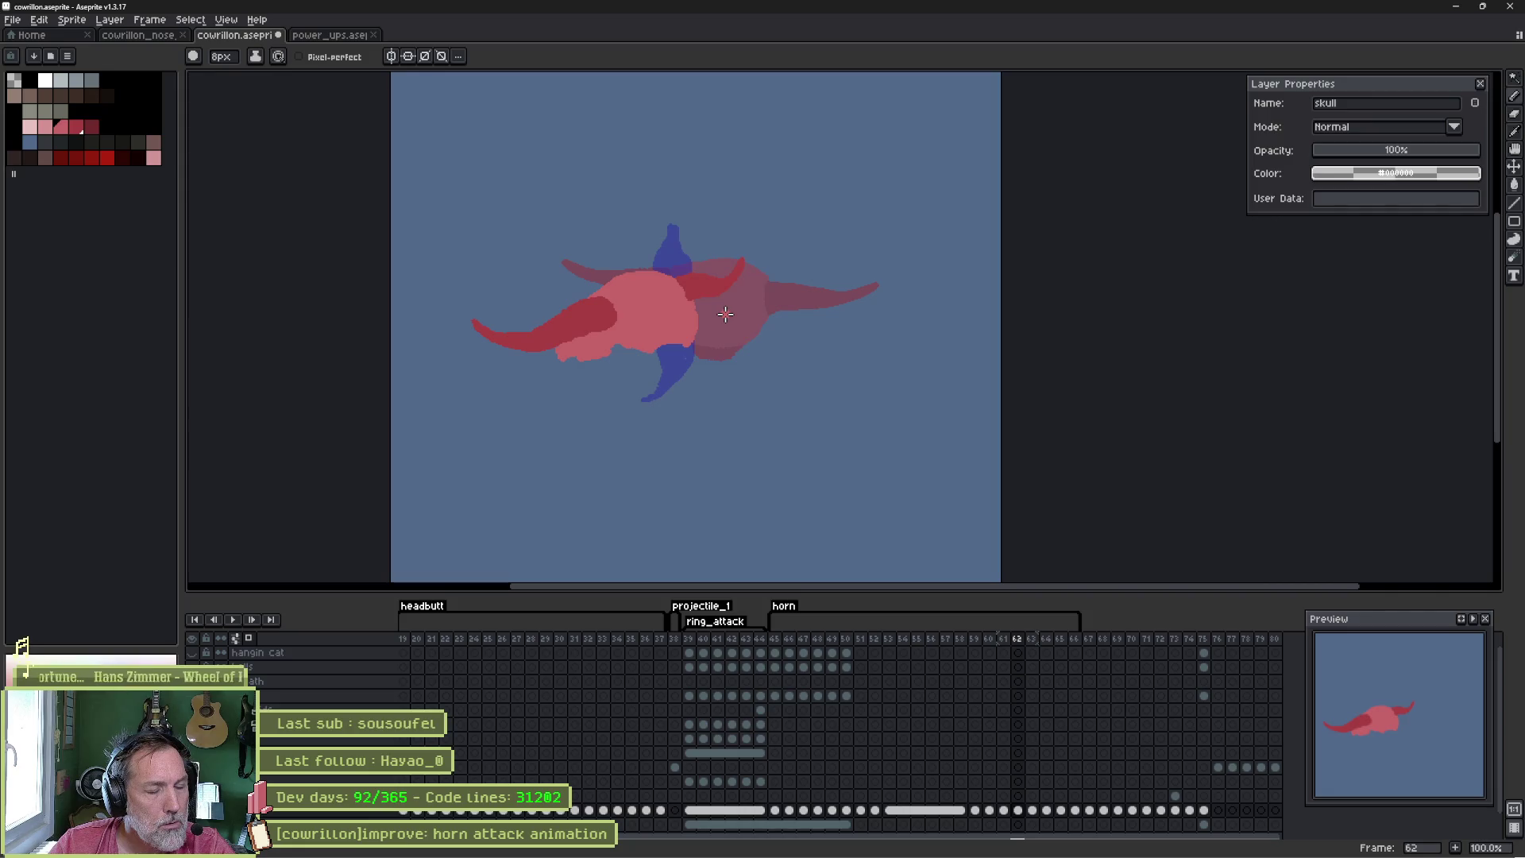
key(Right)
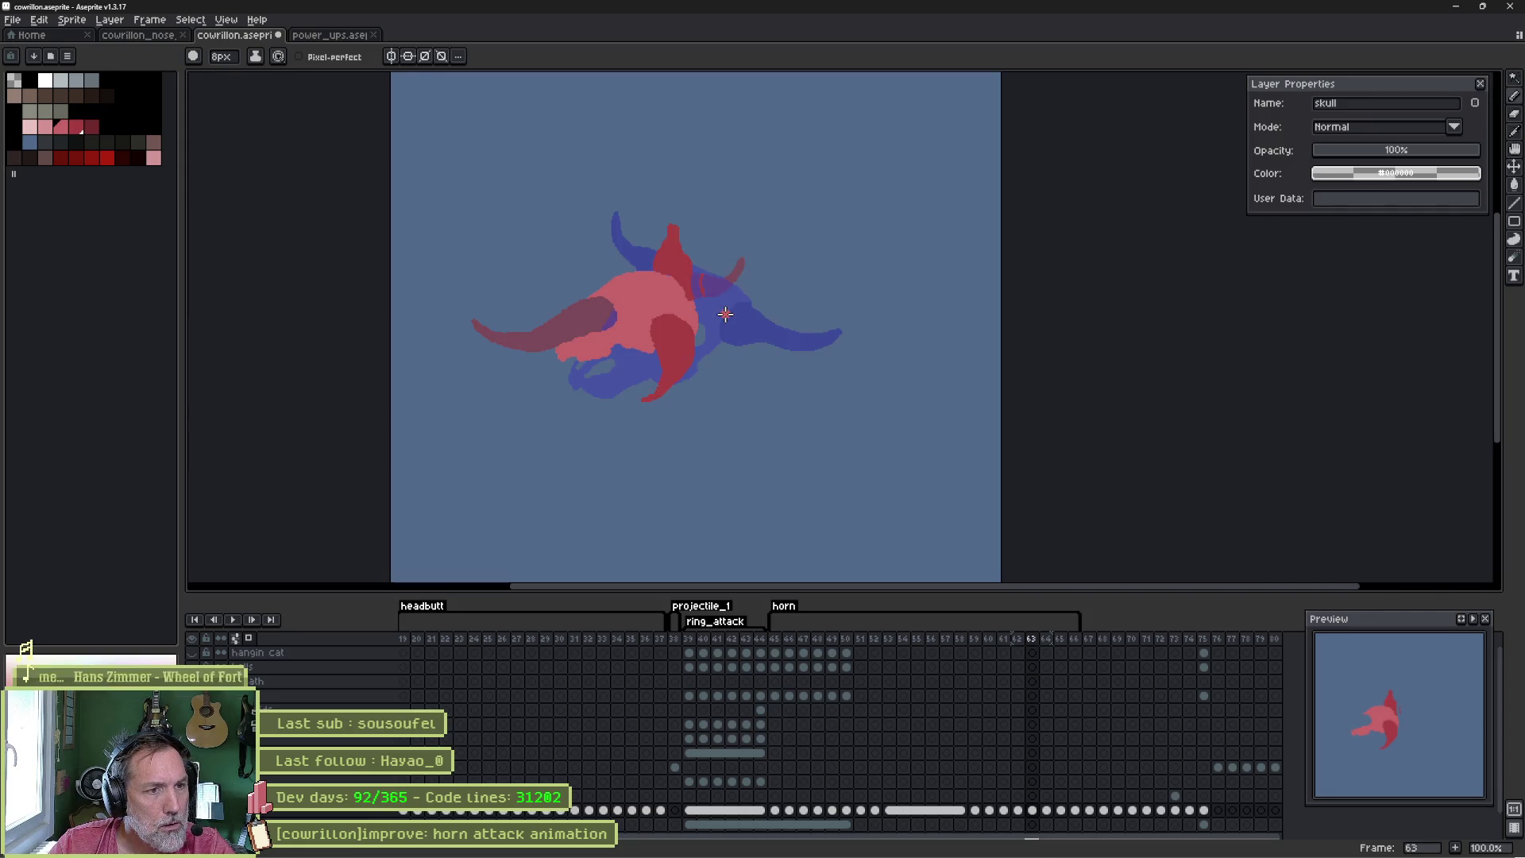
key(w)
click(657, 310)
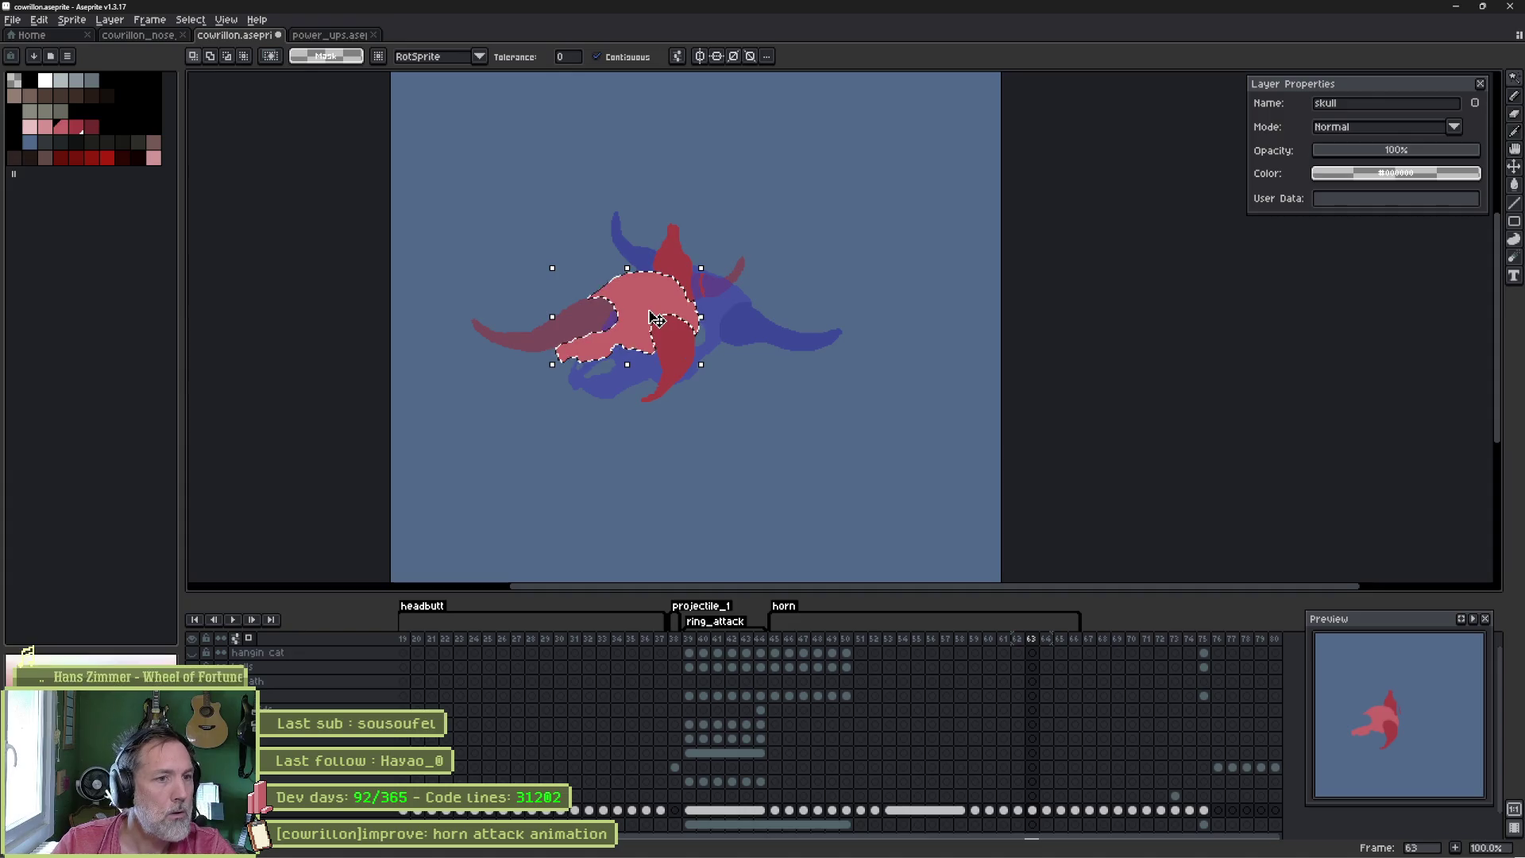
key(Delete)
- Outline a new tilted skull shape in pink and fill it solid with the Paint Bucket
key(b)
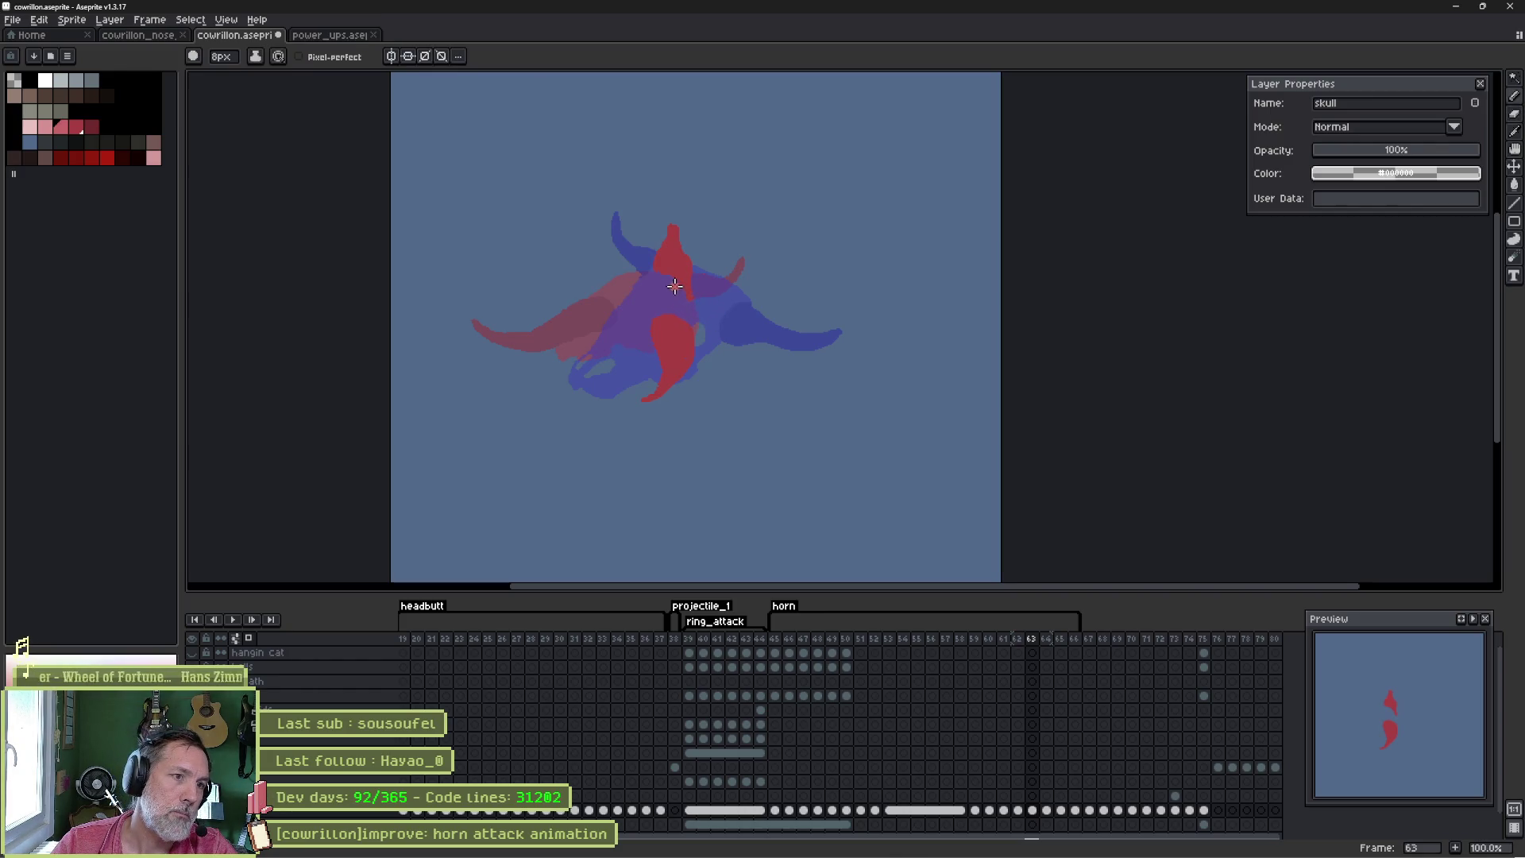
mouse_move(645, 265)
mouse_down()
mouse_move(594, 308)
mouse_move(571, 357)
mouse_move(628, 374)
mouse_up()
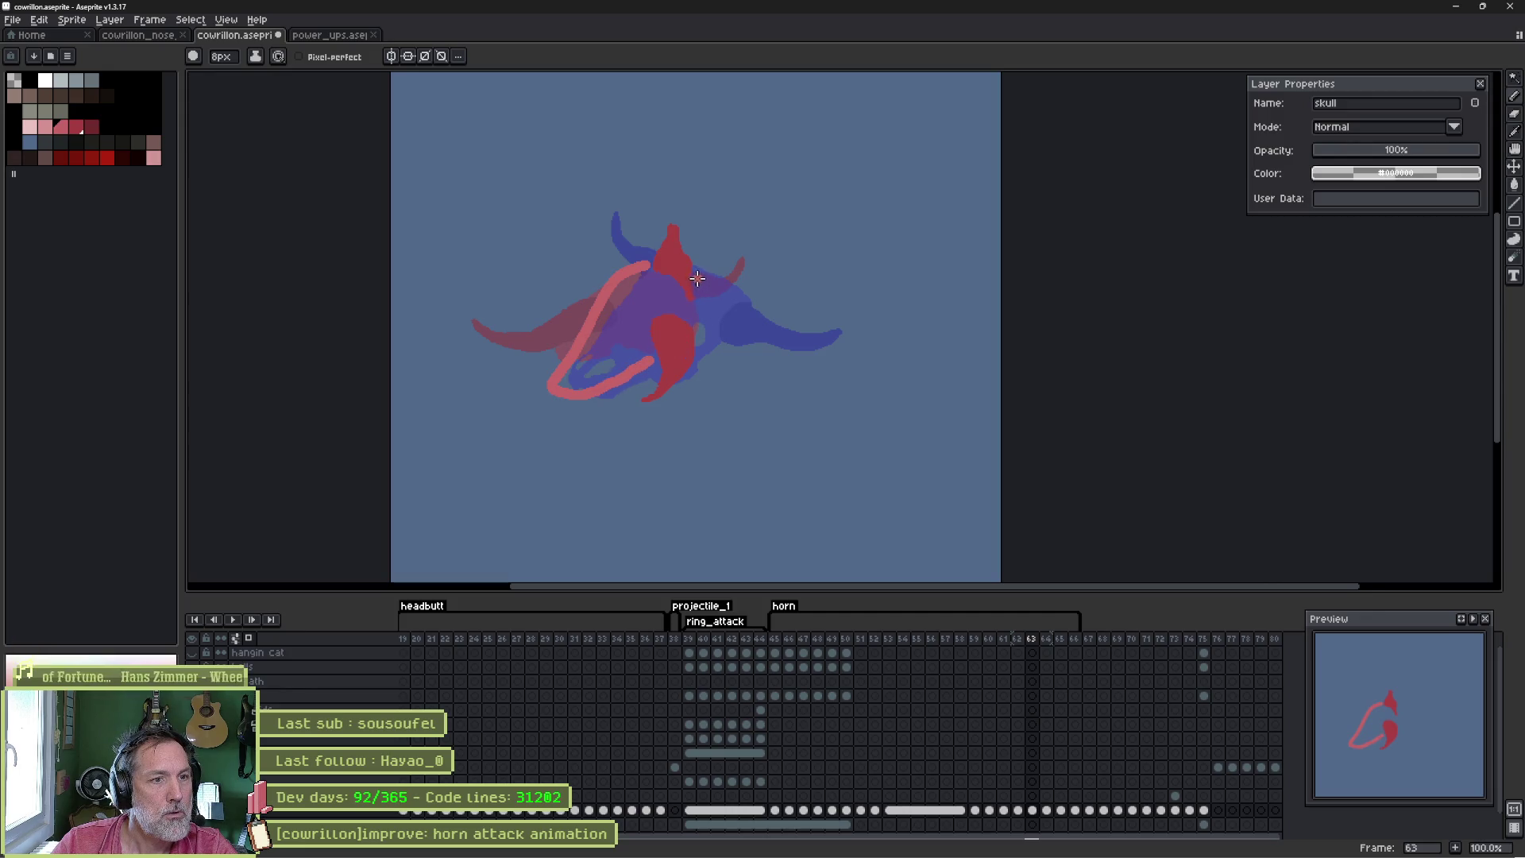
drag(643, 269, 691, 282)
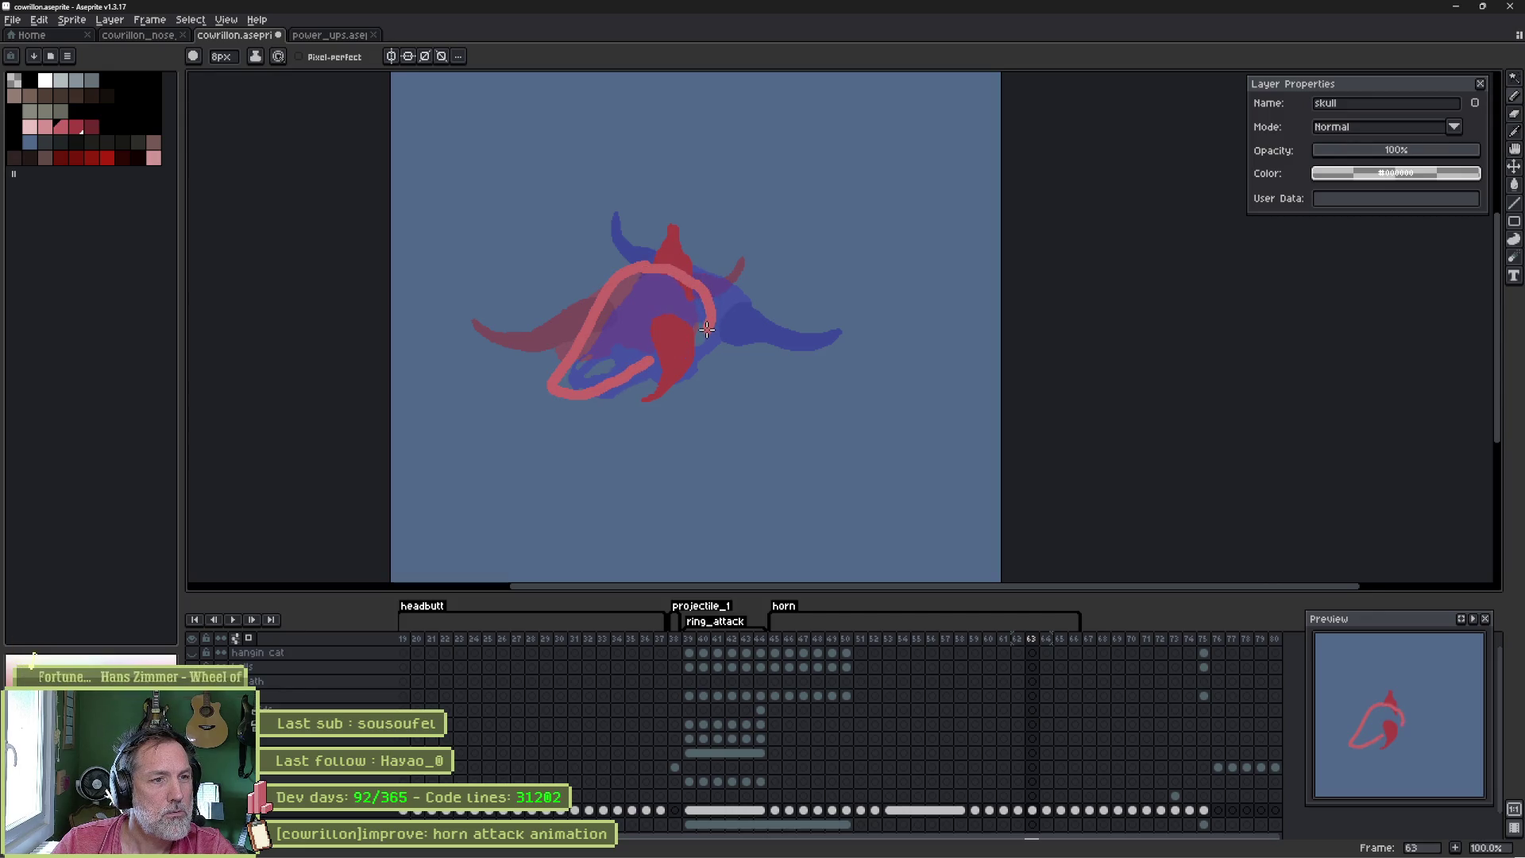
key(g)
click(654, 357)
key(b)
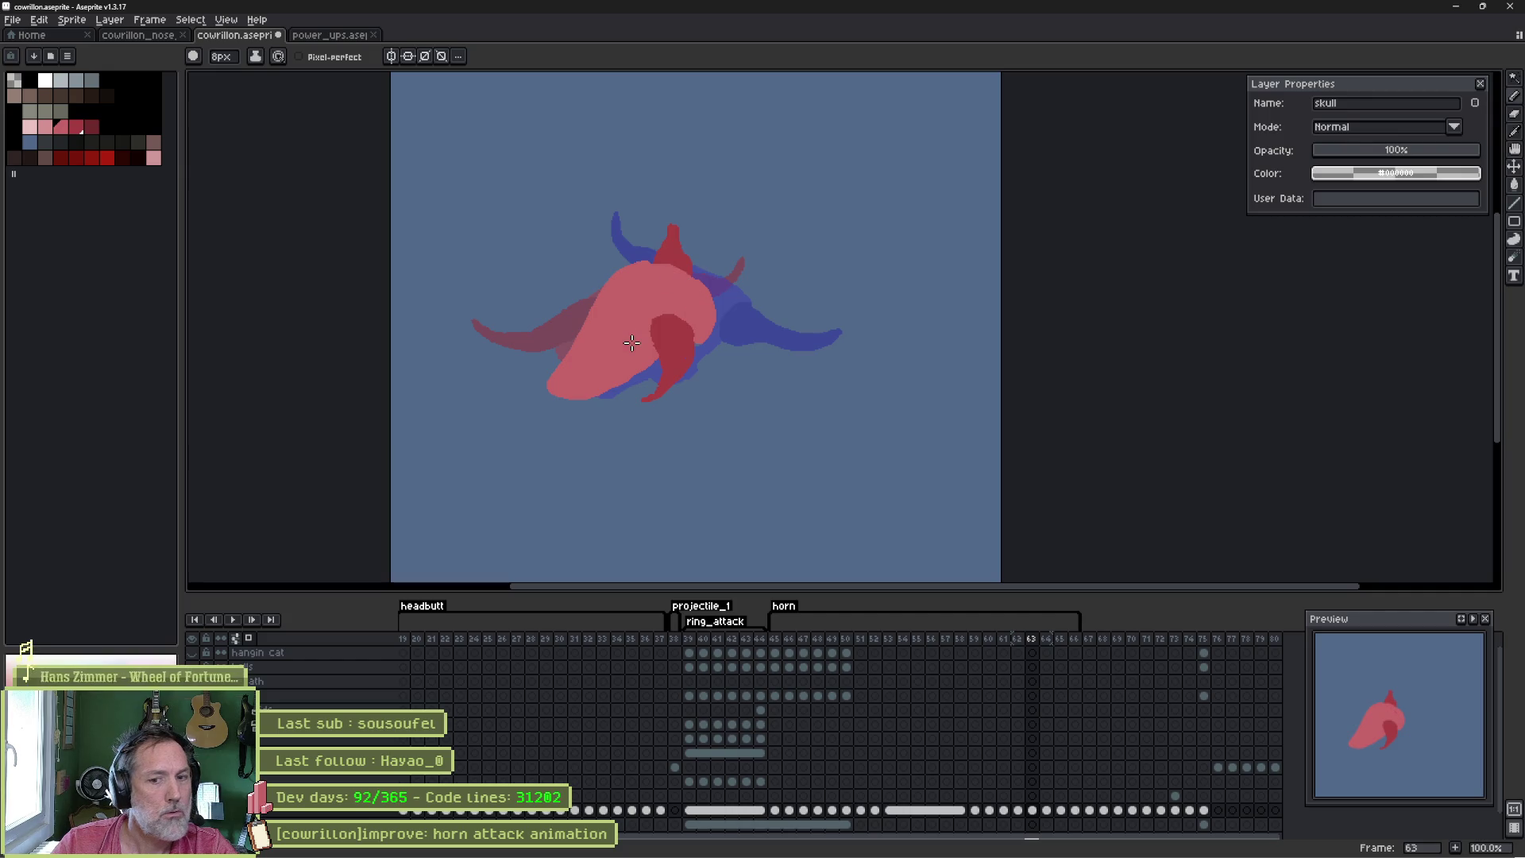
- Flip between frames 61–63 to compare the poses with the redrawn skull
key(Left)
key(Right)
key(Right)
key(Left)
key(Left)
key(Right)
key(Left)
key(Right)
key(Left)
key(Left)
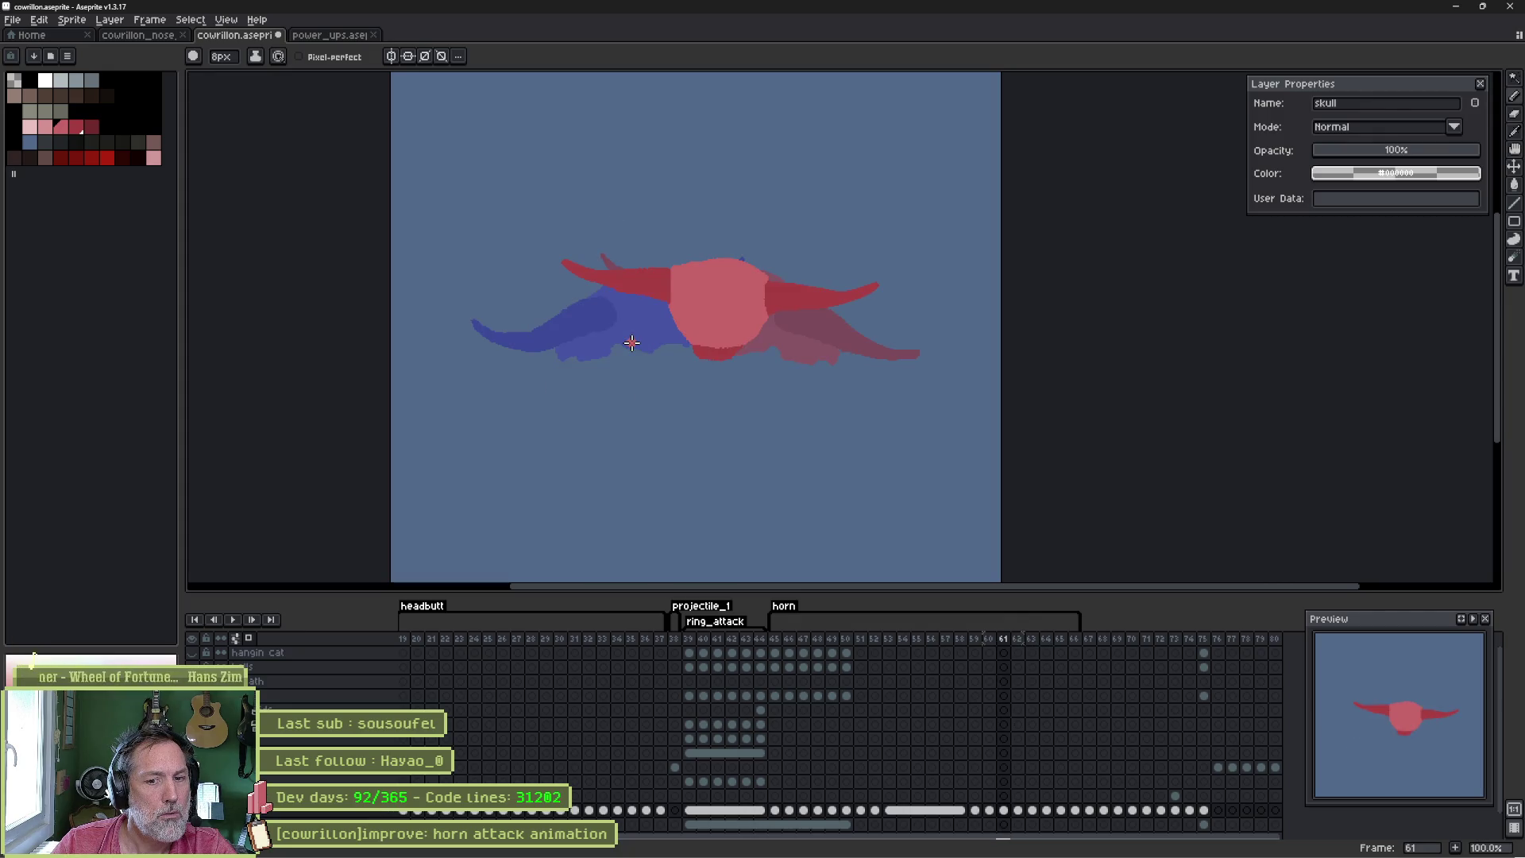
key(Right)
key(Right)
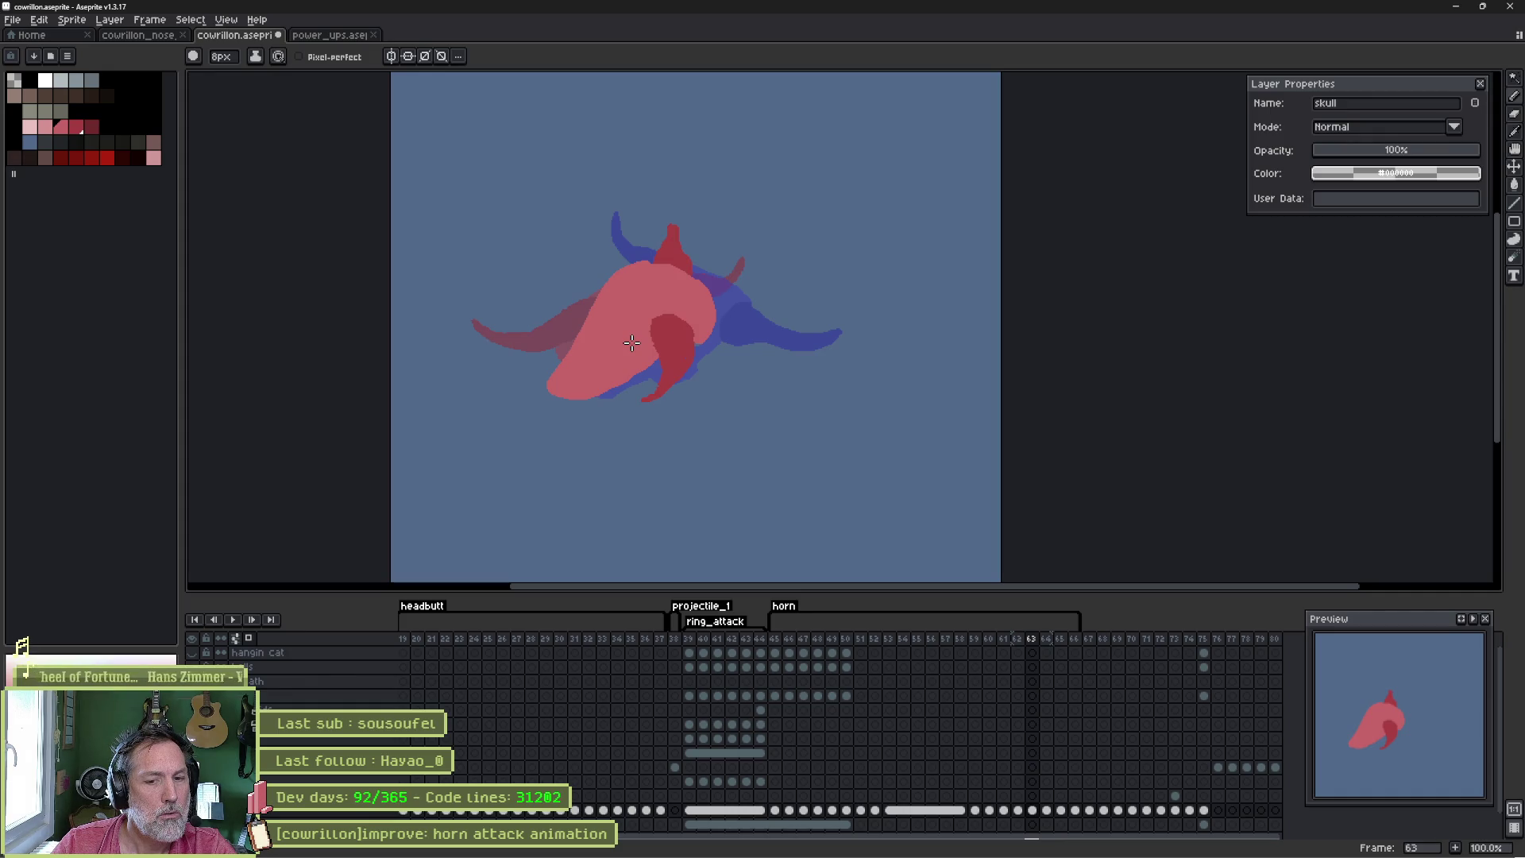
scroll(633, 310, up, 3)
- Reshape frame 63's pink skull by trimming its upper-right edge and reworking the lower jaw pixels
key(w)
click(634, 287)
key(b)
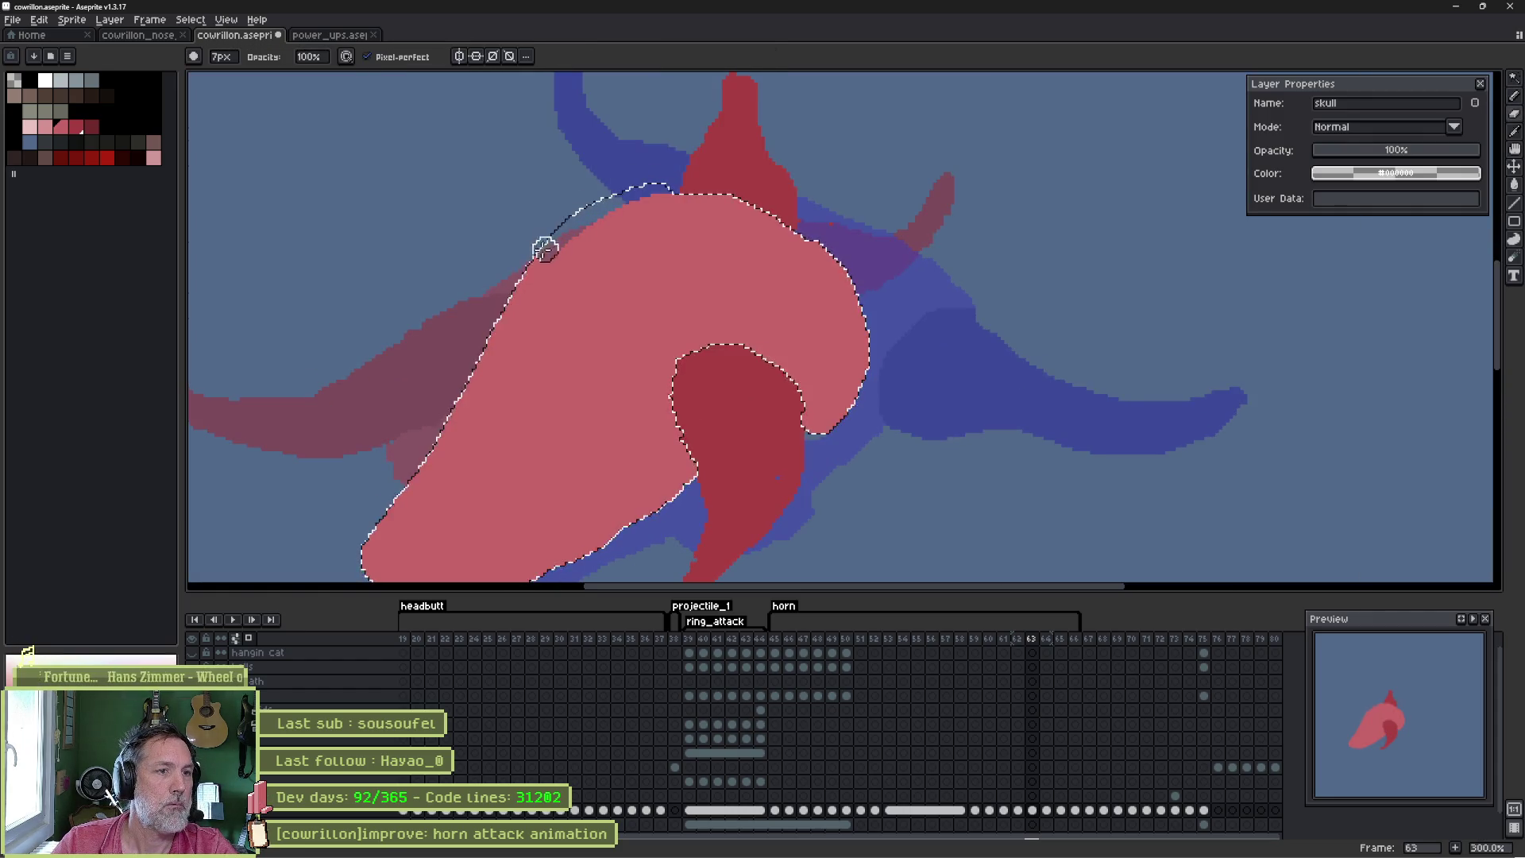
key(e)
key(ctrl+d)
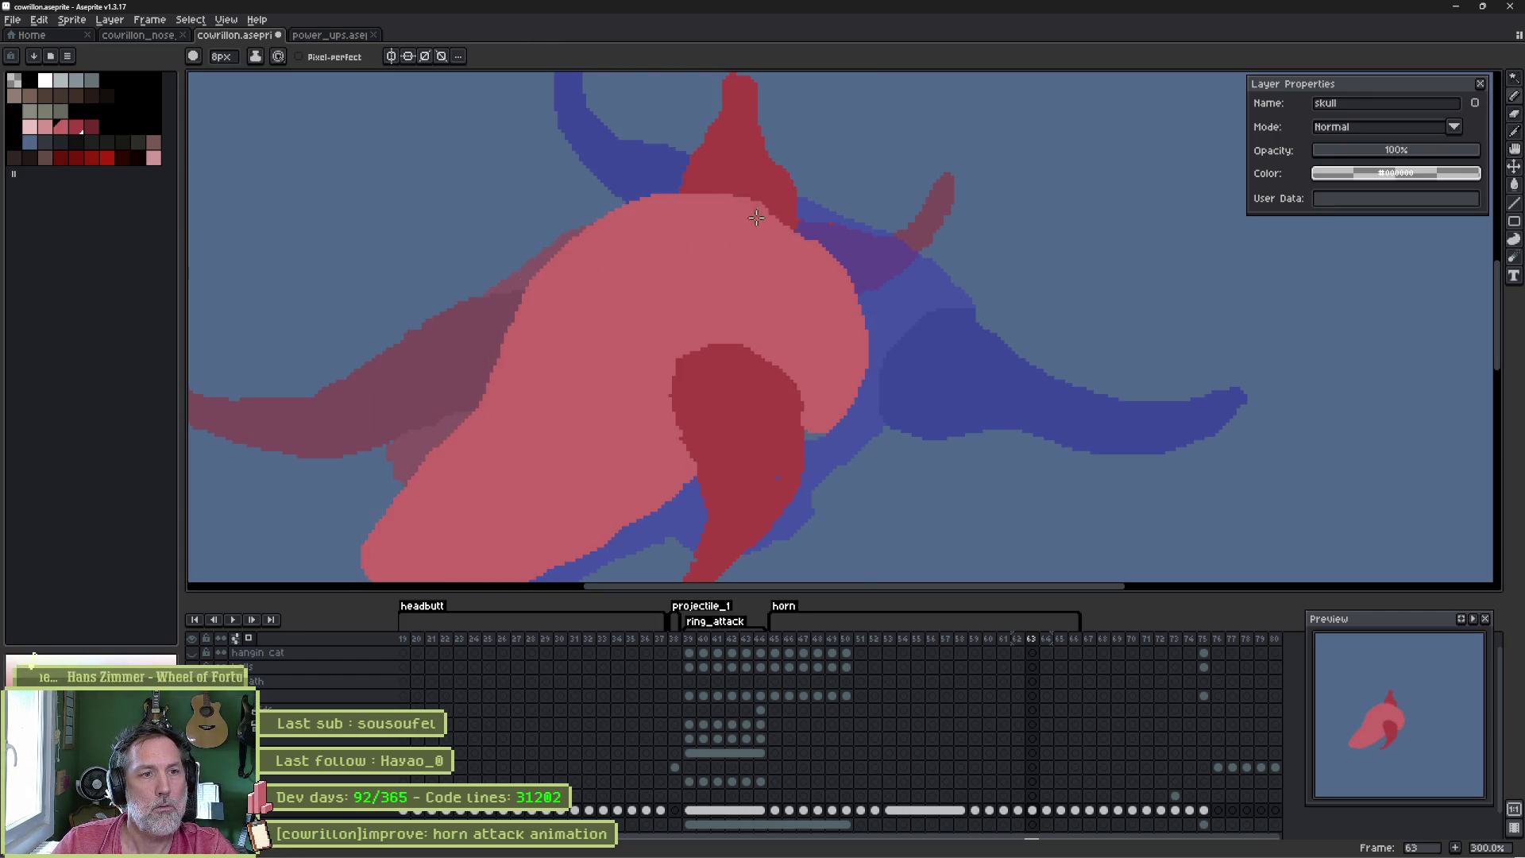
mouse_move(715, 213)
mouse_down()
mouse_move(818, 252)
mouse_move(856, 351)
mouse_up()
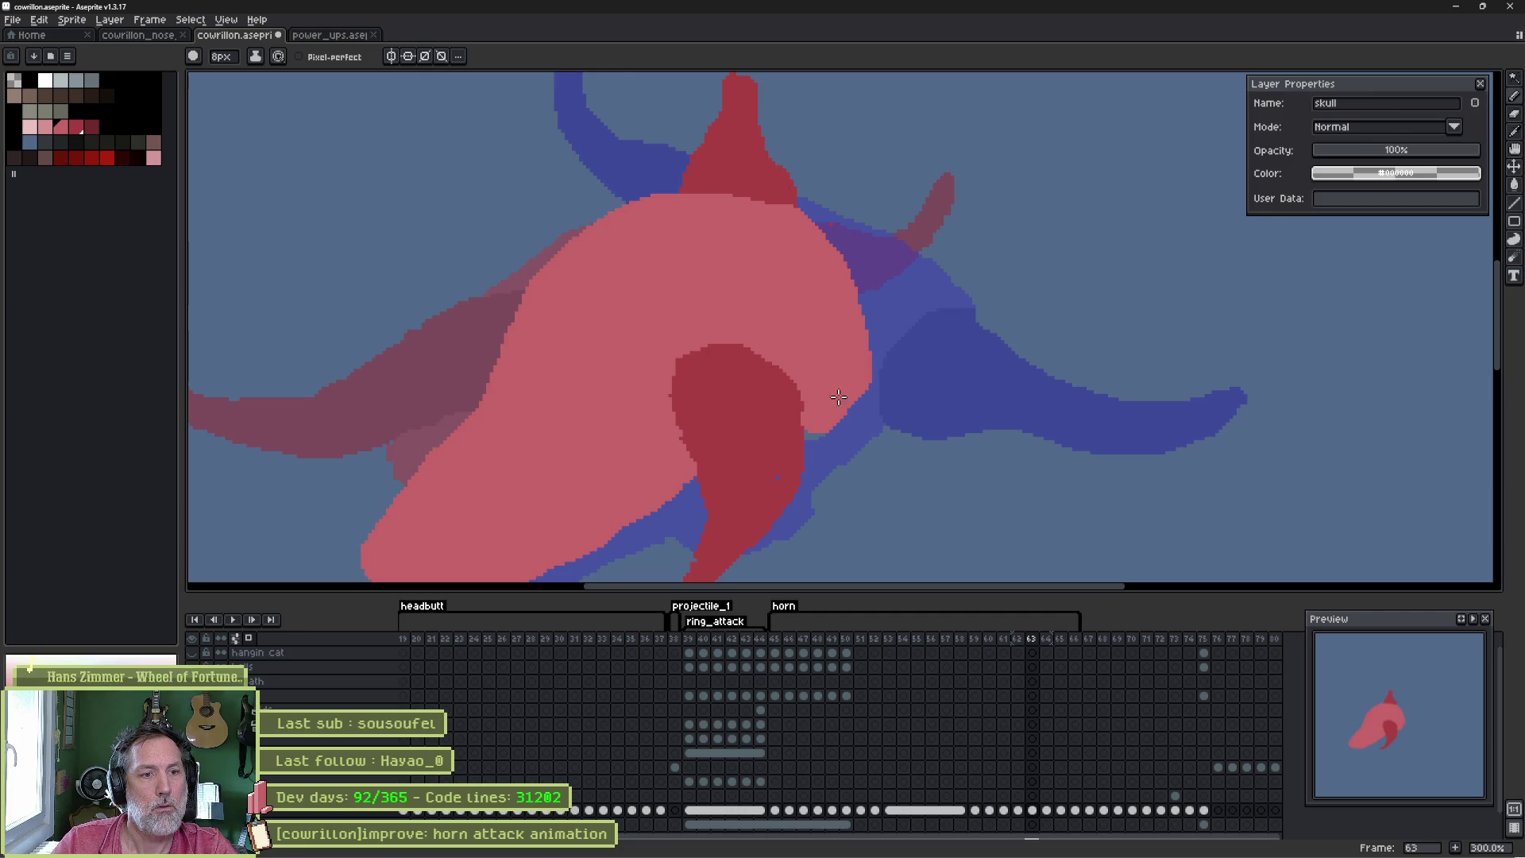
scroll(795, 393, down, 1)
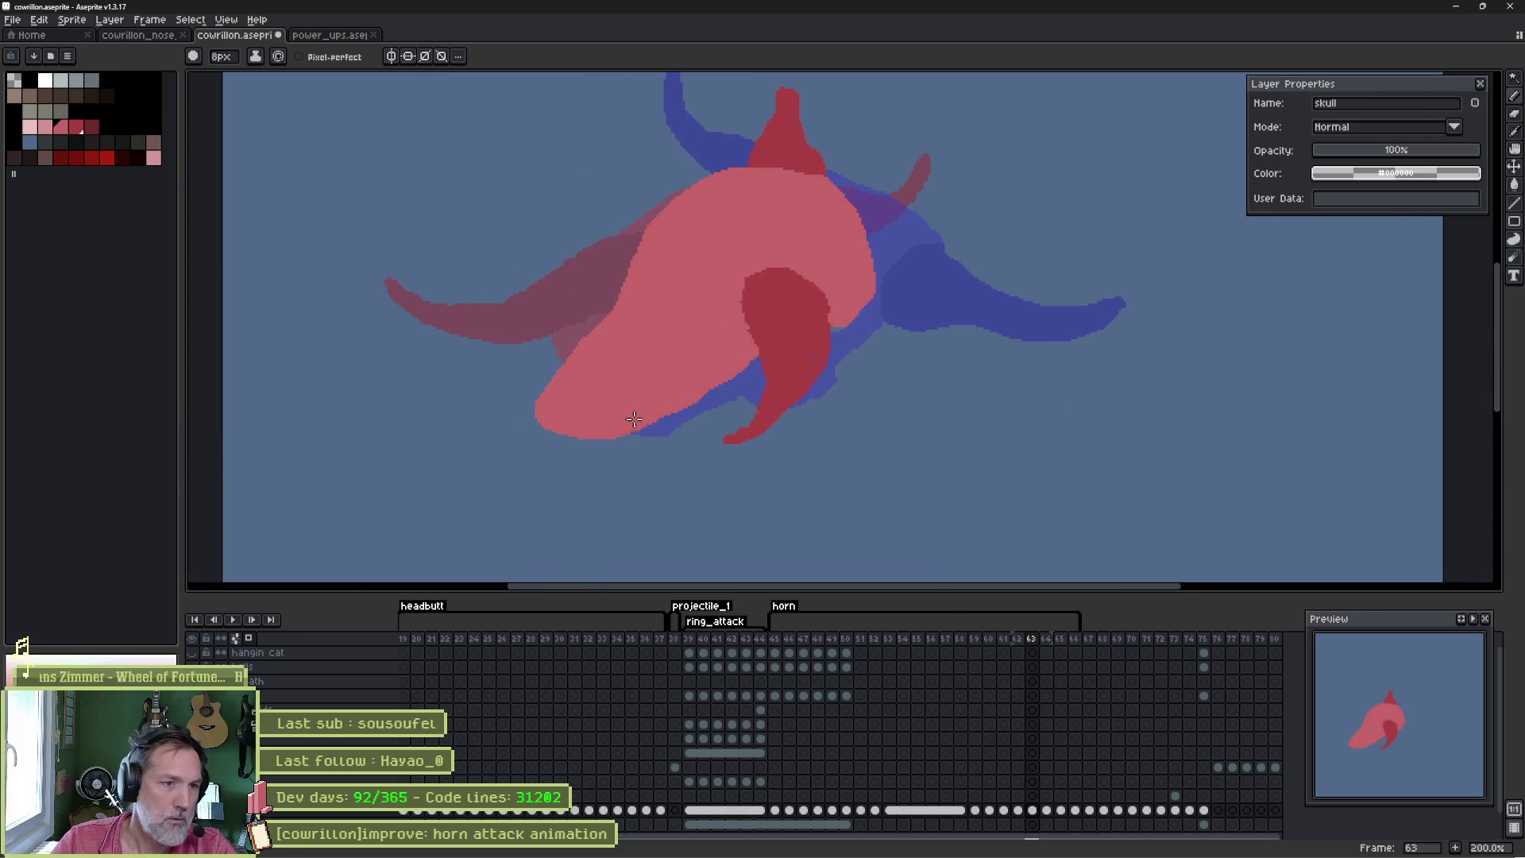
mouse_move(603, 429)
mouse_down()
mouse_move(592, 464)
mouse_move(555, 436)
mouse_up()
key(b)
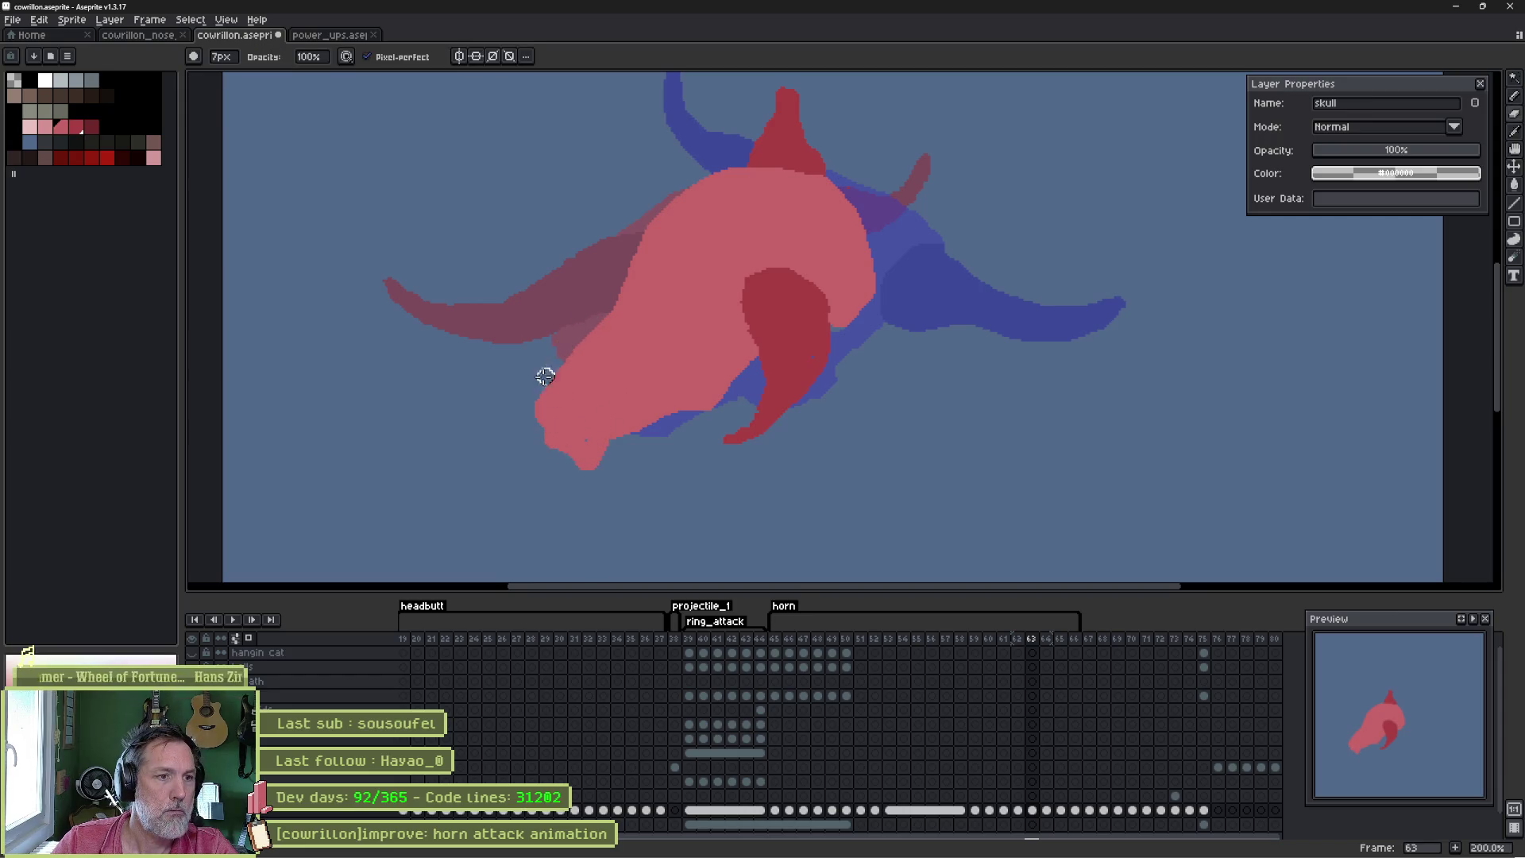
click(665, 414)
mouse_move(660, 418)
mouse_down()
mouse_move(646, 422)
mouse_move(701, 402)
mouse_up()
- Flip between frames 62 and 63 to compare the poses, ending on frame 63
key(Left)
key(Right)
key(Left)
key(Right)
key(Left)
key(Right)
key(Left)
key(Right)
key(Left)
key(Right)
key(Left)
key(Right)
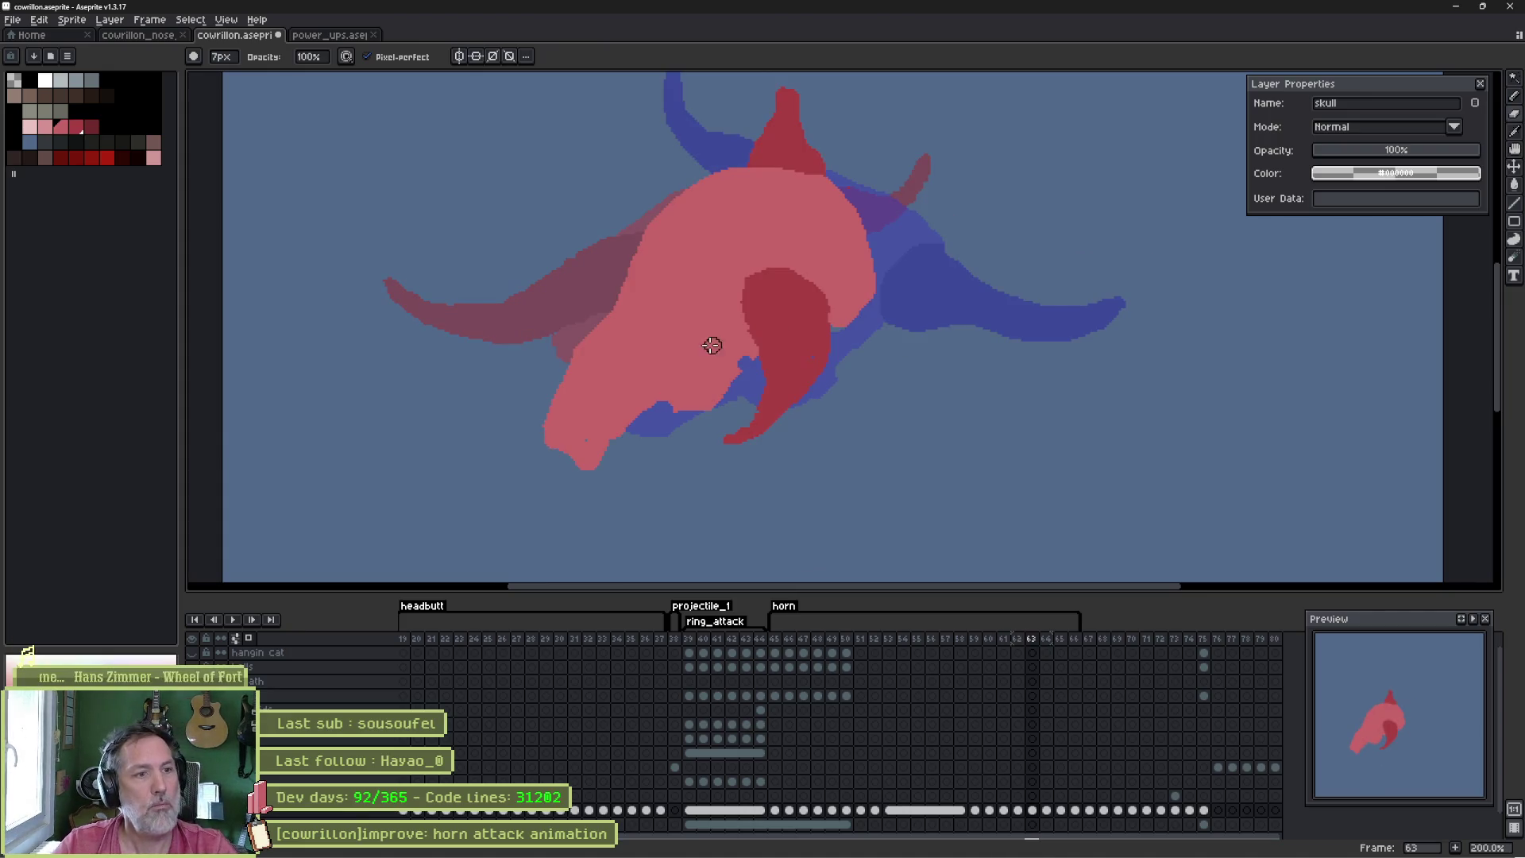
- Repaint the dark red horn curling under the skull and erase its excess lower-right tip
key(e)
mouse_move(764, 287)
mouse_down()
mouse_move(743, 372)
mouse_move(688, 413)
mouse_up()
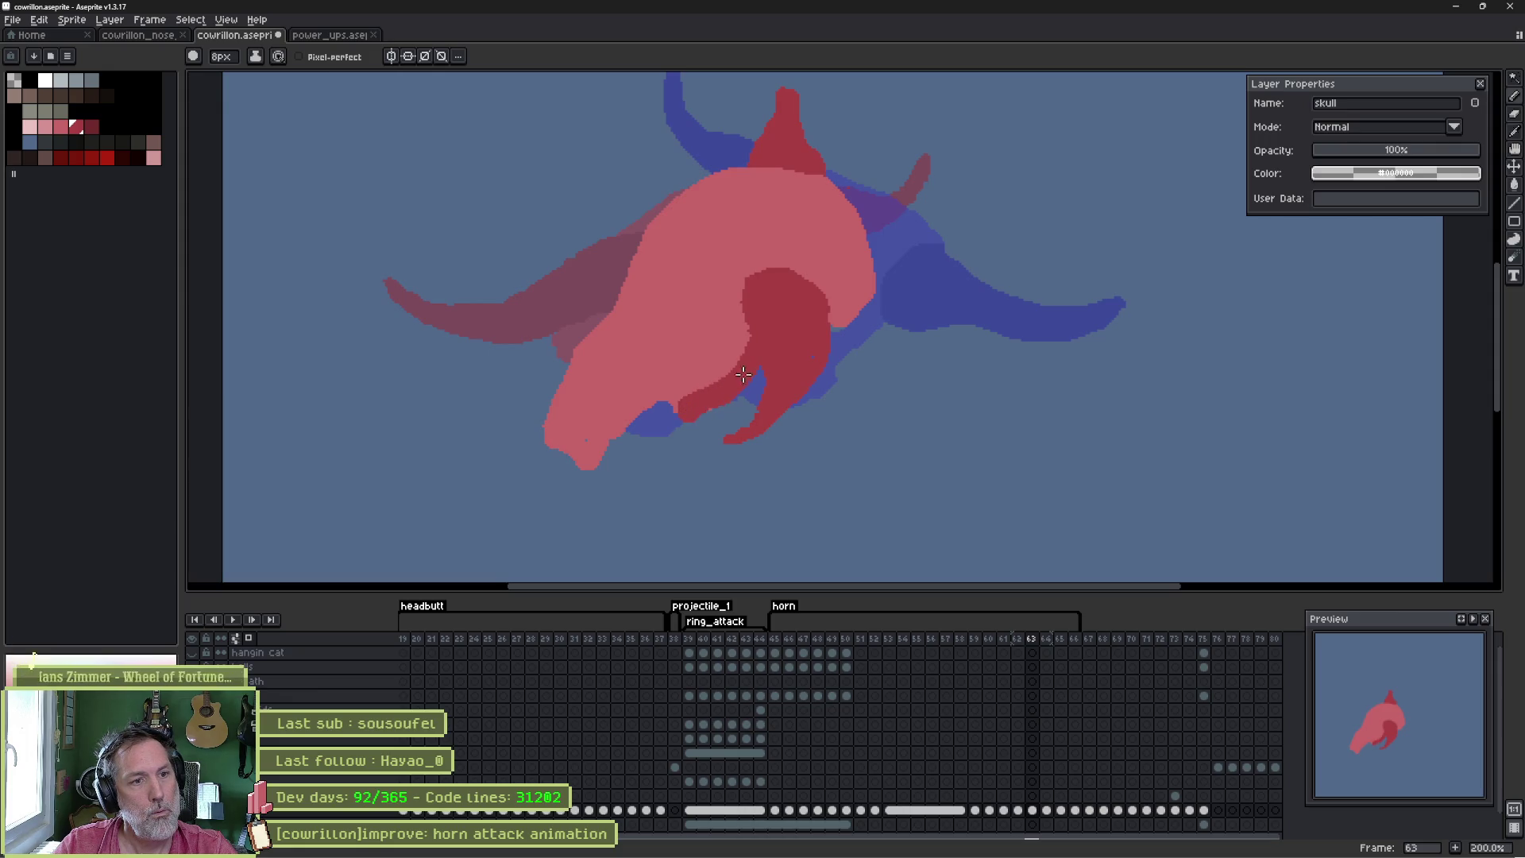
key(e)
mouse_move(835, 344)
mouse_down()
mouse_move(777, 402)
mouse_move(803, 378)
mouse_move(778, 420)
mouse_up()
- Compare frames 63 and 64, then settle on frame 64 in the timeline
key(b)
key(Left)
key(Right)
key(Right)
key(Left)
key(Left)
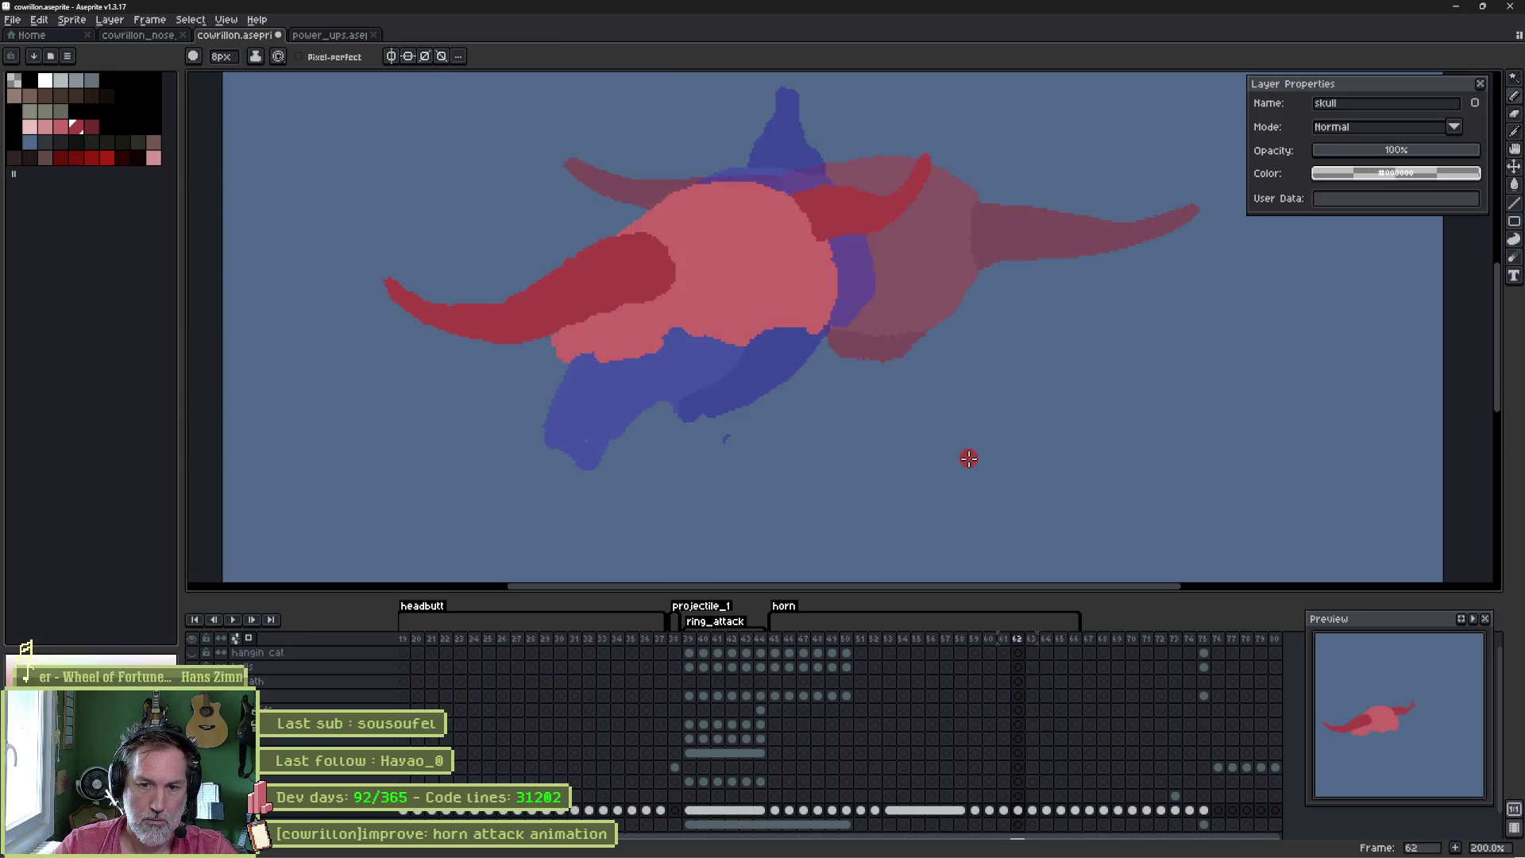
key(Right)
key(Right)
key(Left)
key(Left)
key(Right)
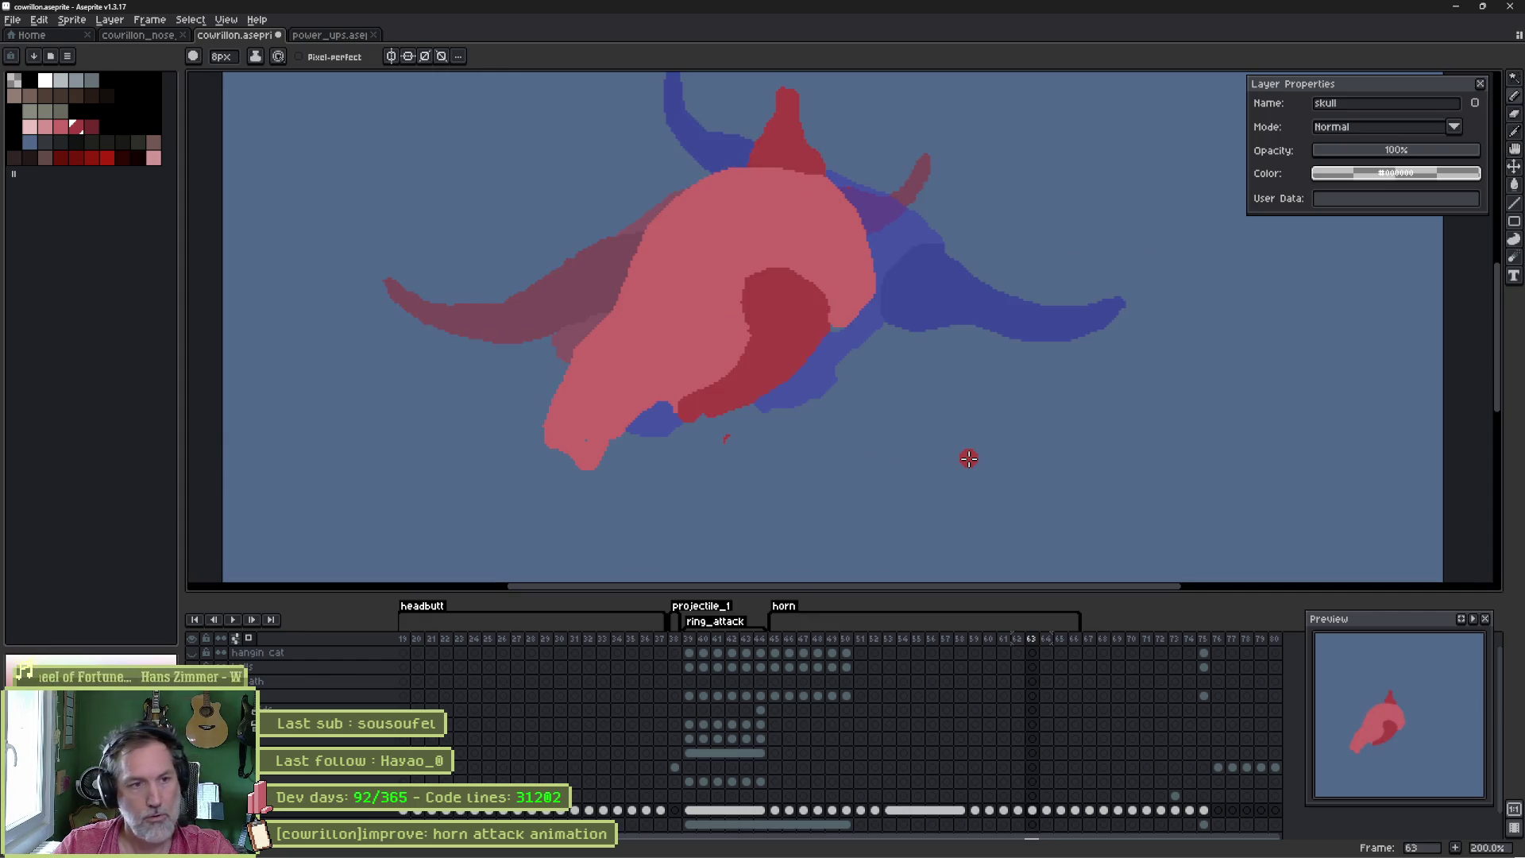
click(1046, 810)
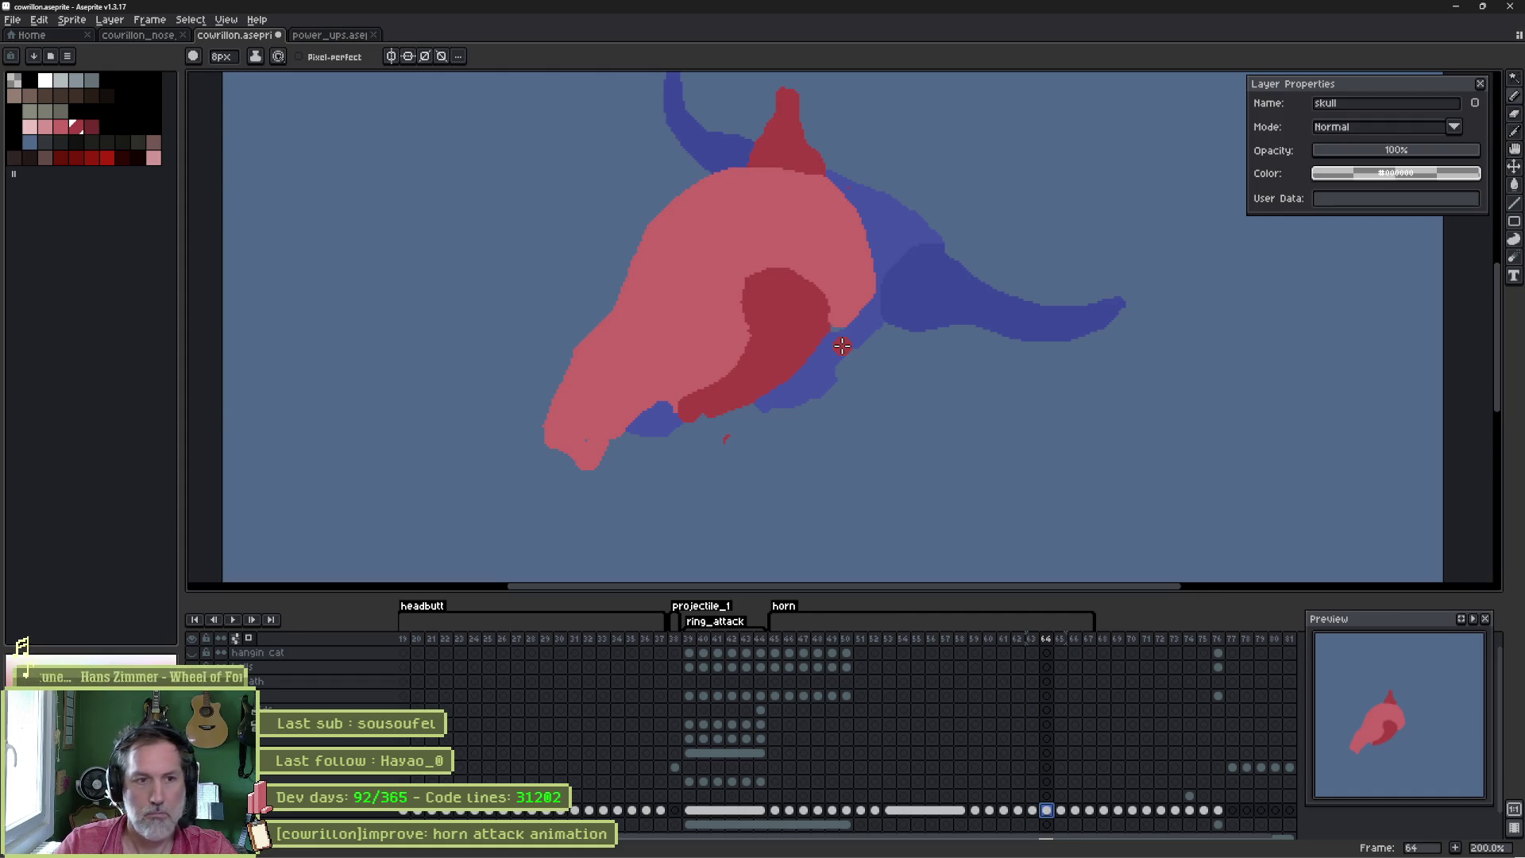
- Delete frame 64's old skull drawing and paint a red upright horn point at the top
key(Delete)
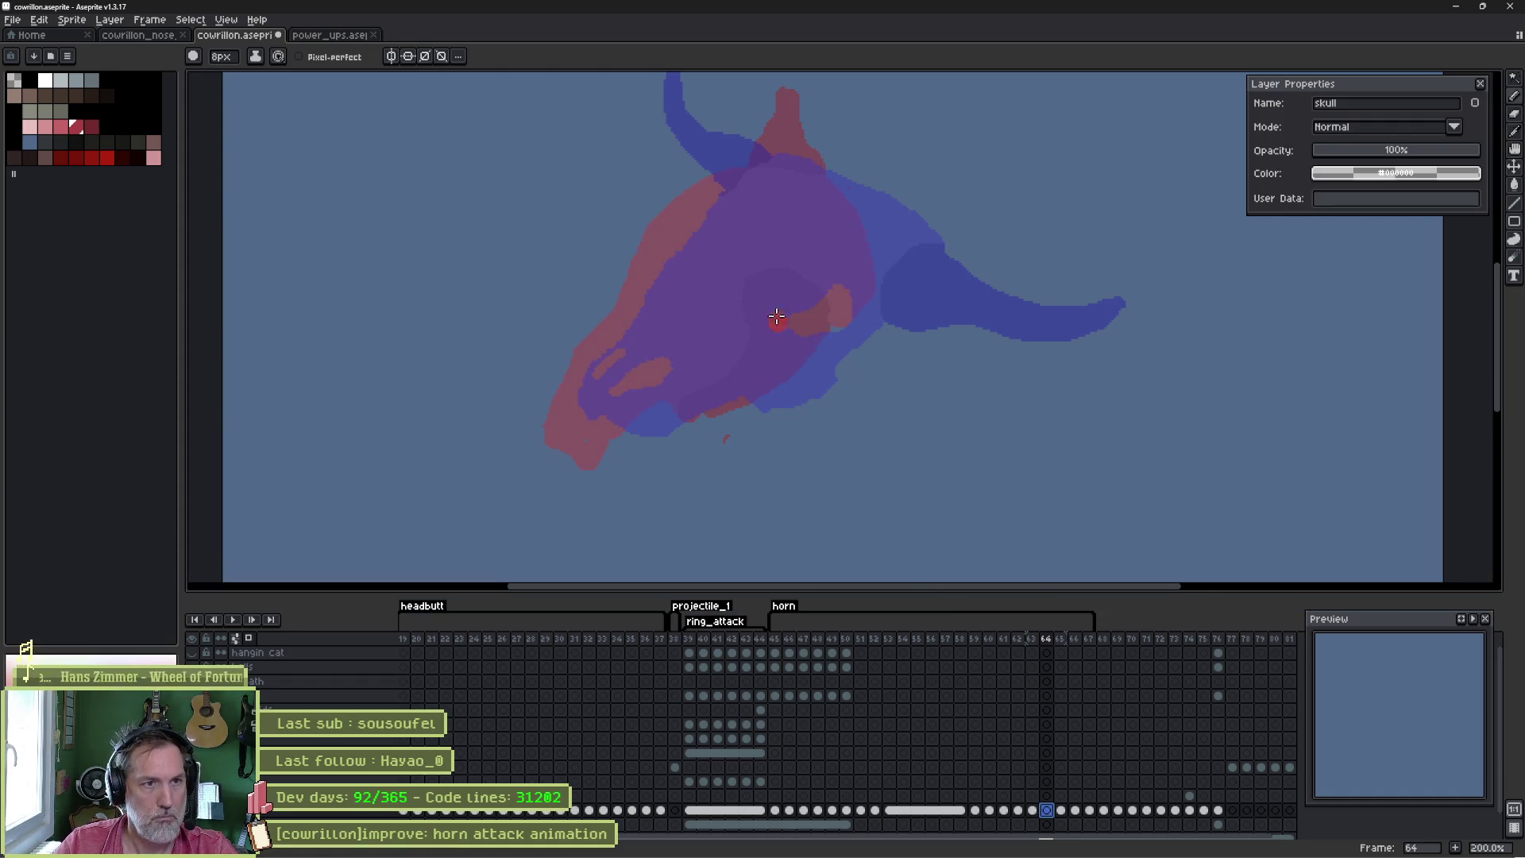
mouse_move(773, 162)
mouse_down()
mouse_move(712, 117)
mouse_move(767, 167)
mouse_up()
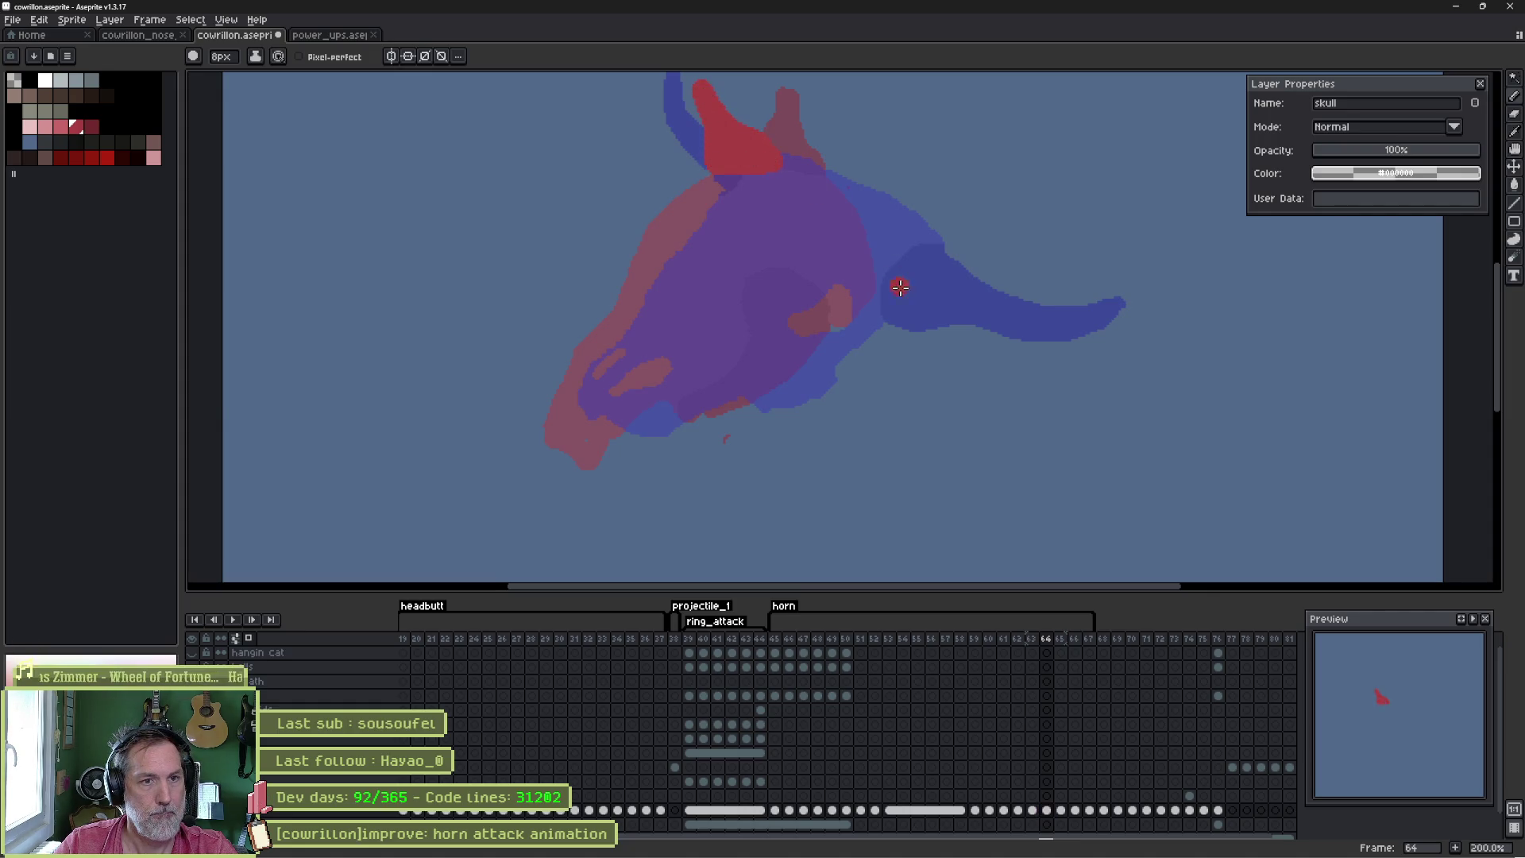
key(Left)
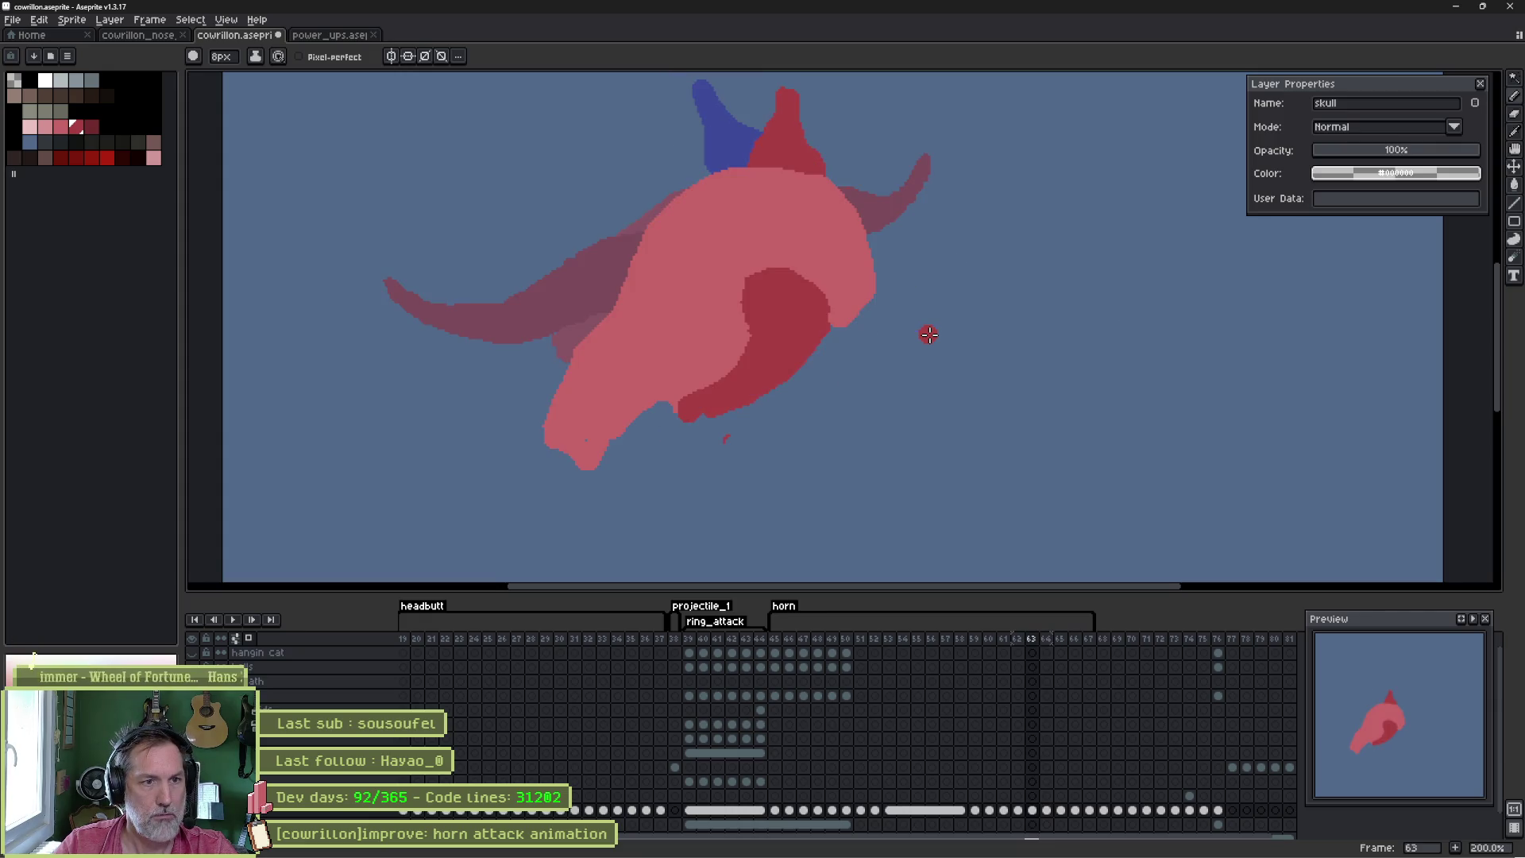
key(Right)
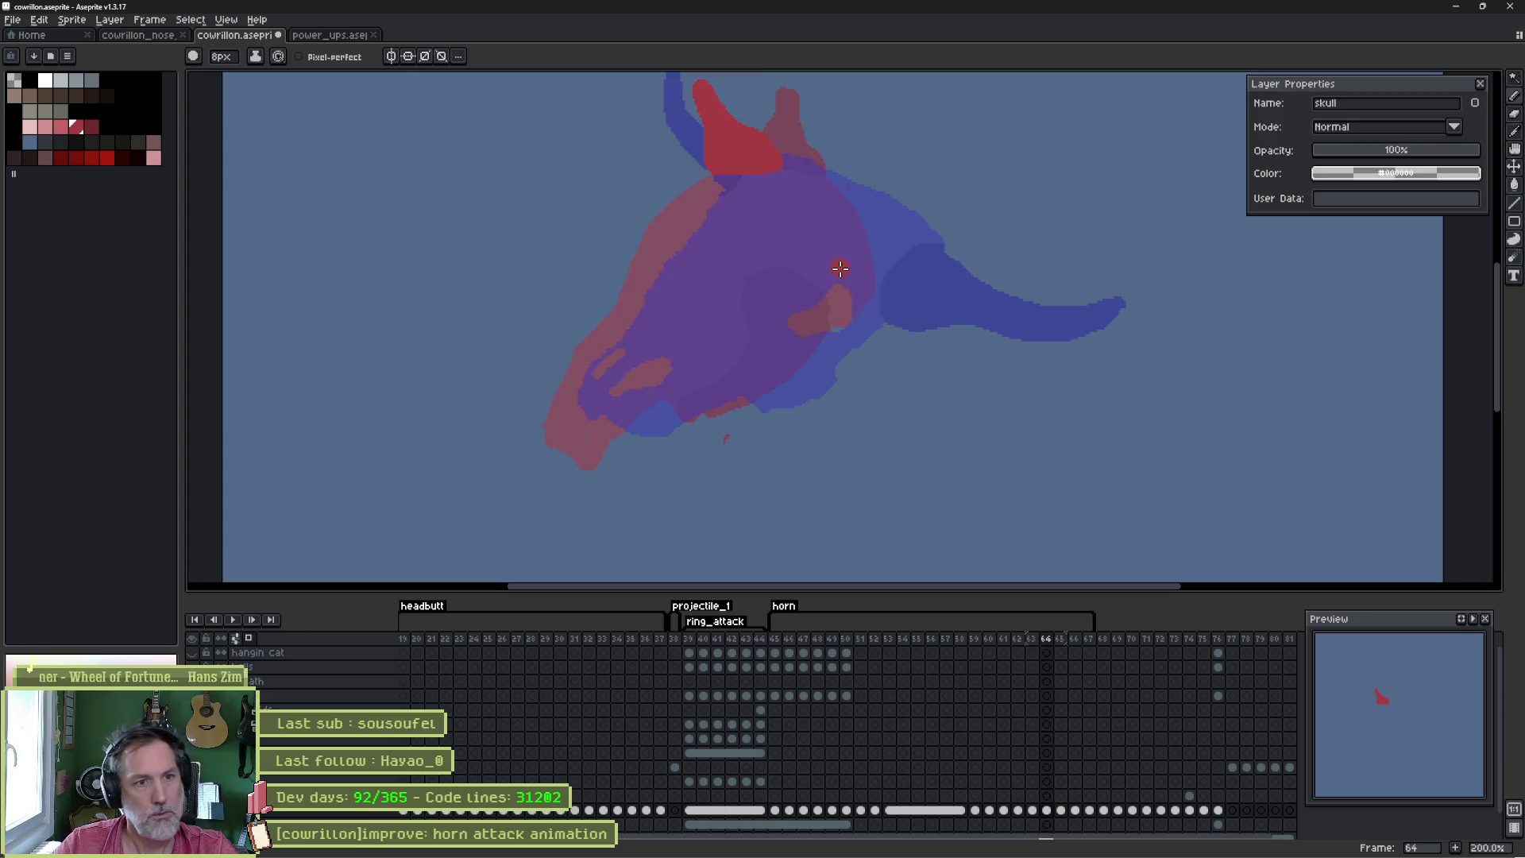
- Outline the horn sweeping out to the right and bucket-fill it solid red
mouse_move(899, 290)
mouse_down()
mouse_move(995, 377)
mouse_move(921, 399)
mouse_move(834, 314)
mouse_move(841, 274)
mouse_up()
key(g)
click(881, 330)
- Outline the skull in lighter pink, bucket-fill it, and advance to frame 65
key(b)
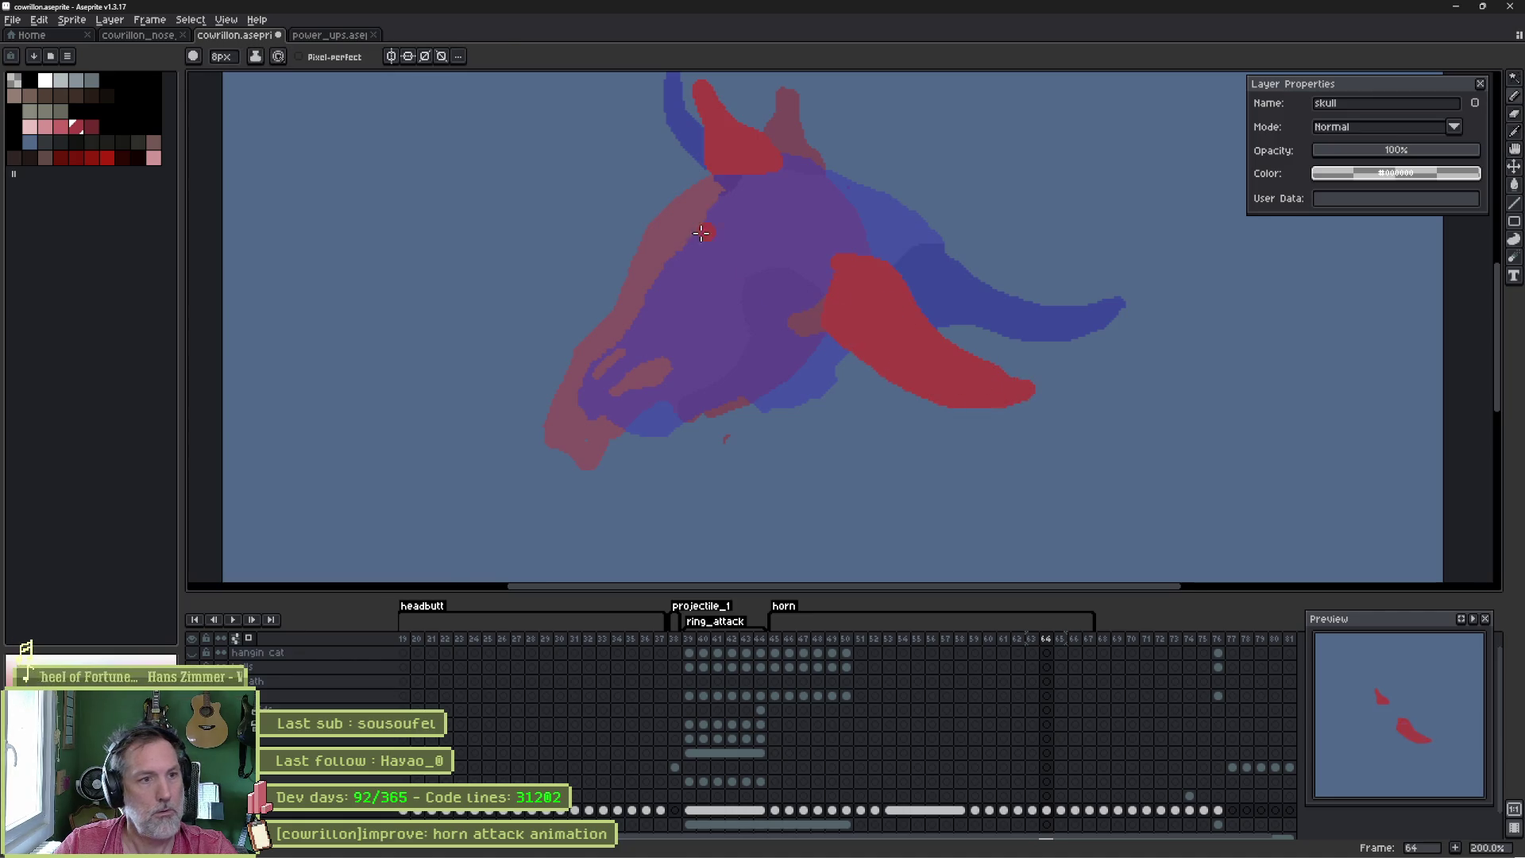
click(60, 127)
mouse_move(719, 182)
mouse_down()
mouse_move(596, 375)
mouse_move(607, 407)
mouse_move(747, 401)
mouse_move(831, 338)
mouse_up()
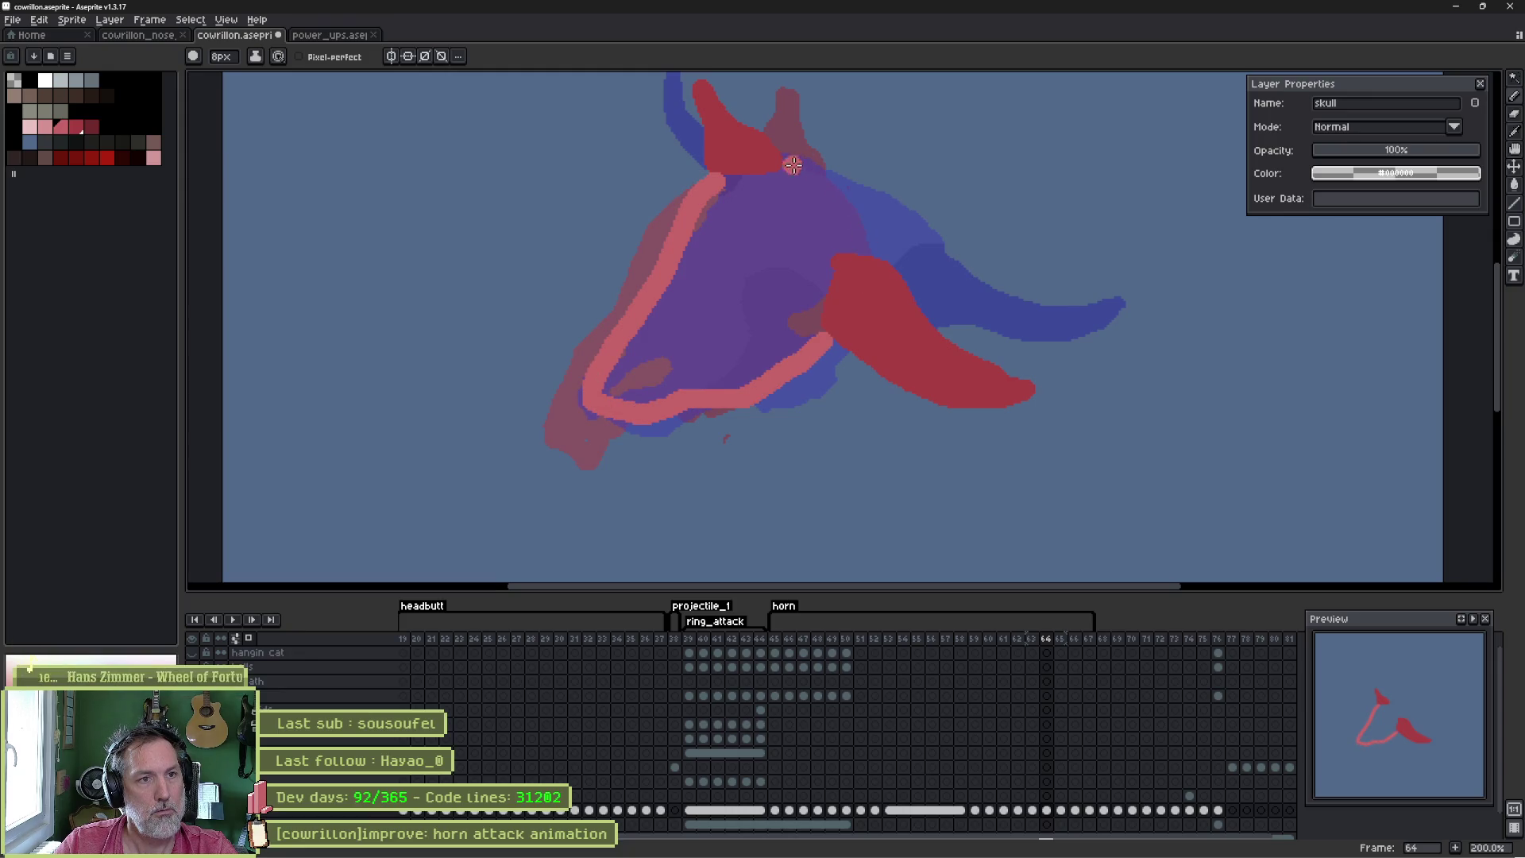
mouse_move(732, 188)
mouse_down()
mouse_move(815, 165)
mouse_move(878, 254)
mouse_move(843, 256)
mouse_up()
key(g)
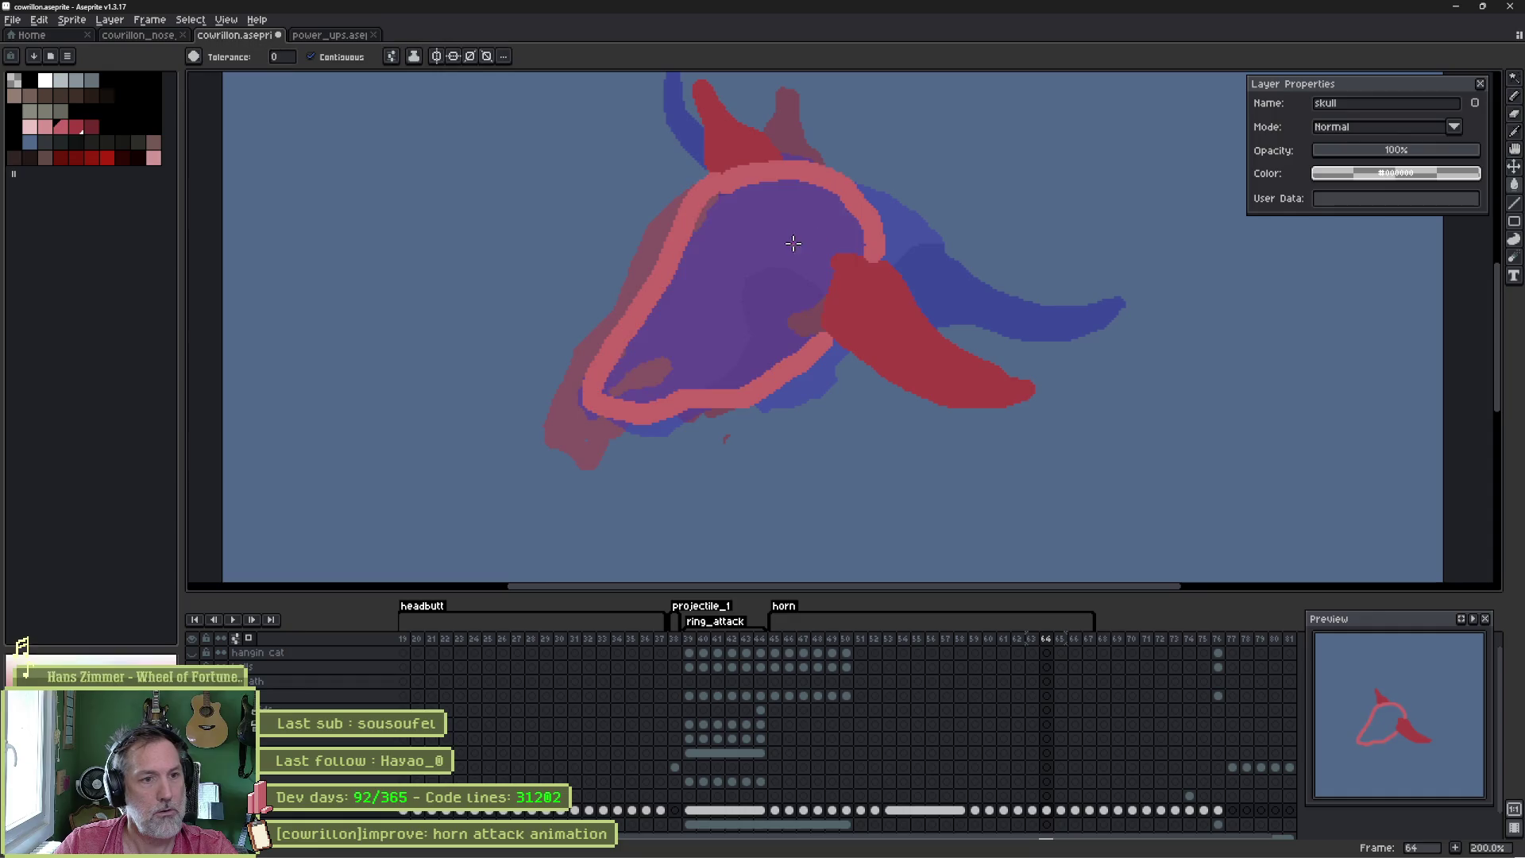
click(769, 336)
key(Right)
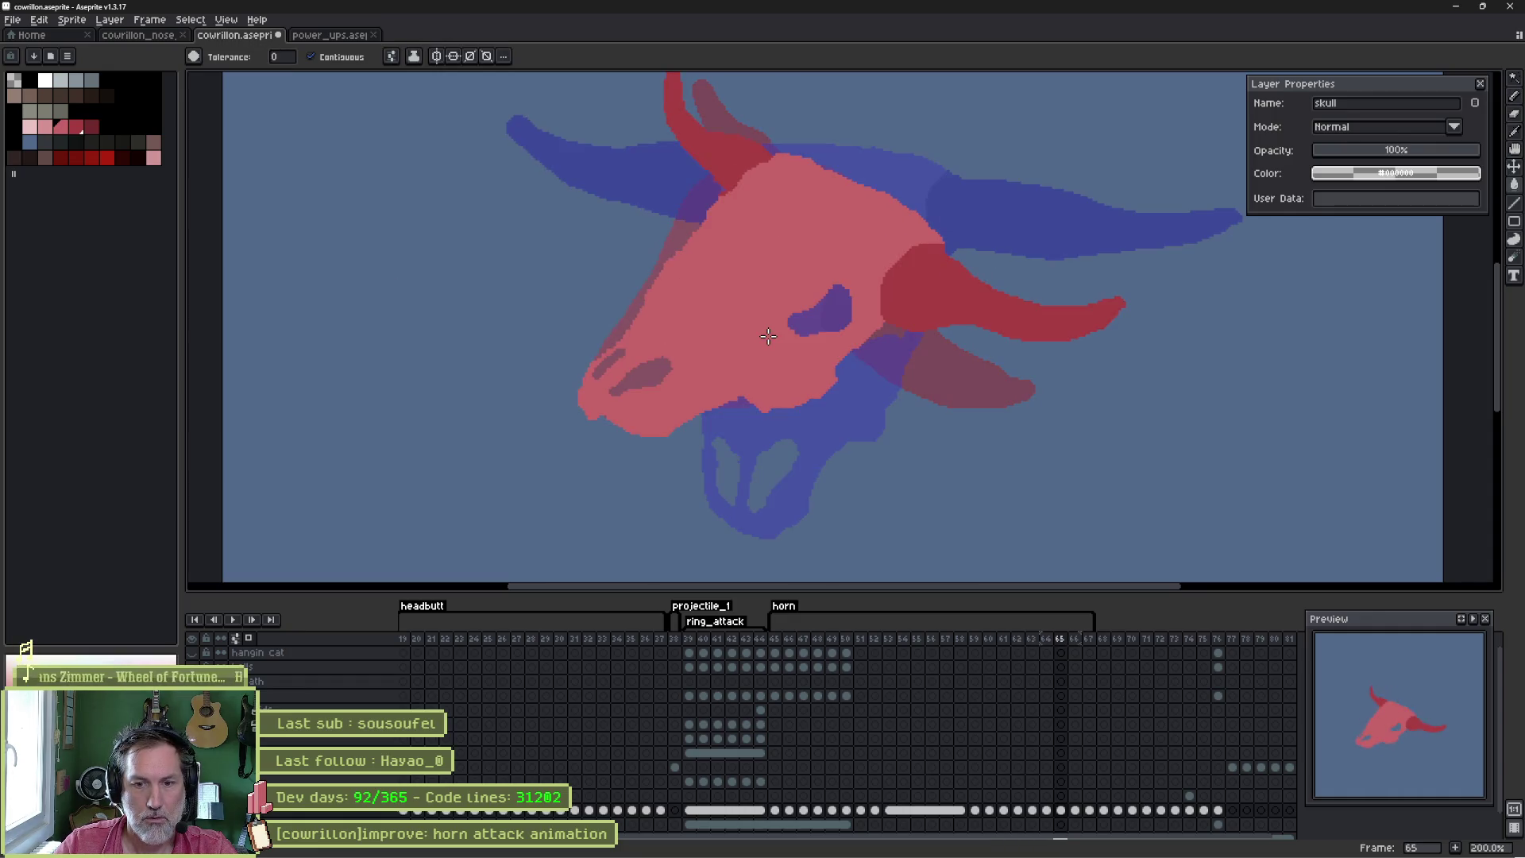
- Play and stop the horn attack animation, then select frames 62 through 64 in the timeline
key(Right)
key(Right)
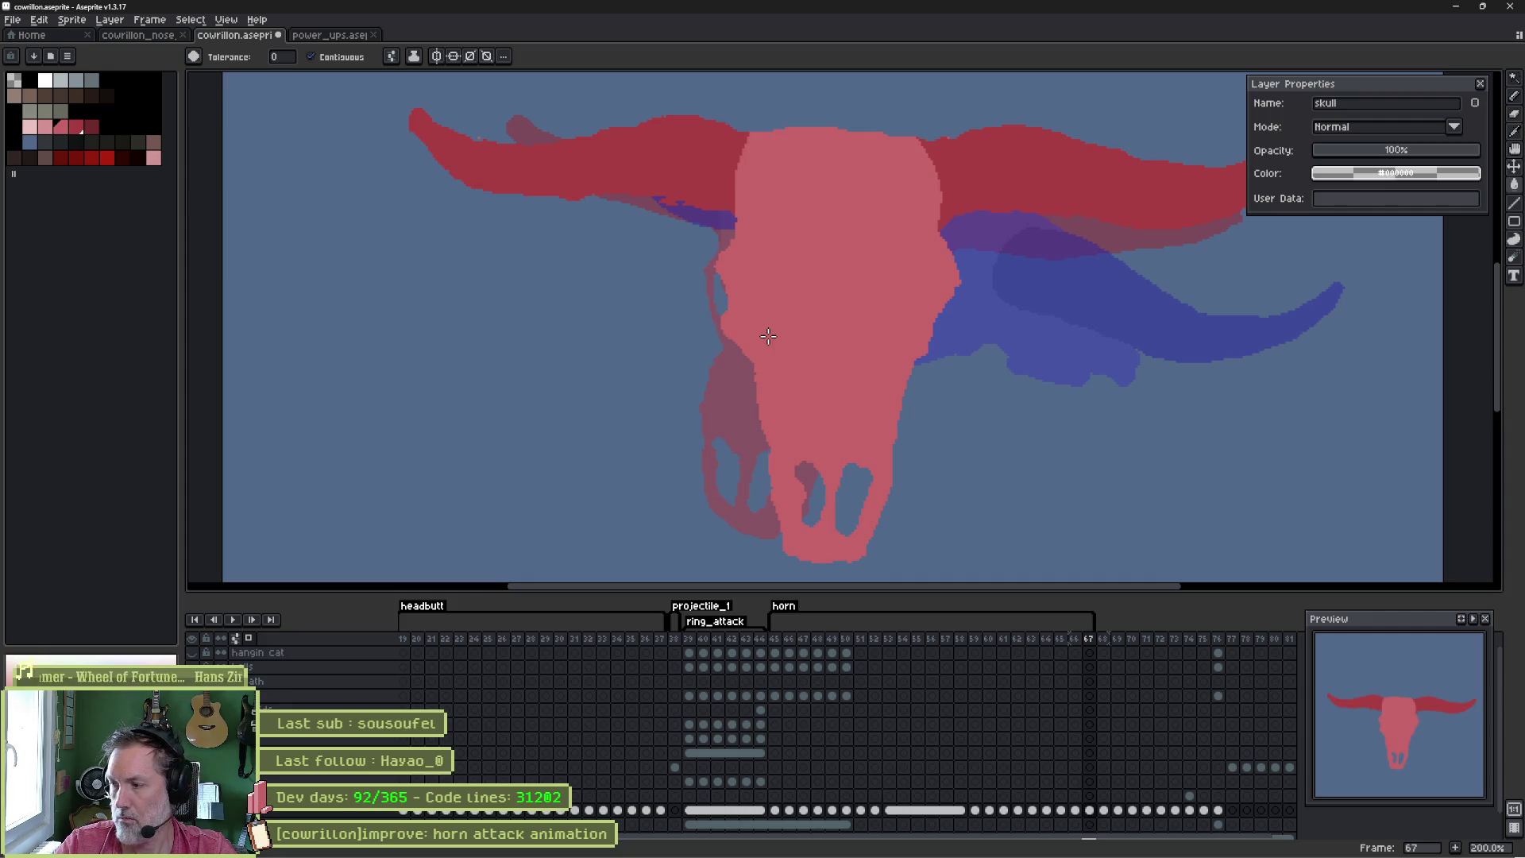
key(Return)
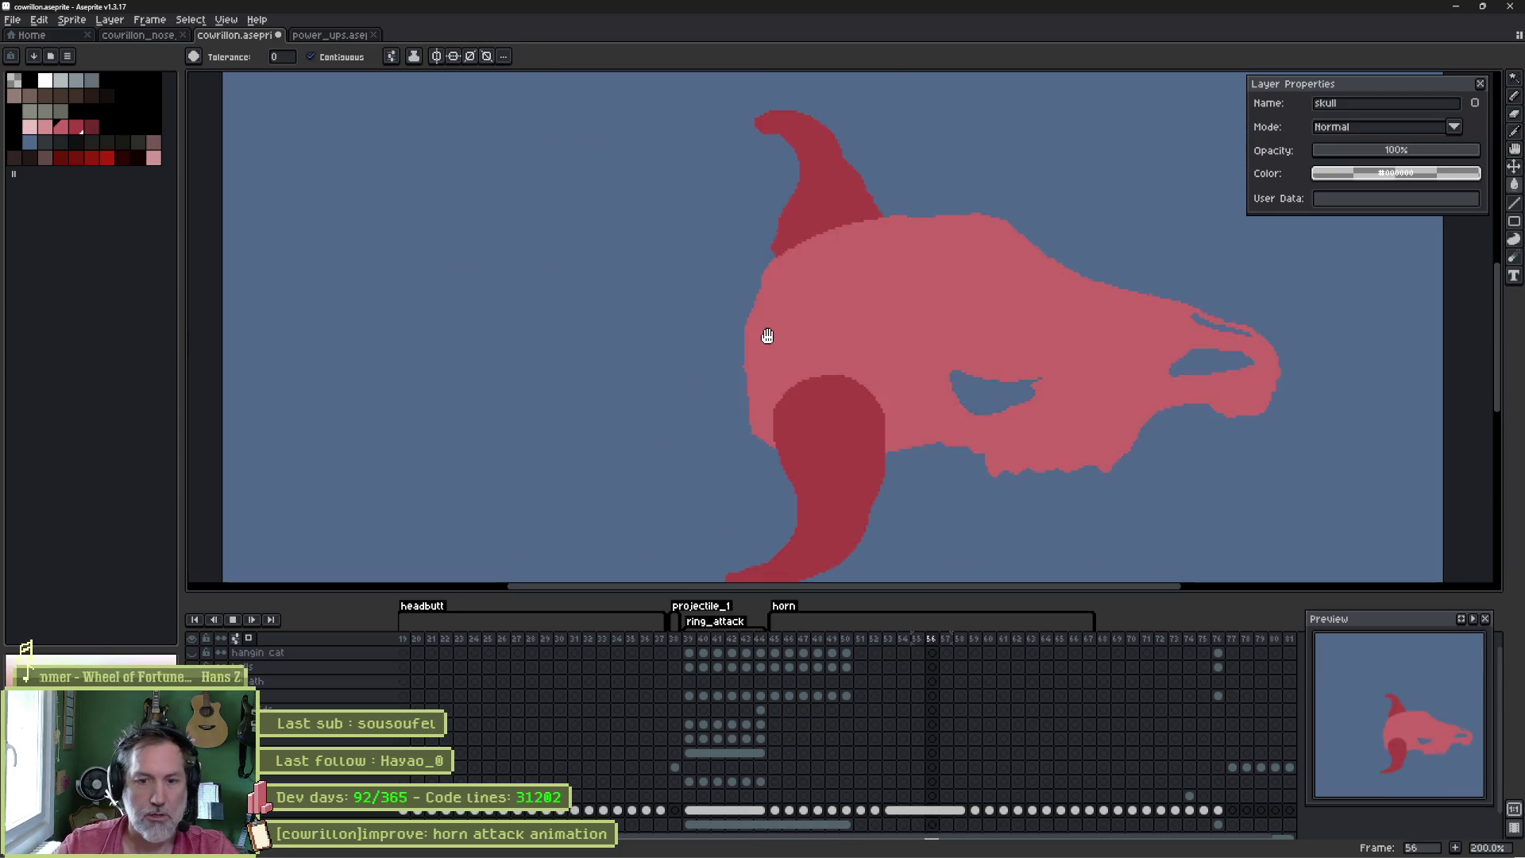
key(Return)
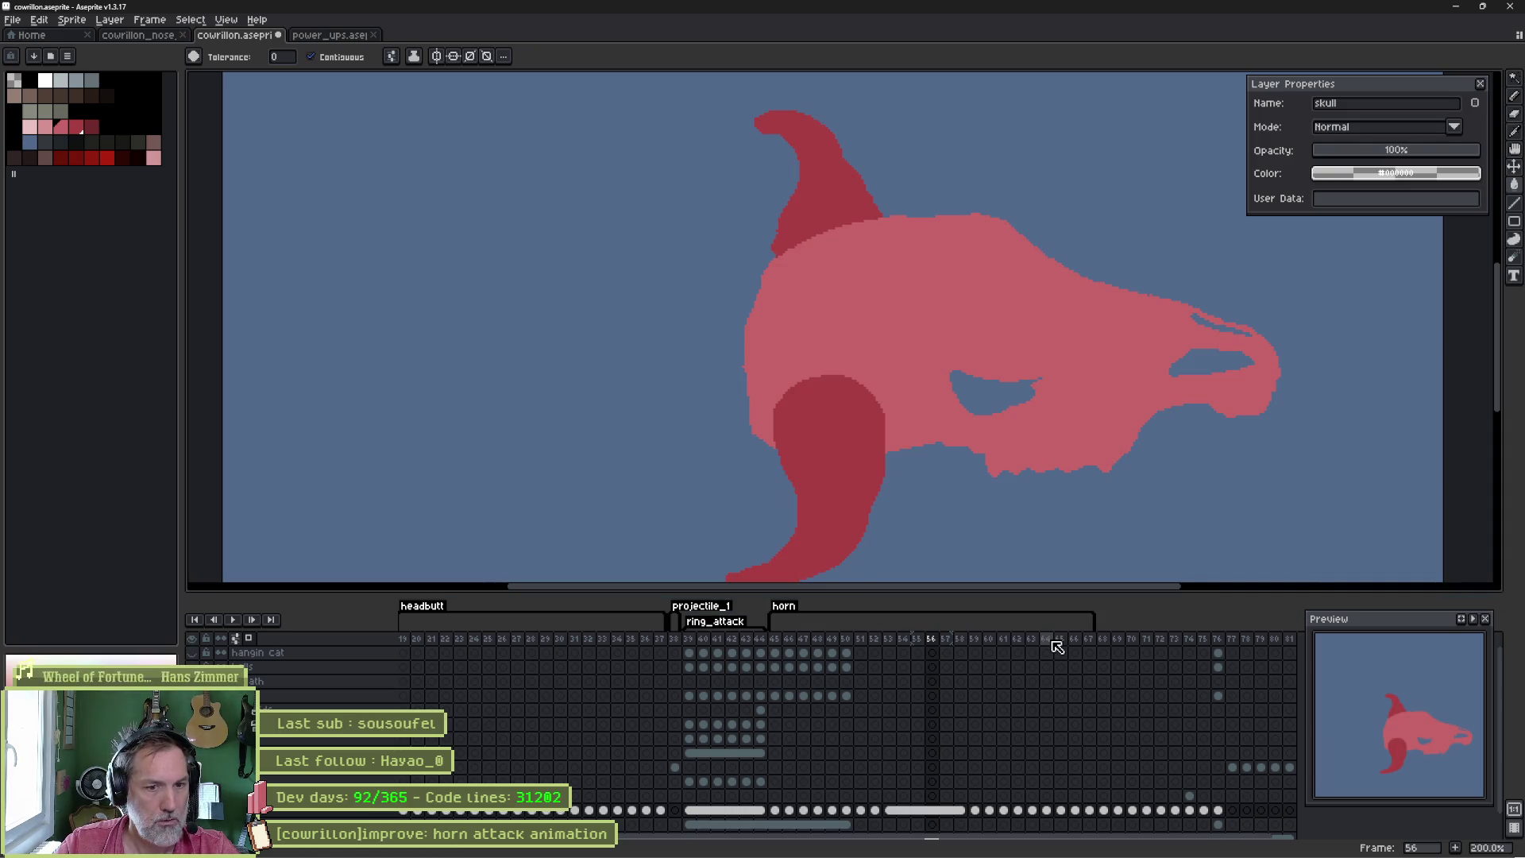
click(1053, 642)
drag(1049, 642, 1033, 643)
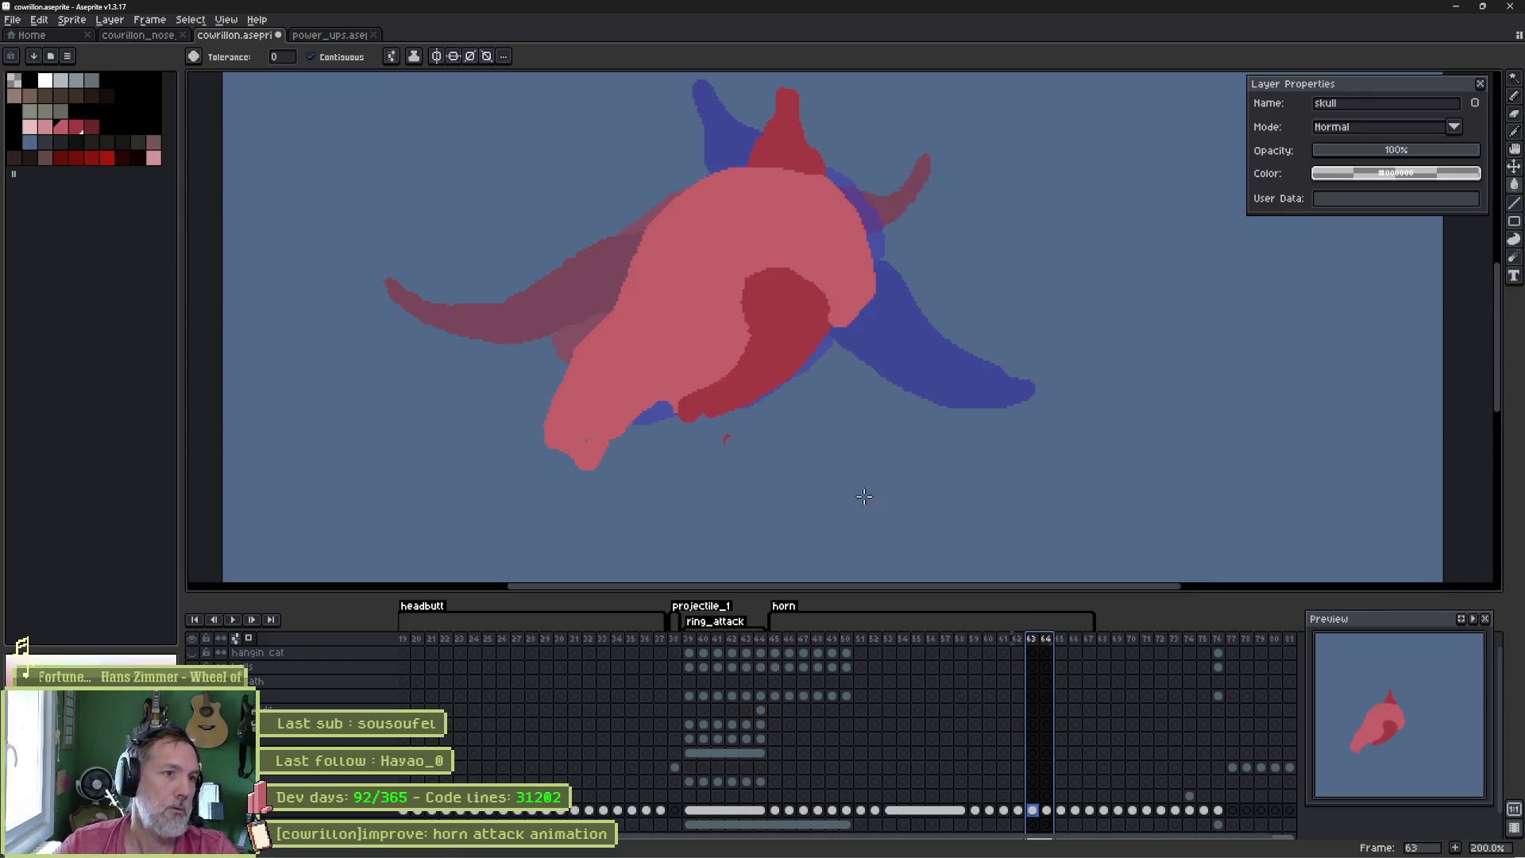
- Erase the pink head's lower chin and paint pink over the mauve strip on its left
key(e)
mouse_move(628, 428)
mouse_down()
mouse_move(538, 426)
mouse_move(603, 470)
mouse_move(603, 429)
mouse_move(580, 410)
mouse_up()
key(b)
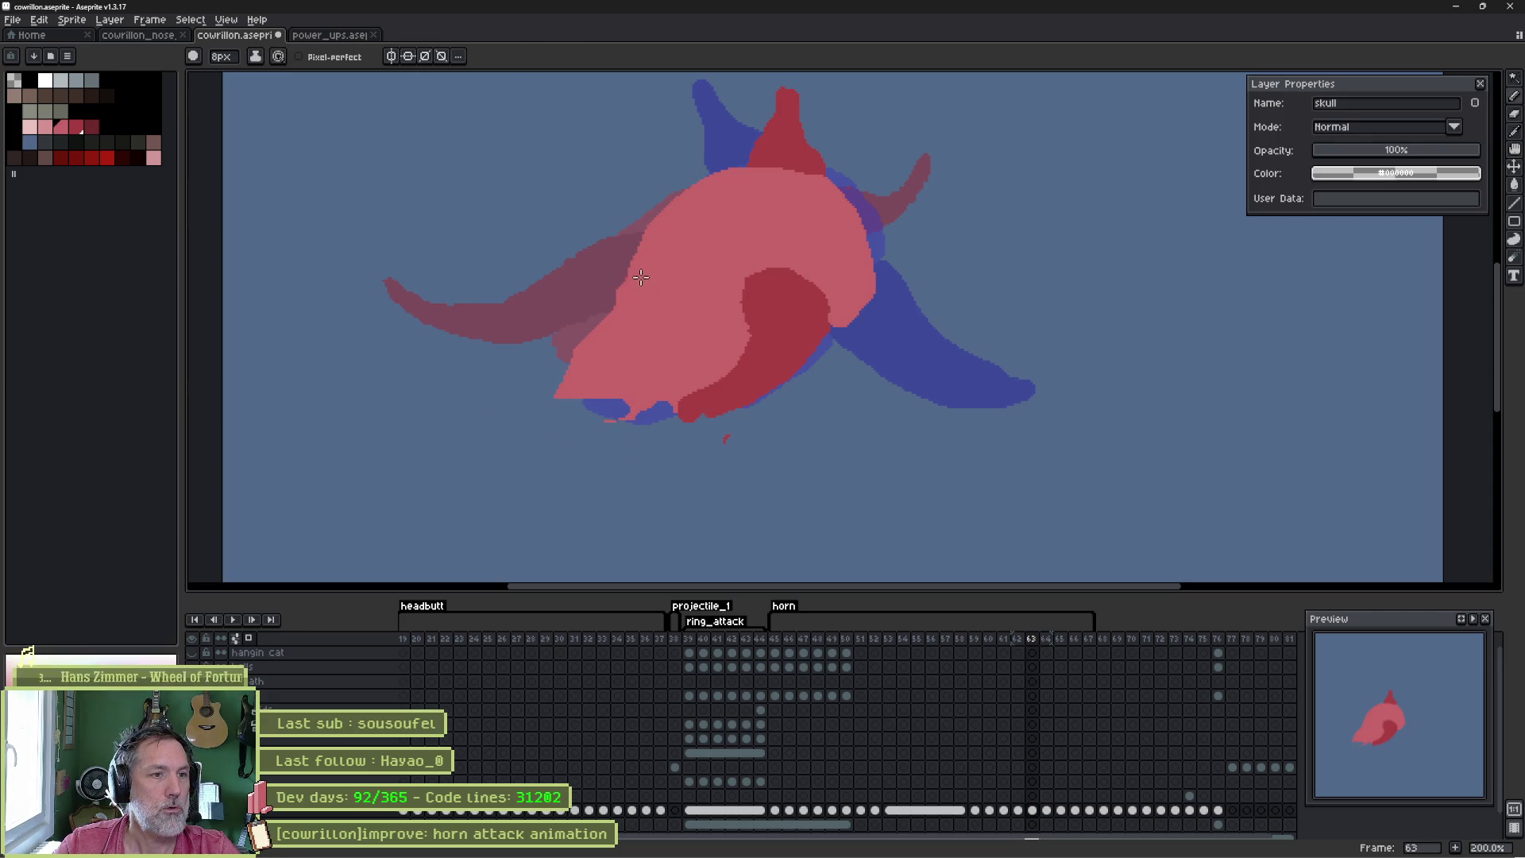
drag(602, 321, 566, 378)
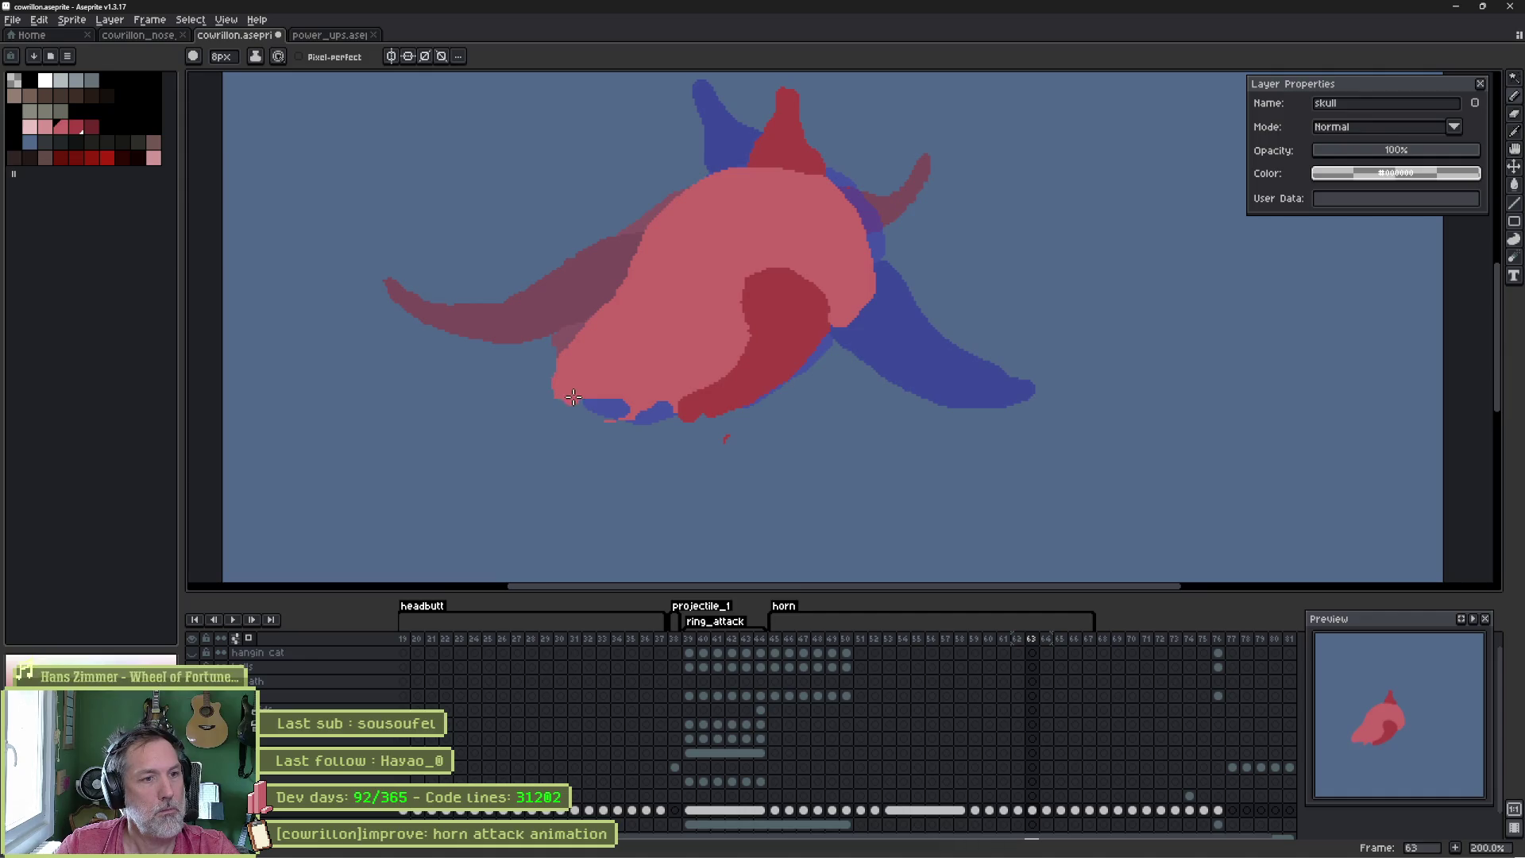
key(e)
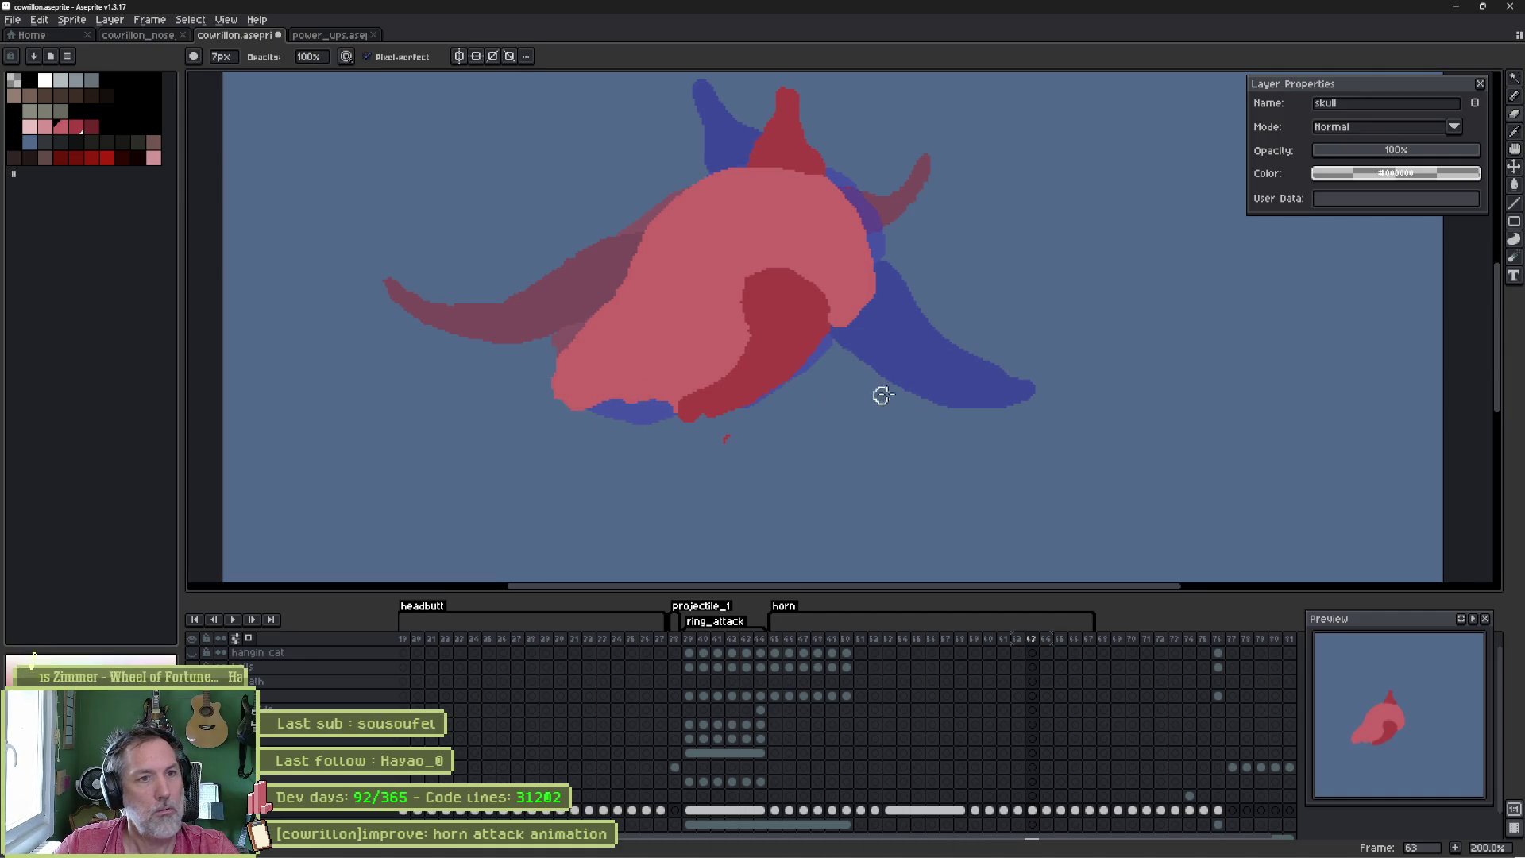
- Flip back and forth through frames 62, 63 and 64 to compare poses, ending on frame 63
key(Left)
key(Right)
key(Left)
key(Right)
key(Left)
key(Right)
key(Left)
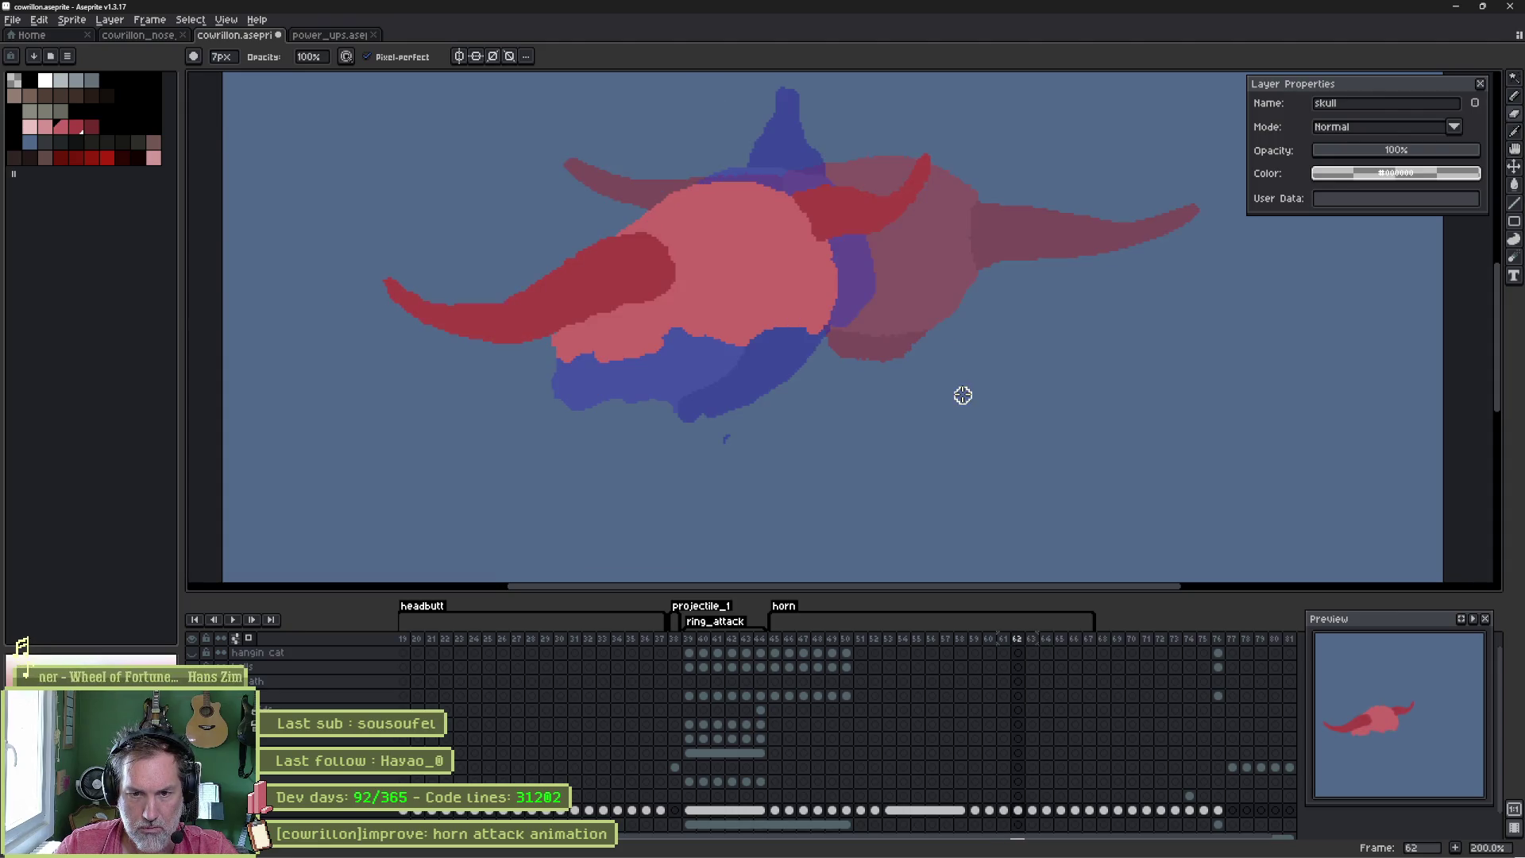
key(Right)
key(Left)
key(Right)
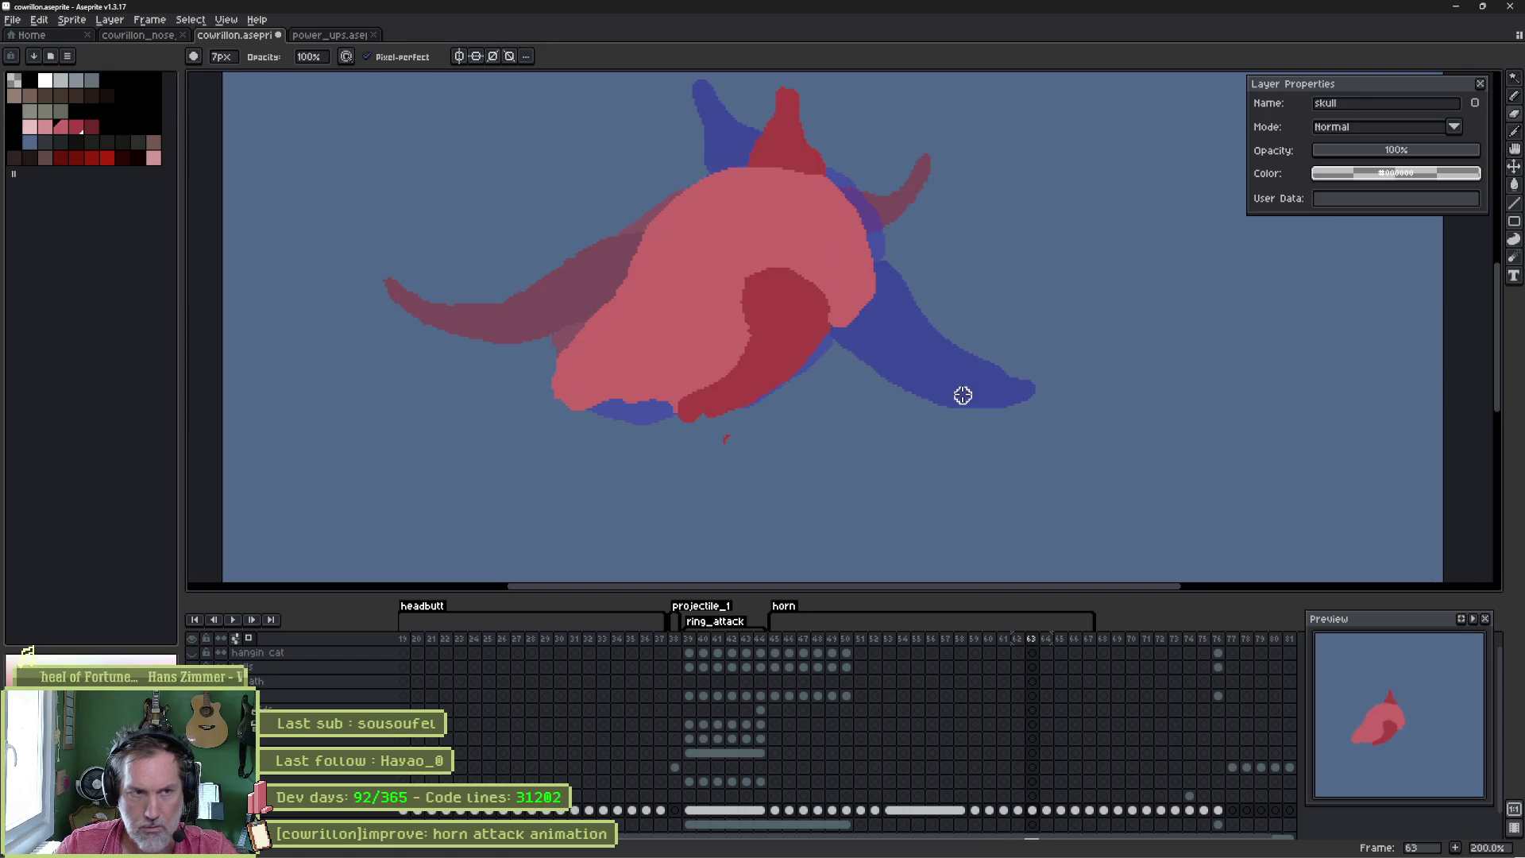
key(Left)
key(Right)
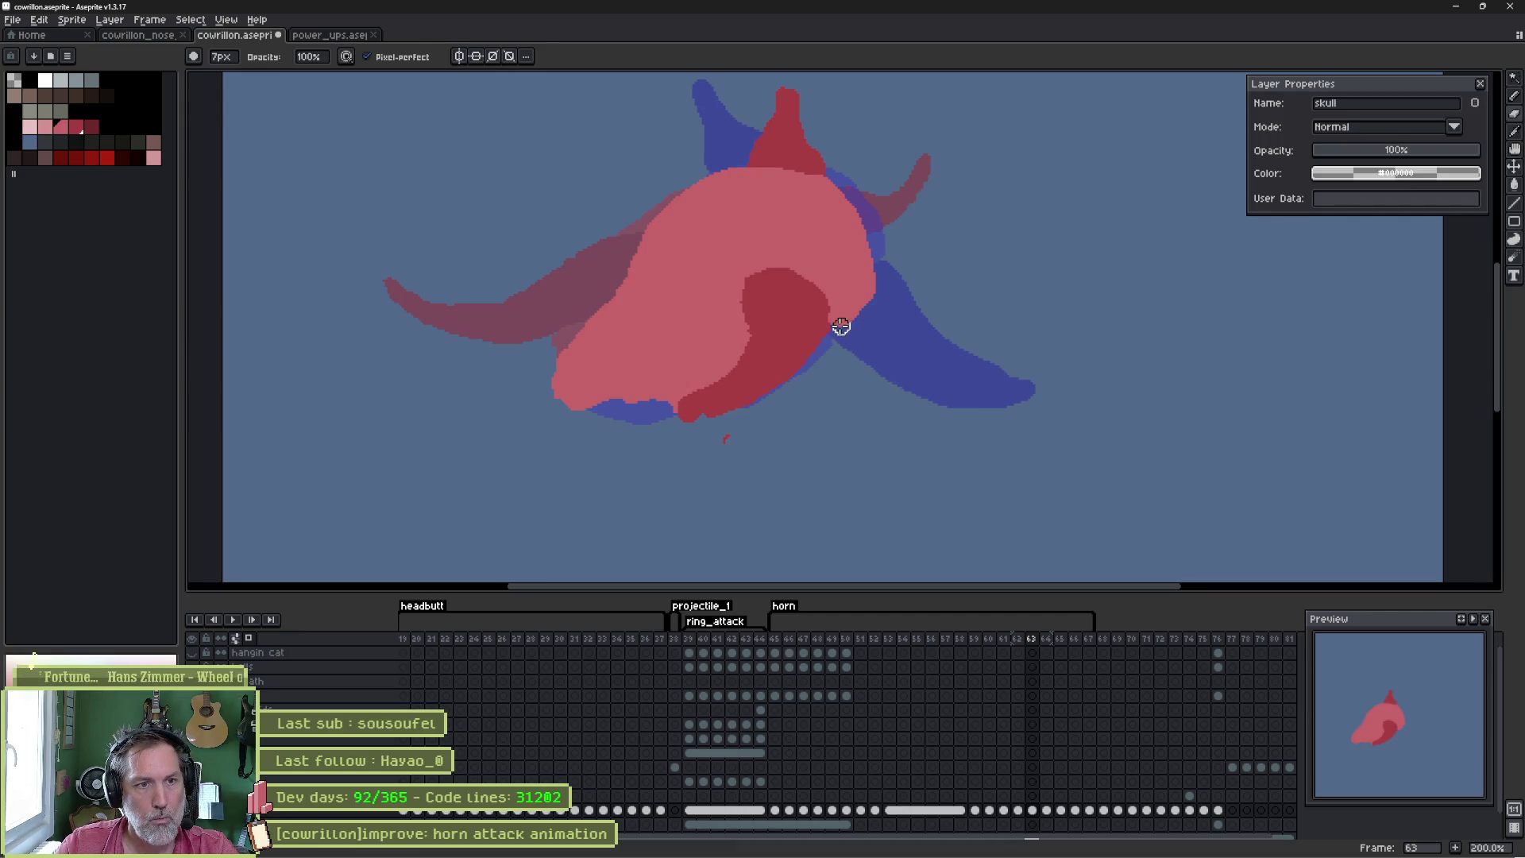
key(Left)
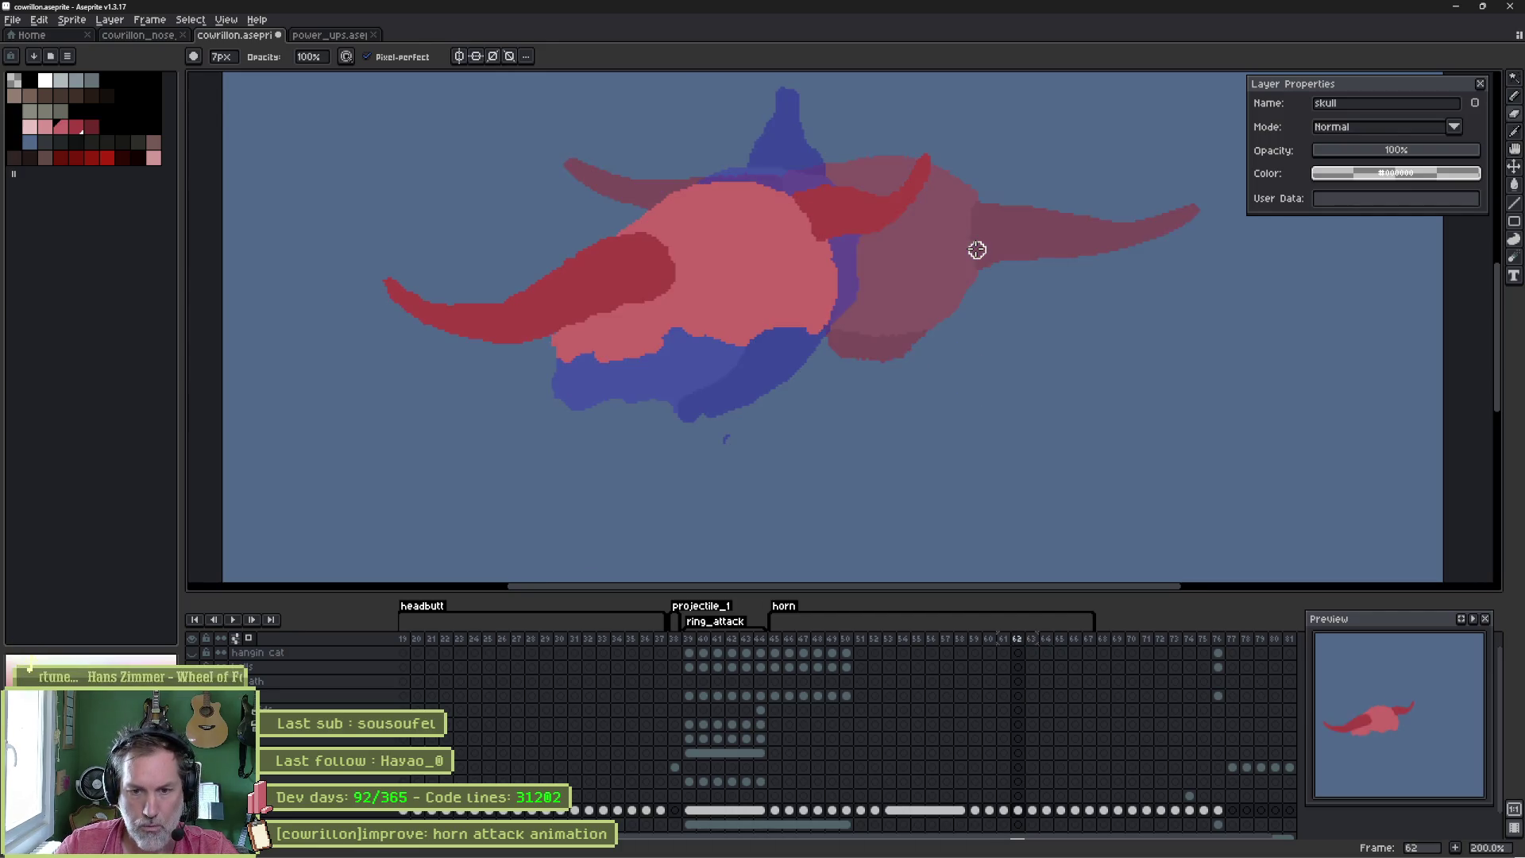
key(Right)
key(Right)
key(Left)
key(Right)
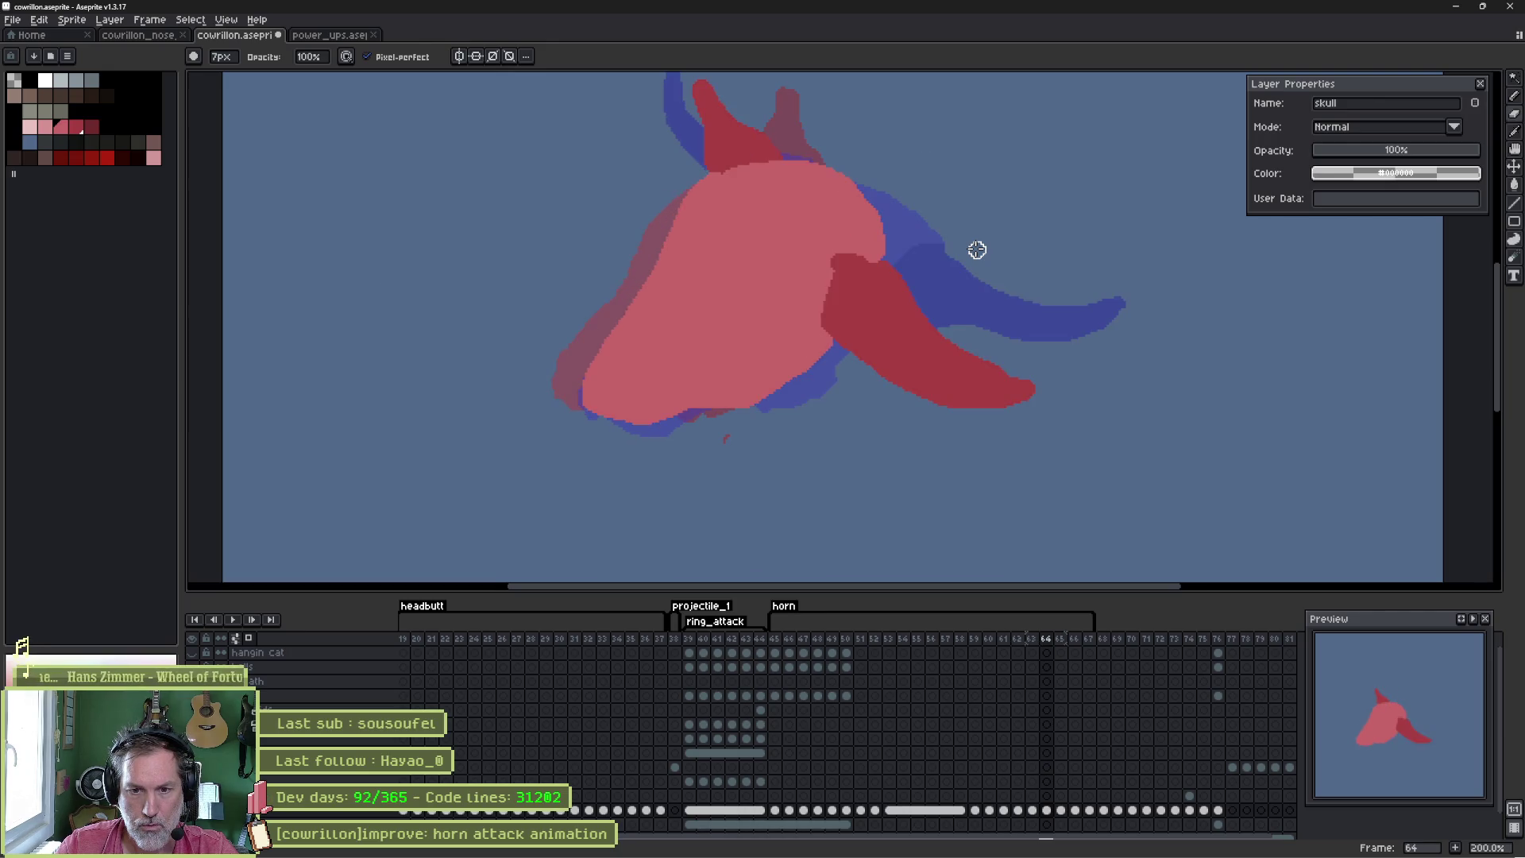
key(Left)
key(Right)
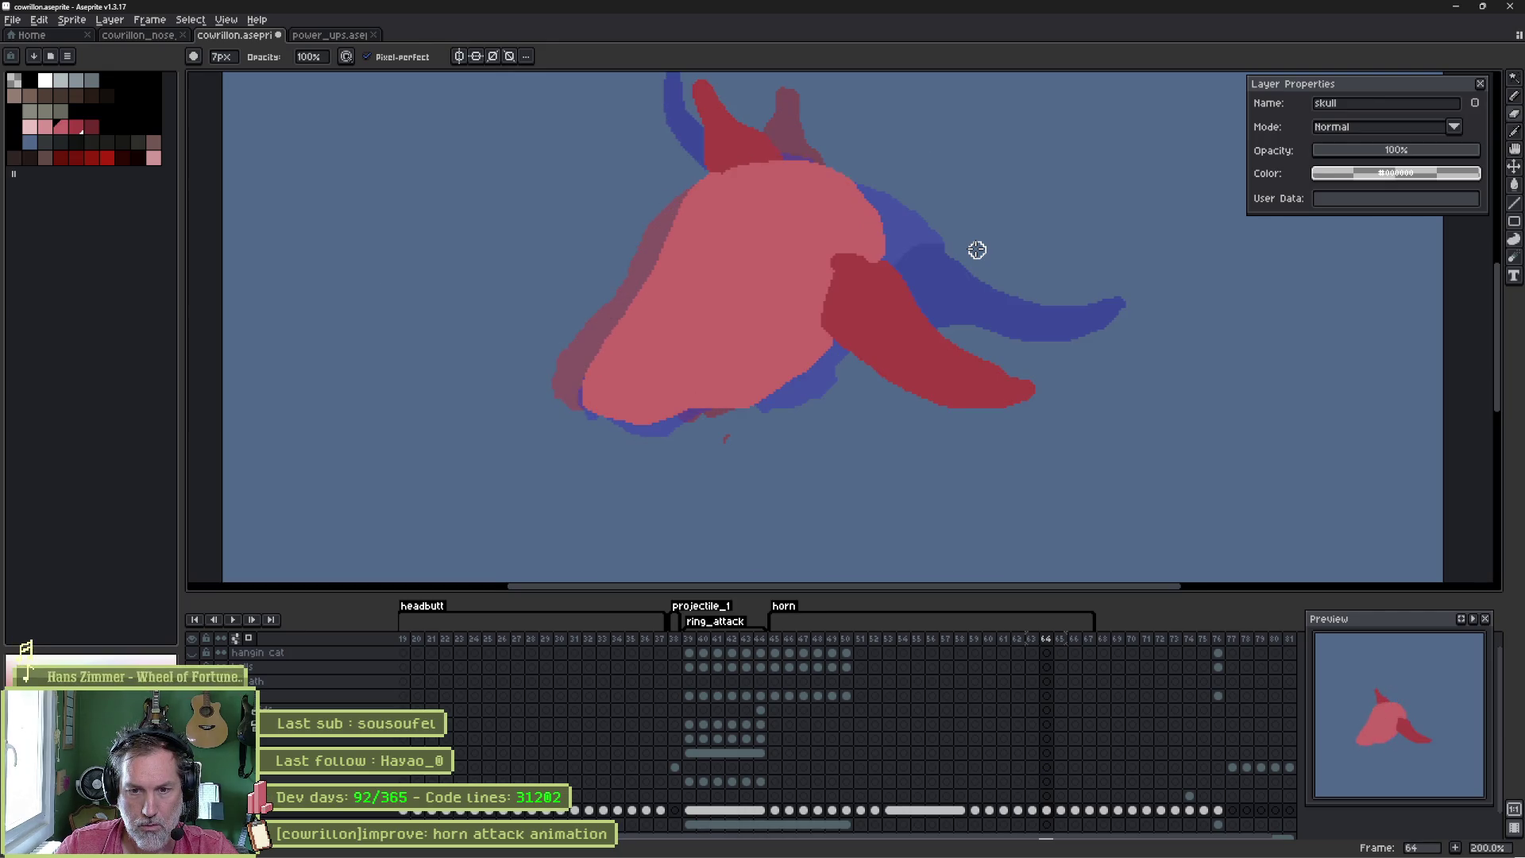
key(Left)
key(Left)
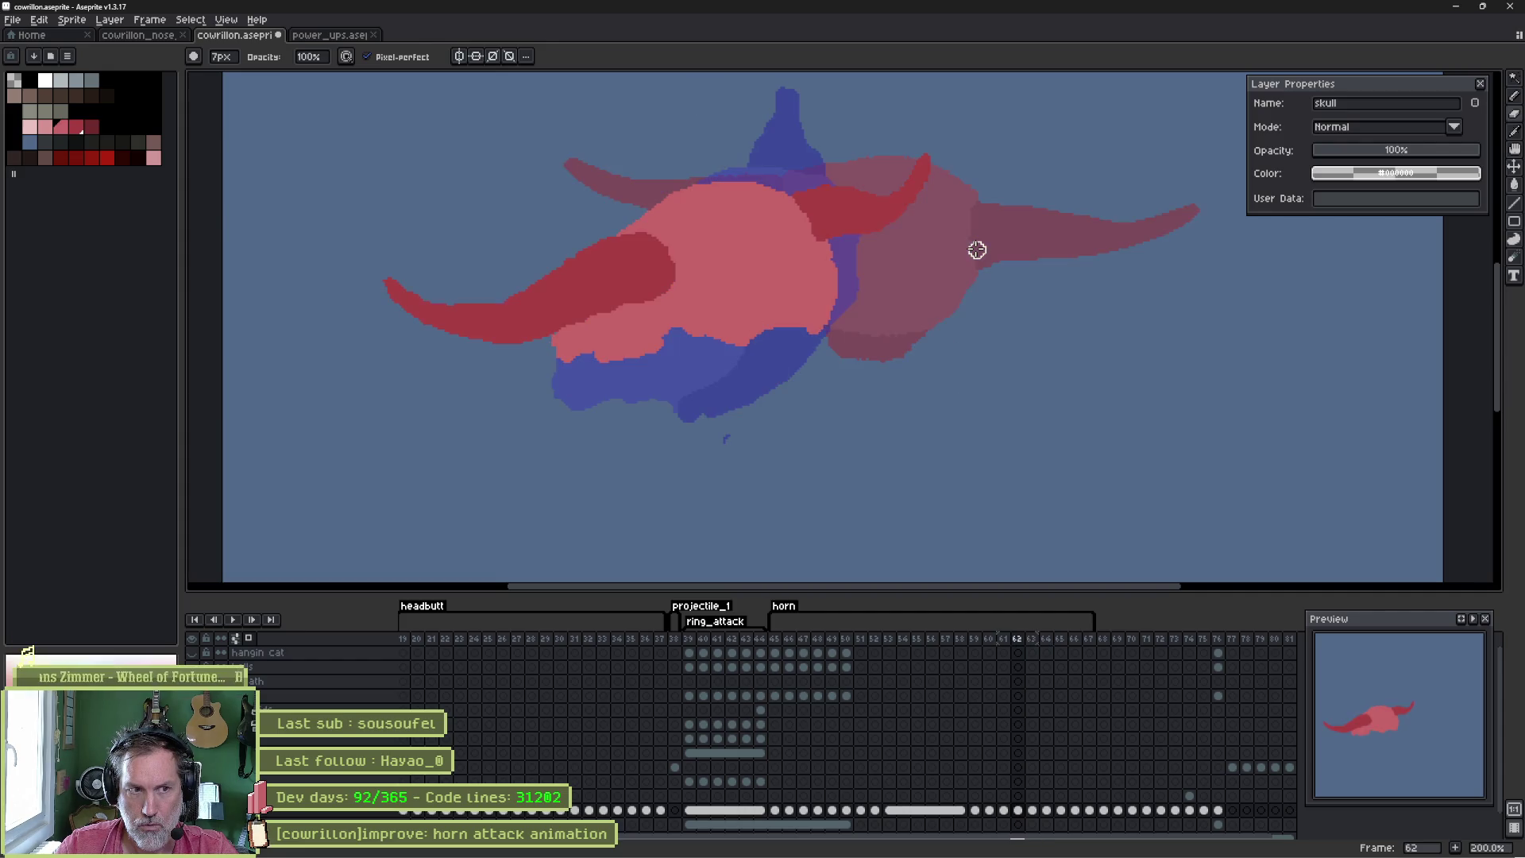
key(Right)
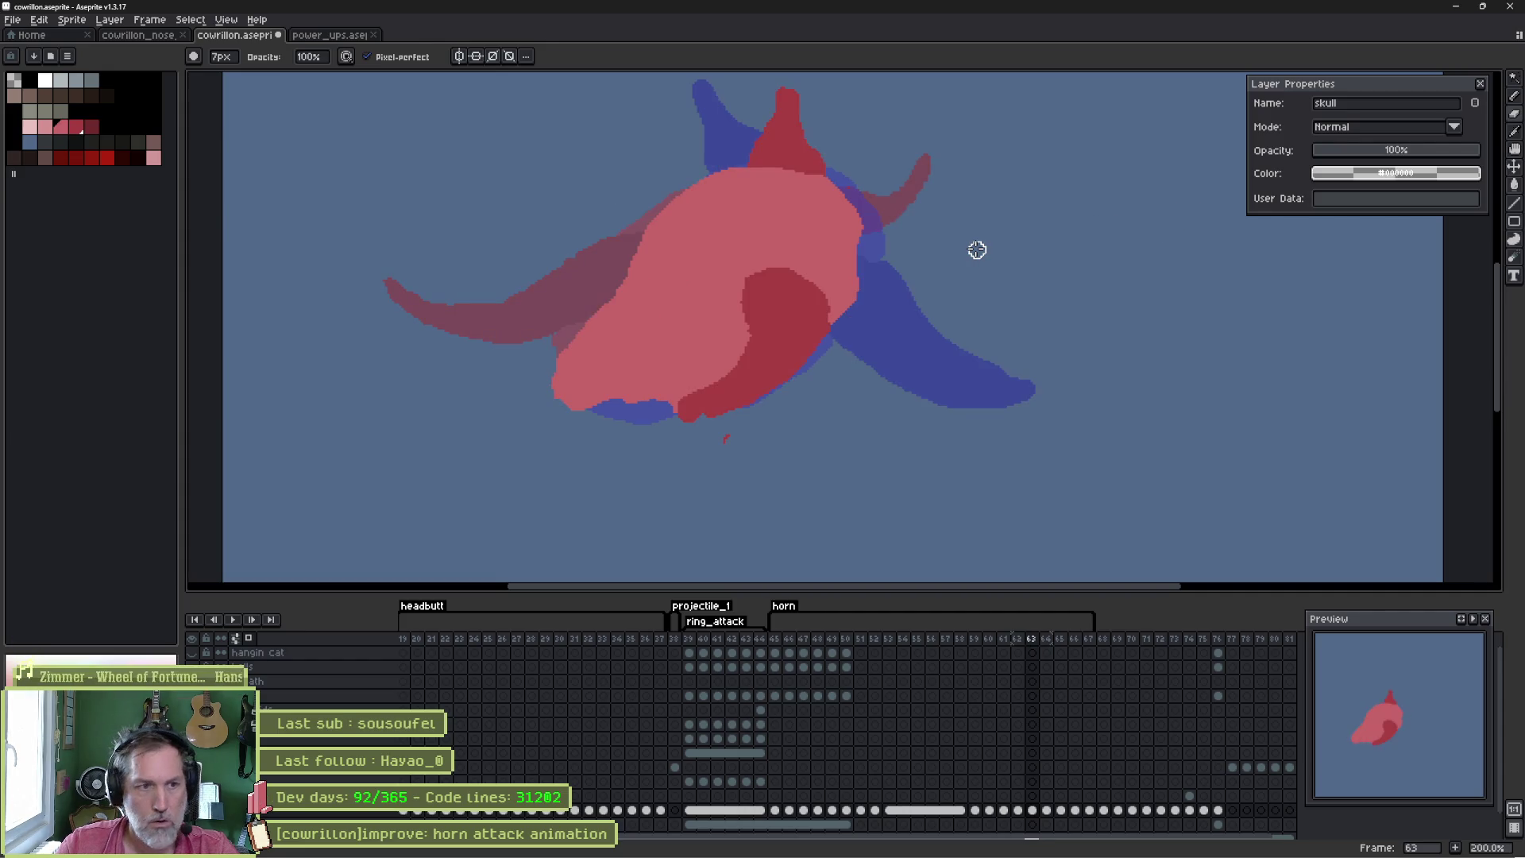
- Repaint the dark red horn's lower lobe and trim its lower-right edge, comparing against neighbouring frames
key(e)
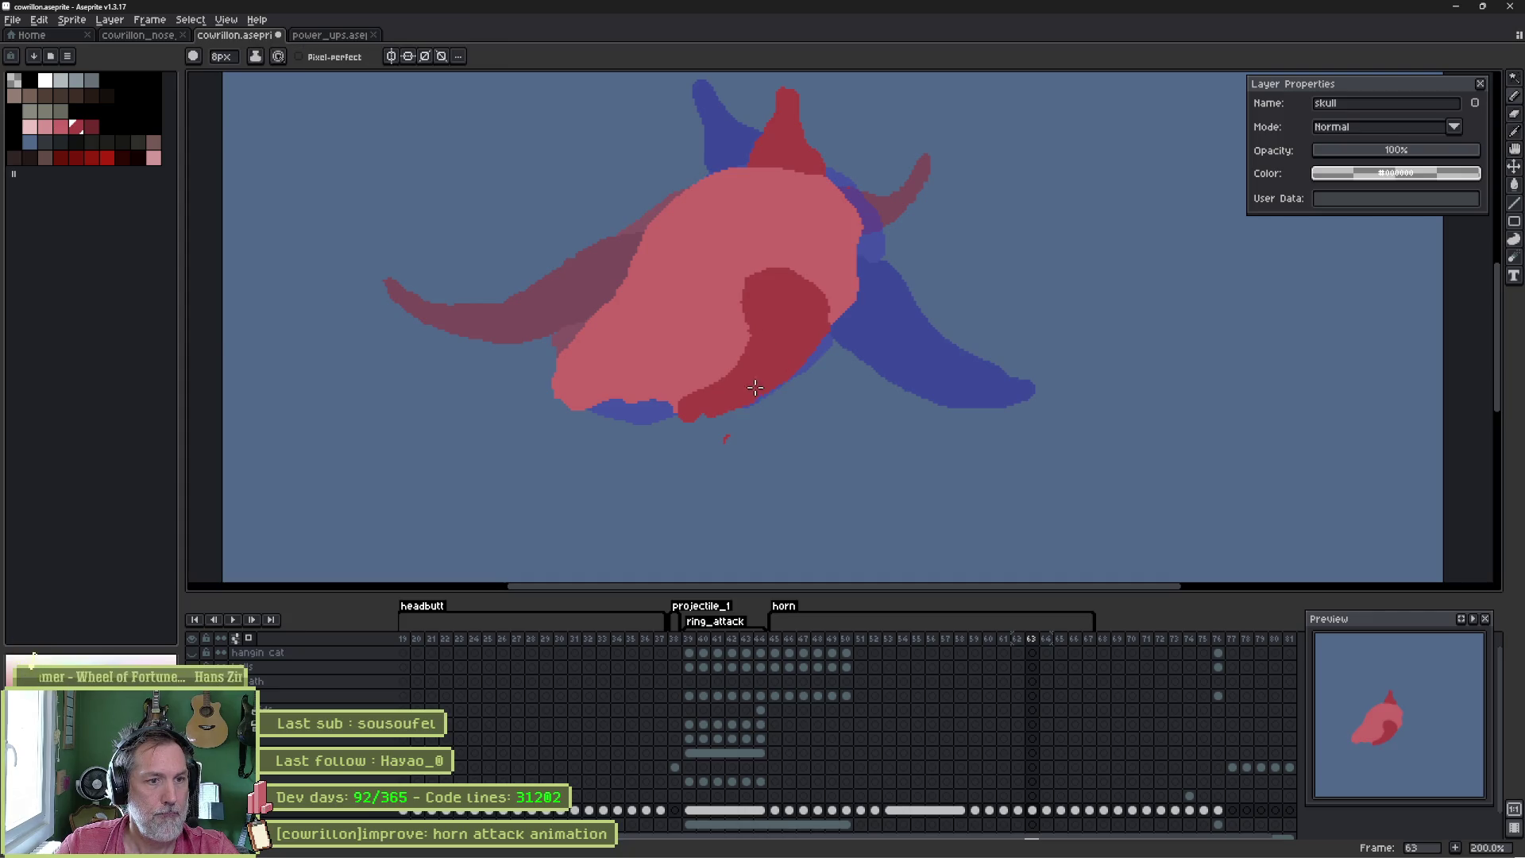
key(b)
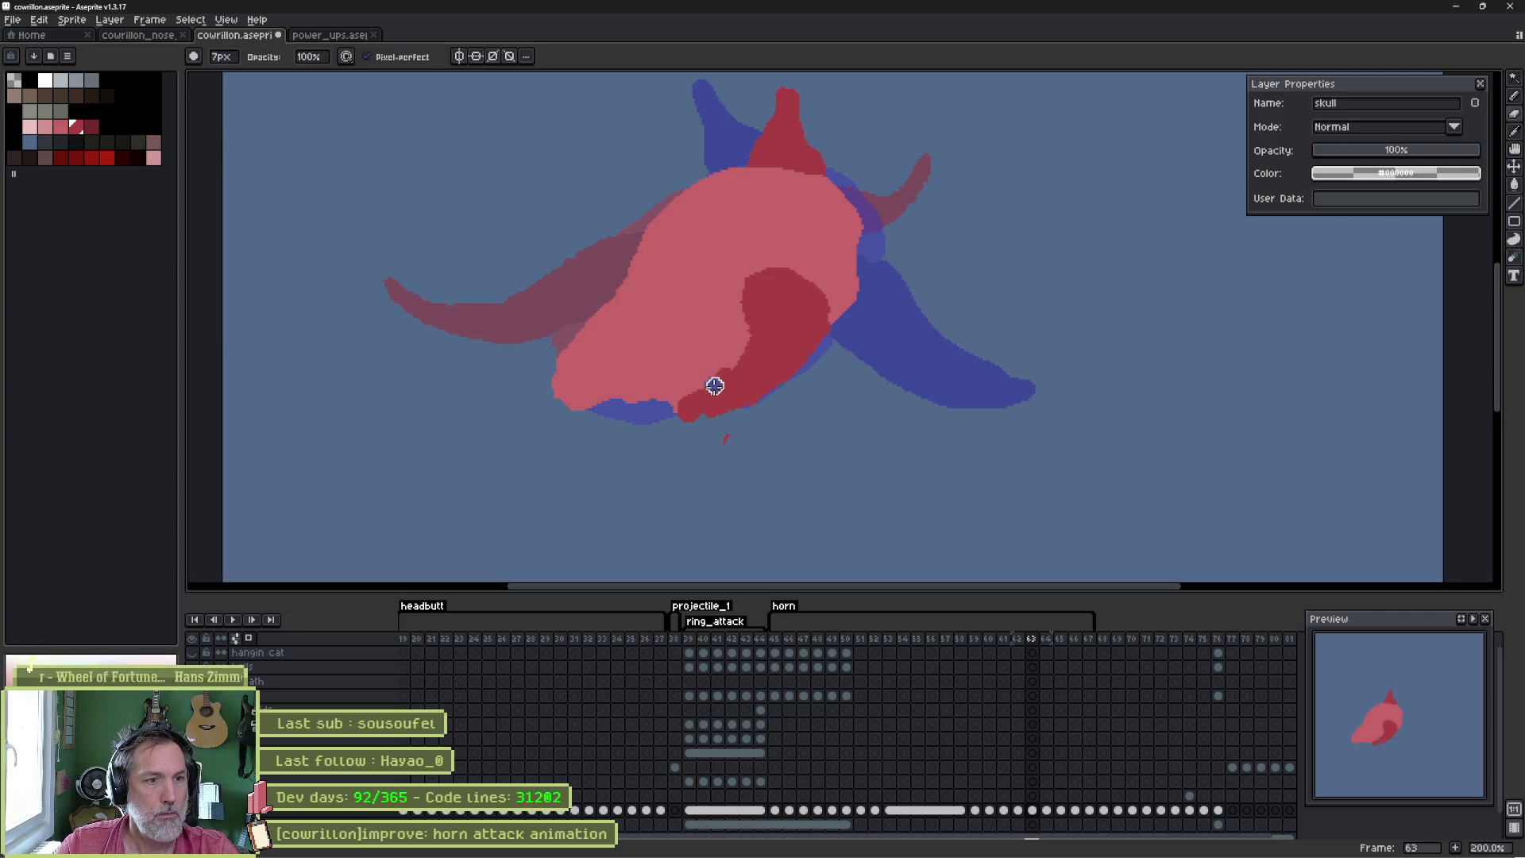
drag(698, 395, 681, 415)
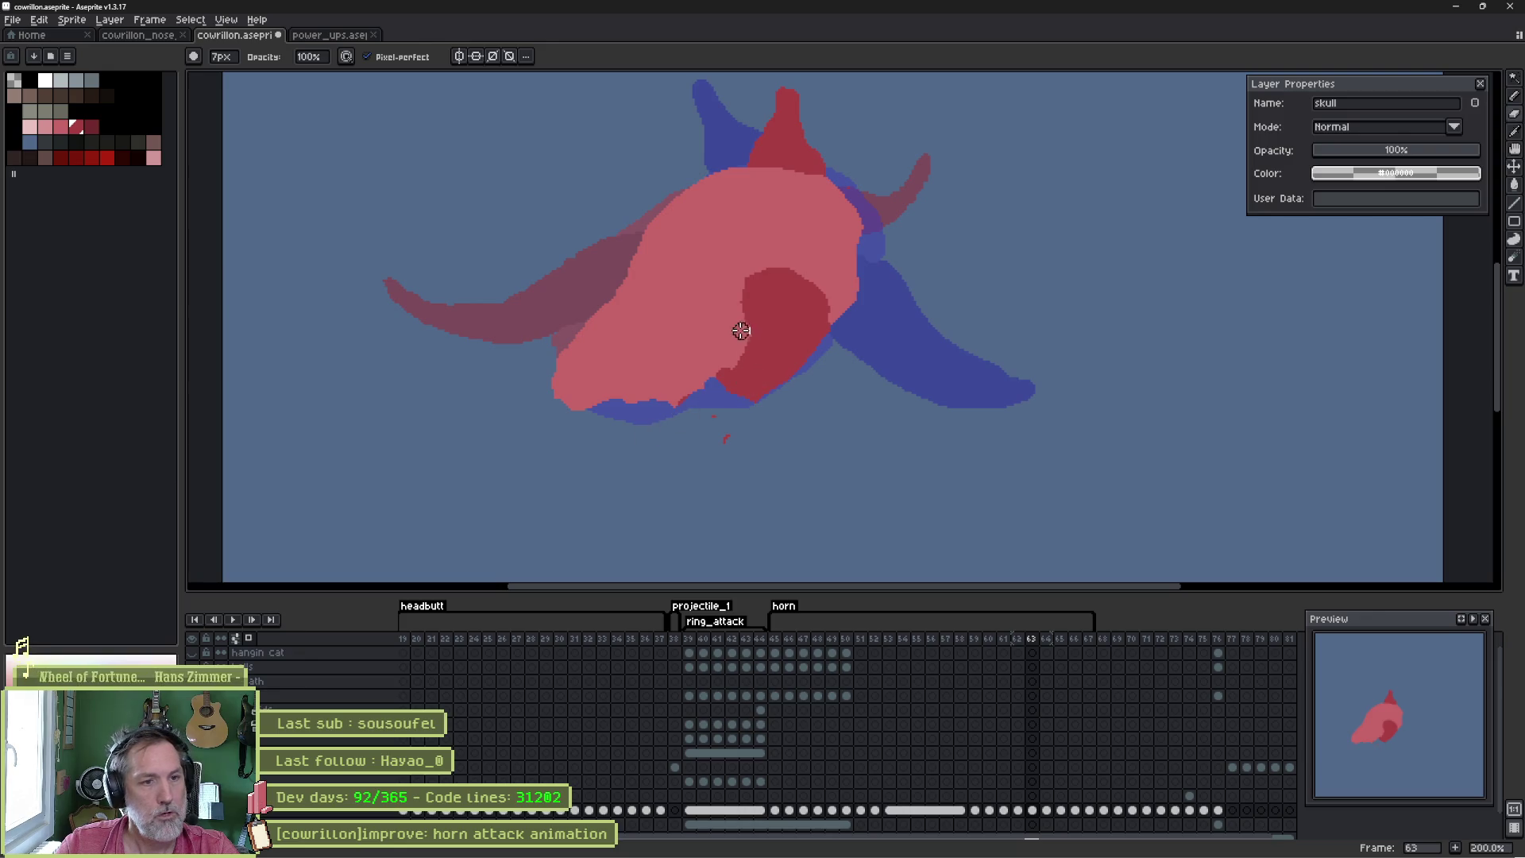
key(e)
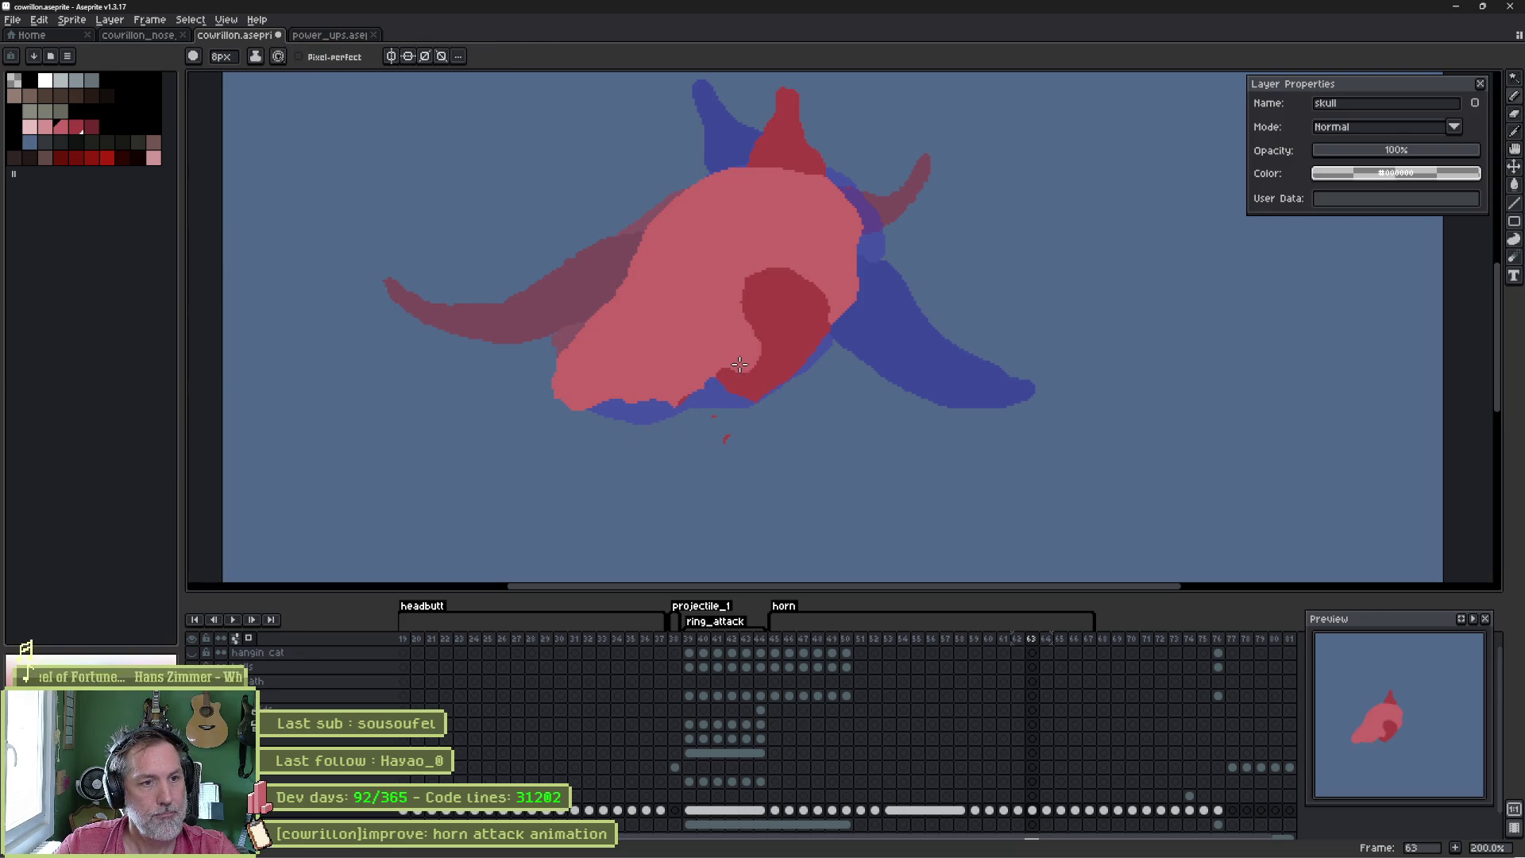
alt+click(808, 327)
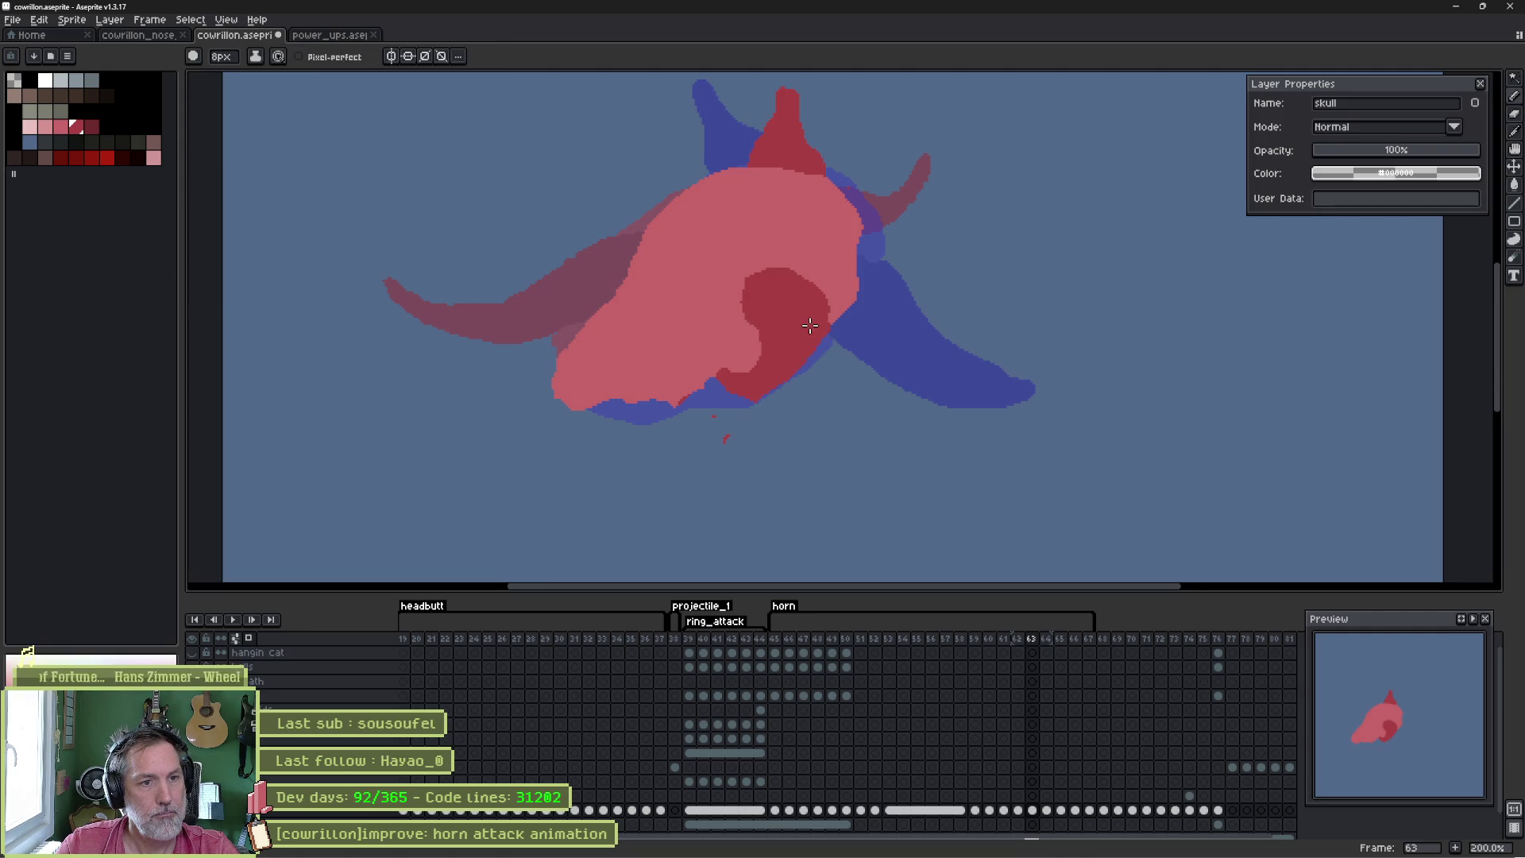
drag(802, 374, 758, 388)
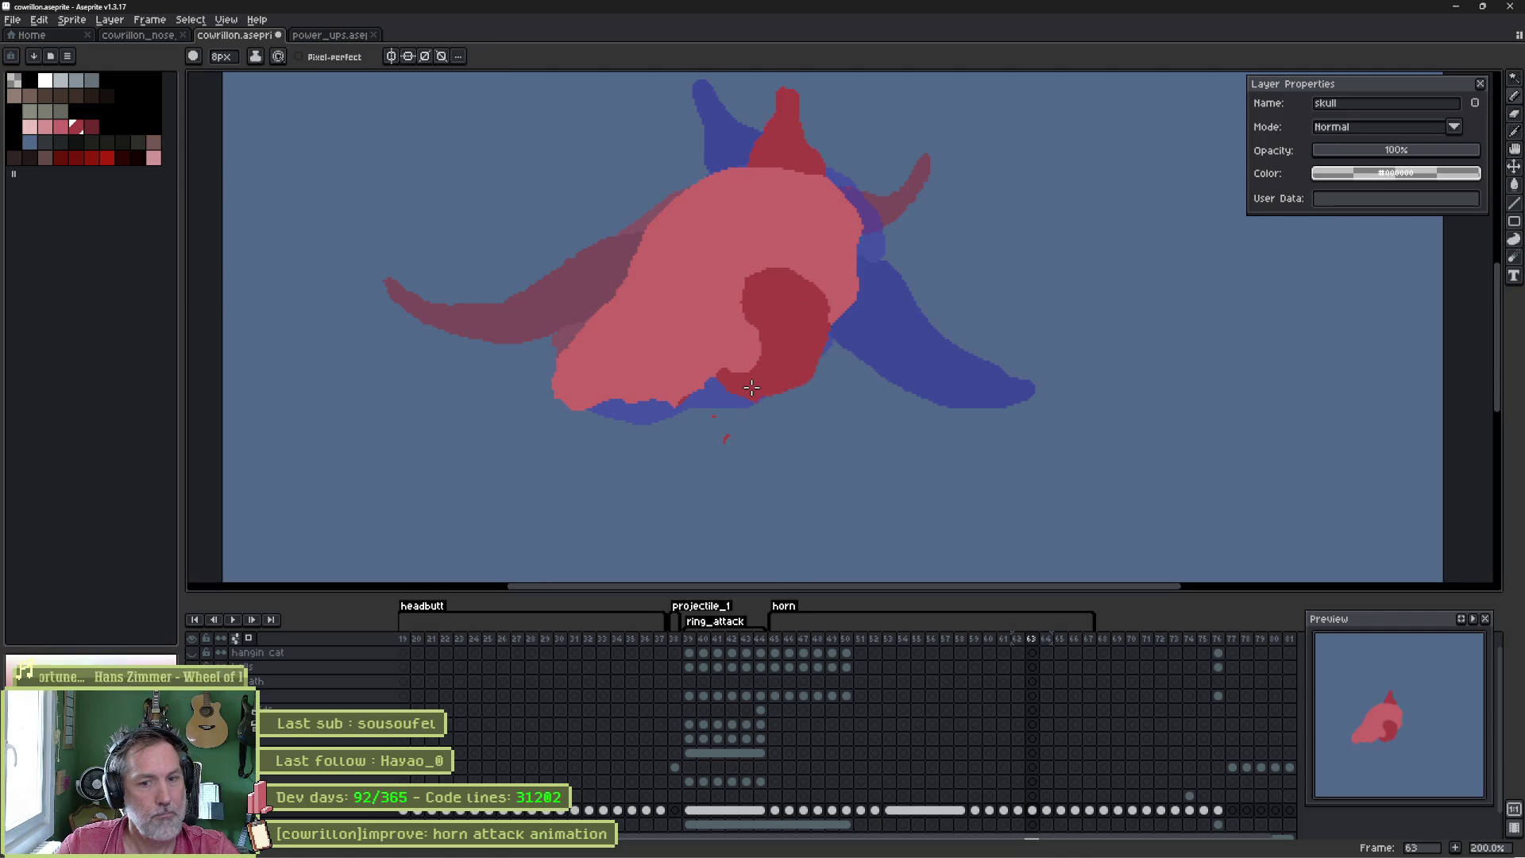
key(Left)
key(Right)
key(Right)
key(Left)
key(Left)
key(Right)
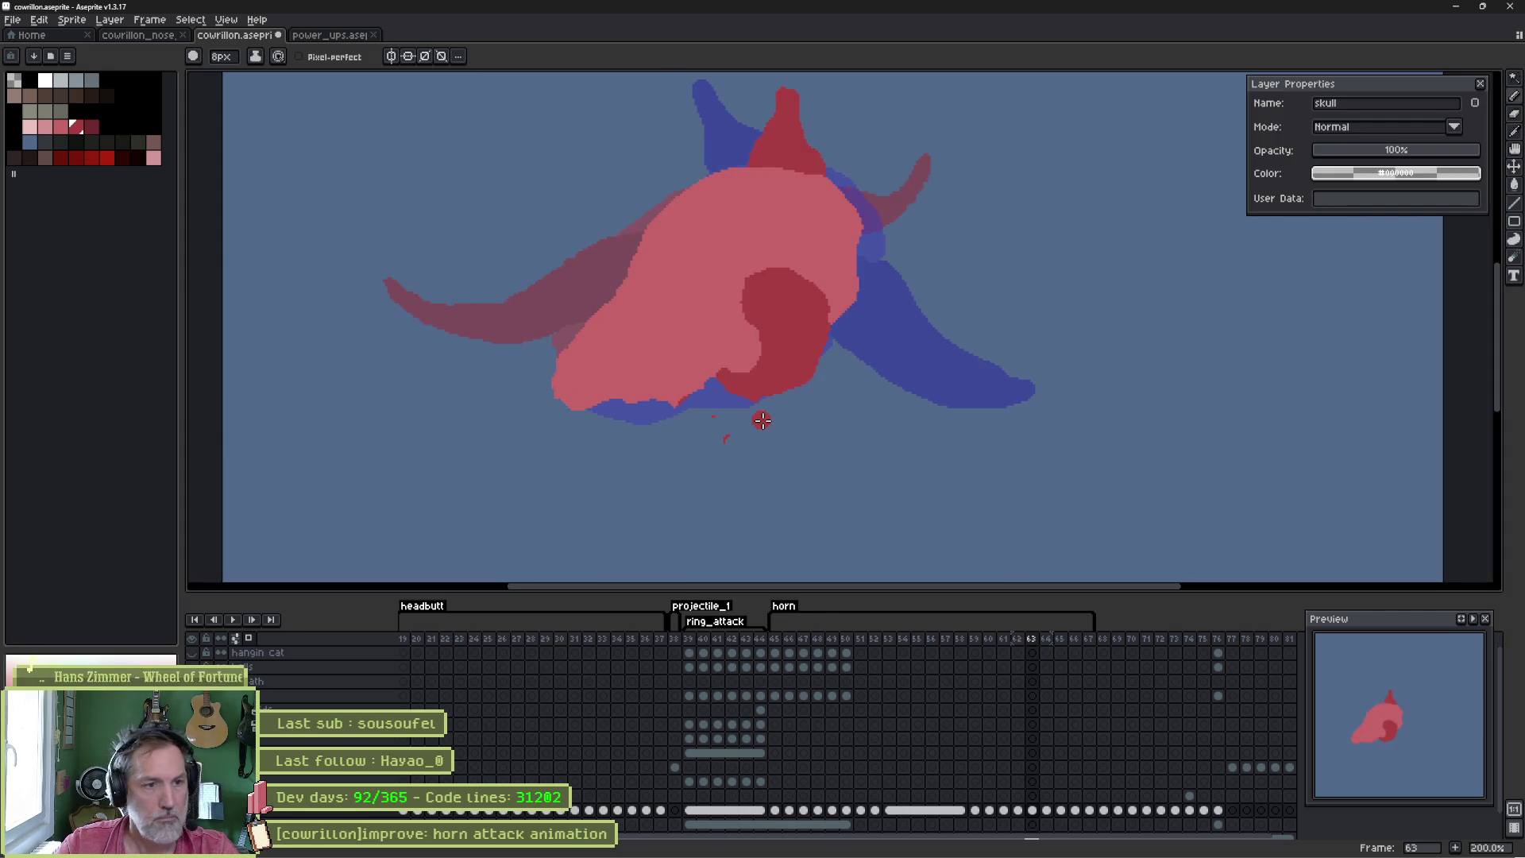
scroll(753, 405, up, 2)
- Add dark red above the skull's lower lobe and erase the two red specks below the skull
mouse_move(772, 356)
mouse_down()
mouse_move(696, 301)
mouse_move(701, 343)
mouse_up()
alt+click(699, 309)
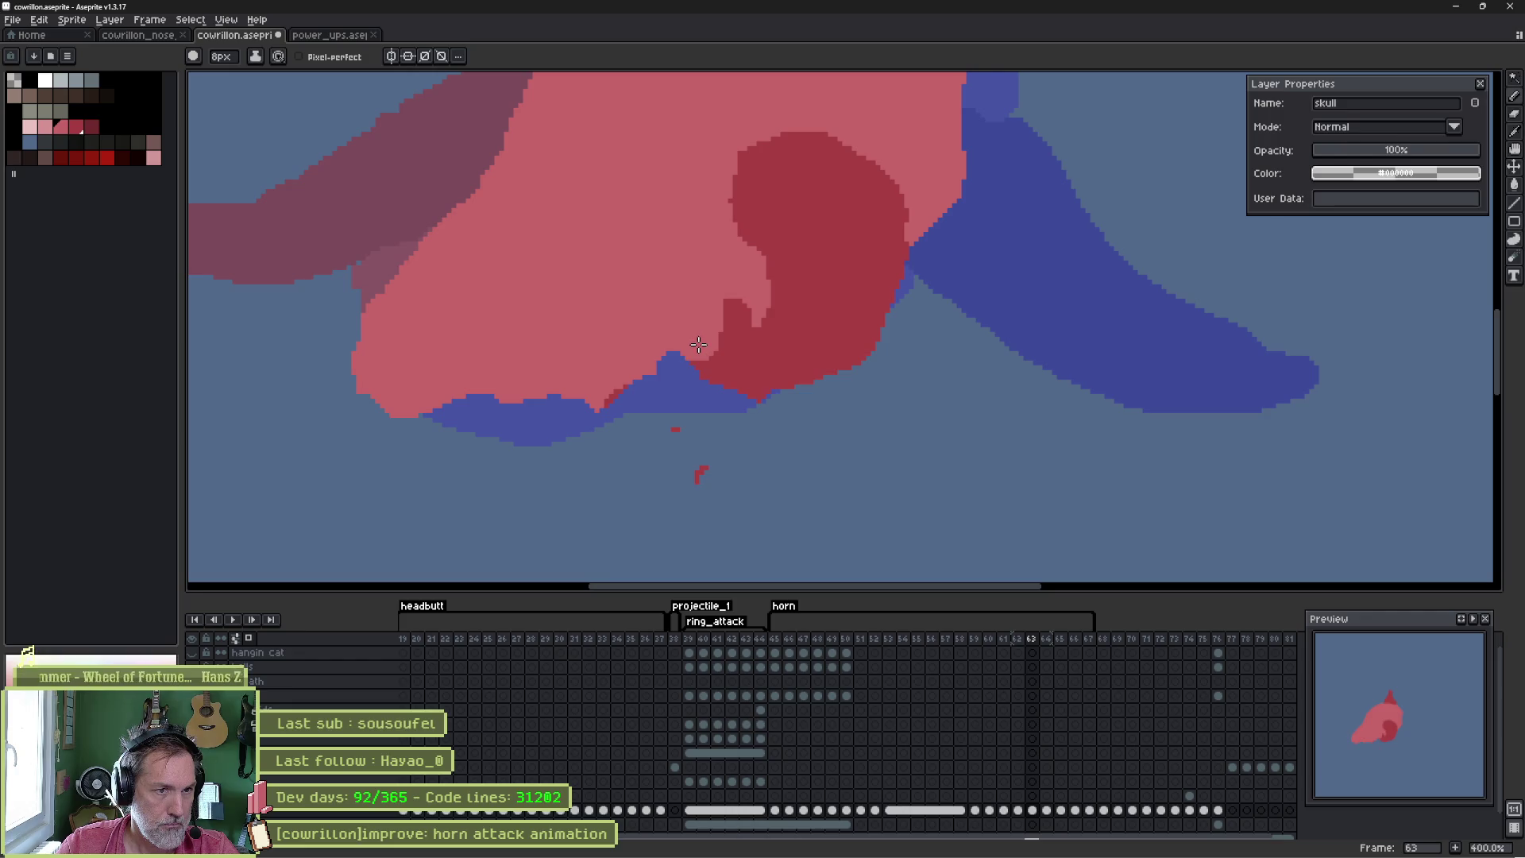
key(e)
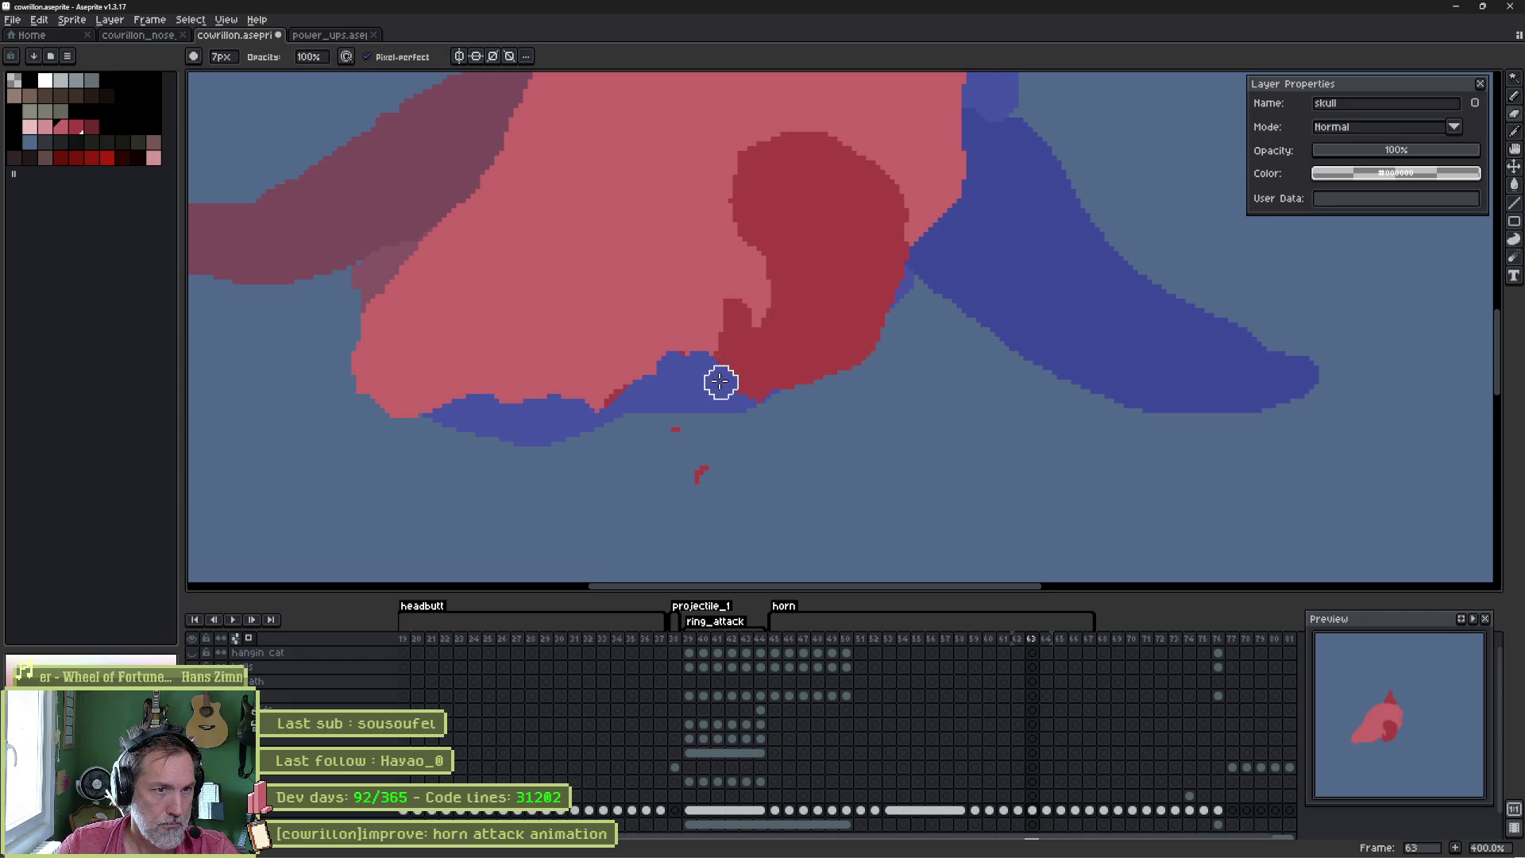
drag(673, 429, 698, 487)
key(Left)
key(Right)
key(Right)
key(Left)
key(Left)
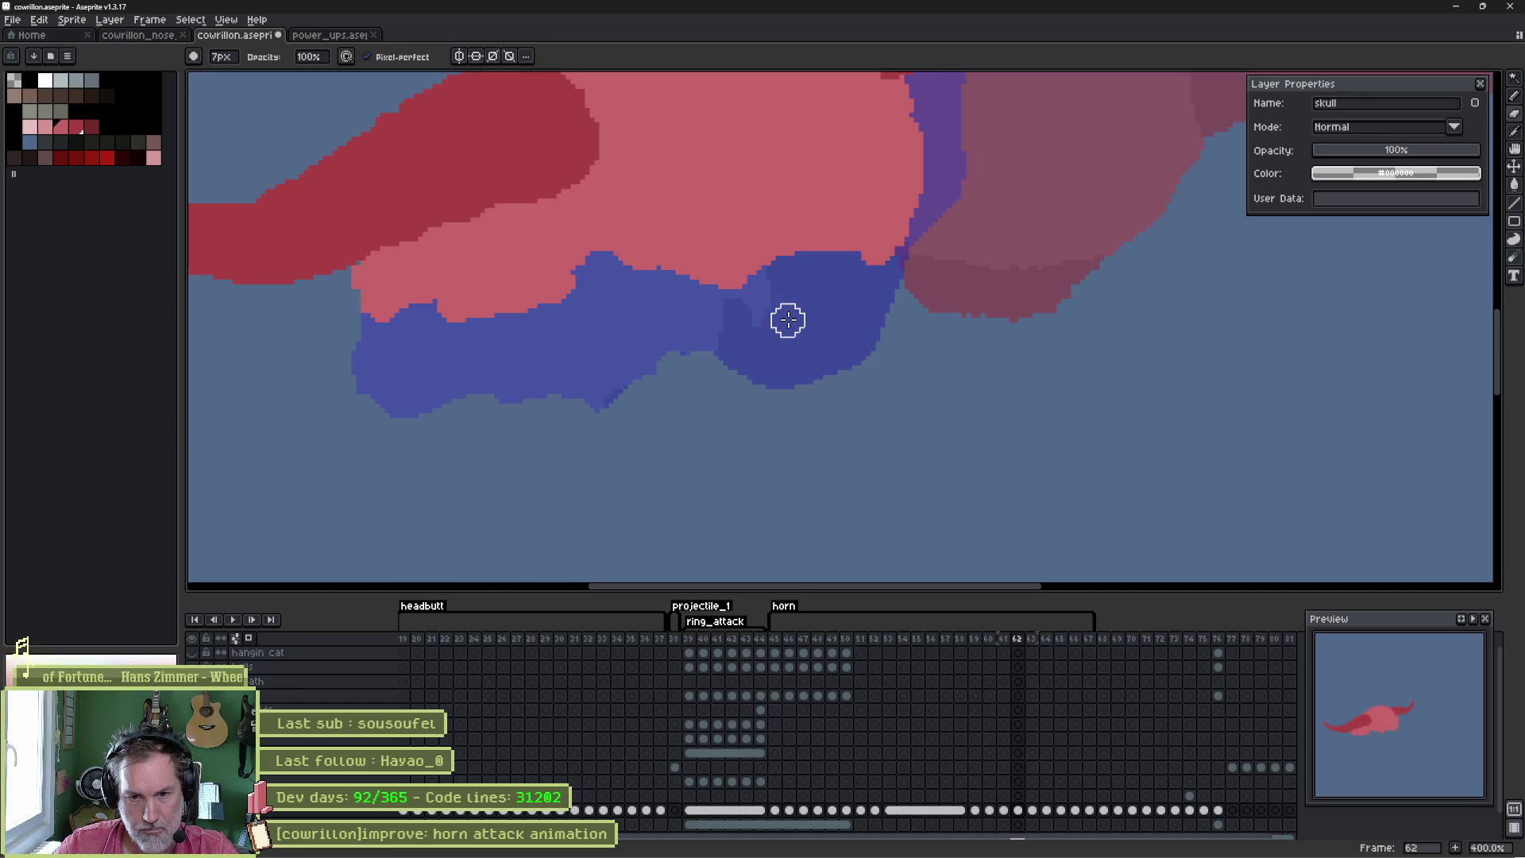
key(Right)
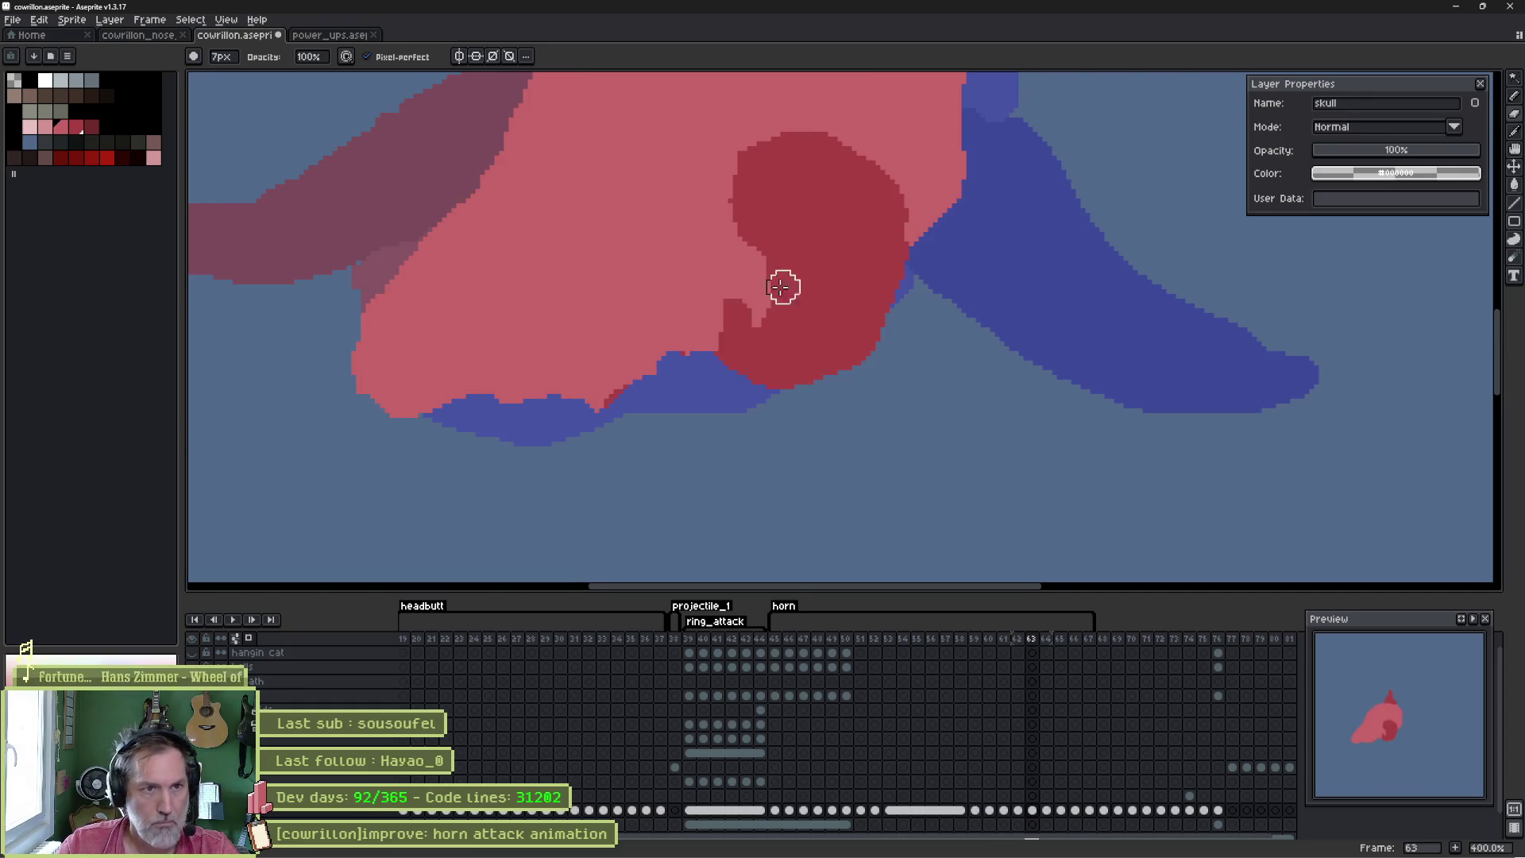
- Undo the stray purple stroke, touch up red along the skull edge, and Magic Wand-delete the stray red stroke
drag(826, 184, 856, 207)
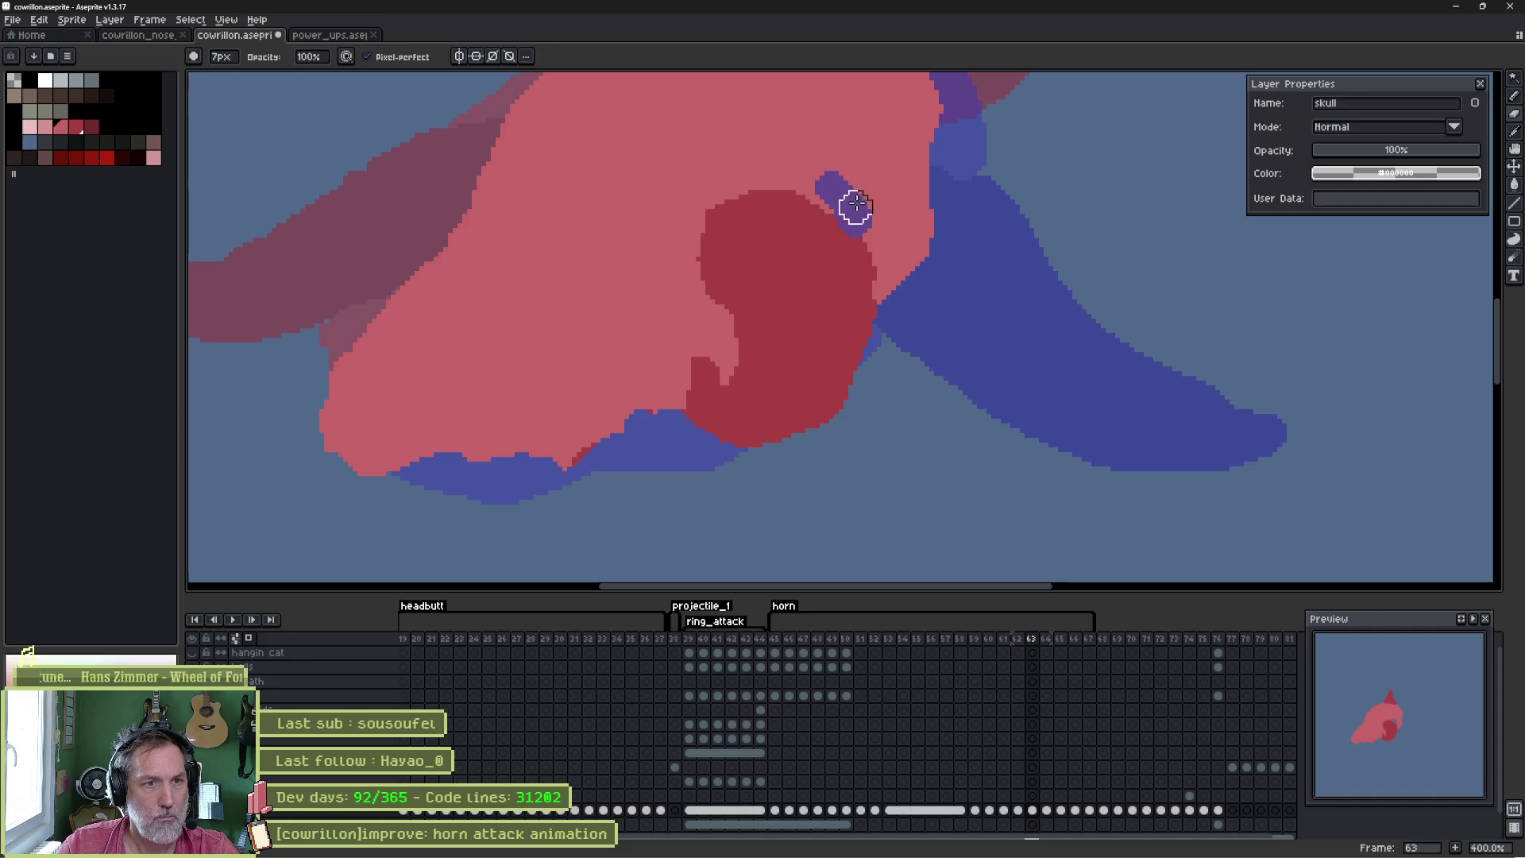
key(ctrl+z)
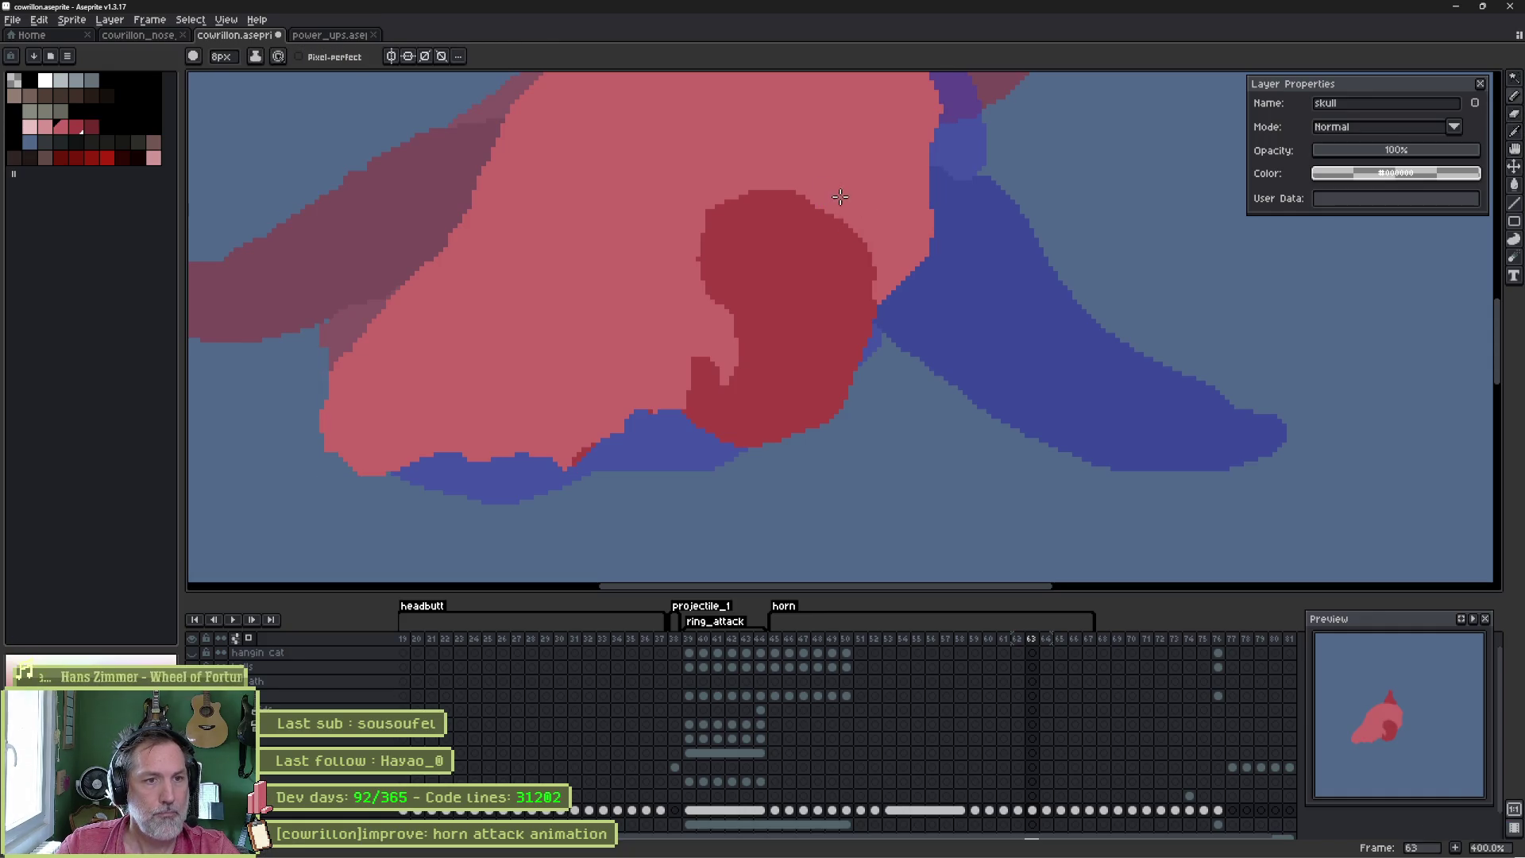
drag(882, 281, 858, 451)
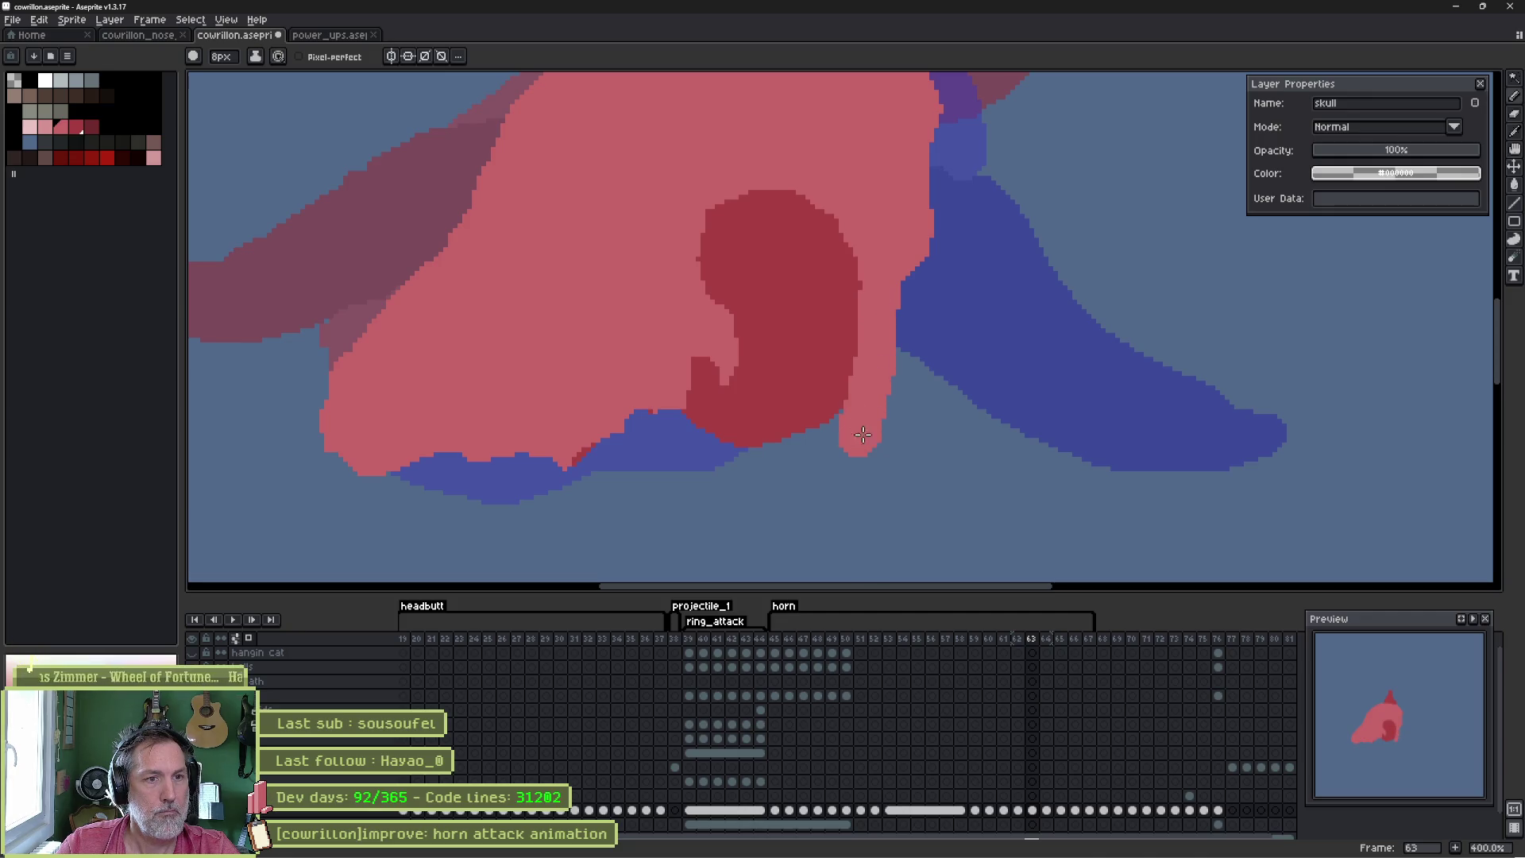
key(e)
drag(898, 306, 875, 312)
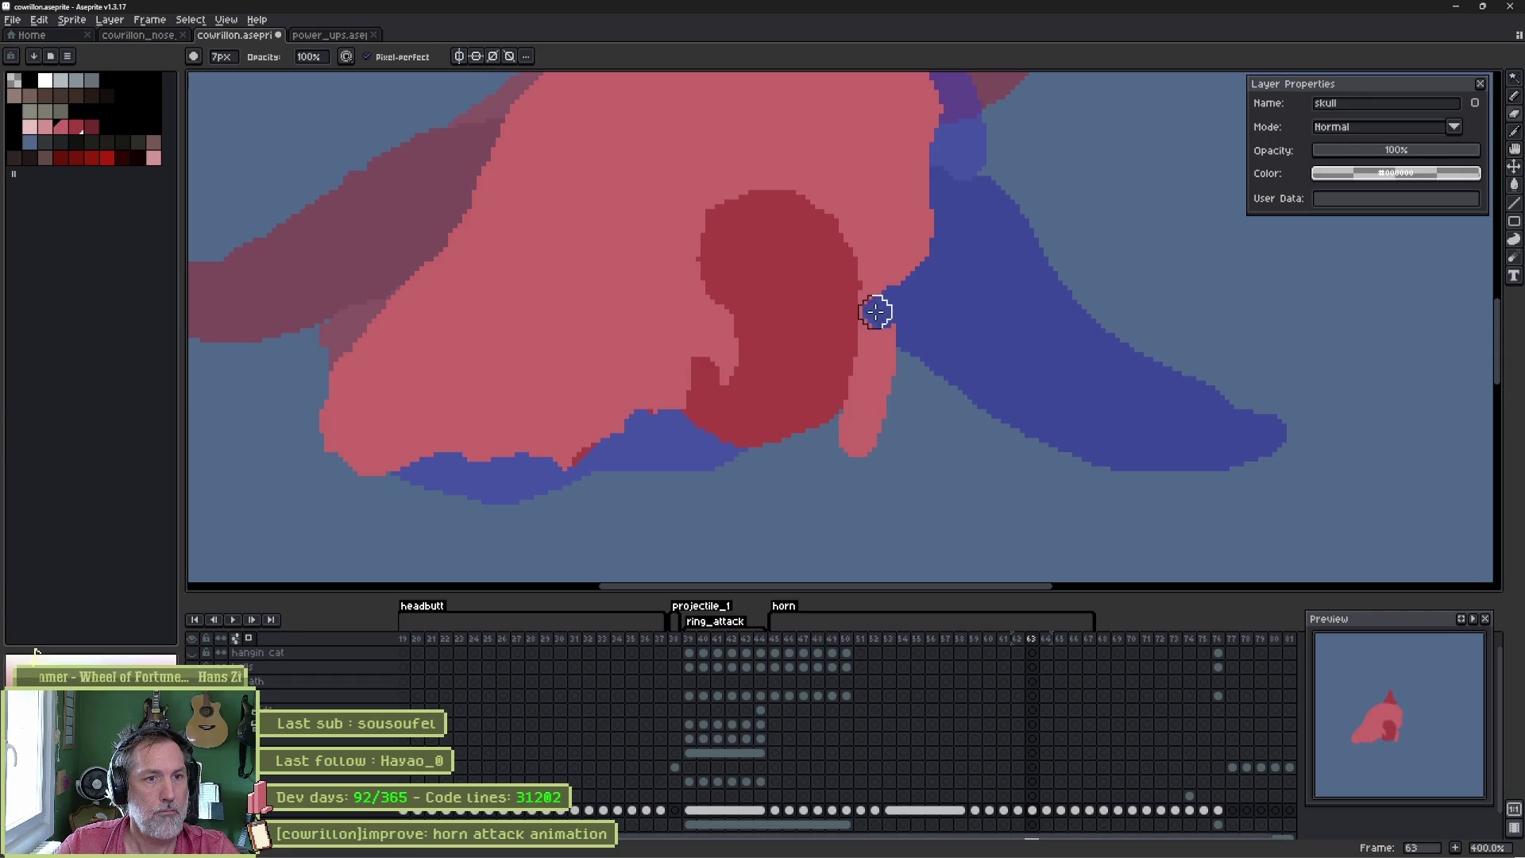
key(w)
click(877, 354)
key(Delete)
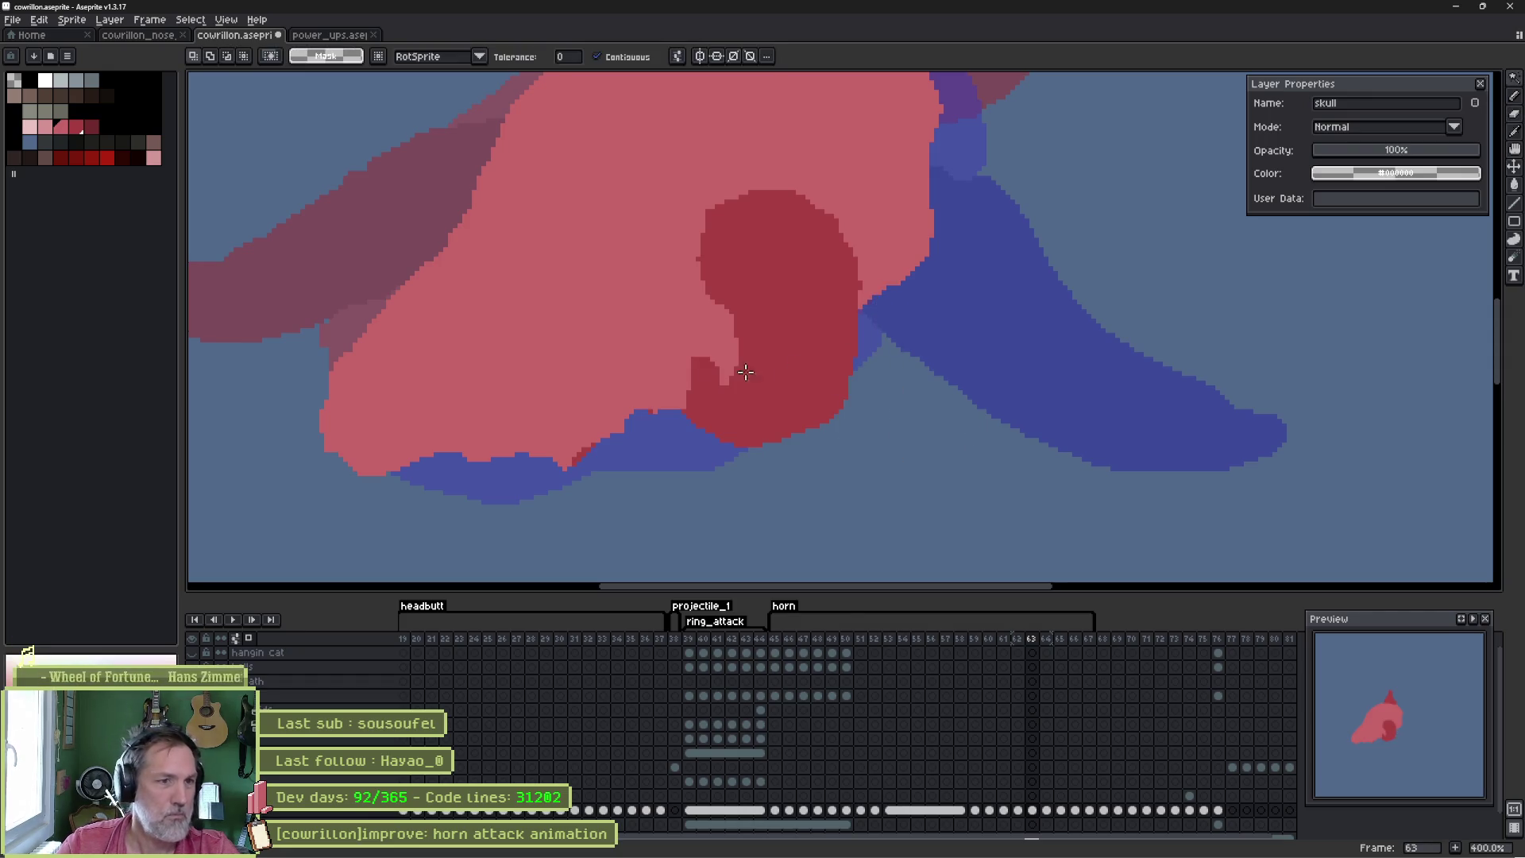
- Set the pencil to 4px, repaint the notch edge light pink, and compare neighbouring frames
scroll(699, 368, up, 2)
key(b)
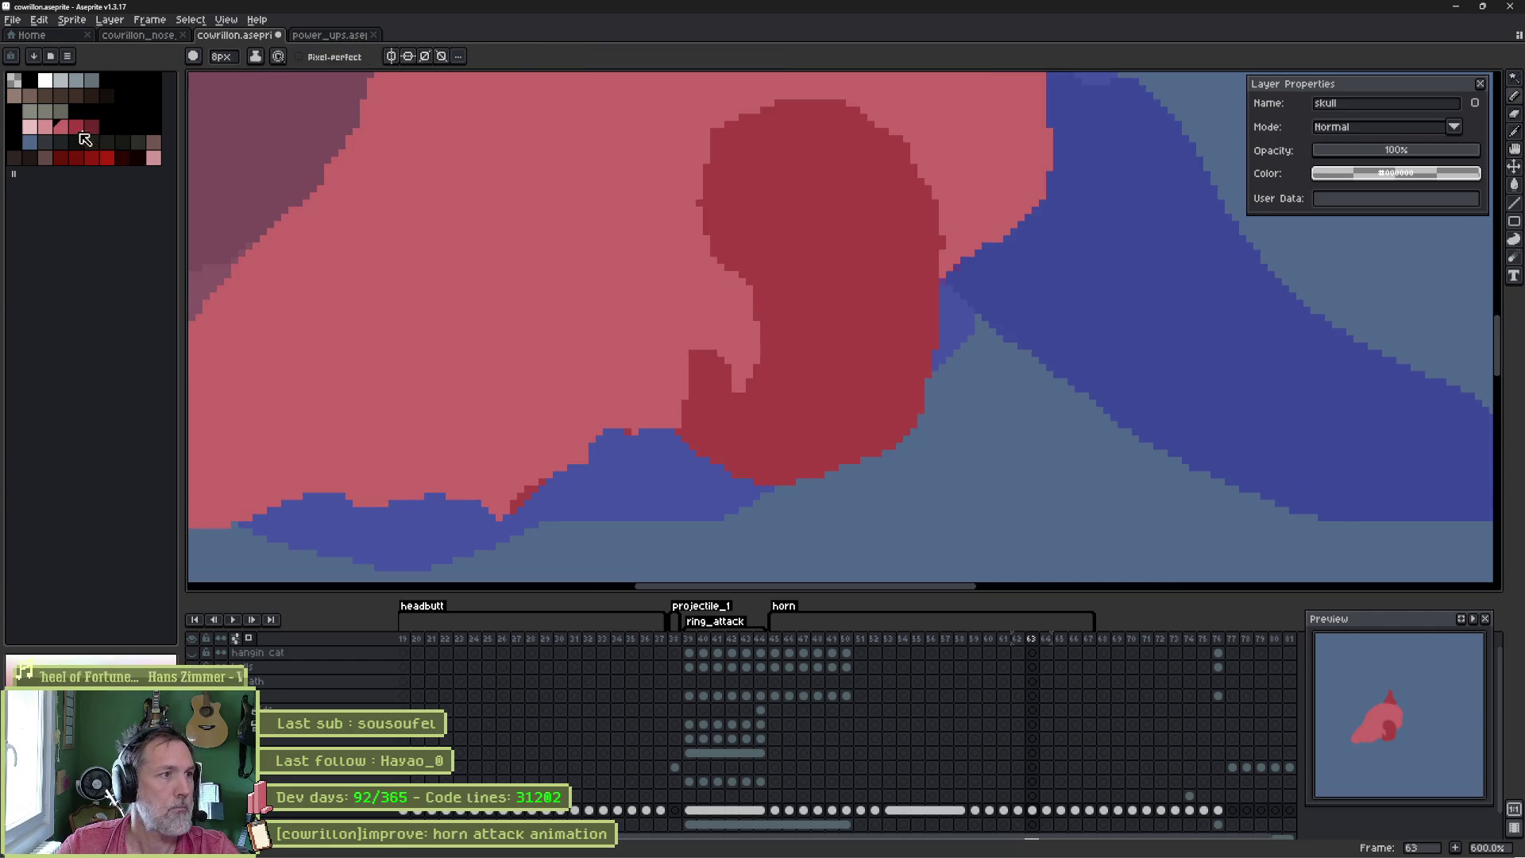
key(minus)
key(minus)
key(minus)
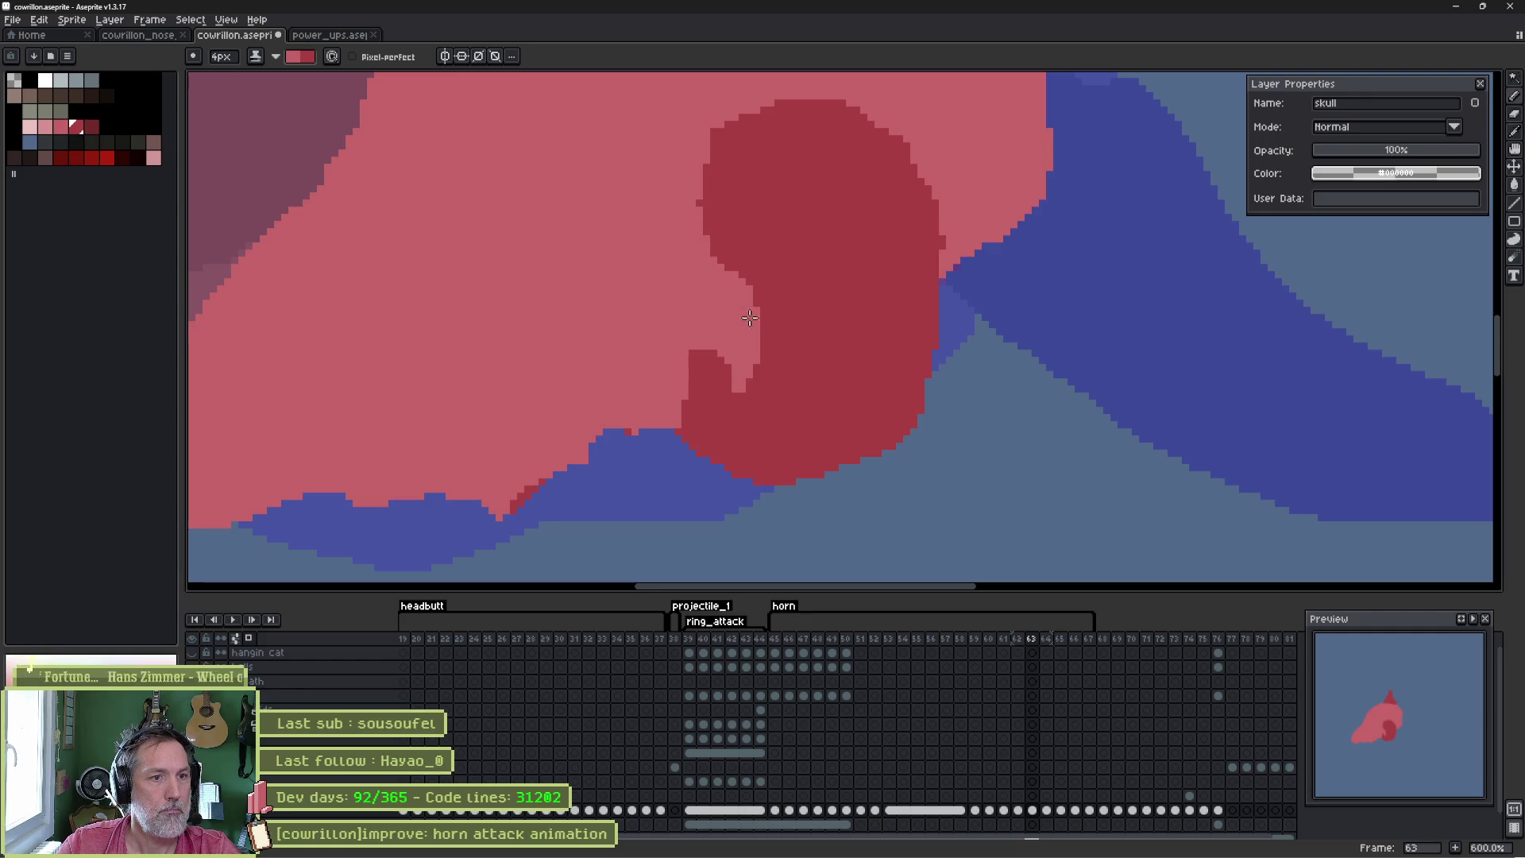
drag(774, 382, 761, 397)
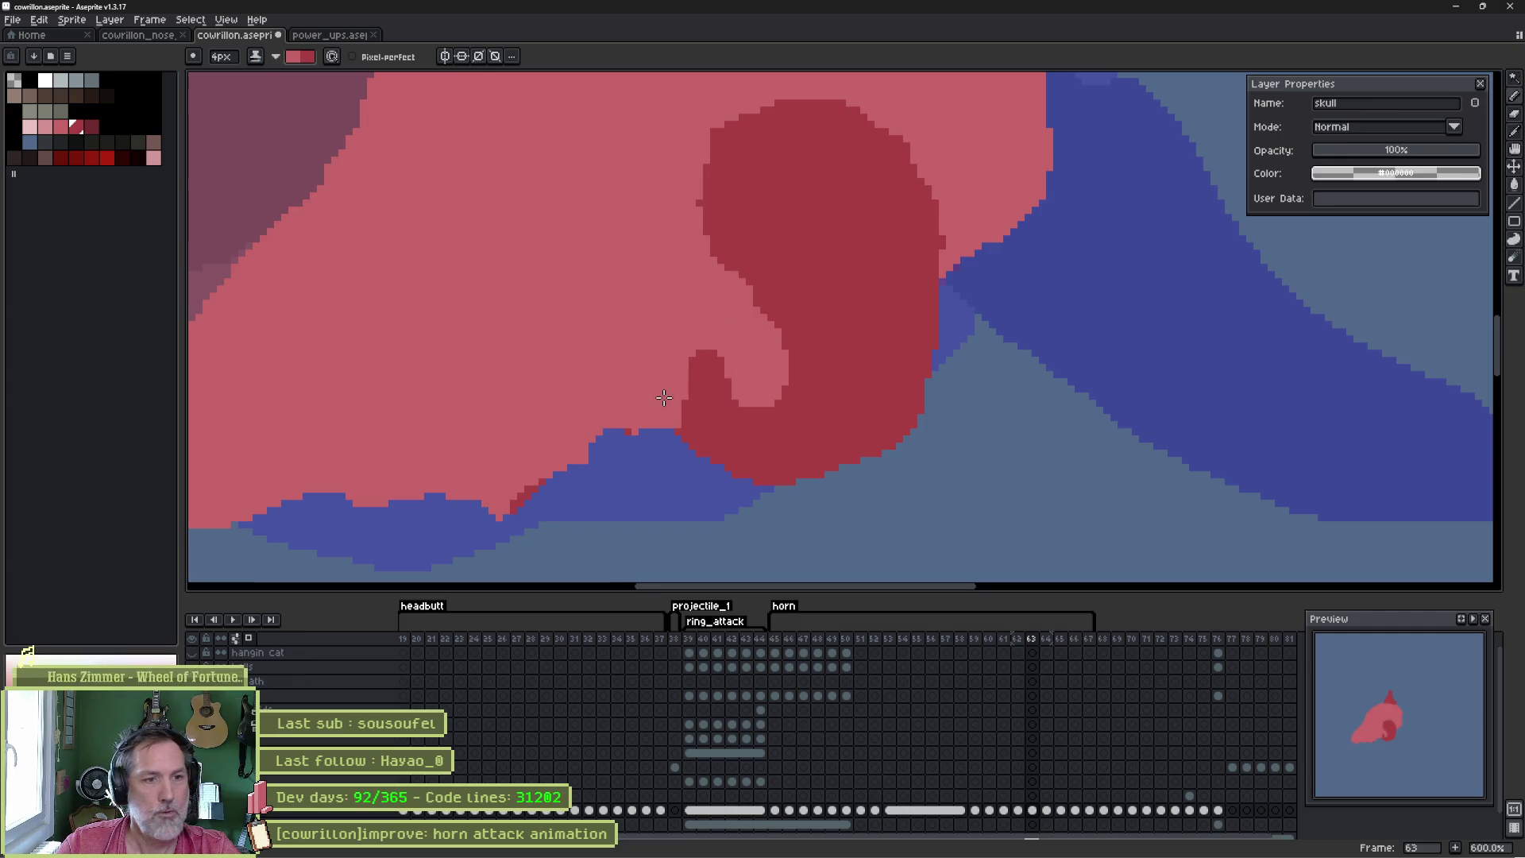
key(Left)
key(Right)
key(Right)
key(Left)
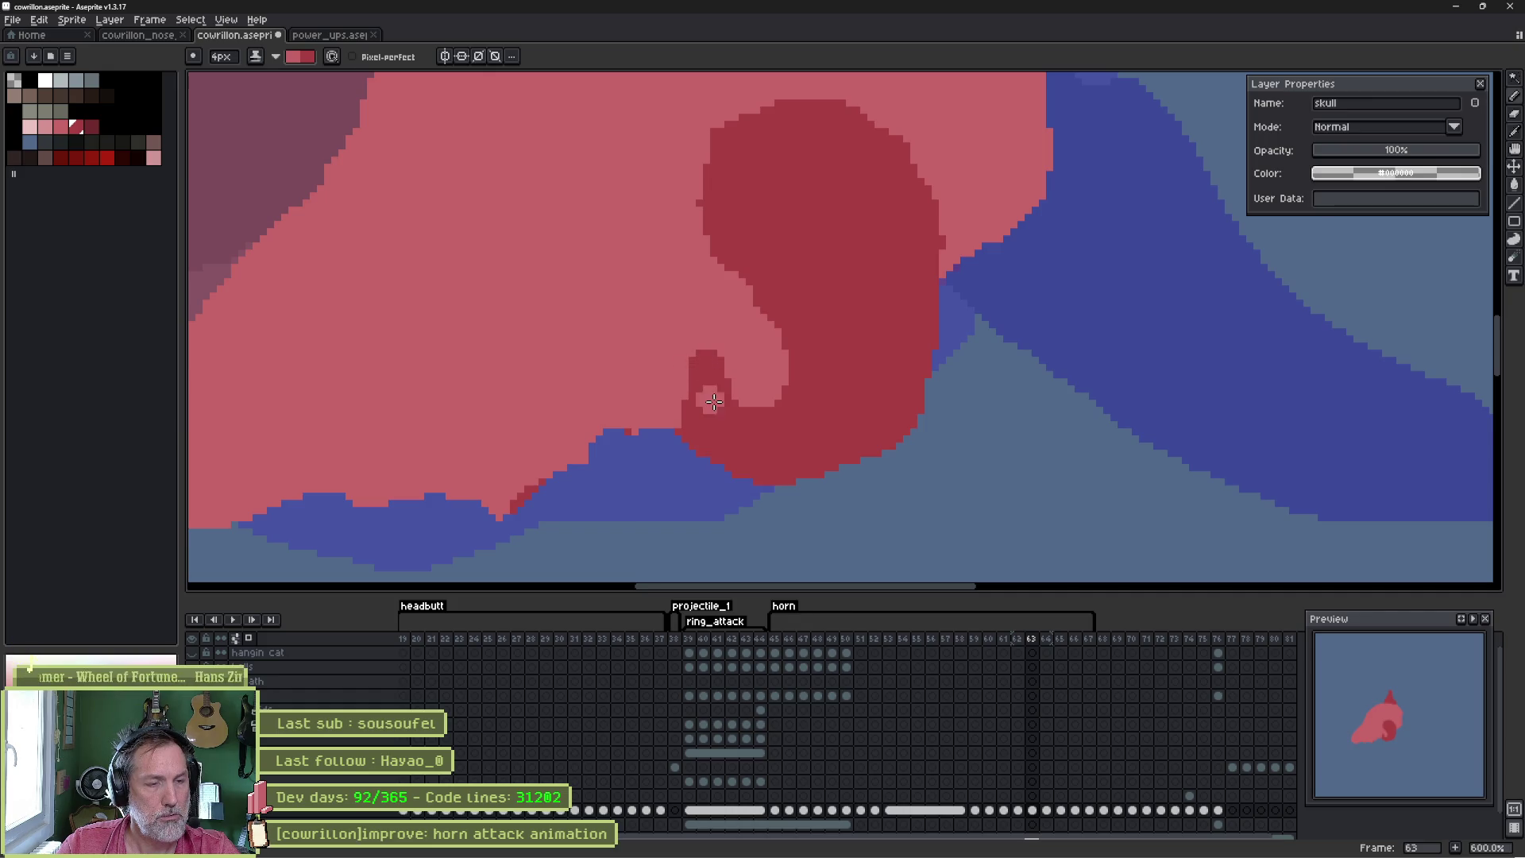
- Cover the shape's pink strokes with dark red, then touch up its edges in pink and blue
drag(817, 387, 802, 419)
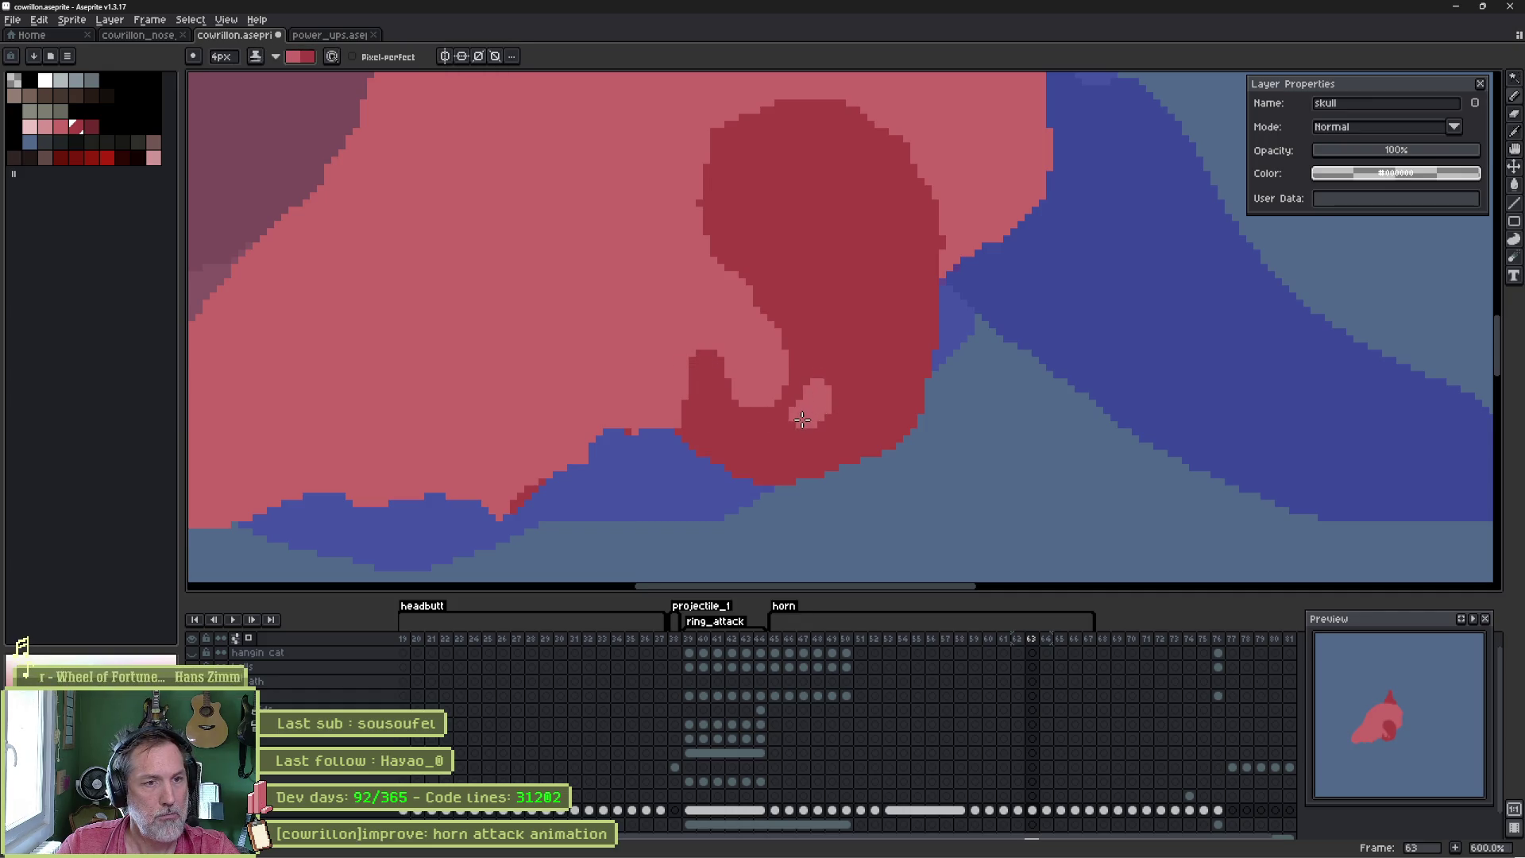
drag(832, 344, 815, 393)
alt+click(813, 265)
mouse_move(830, 337)
mouse_down()
mouse_move(802, 422)
mouse_move(761, 362)
mouse_move(700, 373)
mouse_move(723, 399)
mouse_move(708, 413)
mouse_move(756, 452)
mouse_up()
alt+click(742, 333)
alt+click(681, 456)
alt+click(868, 340)
mouse_move(874, 322)
mouse_down()
mouse_move(892, 385)
mouse_move(878, 351)
mouse_up()
- Restore dark red inside the blob, extend its bottom downward, and cover the bump pink
key(b)
key(g)
click(882, 321)
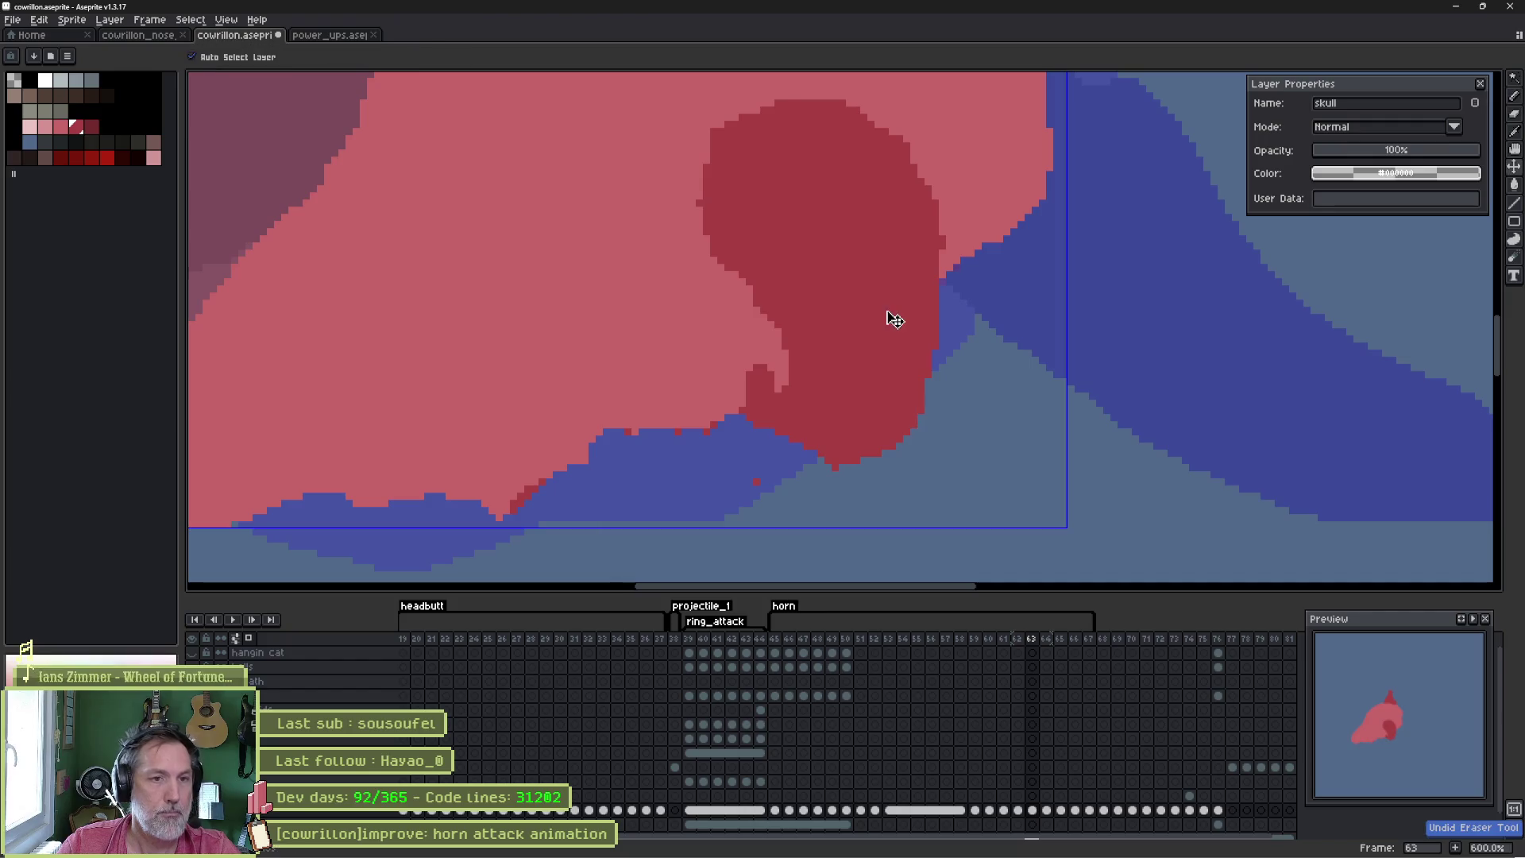
key(b)
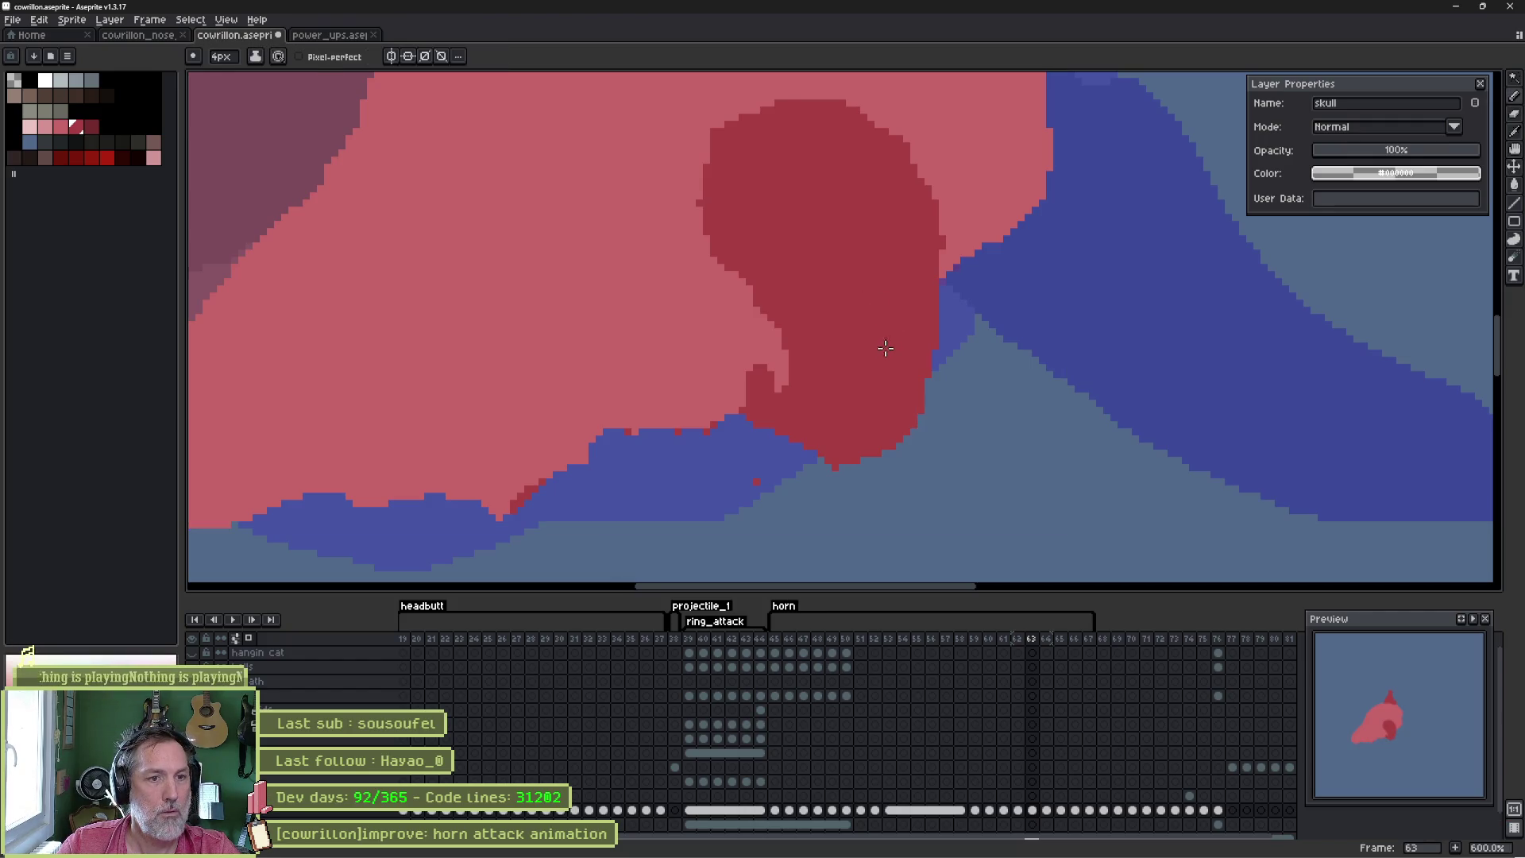
mouse_move(882, 464)
mouse_down()
mouse_move(846, 492)
mouse_move(802, 439)
mouse_up()
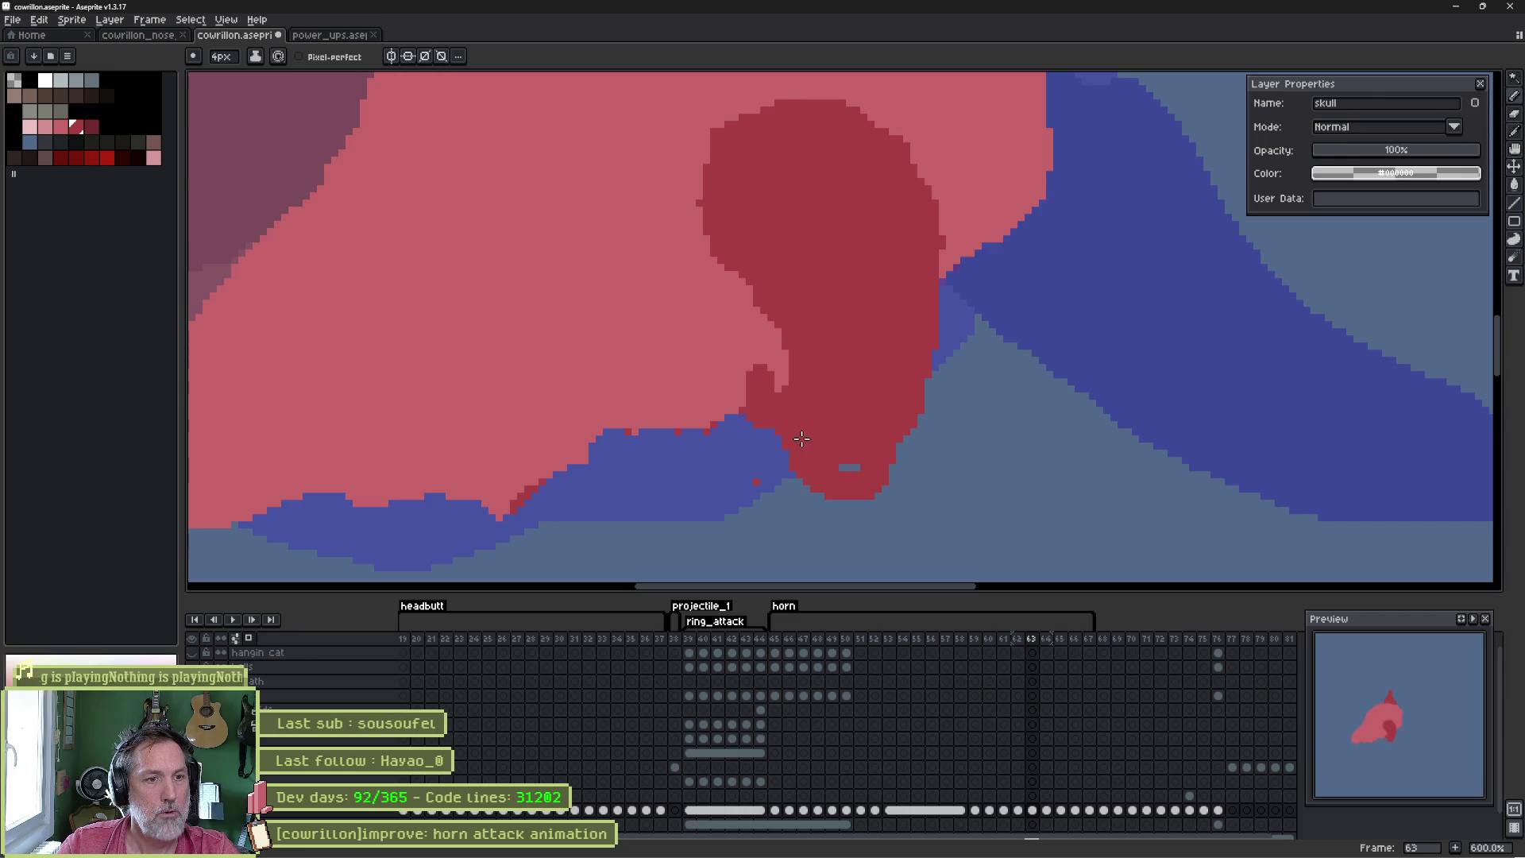
alt+click(728, 350)
drag(775, 373, 756, 389)
key(e)
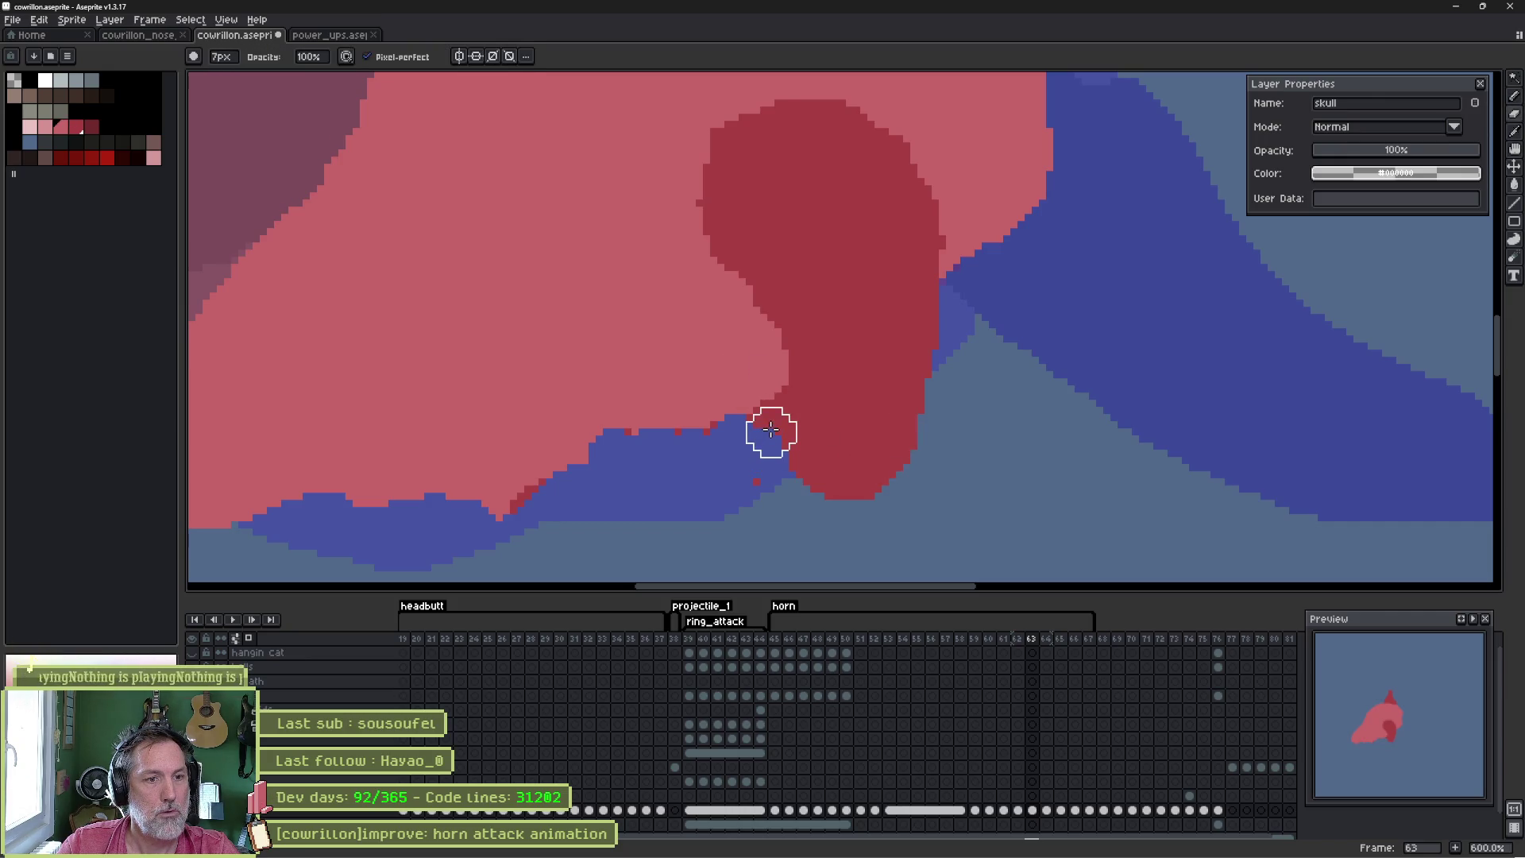
- Widen the dark-red shape's left edge and fill the blue notch with red, checking adjacent frames
key(Right)
key(Left)
key(Right)
key(Left)
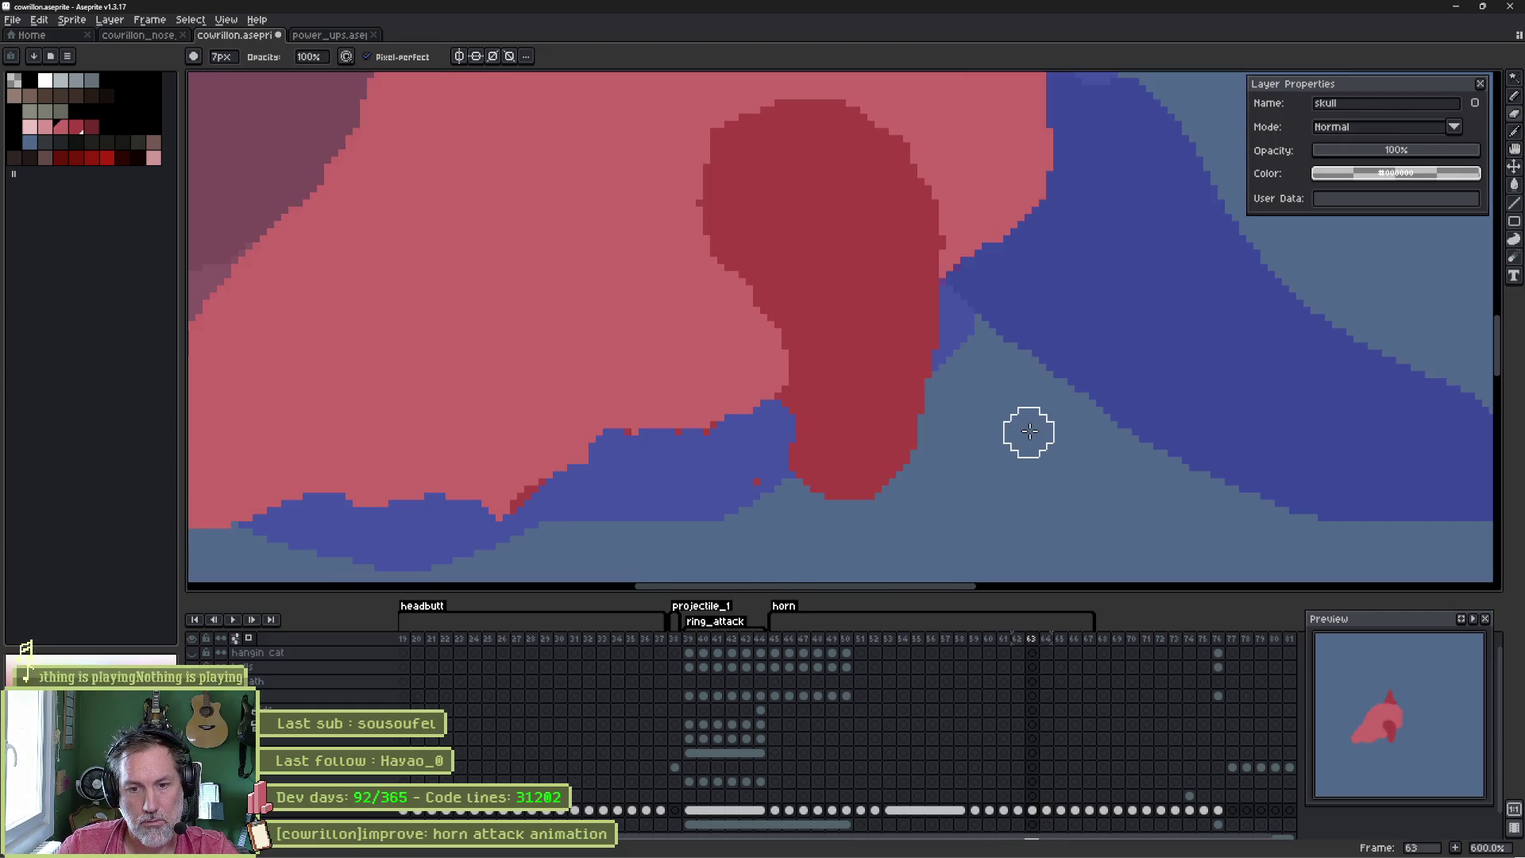
key(b)
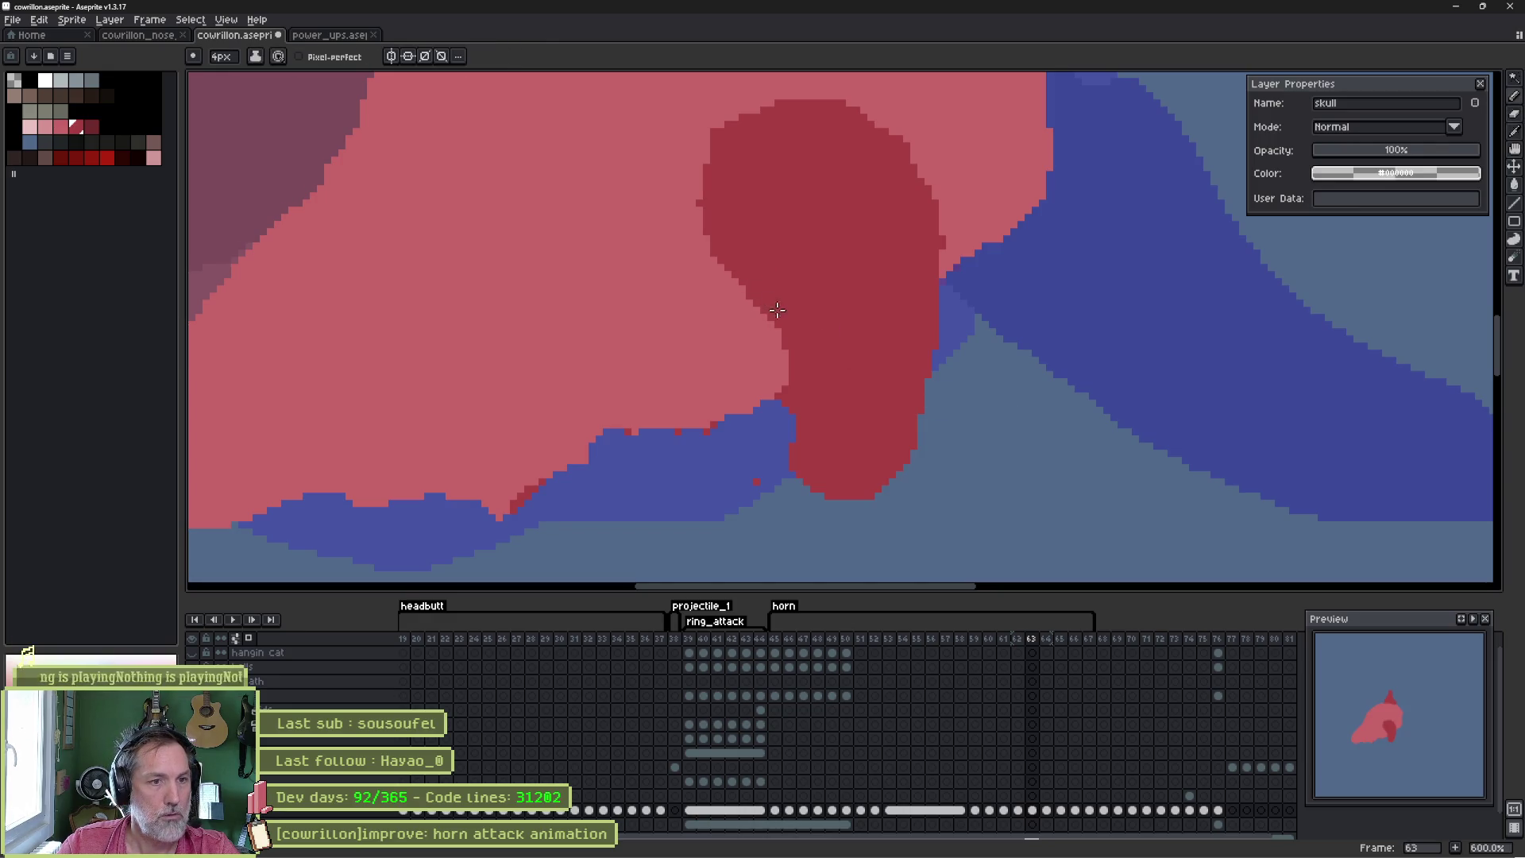
drag(751, 260, 803, 401)
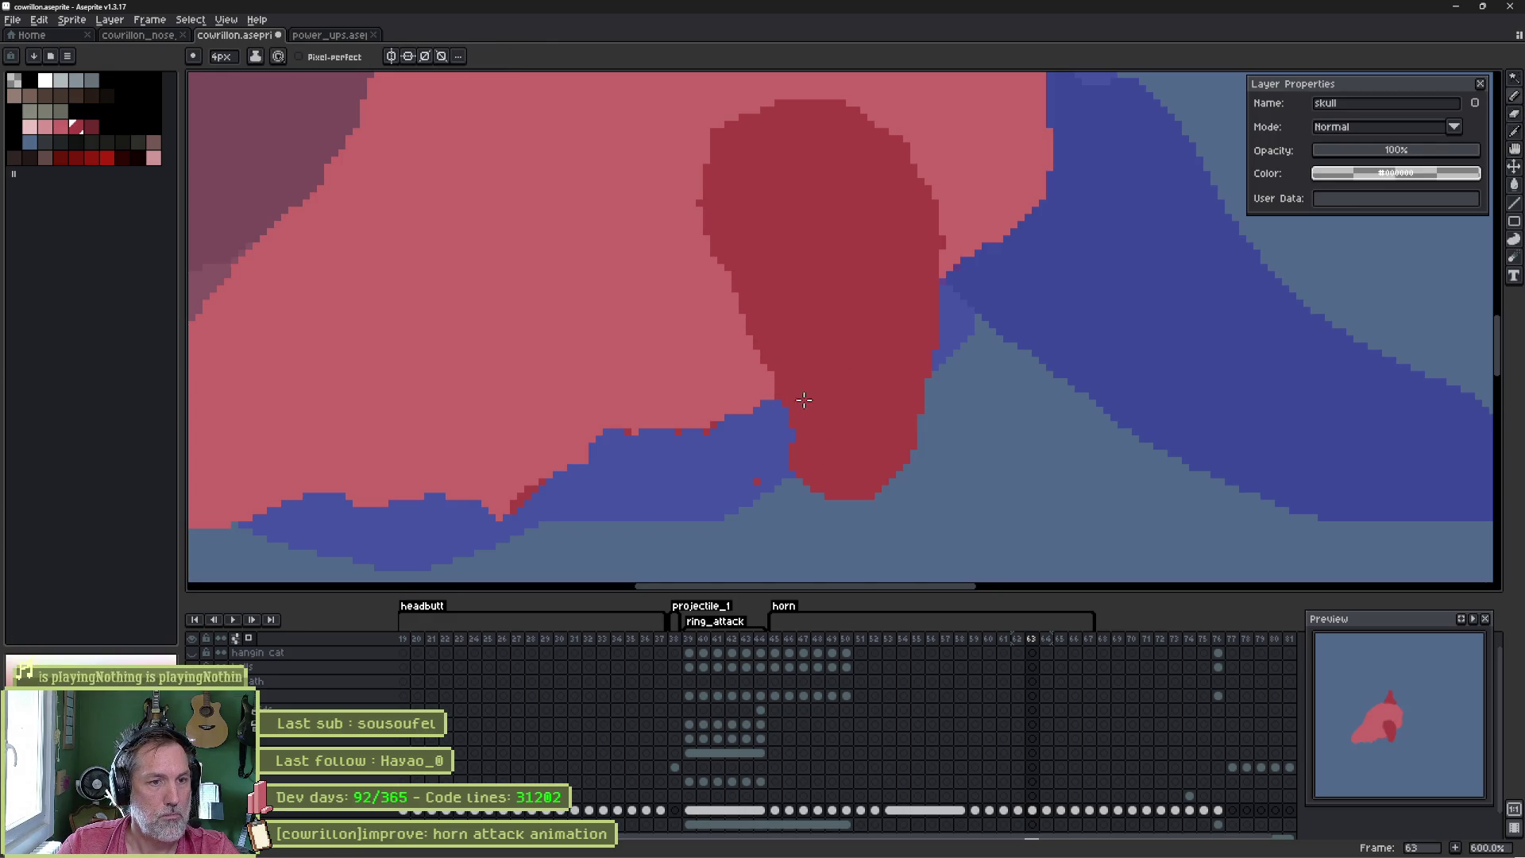
drag(739, 286, 779, 389)
click(949, 332)
key(Right)
key(Left)
key(Right)
key(Left)
scroll(880, 412, down, 1)
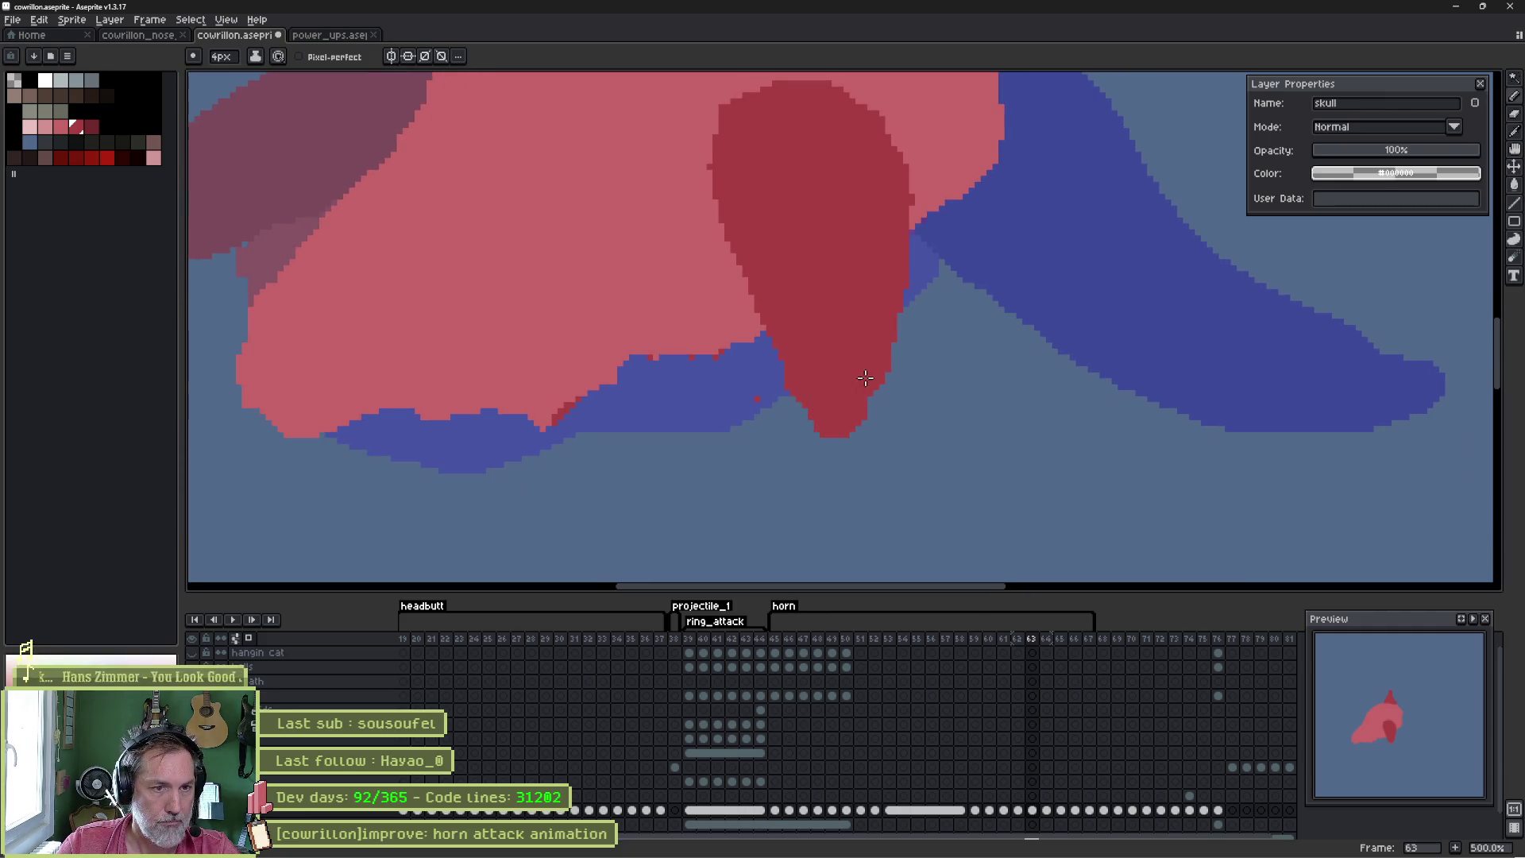
key(b)
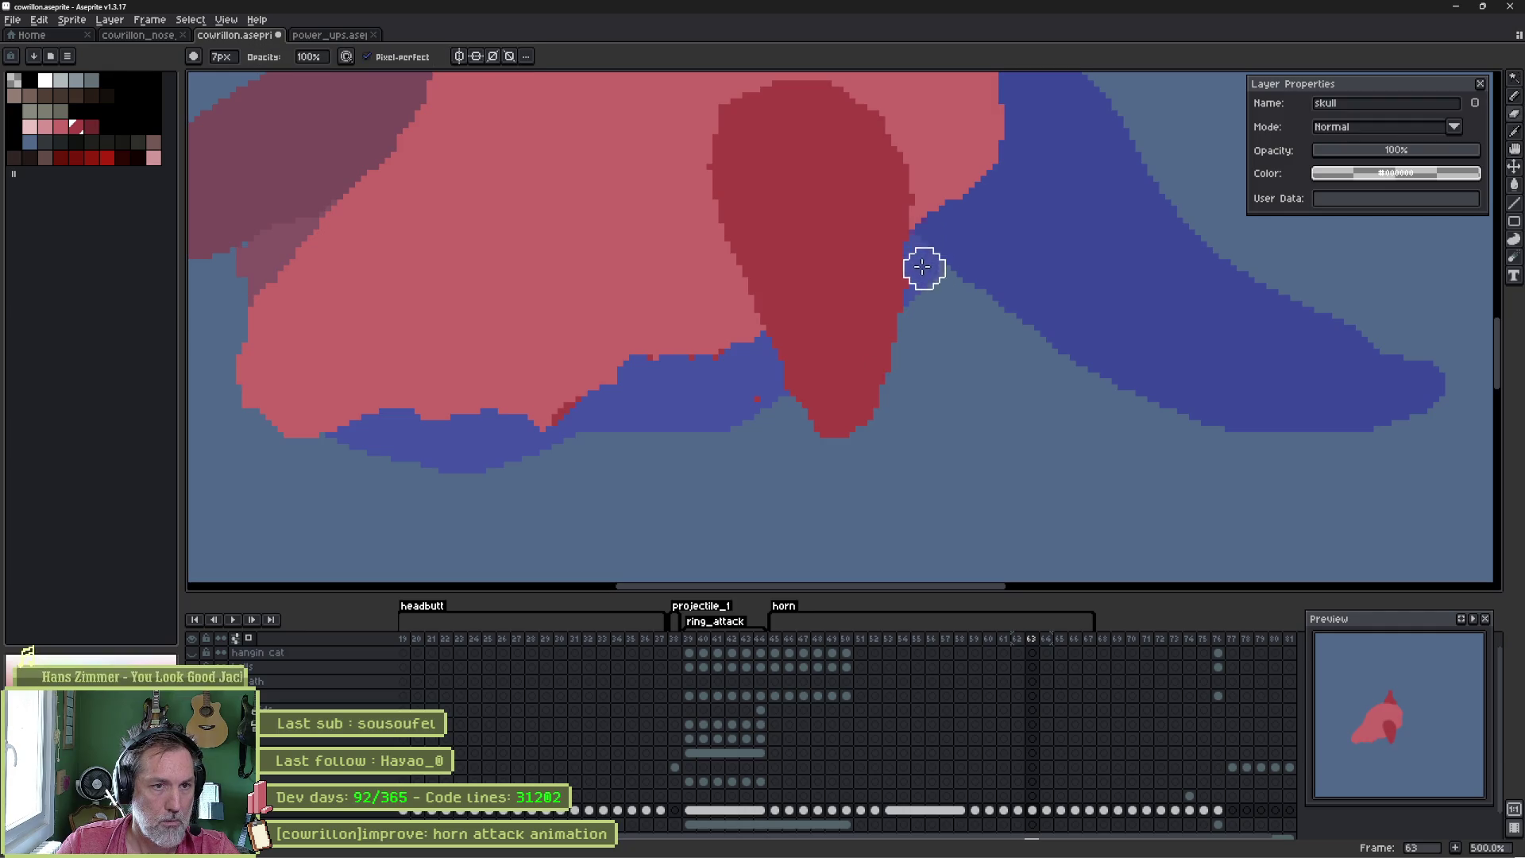
mouse_move(913, 327)
mouse_down()
mouse_move(899, 385)
mouse_move(906, 326)
mouse_up()
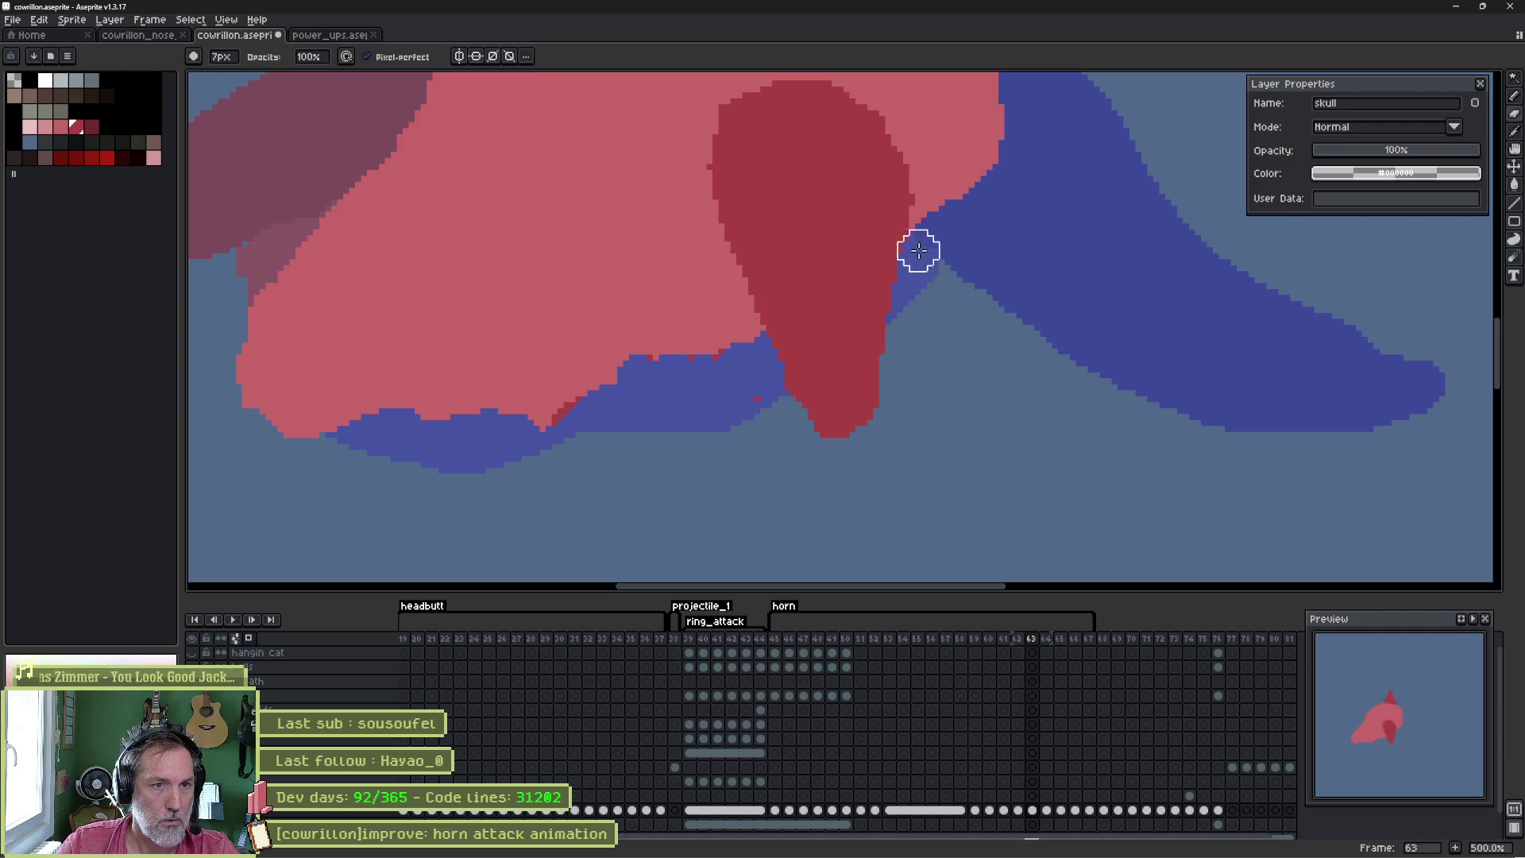
mouse_move(762, 355)
mouse_down()
mouse_move(776, 421)
mouse_move(776, 398)
mouse_up()
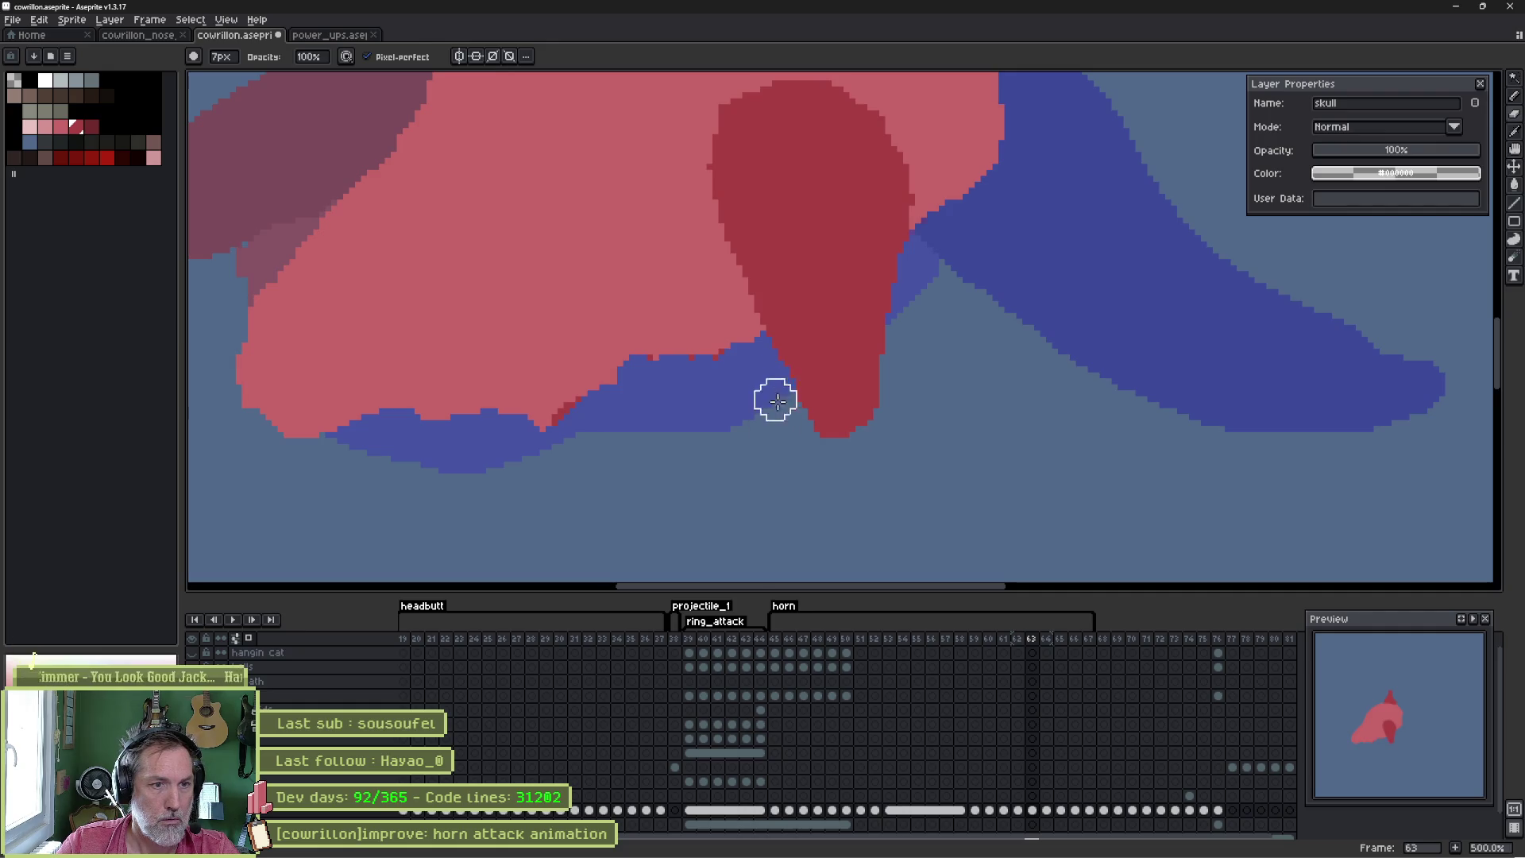
key(Left)
key(Right)
key(Left)
key(Right)
key(Left)
key(Right)
key(Left)
key(Right)
key(Right)
key(Left)
key(Left)
key(Right)
scroll(874, 413, down, 1)
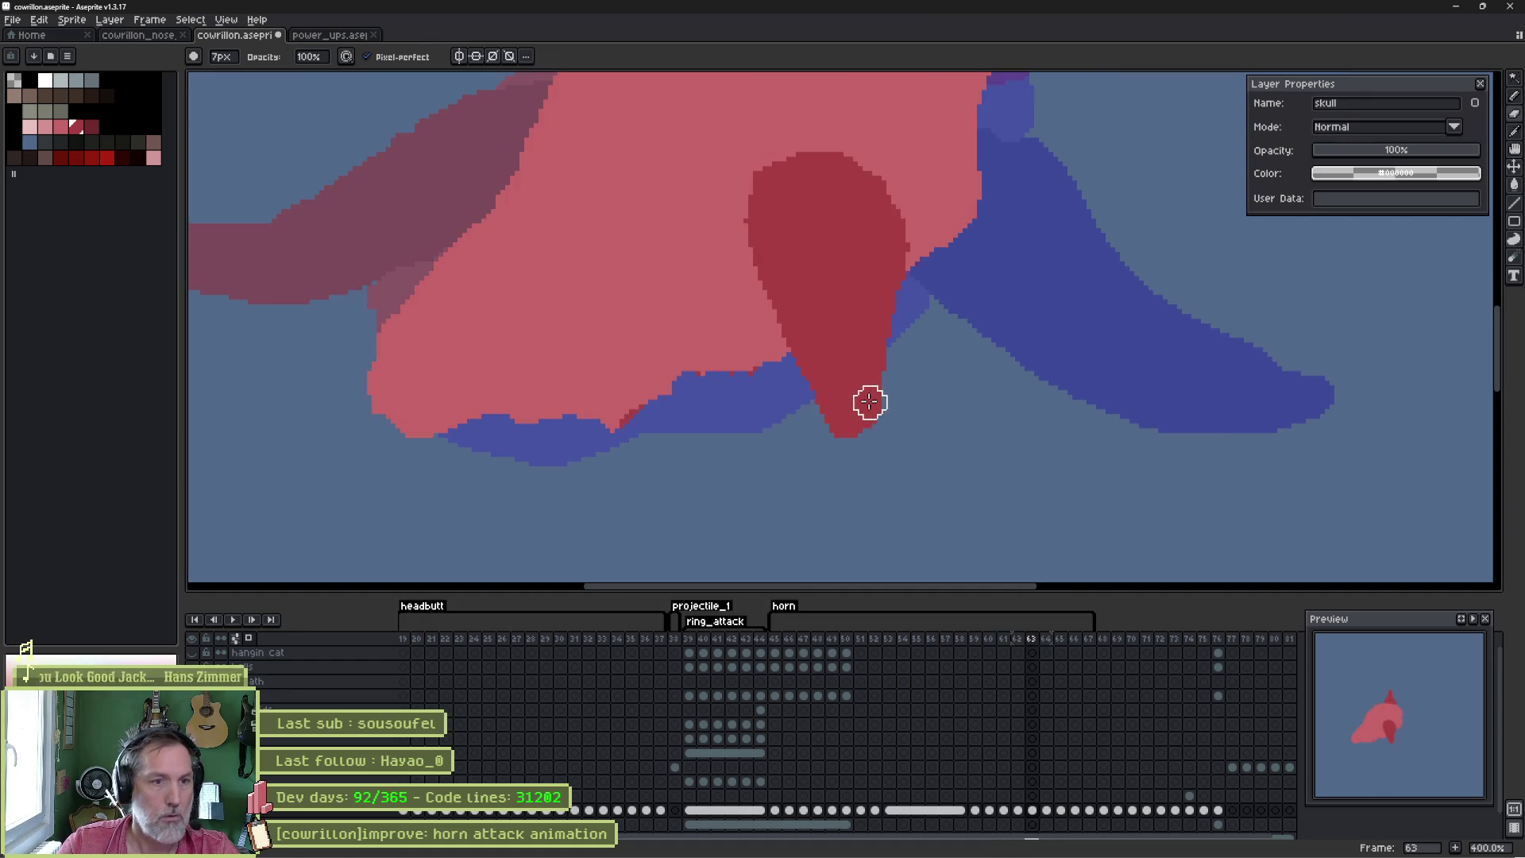
key(w)
click(850, 398)
drag(834, 429, 832, 480)
key(Return)
key(Right)
key(Left)
key(Right)
key(Left)
key(Left)
key(Right)
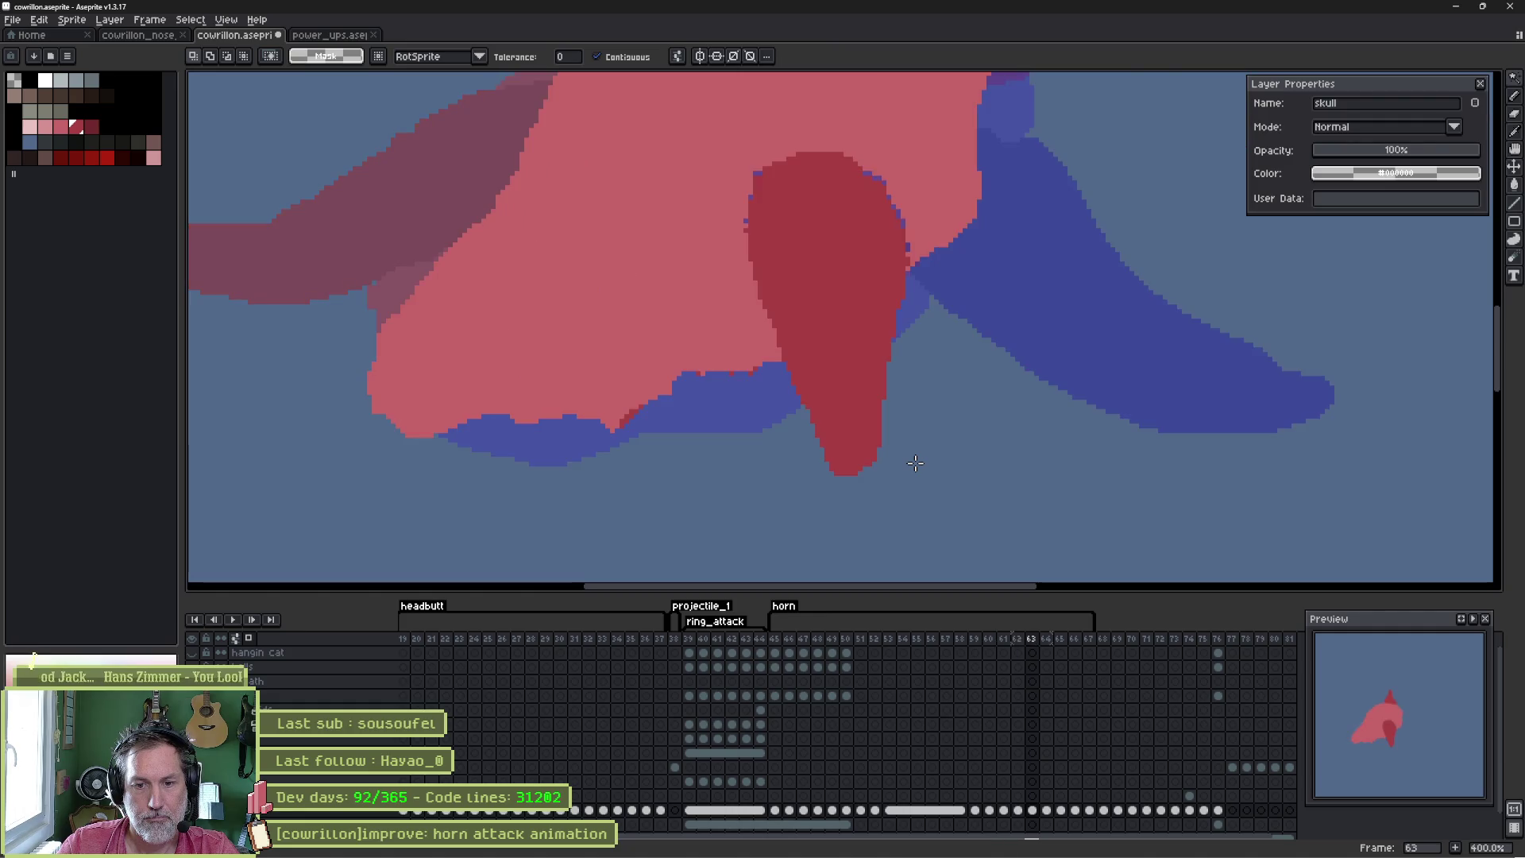
key(Right)
key(Left)
key(Left)
key(Left)
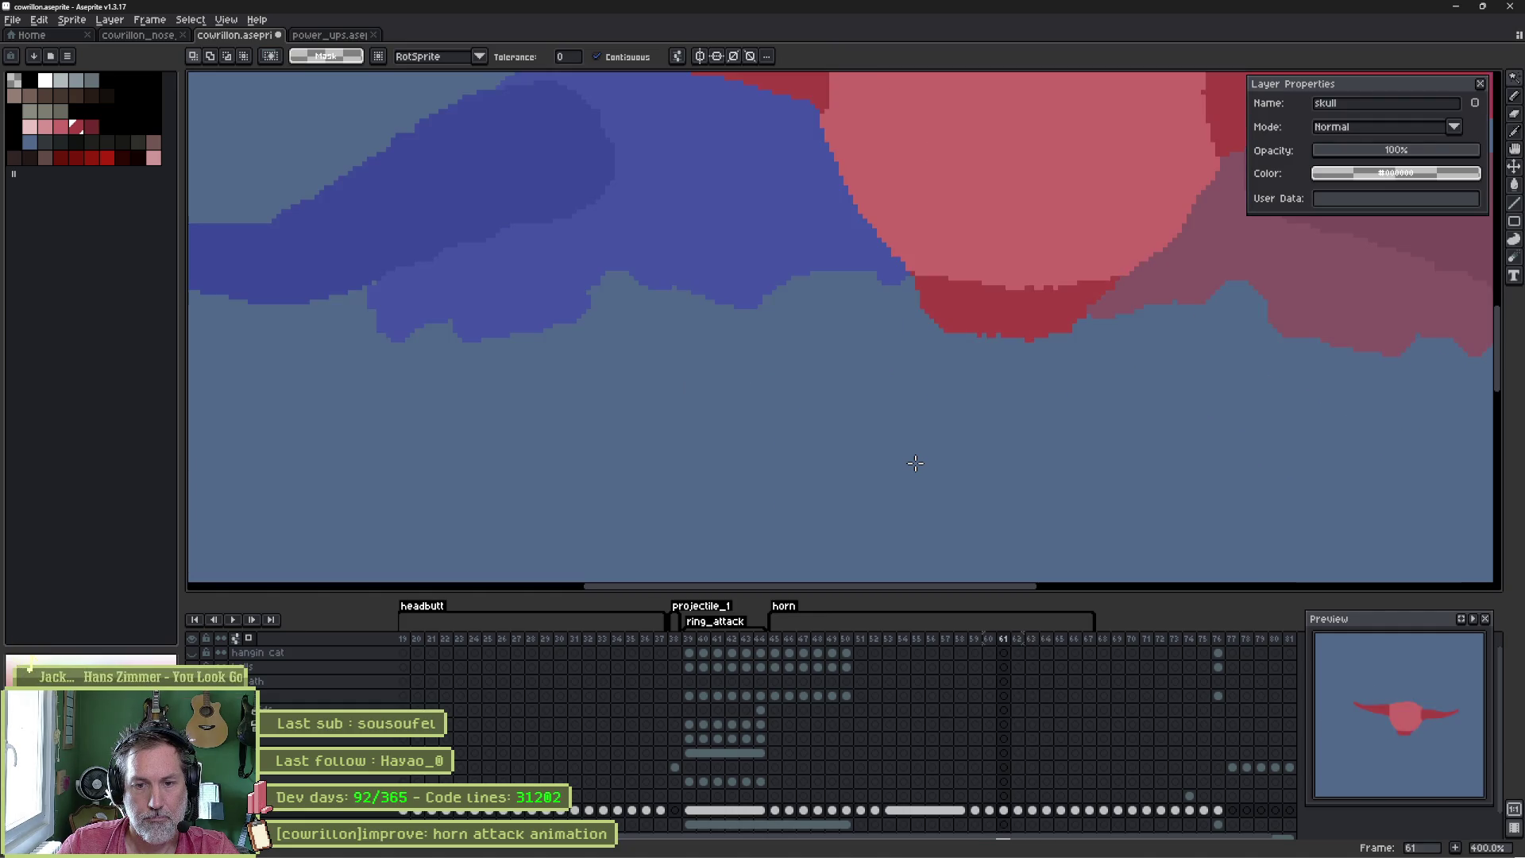
key(Right)
key(Left)
key(Left)
key(Right)
key(Right)
key(Right)
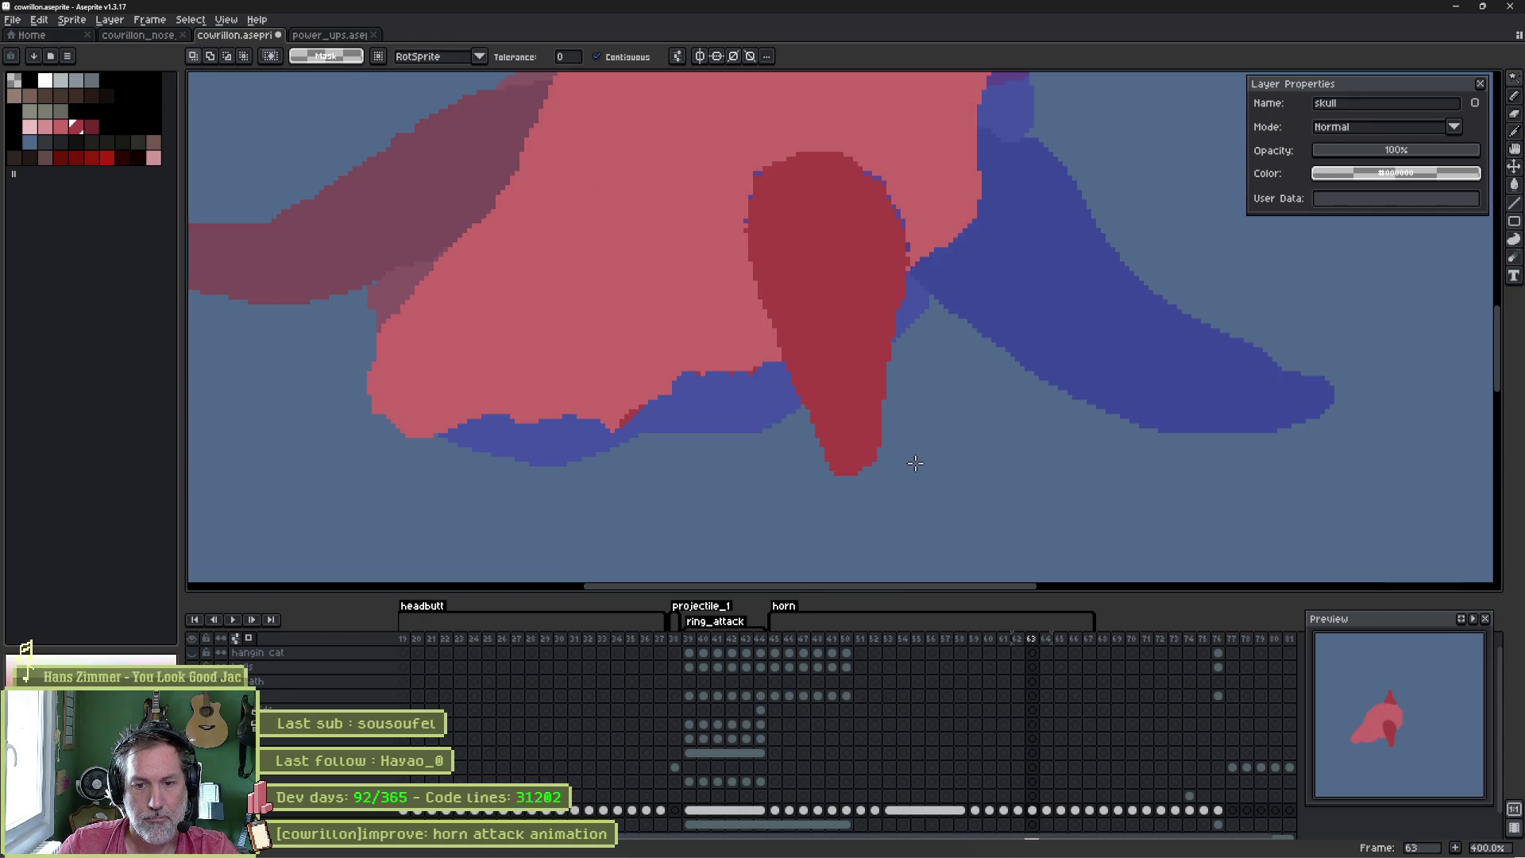
key(Left)
key(Left)
key(Right)
key(Right)
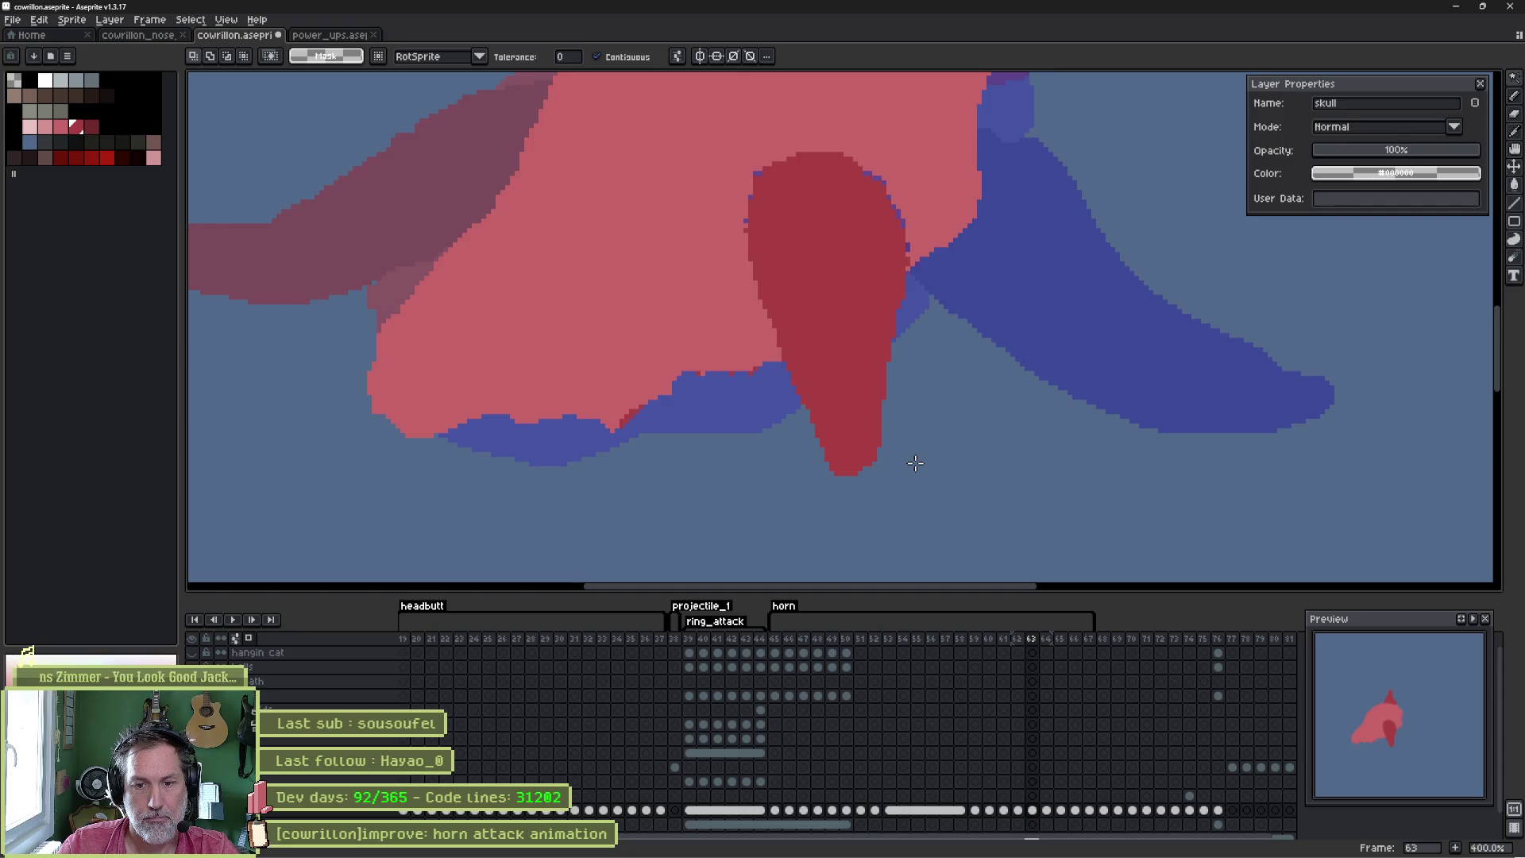
scroll(915, 463, down, 3)
- Shift the skull about 30 px left on frame 63, then nudge it up-left on frame 64
scroll(744, 377, up, 1)
key(v)
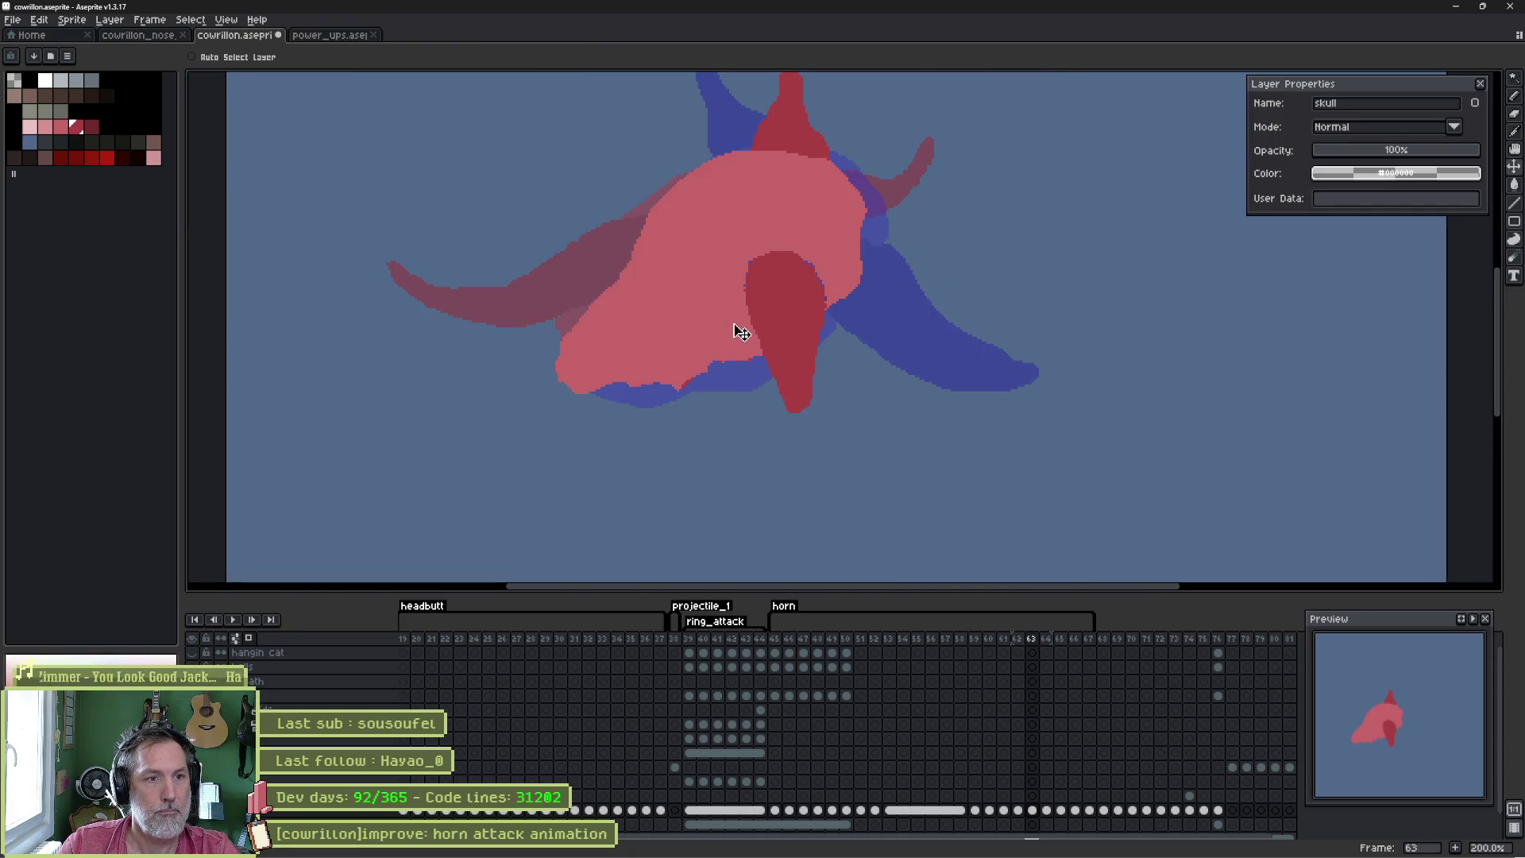
drag(740, 332, 705, 337)
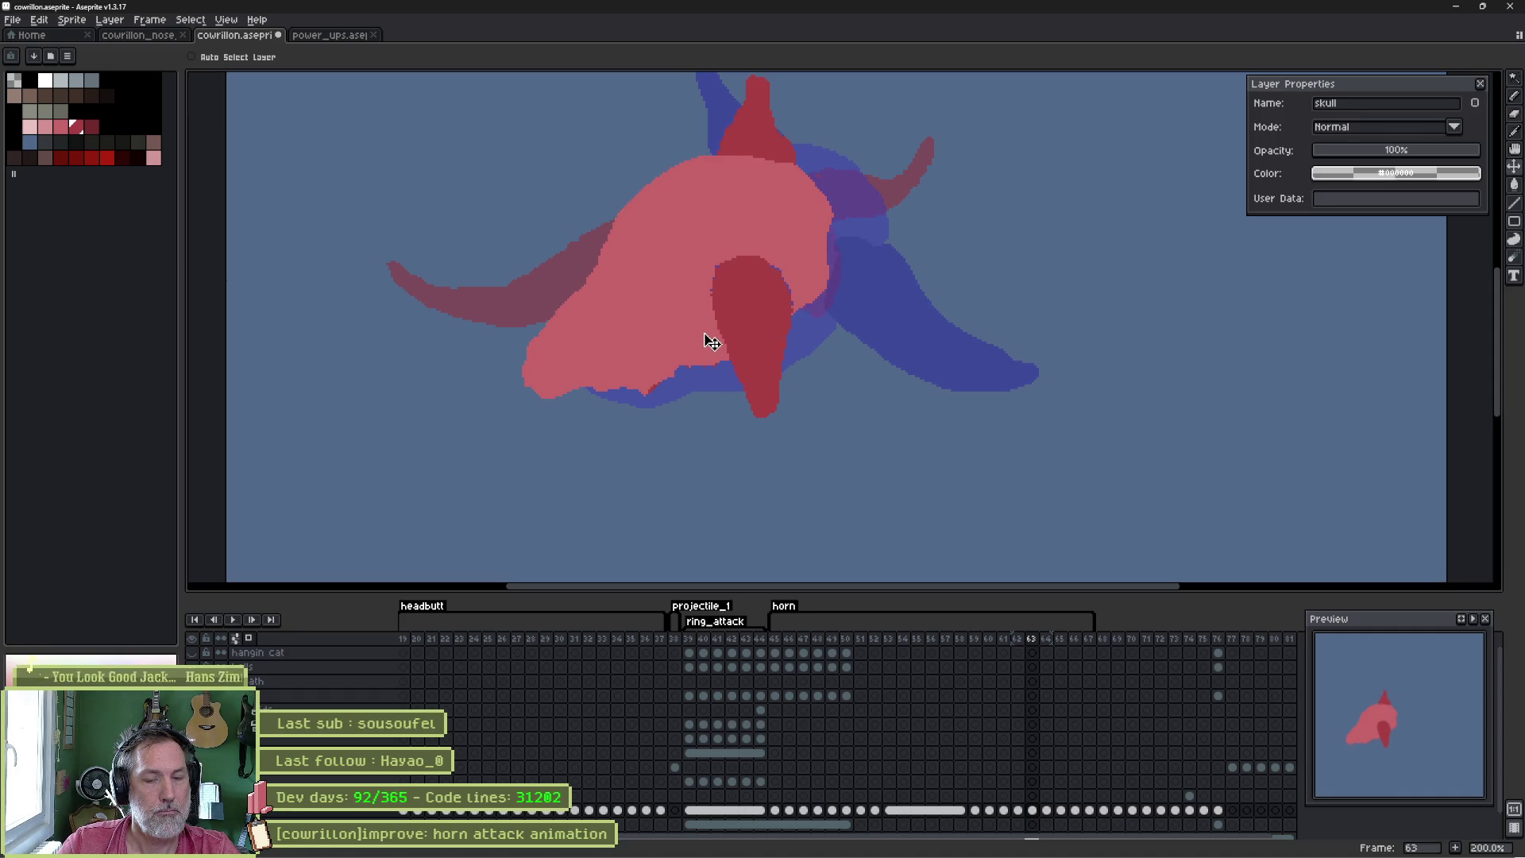
key(Return)
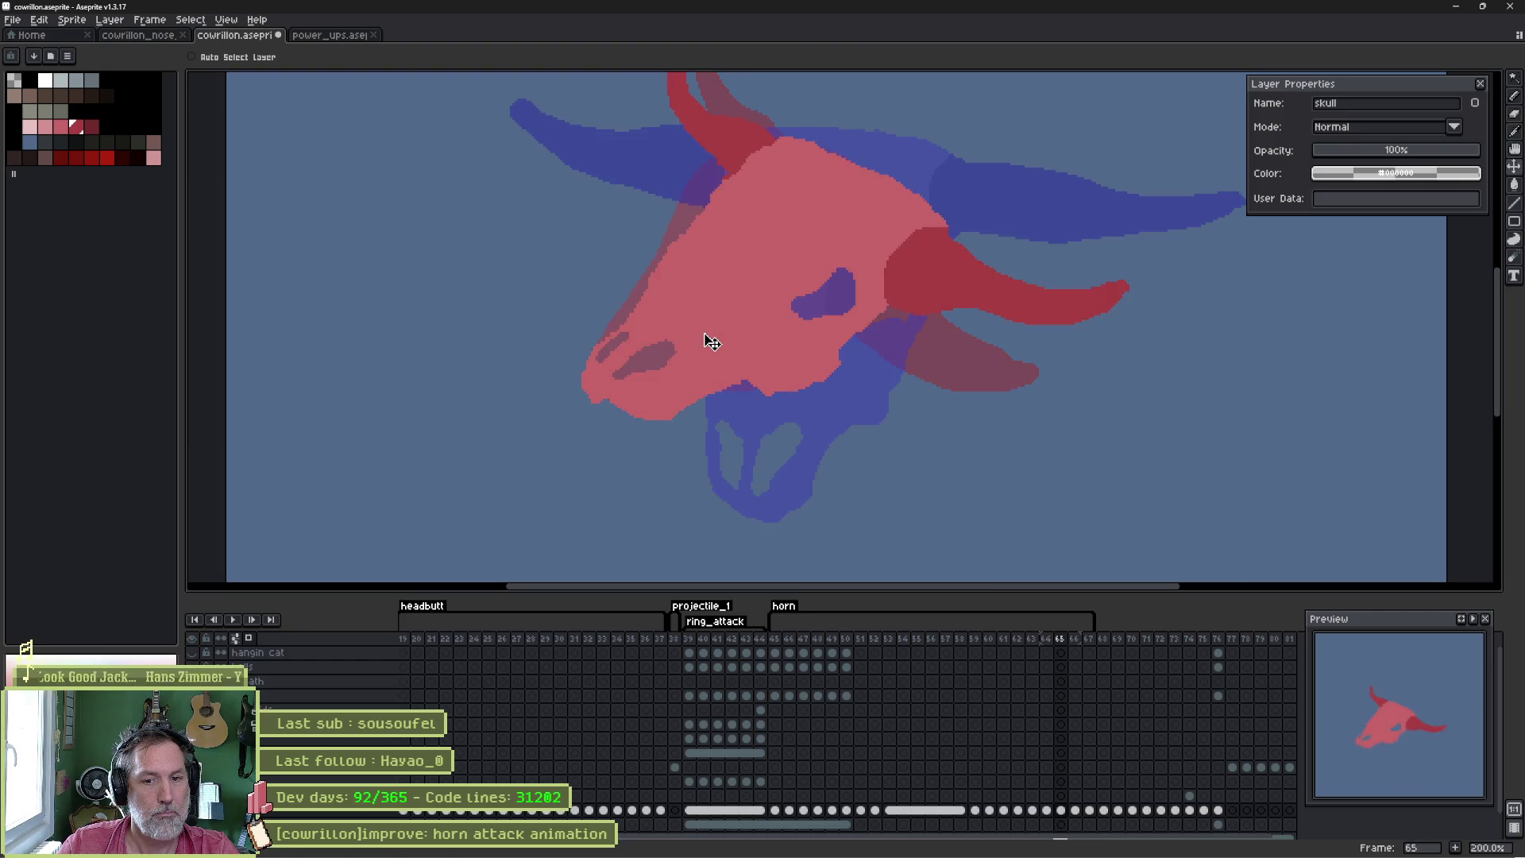
key(Left)
drag(704, 327, 696, 322)
- Flip back and forth between frames 62 to 66 to compare the skull poses
key(Right)
key(Left)
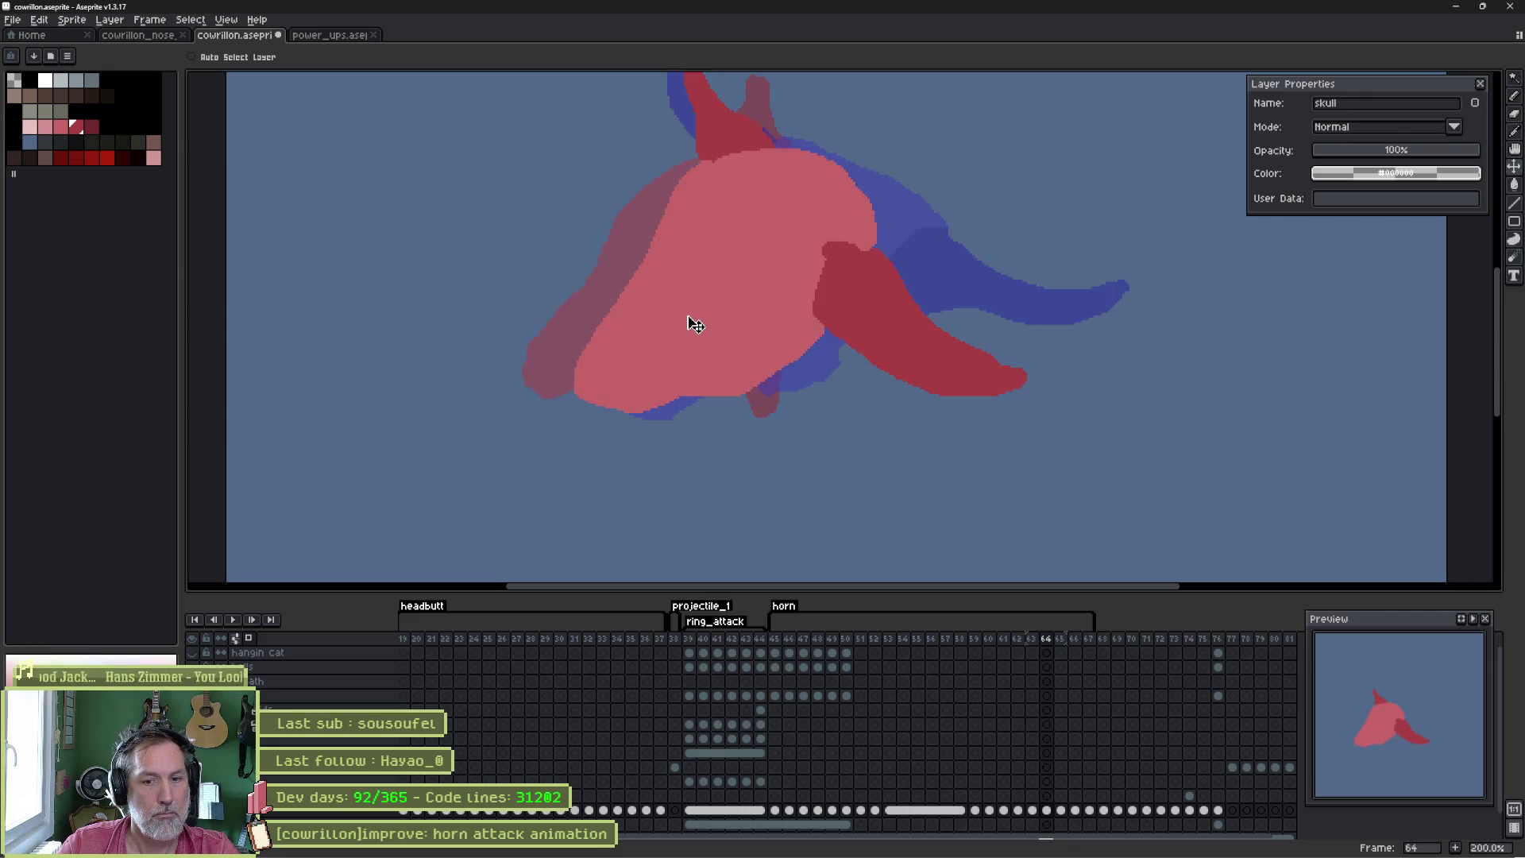
key(Right)
key(Right)
key(Left)
key(Left)
key(Left)
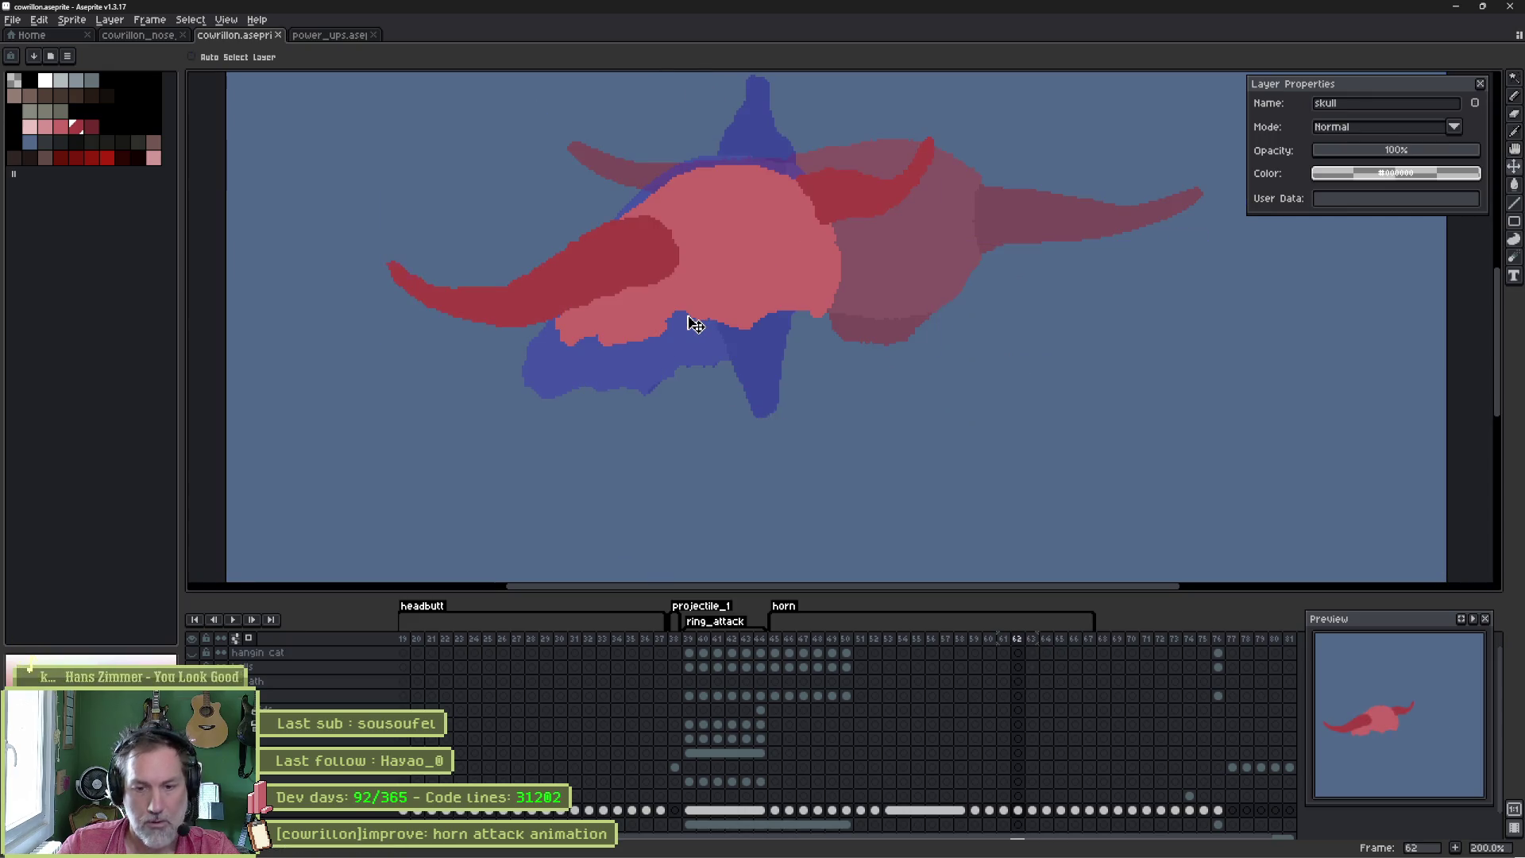
key(Right)
key(Right)
key(Right)
key(Left)
key(Right)
key(Right)
key(Left)
key(Left)
key(Right)
key(Right)
key(Left)
key(Left)
key(Left)
key(Right)
key(Right)
key(Left)
key(Right)
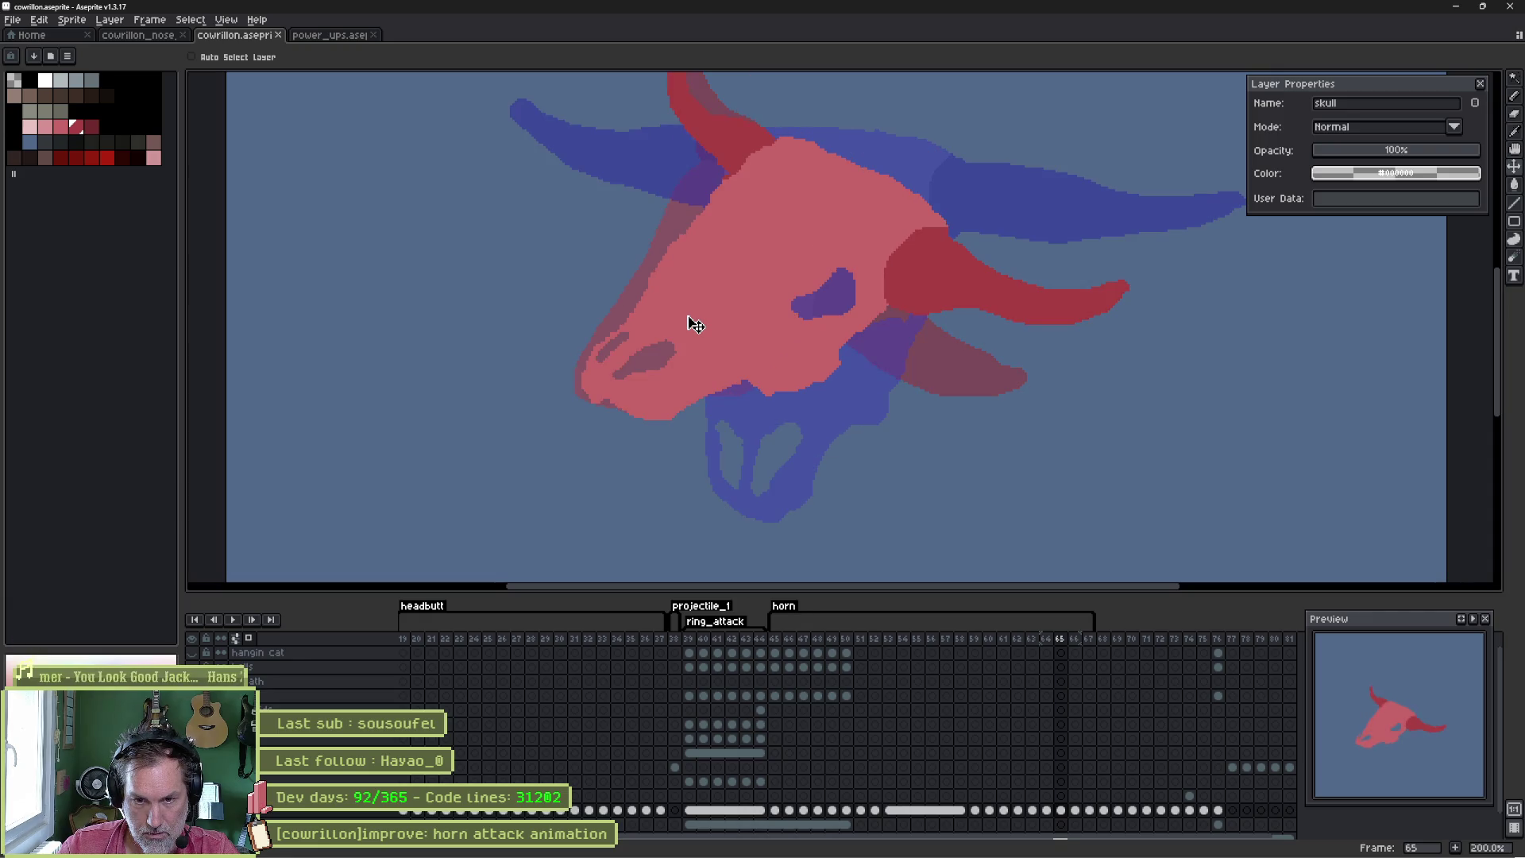
key(Left)
key(Right)
key(Left)
key(Left)
key(Right)
key(Left)
key(Right)
key(Right)
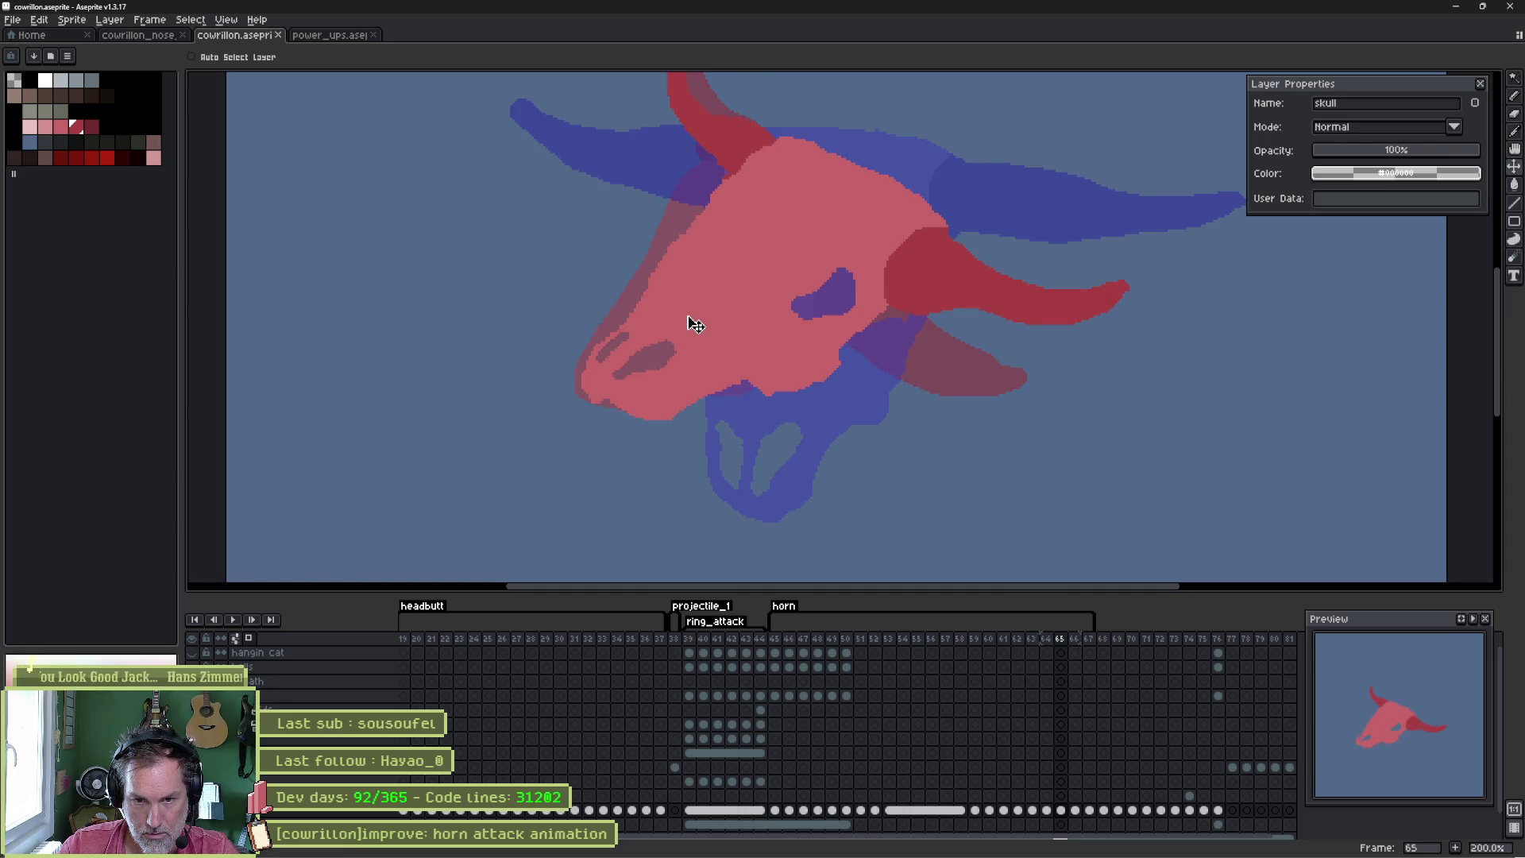
- Jump to frame 62 and play the animation to review the motion
click(1050, 641)
key(Left)
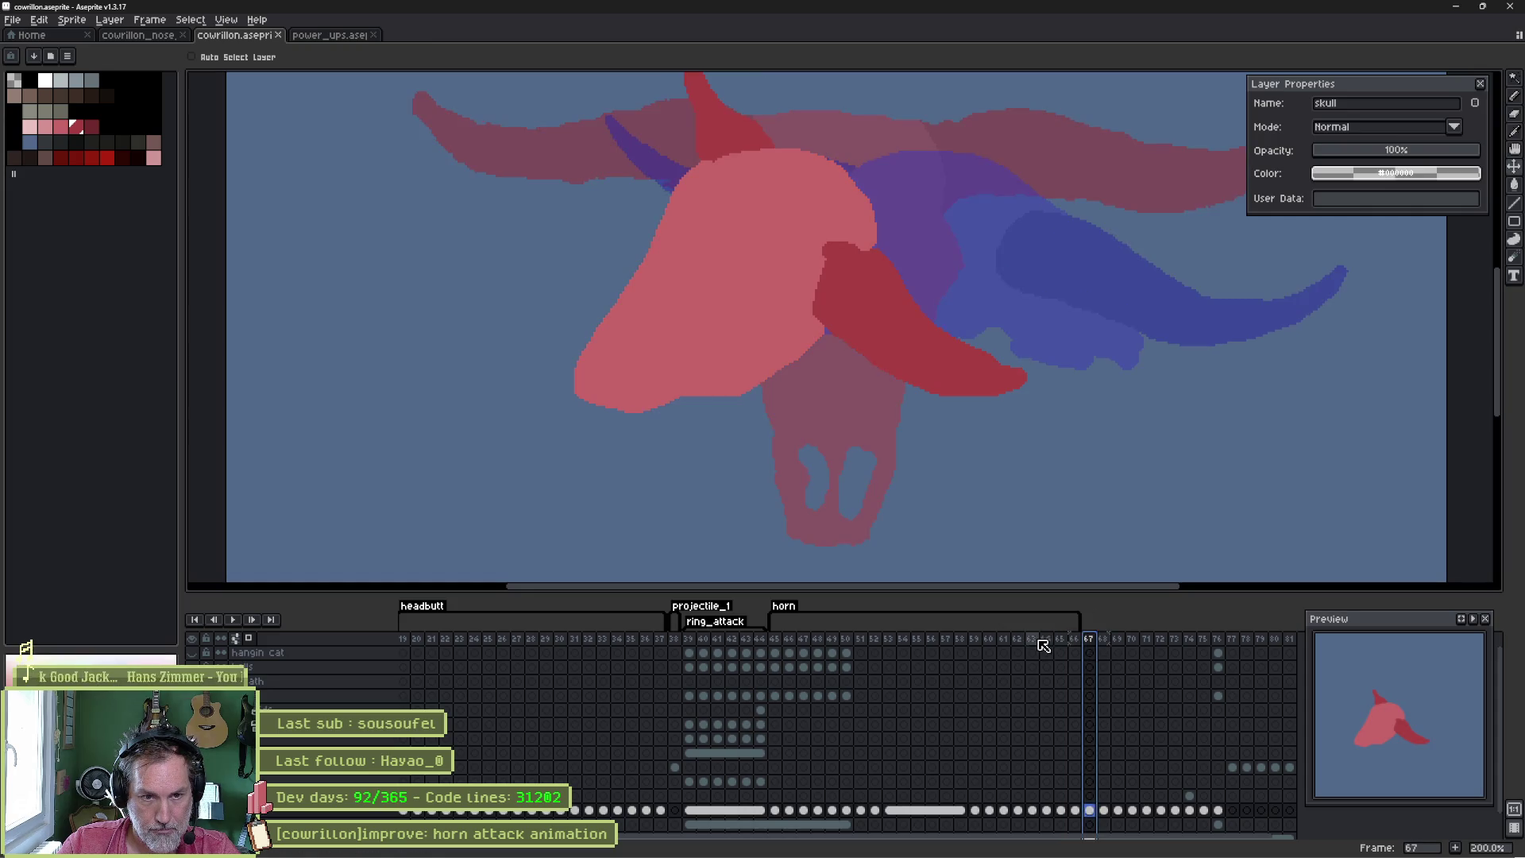
click(1020, 645)
key(Return)
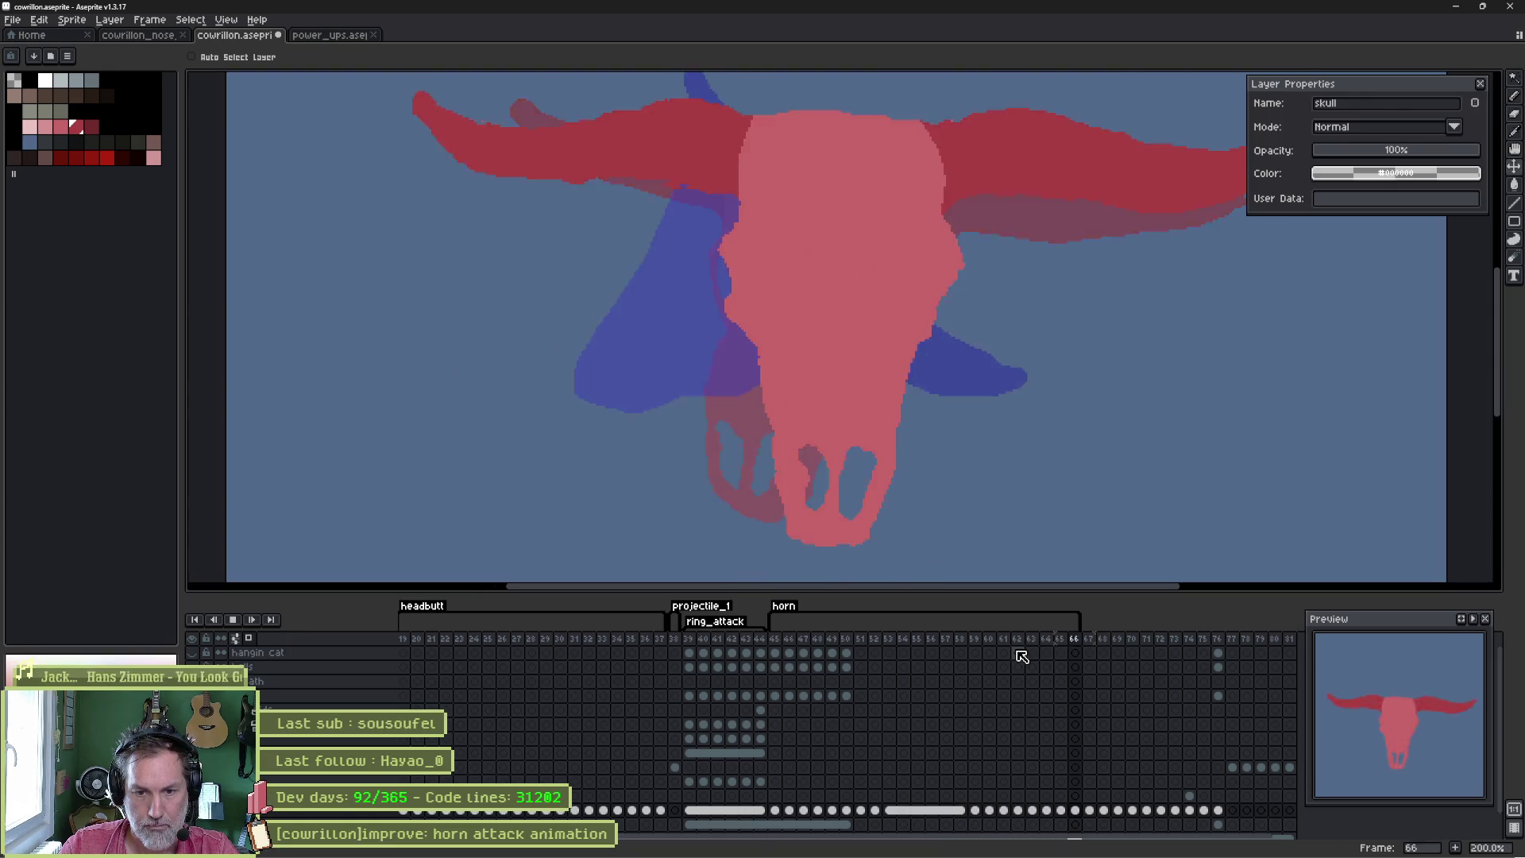
key(Return)
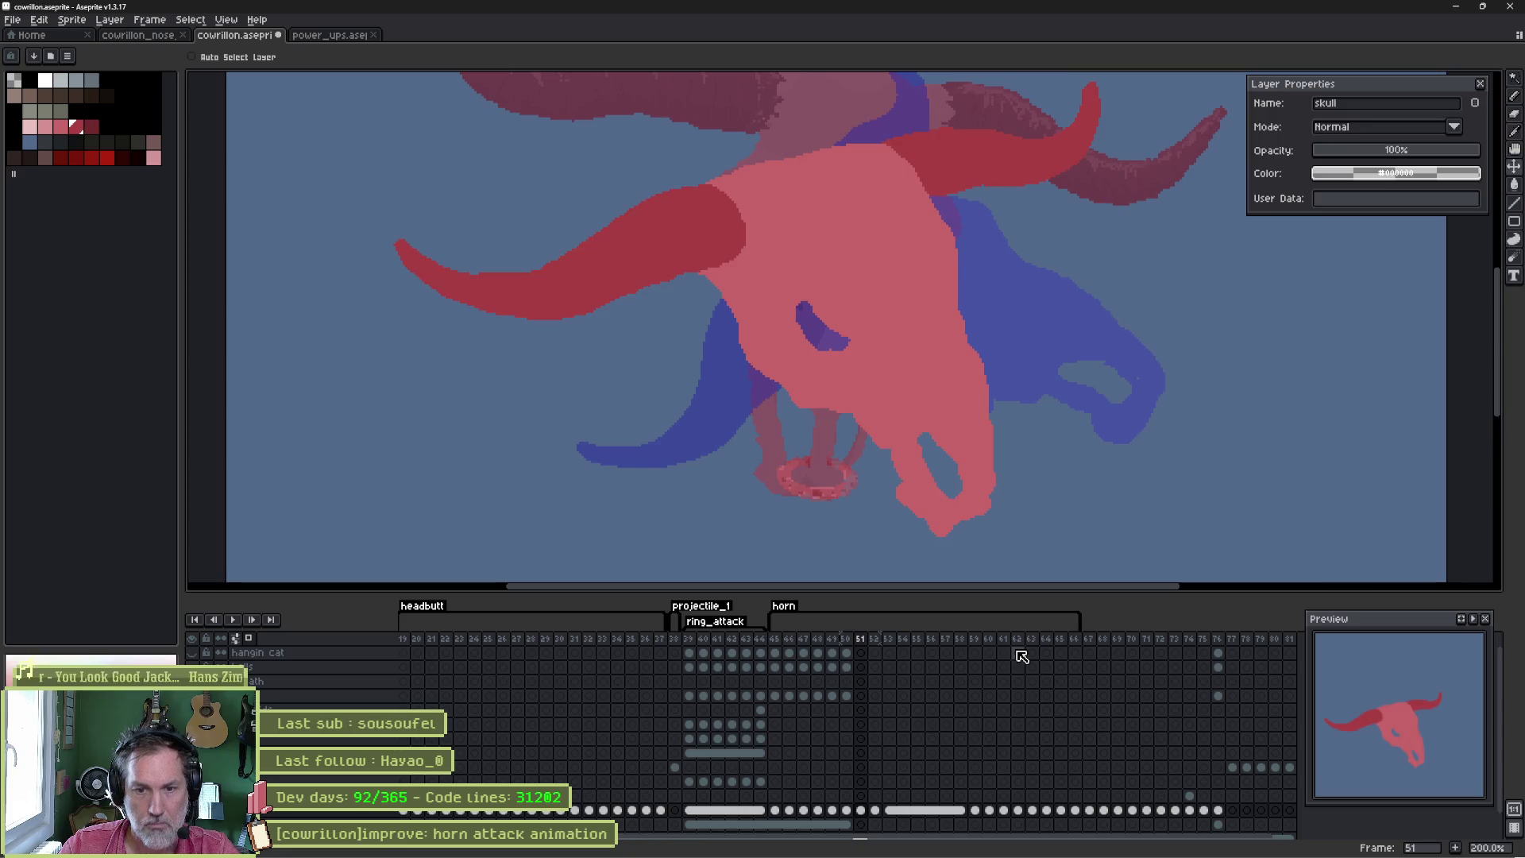
- Stop playback and scale the skull cel on frame 60 down slightly with Ctrl+T
click(947, 642)
drag(960, 644, 998, 640)
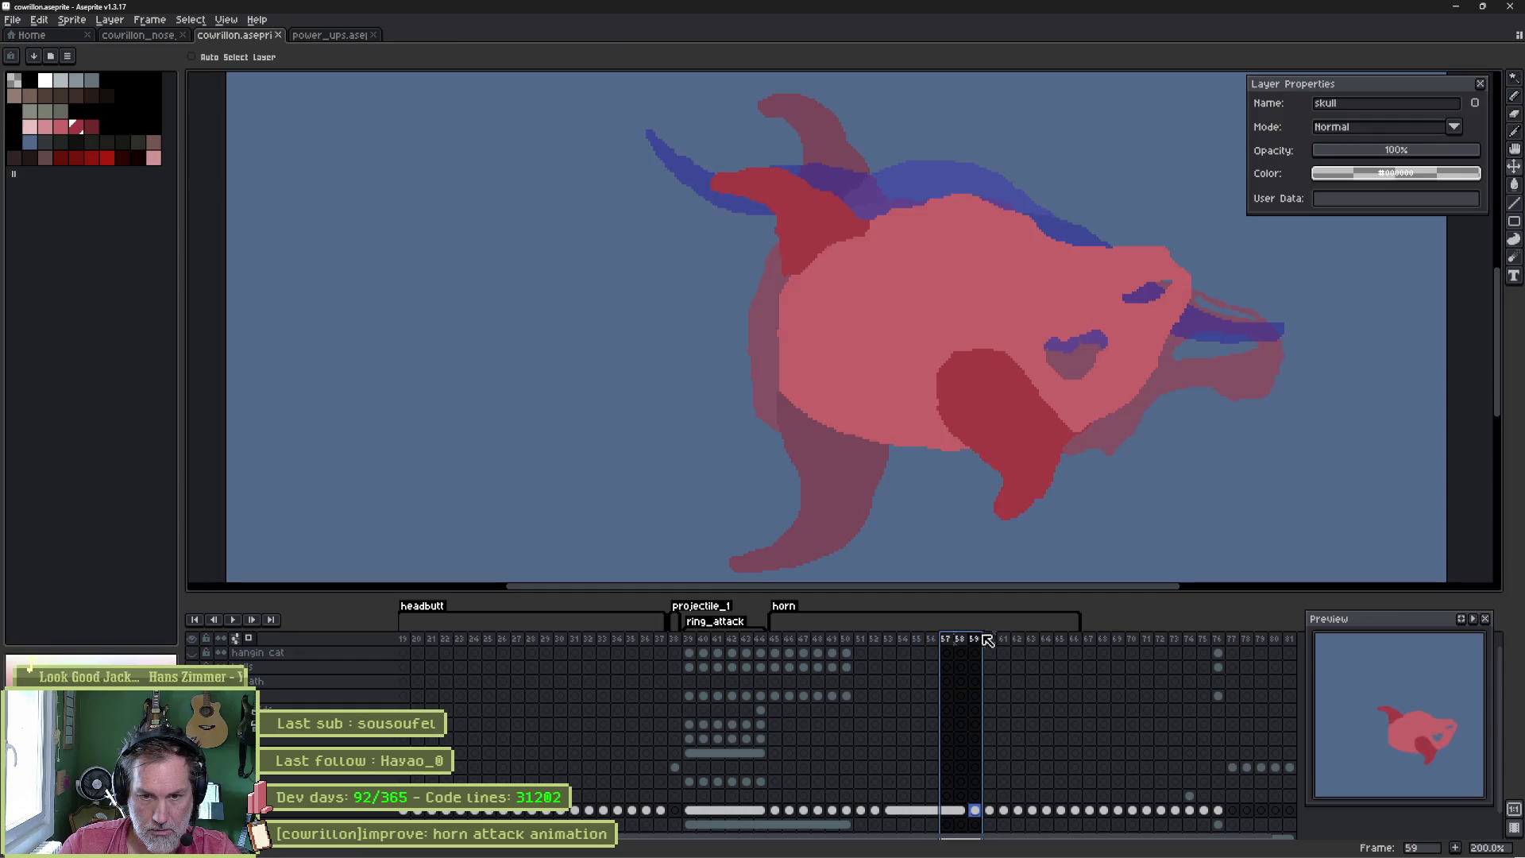
click(993, 812)
scroll(1069, 371, down, 1)
key(ctrl+t)
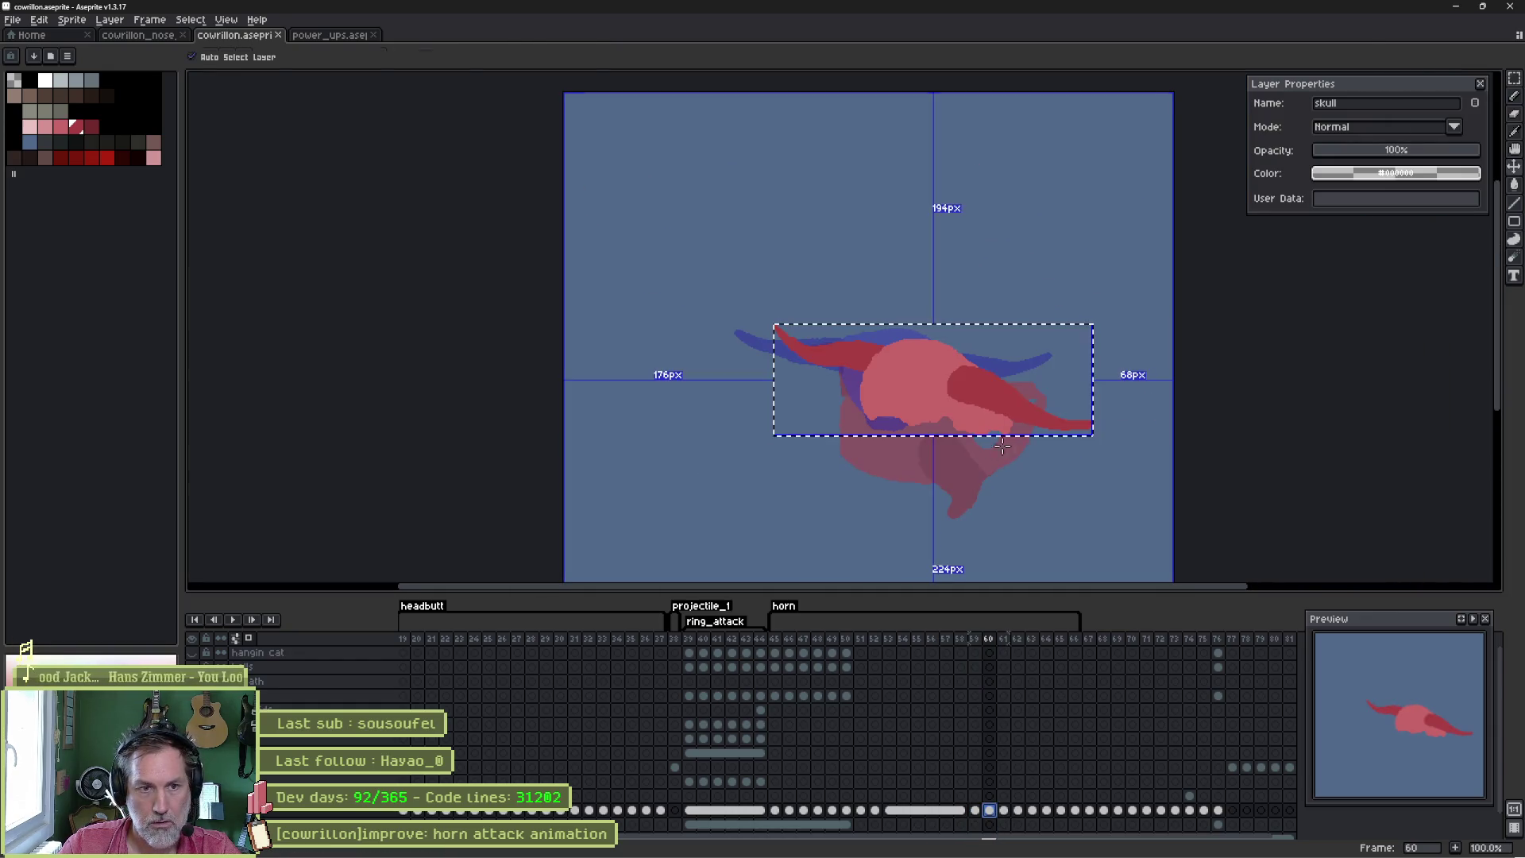
click(1097, 441)
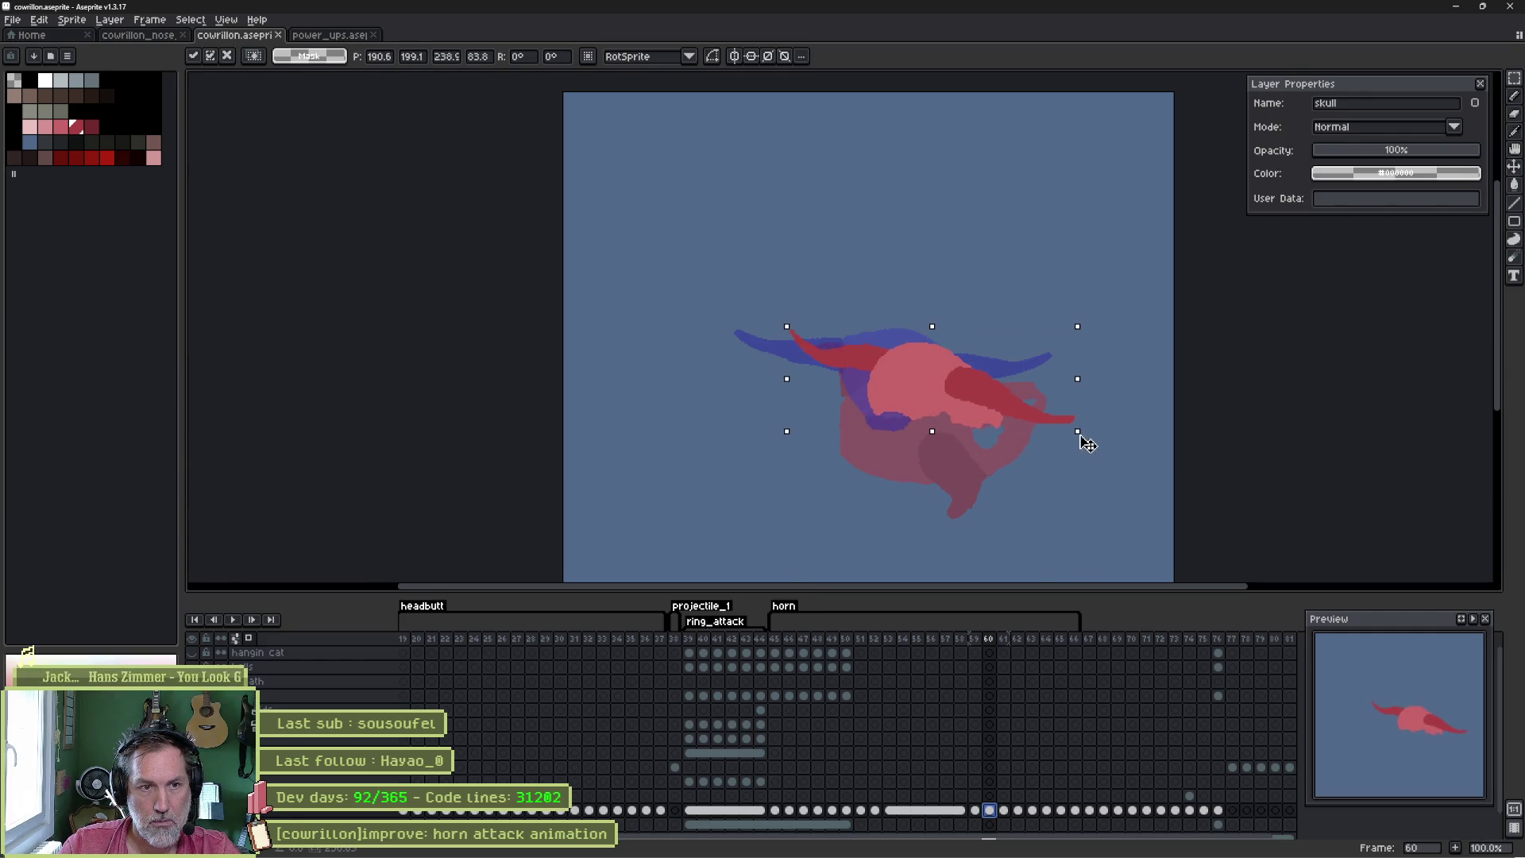
click(1004, 810)
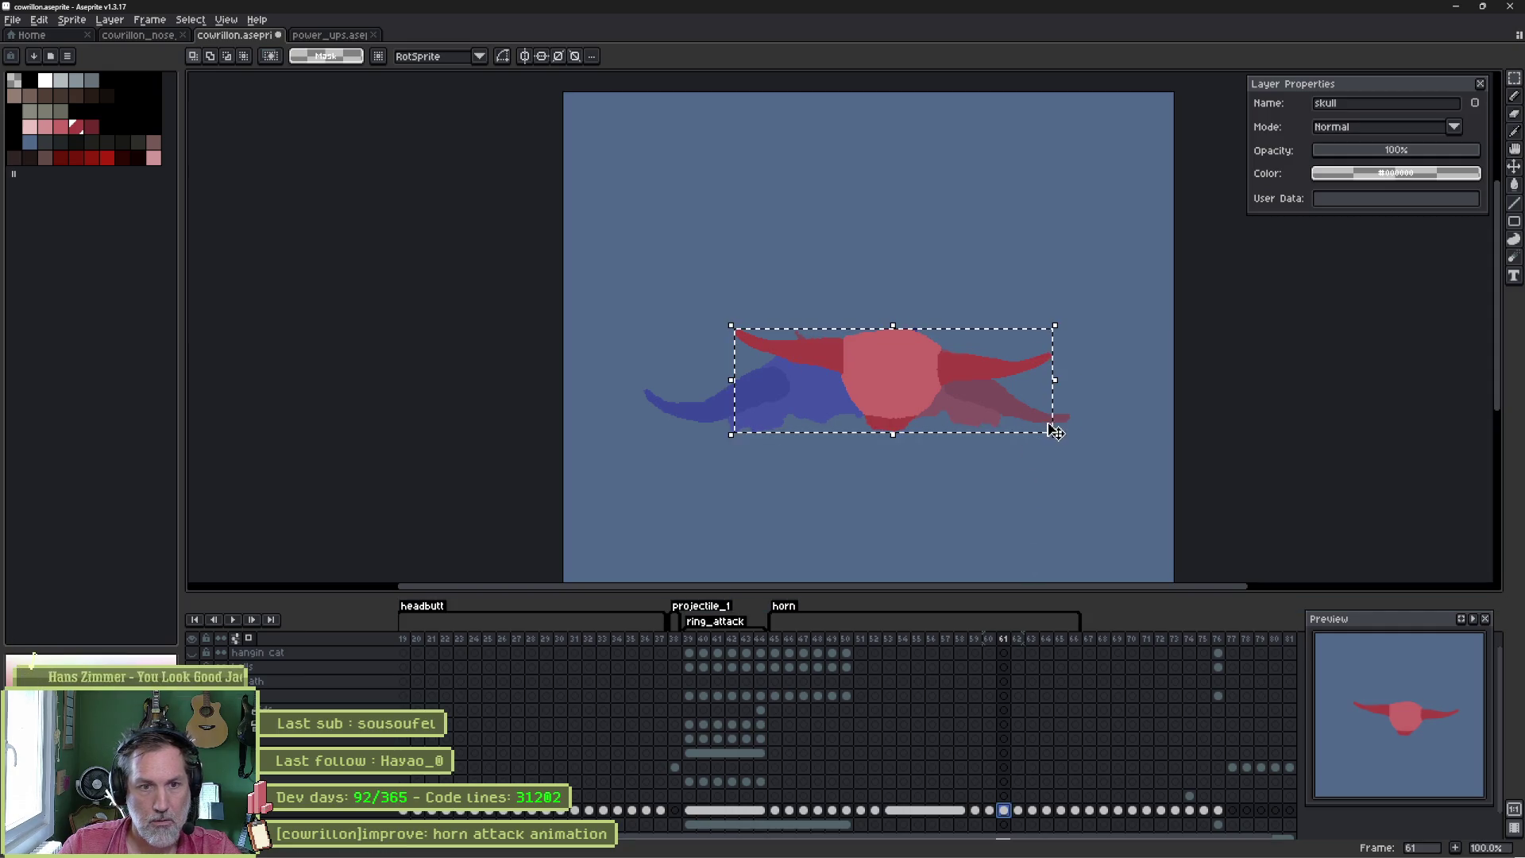
- Shrink the skull slightly on frames 61 and 62 and apply each resize
drag(1055, 432, 1053, 437)
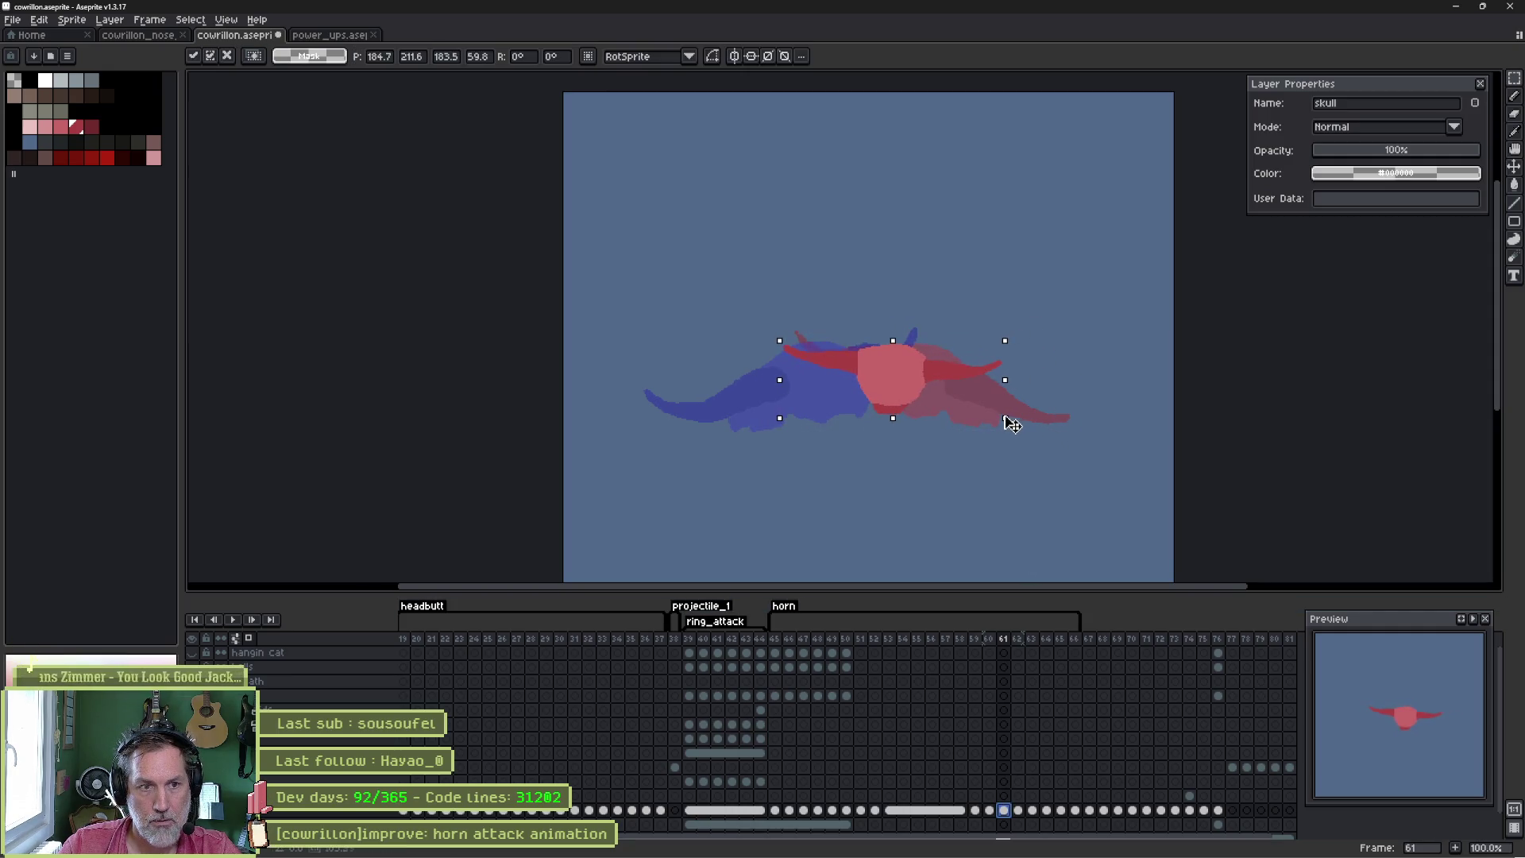
click(994, 446)
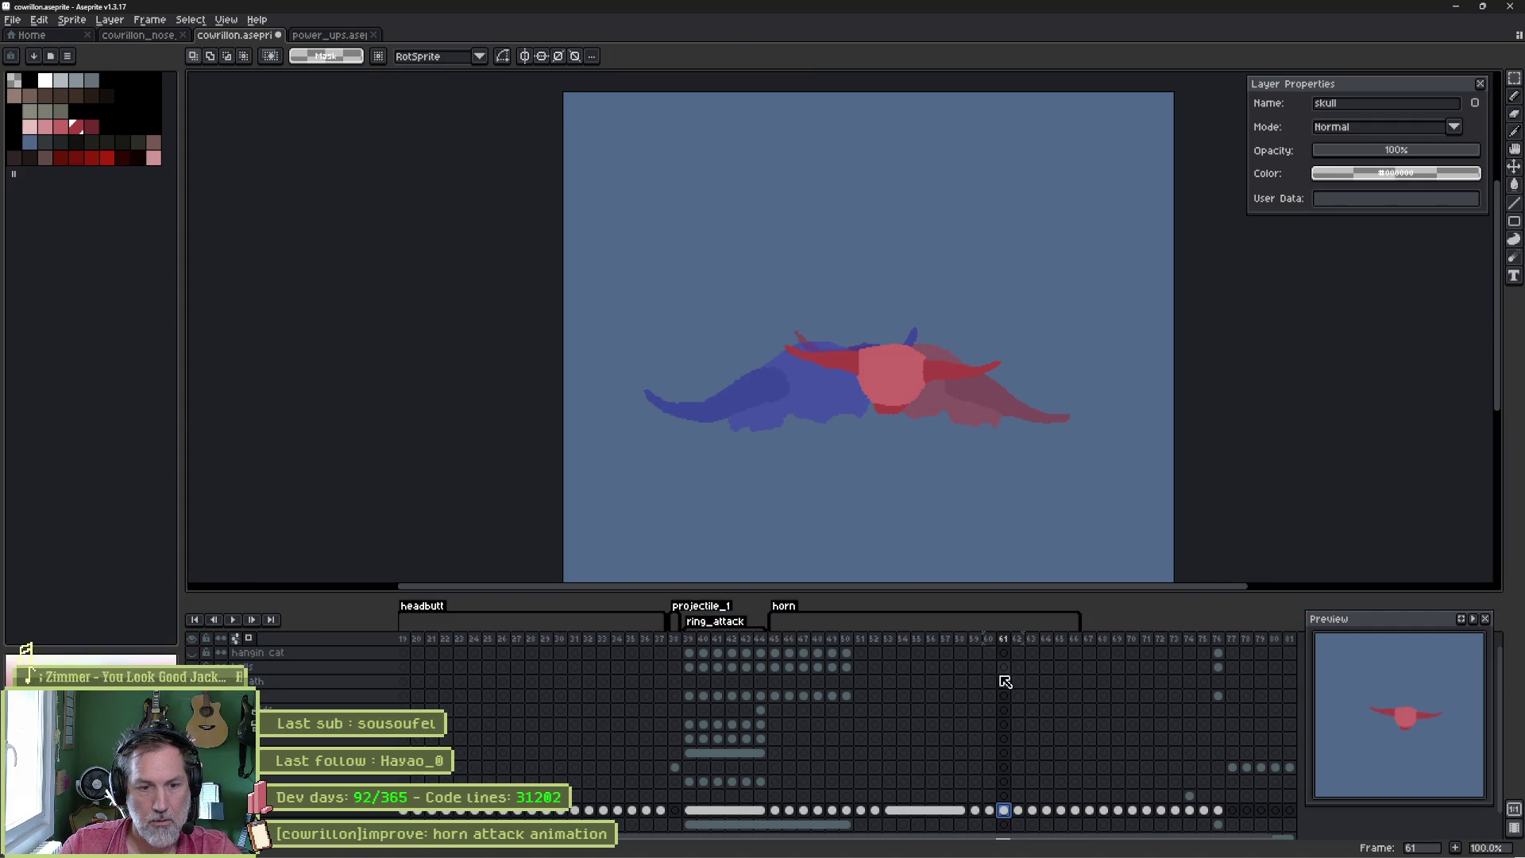
click(1019, 811)
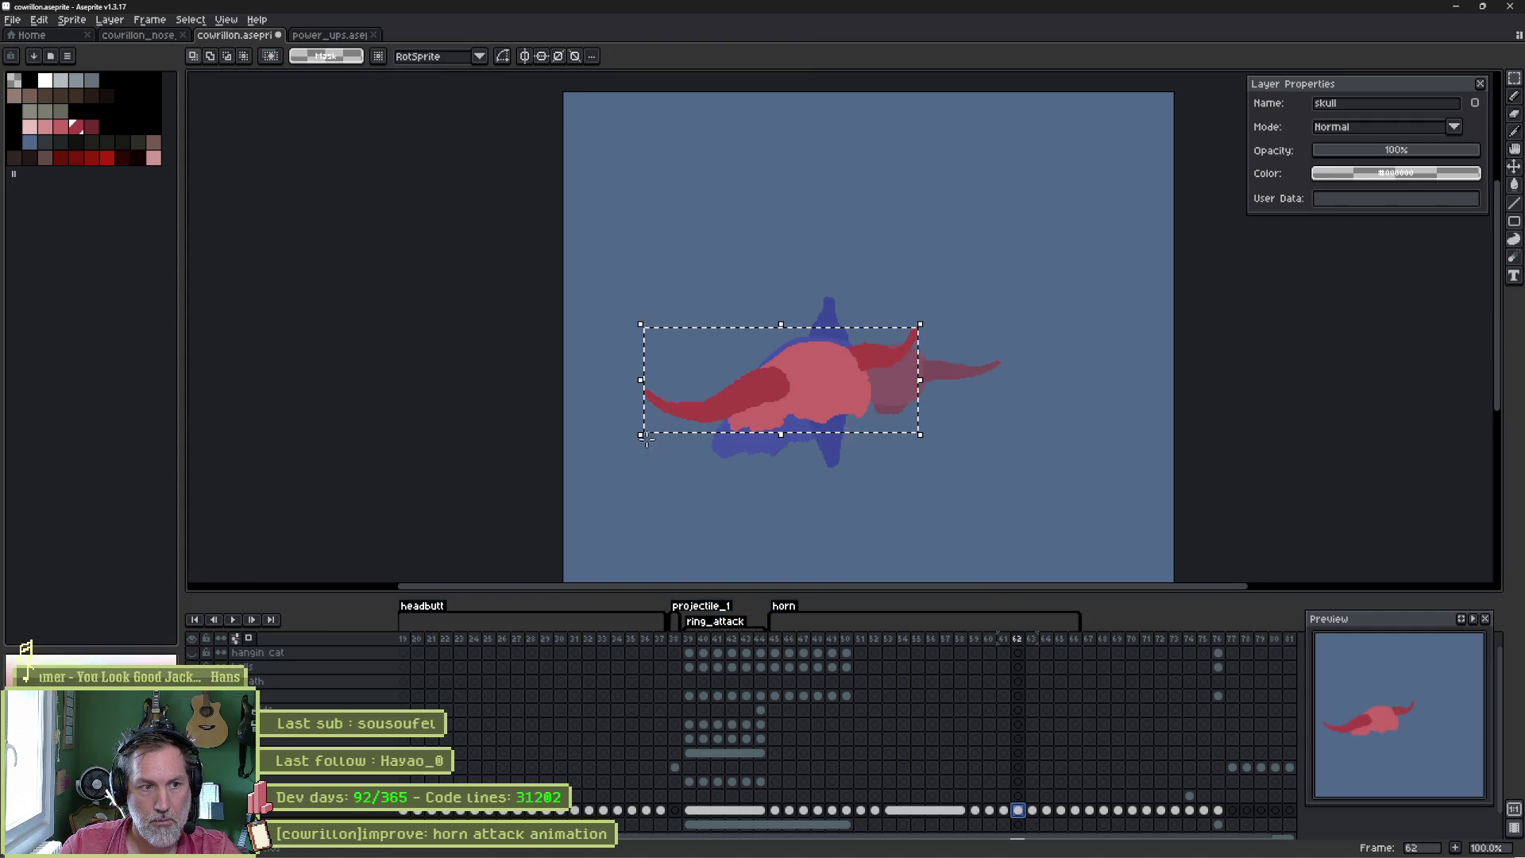
click(644, 438)
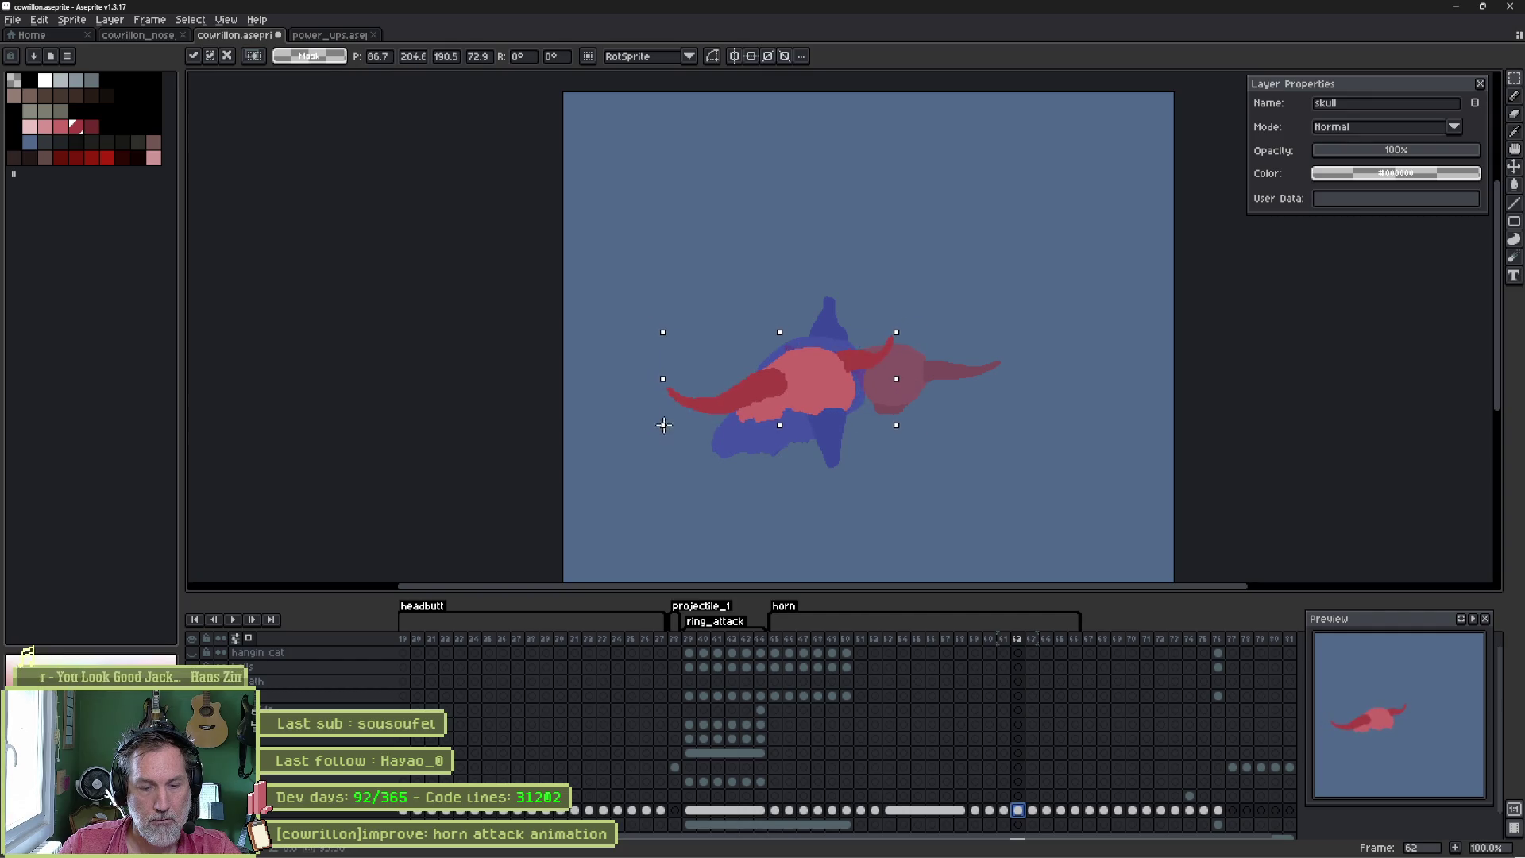
click(803, 483)
- Play the animation to check the scaling, then bring Godot Engine to the front
key(Return)
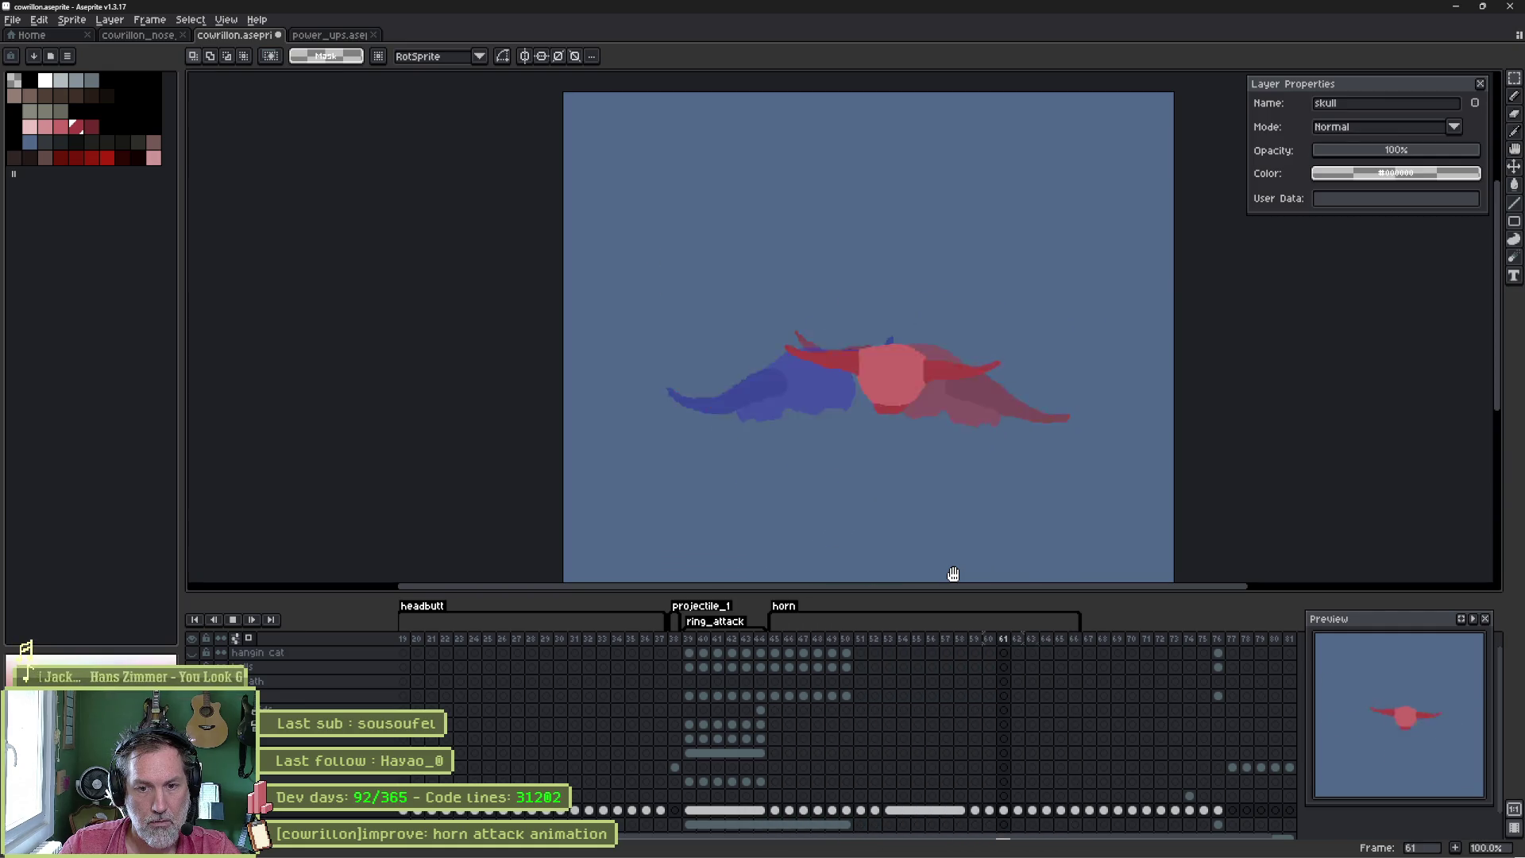
key(Return)
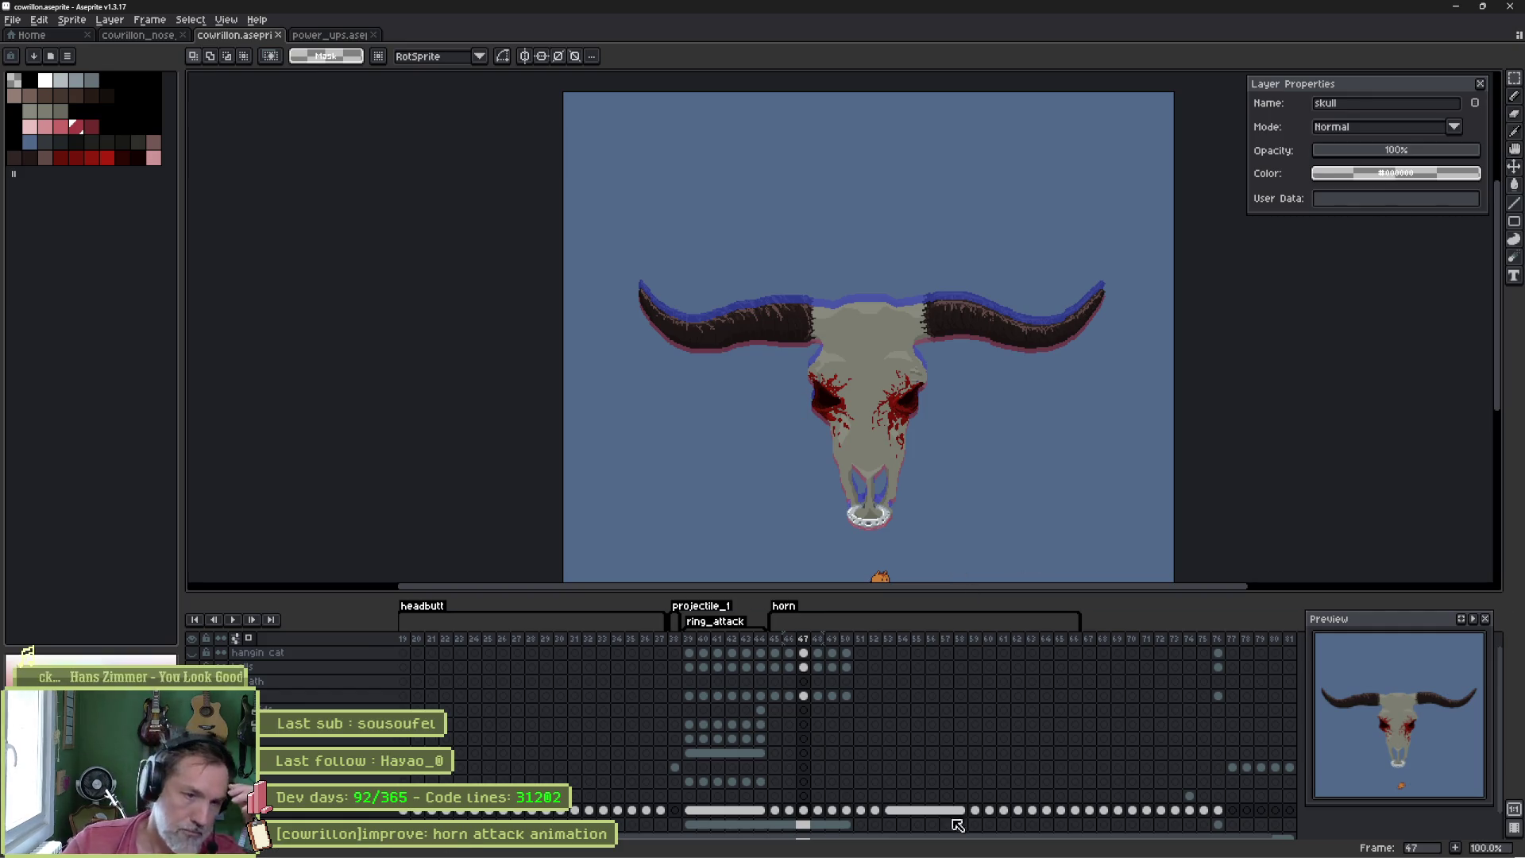
click(954, 846)
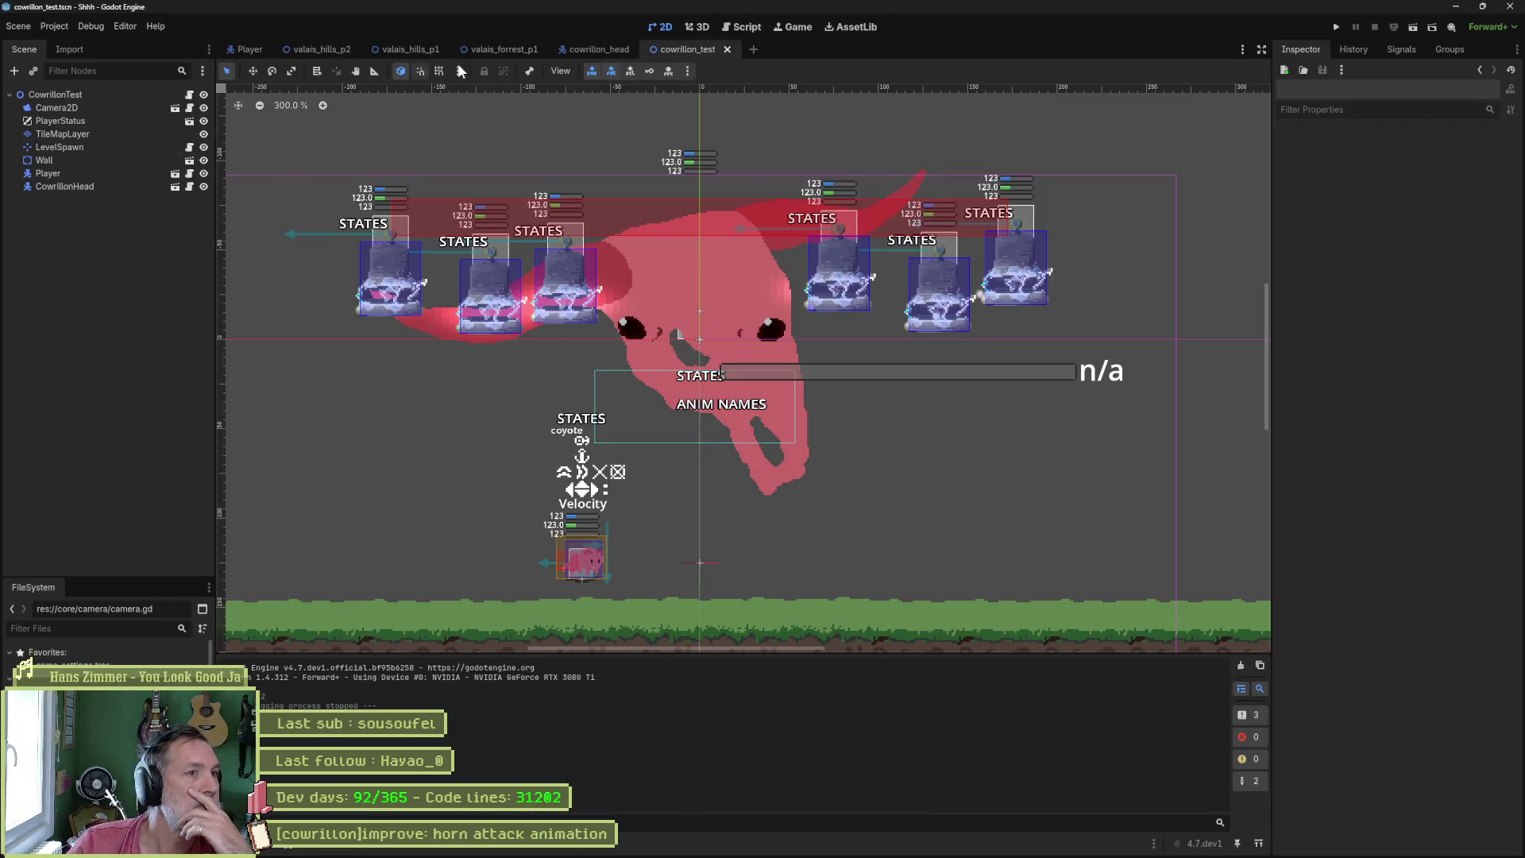
- Reimport the skull sprite from the Aseprite file on cowrillon_head's Sprite2D node
click(603, 51)
click(60, 159)
scroll(1396, 688, down, 2)
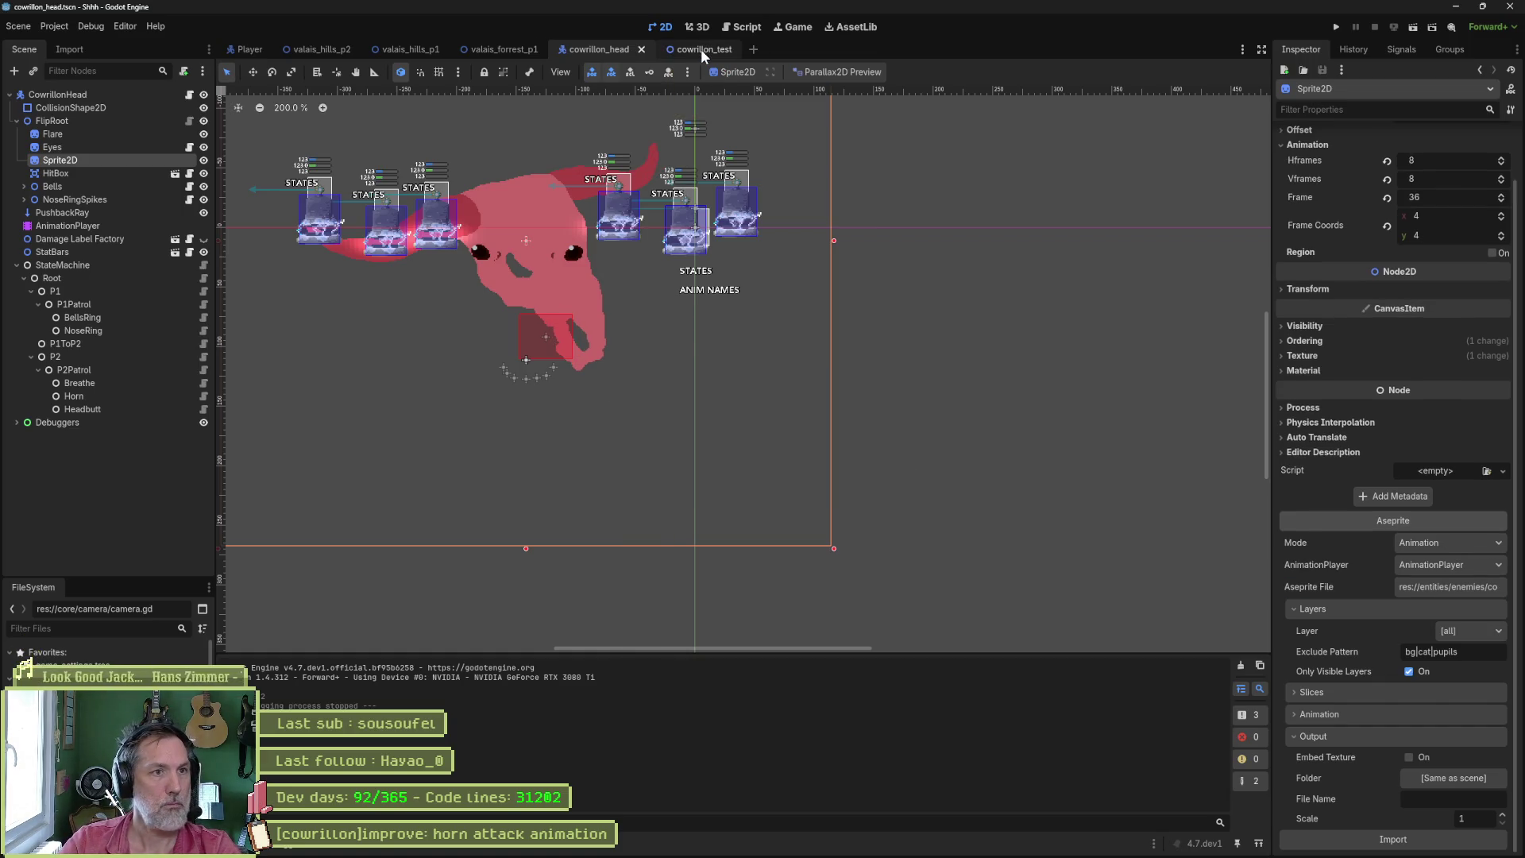
- Run the cowrillon_test scene with F6, inspect CowrillonHead, then stop it with F8
click(701, 49)
key(F6)
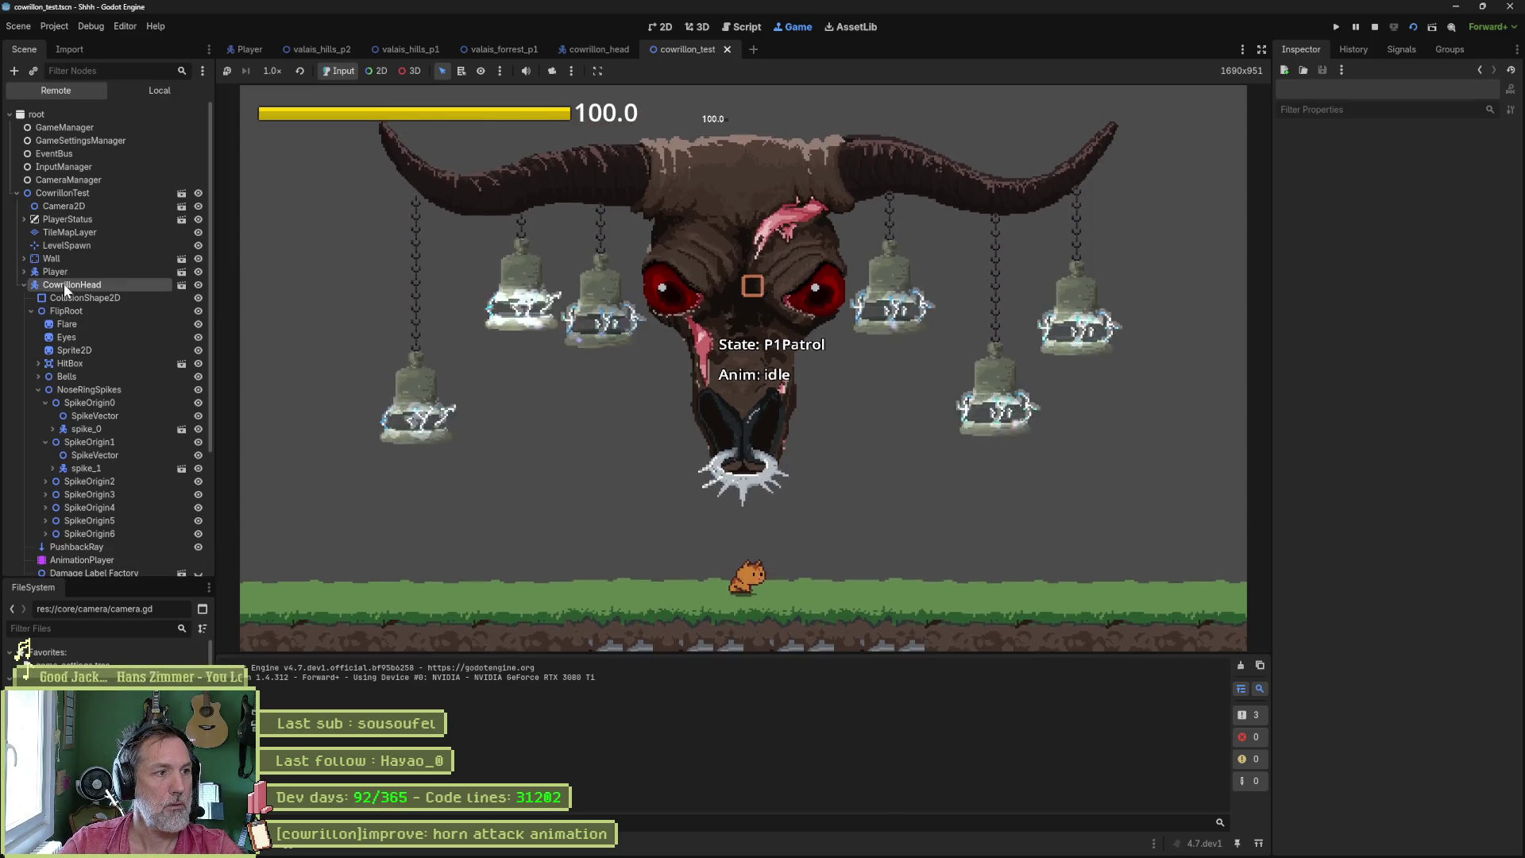
click(64, 285)
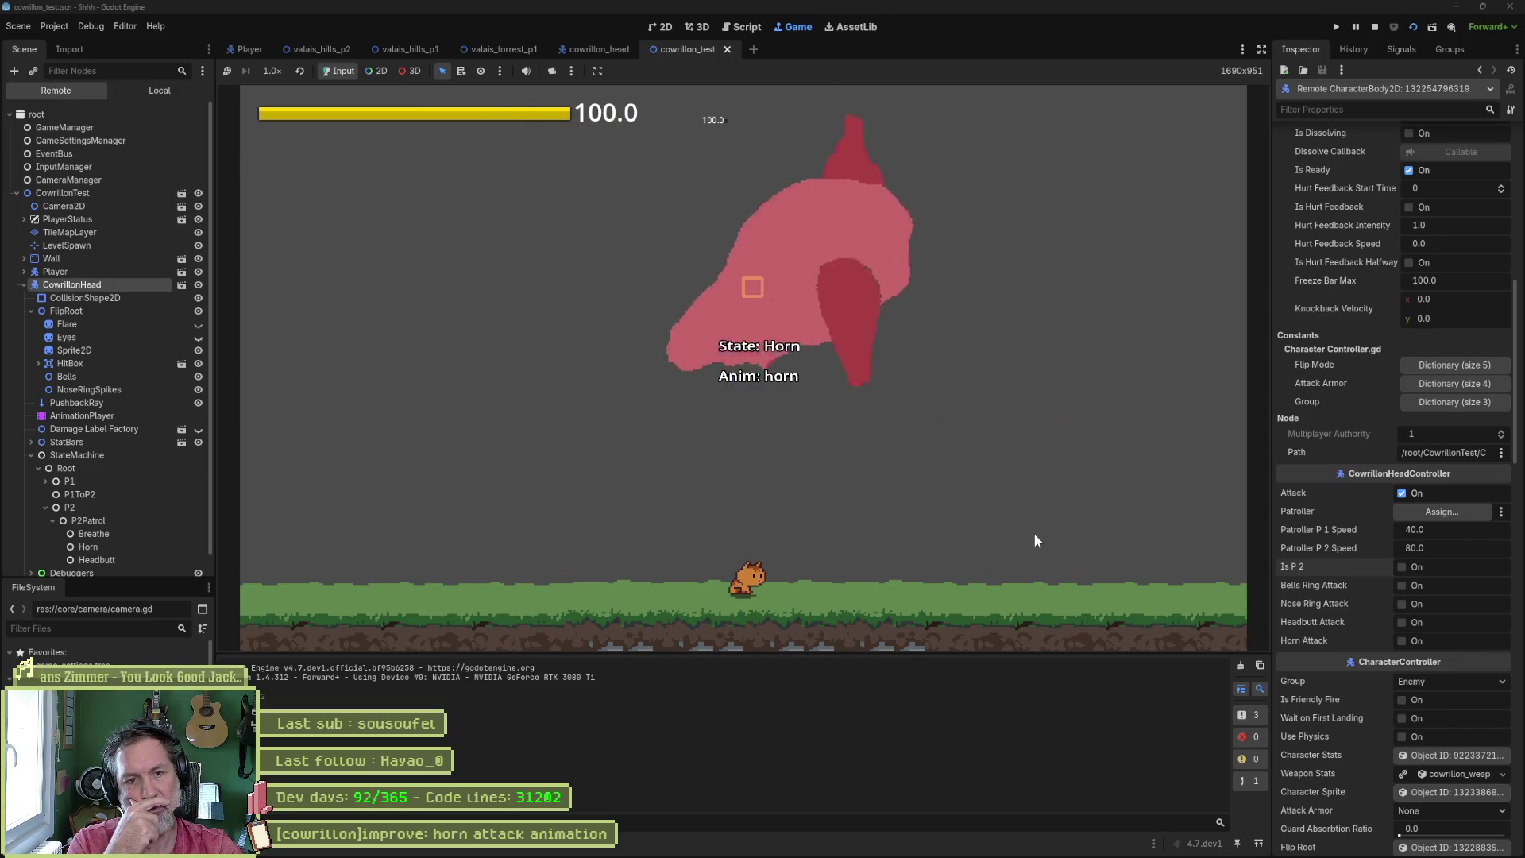
key(F8)
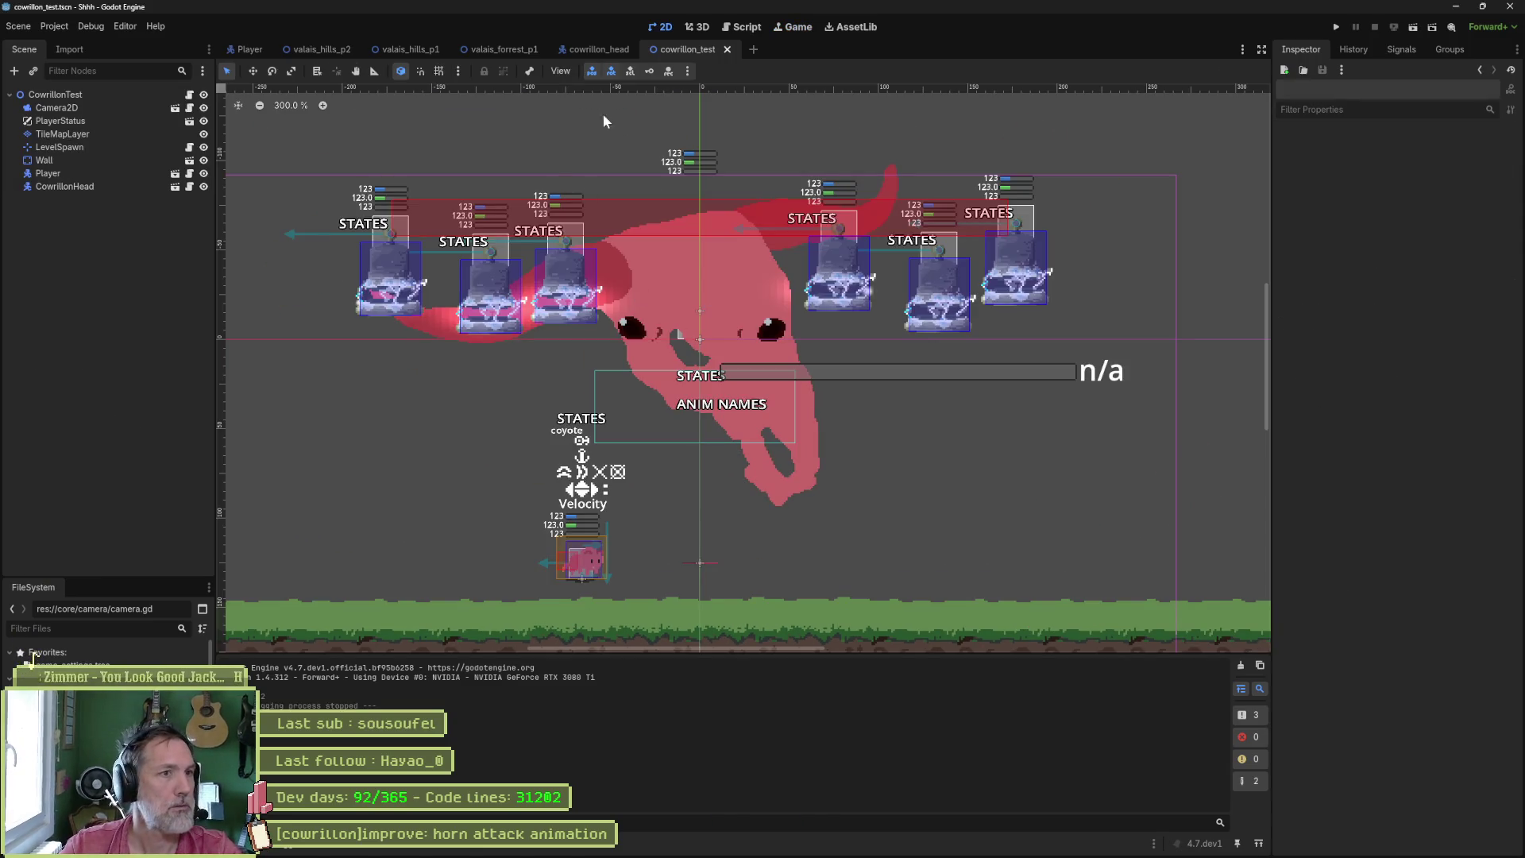